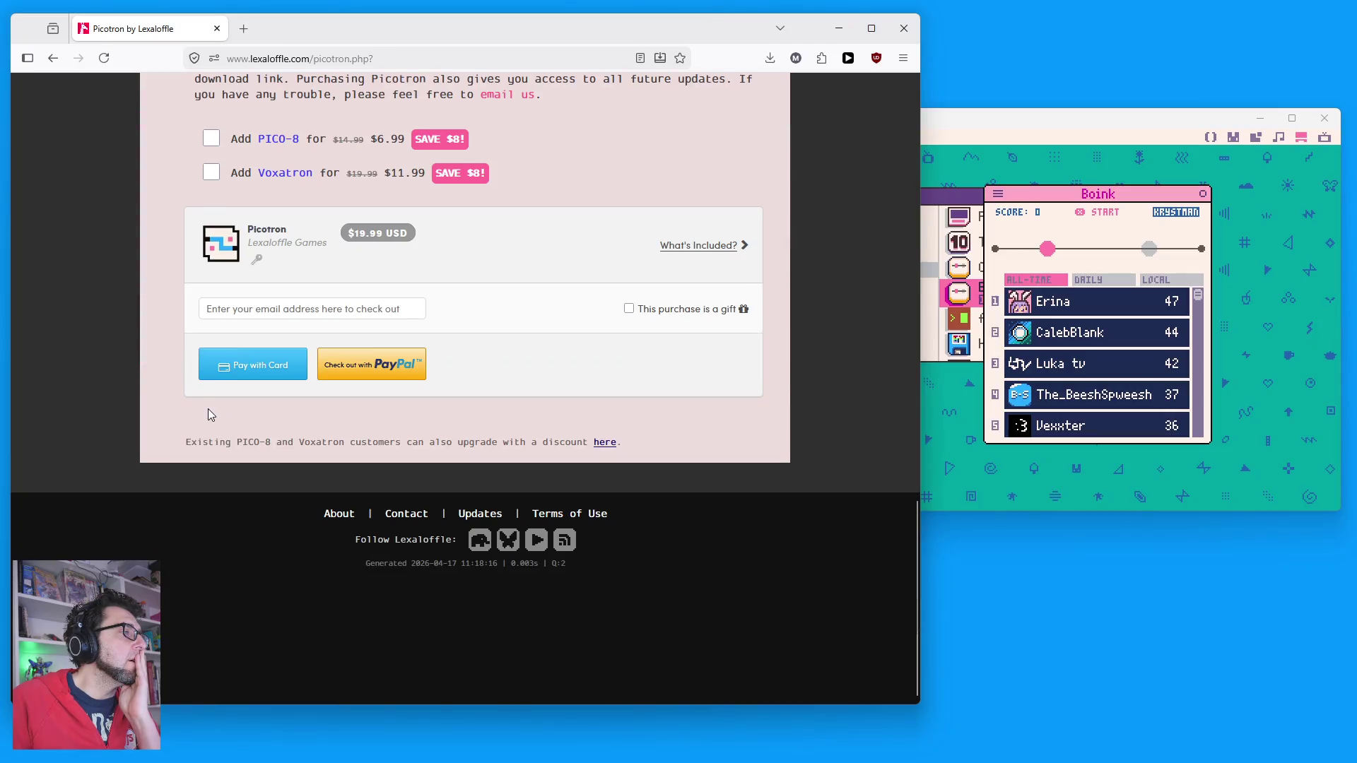
Step: Scroll the Lexaloffle page and go to the Picotron Resources page
{"action": "scroll", "coordinate": [166, 427], "scroll_direction": "up", "scroll_amount": 12}
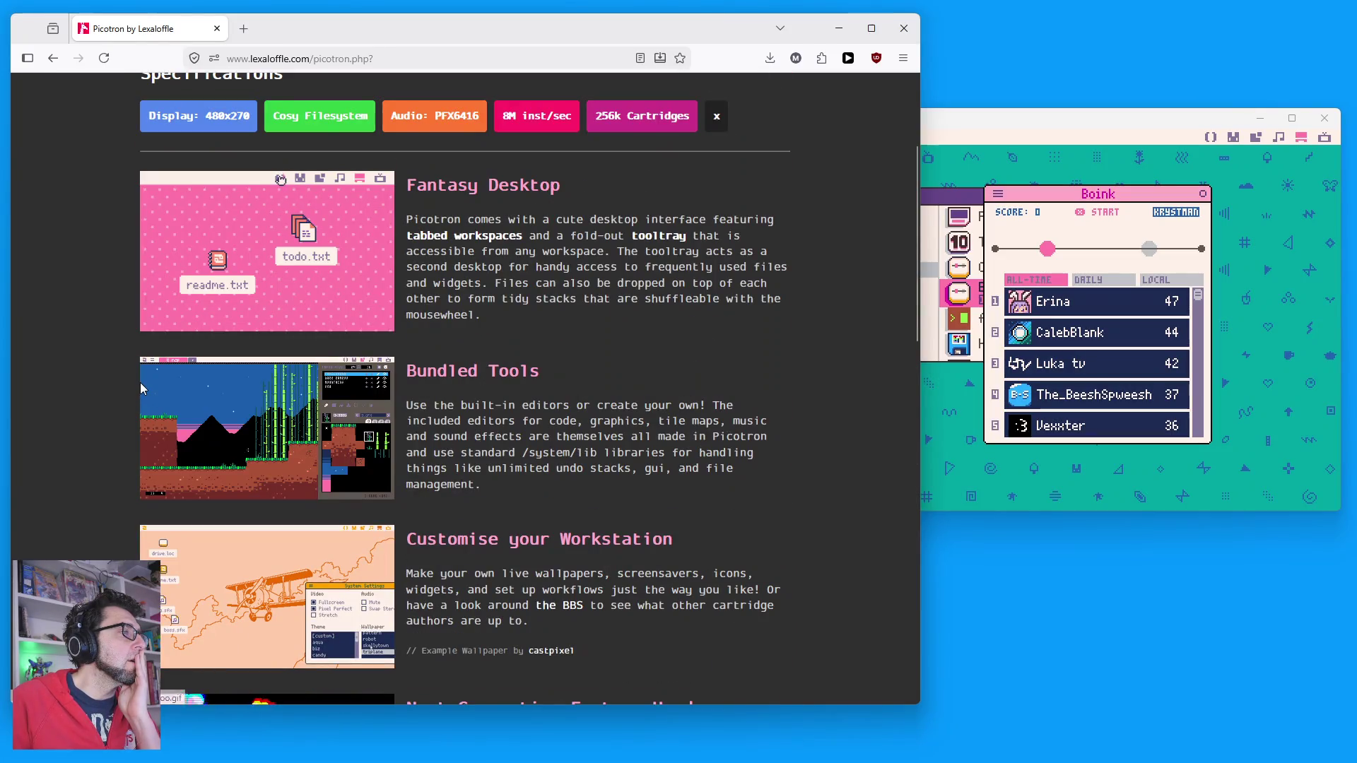
{"action": "scroll", "coordinate": [140, 386], "scroll_direction": "down", "scroll_amount": 5}
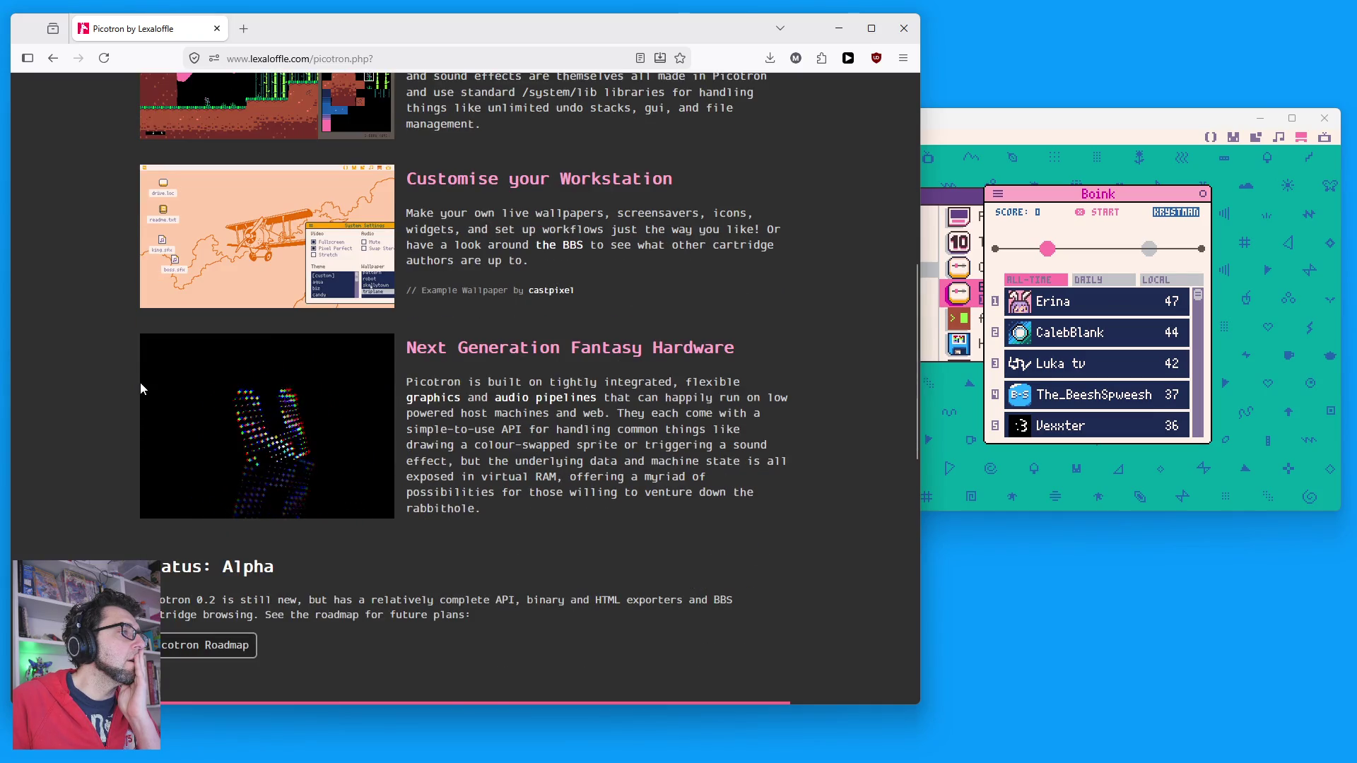
{"action": "scroll", "coordinate": [128, 312], "scroll_direction": "up", "scroll_amount": 8}
{"action": "scroll", "coordinate": [129, 318], "scroll_direction": "down", "scroll_amount": 9}
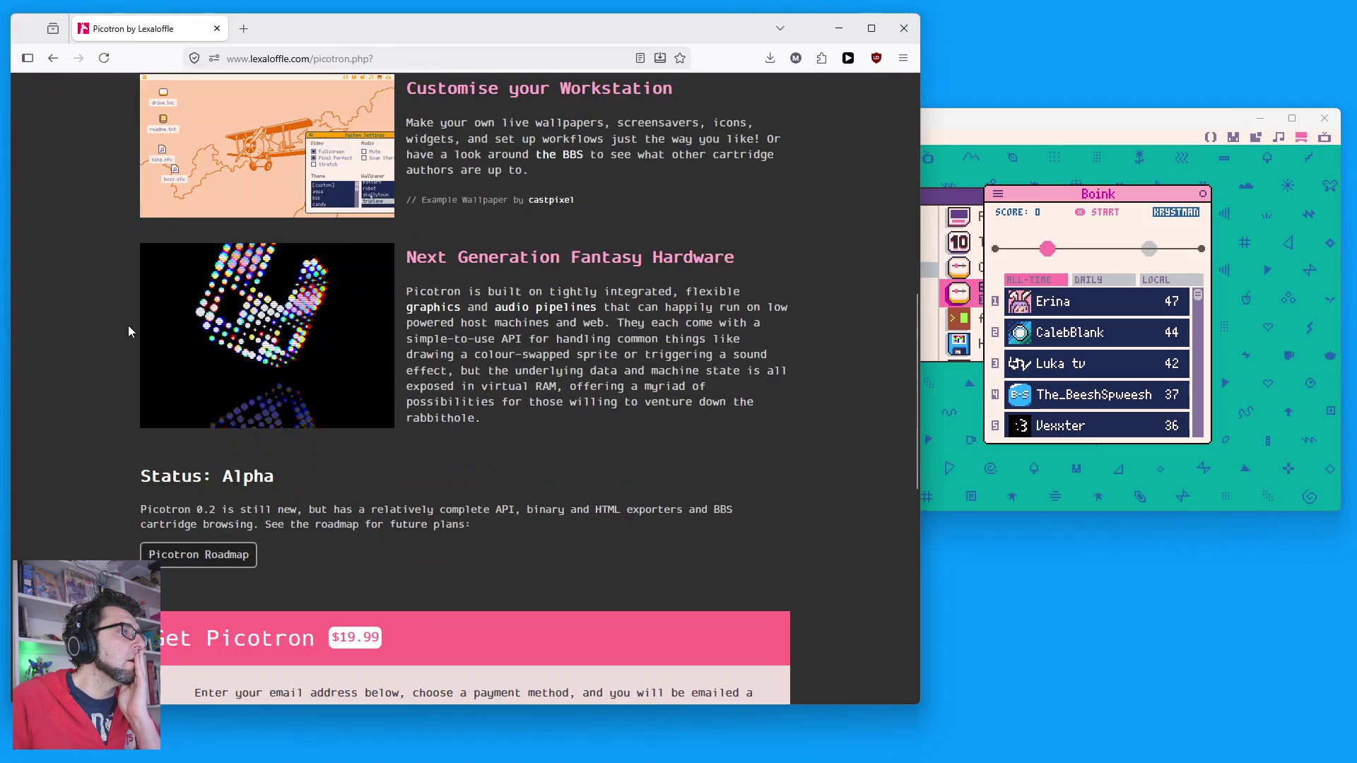
{"action": "scroll", "coordinate": [240, 440], "scroll_direction": "up", "scroll_amount": 7}
{"action": "scroll", "coordinate": [690, 160], "scroll_direction": "up", "scroll_amount": 2}
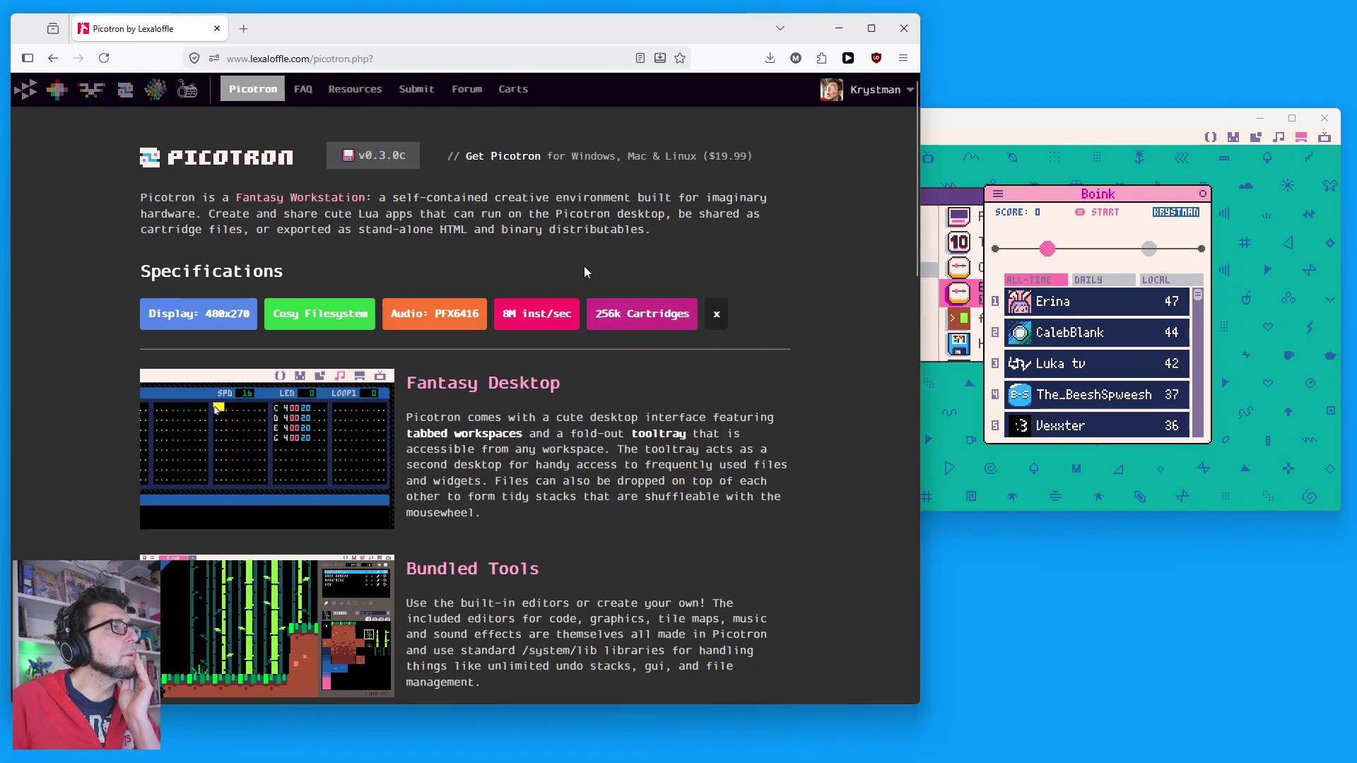
{"action": "left_click", "coordinate": [354, 89]}
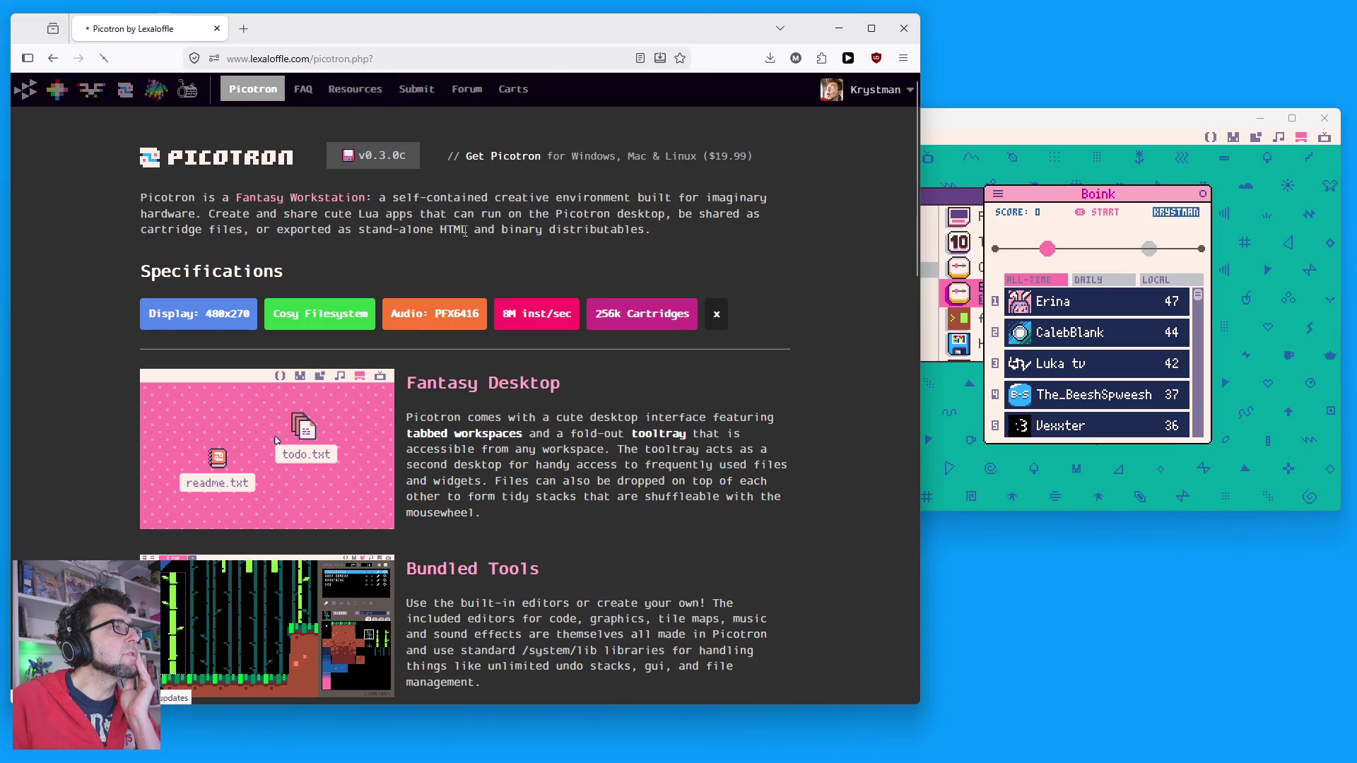
Step: Open picotron_changelog.txt in a new tab and adjust its zoom for reading
{"action": "left_click", "coordinate": [553, 228]}
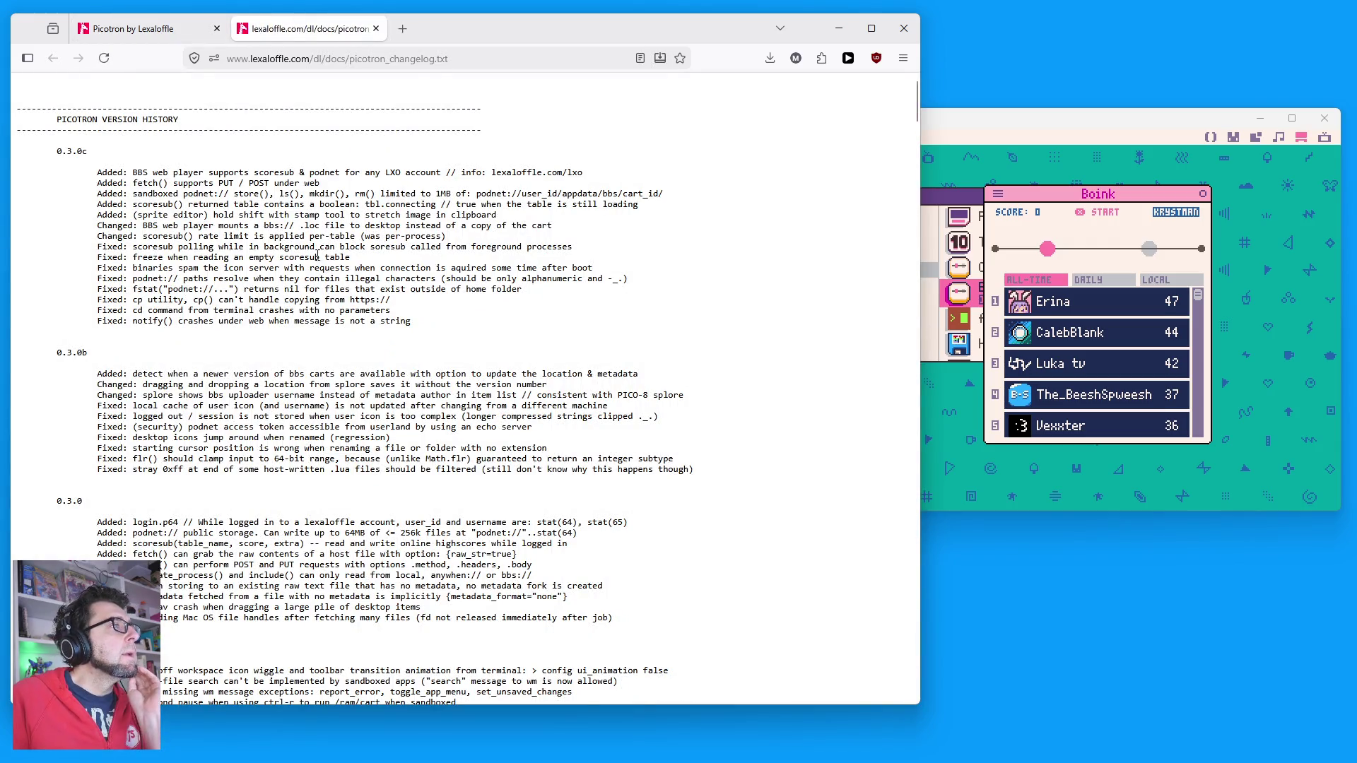
{"action": "key", "text": "ctrl+plus"}
{"action": "key", "text": "ctrl+plus"}
{"action": "key", "text": "ctrl+plus"}
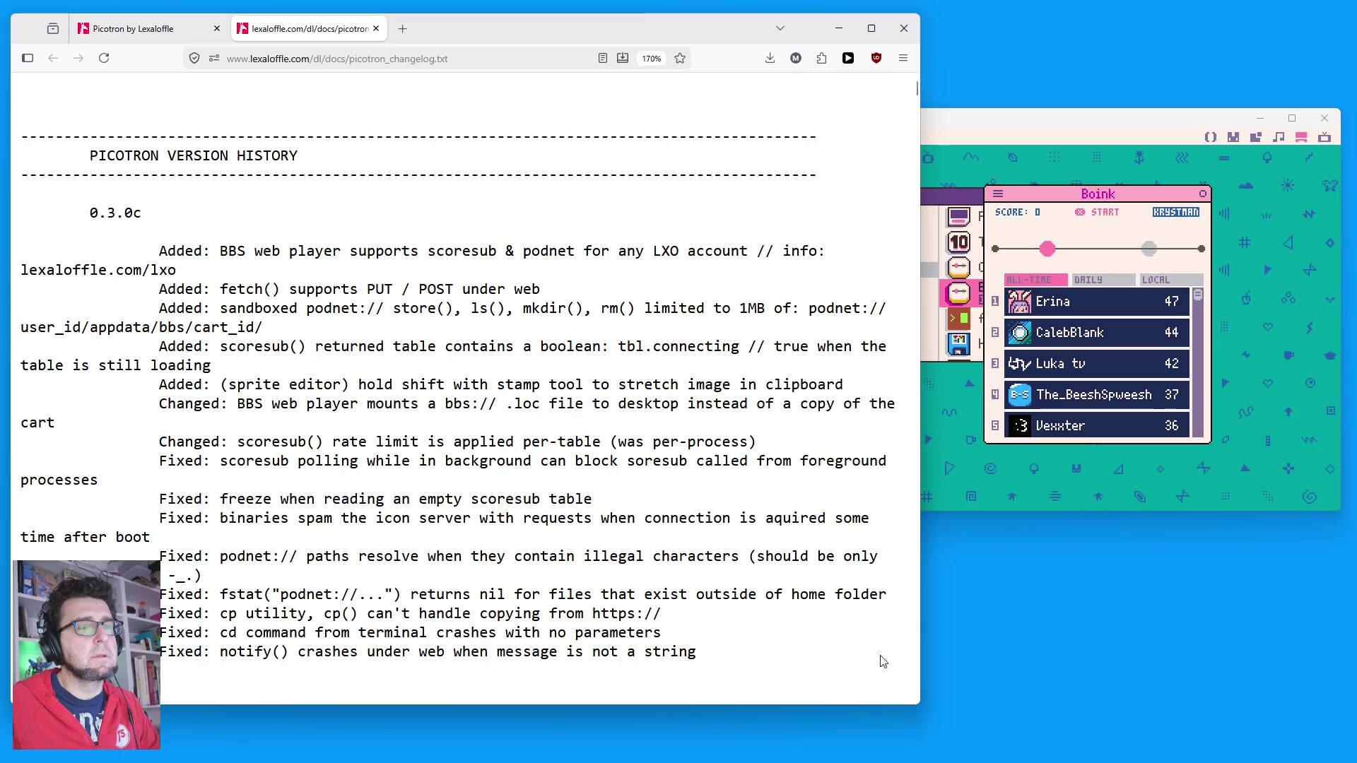
{"action": "key", "text": "ctrl+minus"}
{"action": "key", "text": "ctrl+minus"}
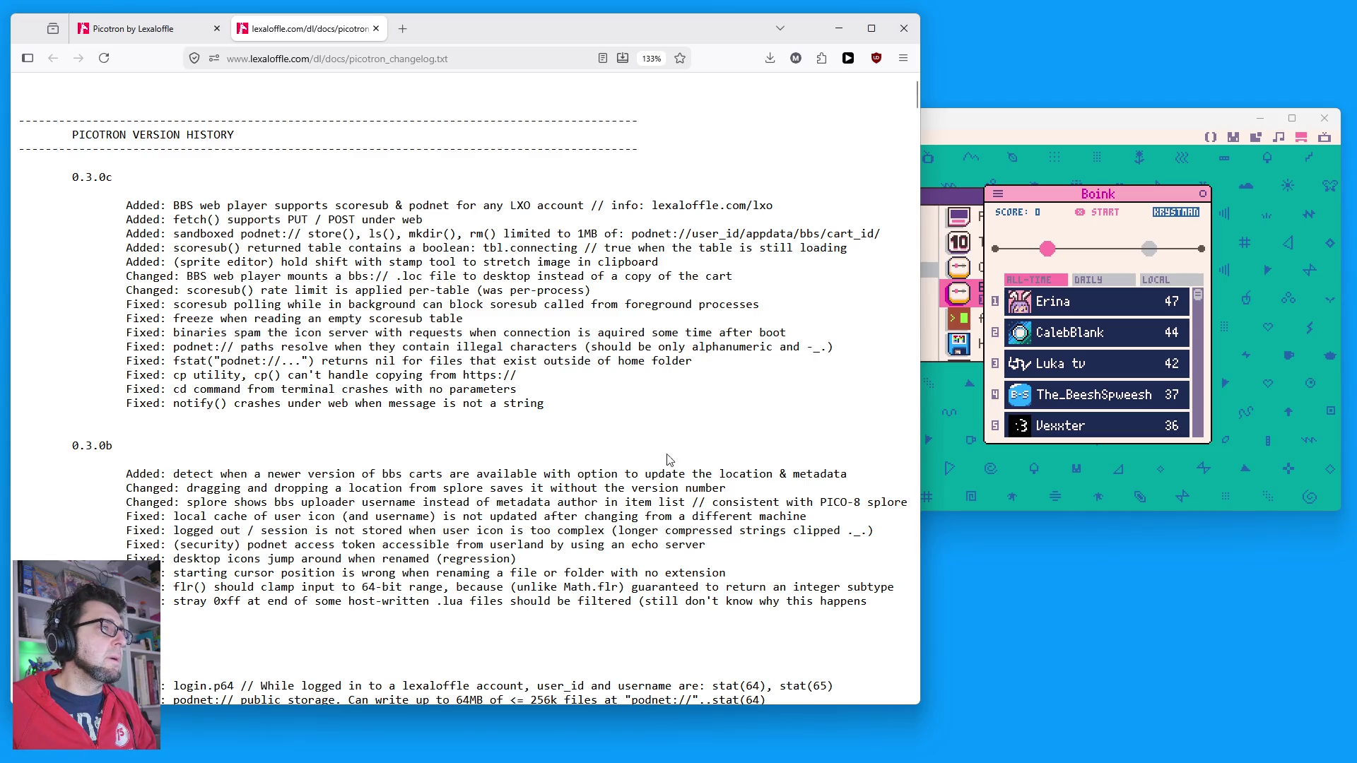
Step: Highlight the 0.3.0c podnet entries and the 1MB and 64MB limits, then return to Resources
{"action": "left_click_drag", "start_coordinate": [624, 406], "coordinate": [133, 234]}
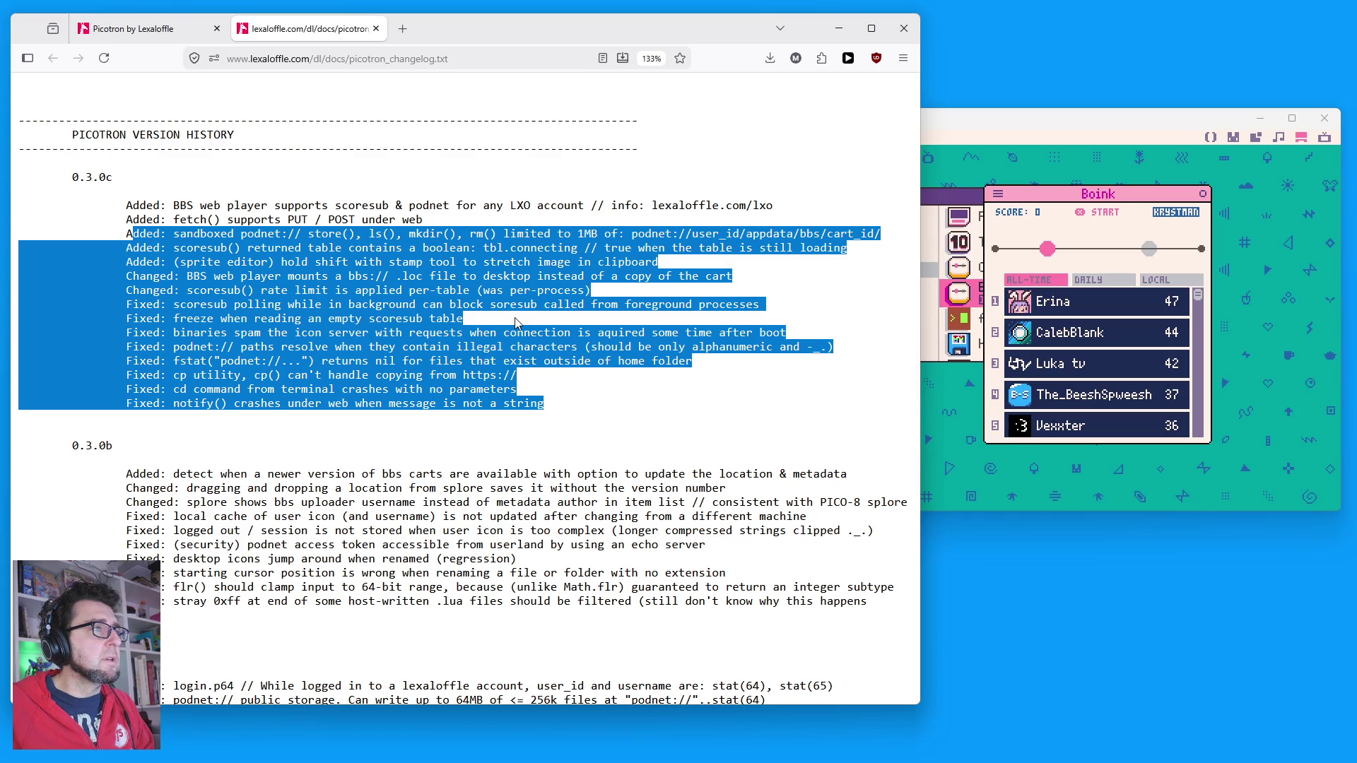
{"action": "left_click", "coordinate": [511, 178]}
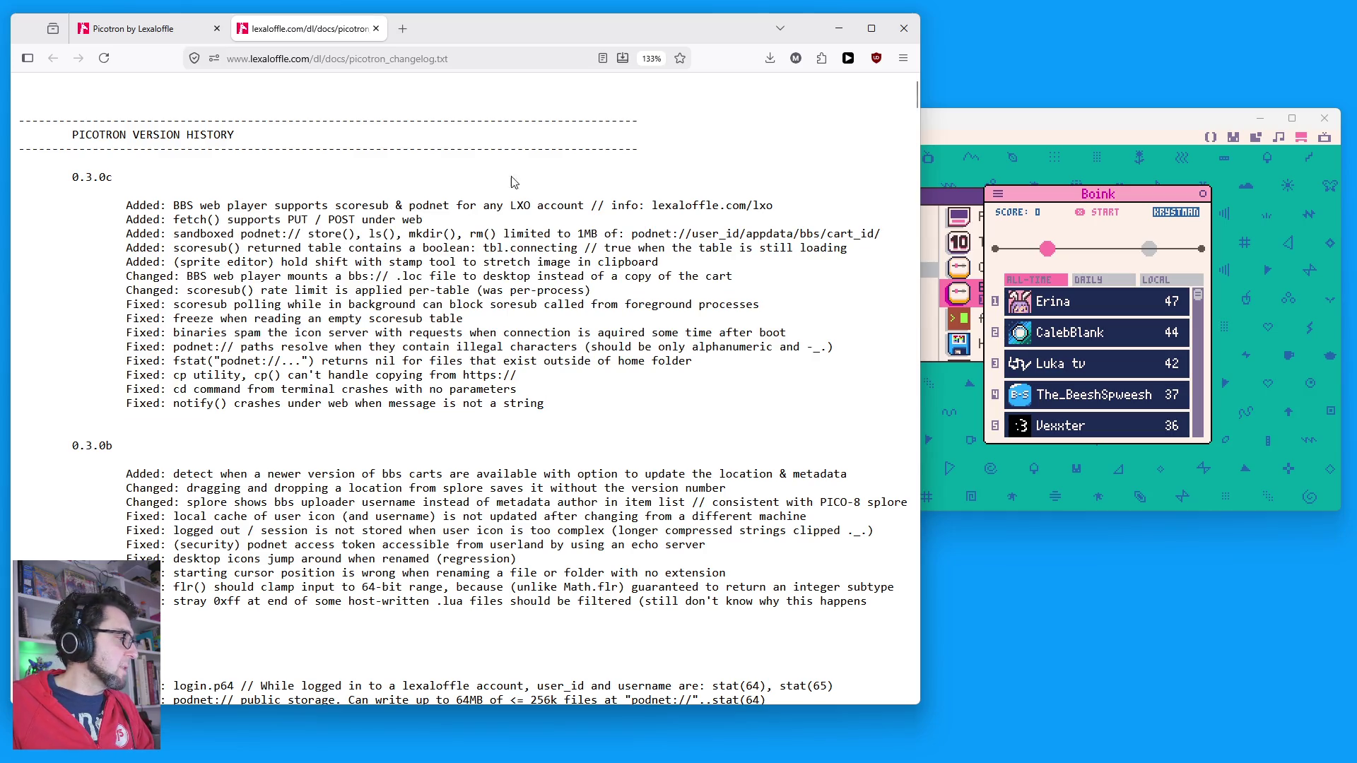
{"action": "double_click", "coordinate": [582, 233]}
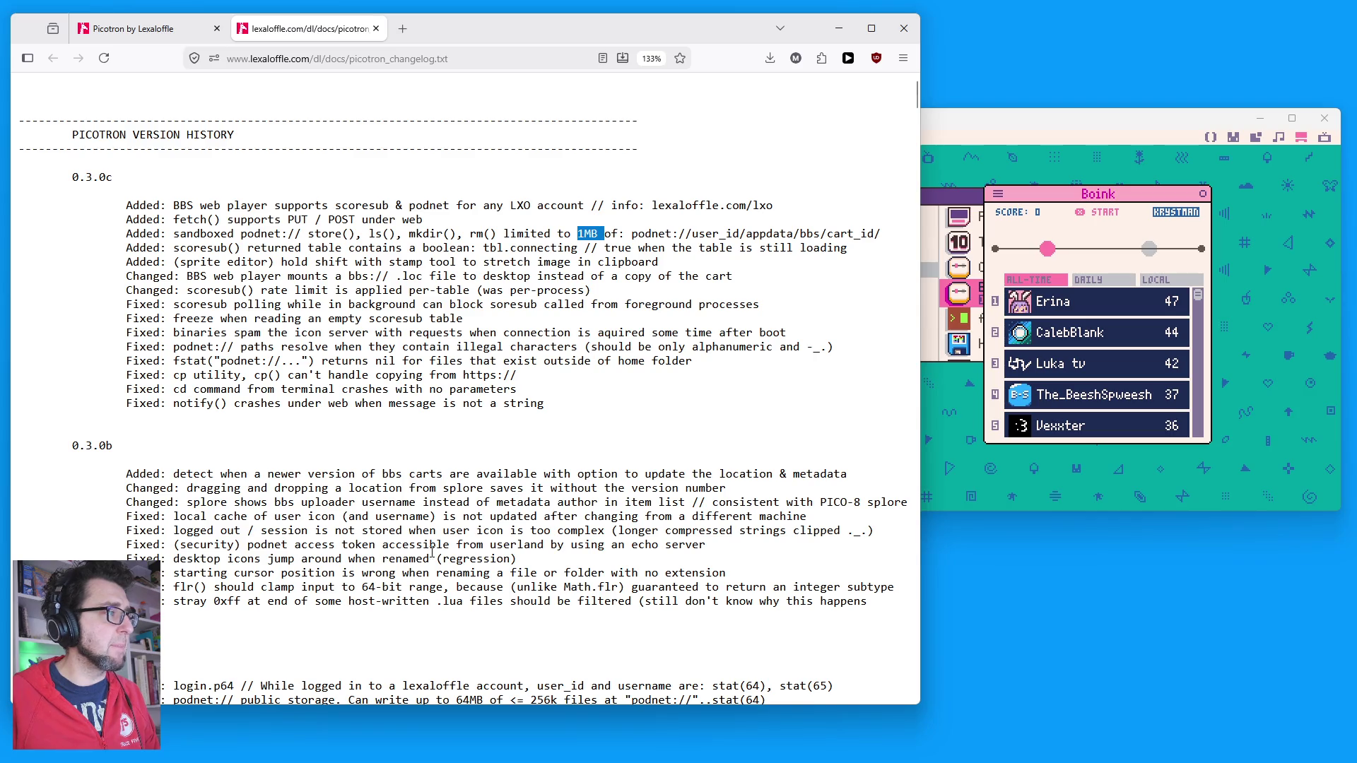
{"action": "scroll", "coordinate": [434, 552], "scroll_direction": "down", "scroll_amount": 5}
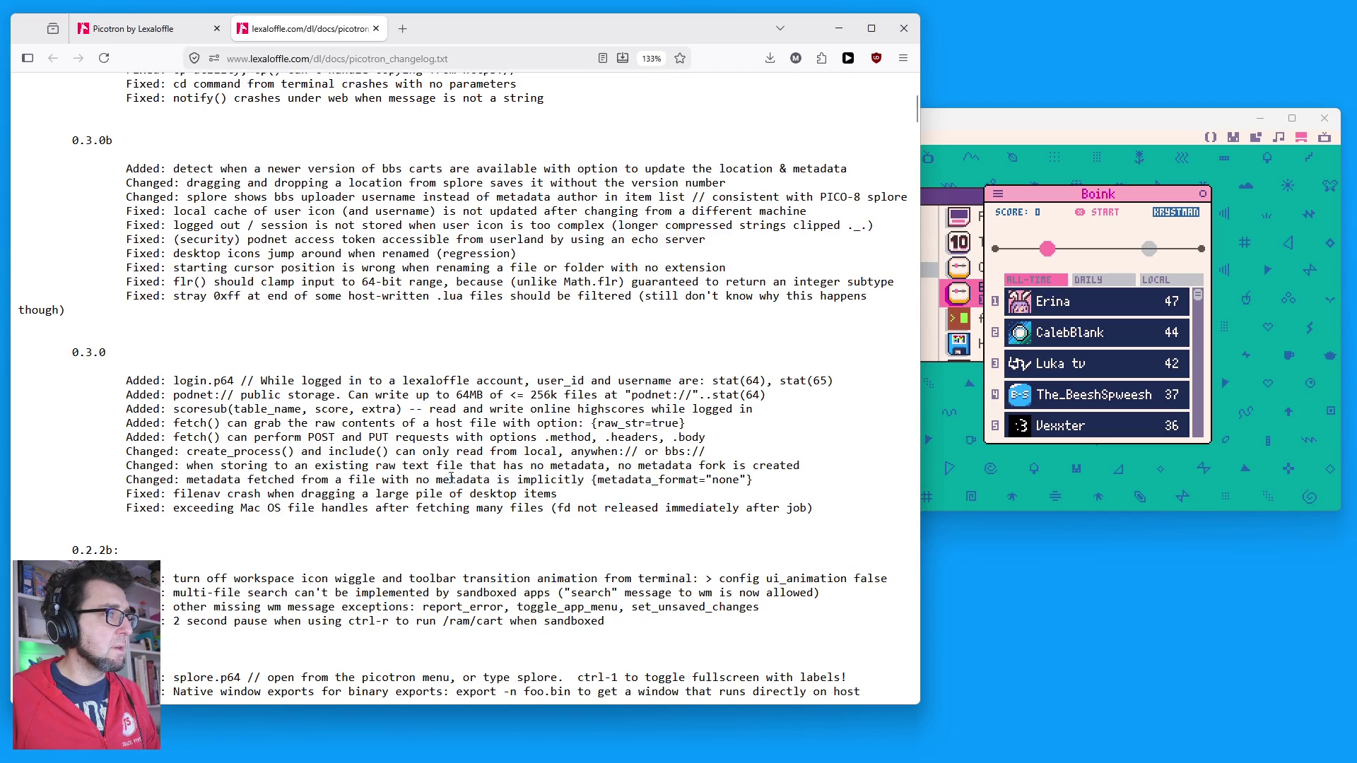
{"action": "double_click", "coordinate": [480, 396]}
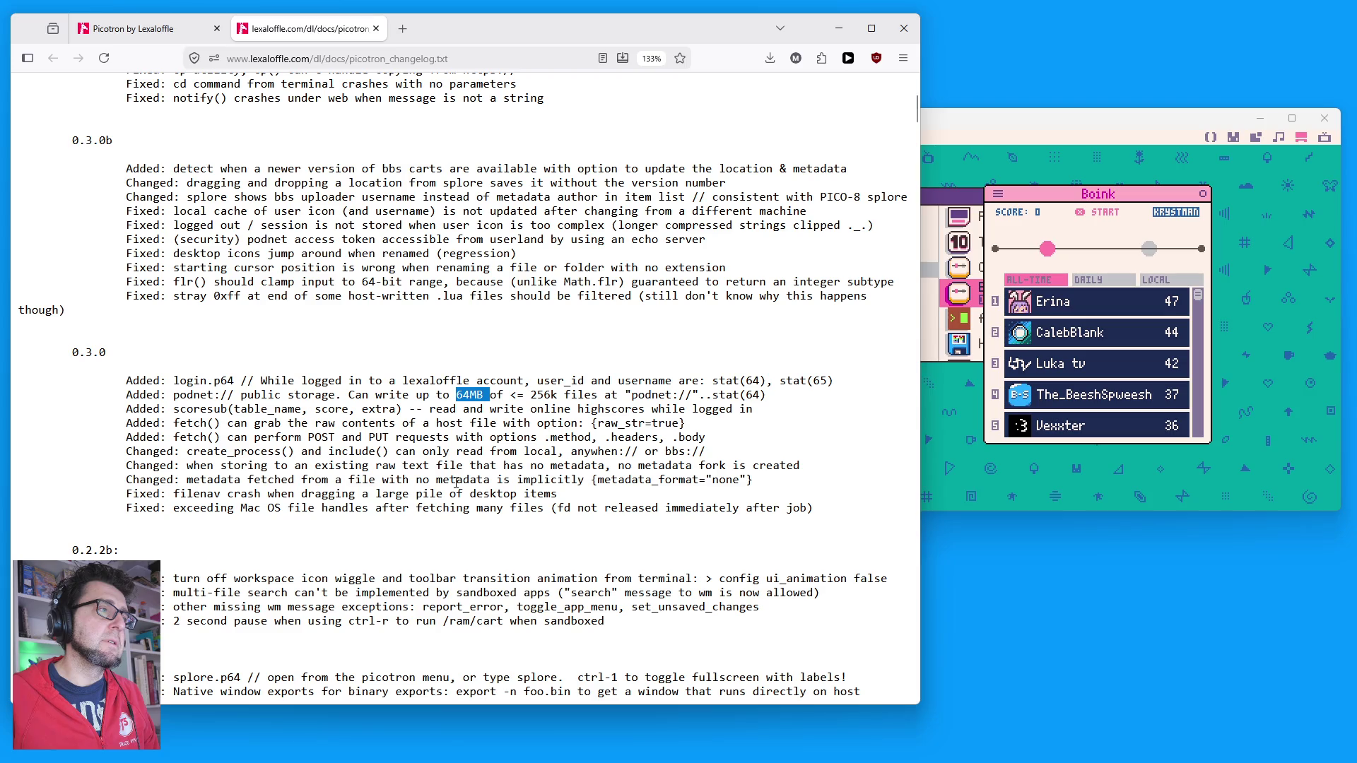
{"action": "key", "text": "ctrl+shift+Tab"}
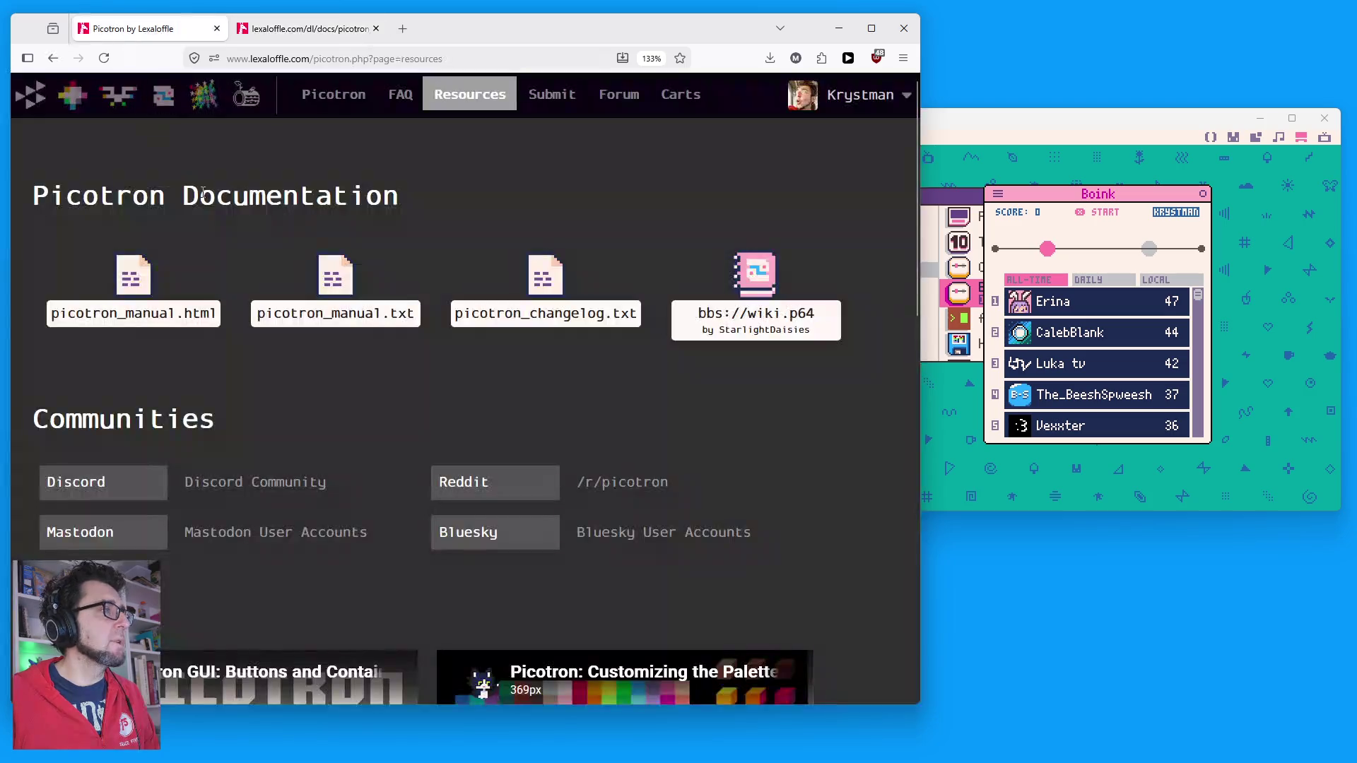
Step: Open picotron_manual.txt, search for 'savescoresub' and mark the table name length limit
{"action": "left_click", "coordinate": [294, 275]}
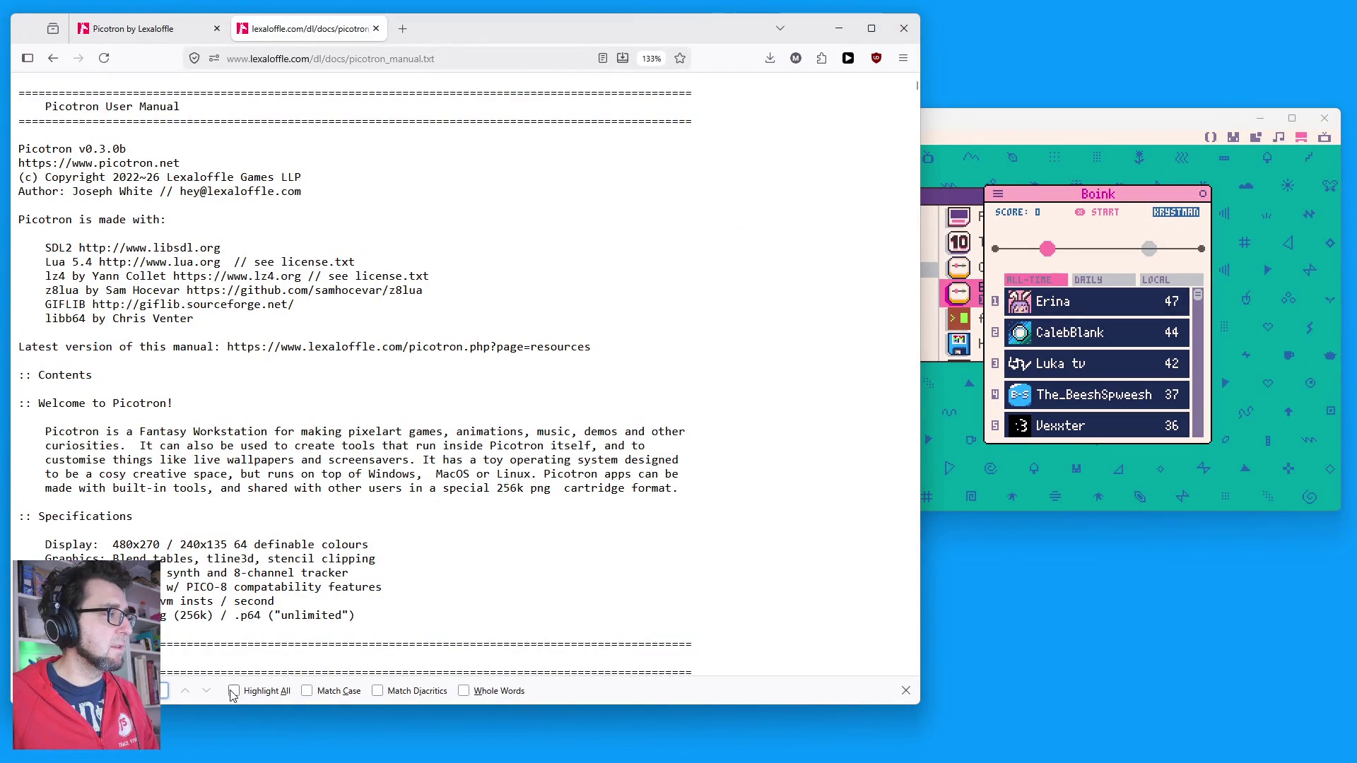
{"action": "type", "text": "save"}
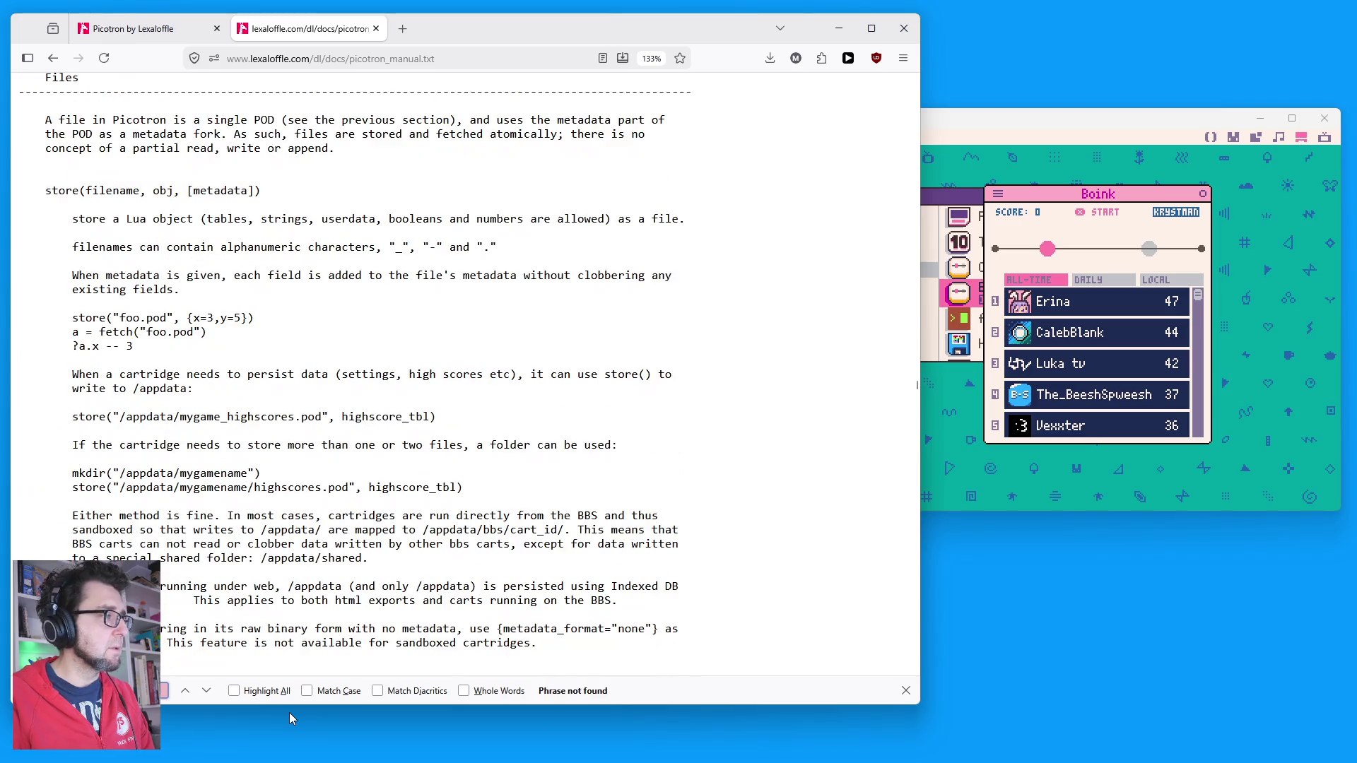
{"action": "type", "text": "scoresub"}
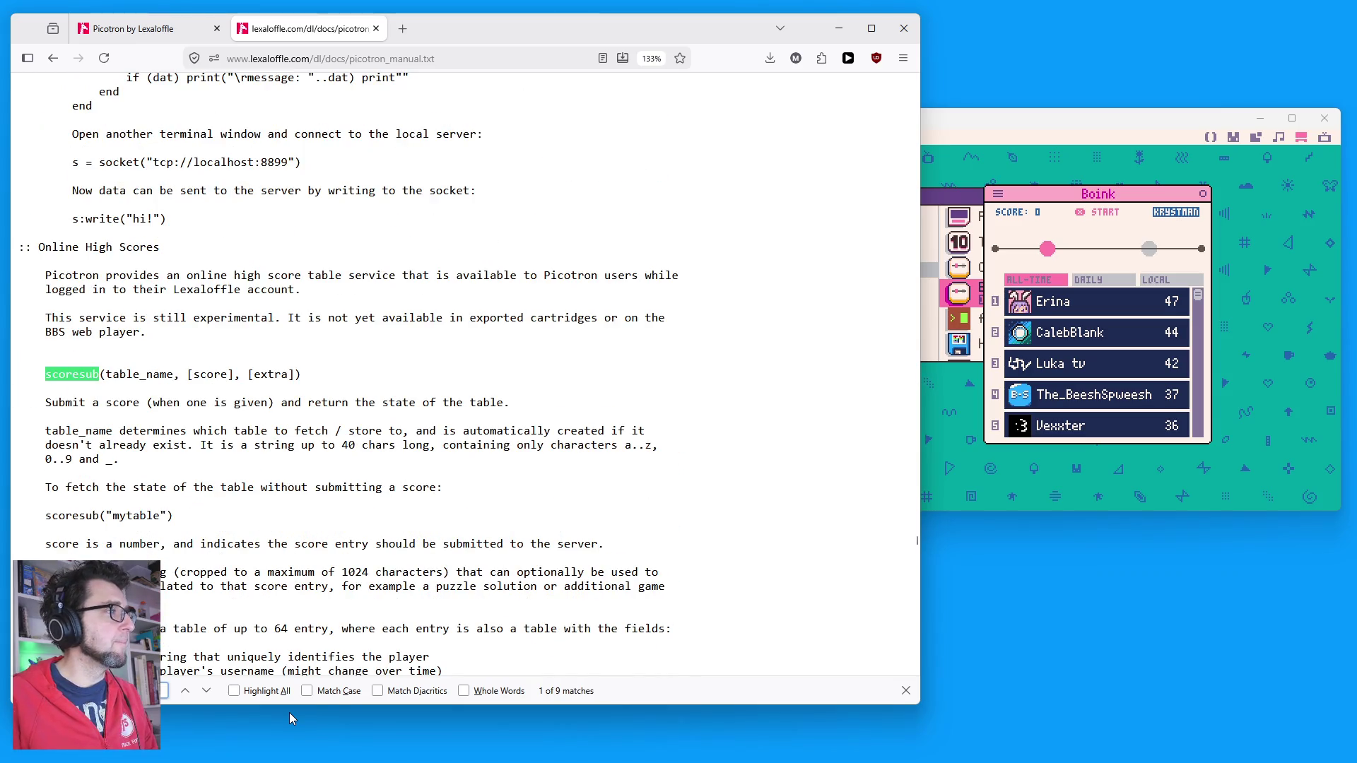
{"action": "double_click", "coordinate": [328, 445]}
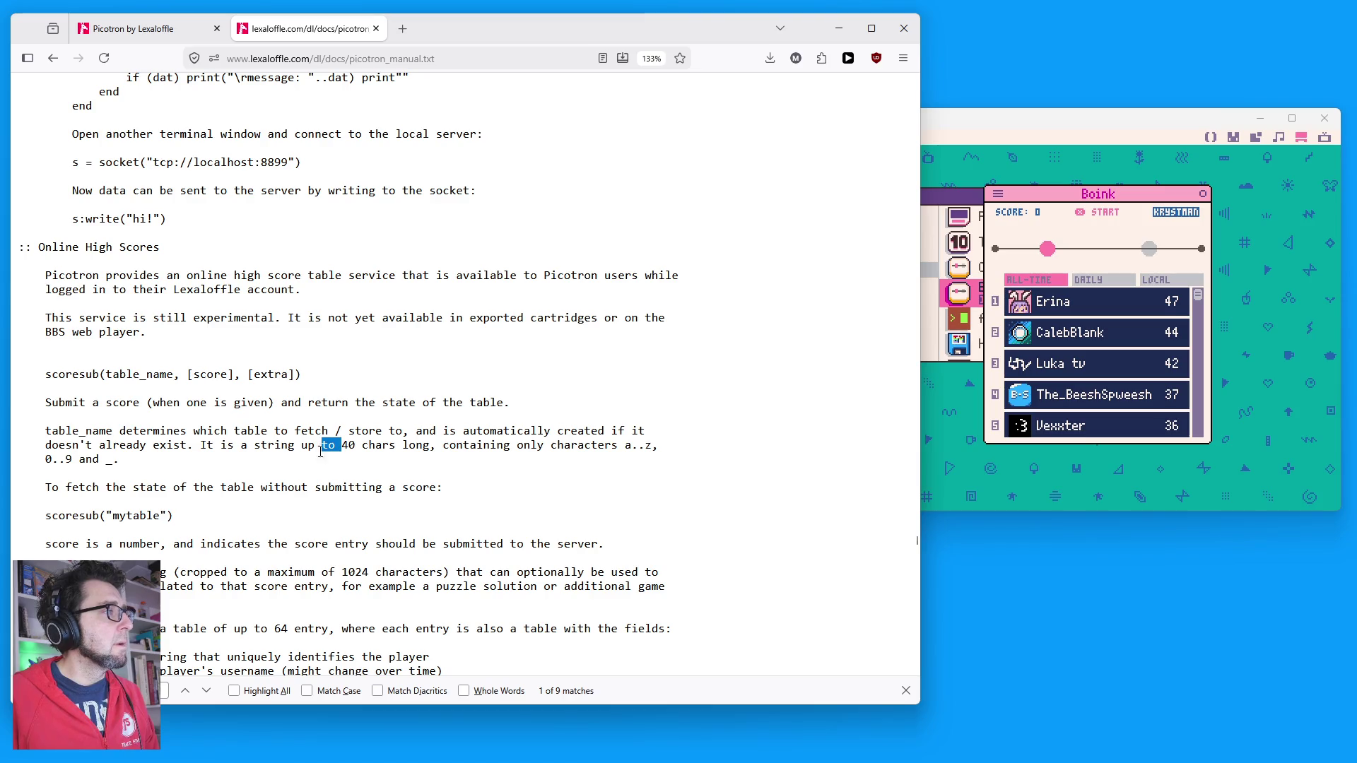
Step: Read the manual's Scoresub Rate Limits section, then go back to the Resources tab
{"action": "scroll", "coordinate": [432, 504], "scroll_direction": "down", "scroll_amount": 5}
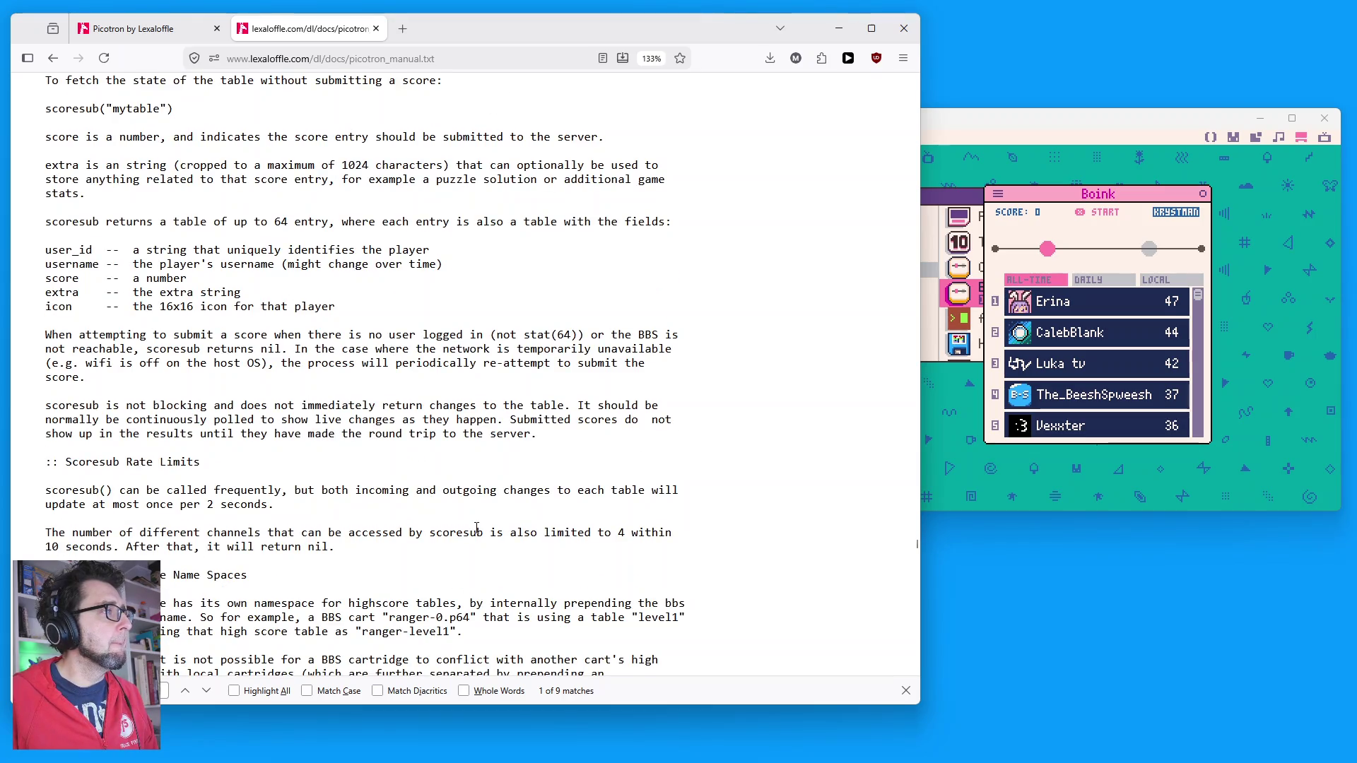
{"action": "left_click_drag", "start_coordinate": [105, 461], "coordinate": [200, 461]}
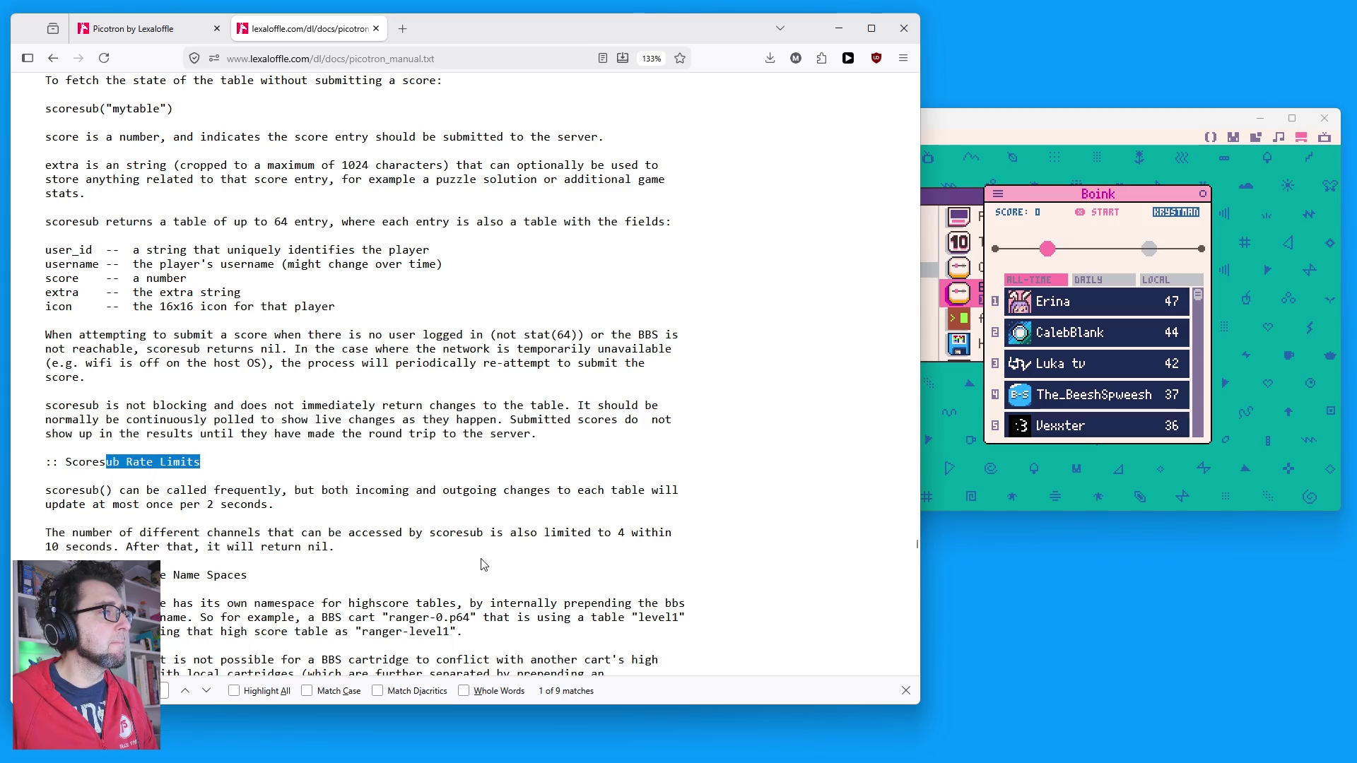
{"action": "scroll", "coordinate": [516, 498], "scroll_direction": "down", "scroll_amount": 3}
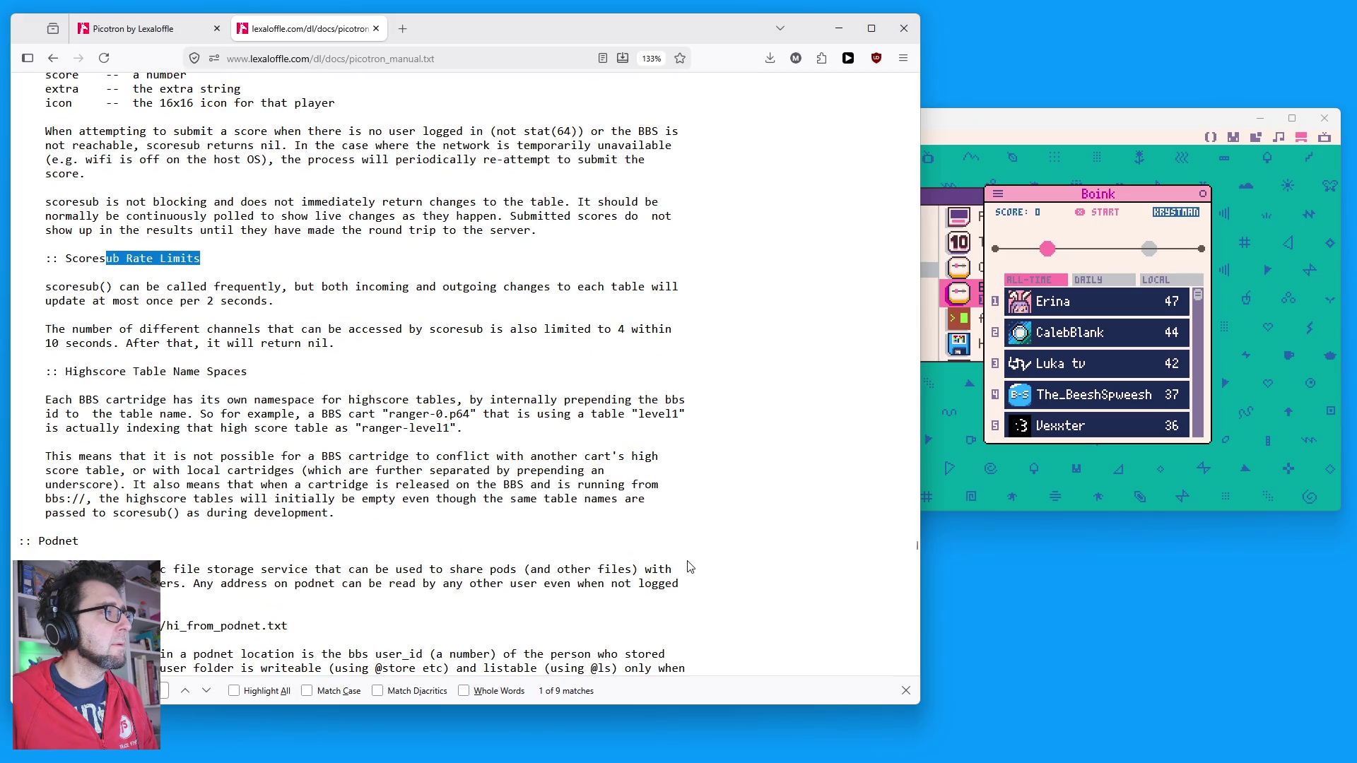
{"action": "scroll", "coordinate": [689, 566], "scroll_direction": "down", "scroll_amount": 6}
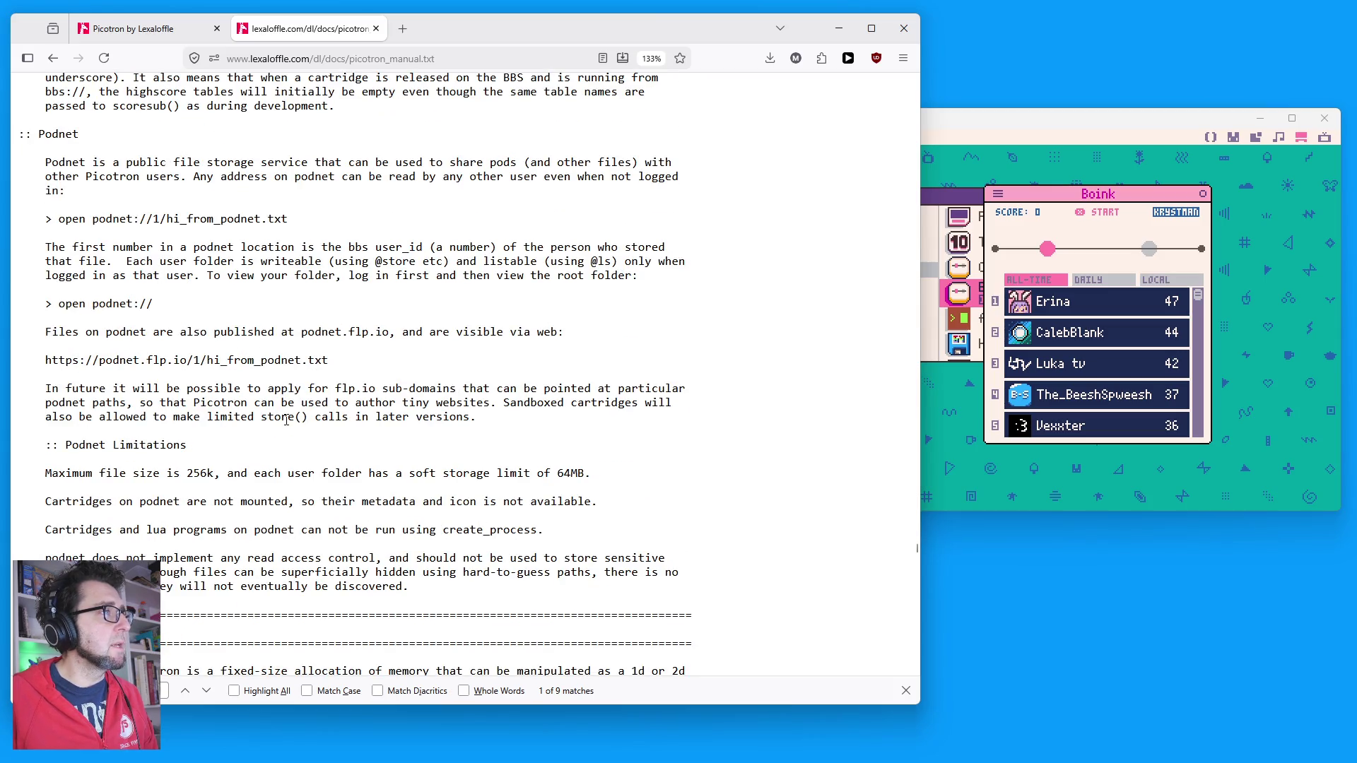
{"action": "scroll", "coordinate": [271, 440], "scroll_direction": "up", "scroll_amount": 6}
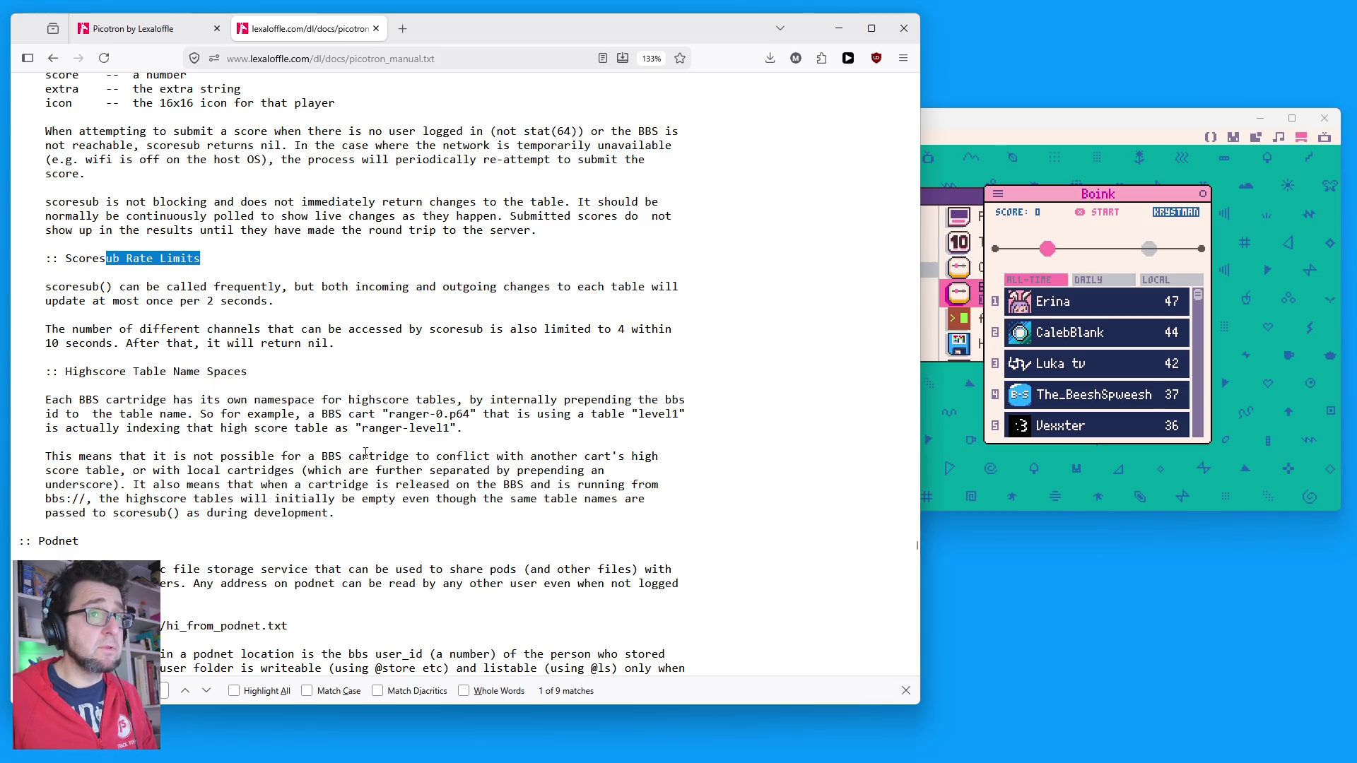
{"action": "scroll", "coordinate": [355, 447], "scroll_direction": "up", "scroll_amount": 3}
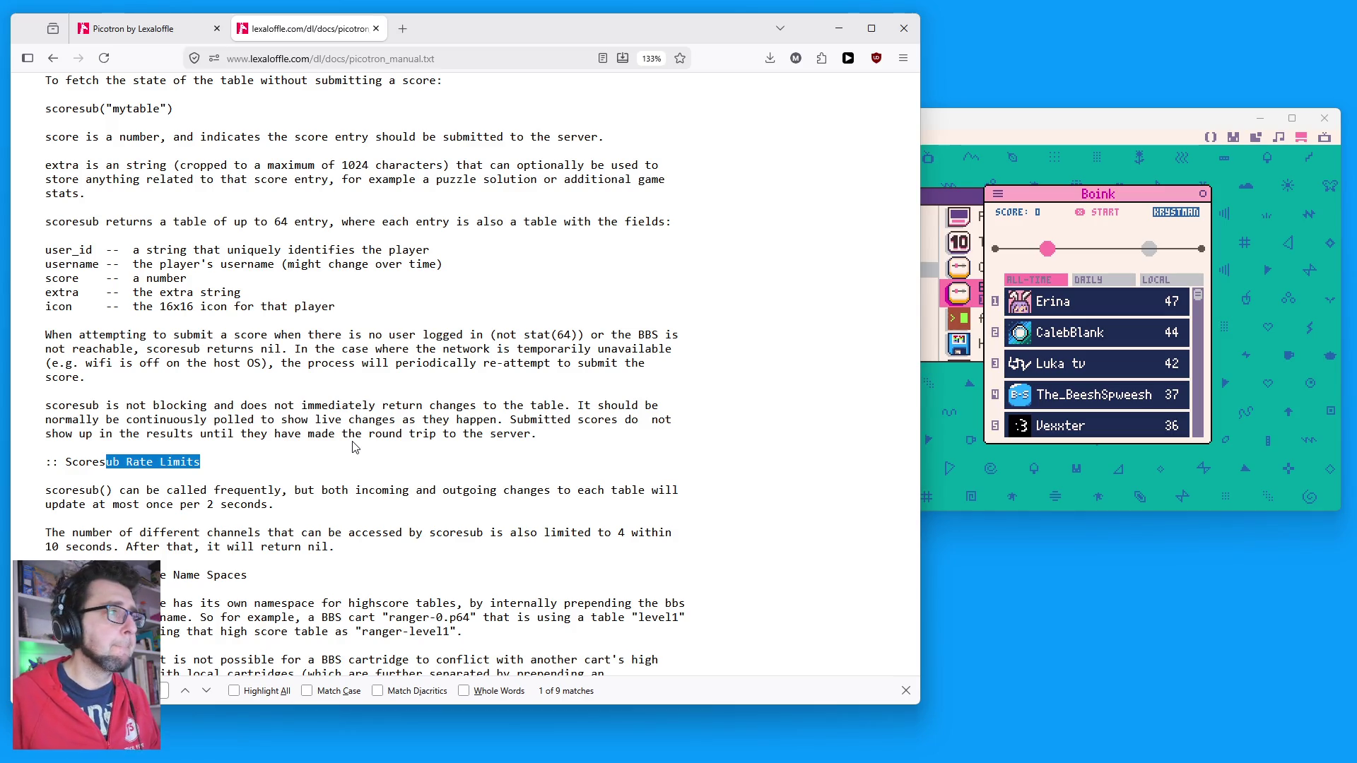
{"action": "left_click", "coordinate": [410, 459]}
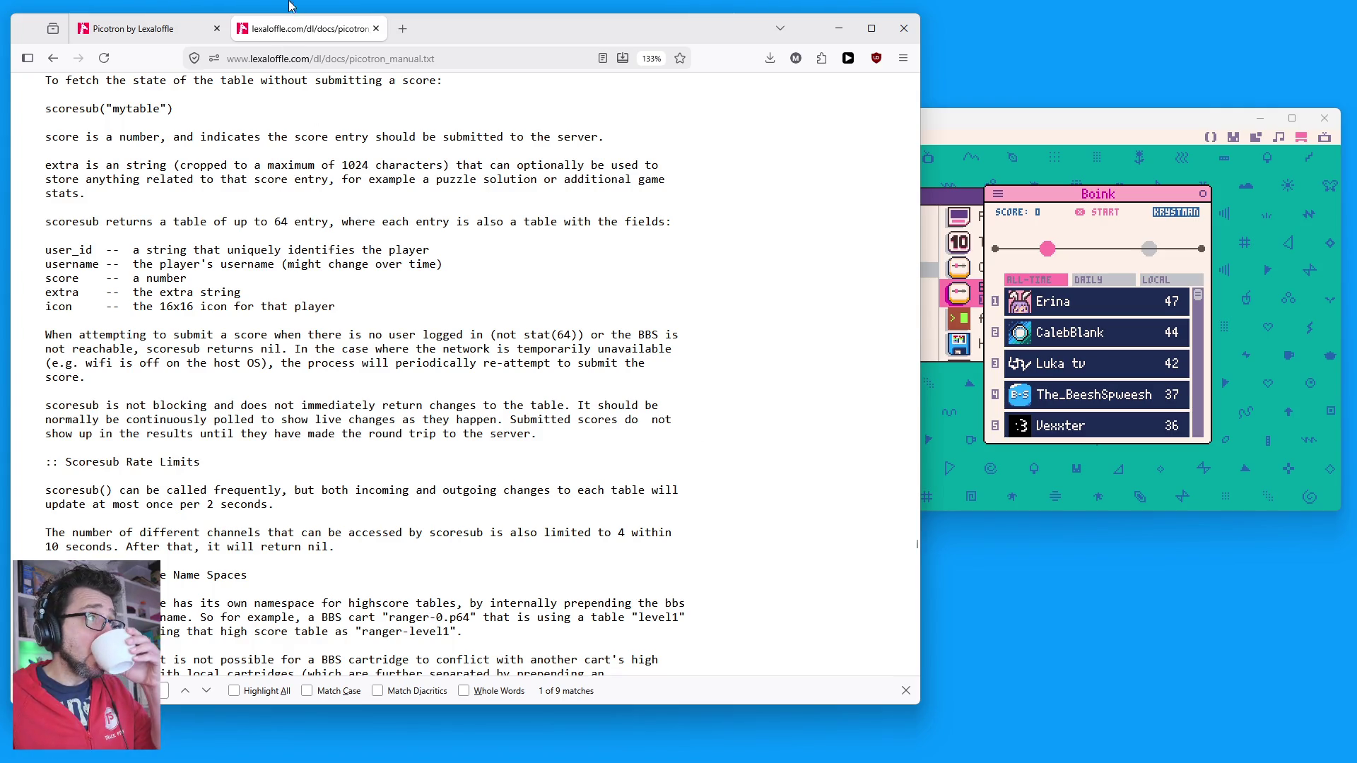
{"action": "left_click", "coordinate": [142, 28]}
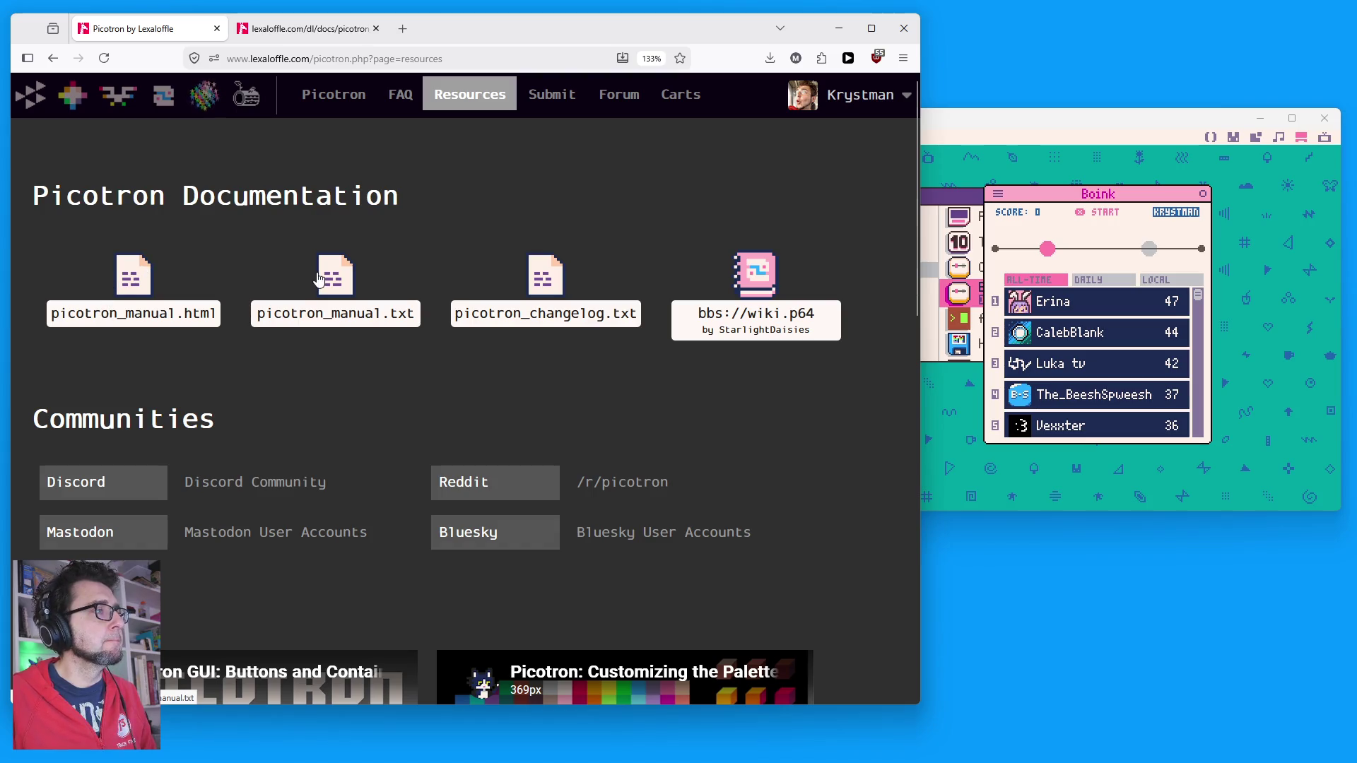
Step: Reopen the changelog and briefly highlight parts of the 0.3.0c scoresub entry
{"action": "left_click", "coordinate": [551, 286]}
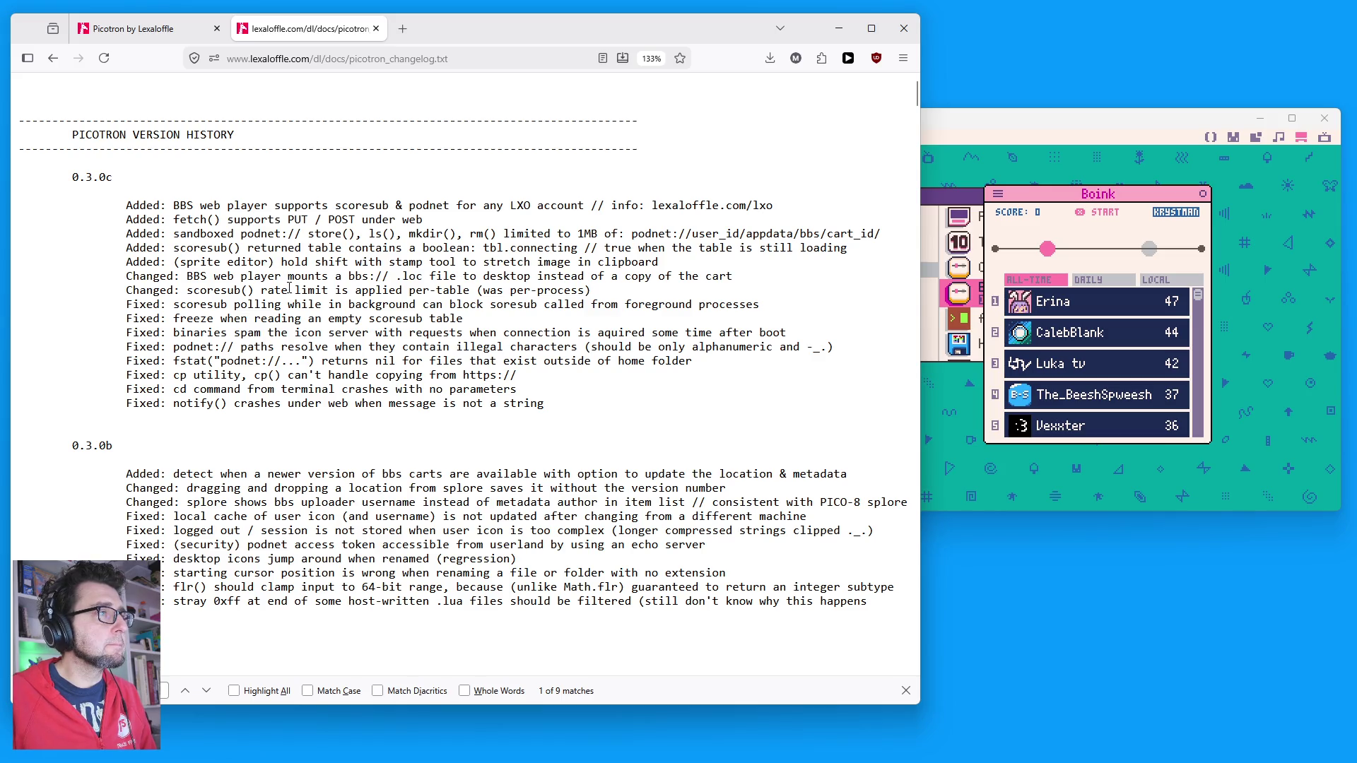
{"action": "mouse_move", "coordinate": [511, 248]}
{"action": "left_mouse_down"}
{"action": "mouse_move", "coordinate": [456, 263]}
{"action": "mouse_move", "coordinate": [584, 248]}
{"action": "left_mouse_up"}
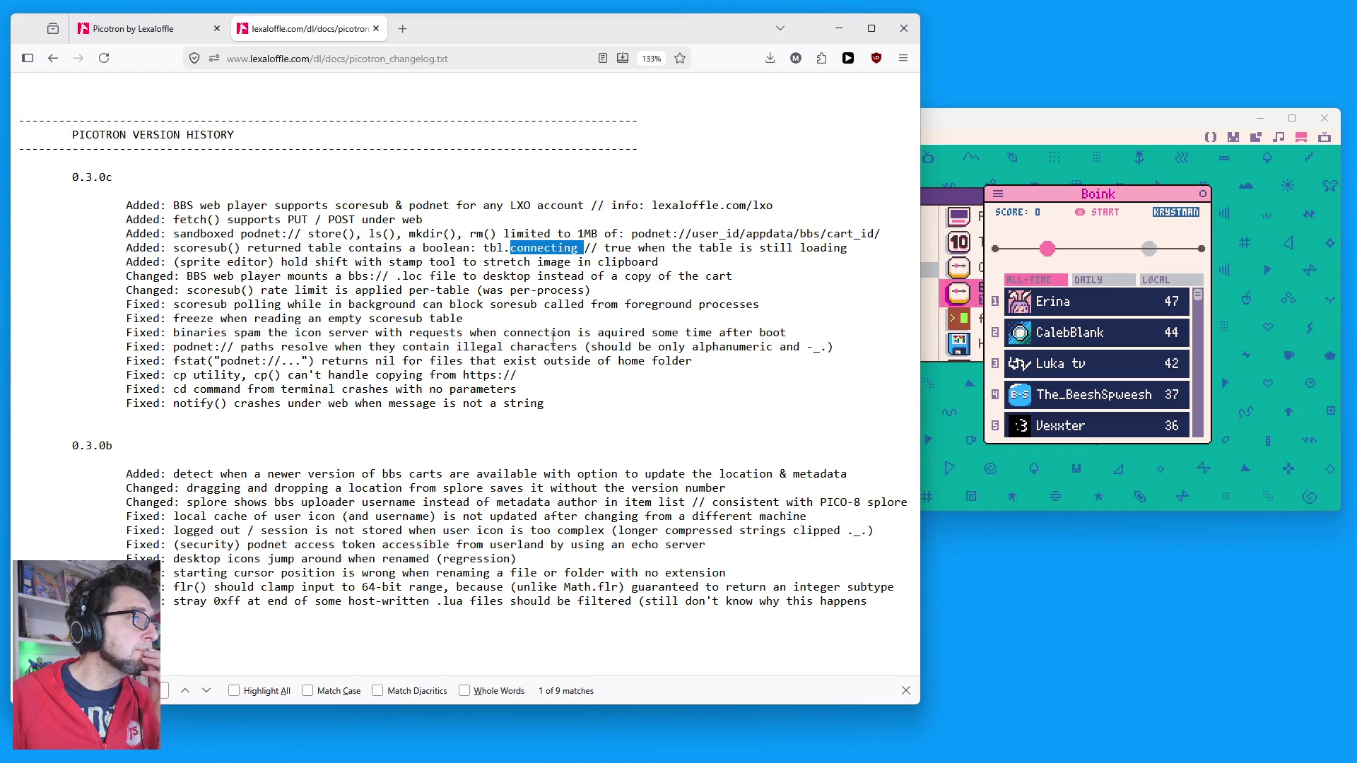
{"action": "left_click", "coordinate": [307, 261]}
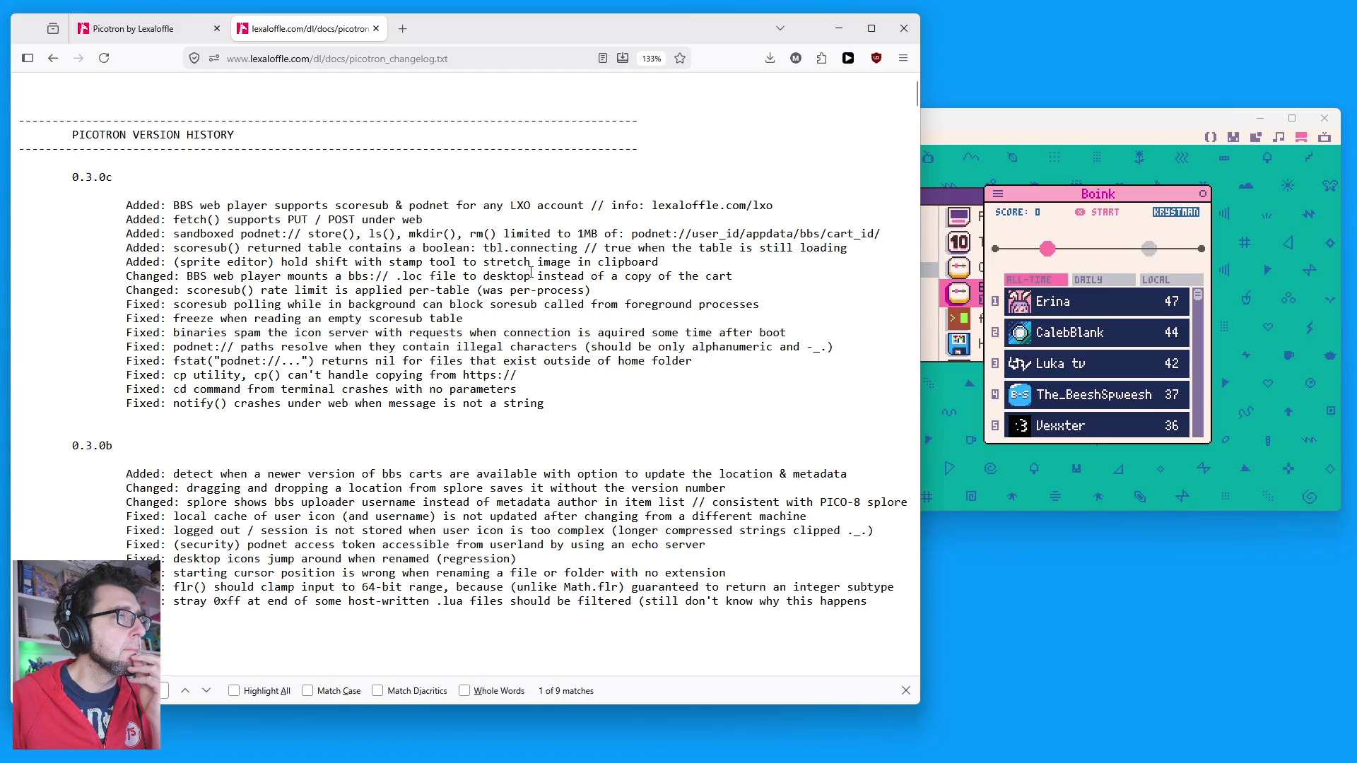
{"action": "left_click", "coordinate": [329, 205]}
{"action": "left_click", "coordinate": [428, 431], "text": "shift"}
{"action": "left_click", "coordinate": [467, 495]}
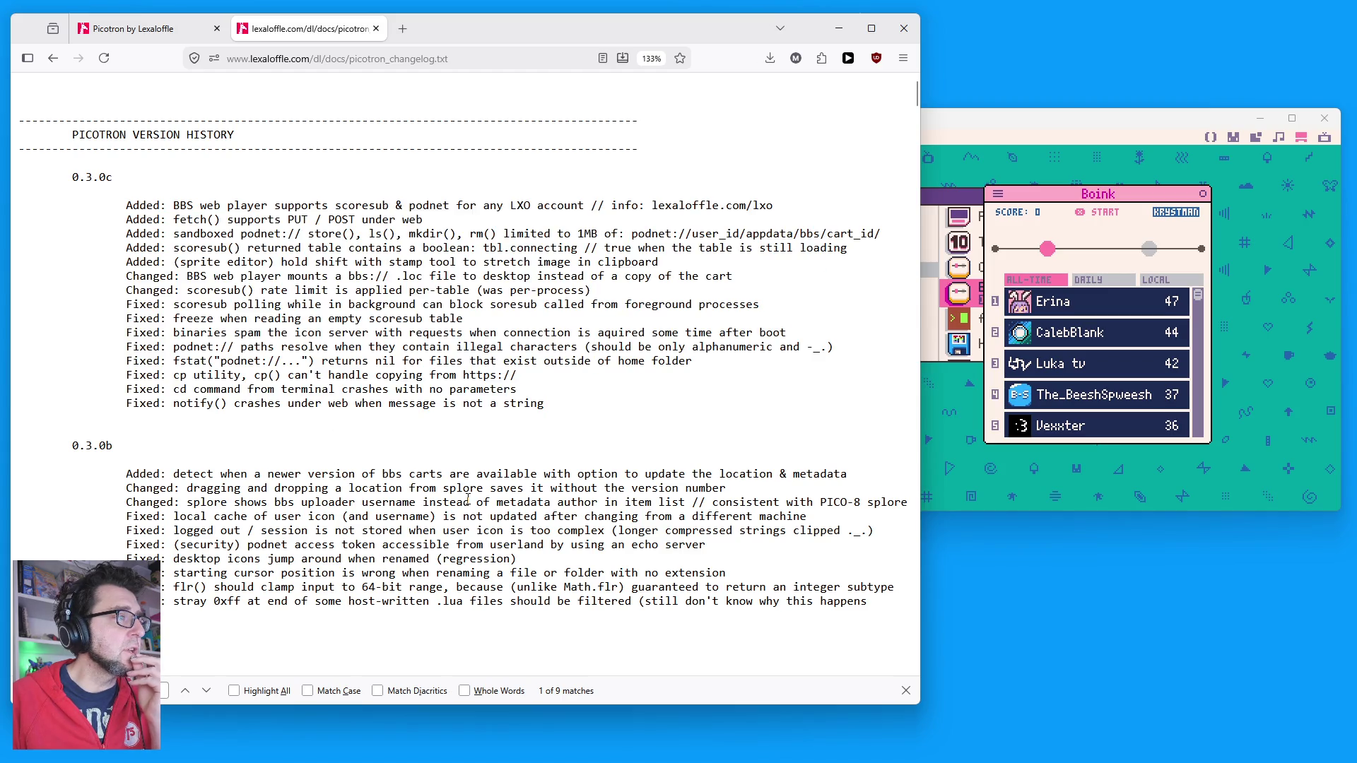
{"action": "left_click", "coordinate": [147, 28]}
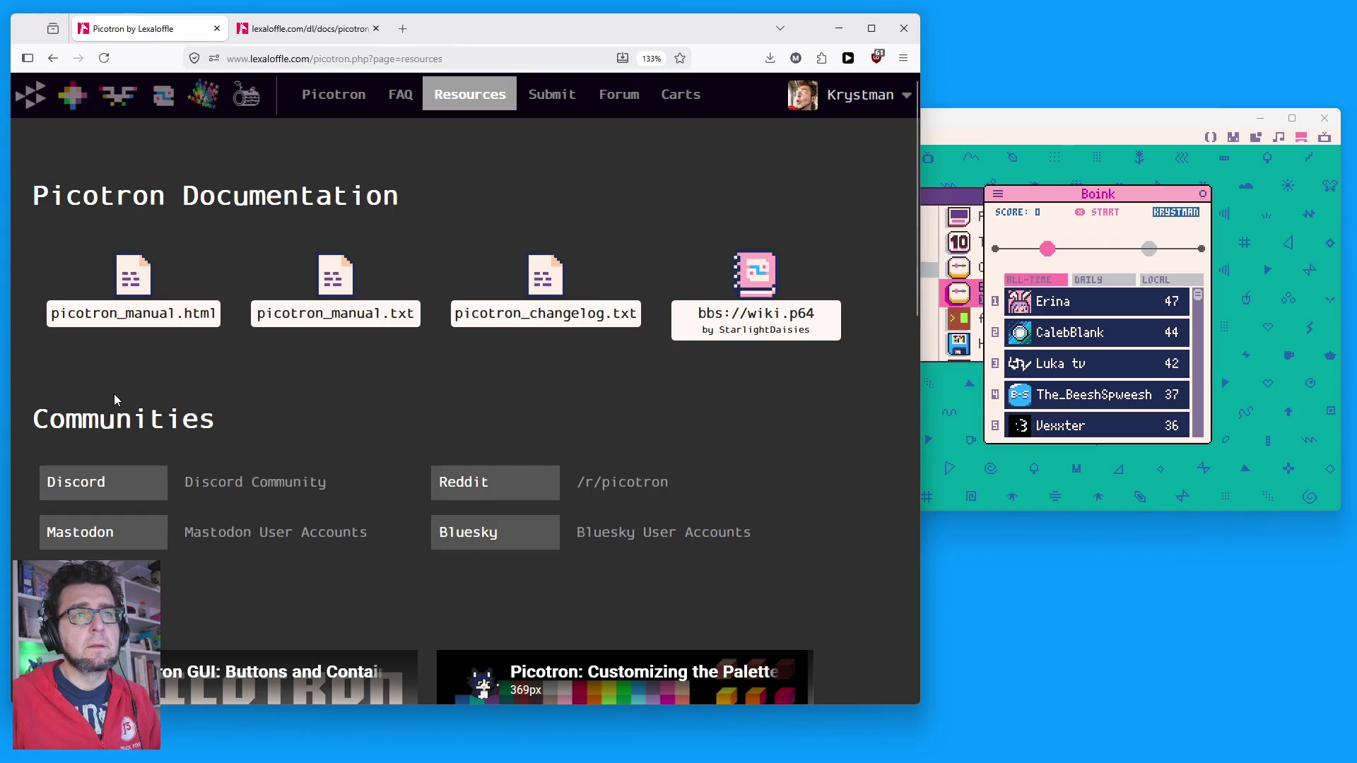
Step: Highlight the per-table scoresub rate limit line in the version history, then return to Resources
{"action": "left_click", "coordinate": [357, 28]}
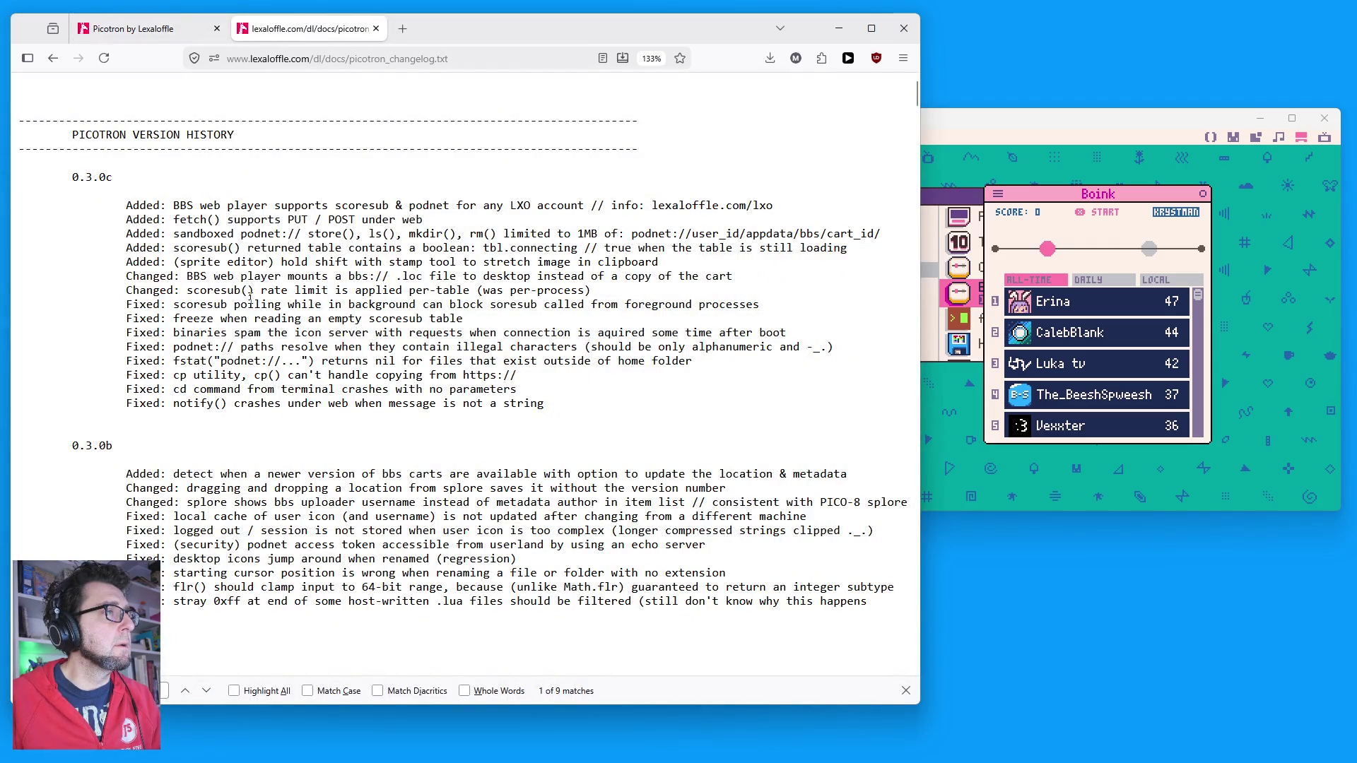
{"action": "mouse_move", "coordinate": [186, 291]}
{"action": "left_mouse_down"}
{"action": "mouse_move", "coordinate": [630, 278]}
{"action": "mouse_move", "coordinate": [641, 301]}
{"action": "left_mouse_up"}
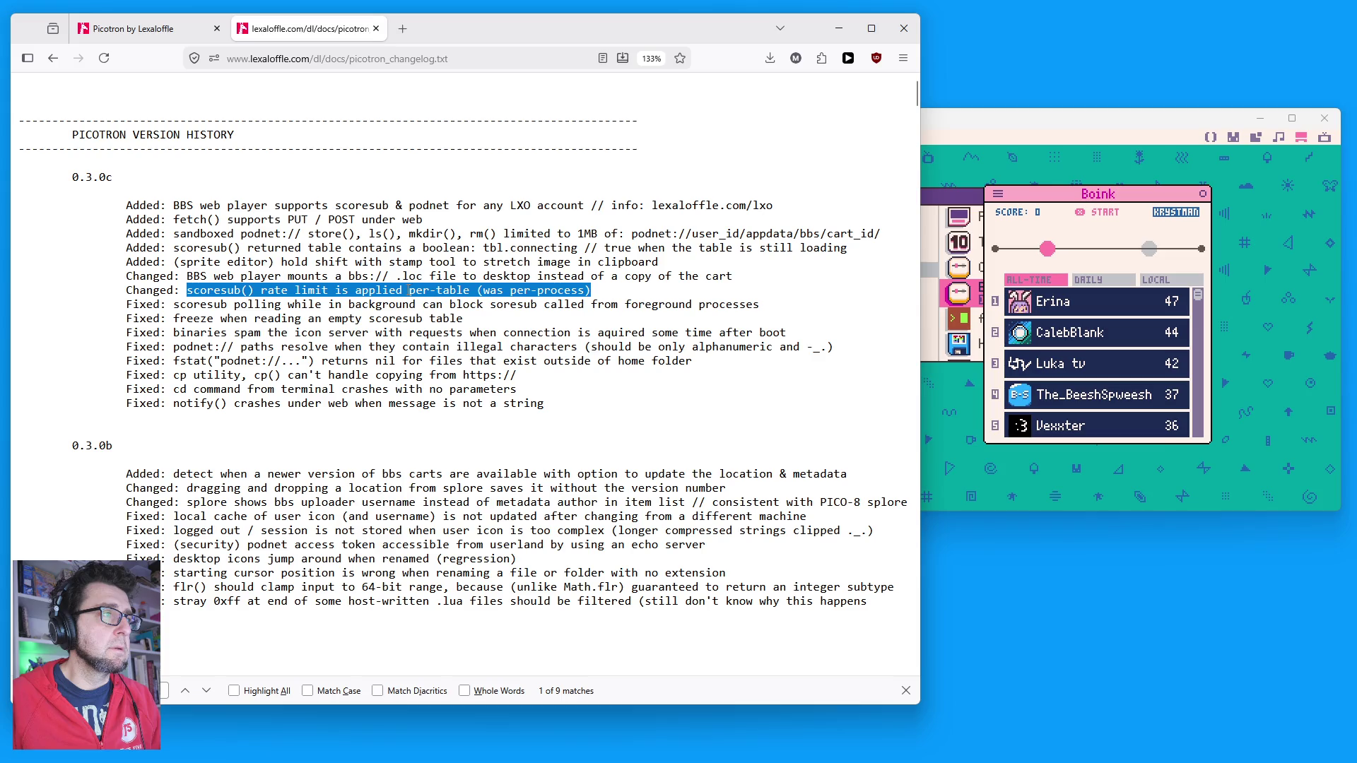
{"action": "left_click", "coordinate": [454, 290]}
{"action": "double_click", "coordinate": [453, 290]}
{"action": "left_click", "coordinate": [134, 30]}
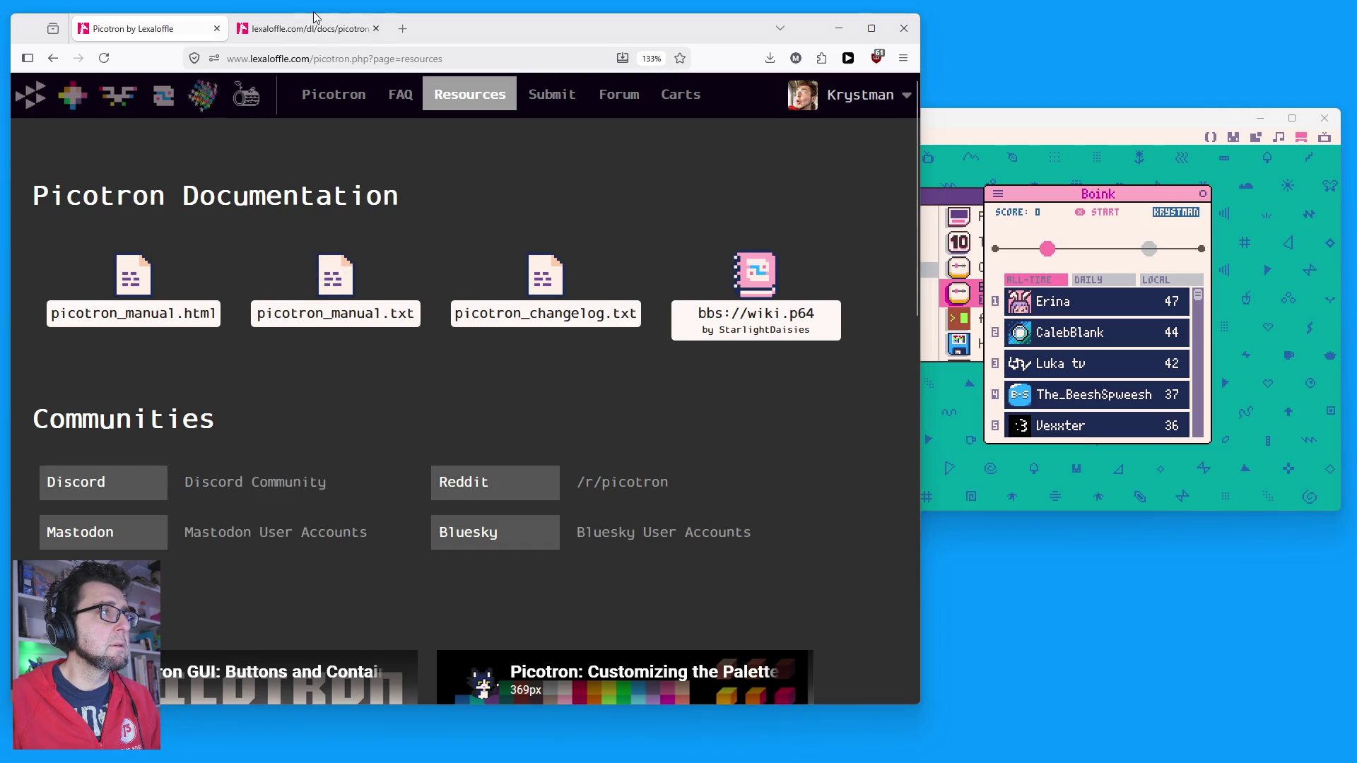
Step: Reopen the plain-text manual, then open the HTML manual in a new tab
{"action": "left_click", "coordinate": [251, 29]}
{"action": "left_click", "coordinate": [141, 28]}
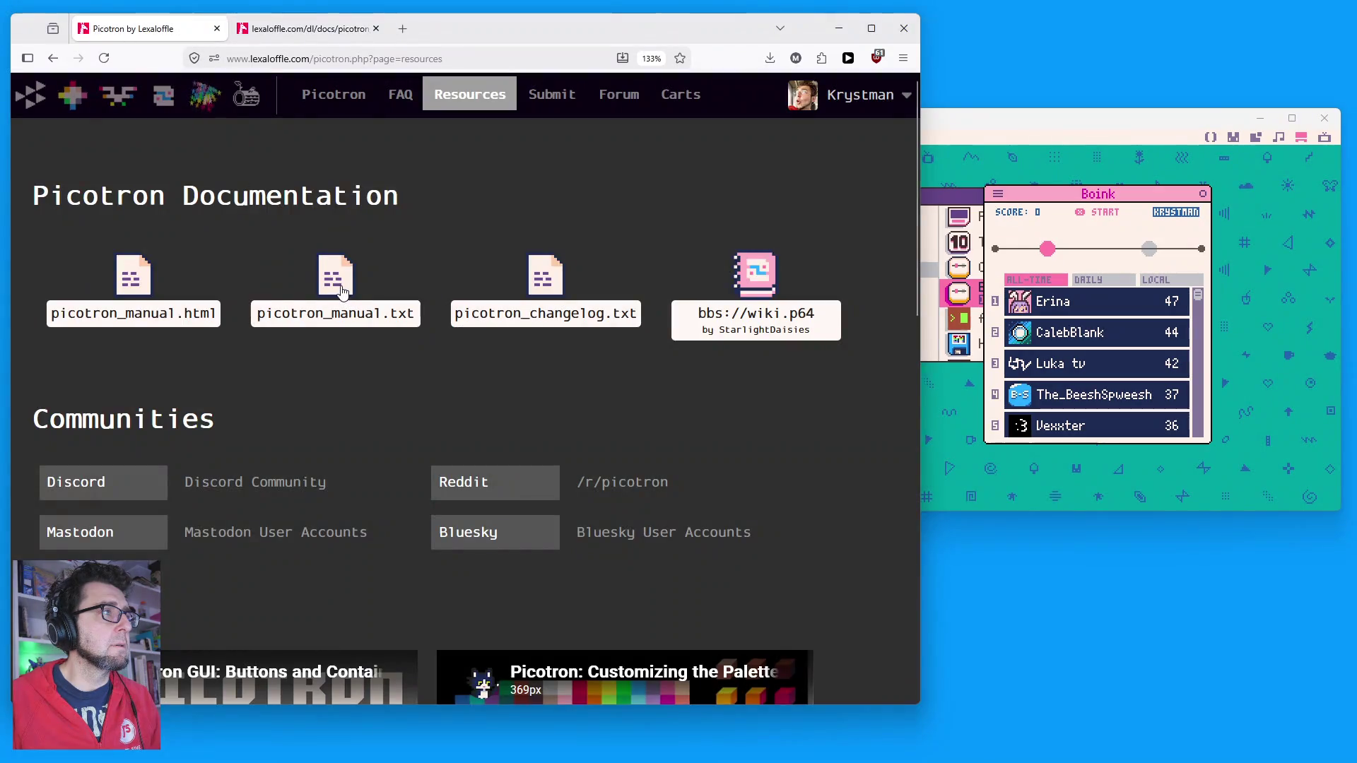
{"action": "left_click", "coordinate": [333, 278]}
{"action": "left_click", "coordinate": [134, 29]}
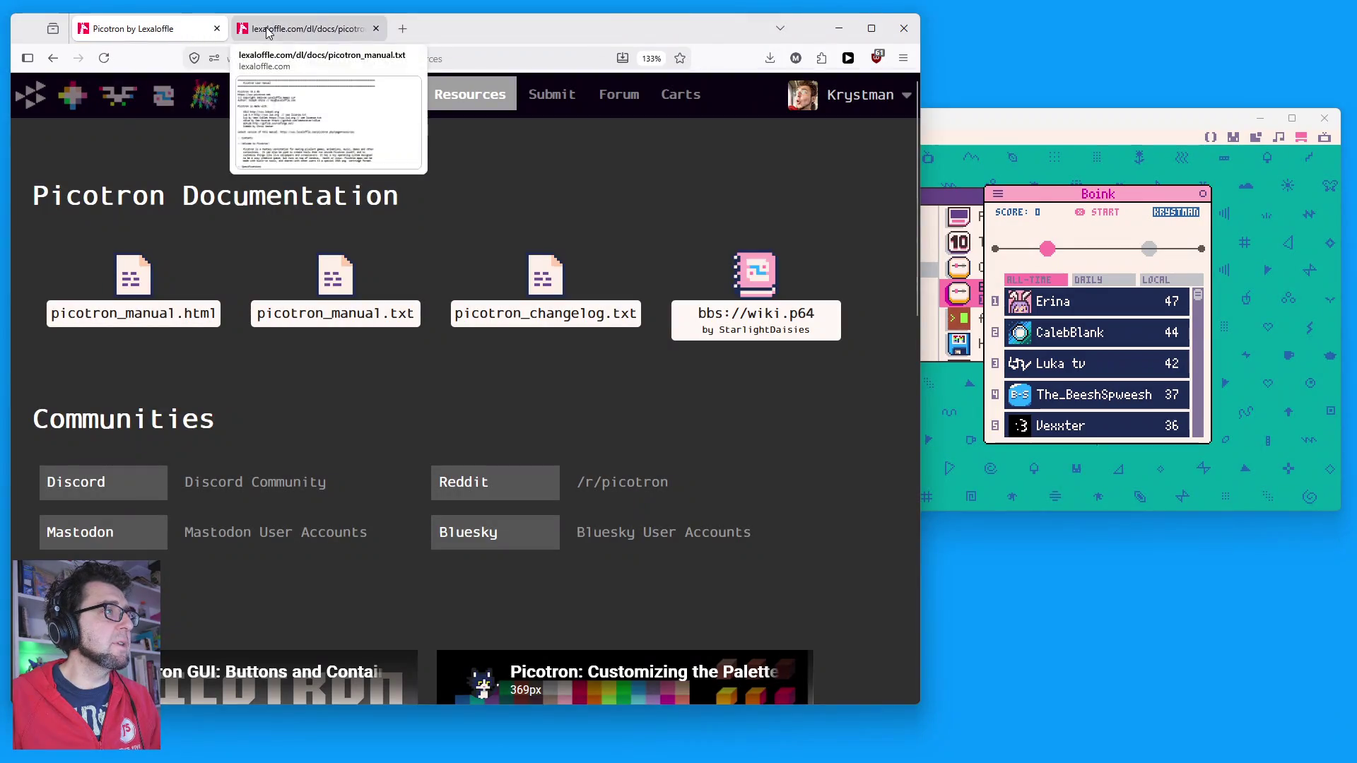
{"action": "right_click", "coordinate": [150, 269]}
{"action": "left_click", "coordinate": [199, 278]}
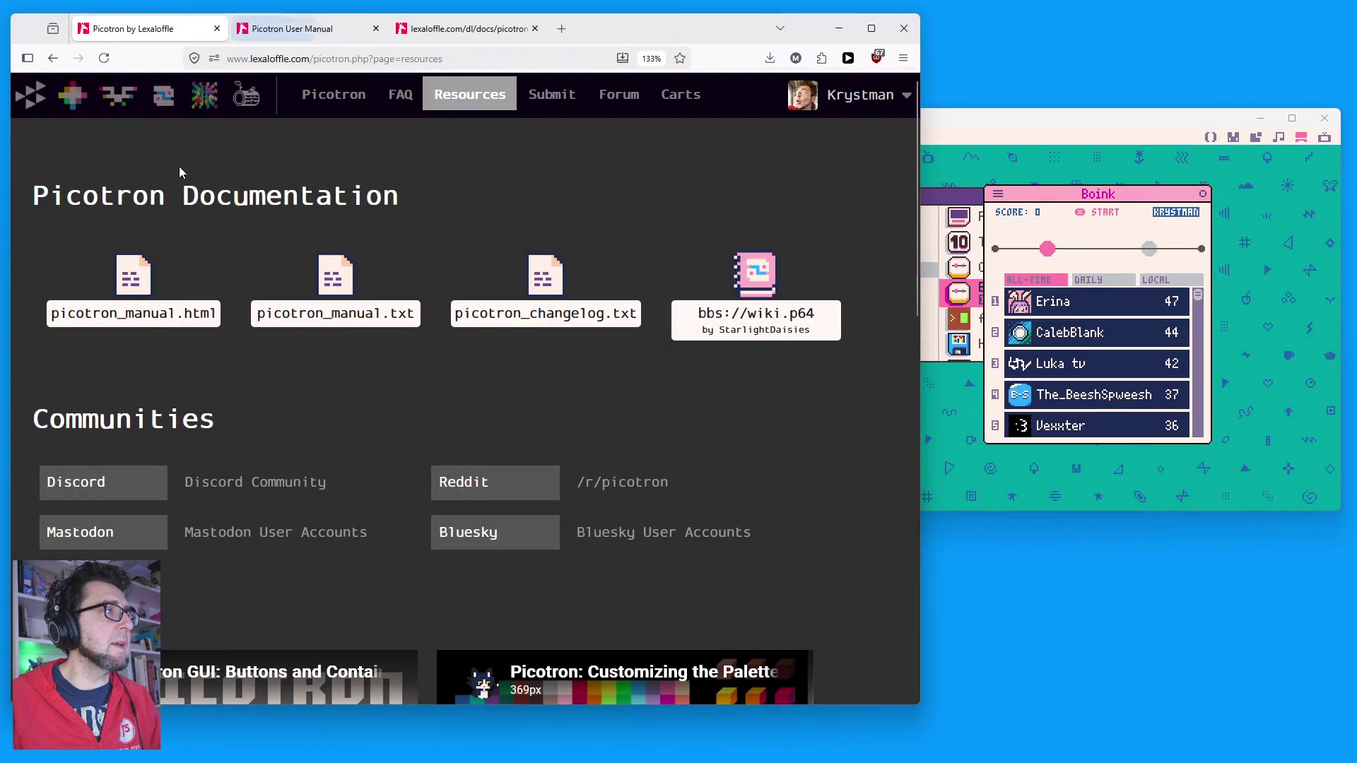
Step: Compare the HTML manual, plain-text manual and version history pages across tabs
{"action": "left_click", "coordinate": [311, 29]}
{"action": "left_click", "coordinate": [451, 18]}
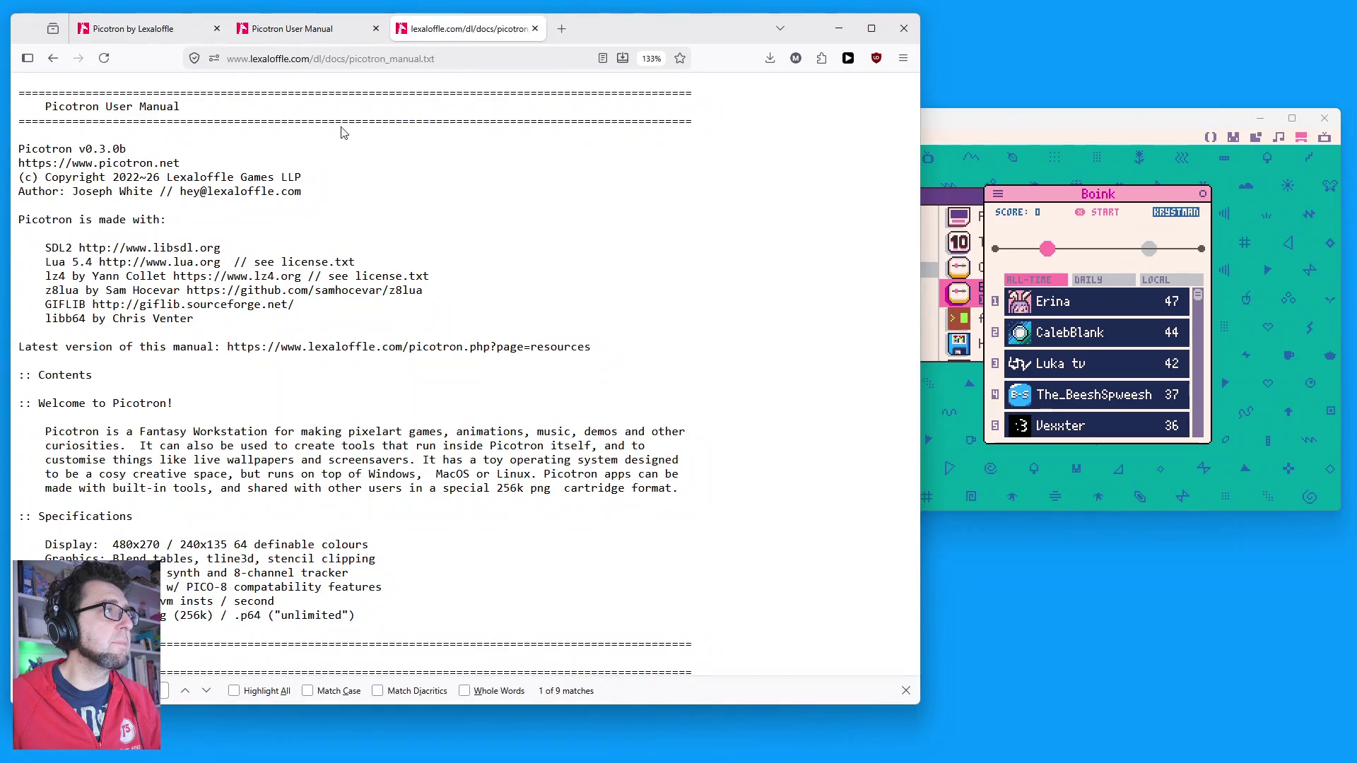
{"action": "left_click", "coordinate": [99, 30]}
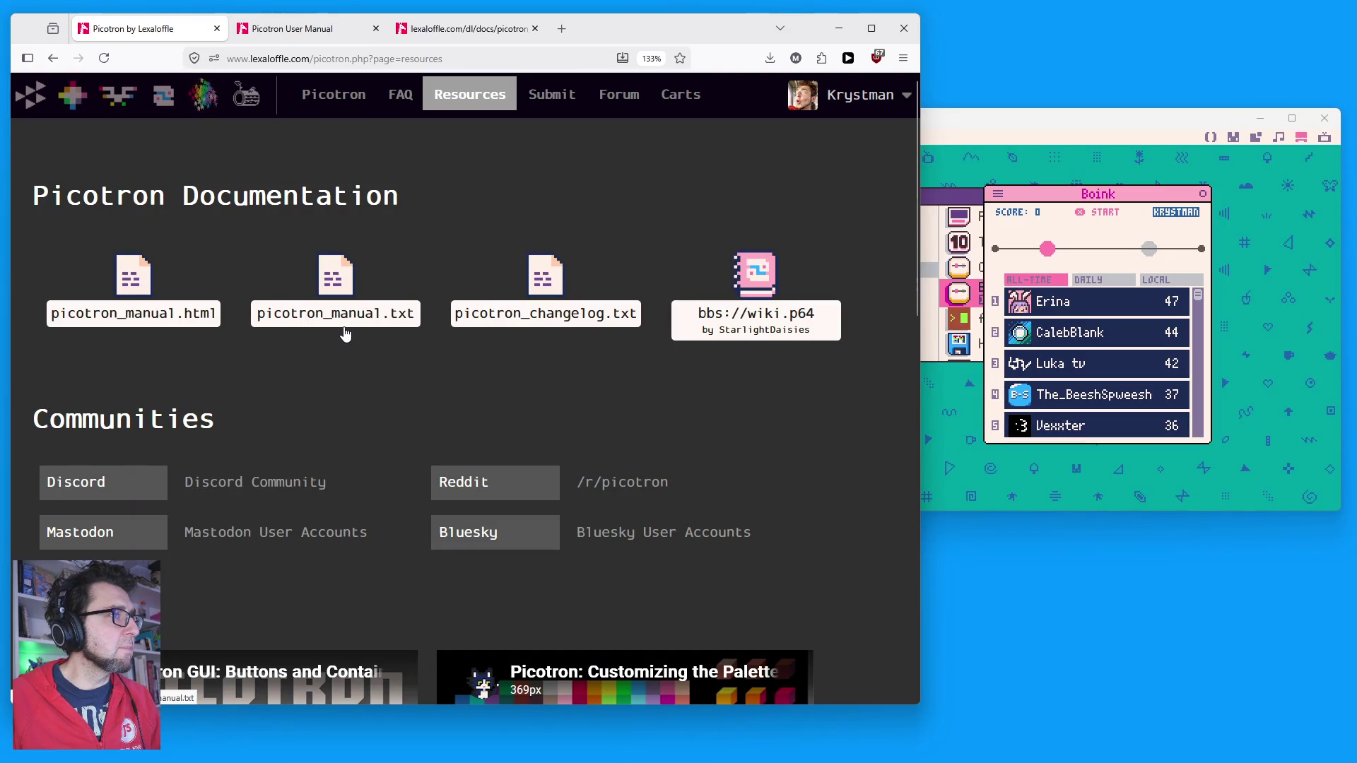
{"action": "left_click", "coordinate": [562, 270]}
{"action": "left_click", "coordinate": [275, 31]}
{"action": "scroll", "coordinate": [358, 254], "scroll_direction": "down", "scroll_amount": 15}
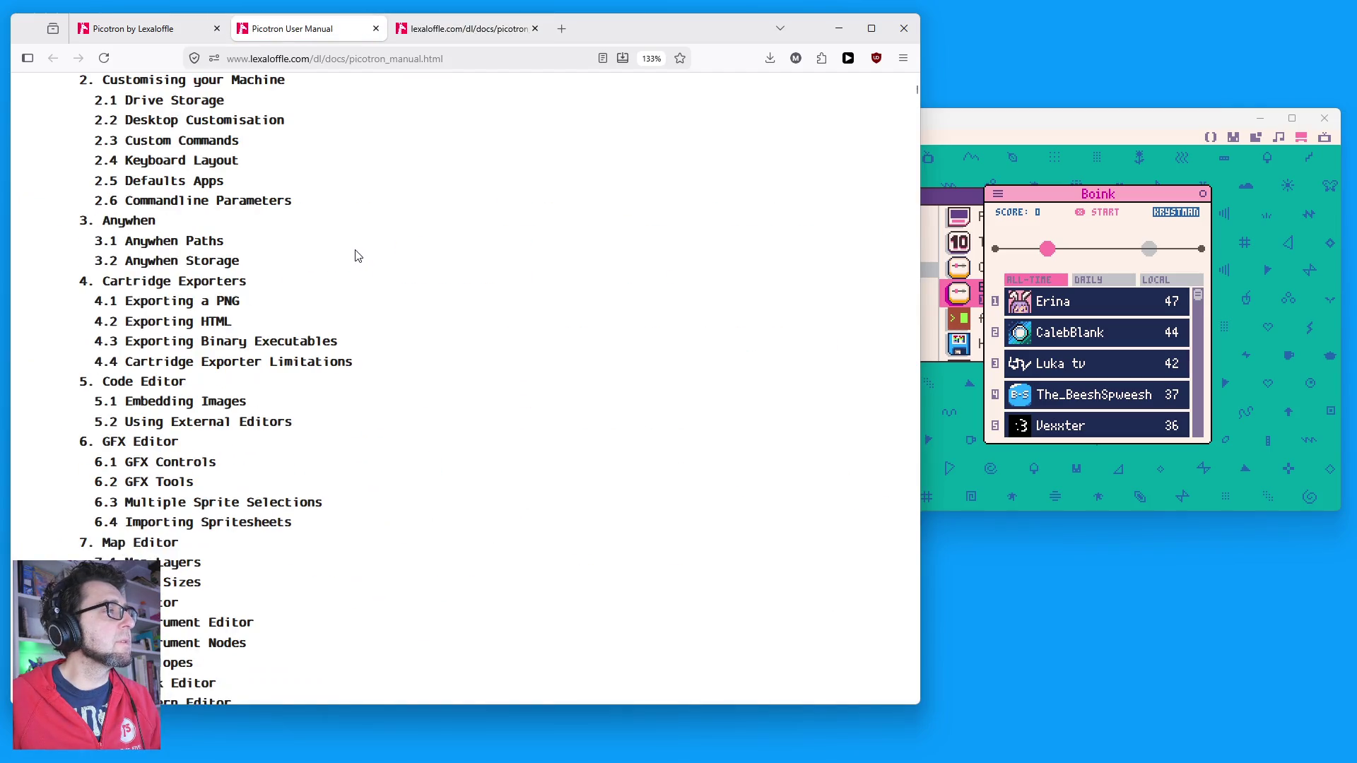
{"action": "left_click", "coordinate": [463, 28]}
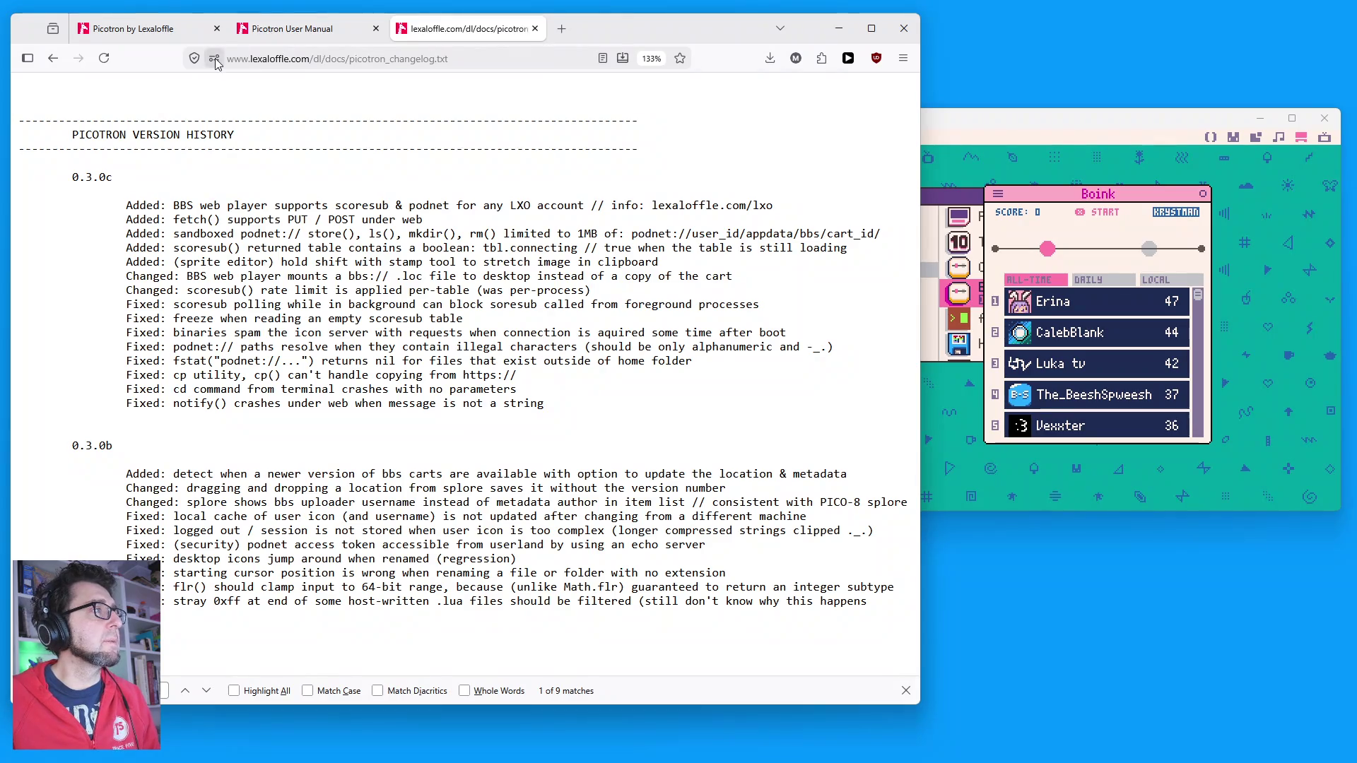
{"action": "left_click", "coordinate": [142, 28]}
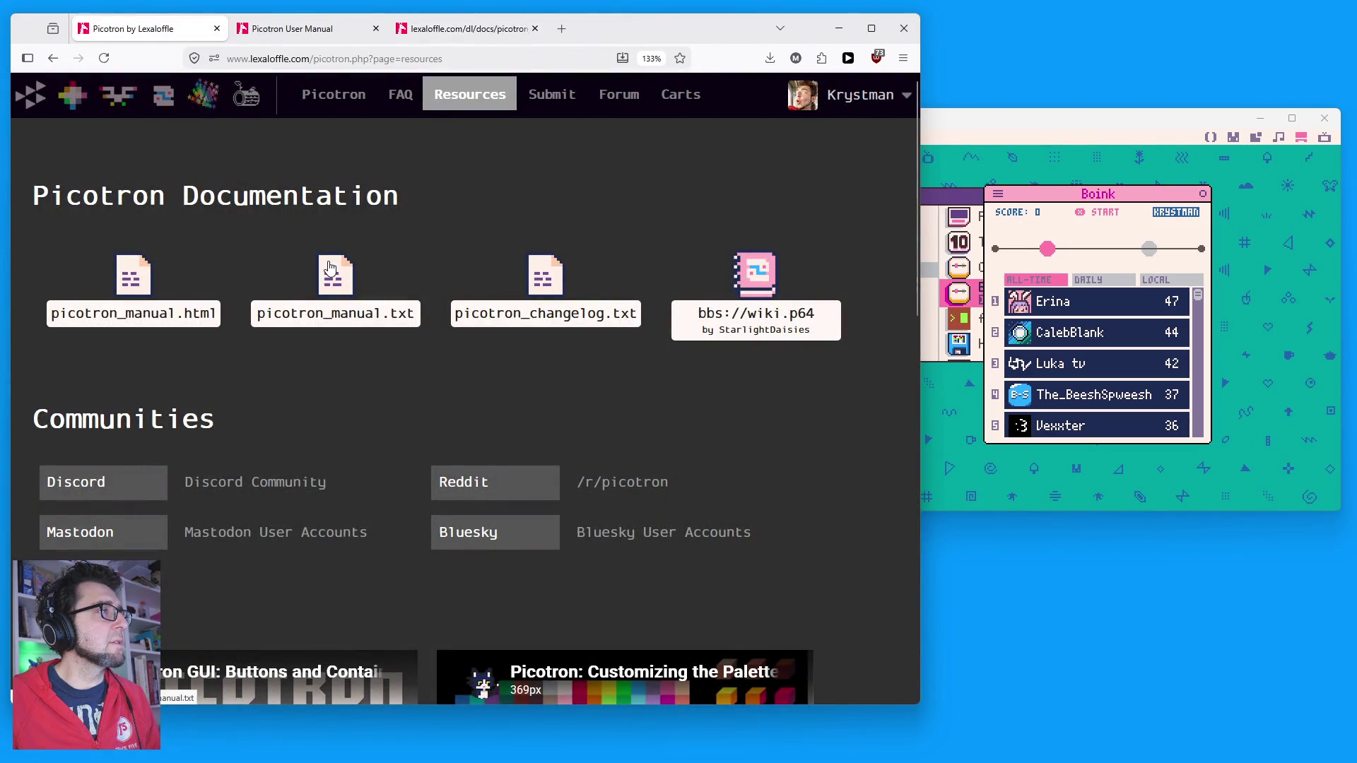
{"action": "left_click", "coordinate": [331, 272]}
{"action": "left_click", "coordinate": [184, 28]}
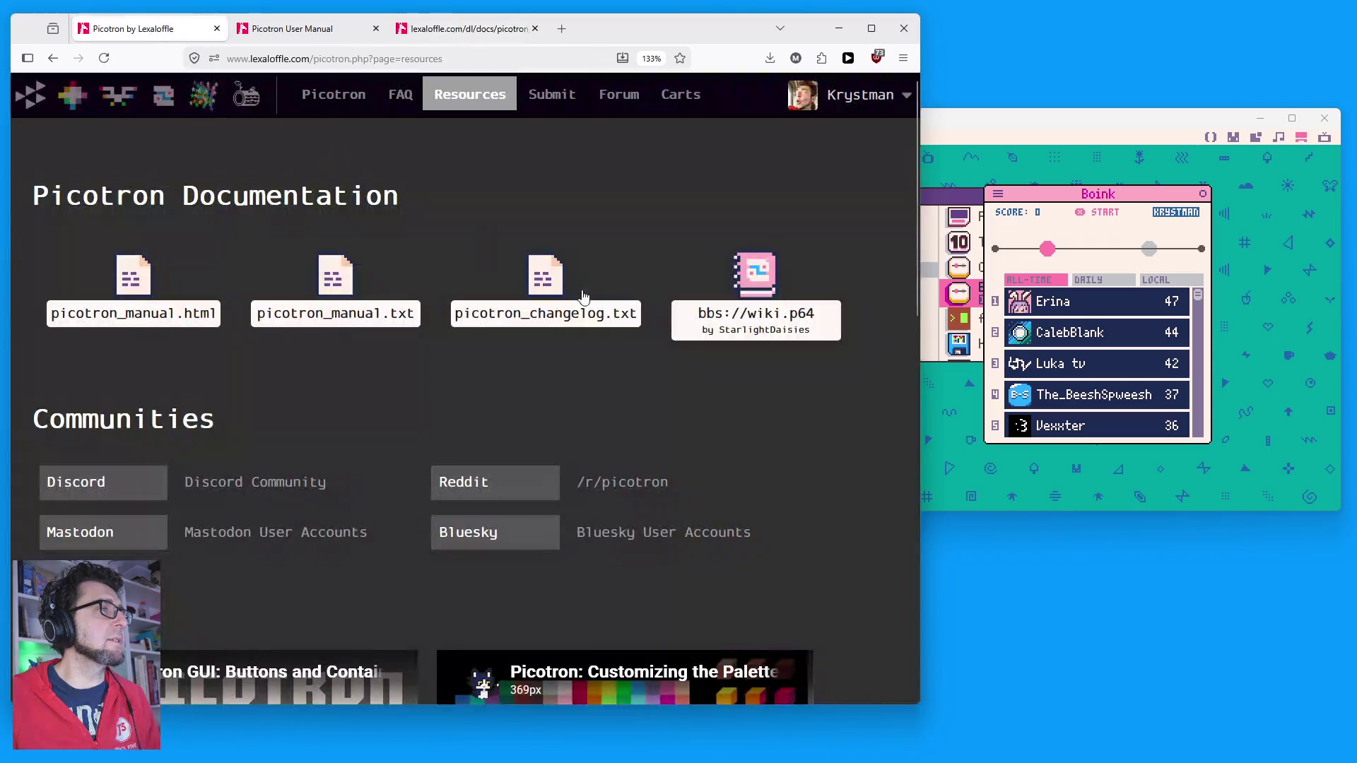
Step: Open picotron_changelog.txt in a new tab from its link menu and view it
{"action": "right_click", "coordinate": [576, 285]}
{"action": "left_click", "coordinate": [593, 296]}
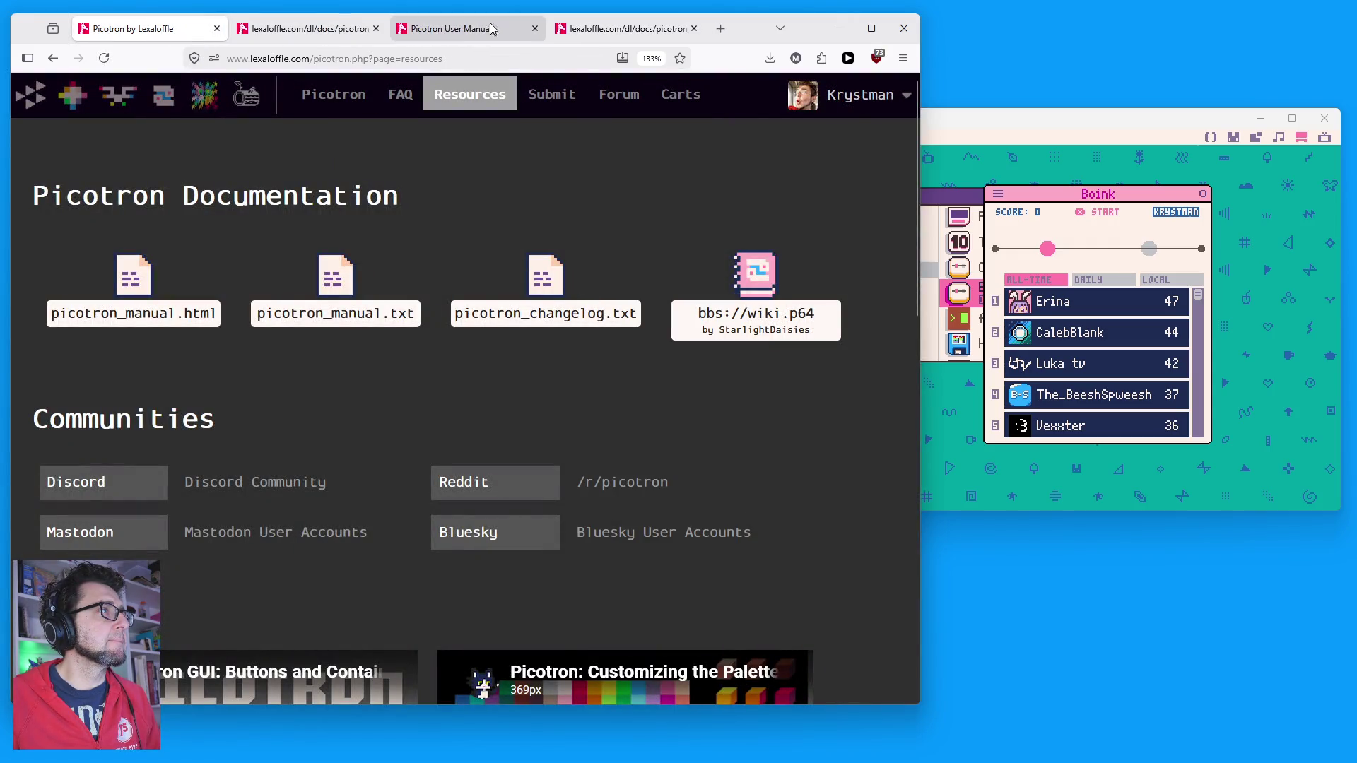
{"action": "left_click", "coordinate": [255, 39]}
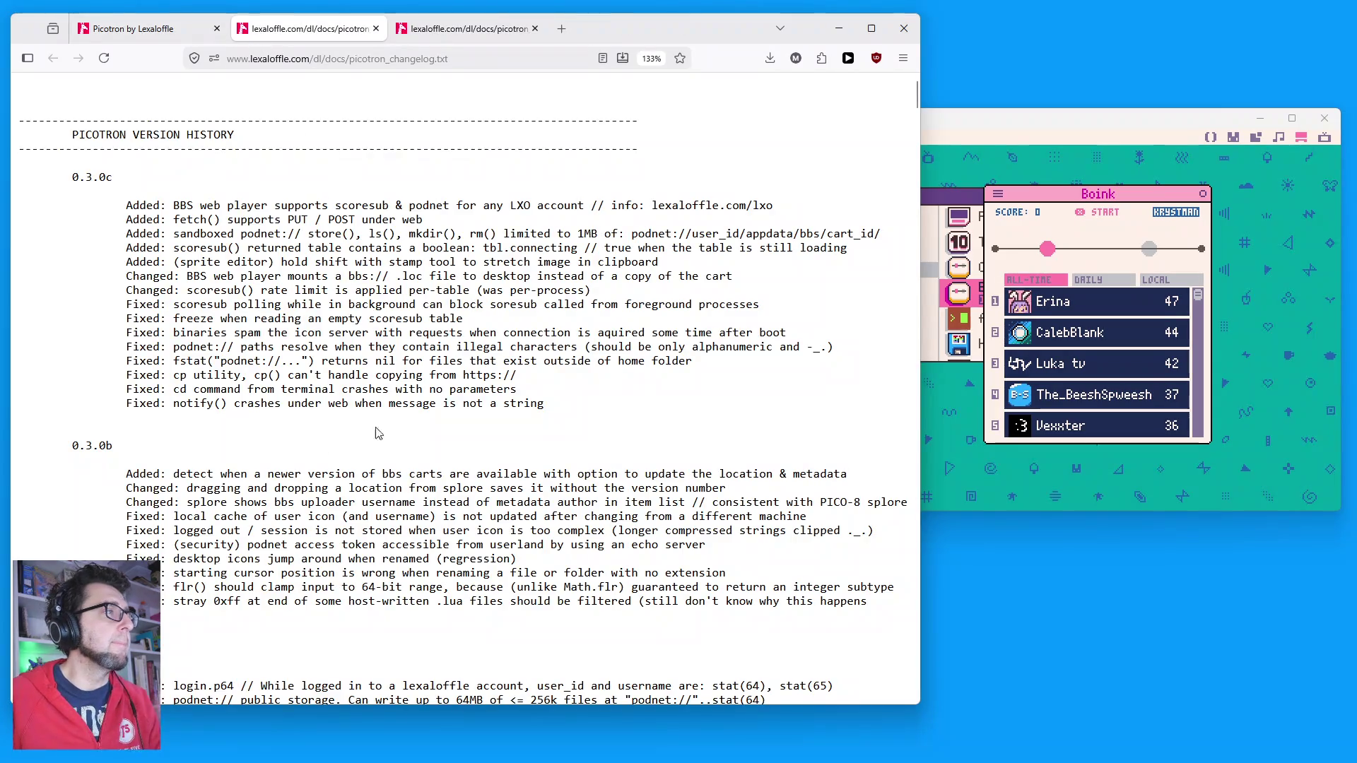
Step: Jump the plain-text manual to Scoresub Rate Limits and select the word 'channels'
{"action": "left_click", "coordinate": [467, 29]}
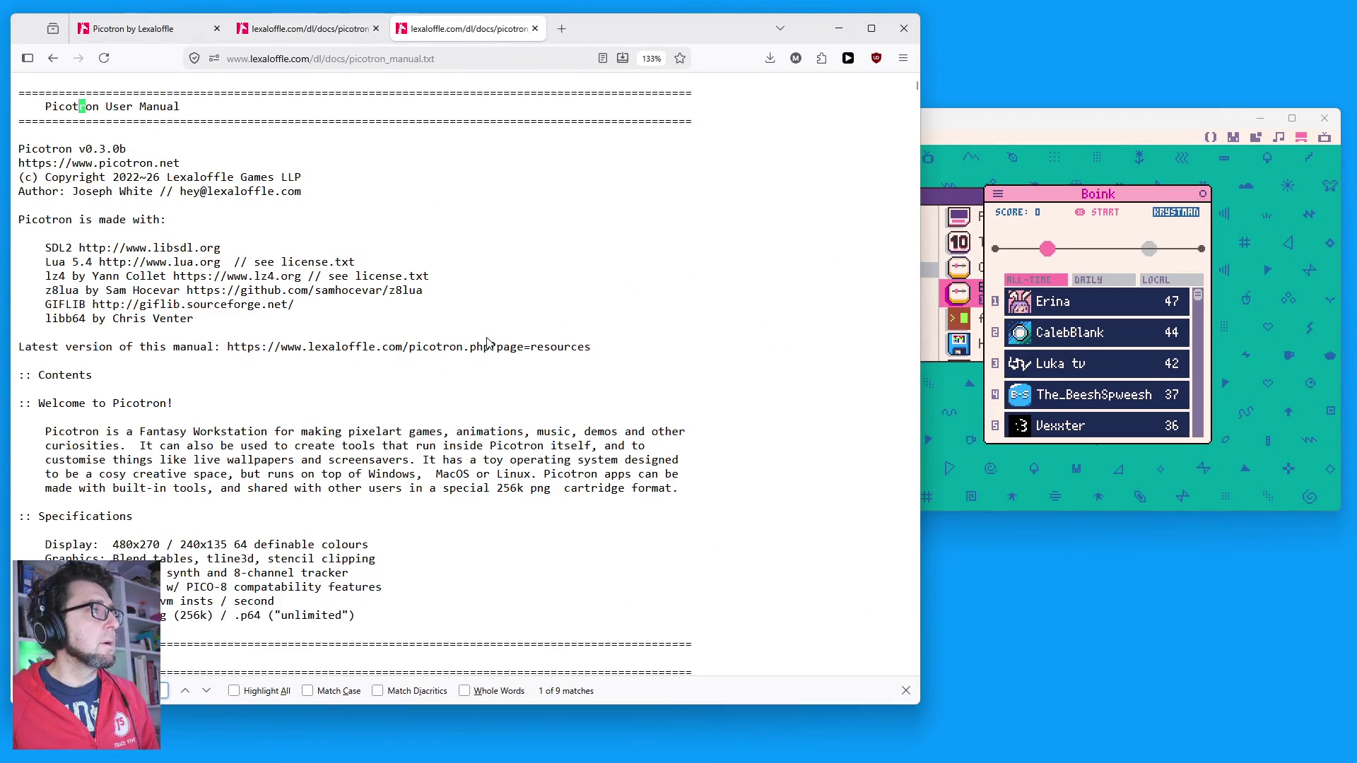
{"action": "type", "text": "e"}
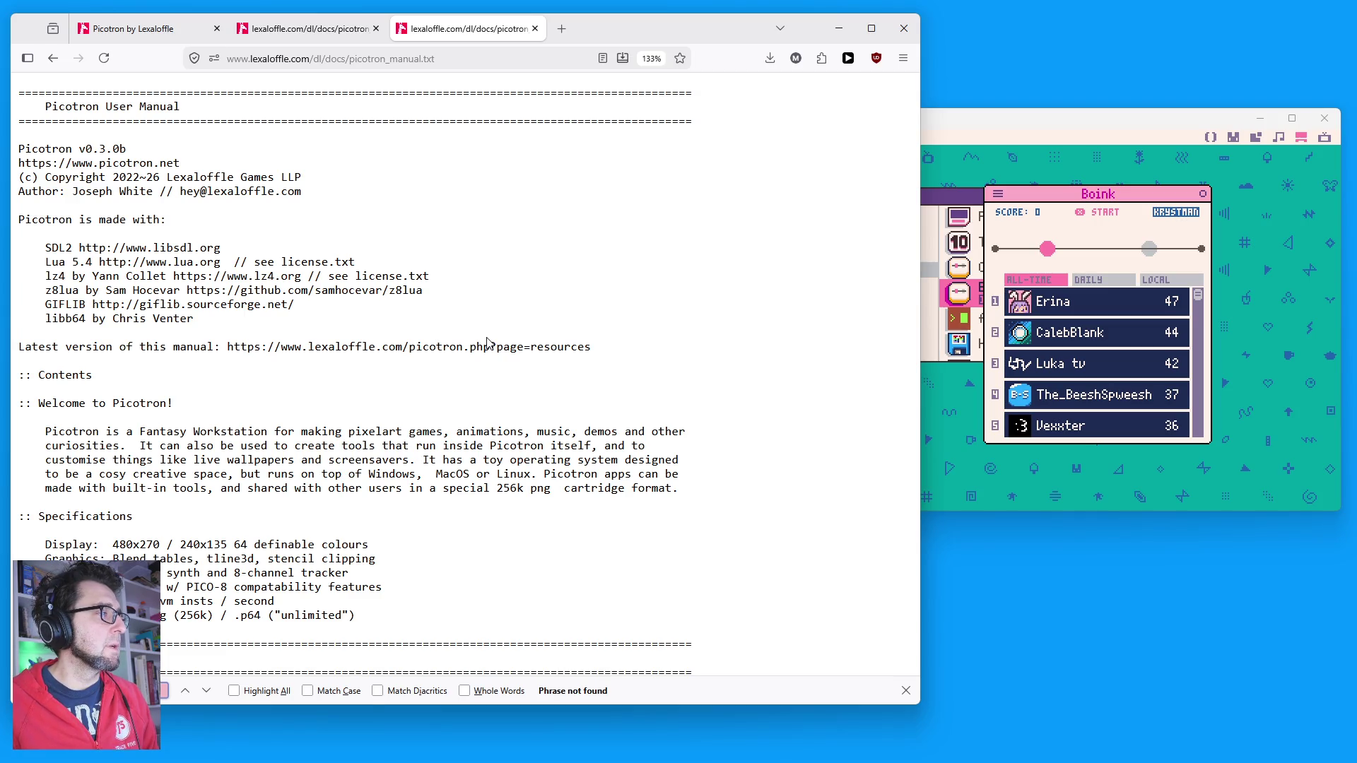
{"action": "key", "text": "BackSpace"}
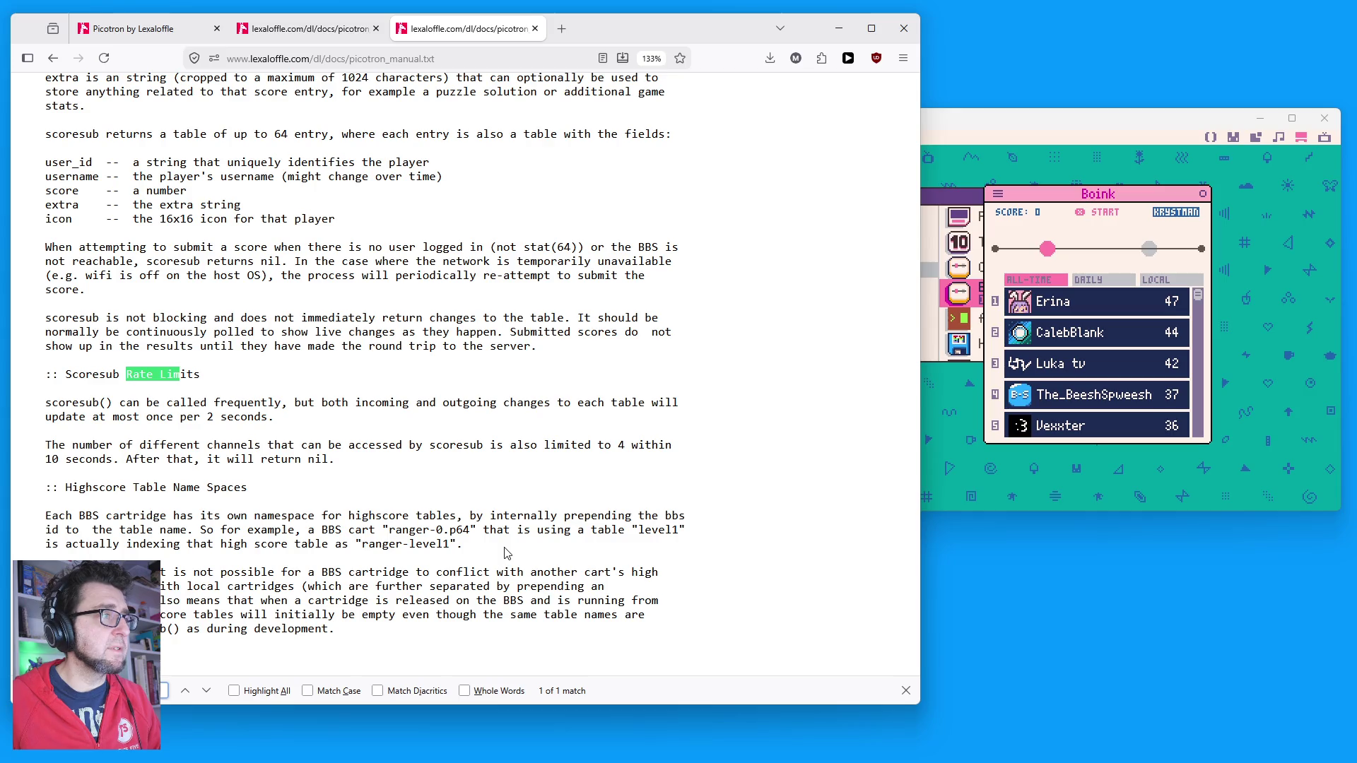
{"action": "double_click", "coordinate": [233, 445]}
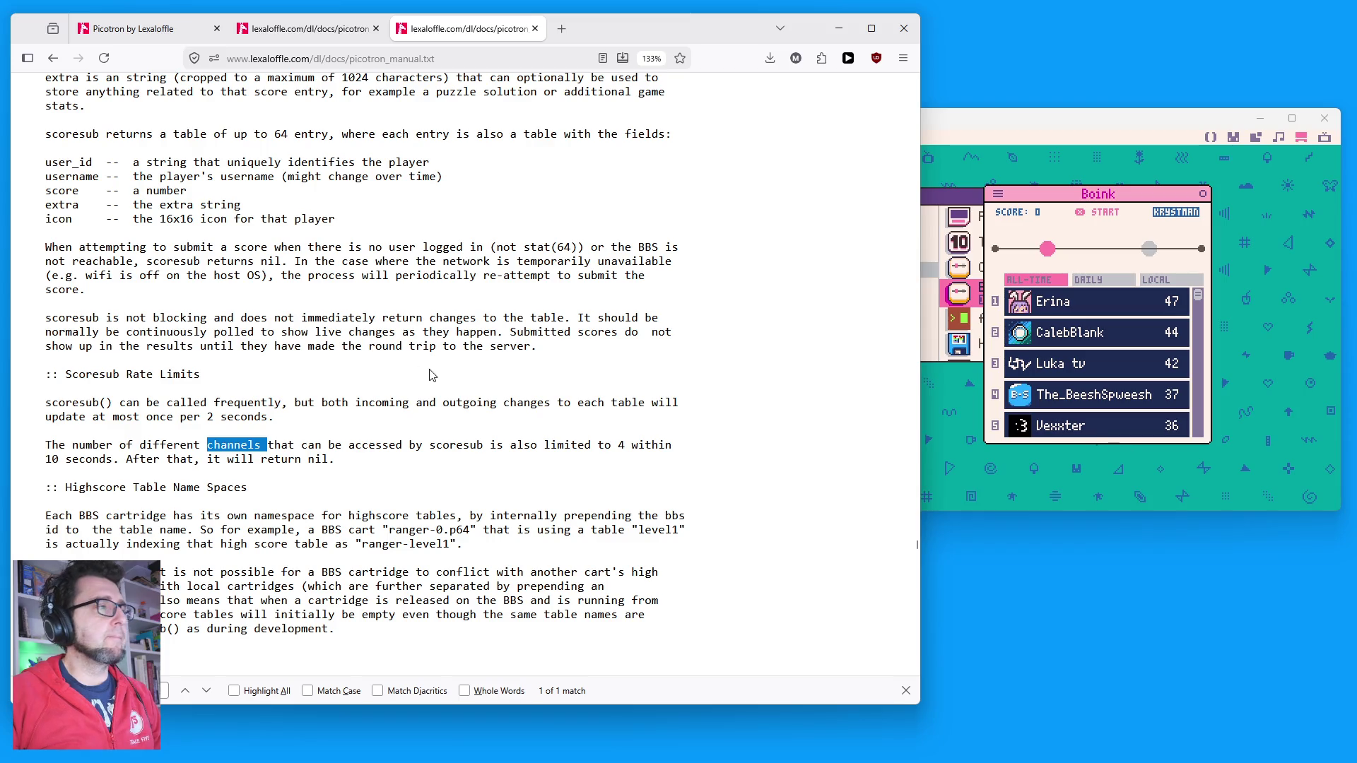
{"action": "left_click", "coordinate": [311, 28]}
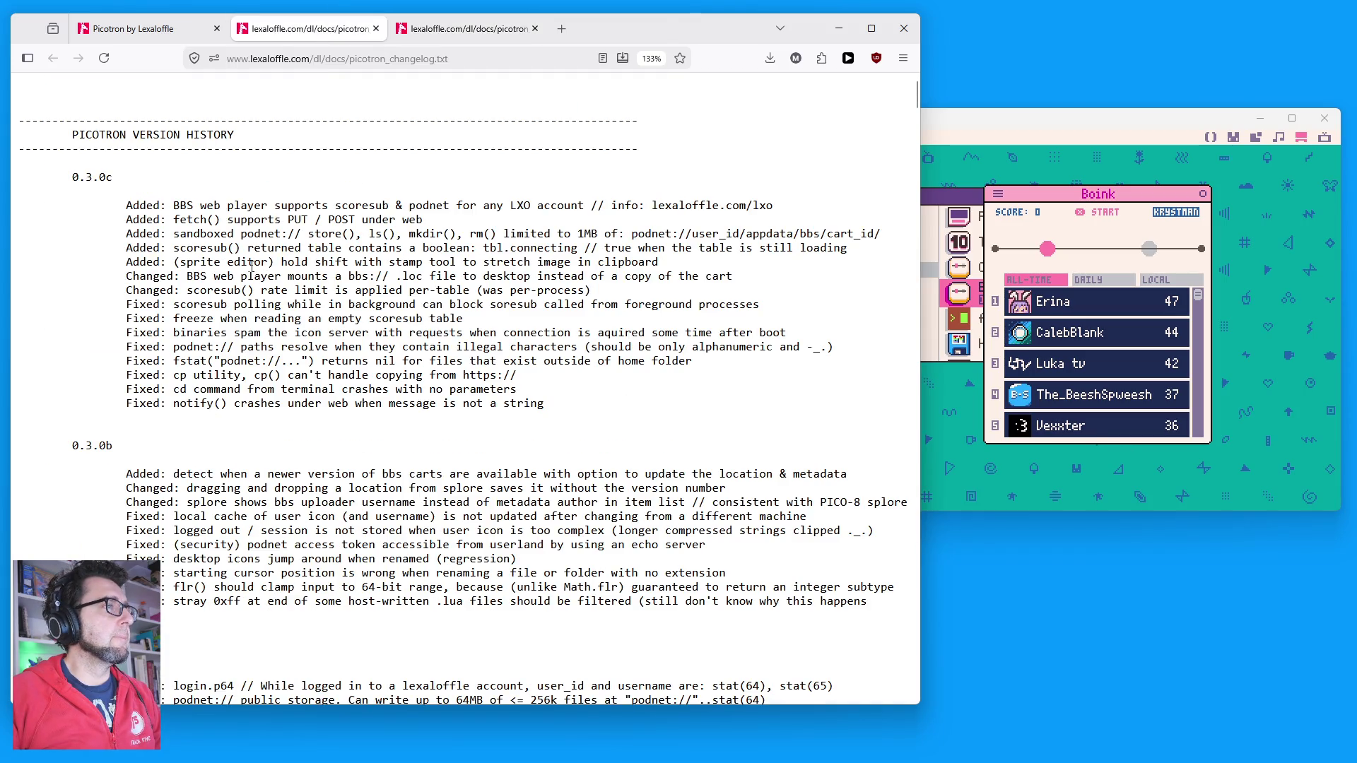
Step: Highlight the manual's scoresub rate-limit sentences and narrow the Firefox window
{"action": "left_click", "coordinate": [526, 28]}
{"action": "triple_click", "coordinate": [347, 468]}
{"action": "left_click", "coordinate": [311, 560]}
{"action": "mouse_move", "coordinate": [394, 473]}
{"action": "left_mouse_down"}
{"action": "mouse_move", "coordinate": [106, 376]}
{"action": "mouse_move", "coordinate": [106, 417]}
{"action": "left_mouse_up"}
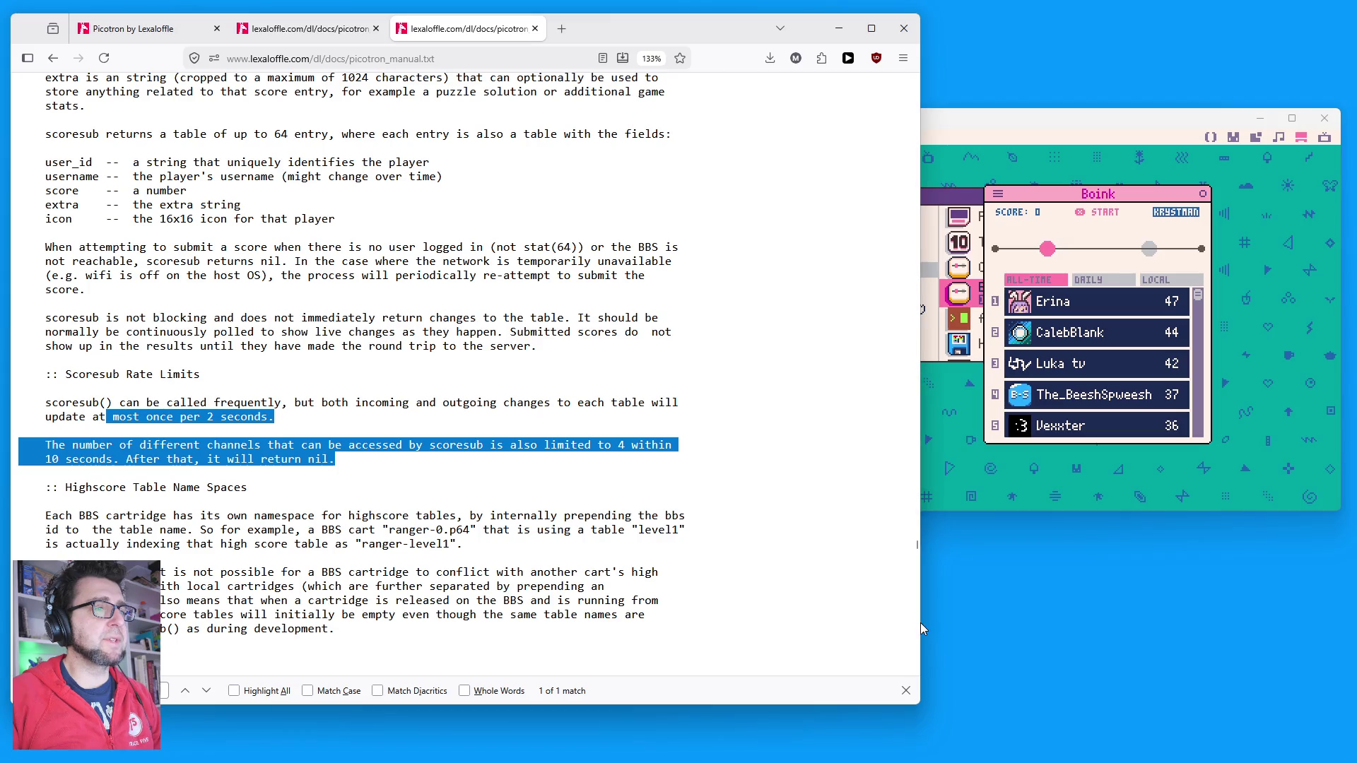
{"action": "mouse_move", "coordinate": [923, 617]}
{"action": "left_mouse_down"}
{"action": "mouse_move", "coordinate": [660, 617]}
{"action": "mouse_move", "coordinate": [808, 617]}
{"action": "left_mouse_up"}
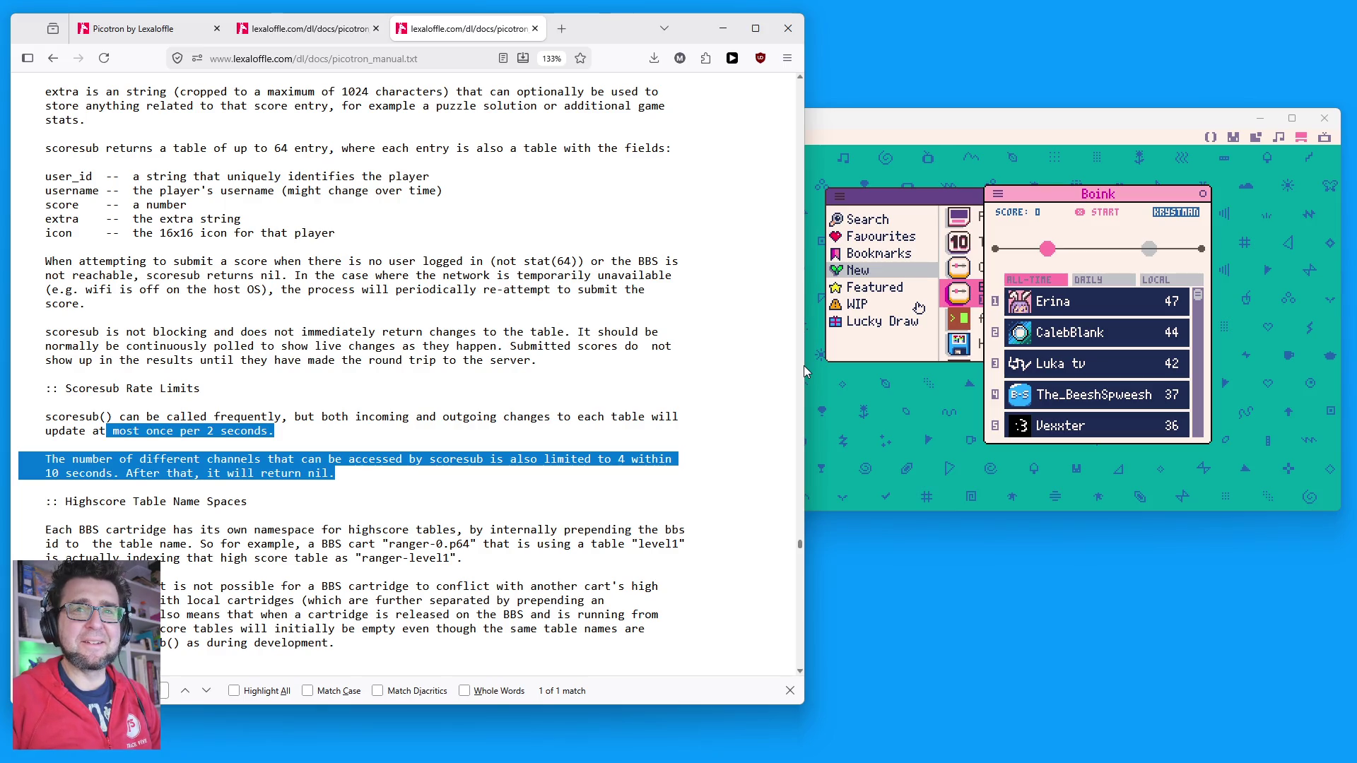
Step: Bring Picotron forward and browse Boink's daily, local and all-time leaderboards
{"action": "left_click", "coordinate": [931, 115]}
{"action": "left_click_drag", "start_coordinate": [886, 123], "coordinate": [899, 109]}
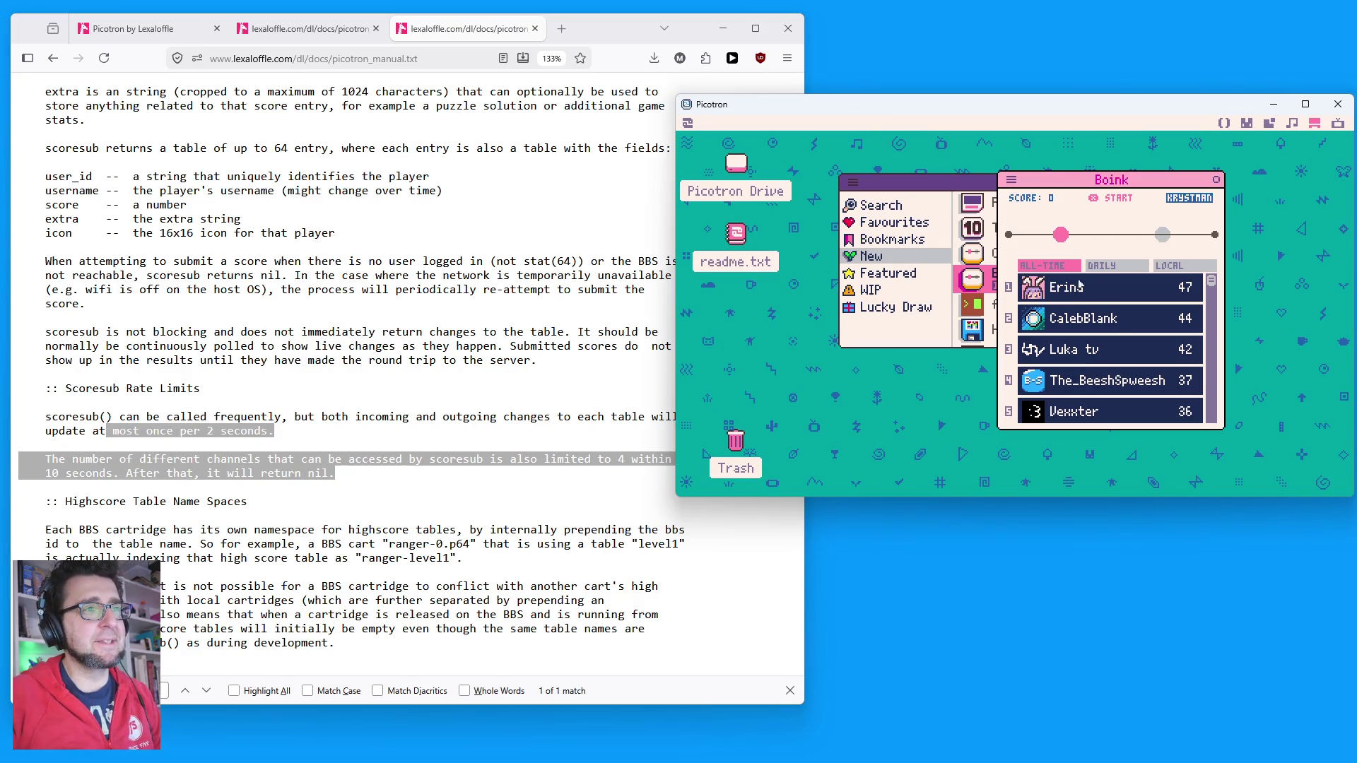
{"action": "left_click", "coordinate": [1106, 267]}
{"action": "left_click", "coordinate": [1168, 268]}
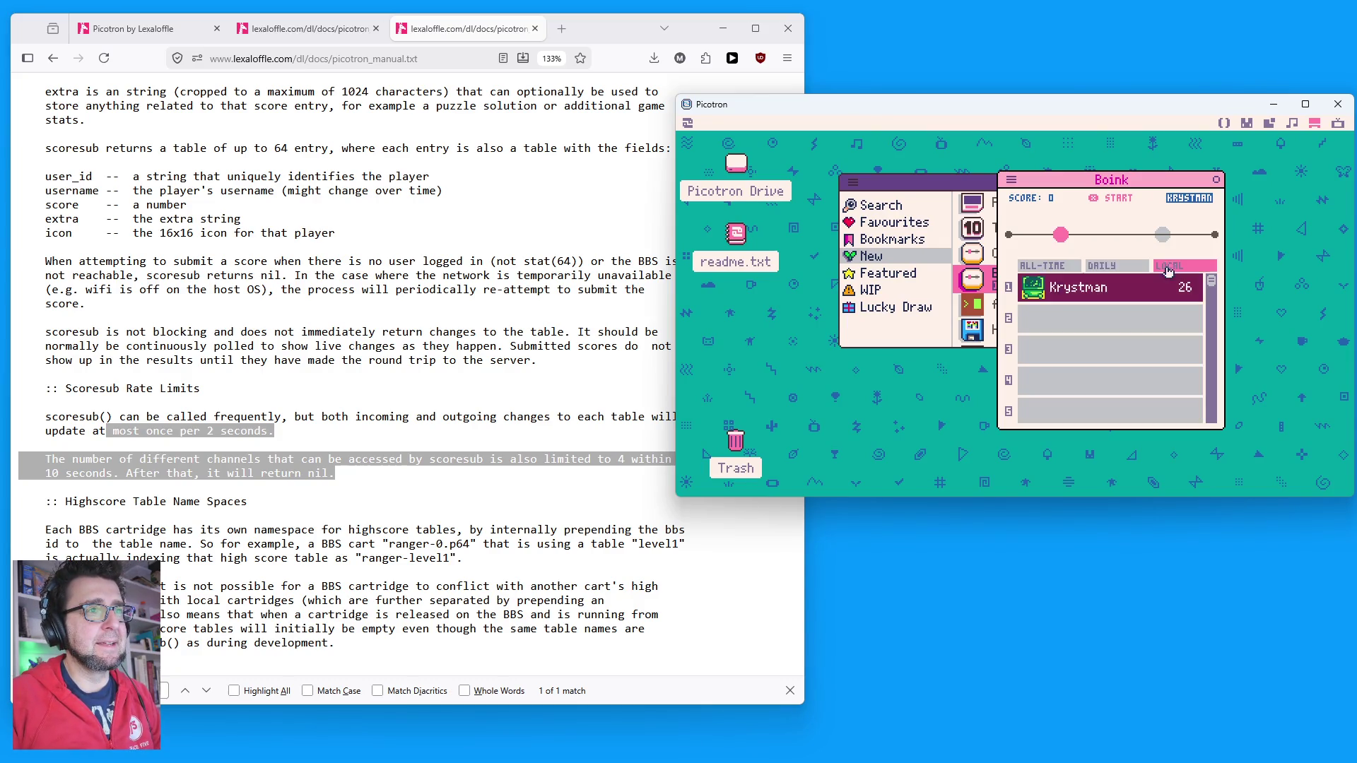
{"action": "left_click", "coordinate": [1050, 268]}
{"action": "scroll", "coordinate": [1164, 322], "scroll_direction": "down", "scroll_amount": 20}
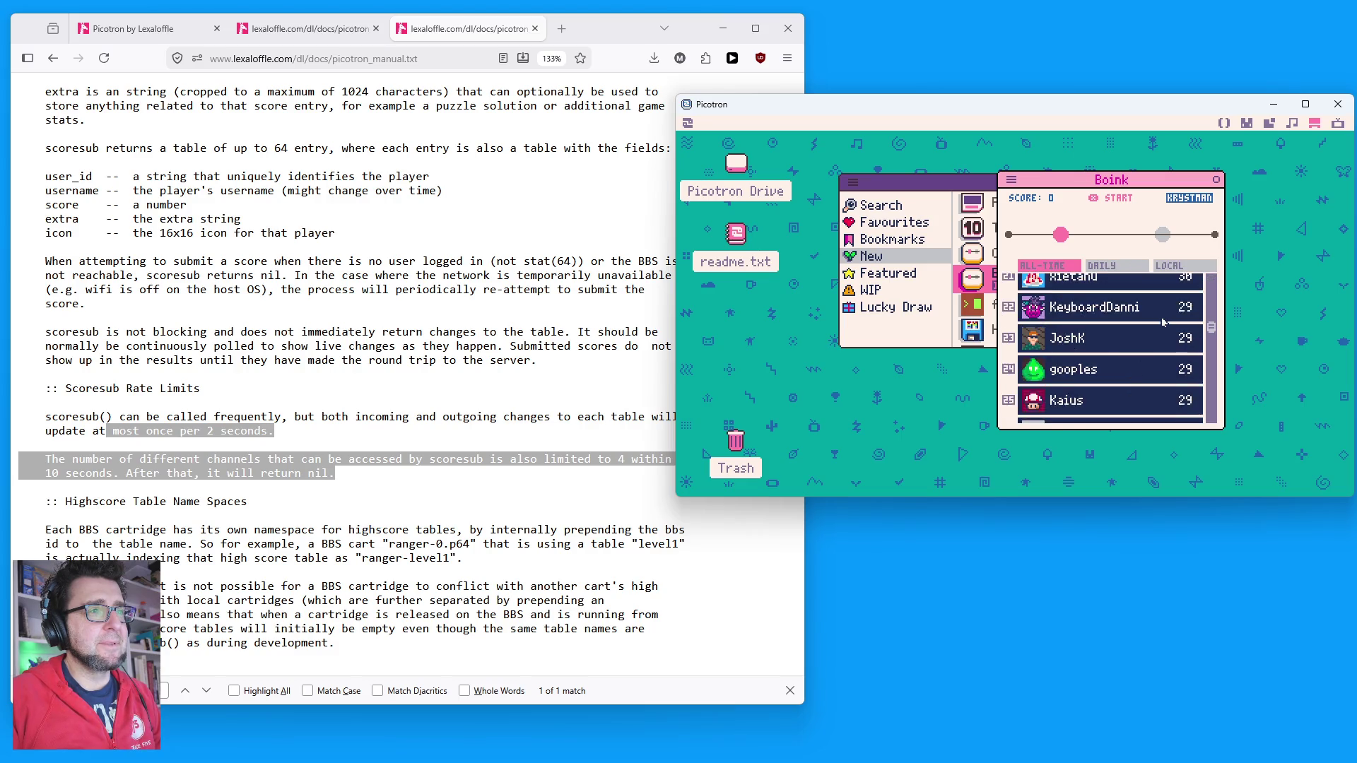
{"action": "scroll", "coordinate": [1164, 322], "scroll_direction": "down", "scroll_amount": 5}
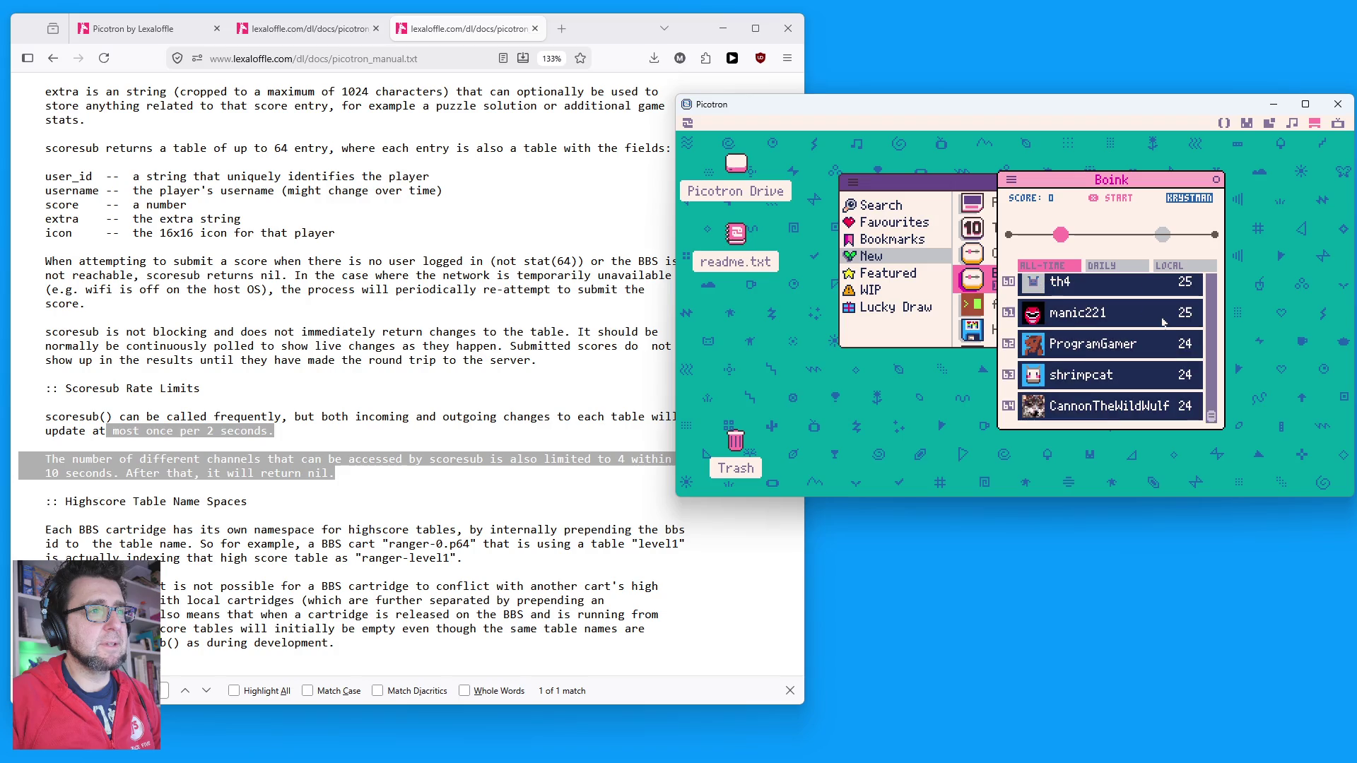
{"action": "scroll", "coordinate": [1164, 321], "scroll_direction": "up", "scroll_amount": 2}
{"action": "scroll", "coordinate": [1164, 321], "scroll_direction": "up", "scroll_amount": 3}
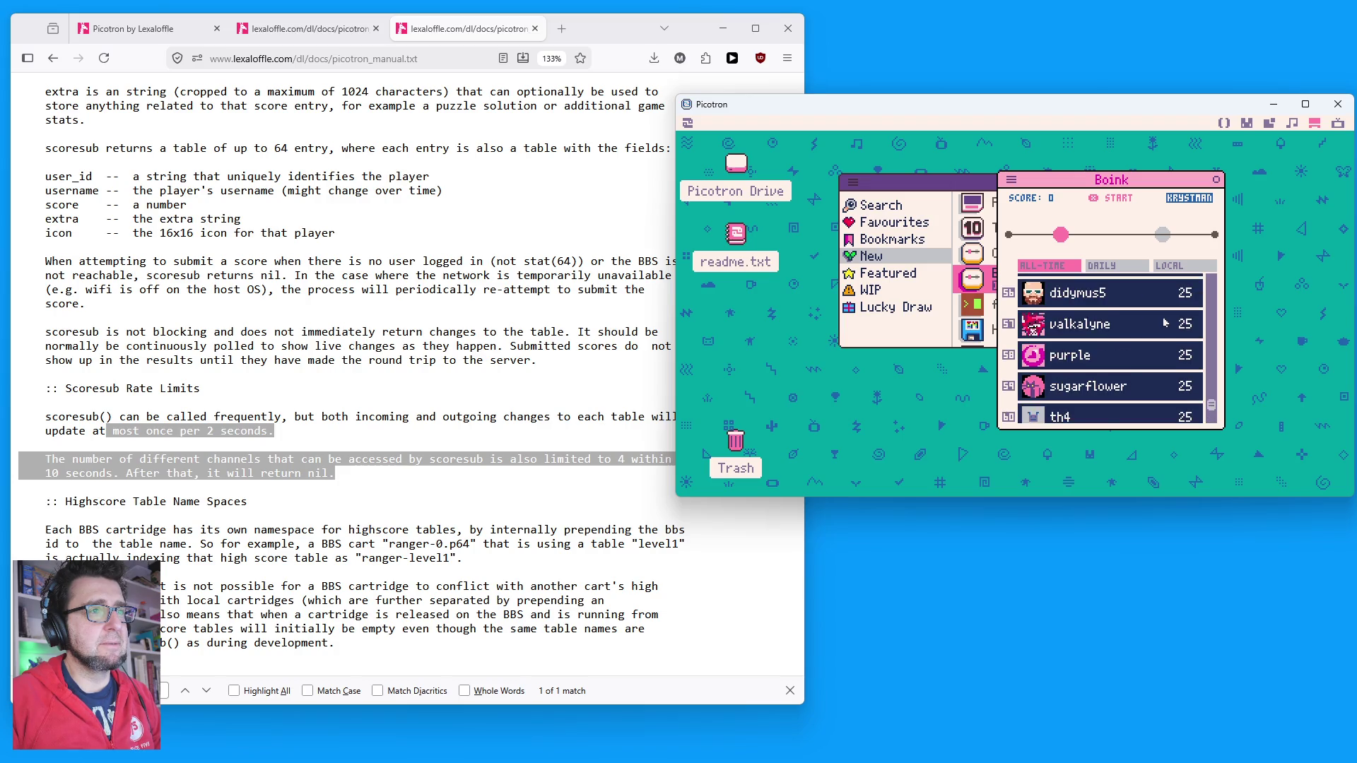
Step: Settle on the ALL-TIME leaderboard, then play a Boink round to game over at 23 points
{"action": "left_click", "coordinate": [1175, 268]}
{"action": "left_click", "coordinate": [1041, 265]}
{"action": "scroll", "coordinate": [1139, 340], "scroll_direction": "down", "scroll_amount": 3}
{"action": "scroll", "coordinate": [1141, 342], "scroll_direction": "up", "scroll_amount": 3}
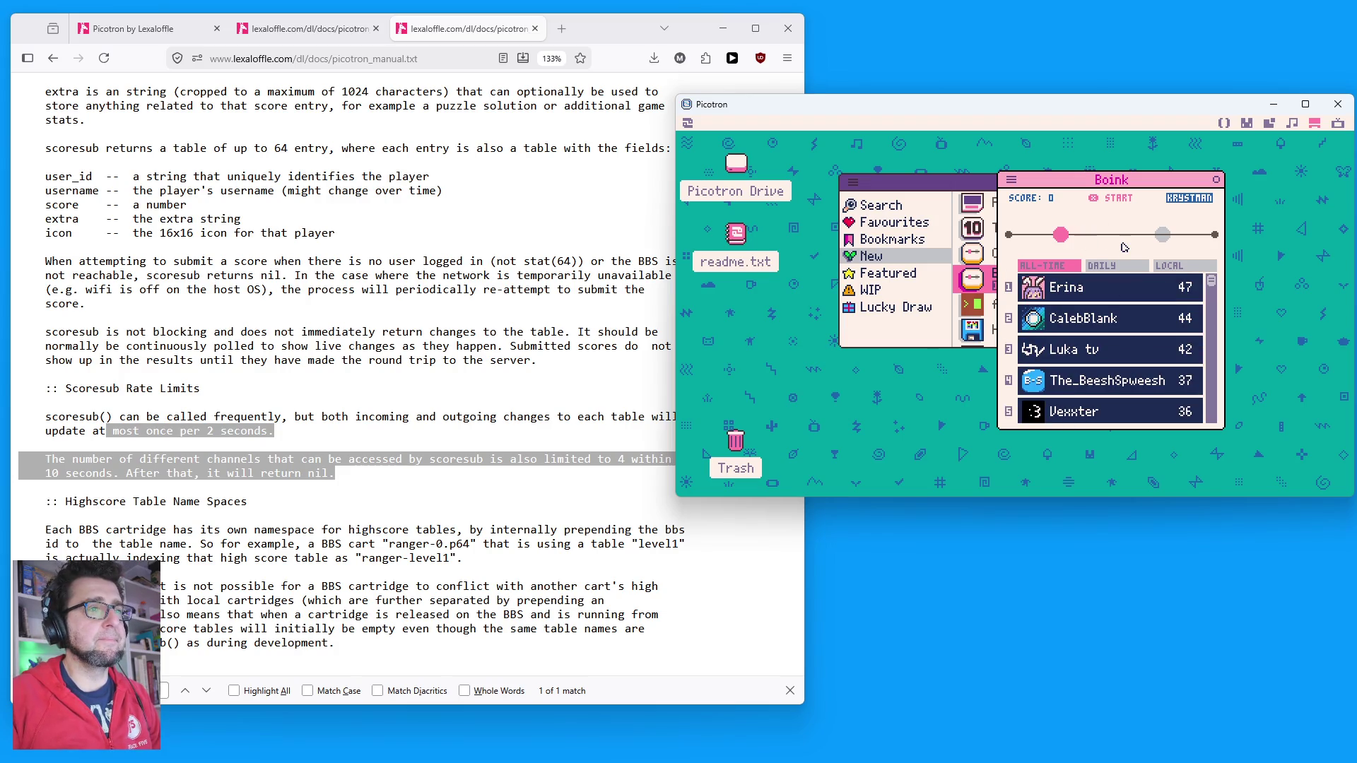
{"action": "left_click", "coordinate": [1195, 267]}
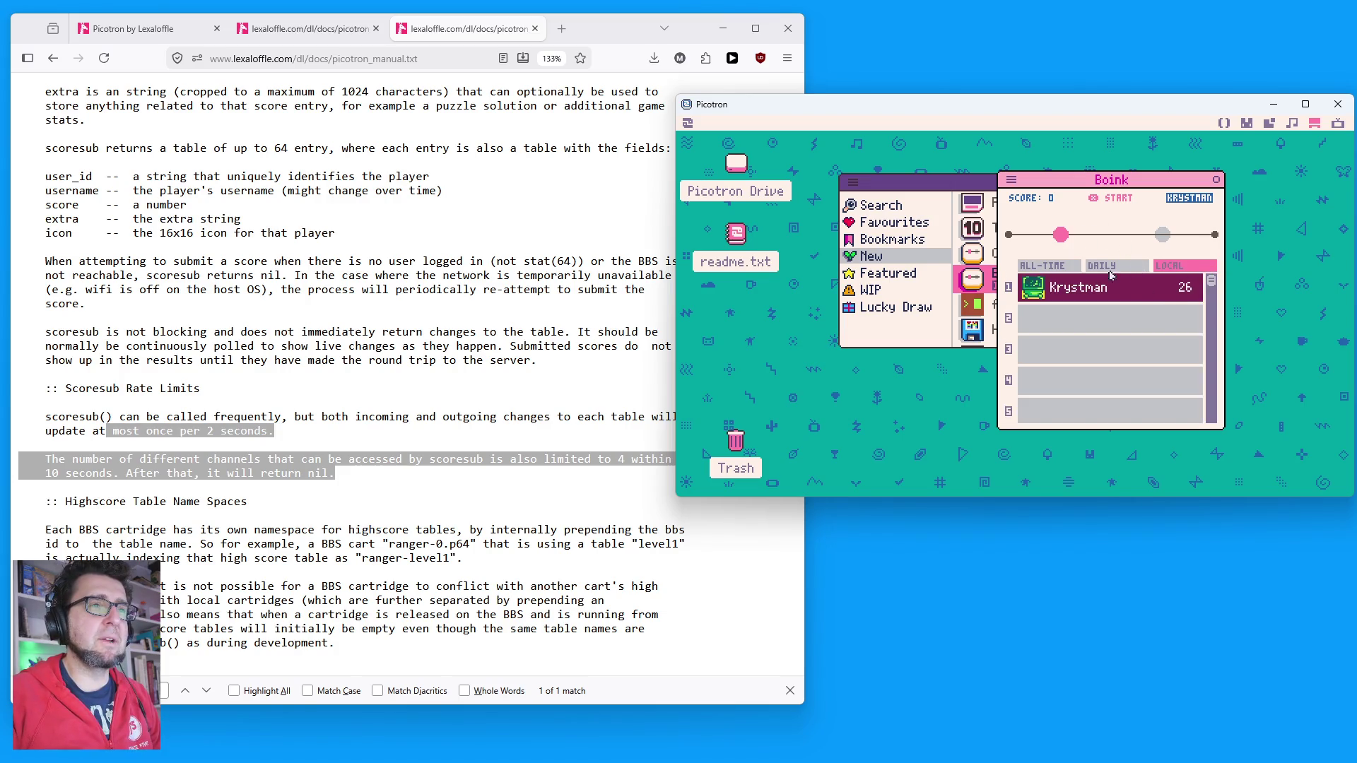
{"action": "left_click", "coordinate": [1141, 266]}
{"action": "scroll", "coordinate": [1079, 336], "scroll_direction": "down", "scroll_amount": 9}
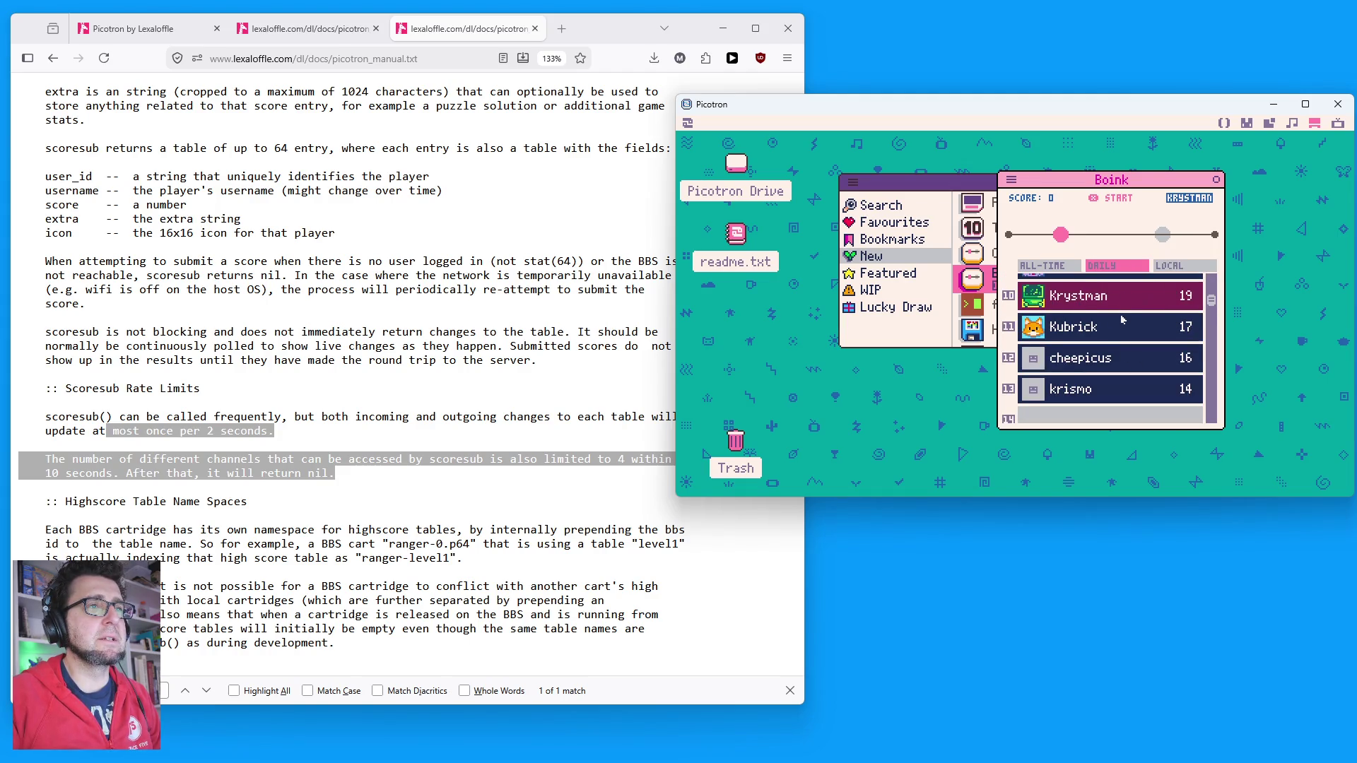
{"action": "scroll", "coordinate": [1123, 320], "scroll_direction": "up", "scroll_amount": 9}
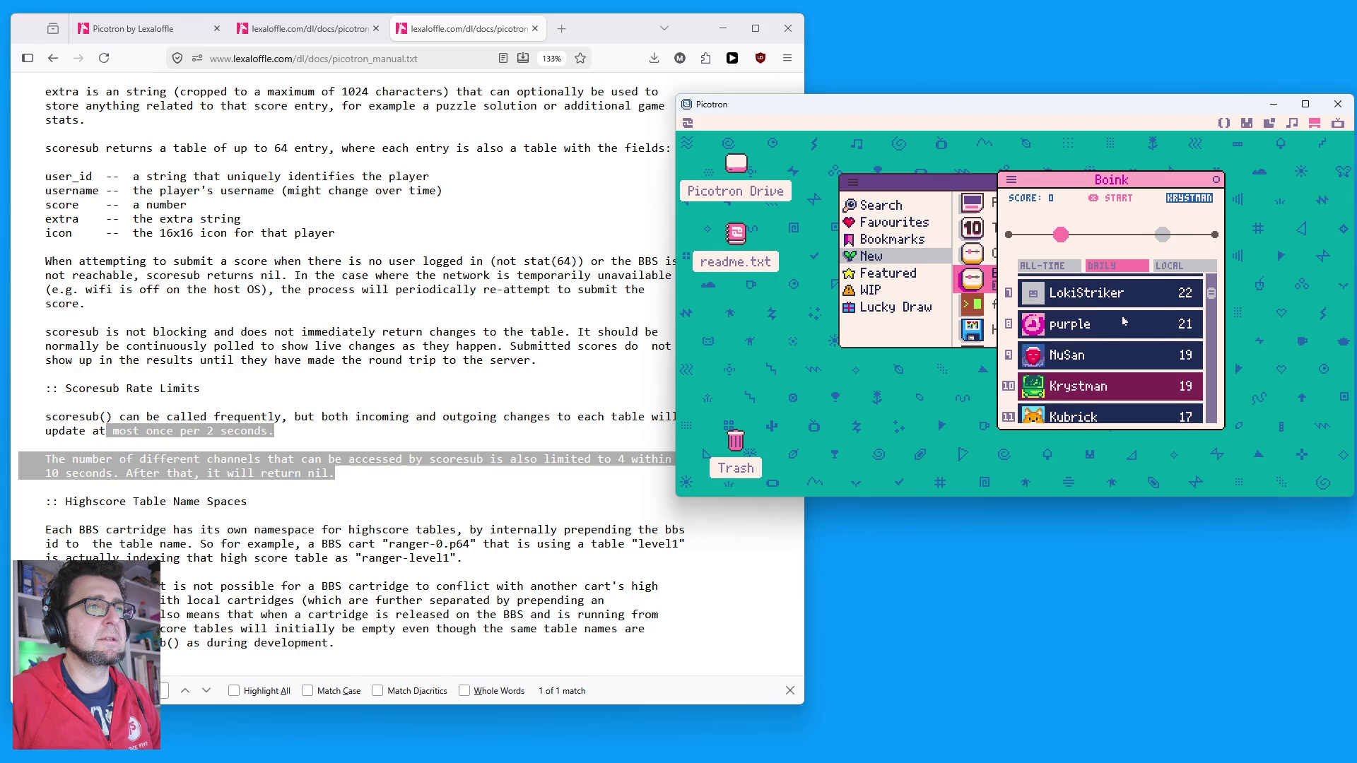
{"action": "left_click", "coordinate": [1045, 265]}
{"action": "scroll", "coordinate": [1131, 353], "scroll_direction": "down", "scroll_amount": 13}
{"action": "scroll", "coordinate": [1132, 342], "scroll_direction": "down", "scroll_amount": 20}
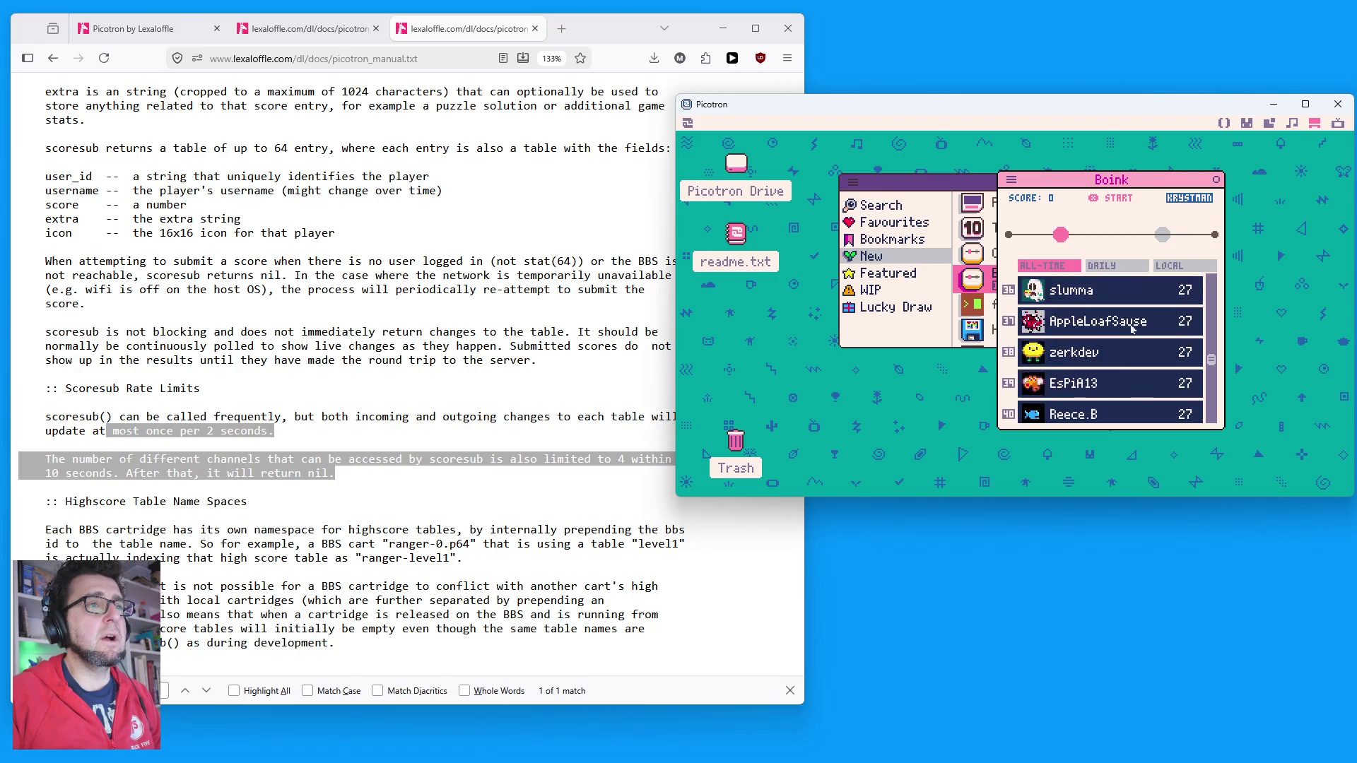
{"action": "scroll", "coordinate": [1123, 346], "scroll_direction": "up", "scroll_amount": 6}
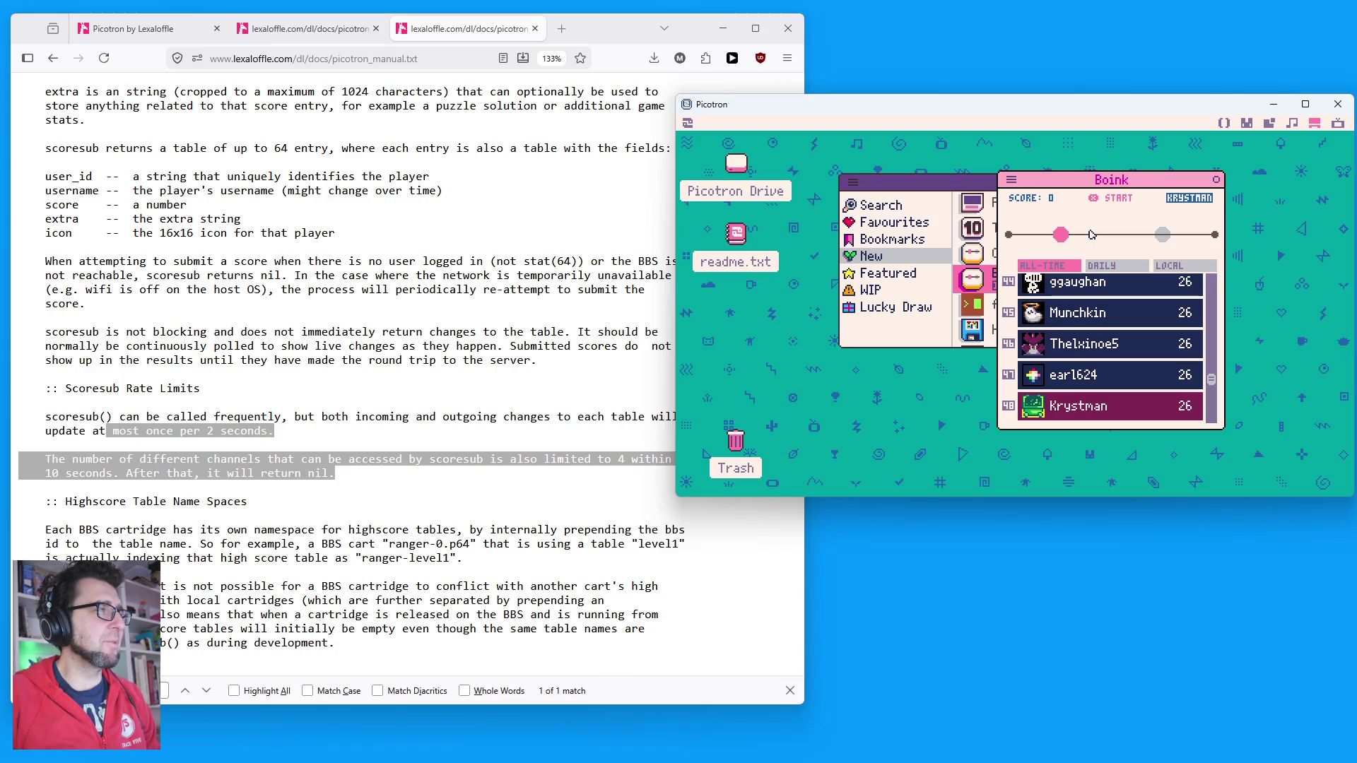
{"action": "key", "text": "x"}
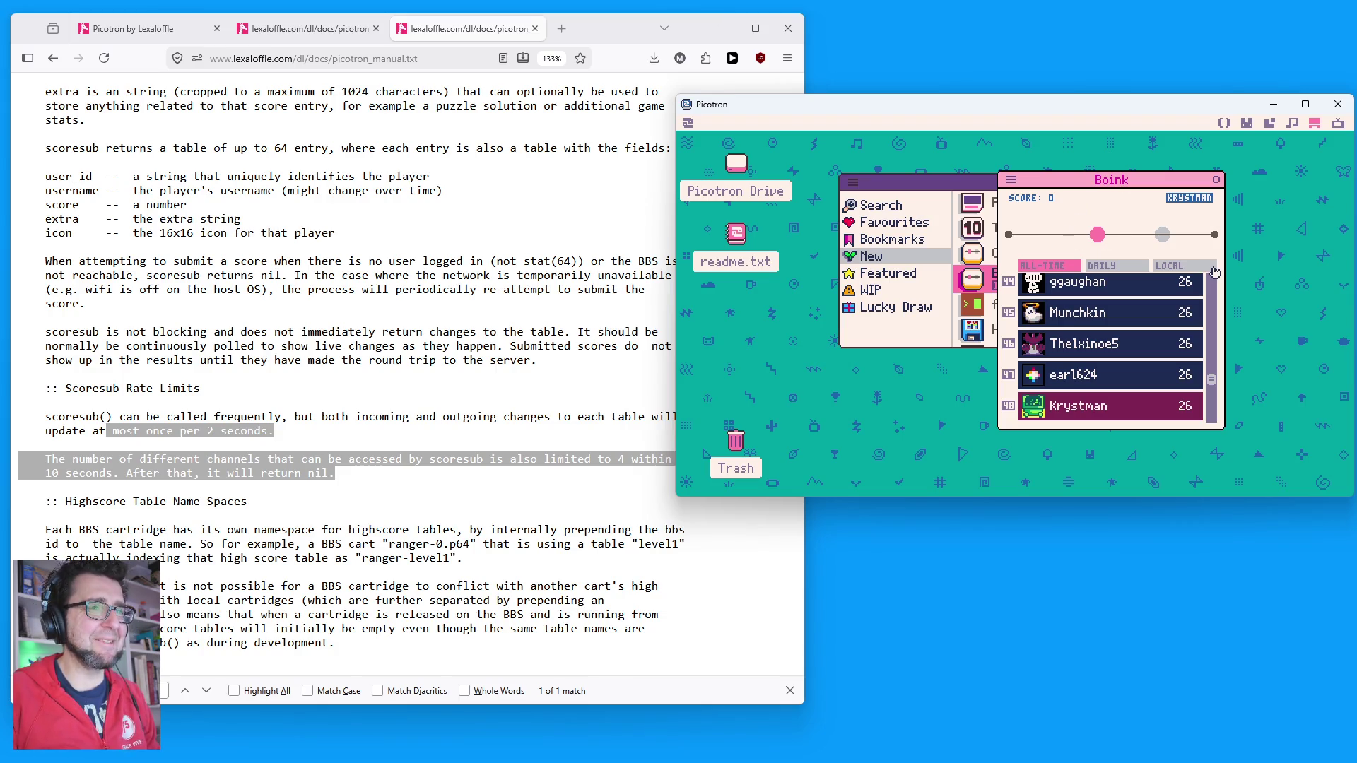
{"action": "key", "text": "x"}
{"action": "key", "text": "x"}
{"action": "key", "text": "x"}
{"action": "key", "text": "x"}
{"action": "key", "text": "x"}
{"action": "key", "text": "x"}
{"action": "key", "text": "x"}
{"action": "key", "text": "x"}
{"action": "key", "text": "x"}
{"action": "key", "text": "x"}
{"action": "key", "text": "x"}
{"action": "key", "text": "x"}
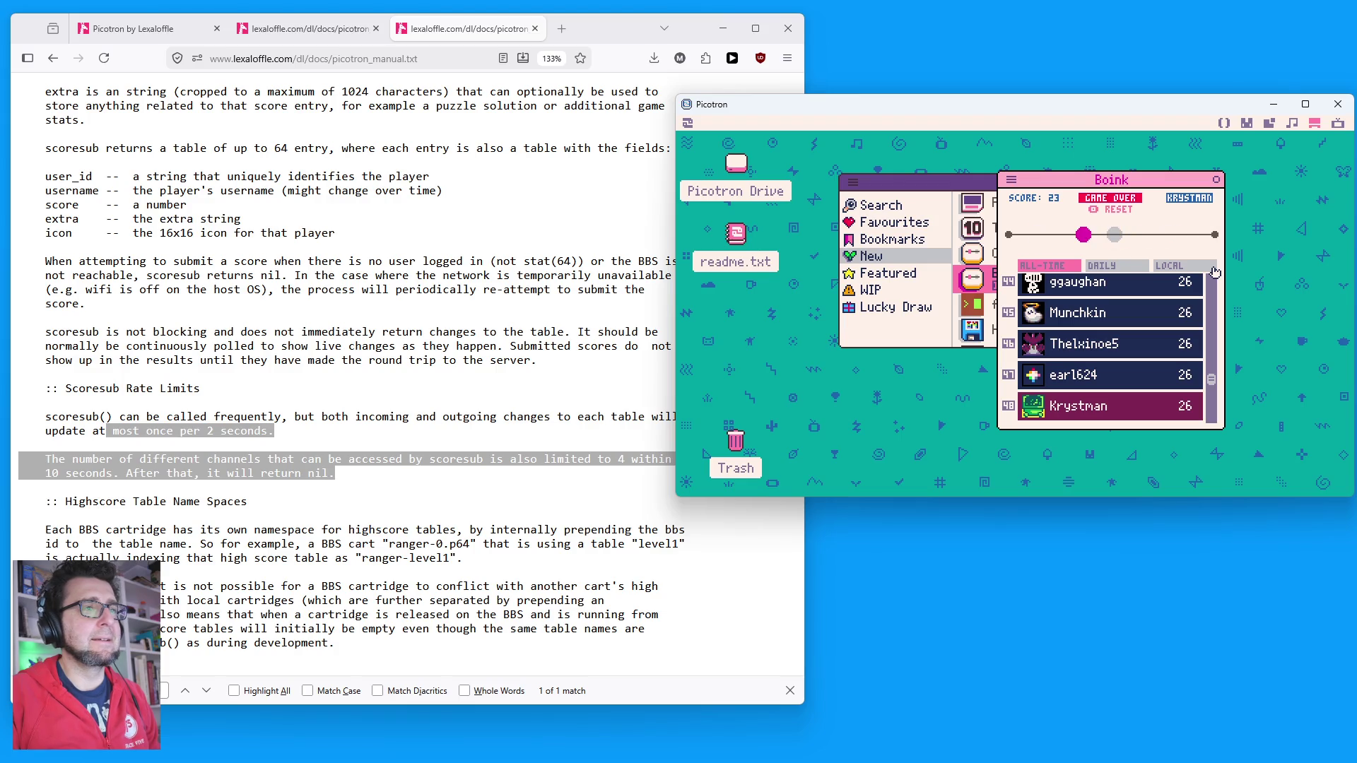
Step: Reset Boink after game over, check the DAILY and LOCAL tables, and close the game
{"action": "key", "text": "x"}
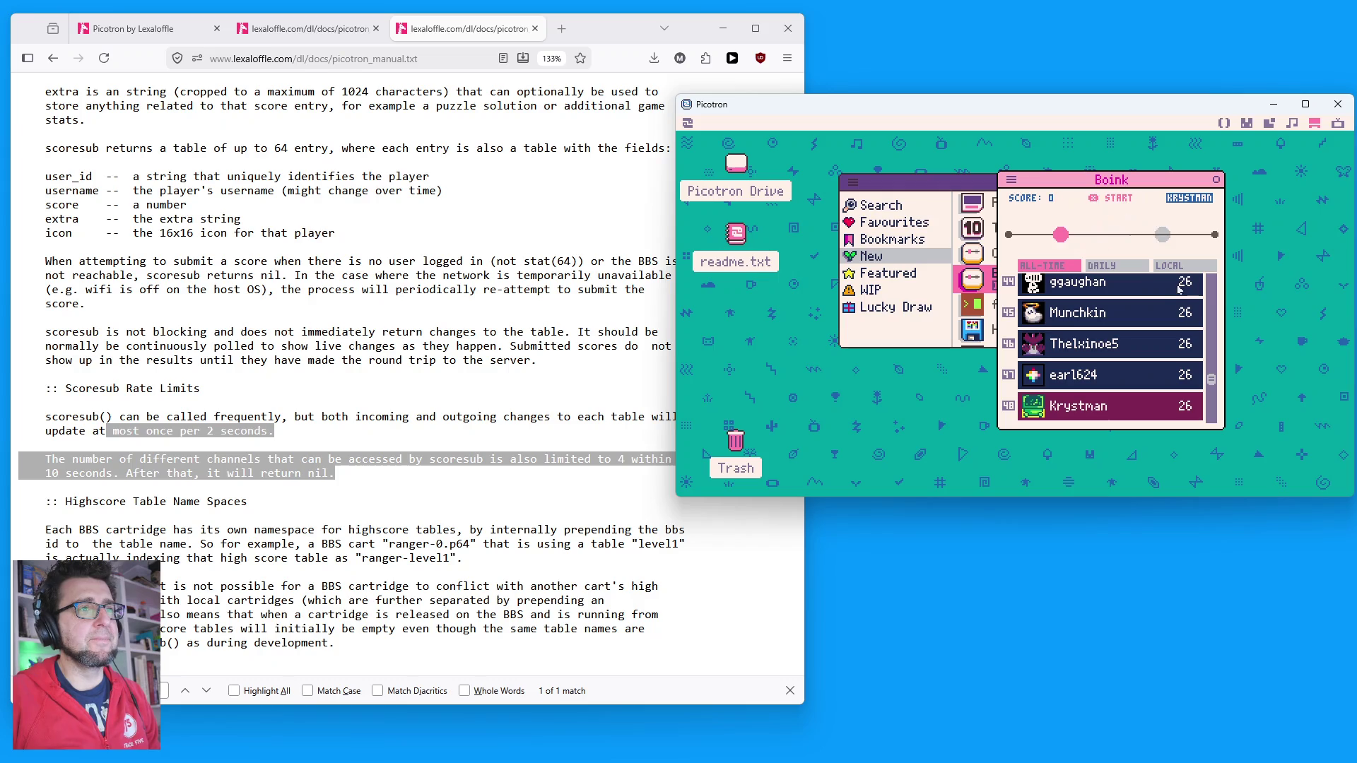
{"action": "left_click", "coordinate": [1114, 270]}
{"action": "left_click", "coordinate": [1182, 270]}
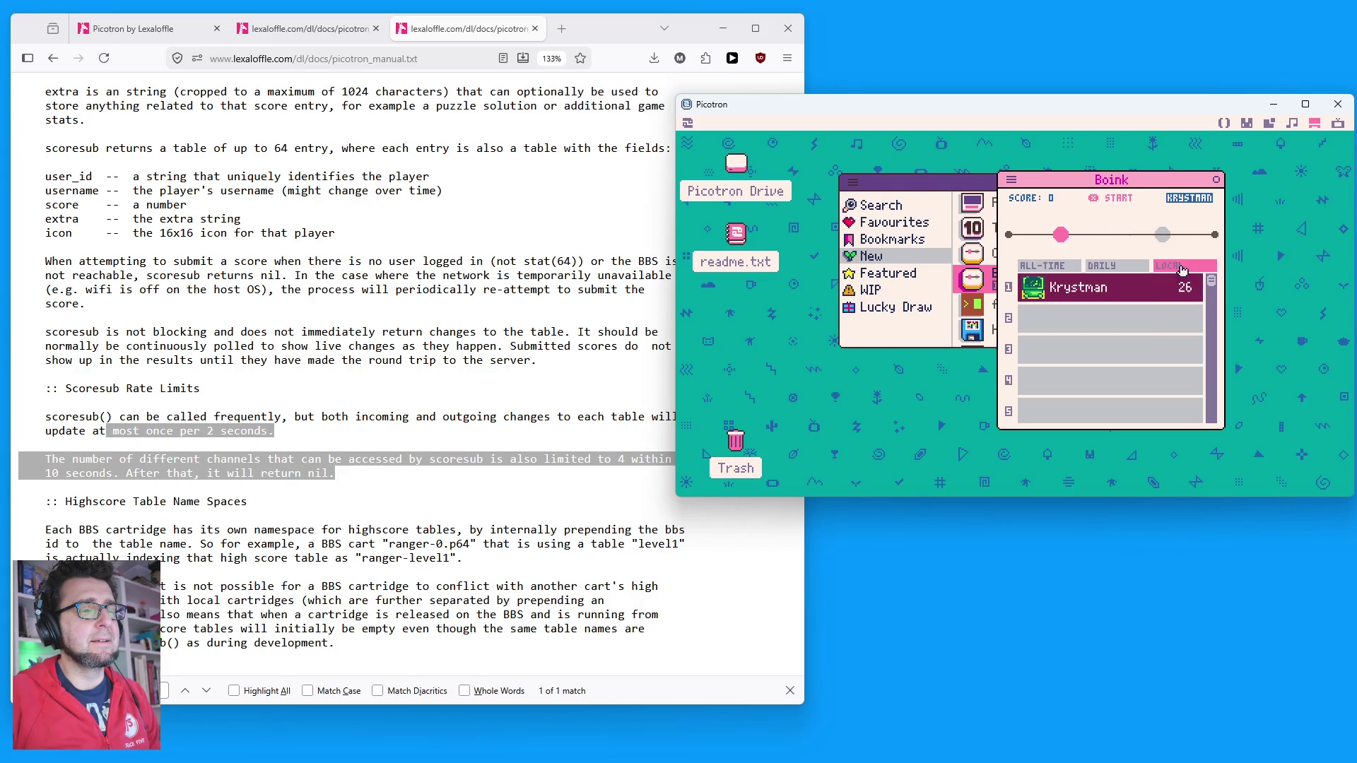
{"action": "left_click", "coordinate": [1097, 266]}
{"action": "scroll", "coordinate": [1099, 326], "scroll_direction": "down", "scroll_amount": 2}
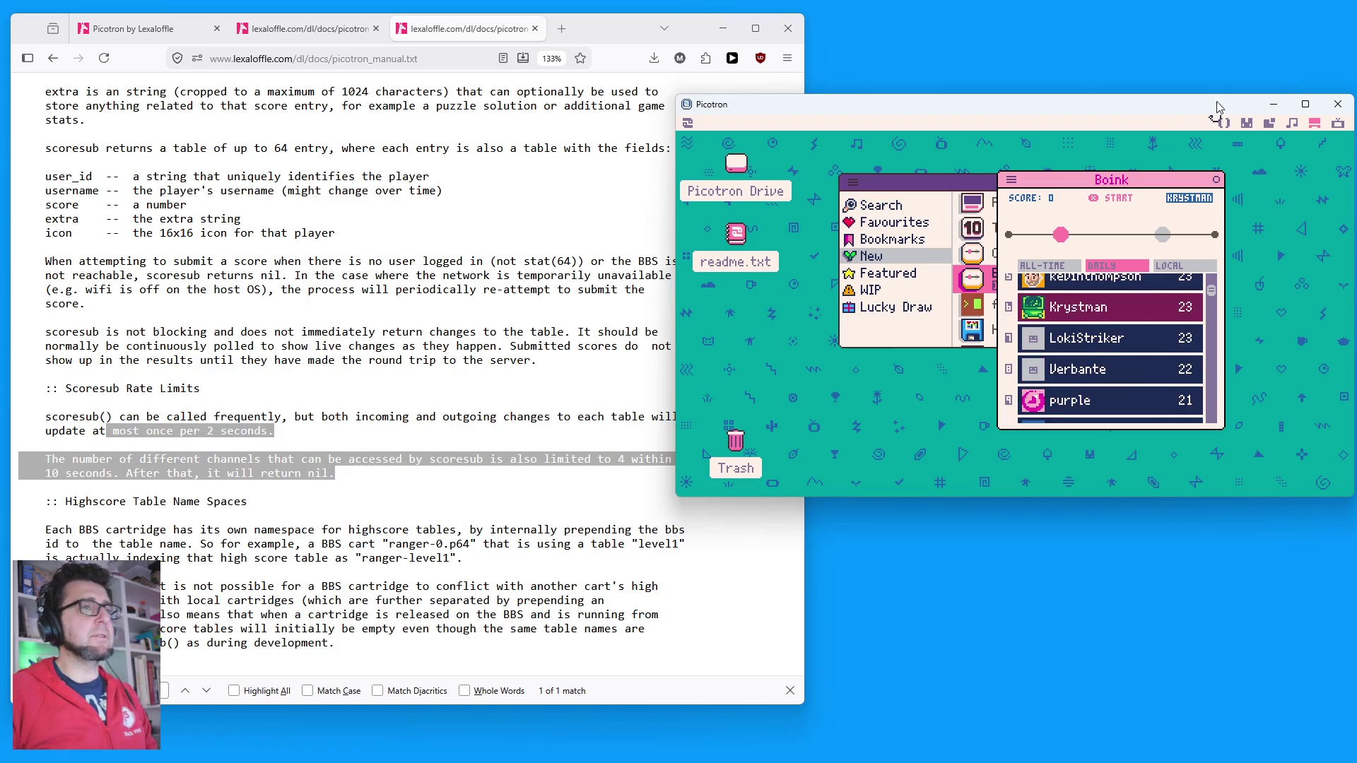
{"action": "left_click", "coordinate": [1215, 177]}
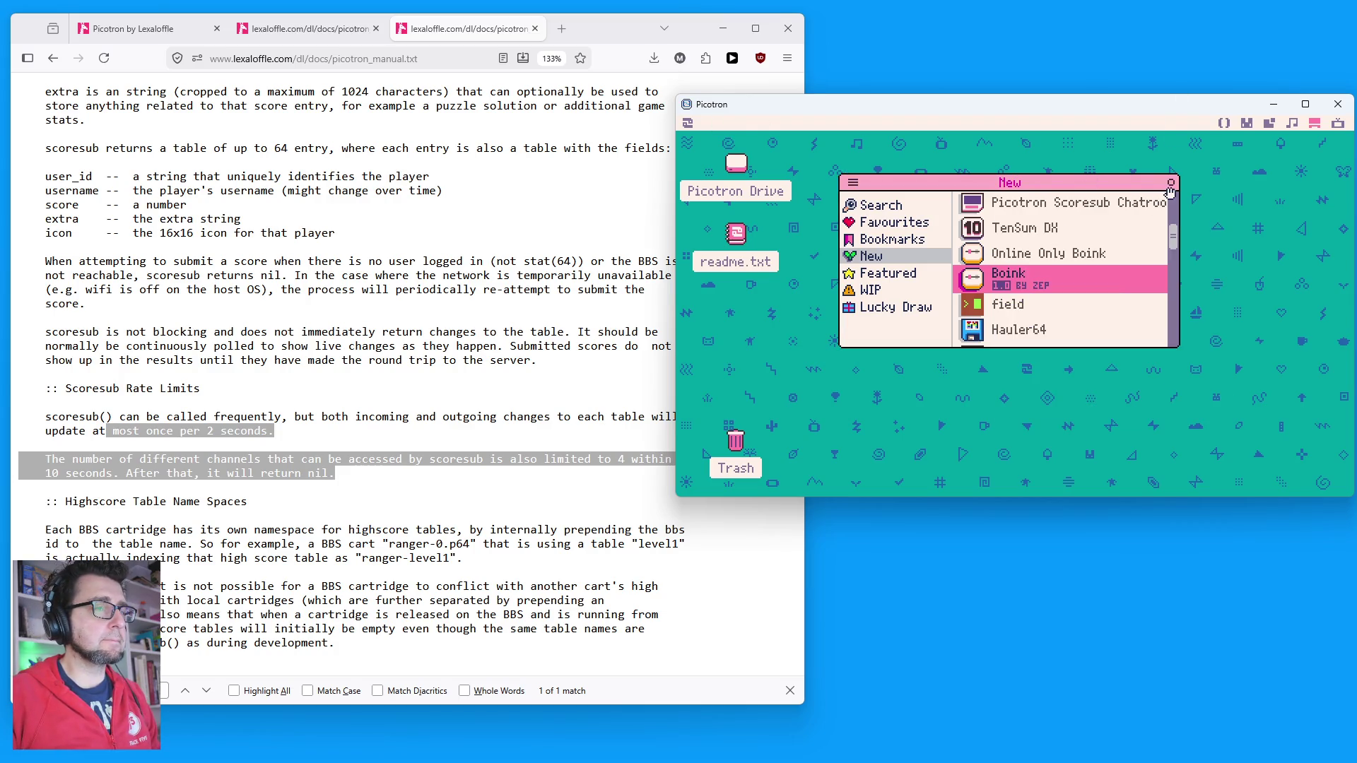
Step: Open Splore from the system menu and list the New carts
{"action": "left_click", "coordinate": [1171, 183]}
{"action": "left_click", "coordinate": [688, 123]}
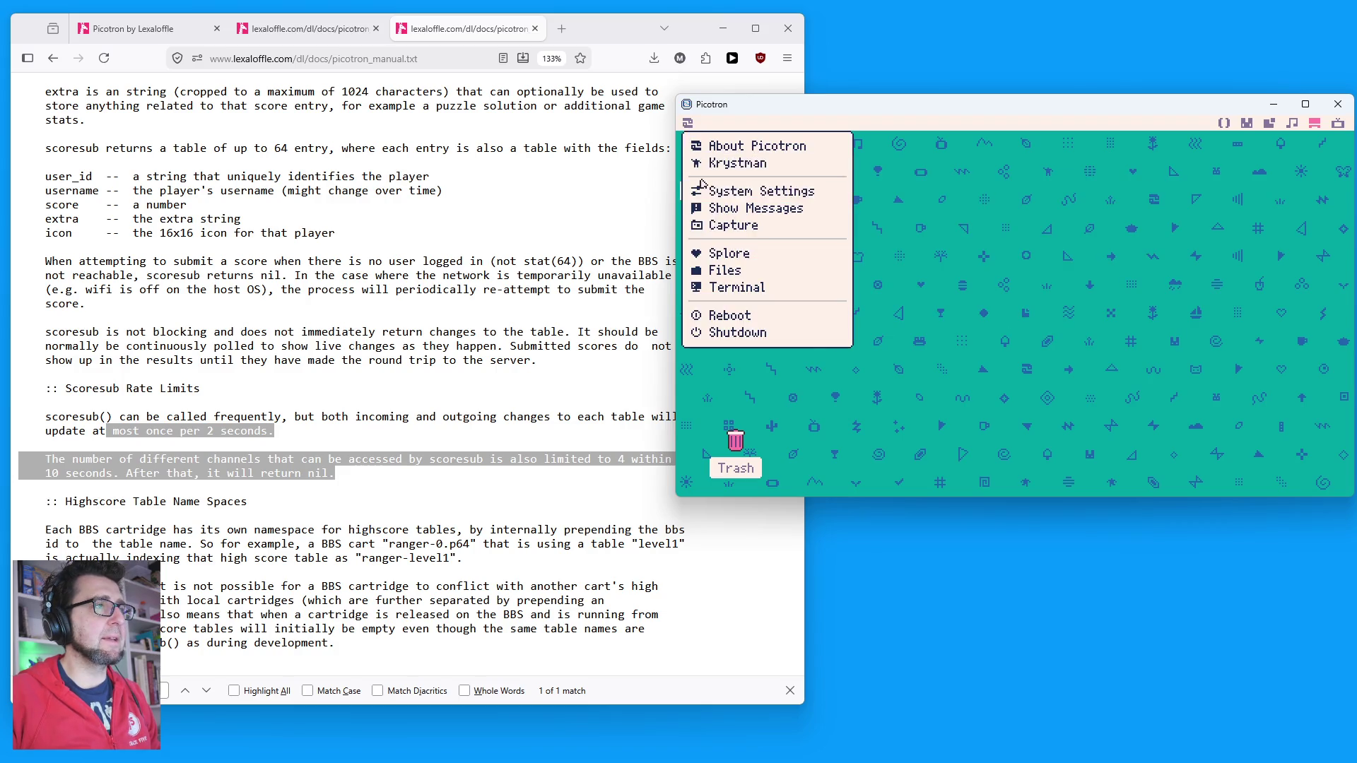
{"action": "left_click", "coordinate": [728, 253]}
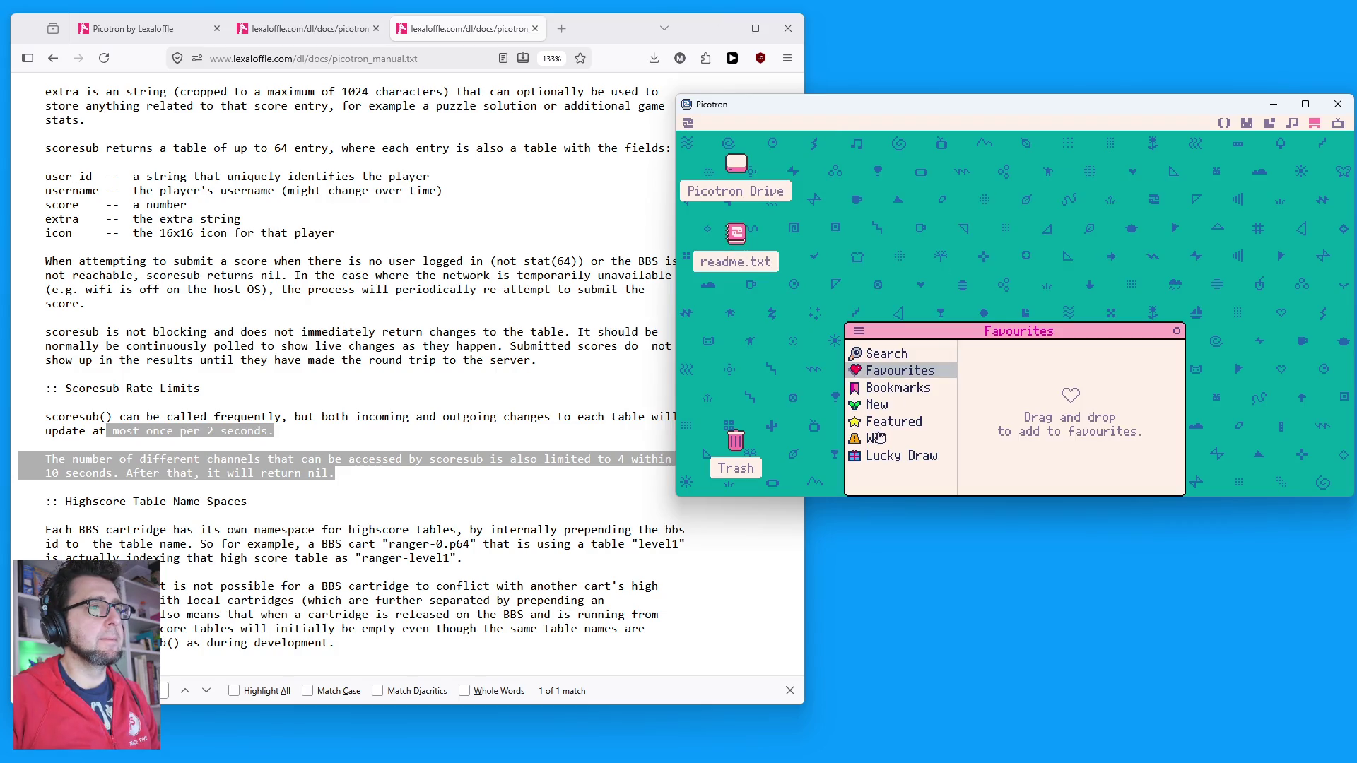
{"action": "left_click", "coordinate": [876, 405]}
{"action": "scroll", "coordinate": [1032, 424], "scroll_direction": "down", "scroll_amount": 5}
{"action": "scroll", "coordinate": [1031, 417], "scroll_direction": "up", "scroll_amount": 2}
{"action": "scroll", "coordinate": [1030, 402], "scroll_direction": "down", "scroll_amount": 1}
{"action": "scroll", "coordinate": [1031, 403], "scroll_direction": "up", "scroll_amount": 3}
Step: Drag the Boink BBS entry onto the desktop as boink-1.p64, then close Splore
{"action": "left_click", "coordinate": [1022, 434]}
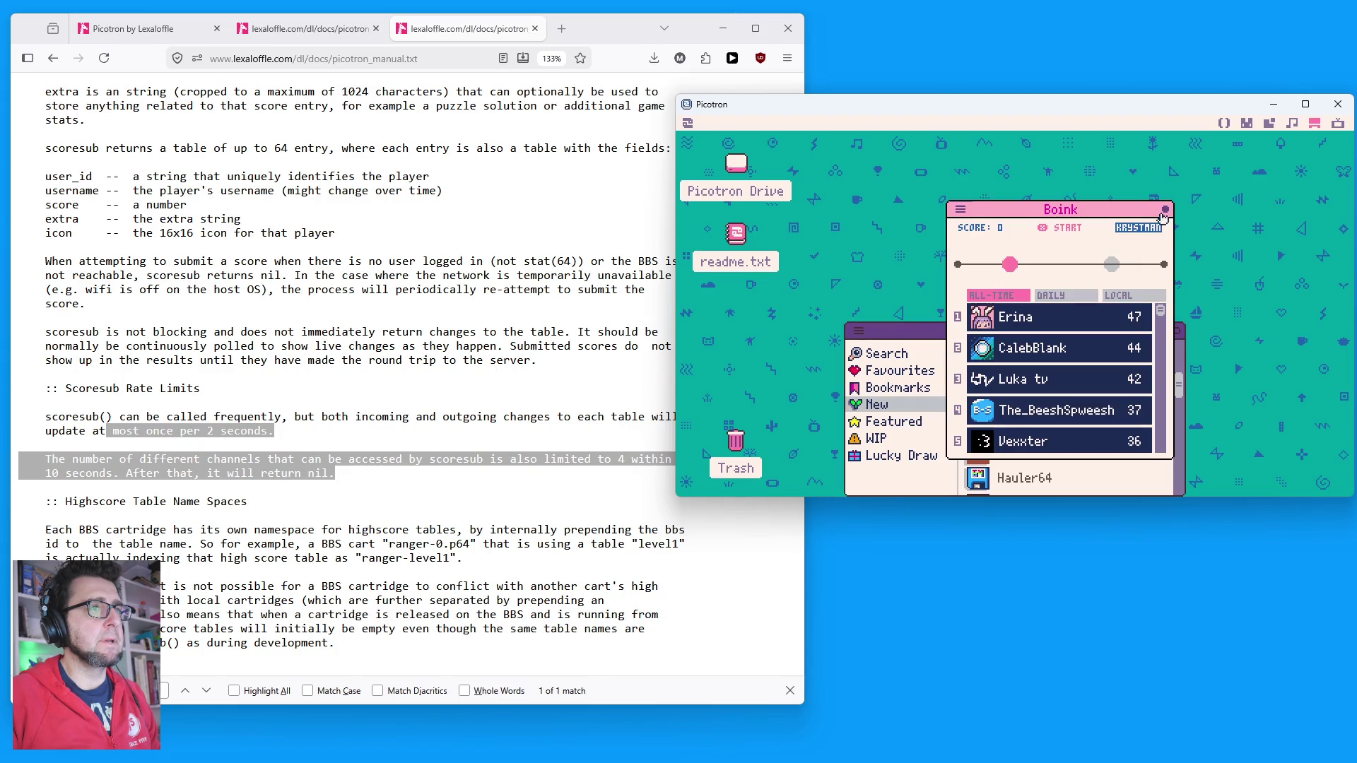
{"action": "left_click", "coordinate": [1064, 425]}
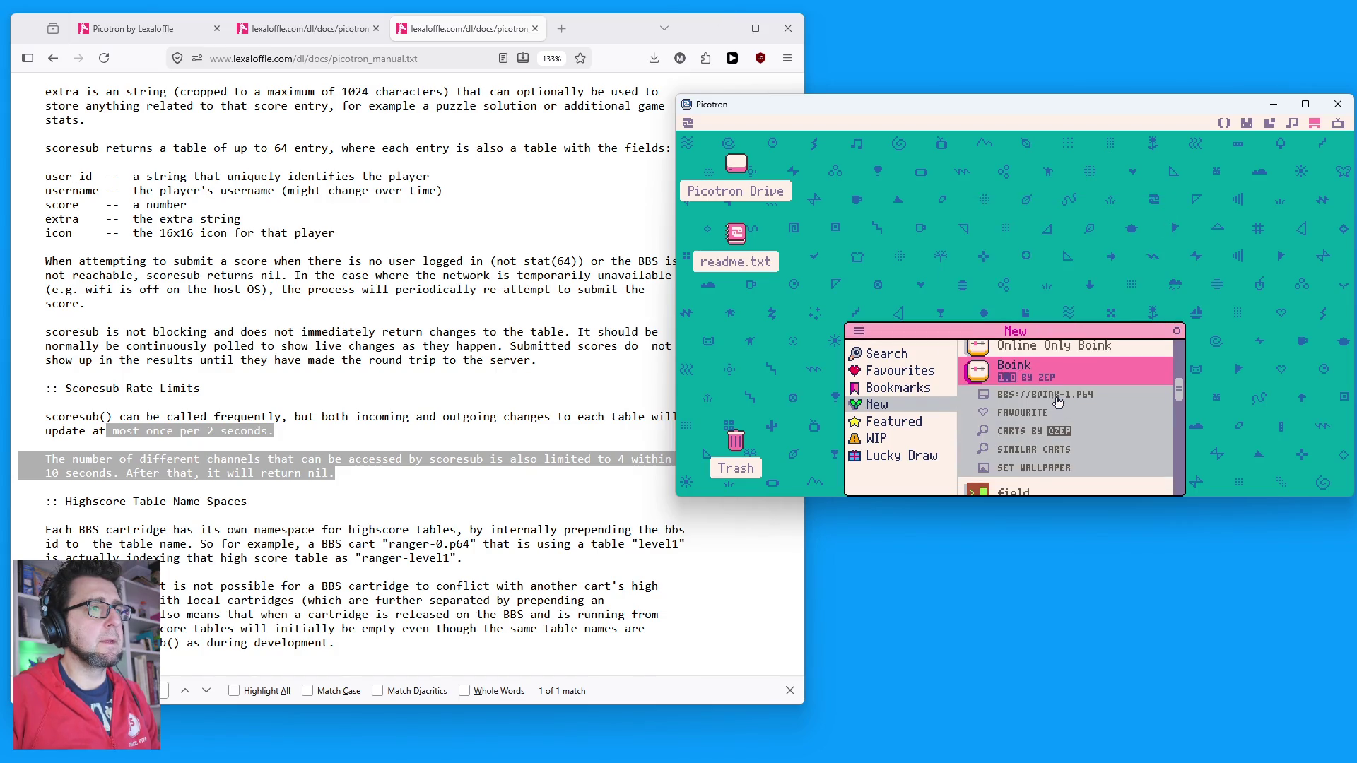
{"action": "left_click_drag", "start_coordinate": [1036, 397], "coordinate": [1082, 253]}
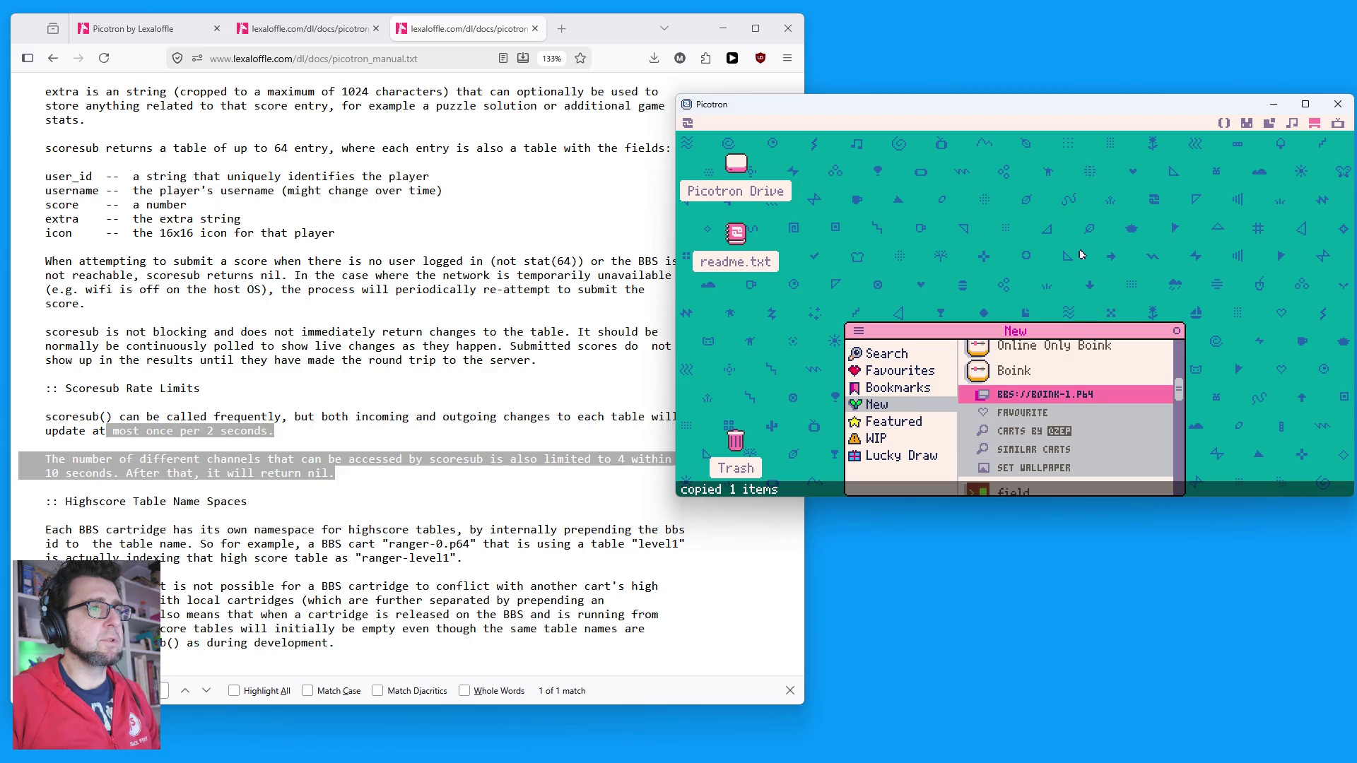
{"action": "left_click", "coordinate": [1176, 332]}
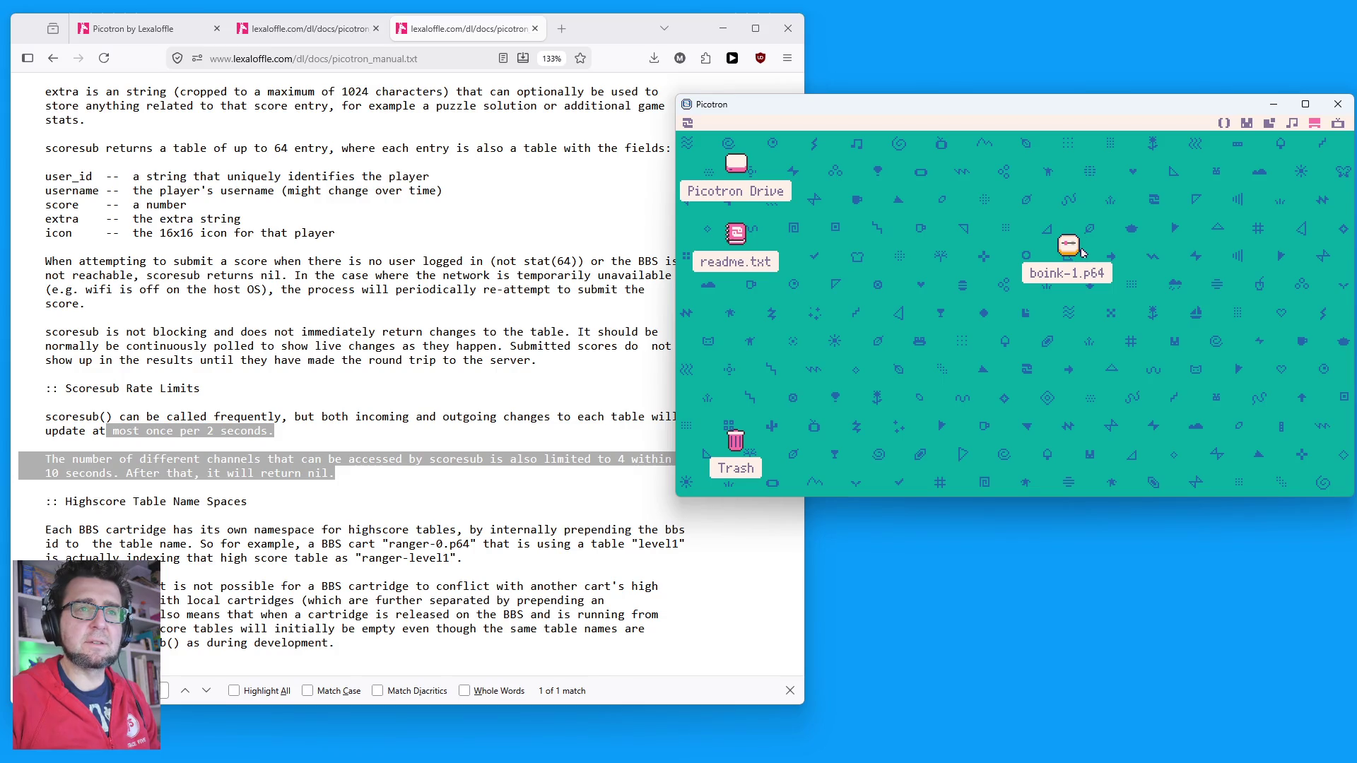
Step: Use Show Cart Contents on boink-1.p64 and open its main.lua in the code editor
{"action": "right_click", "coordinate": [1070, 244]}
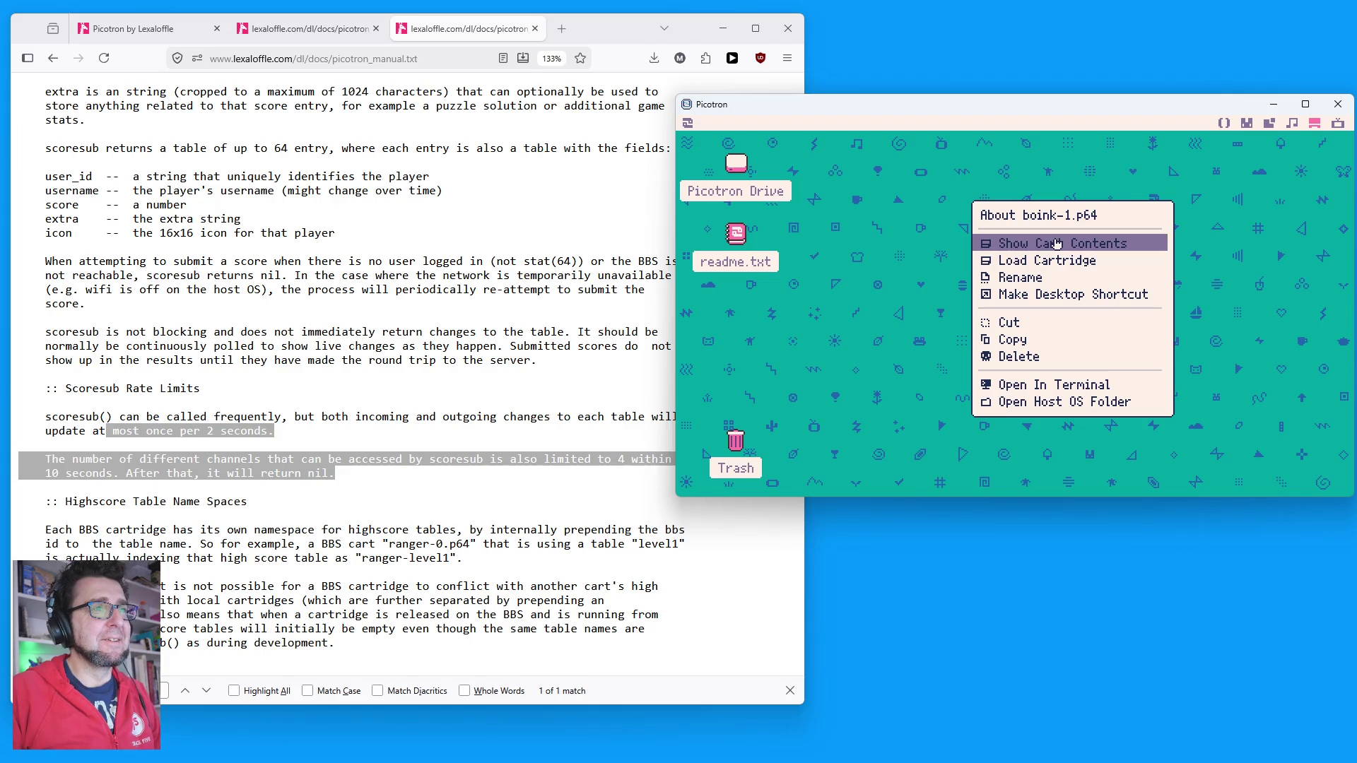
{"action": "left_click", "coordinate": [1058, 247]}
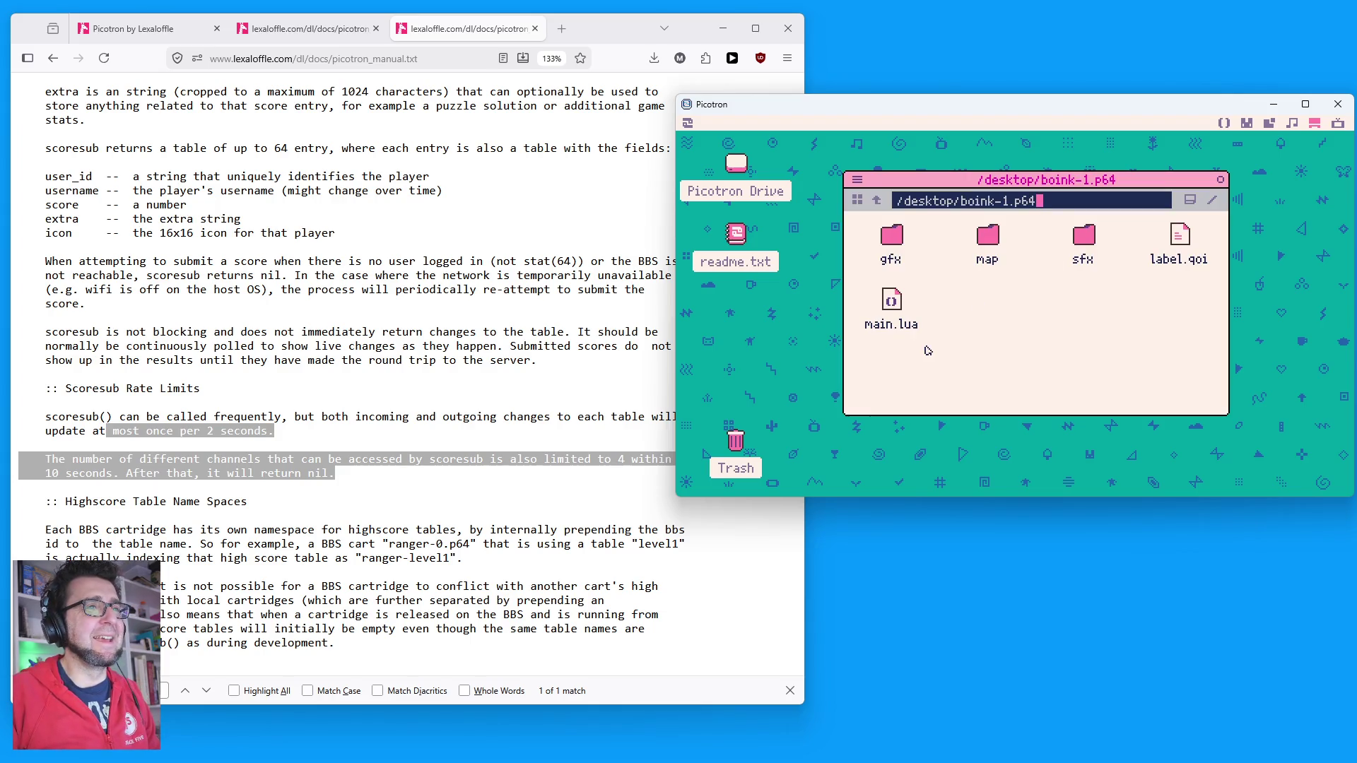
{"action": "left_click", "coordinate": [898, 311]}
{"action": "double_click", "coordinate": [893, 302]}
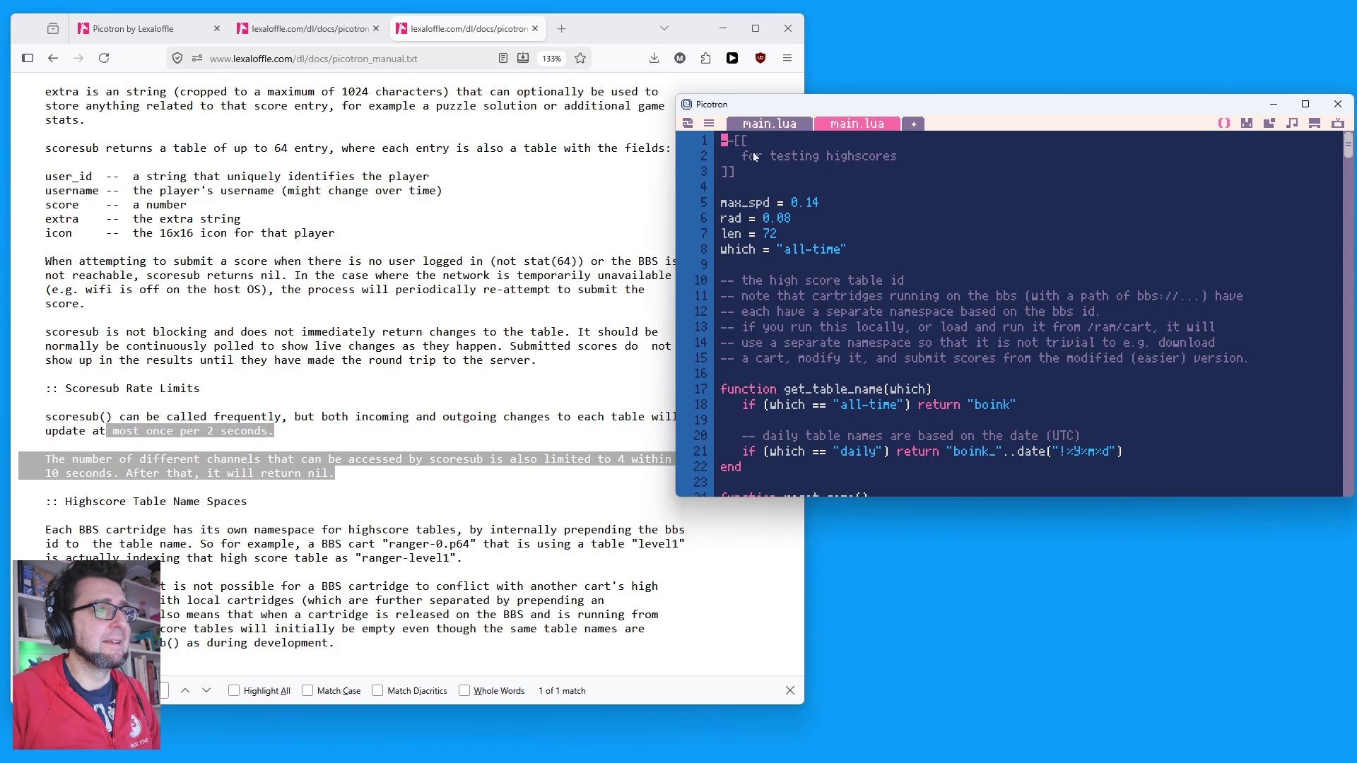
Step: Select 'which' on line 8 of main.lua and jump to its next occurrence
{"action": "left_click", "coordinate": [1014, 298]}
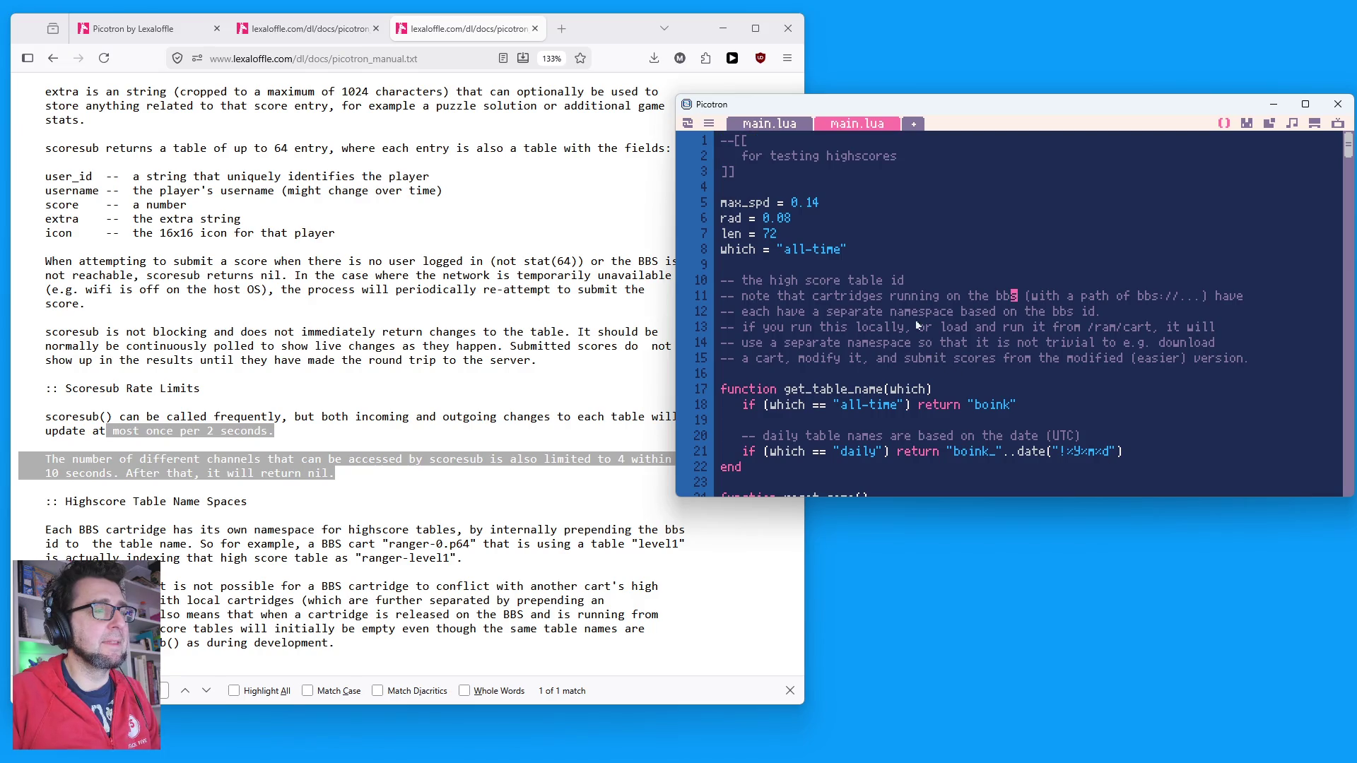
{"action": "left_click", "coordinate": [822, 250]}
{"action": "key", "text": "ctrl+Left"}
{"action": "key", "text": "ctrl+Left"}
{"action": "key", "text": "shift+Home"}
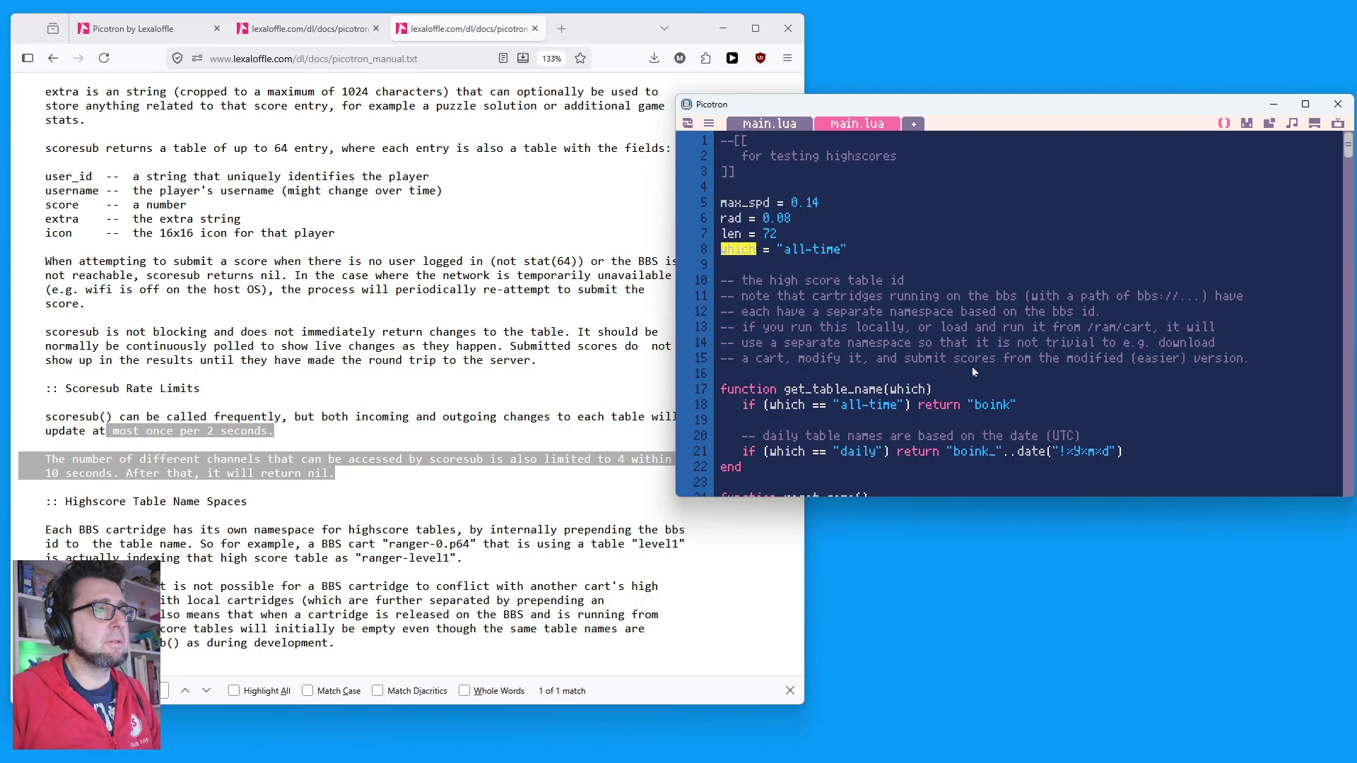
{"action": "scroll", "coordinate": [1045, 417], "scroll_direction": "down", "scroll_amount": 1}
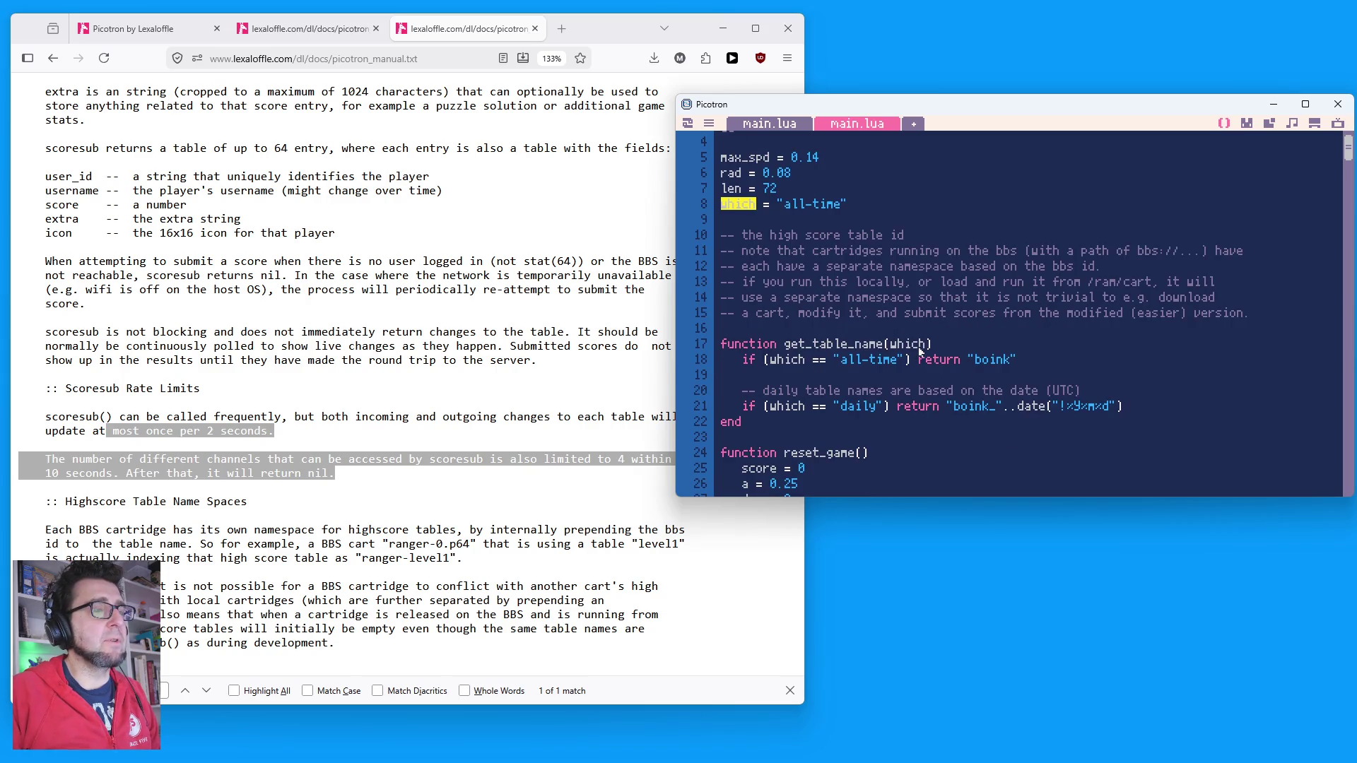
{"action": "key", "text": "ctrl+g"}
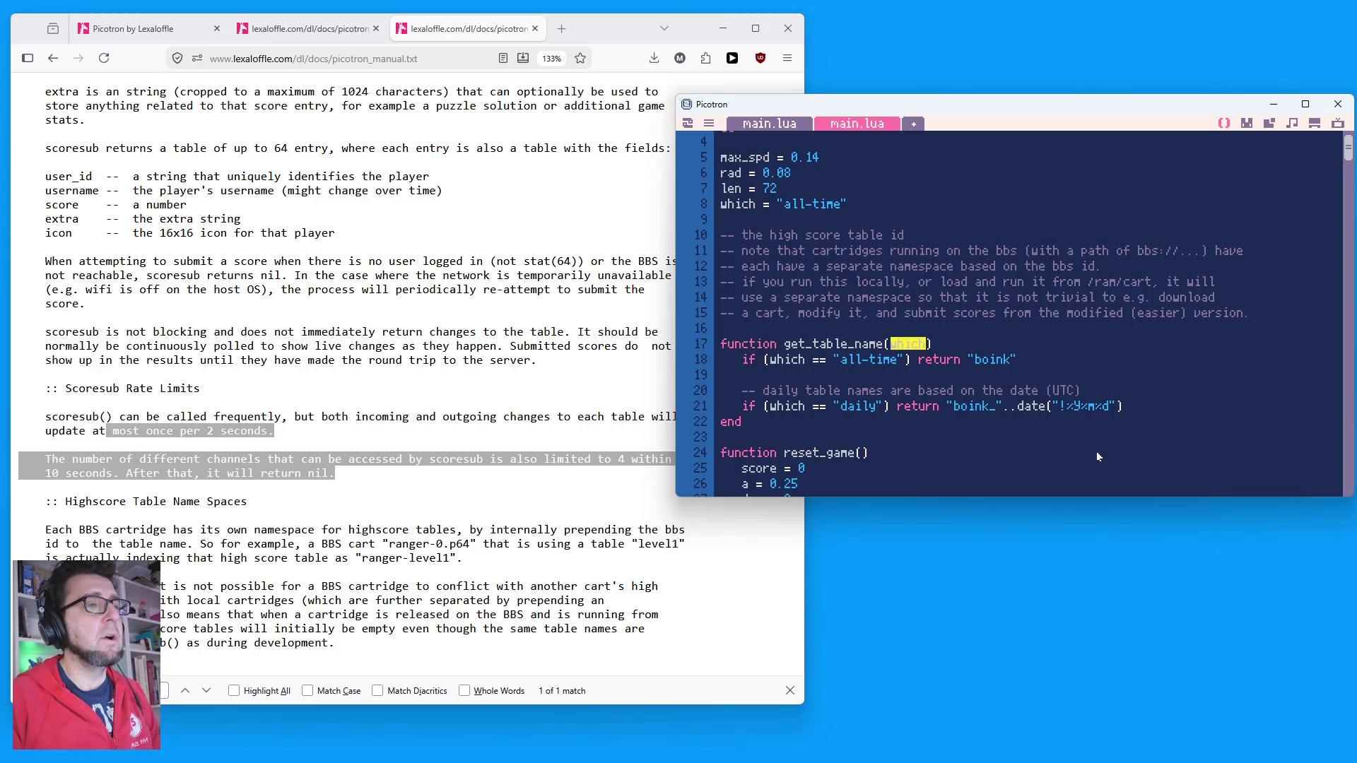
Step: Select 'date' on line 21 and search the code for 'date', stepping through matches
{"action": "double_click", "coordinate": [1043, 409]}
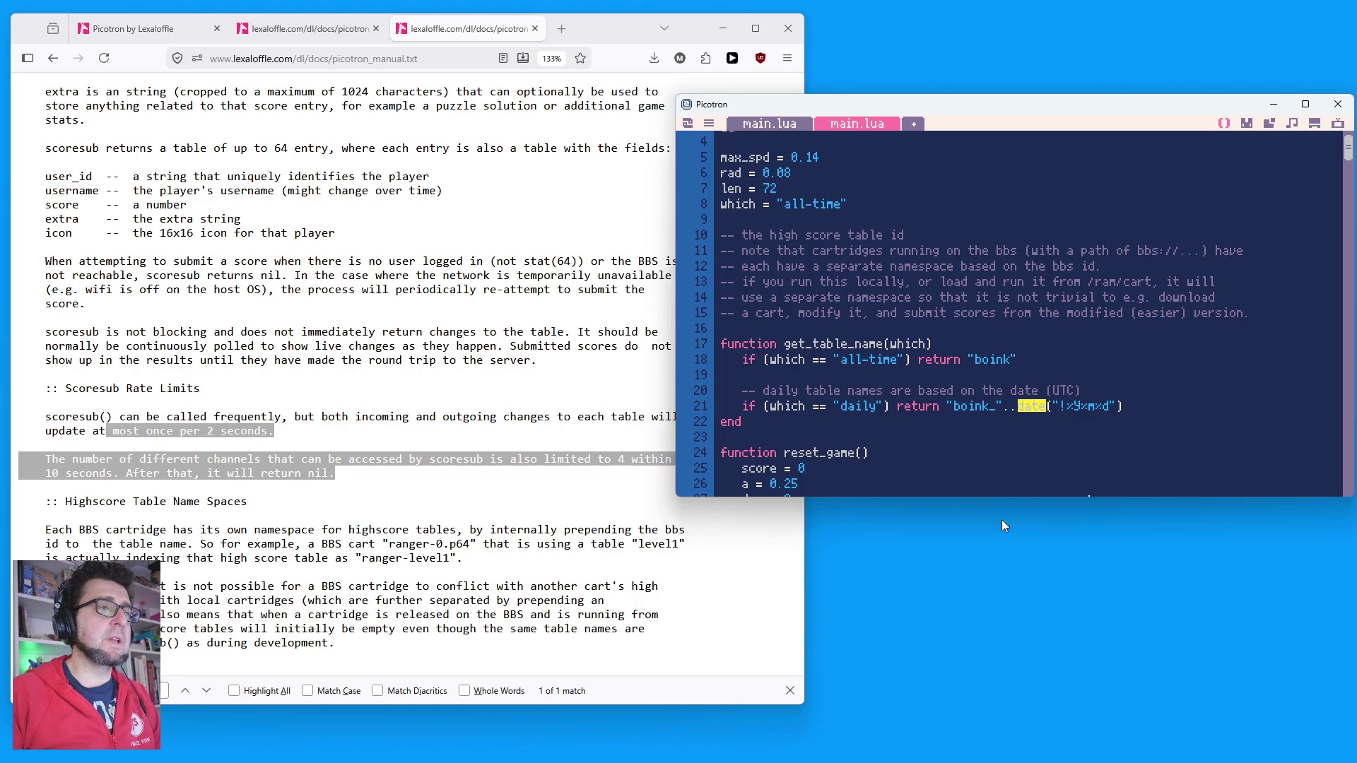
{"action": "left_click", "coordinate": [935, 443]}
{"action": "double_click", "coordinate": [1028, 407]}
{"action": "key", "text": "ctrl+f"}
{"action": "type", "text": "date"}
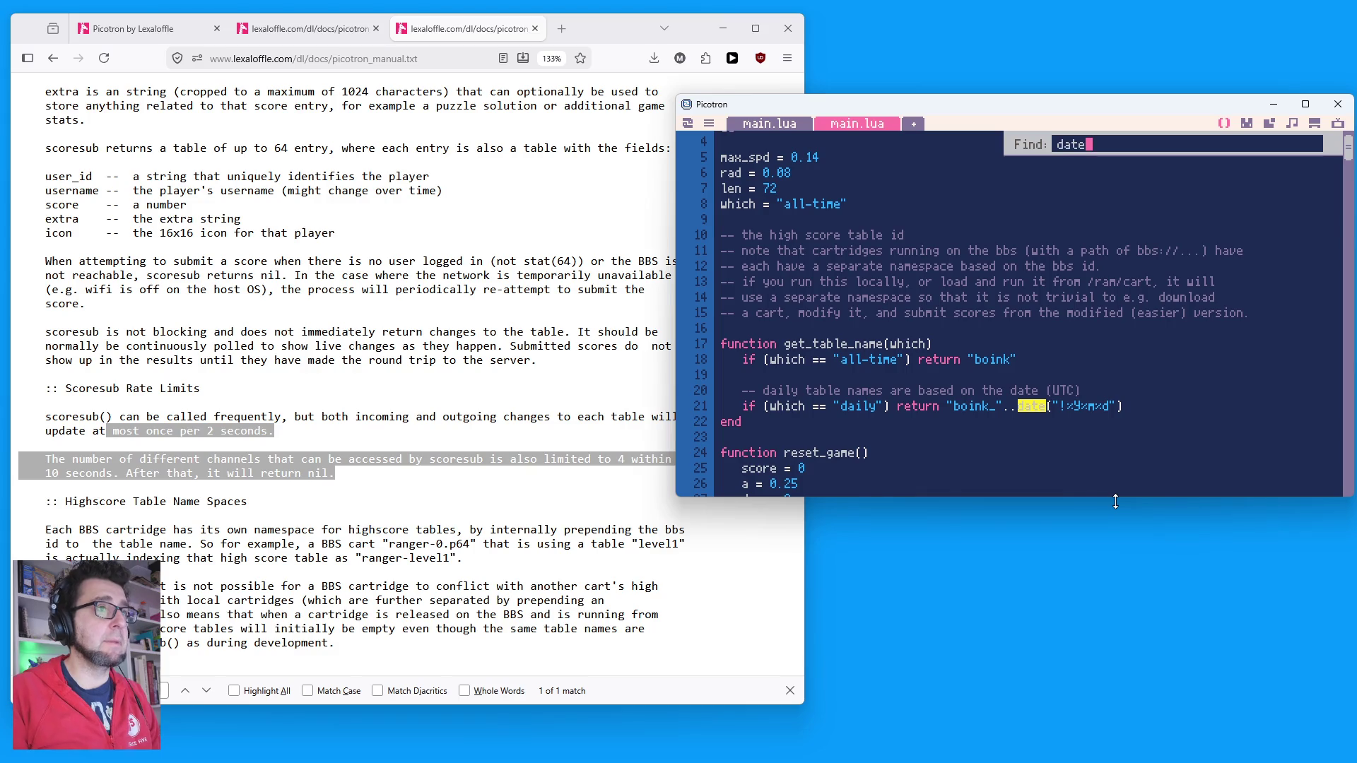
{"action": "key", "text": "Return"}
{"action": "key", "text": "ctrl+g"}
{"action": "key", "text": "ctrl+g"}
{"action": "key", "text": "ctrl+g"}
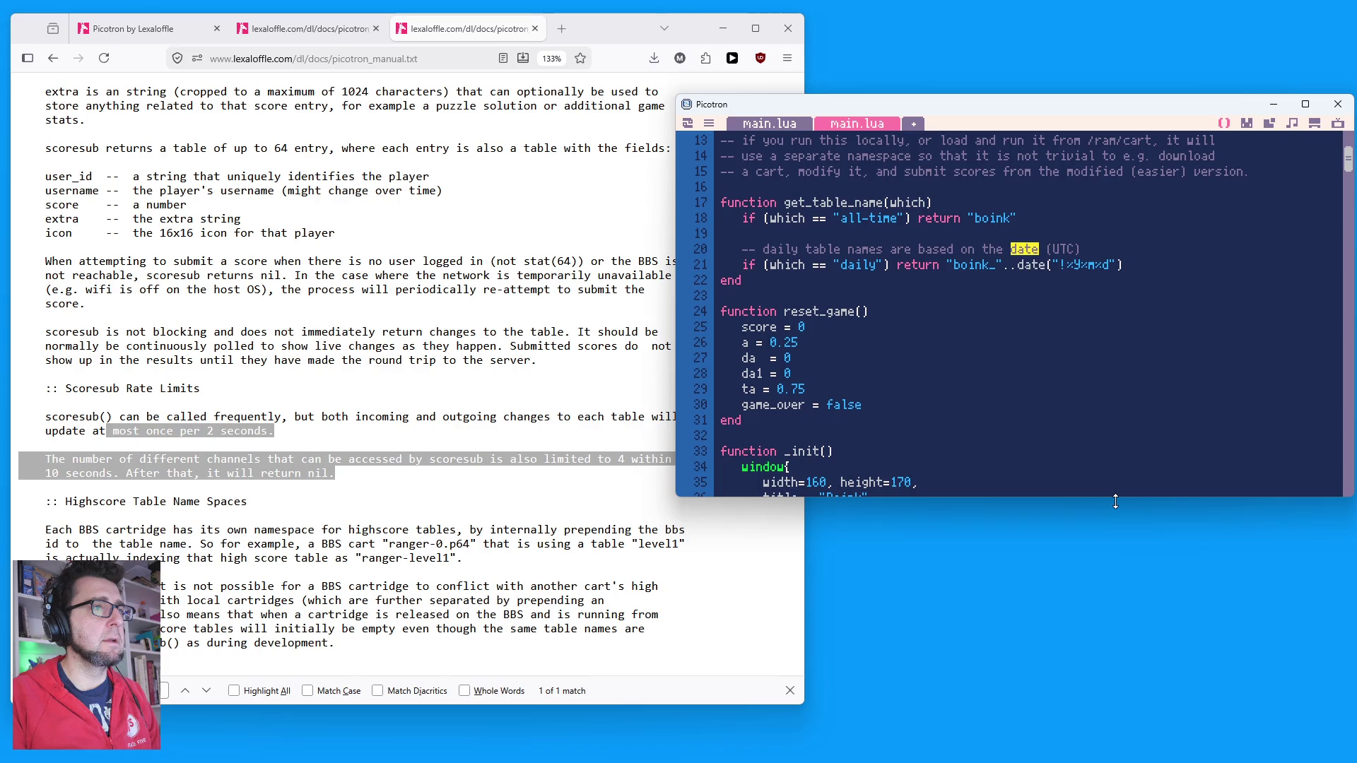
Step: Search main.lua for '(date(' calls and jump to the next match
{"action": "left_click", "coordinate": [1105, 352]}
{"action": "key", "text": "ctrl+f"}
{"action": "type", "text": "(date("}
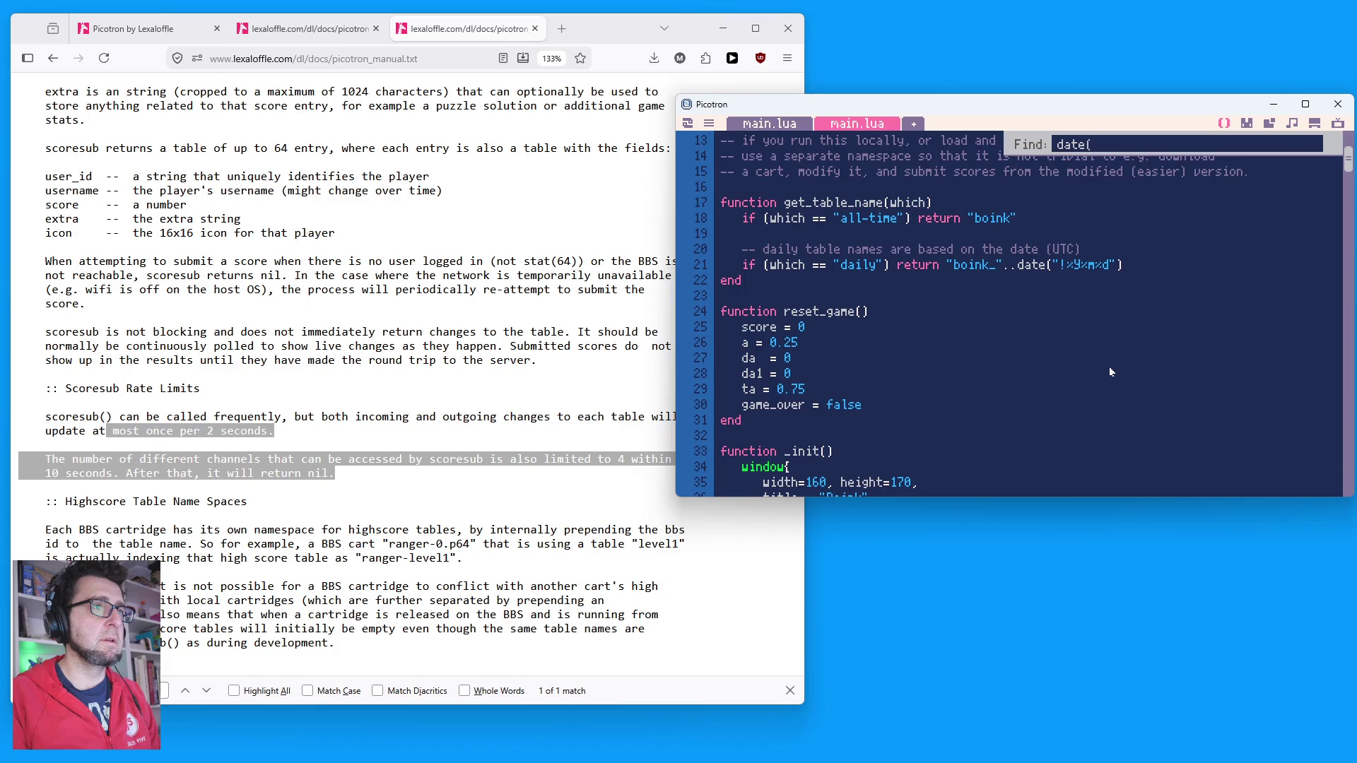
{"action": "key", "text": "Return"}
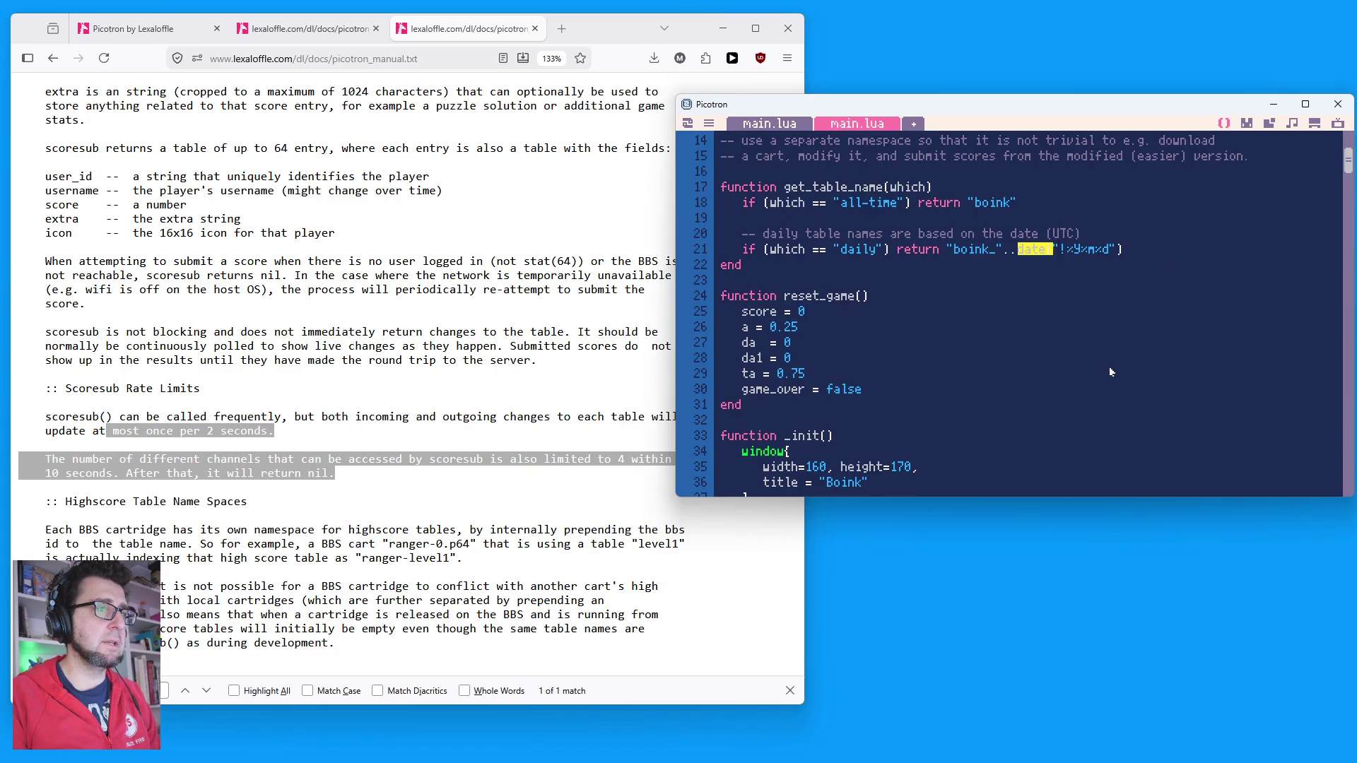
{"action": "key", "text": "ctrl+g"}
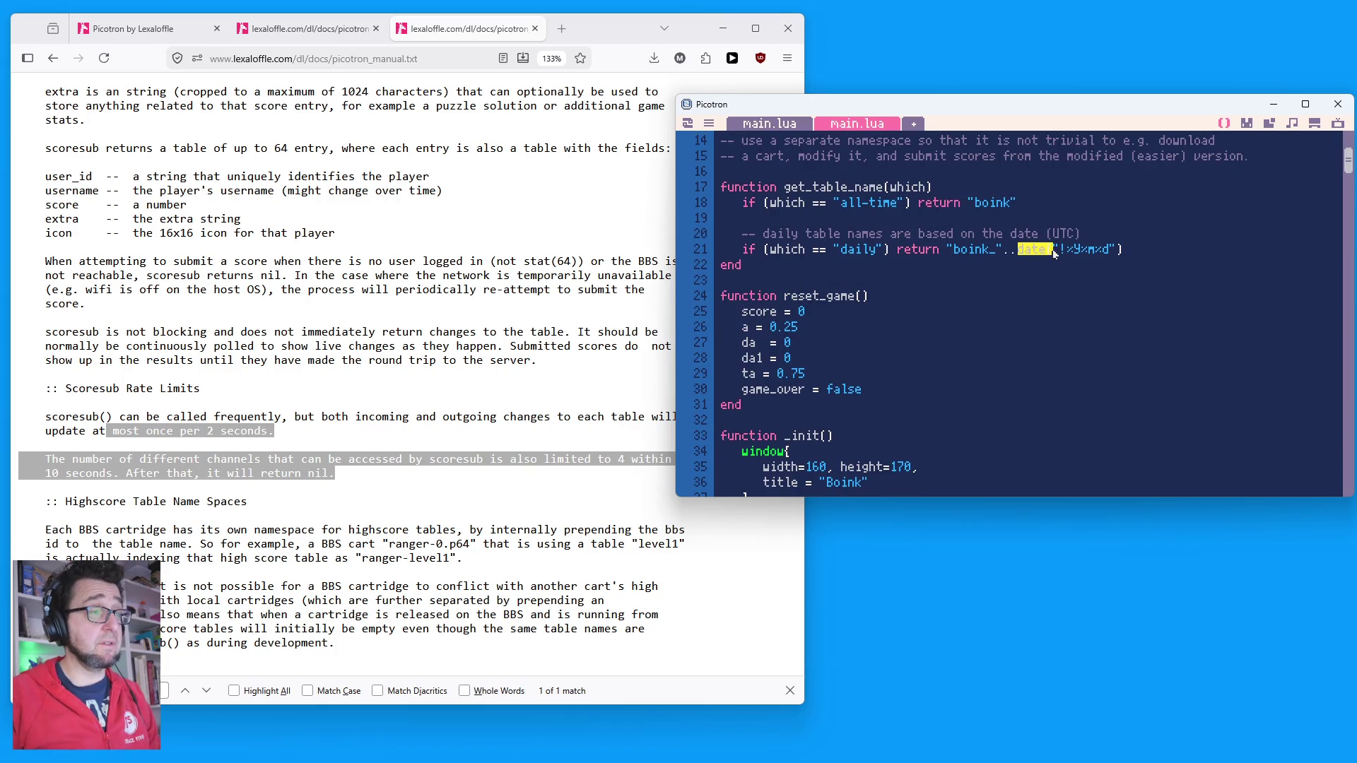
Step: Find the date(format, t, delta) entry in the Firefox manual, then bring the code editor forward
{"action": "left_click", "coordinate": [173, 381]}
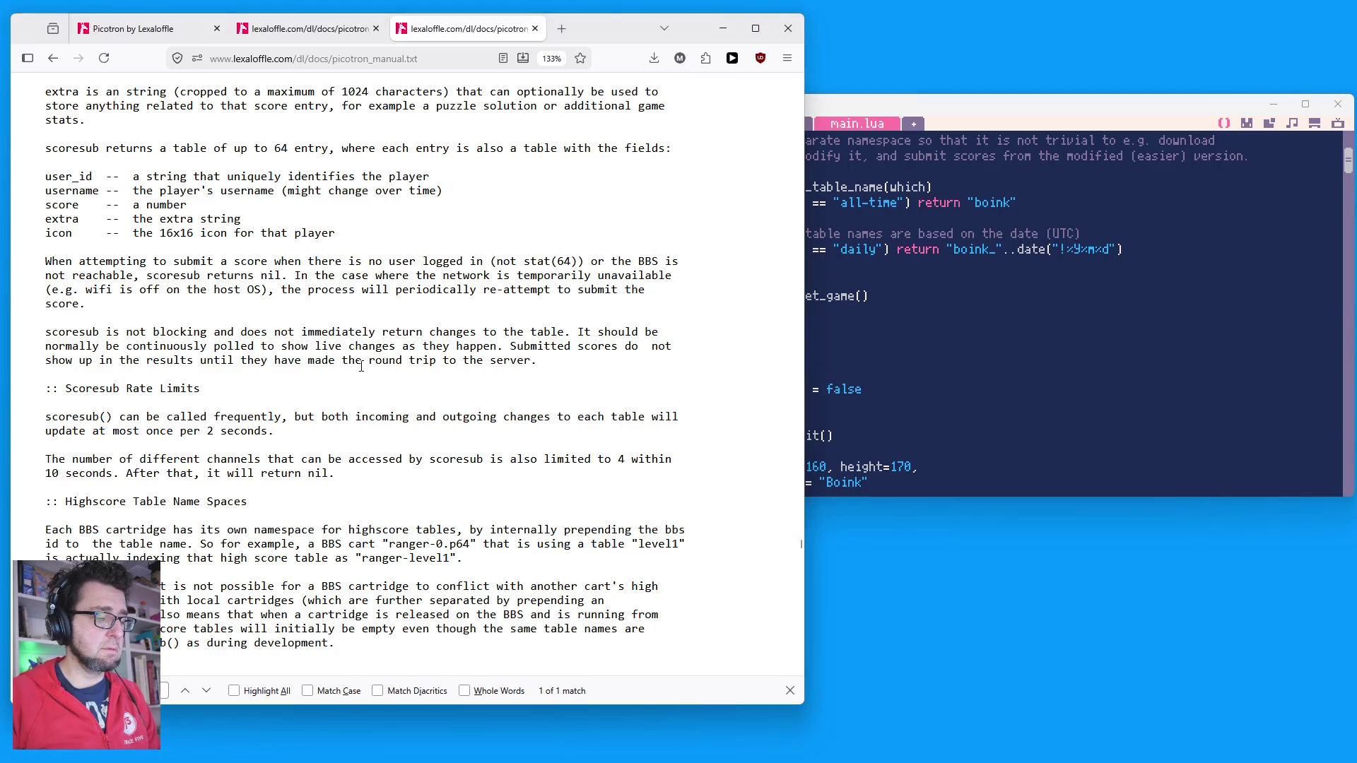
{"action": "key", "text": "BackSpace"}
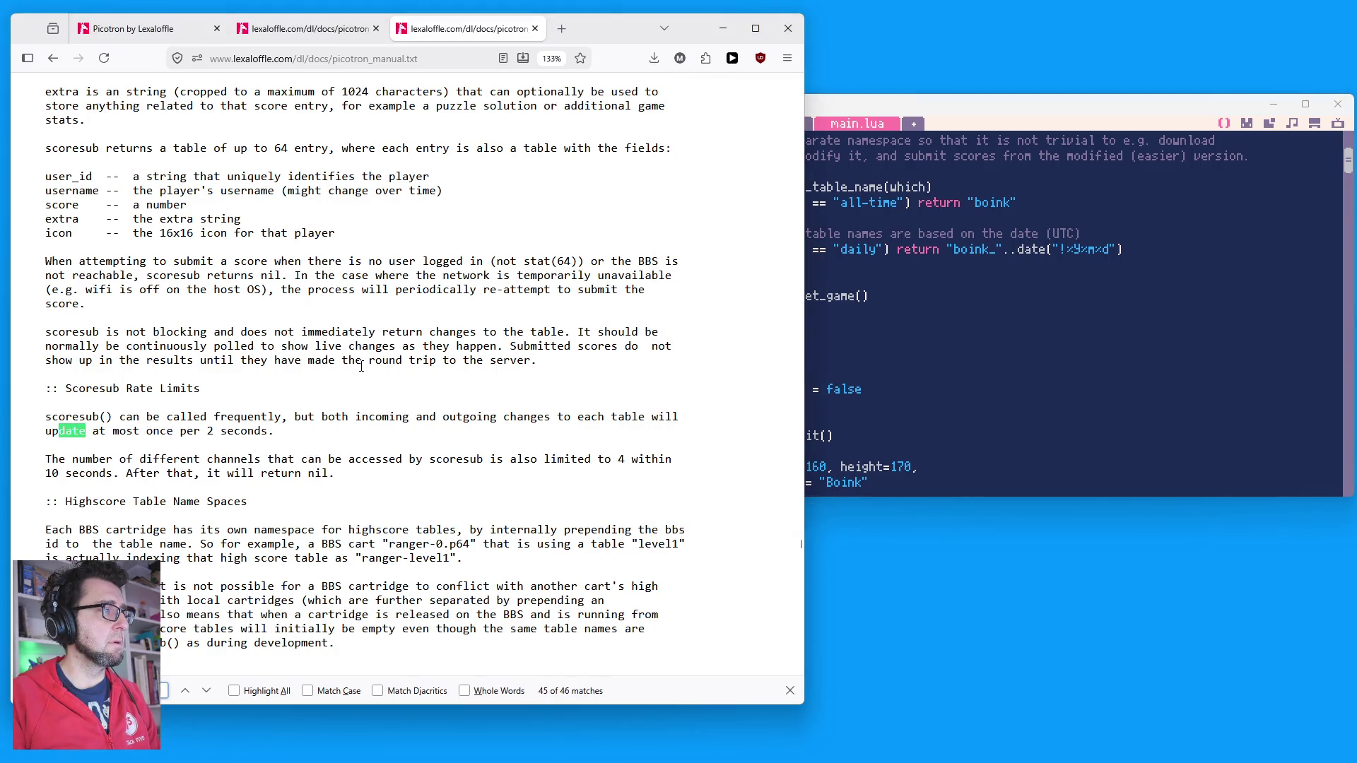
{"action": "key", "text": "Return"}
{"action": "key", "text": "Return"}
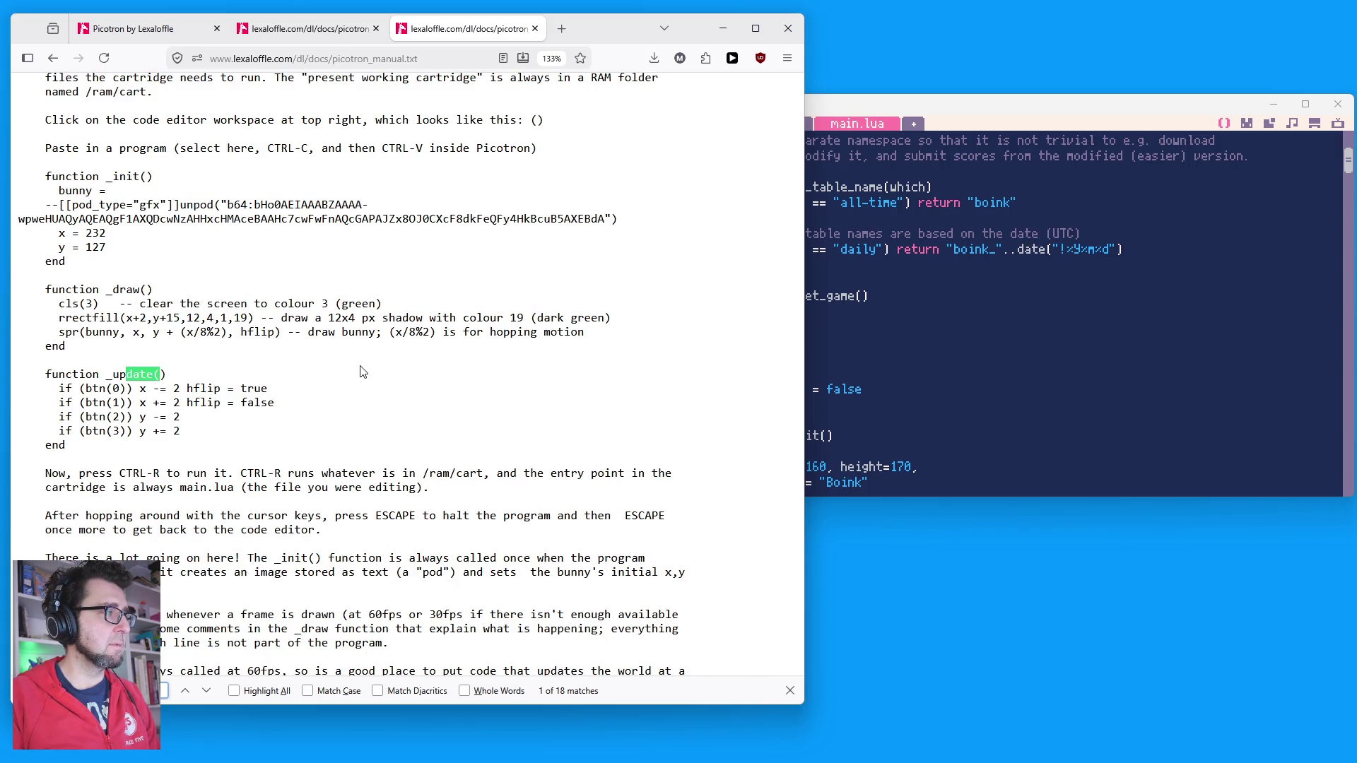
{"action": "key", "text": "Home"}
{"action": "scroll", "coordinate": [368, 381], "scroll_direction": "down", "scroll_amount": 5}
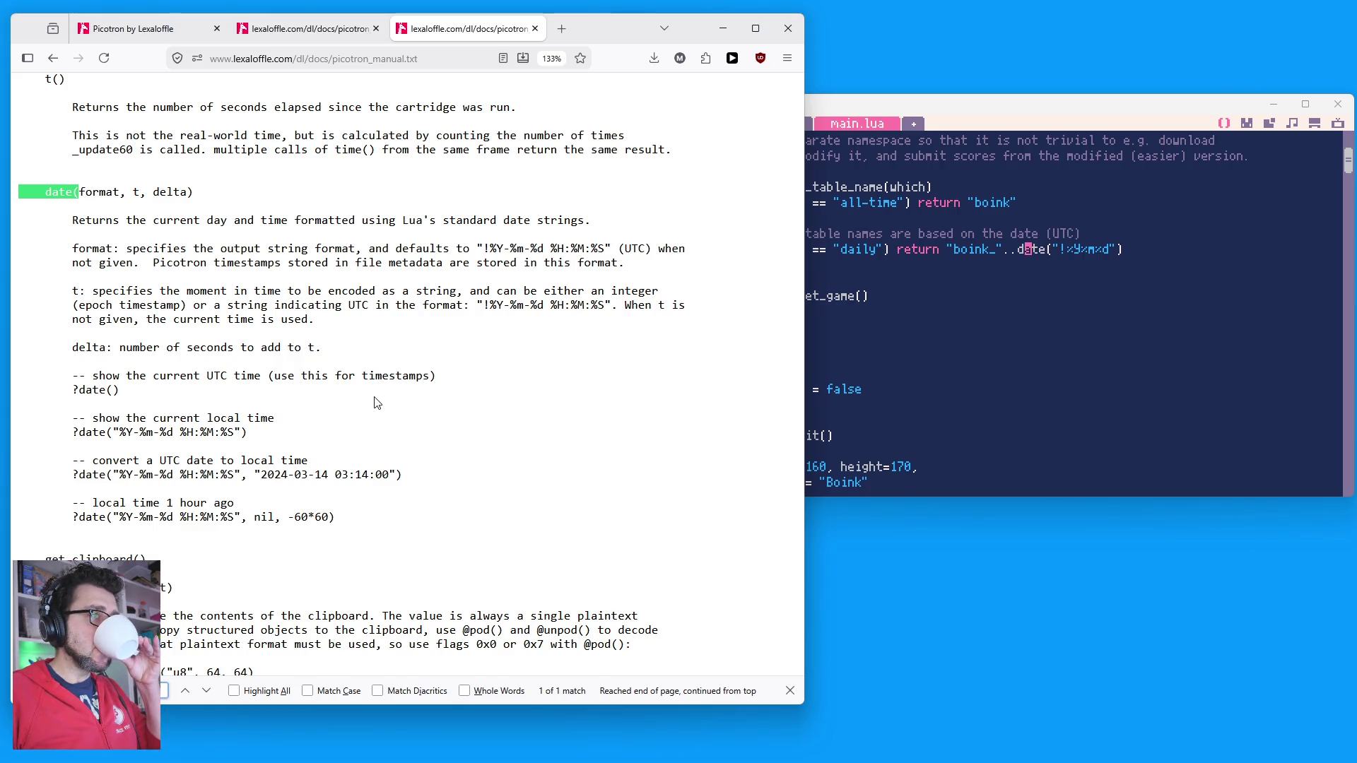
{"action": "left_click", "coordinate": [1096, 326]}
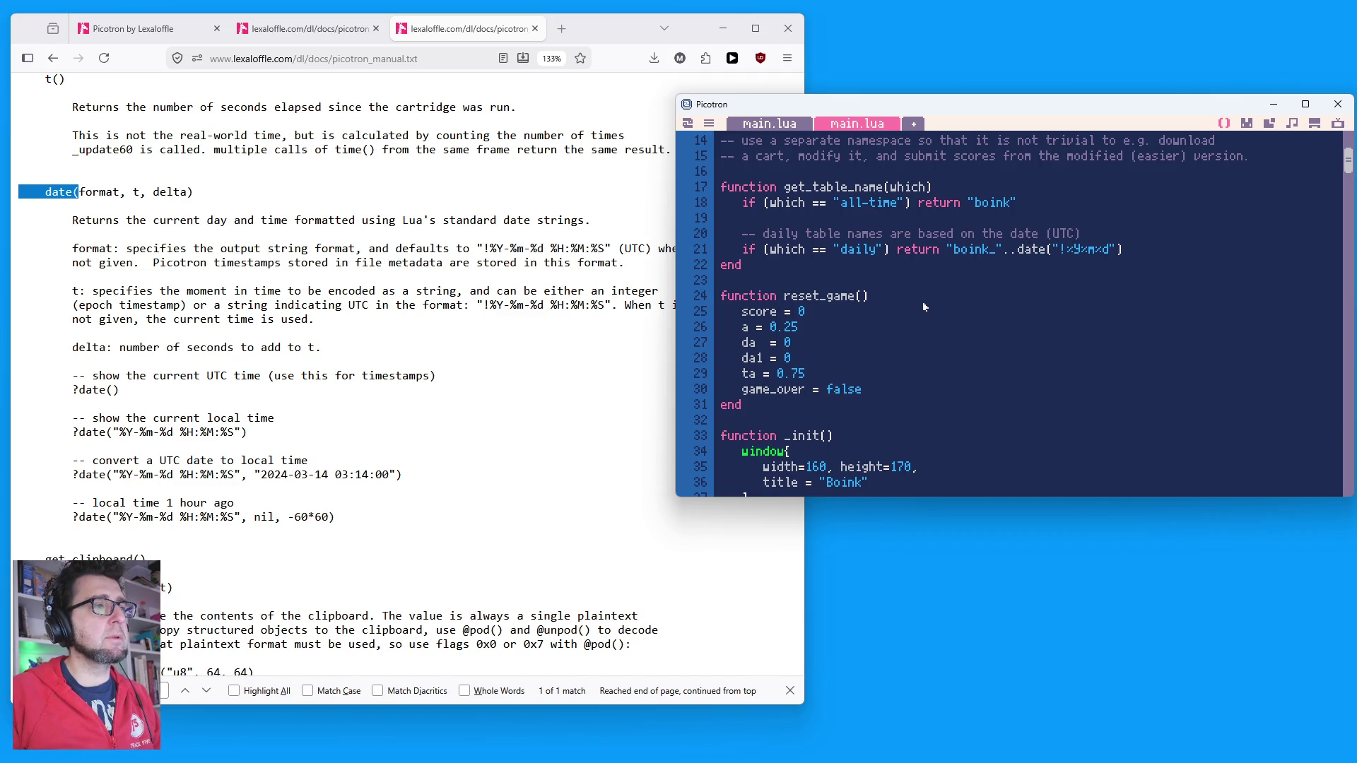
{"action": "scroll", "coordinate": [922, 301], "scroll_direction": "up", "scroll_amount": 5}
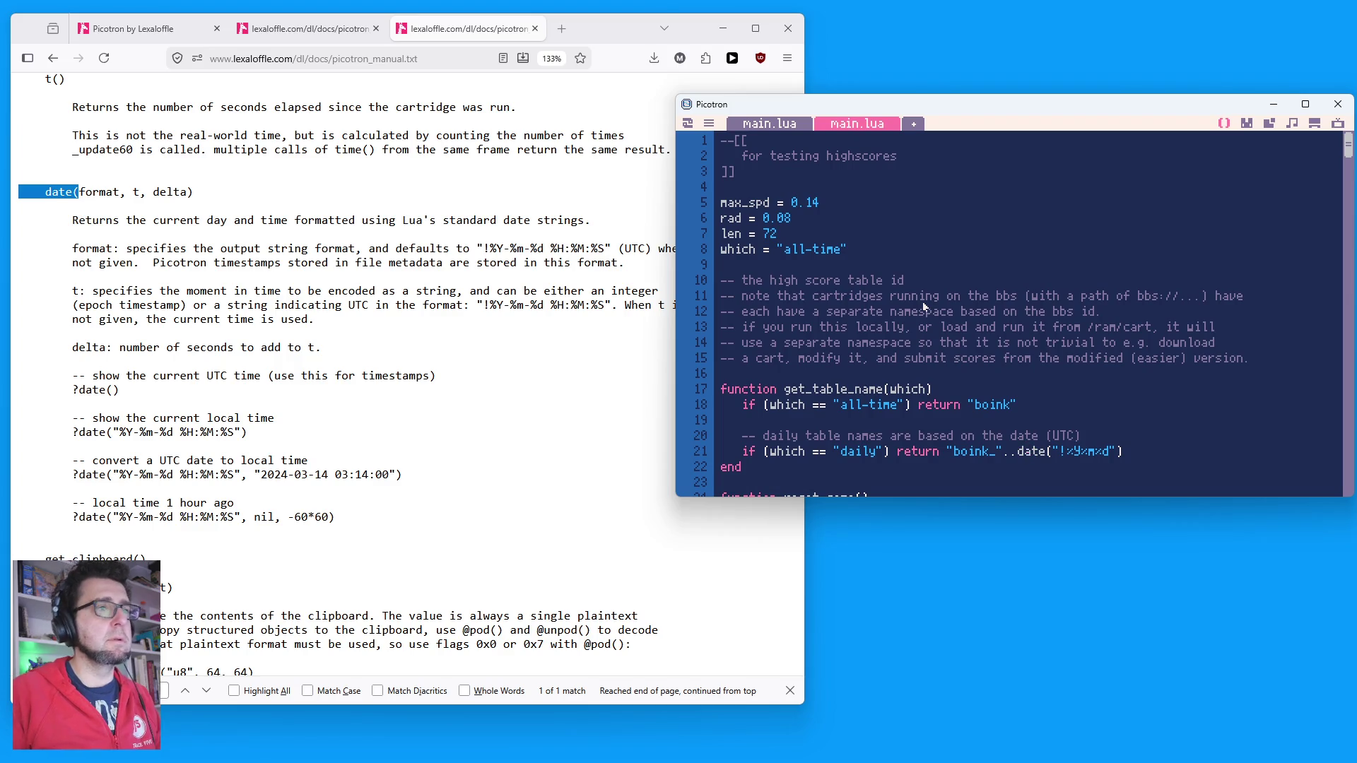
{"action": "left_click_drag", "start_coordinate": [1251, 361], "coordinate": [721, 290]}
{"action": "left_click", "coordinate": [953, 434]}
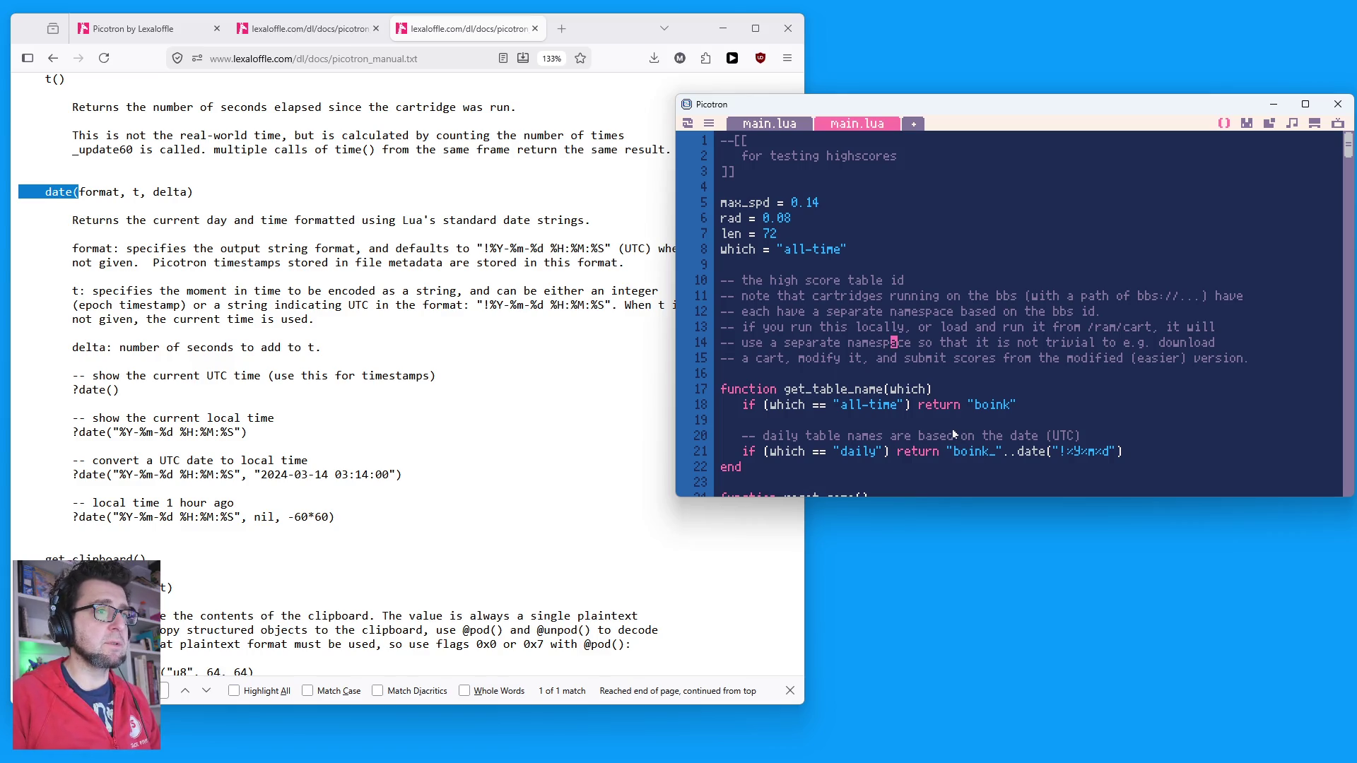
{"action": "scroll", "coordinate": [961, 424], "scroll_direction": "down", "scroll_amount": 3}
{"action": "left_click", "coordinate": [788, 259]}
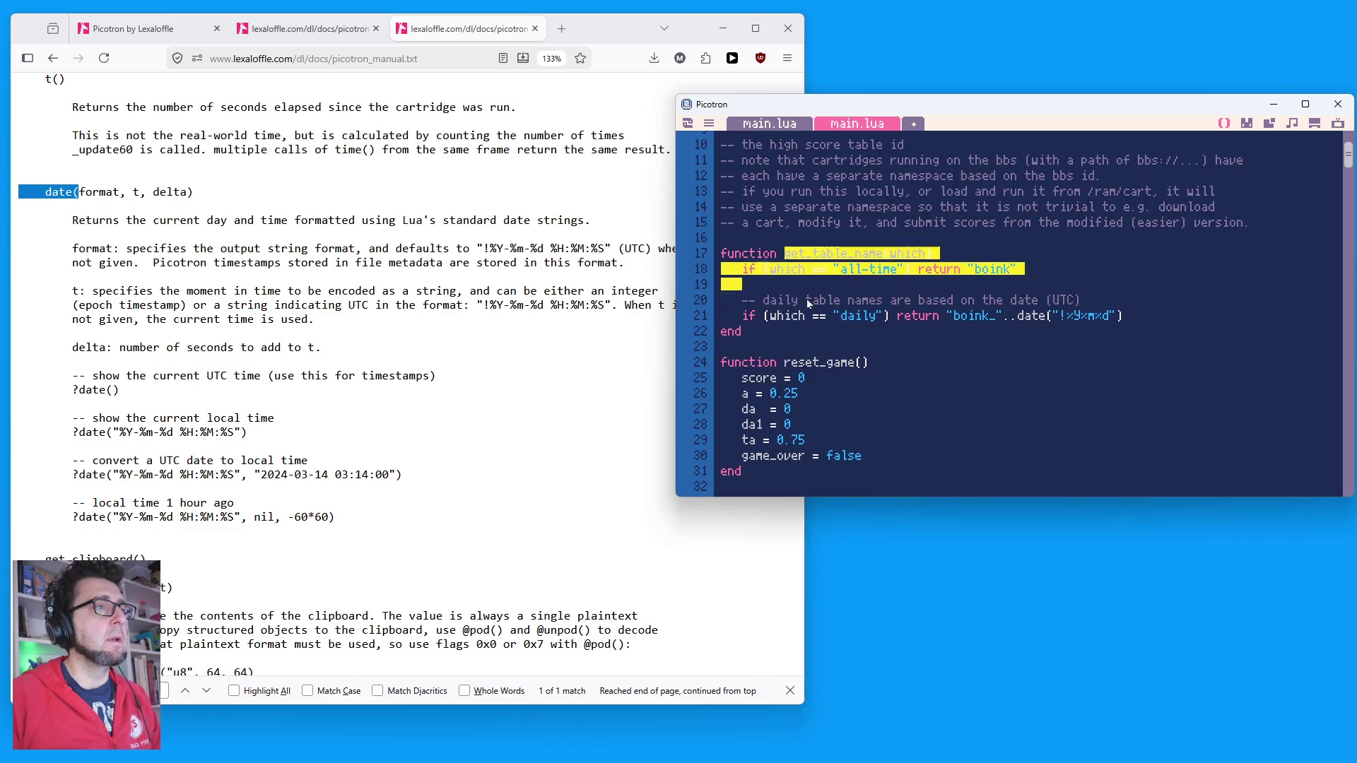
{"action": "left_click", "coordinate": [1000, 270]}
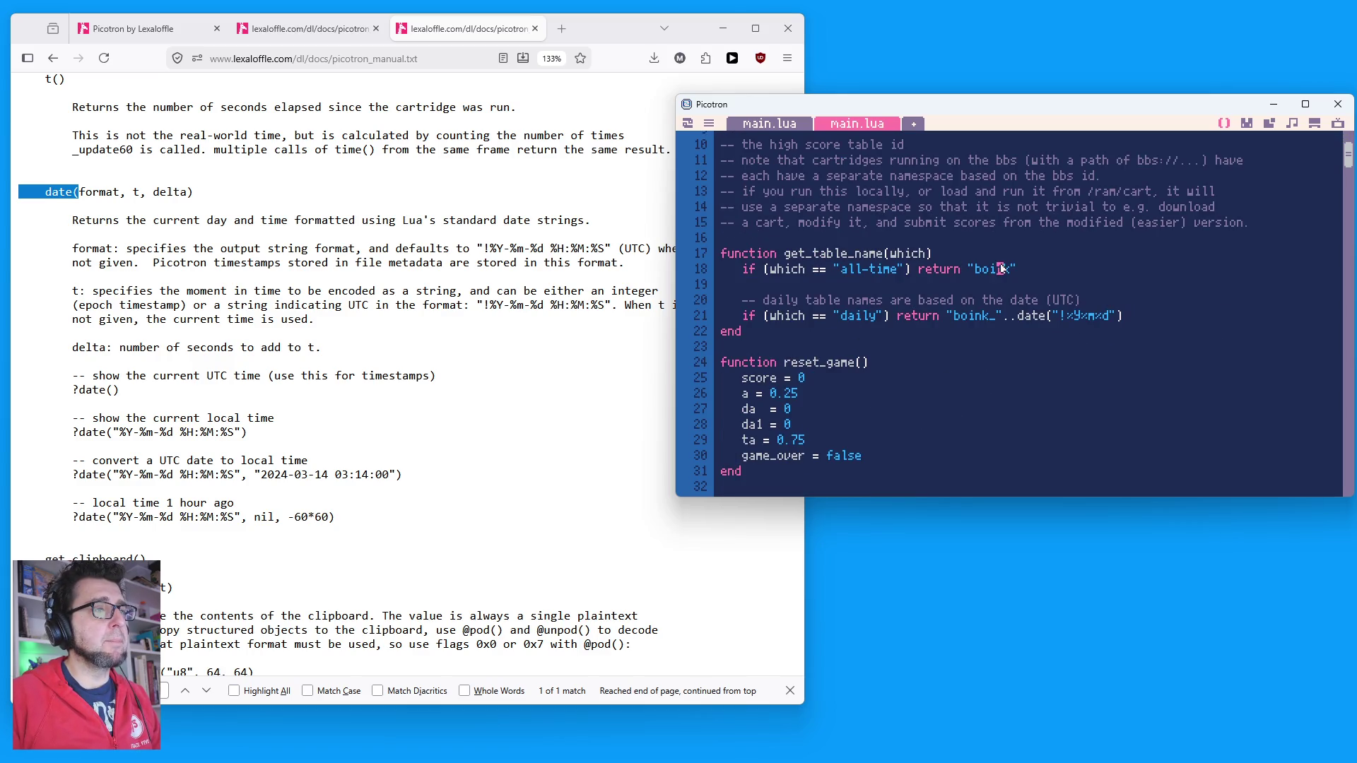
{"action": "left_click", "coordinate": [982, 317]}
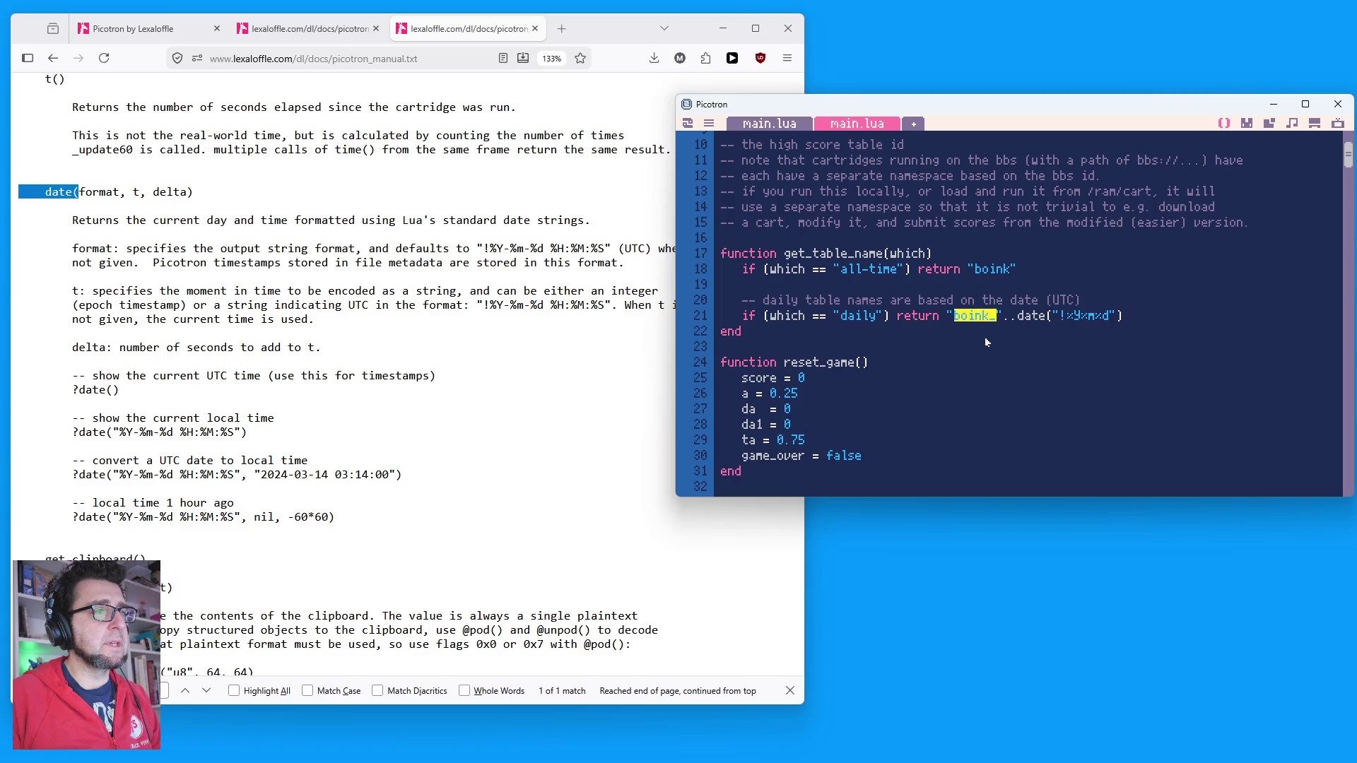
{"action": "scroll", "coordinate": [989, 344], "scroll_direction": "down", "scroll_amount": 1}
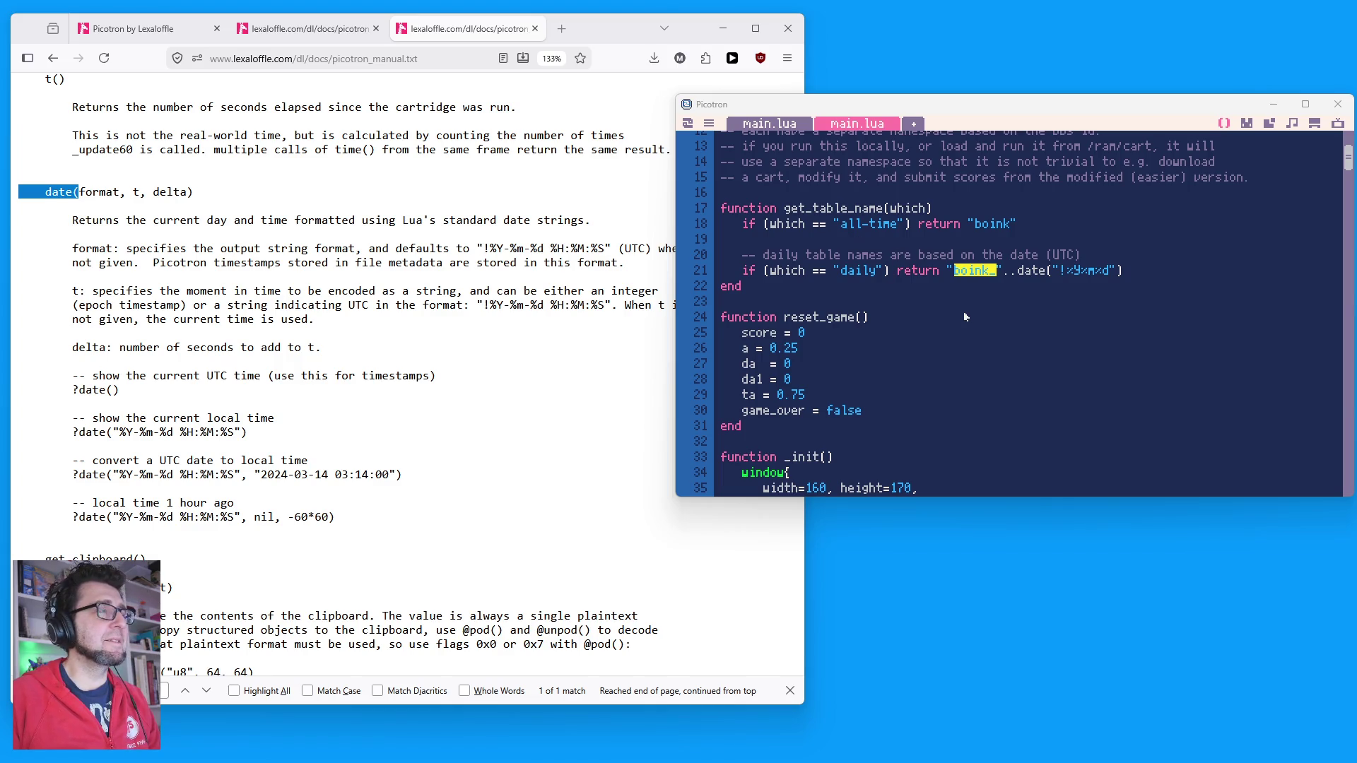
{"action": "scroll", "coordinate": [922, 377], "scroll_direction": "down", "scroll_amount": 2}
Step: Scroll to _init, select 'appdata' in the /appdata/boink.pod fetch path, then show the desktop
{"action": "left_click", "coordinate": [938, 349]}
{"action": "key", "text": "Up"}
{"action": "key", "text": "Up"}
{"action": "key", "text": "Up"}
{"action": "key", "text": "End"}
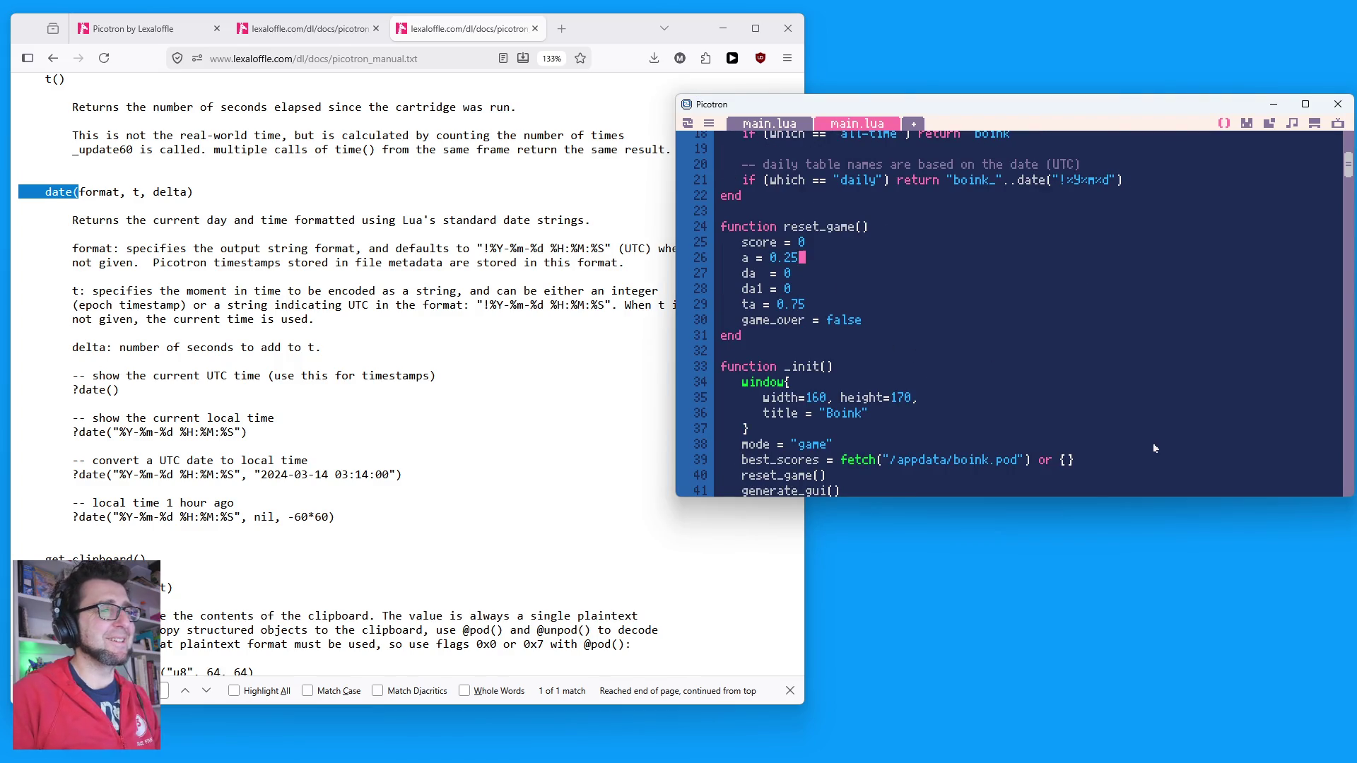
{"action": "scroll", "coordinate": [1122, 404], "scroll_direction": "down", "scroll_amount": 7}
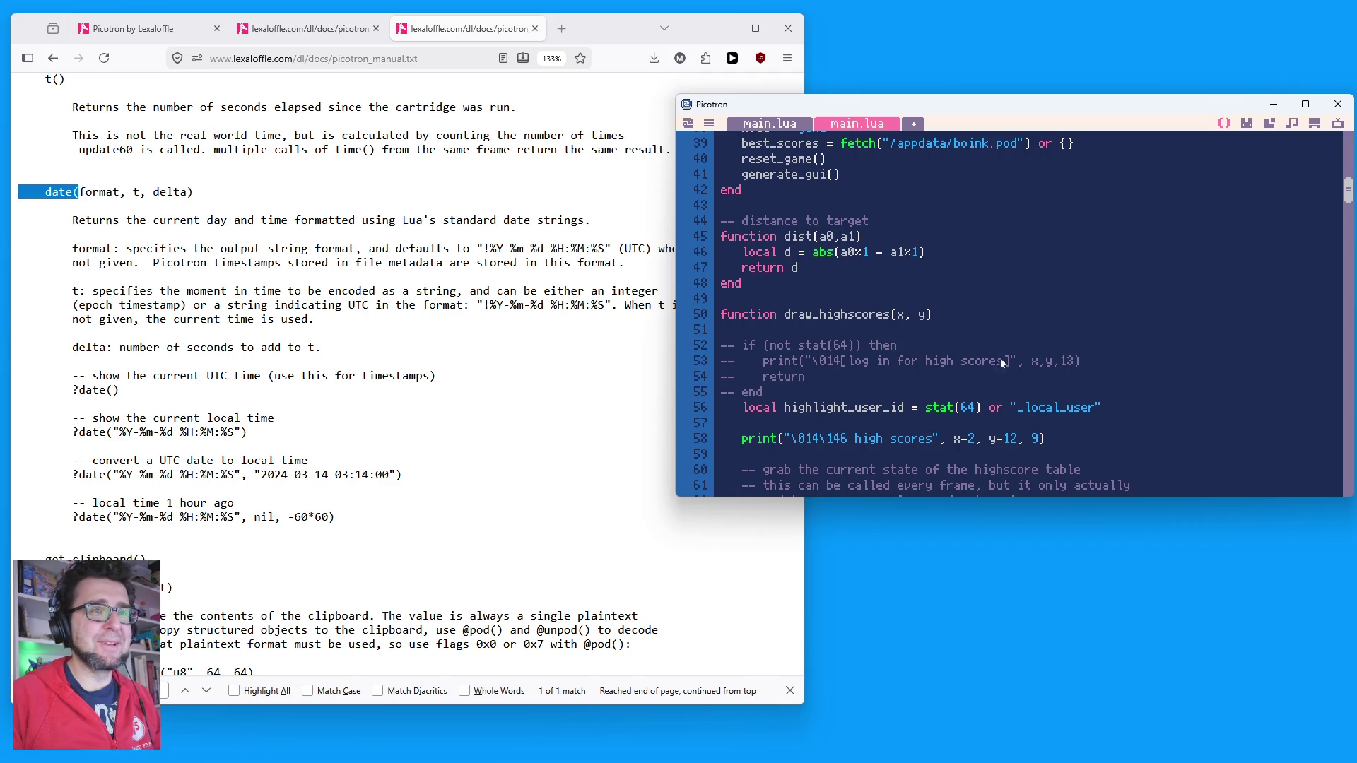
{"action": "scroll", "coordinate": [978, 369], "scroll_direction": "up", "scroll_amount": 2}
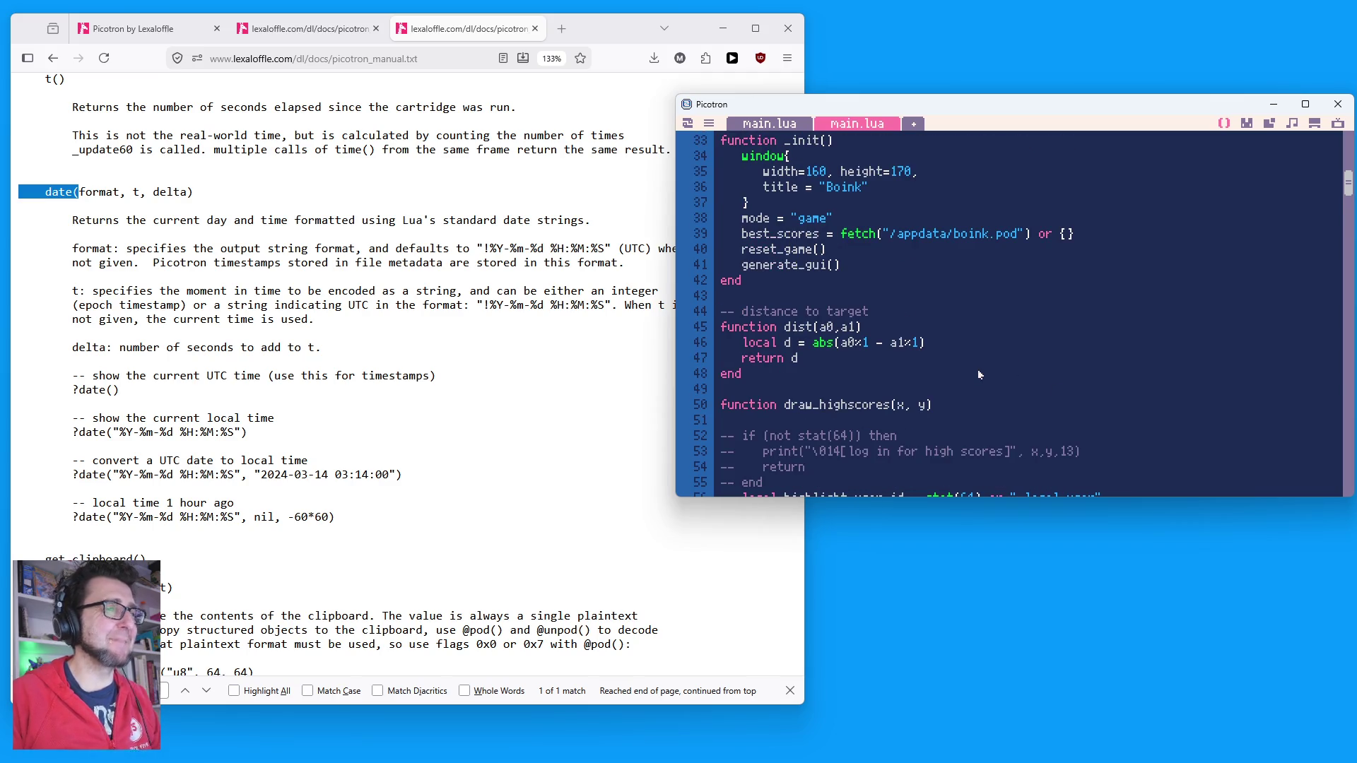
{"action": "scroll", "coordinate": [926, 381], "scroll_direction": "up", "scroll_amount": 2}
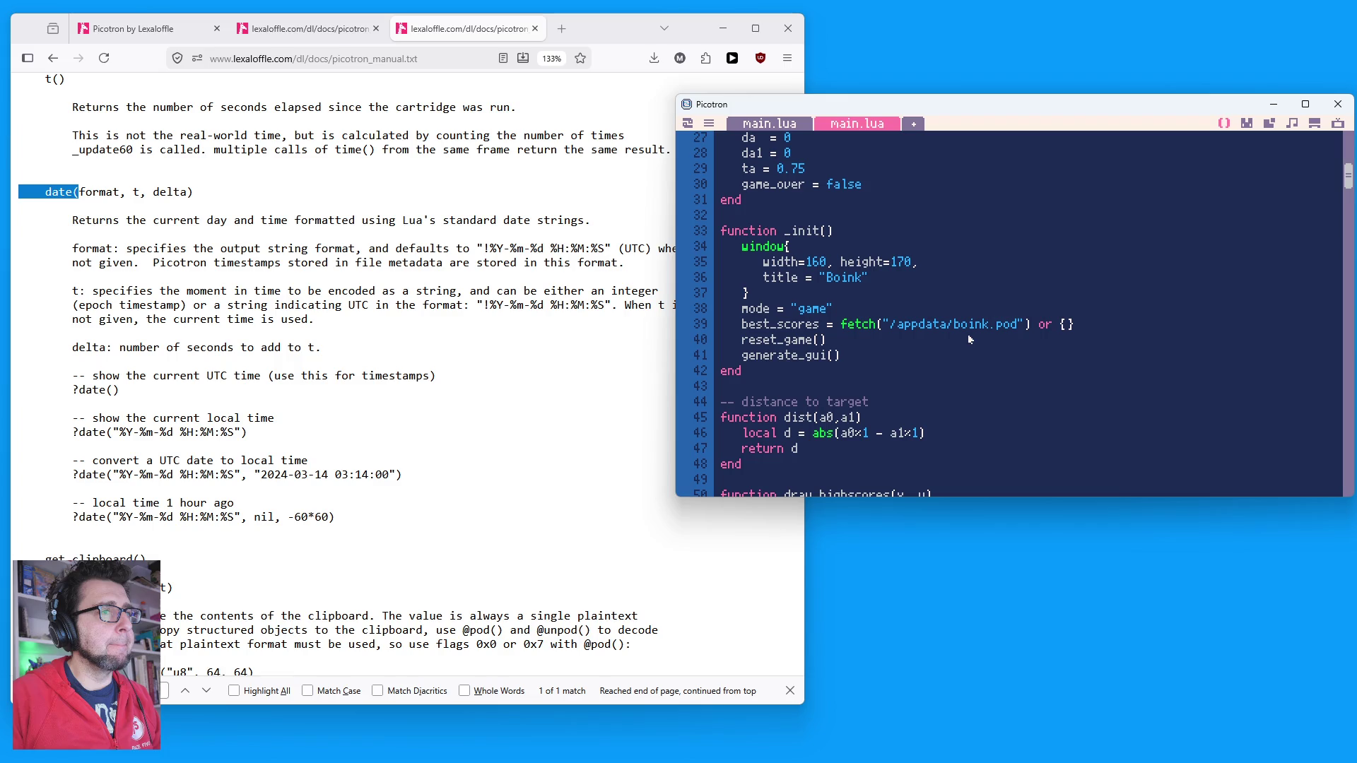
{"action": "double_click", "coordinate": [919, 327]}
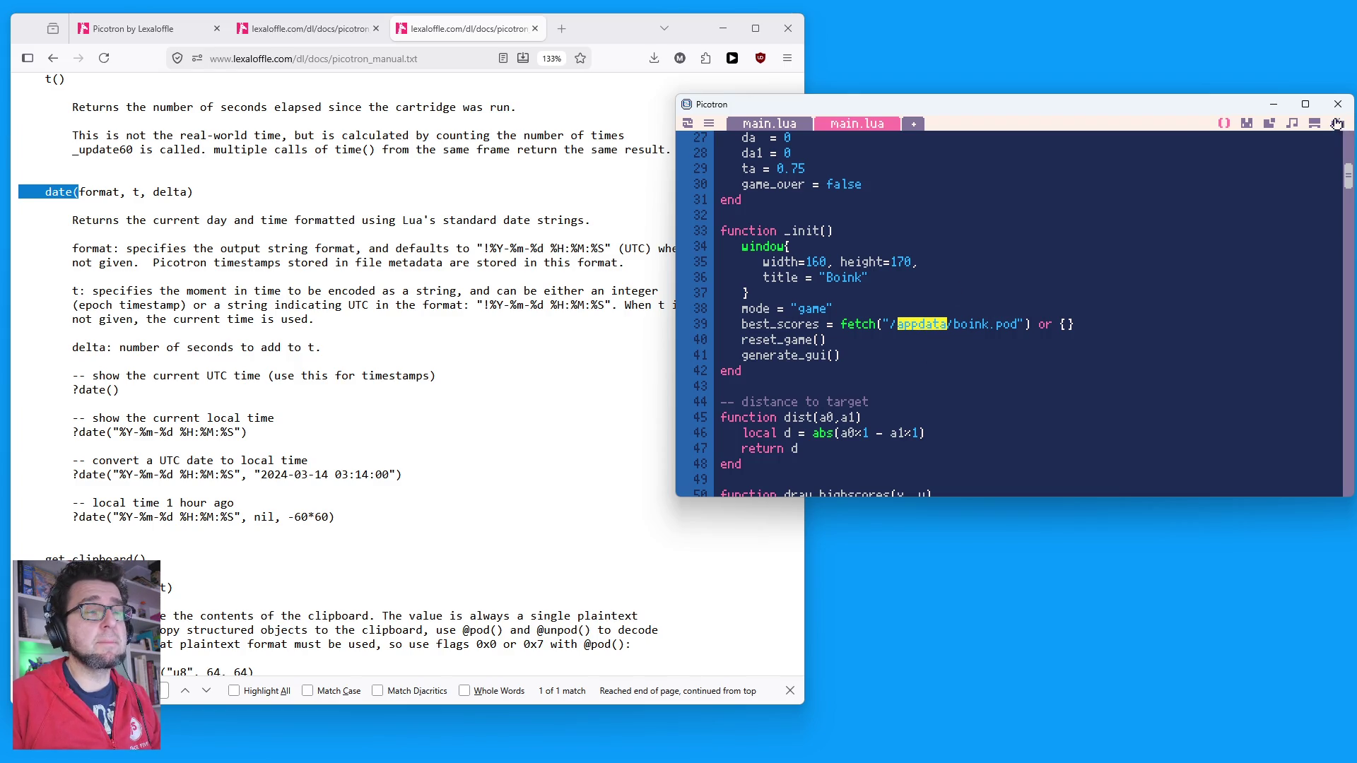
{"action": "left_click", "coordinate": [1315, 126]}
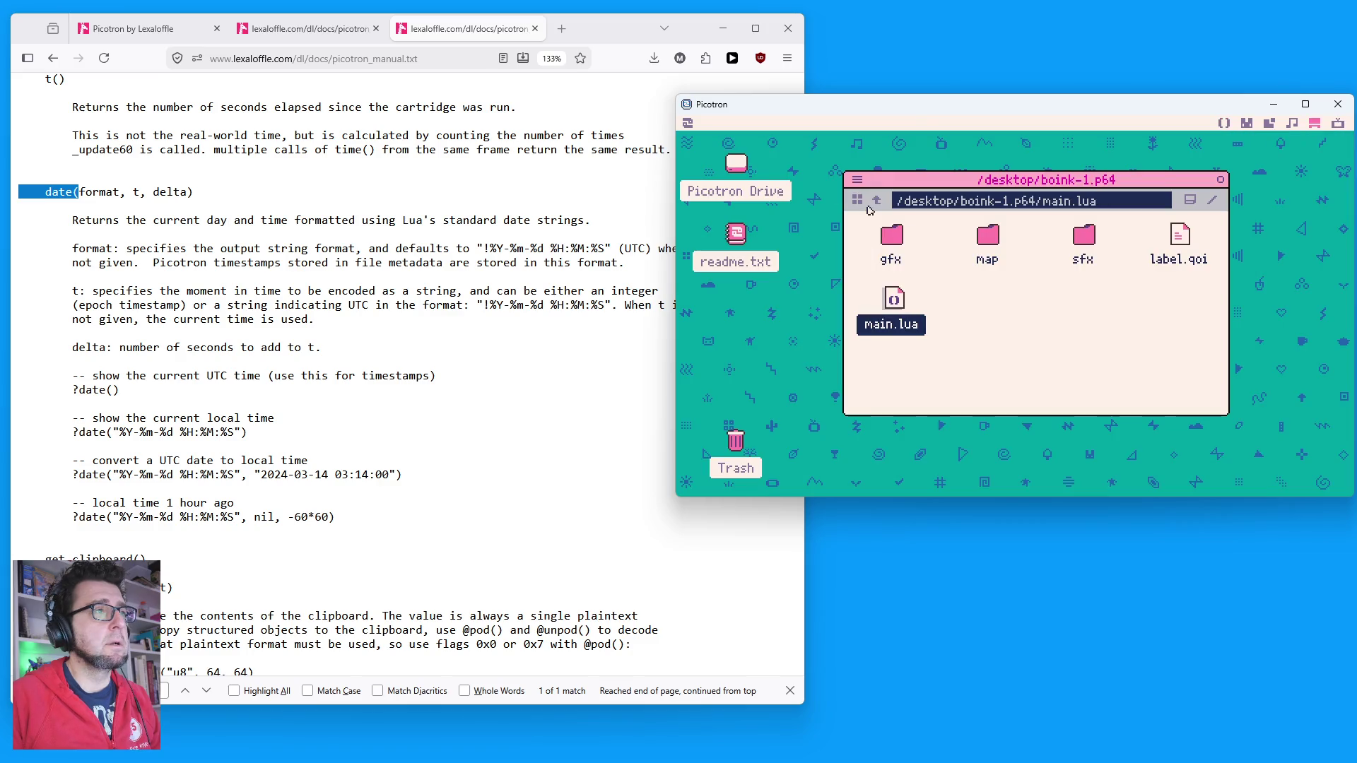
Step: Open Picotron Drive and its appdata folder, glancing at both main.lua tabs in between
{"action": "double_click", "coordinate": [737, 164]}
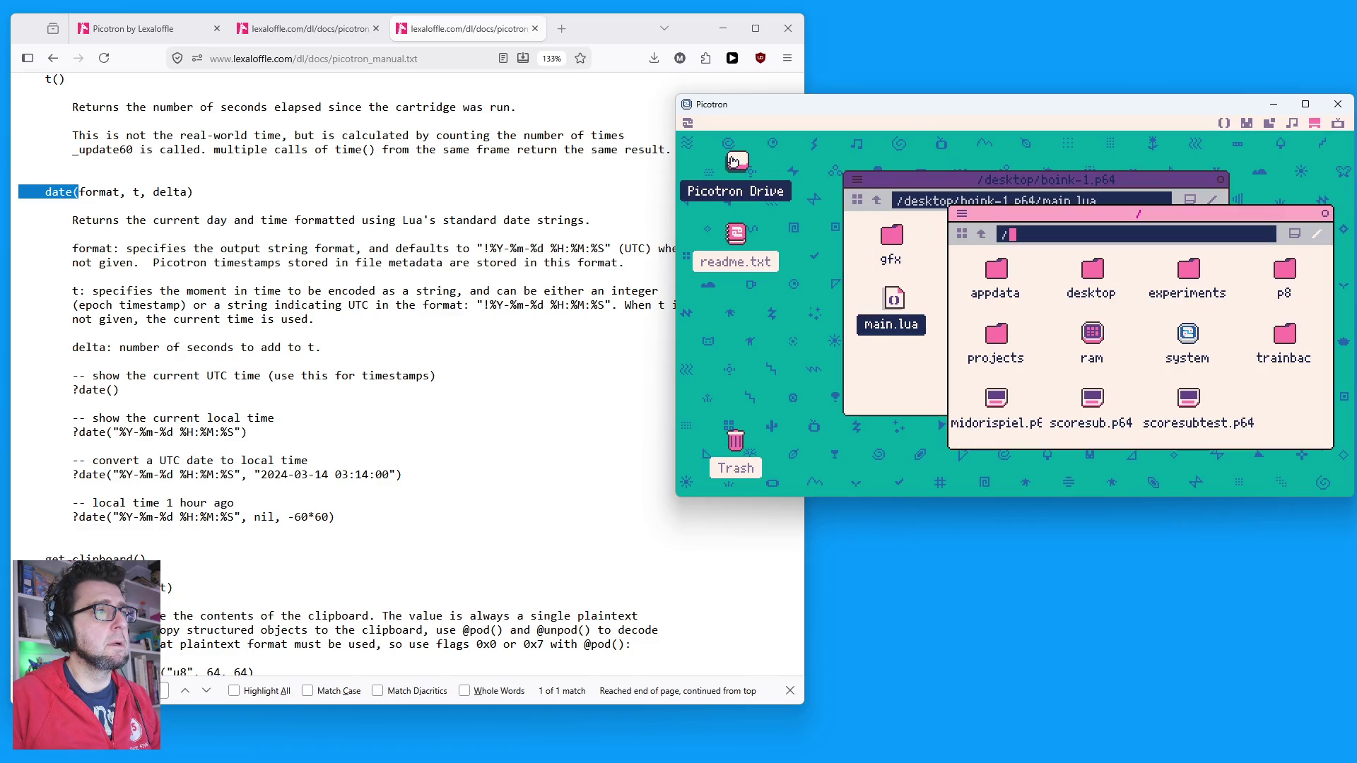
{"action": "double_click", "coordinate": [995, 270]}
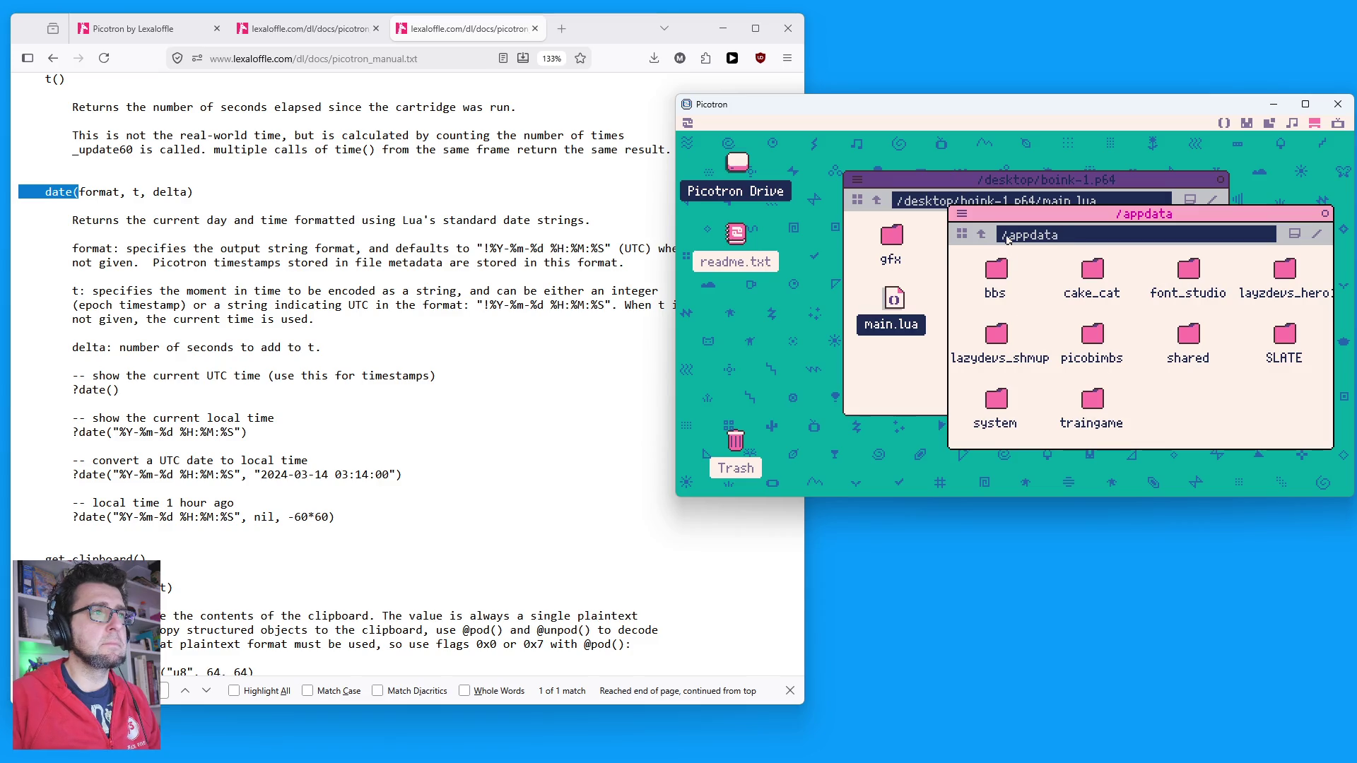
{"action": "left_click", "coordinate": [1248, 124]}
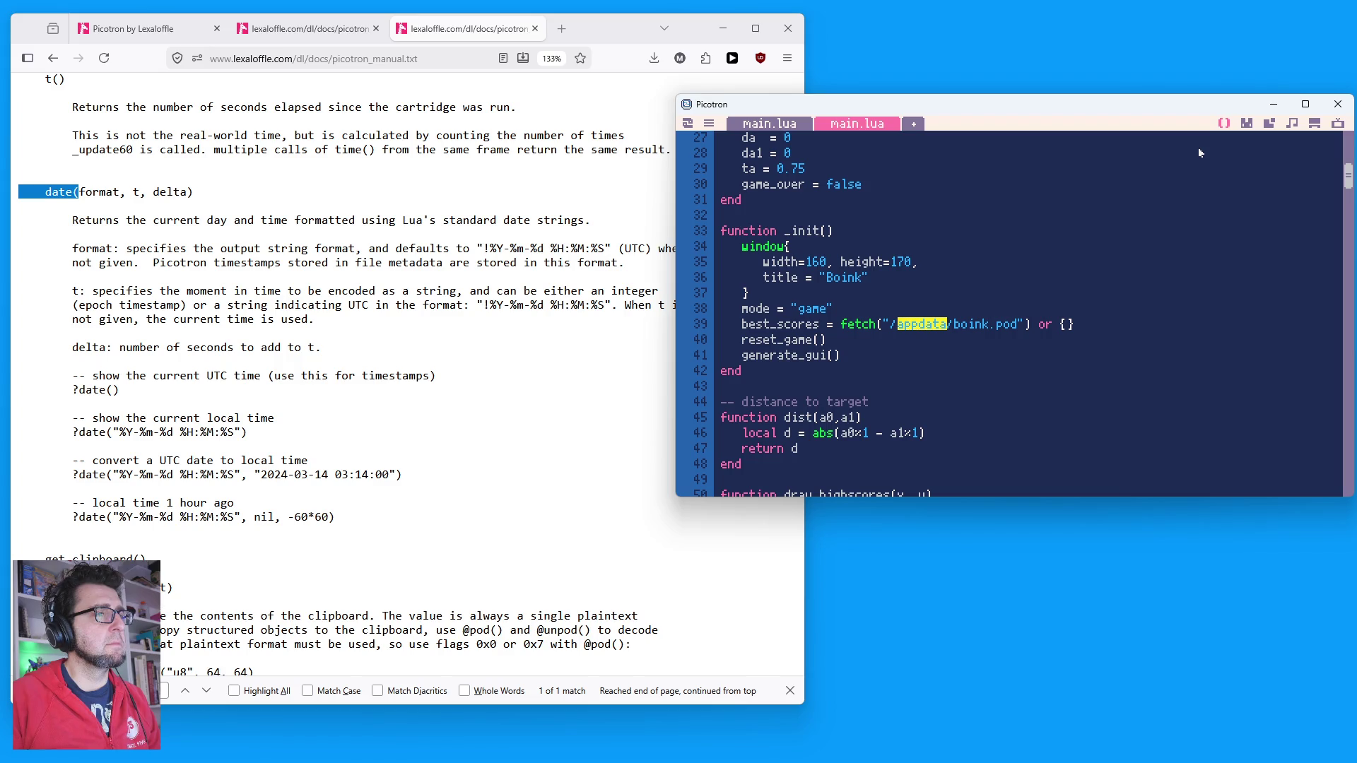
{"action": "left_click", "coordinate": [757, 126]}
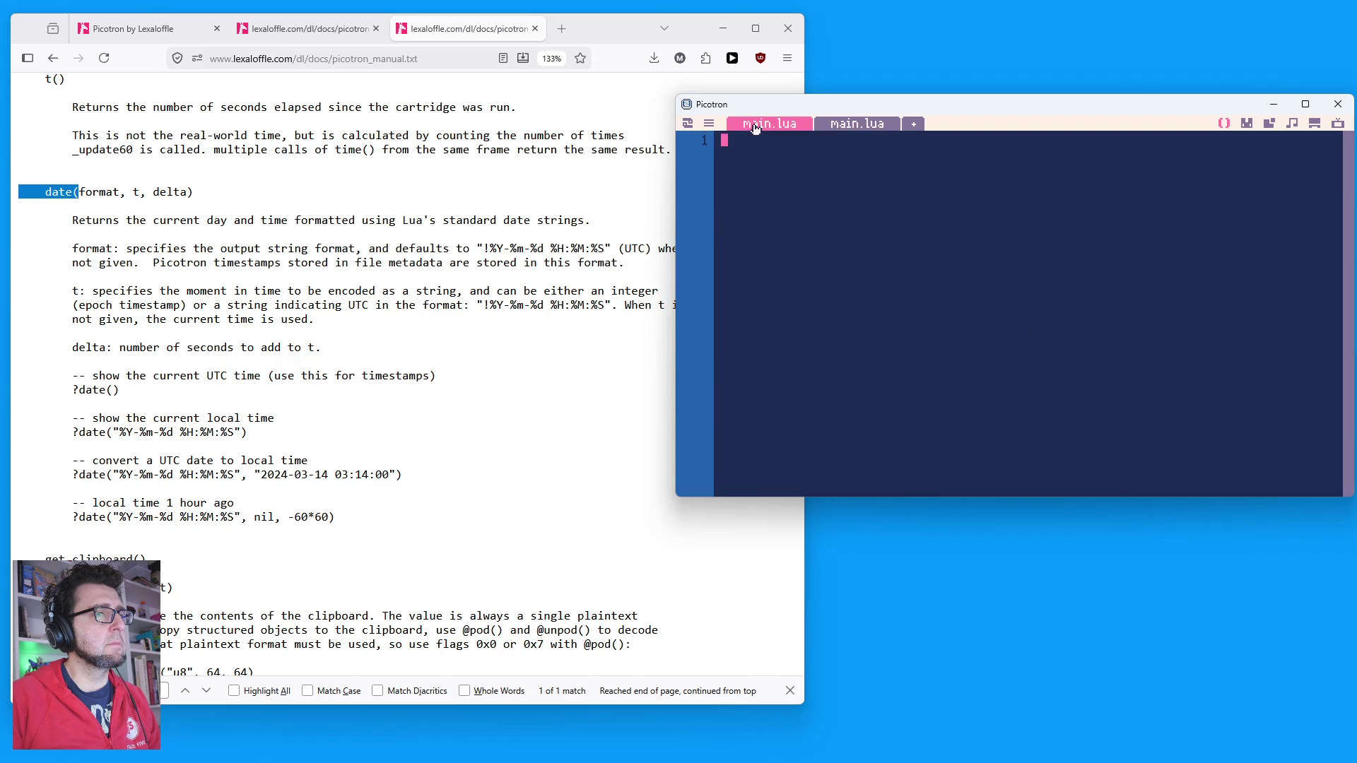
{"action": "left_click", "coordinate": [872, 126]}
{"action": "left_click", "coordinate": [1315, 124]}
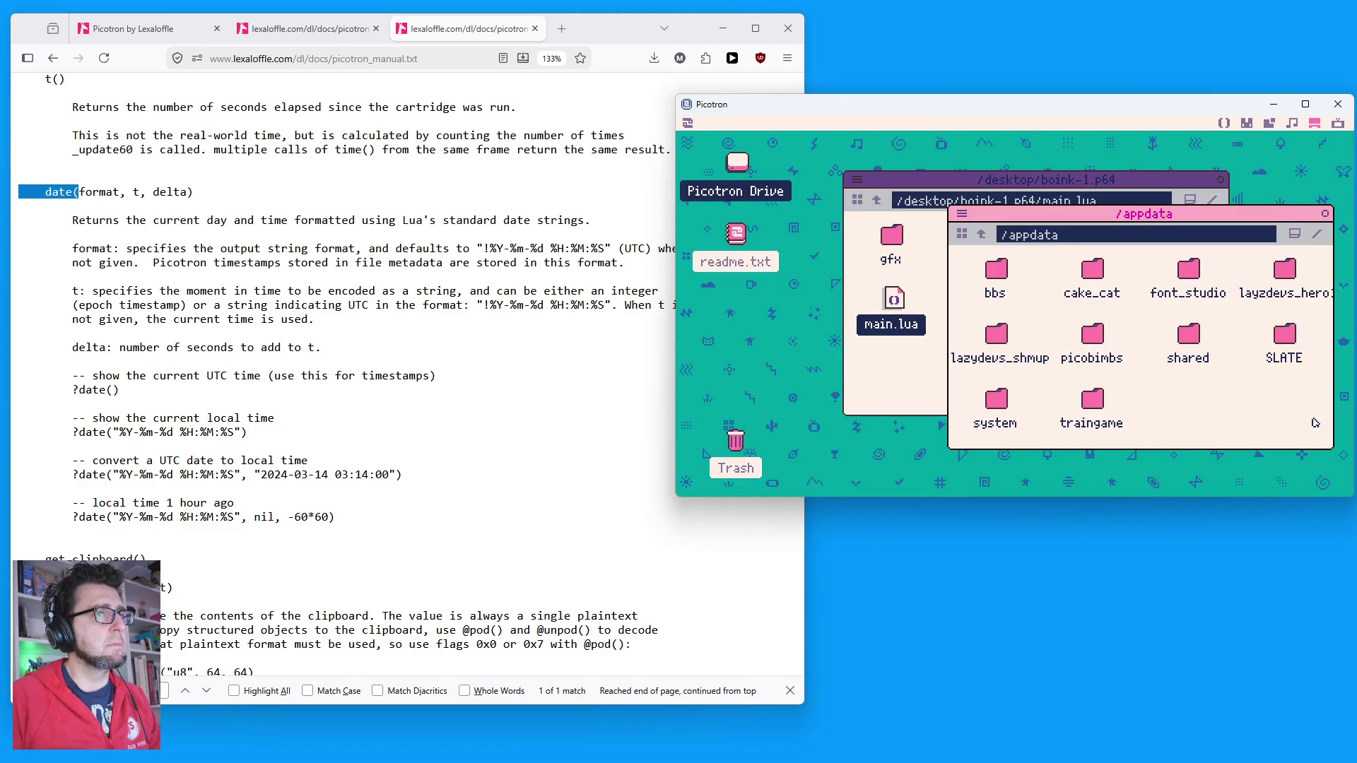
Step: Enlarge the /appdata window, look inside shared, close both file windows and return to the editor
{"action": "left_click_drag", "start_coordinate": [1163, 216], "coordinate": [908, 173]}
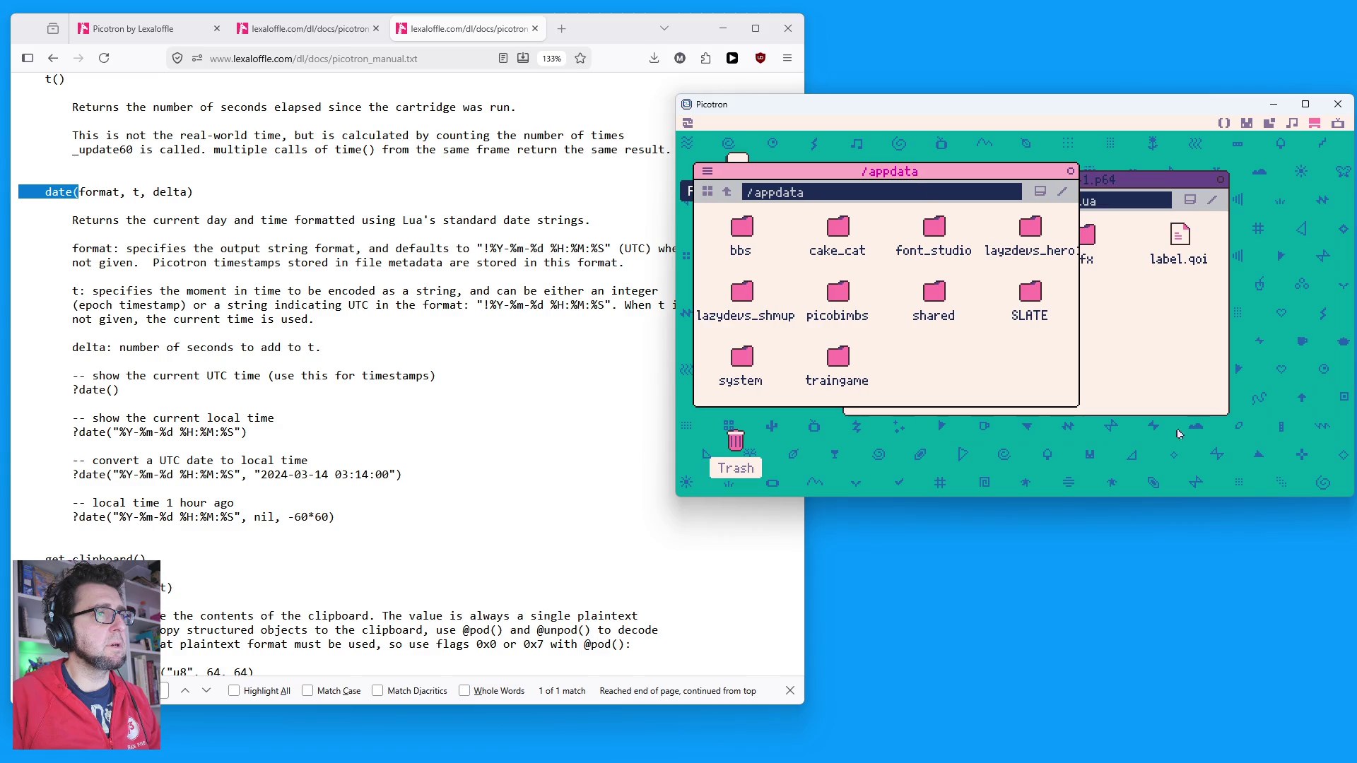
{"action": "mouse_move", "coordinate": [1080, 417]}
{"action": "left_mouse_down"}
{"action": "mouse_move", "coordinate": [1237, 498]}
{"action": "mouse_move", "coordinate": [1235, 452]}
{"action": "mouse_move", "coordinate": [1257, 449]}
{"action": "left_mouse_up"}
{"action": "double_click", "coordinate": [847, 291]}
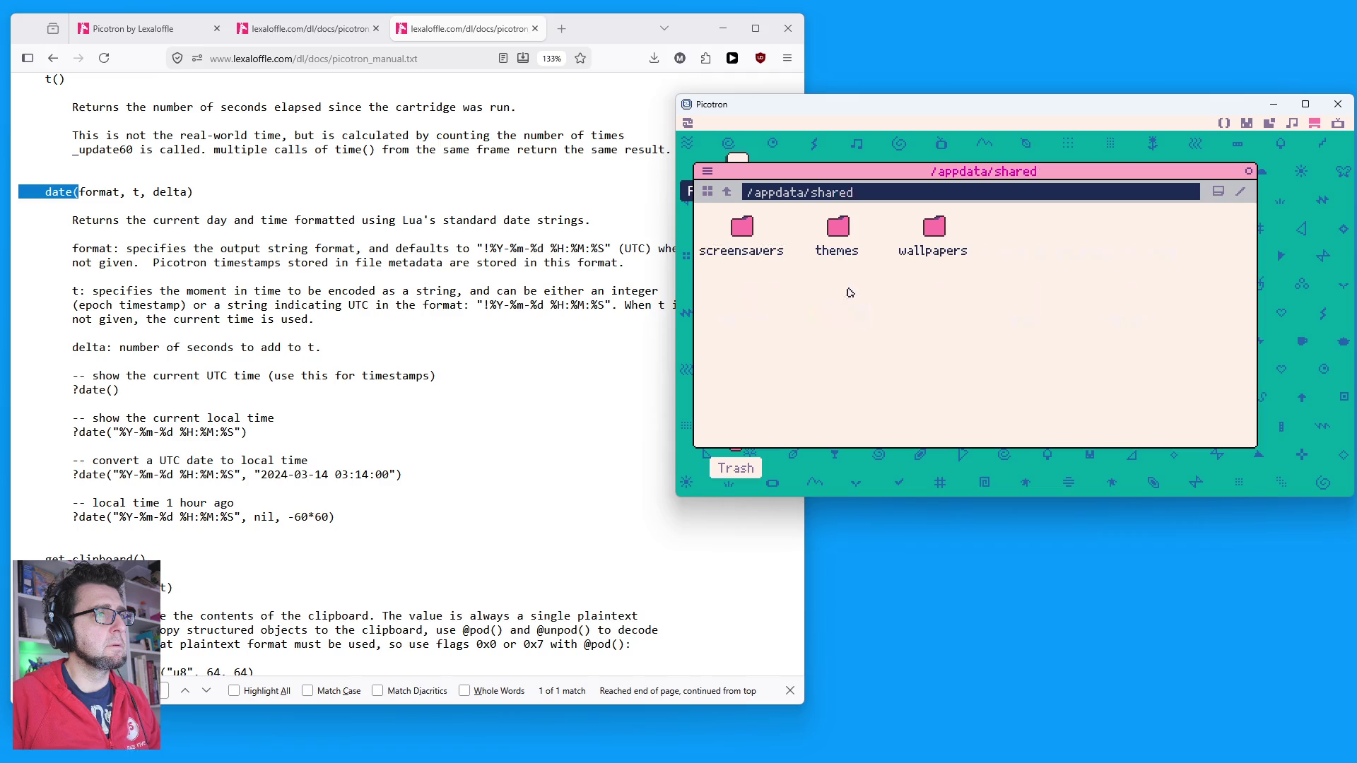
{"action": "left_click", "coordinate": [726, 192]}
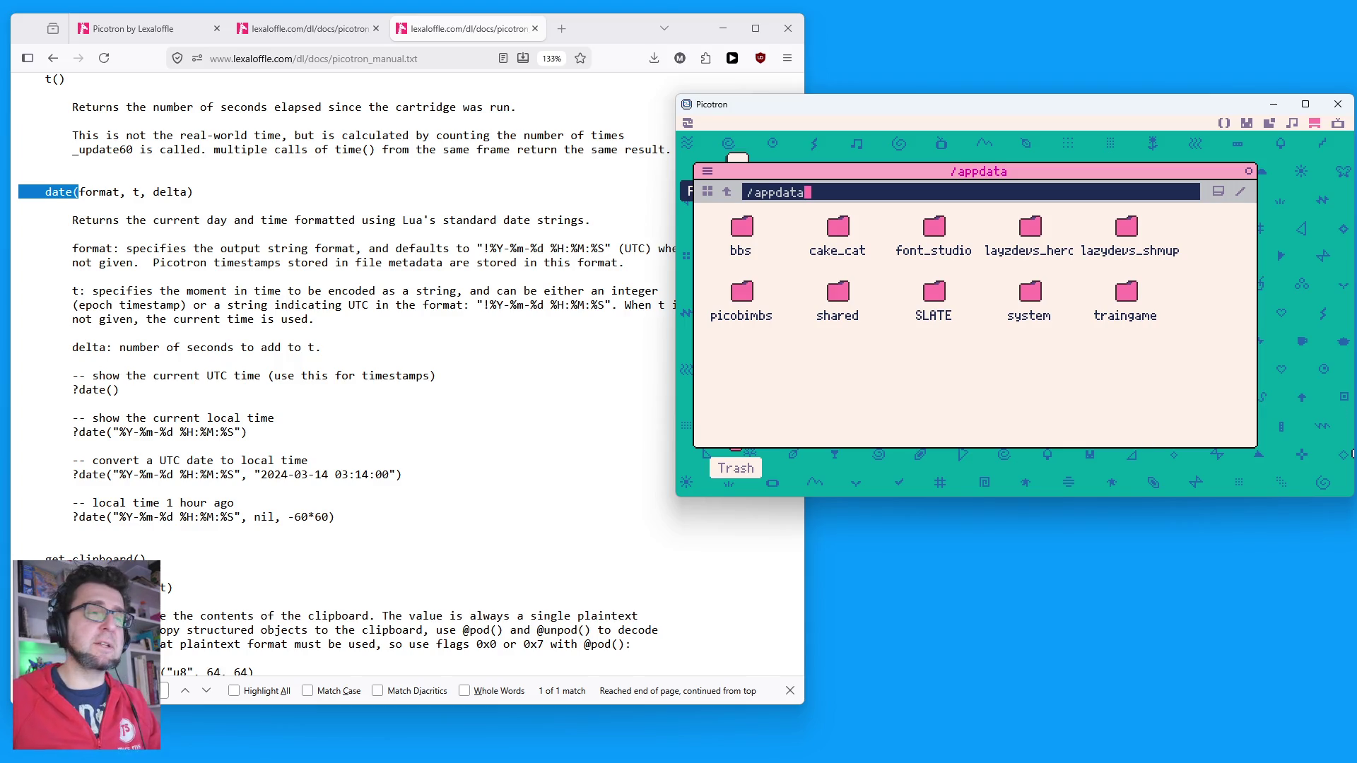
{"action": "left_click", "coordinate": [1248, 171]}
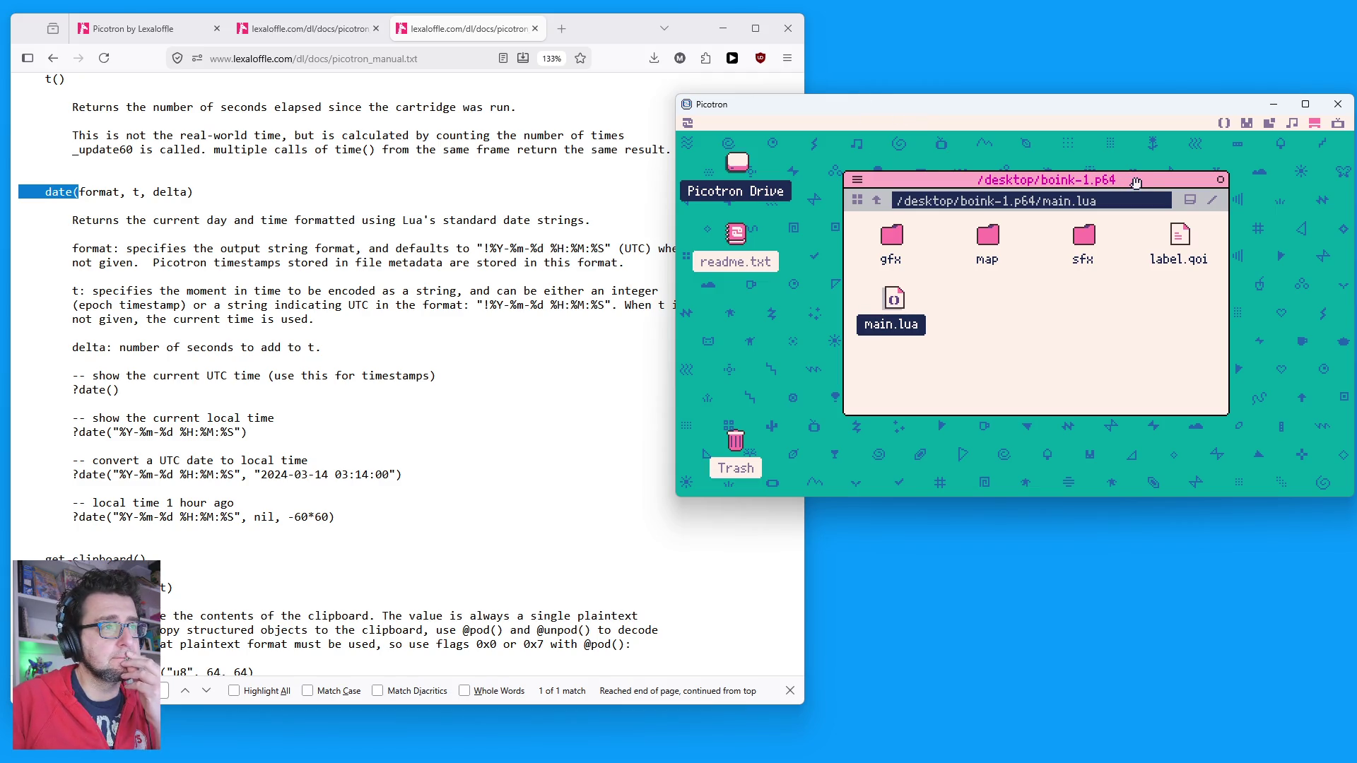
{"action": "left_click", "coordinate": [1221, 181]}
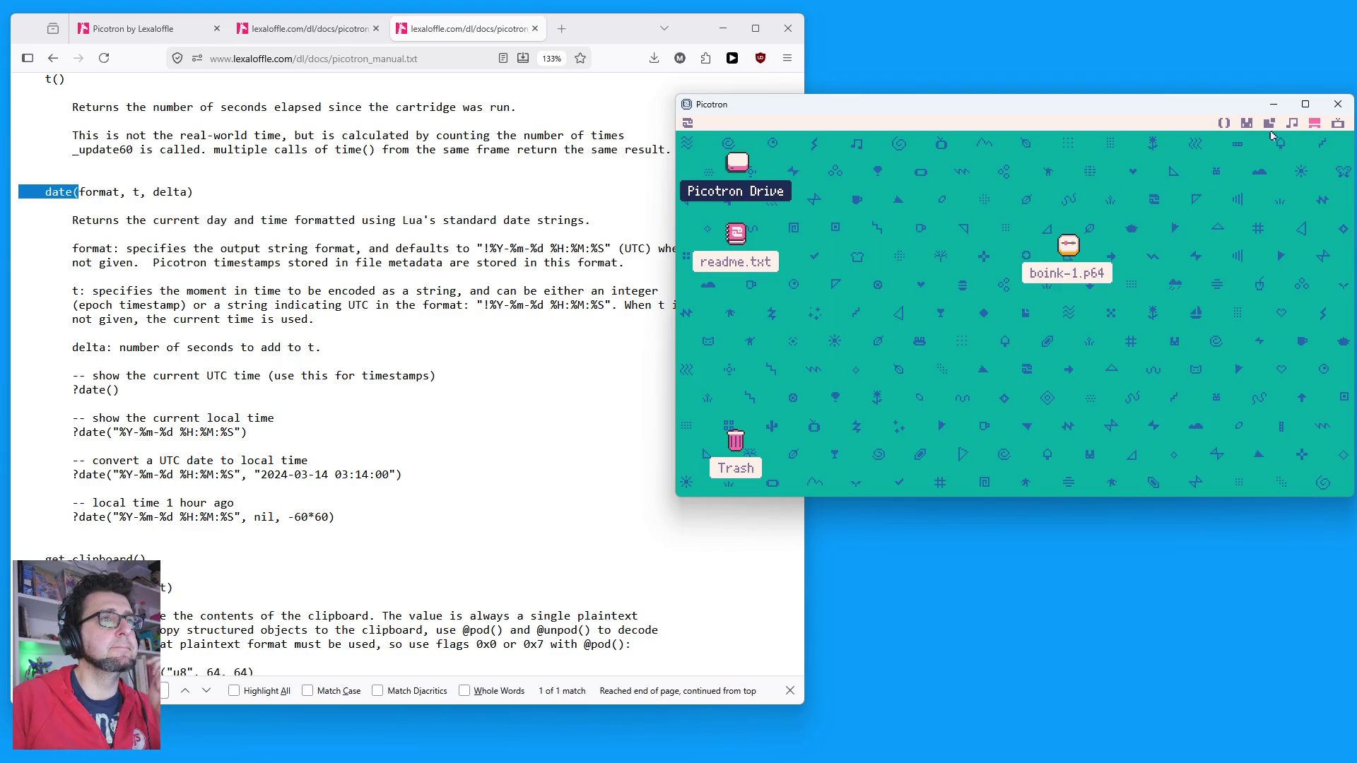
{"action": "left_click", "coordinate": [1224, 123]}
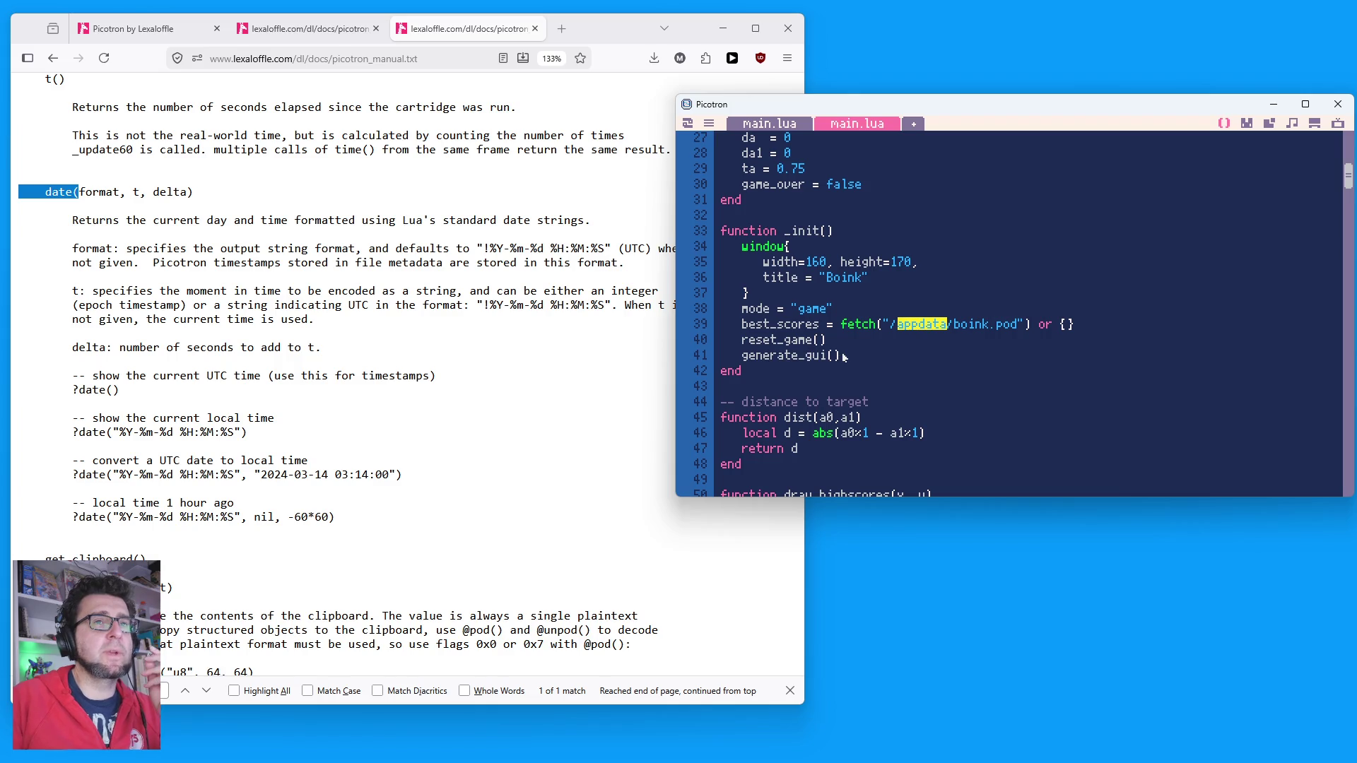
{"action": "scroll", "coordinate": [850, 357], "scroll_direction": "down", "scroll_amount": 4}
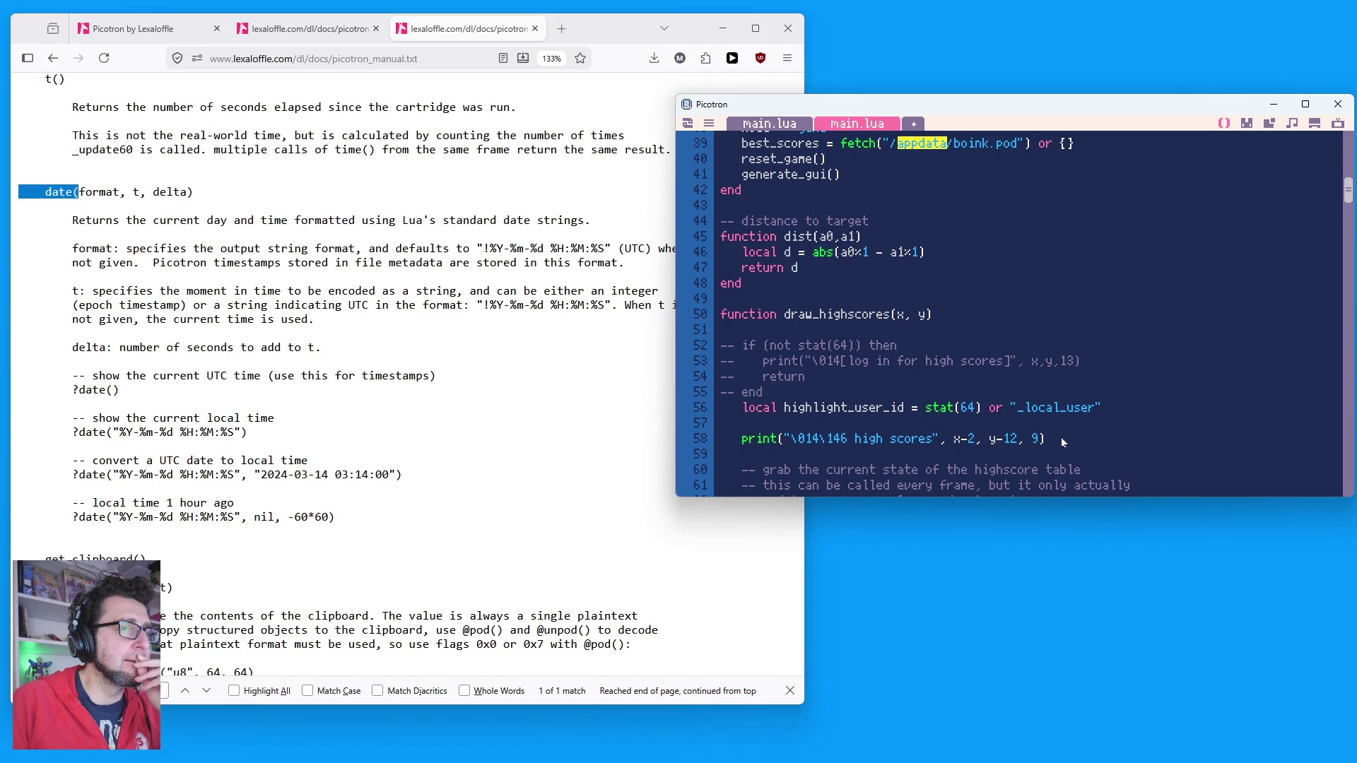
{"action": "double_click", "coordinate": [1057, 409]}
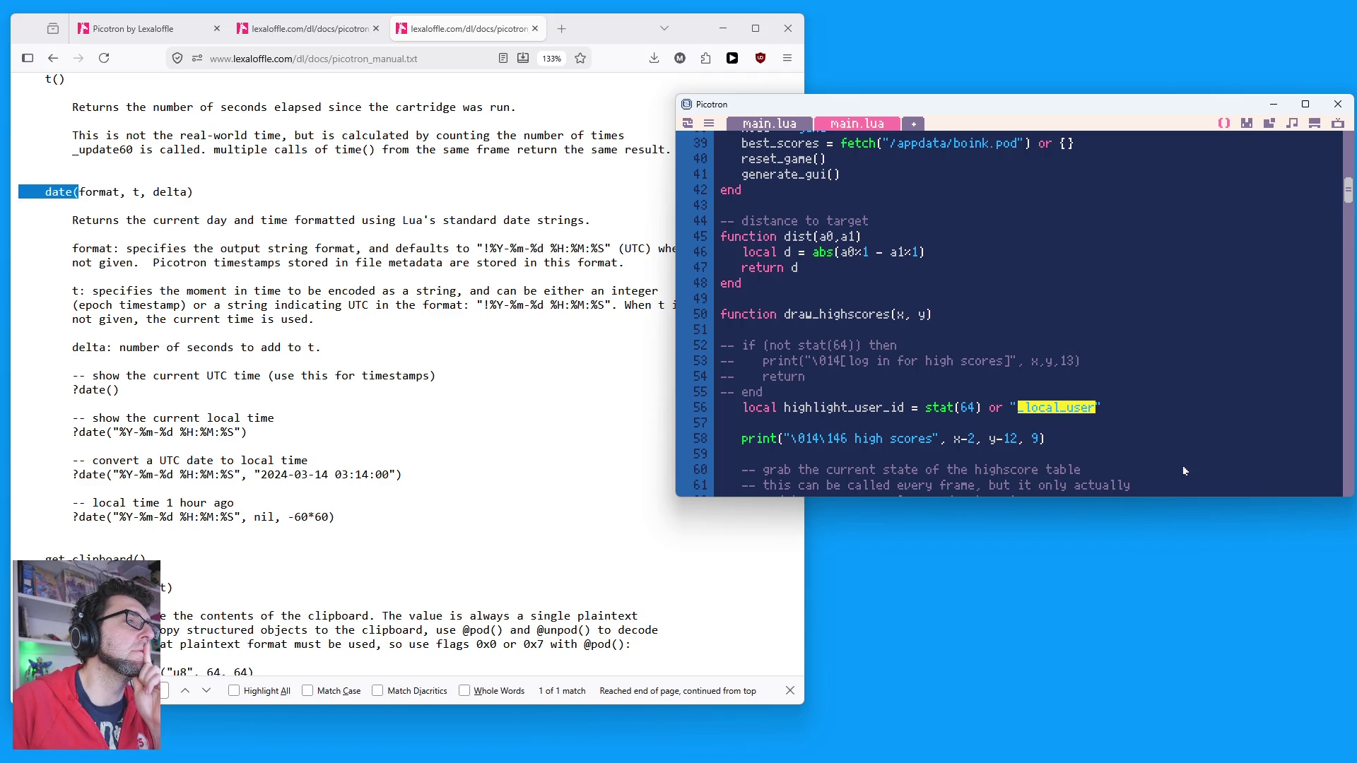
{"action": "left_click", "coordinate": [975, 408]}
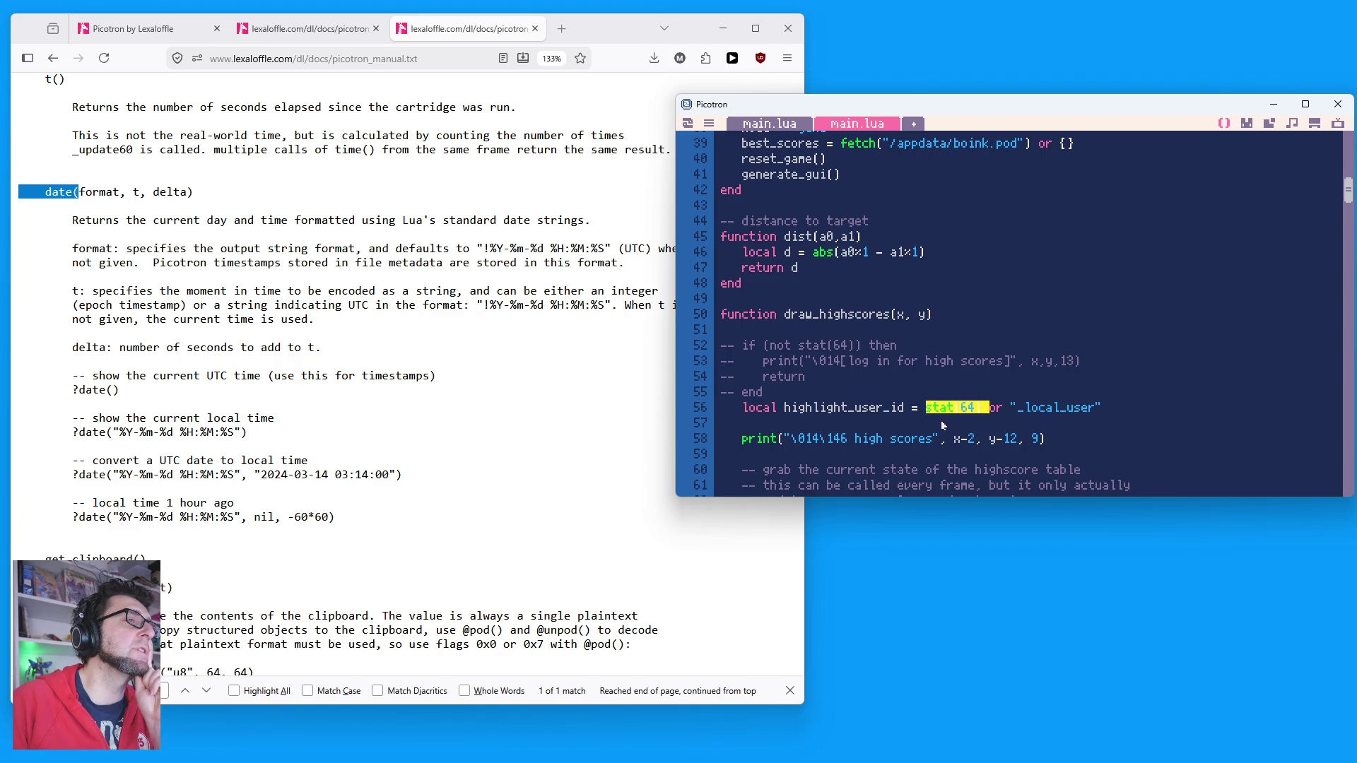
{"action": "left_click_drag", "start_coordinate": [1011, 410], "coordinate": [1172, 413]}
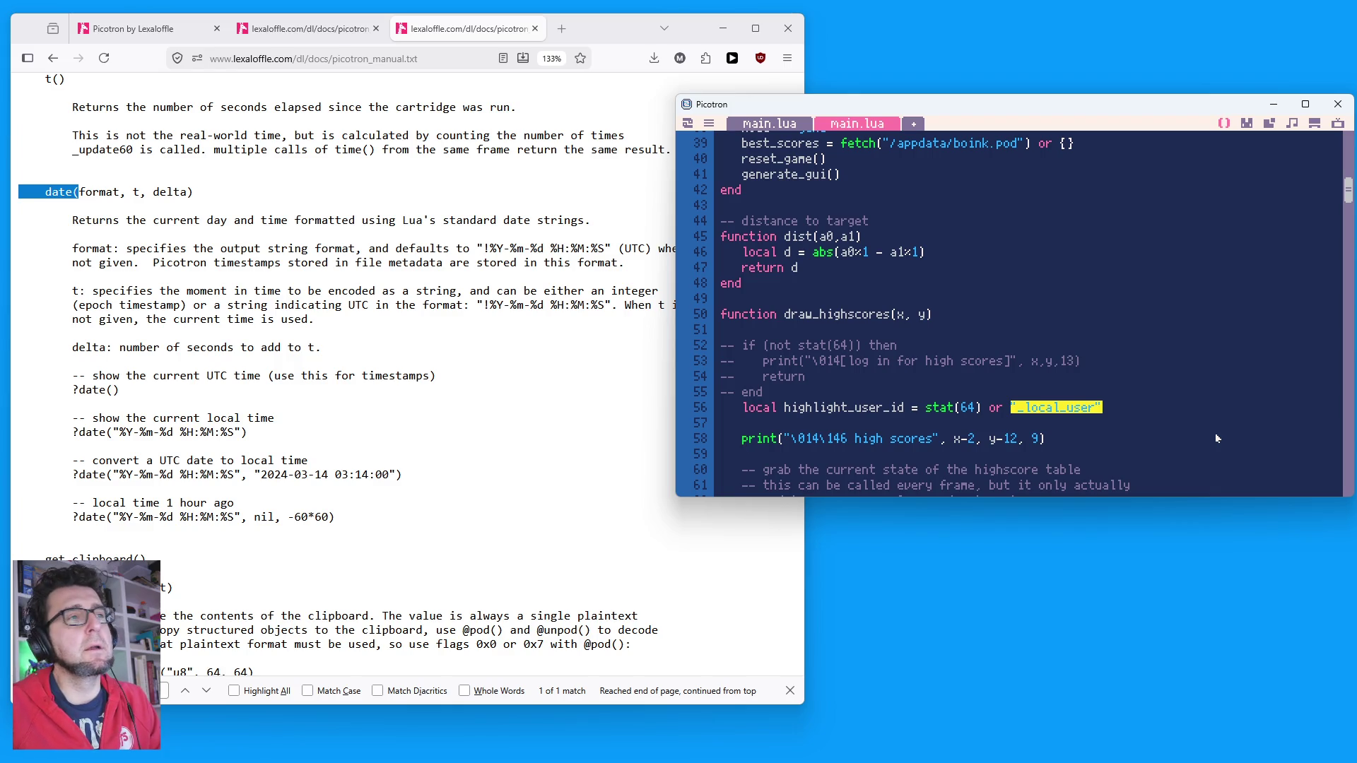
{"action": "scroll", "coordinate": [1216, 439], "scroll_direction": "down", "scroll_amount": 2}
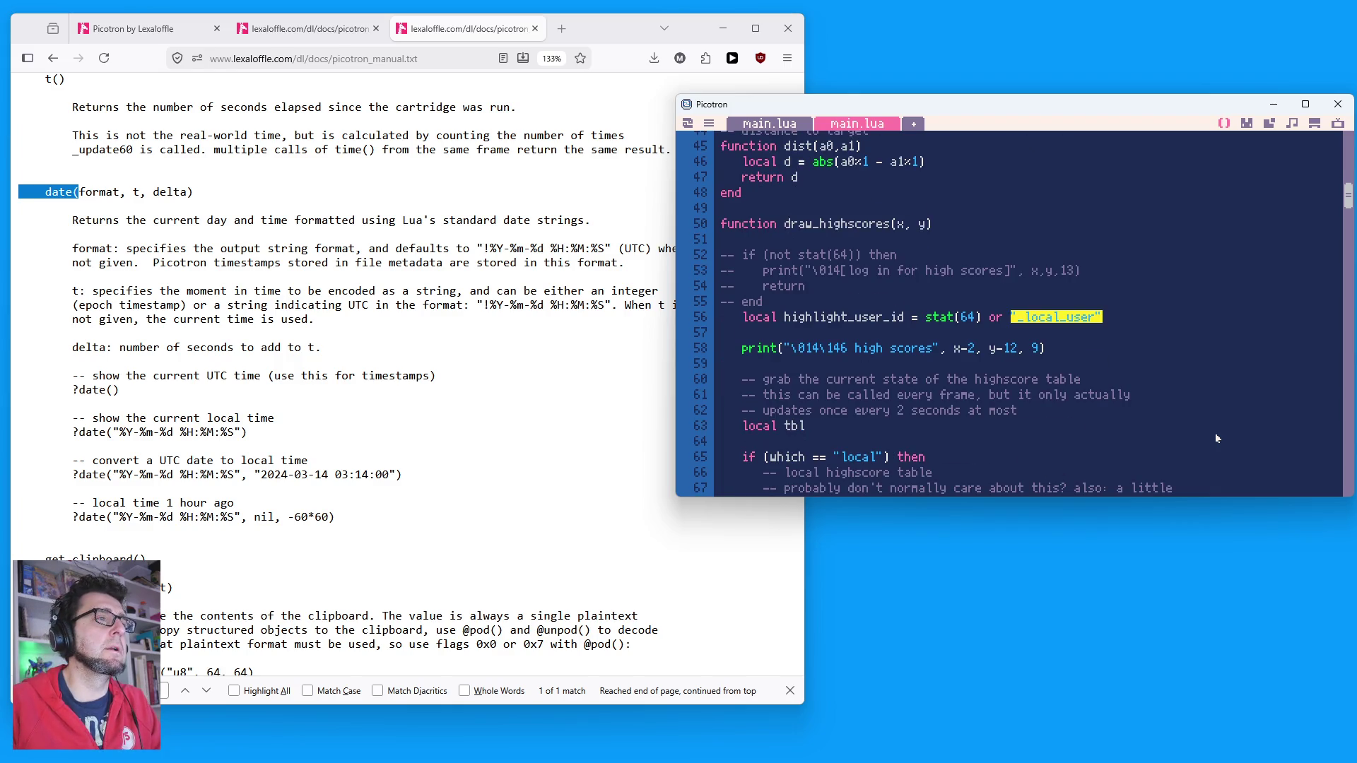
{"action": "scroll", "coordinate": [1216, 439], "scroll_direction": "down", "scroll_amount": 2}
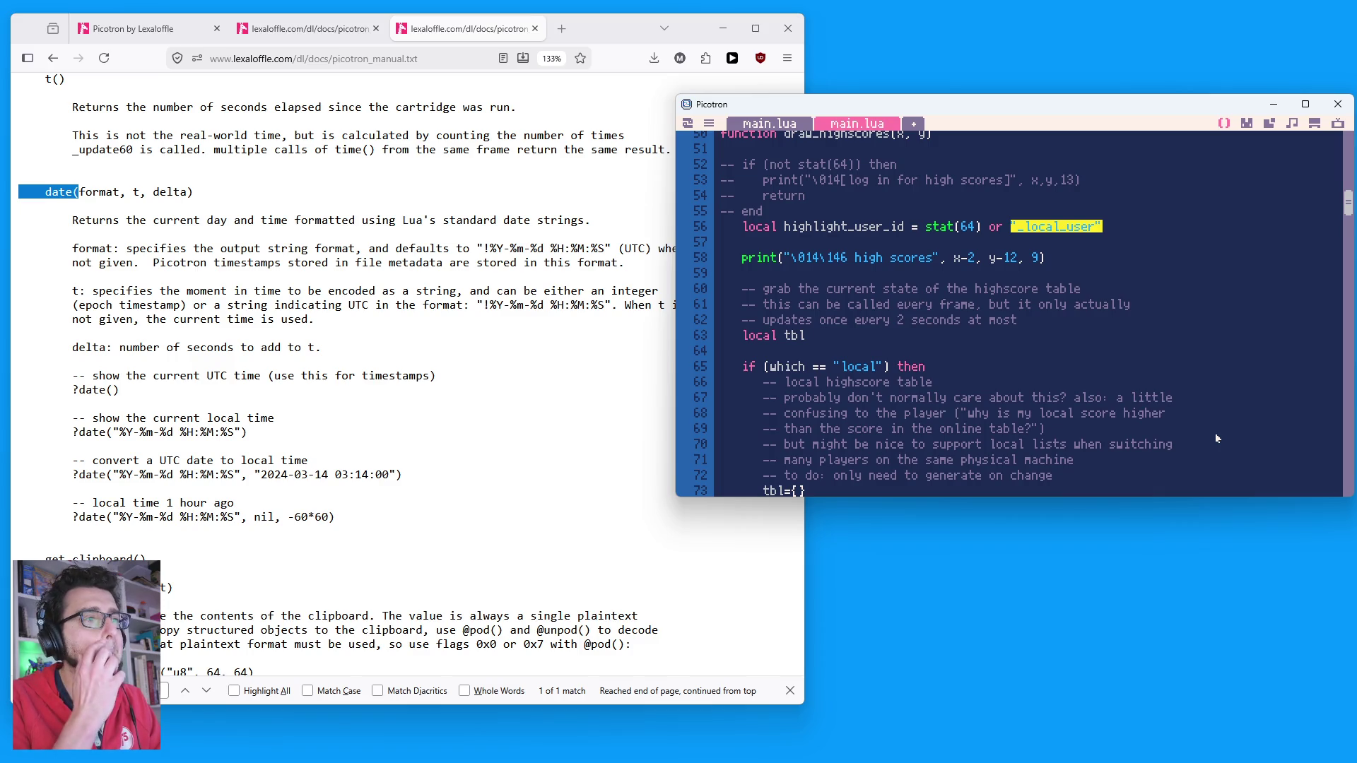
{"action": "scroll", "coordinate": [1102, 376], "scroll_direction": "down", "scroll_amount": 2}
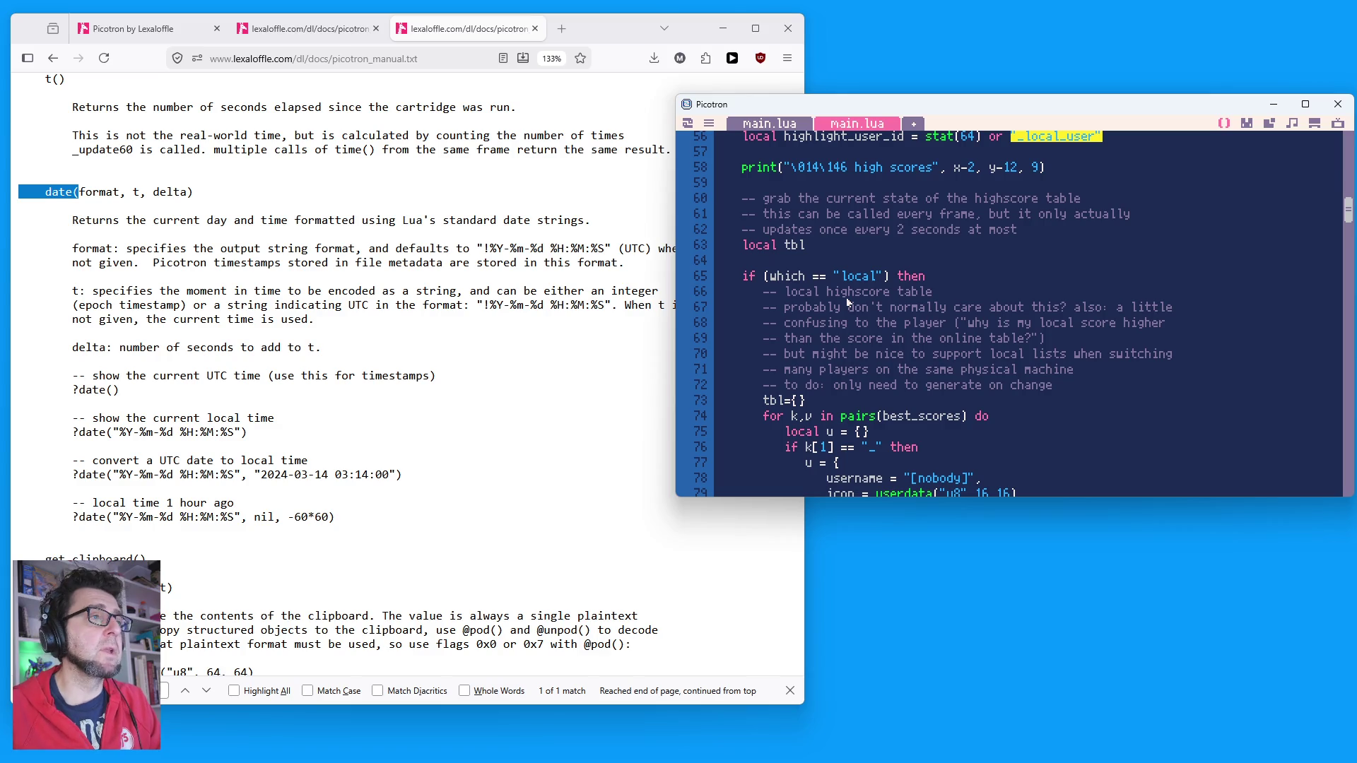
{"action": "left_click", "coordinate": [1002, 275]}
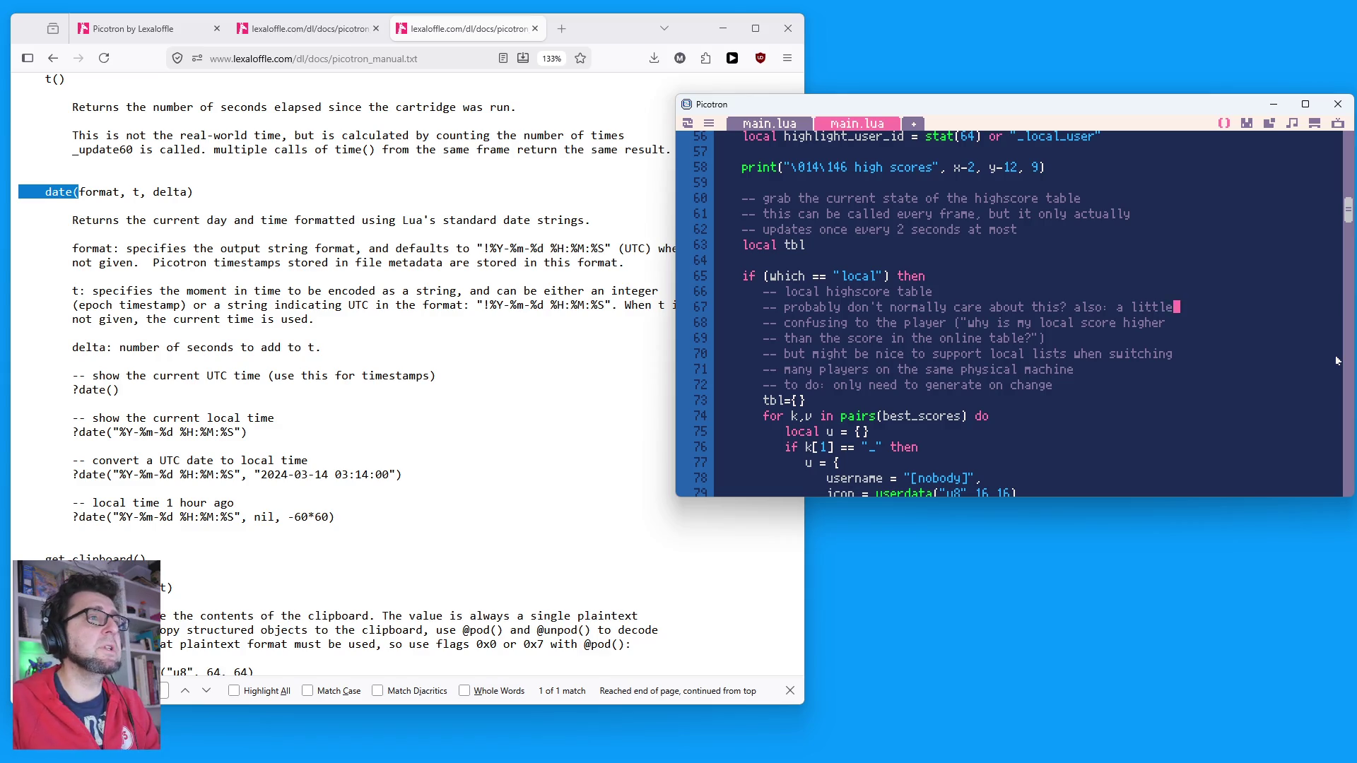
{"action": "scroll", "coordinate": [1063, 370], "scroll_direction": "down", "scroll_amount": 2}
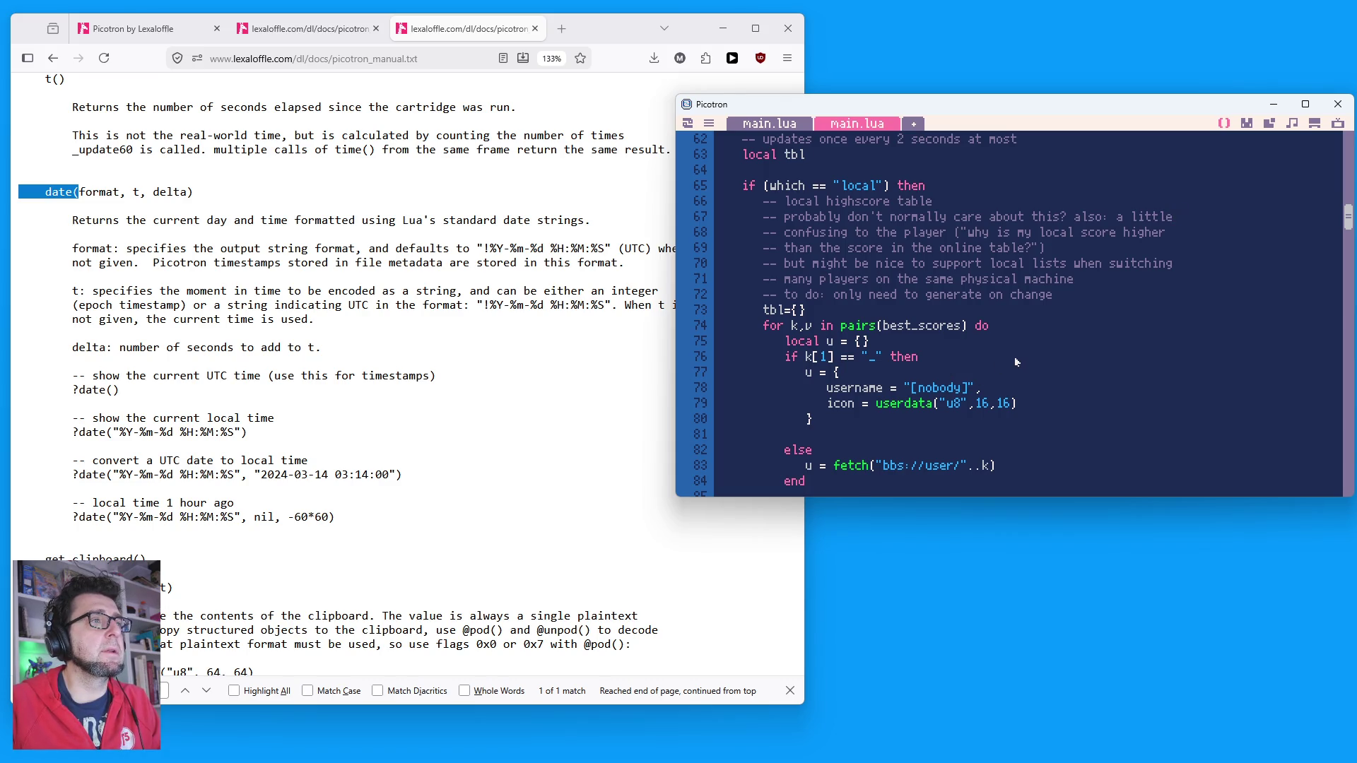
{"action": "scroll", "coordinate": [1015, 365], "scroll_direction": "down", "scroll_amount": 1}
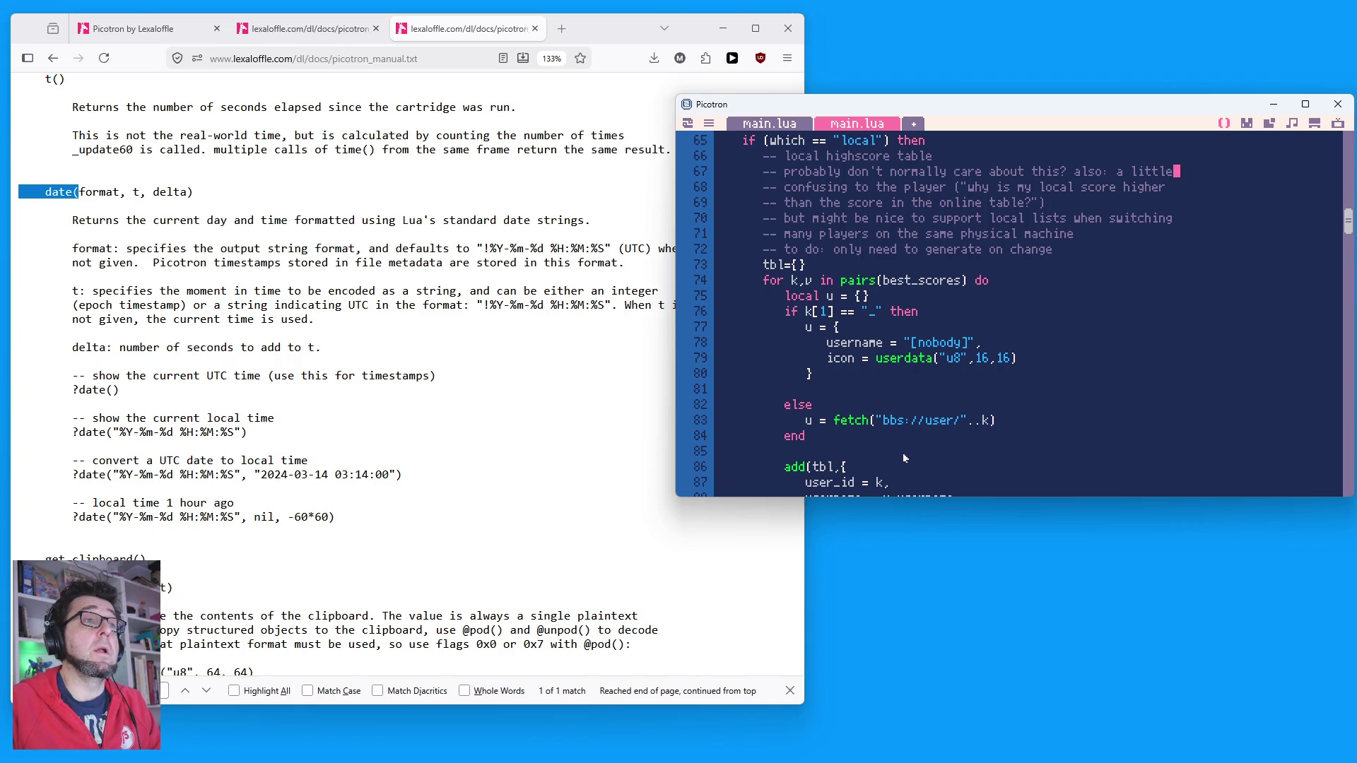
{"action": "mouse_move", "coordinate": [843, 427]}
{"action": "left_mouse_down"}
{"action": "mouse_move", "coordinate": [1062, 430]}
{"action": "mouse_move", "coordinate": [828, 420]}
{"action": "left_mouse_up"}
{"action": "scroll", "coordinate": [1091, 394], "scroll_direction": "down", "scroll_amount": 3}
{"action": "left_click", "coordinate": [1091, 393]}
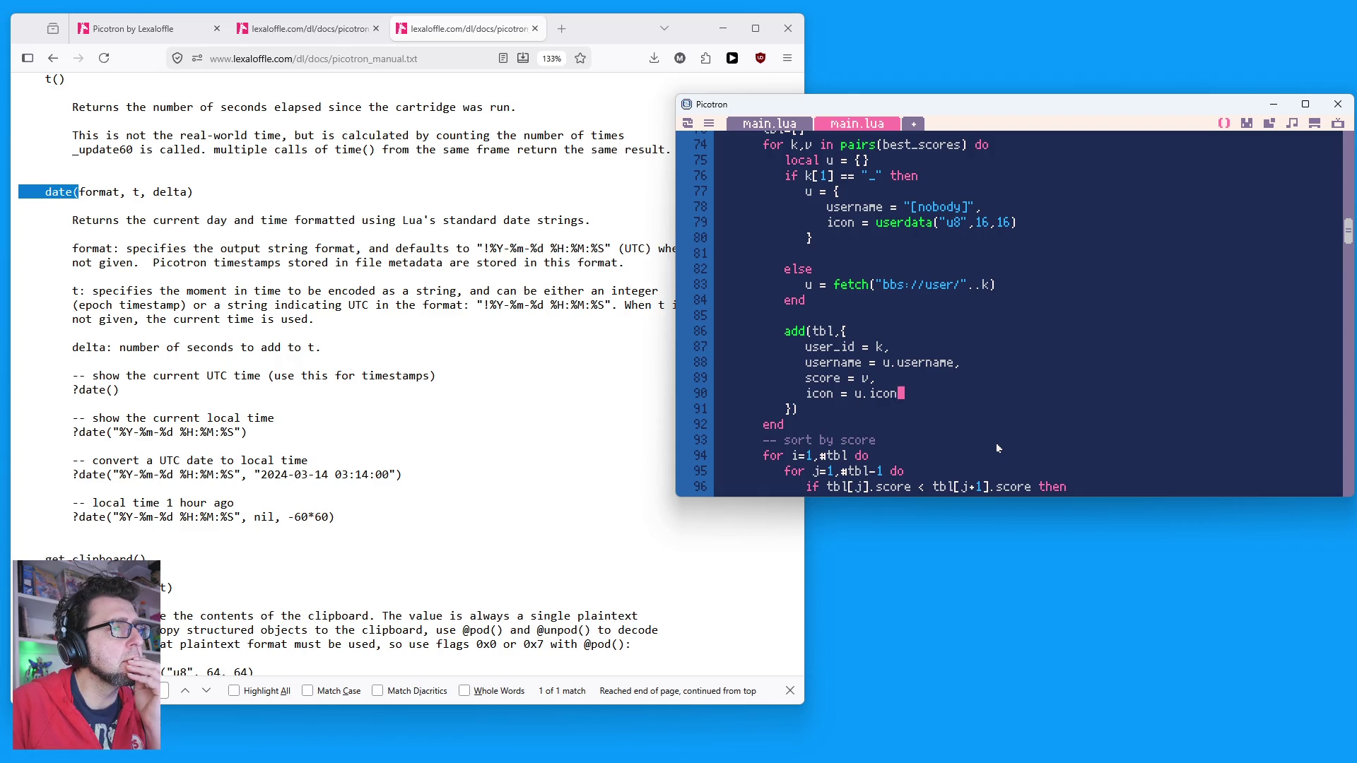
{"action": "double_click", "coordinate": [861, 379]}
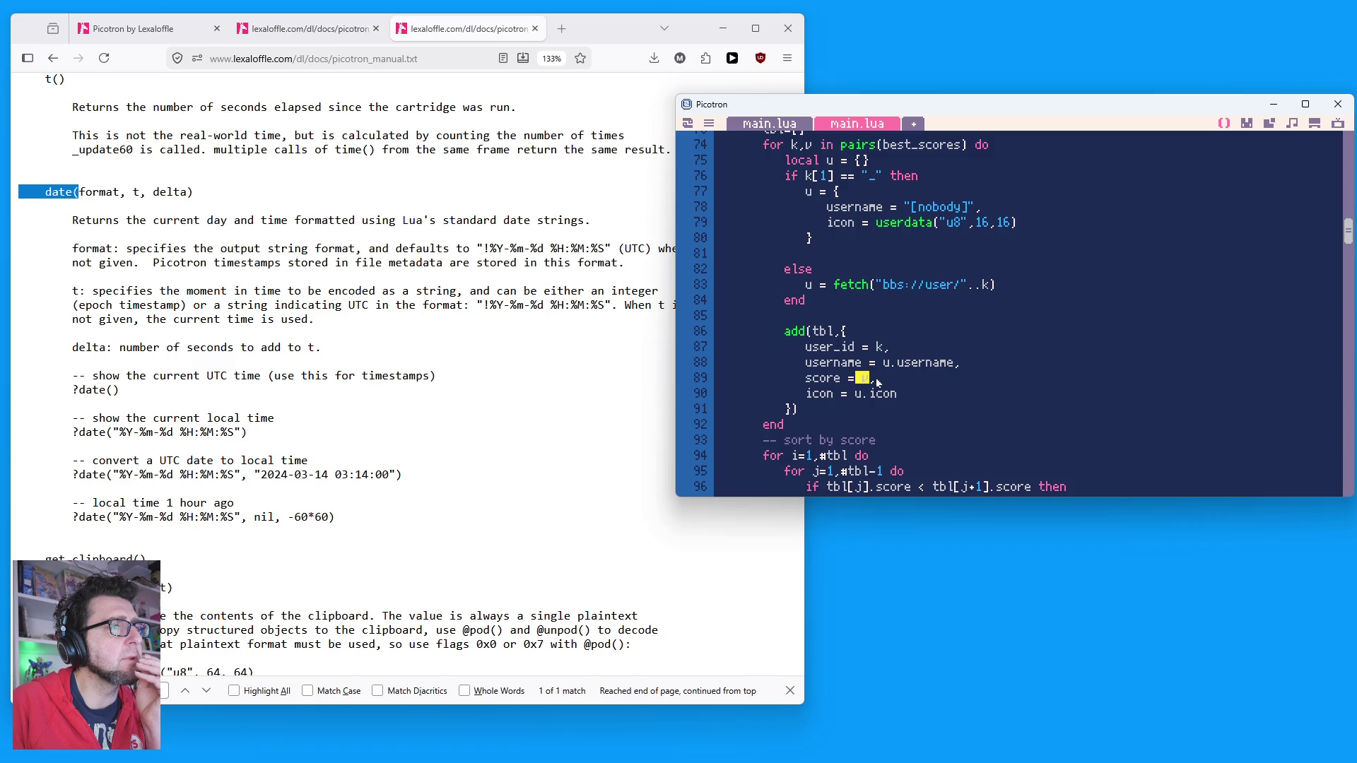
{"action": "scroll", "coordinate": [1028, 401], "scroll_direction": "up", "scroll_amount": 2}
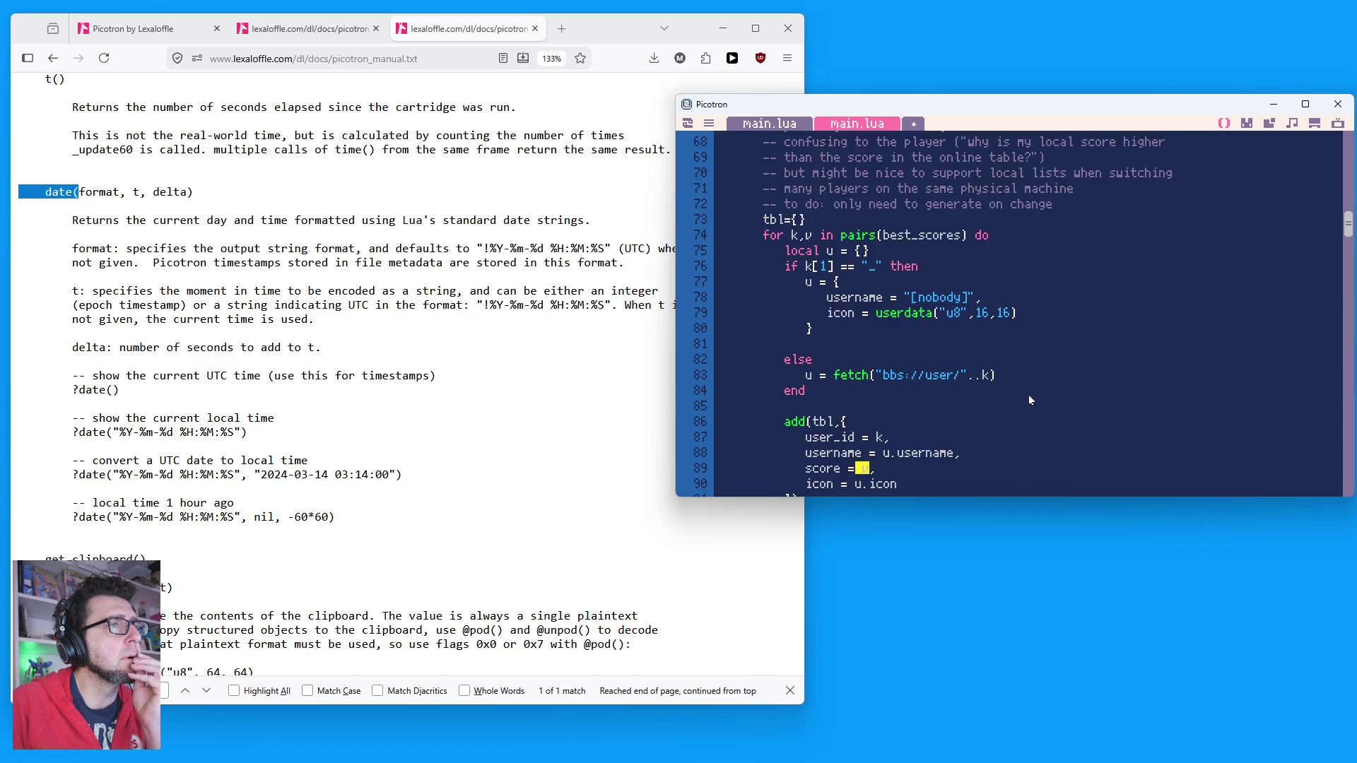
{"action": "double_click", "coordinate": [942, 236]}
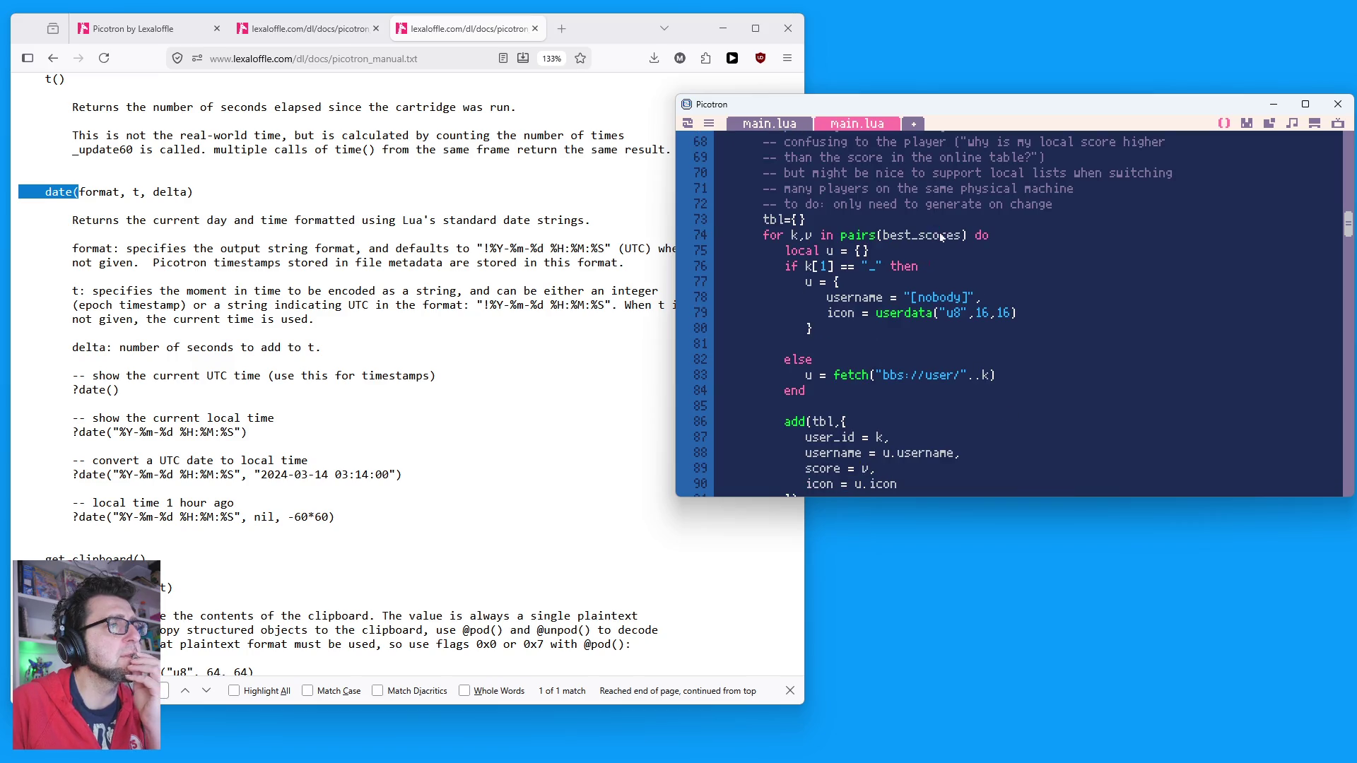
{"action": "scroll", "coordinate": [985, 322], "scroll_direction": "up", "scroll_amount": 4}
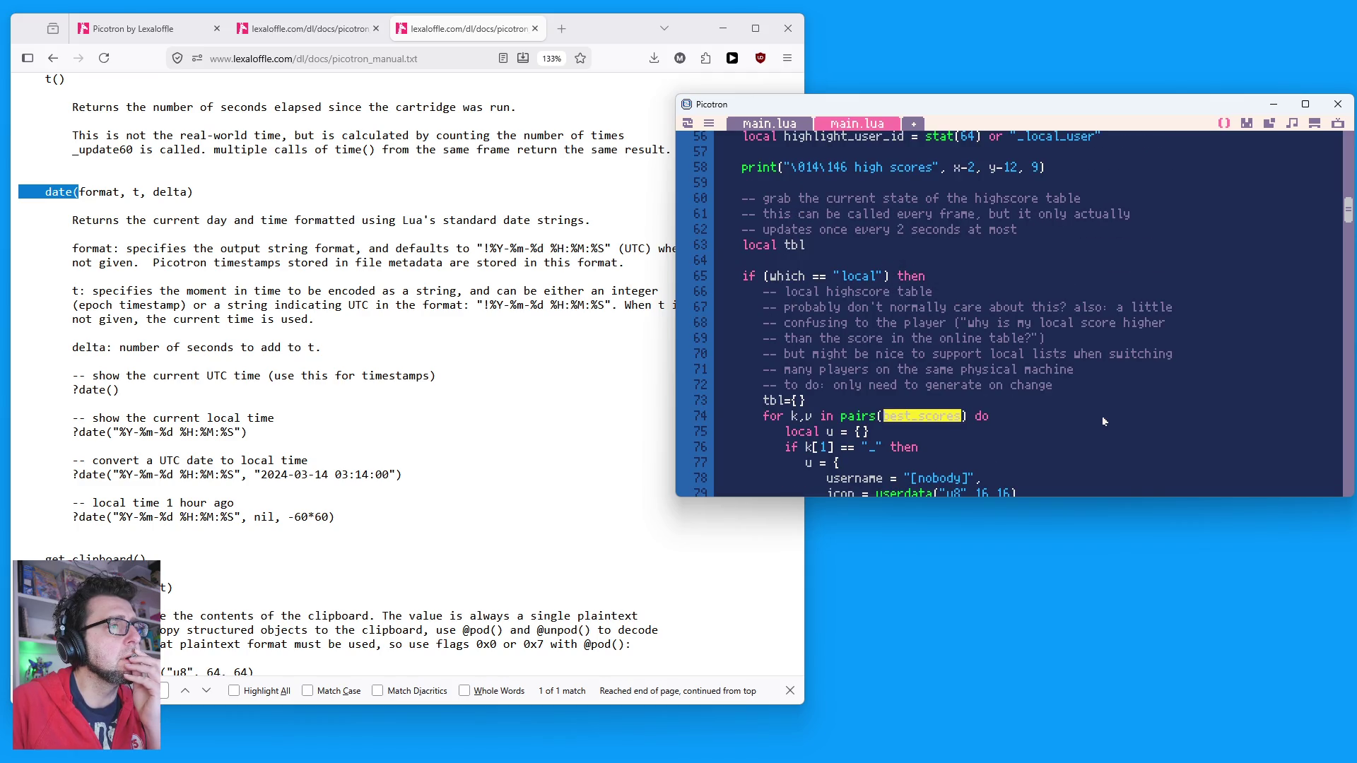
{"action": "scroll", "coordinate": [1101, 416], "scroll_direction": "up", "scroll_amount": 2}
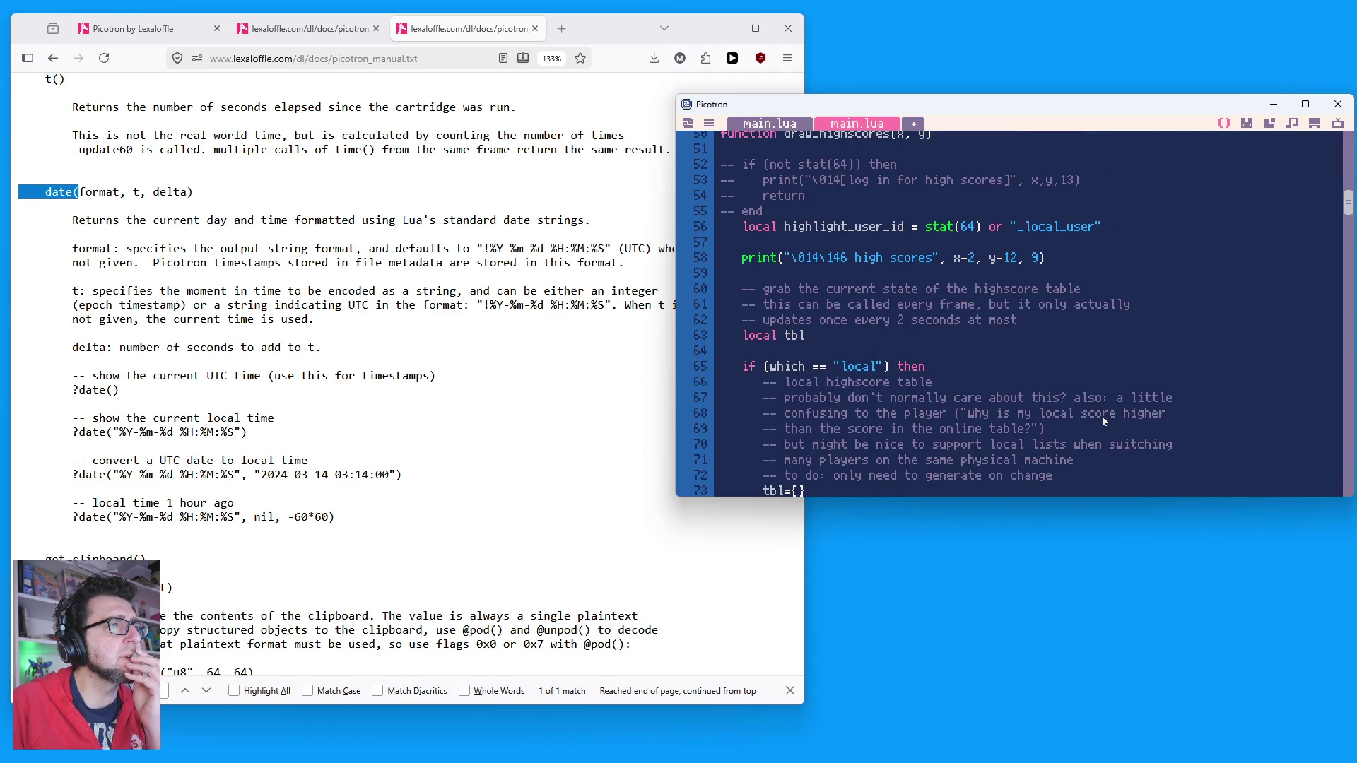
{"action": "scroll", "coordinate": [1101, 416], "scroll_direction": "up", "scroll_amount": 1}
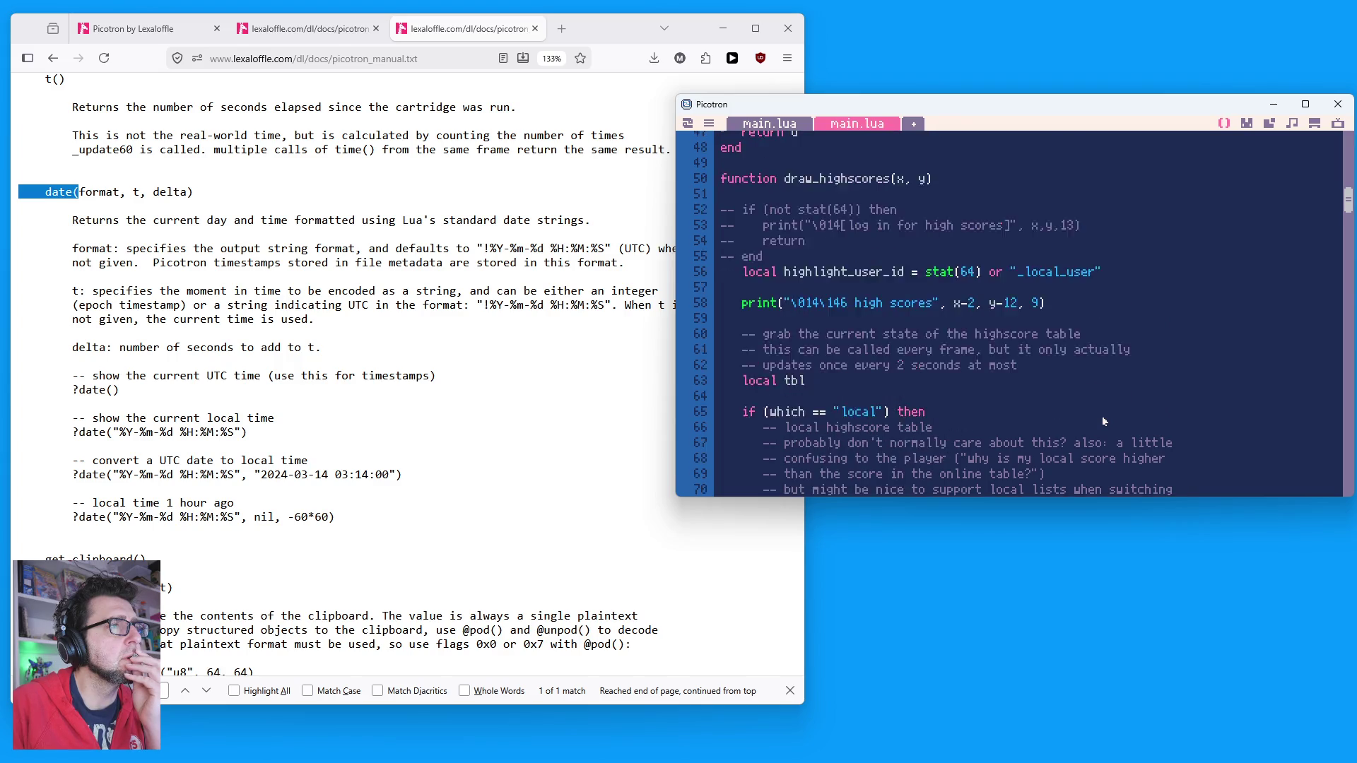
{"action": "scroll", "coordinate": [1102, 416], "scroll_direction": "up", "scroll_amount": 2}
{"action": "scroll", "coordinate": [852, 422], "scroll_direction": "down", "scroll_amount": 2}
{"action": "scroll", "coordinate": [941, 429], "scroll_direction": "down", "scroll_amount": 3}
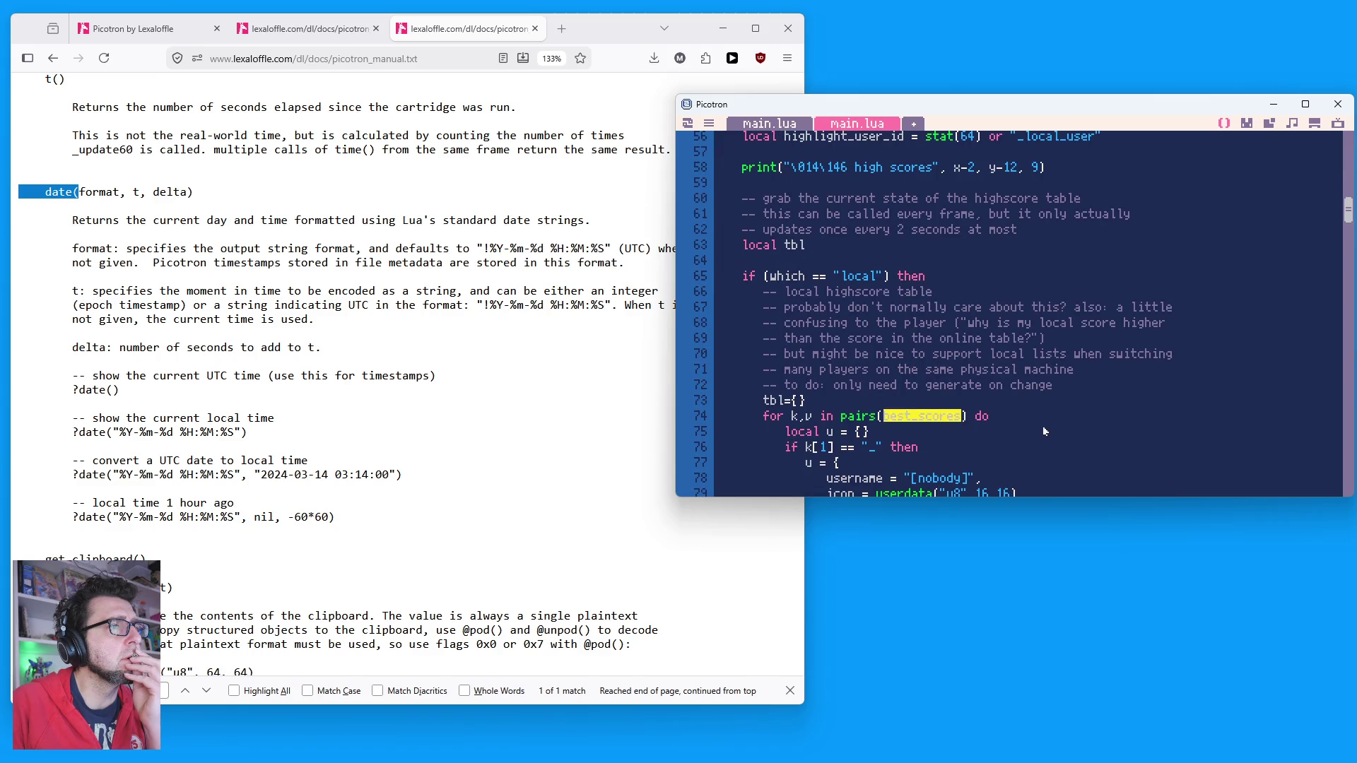
{"action": "scroll", "coordinate": [1044, 428], "scroll_direction": "up", "scroll_amount": 9}
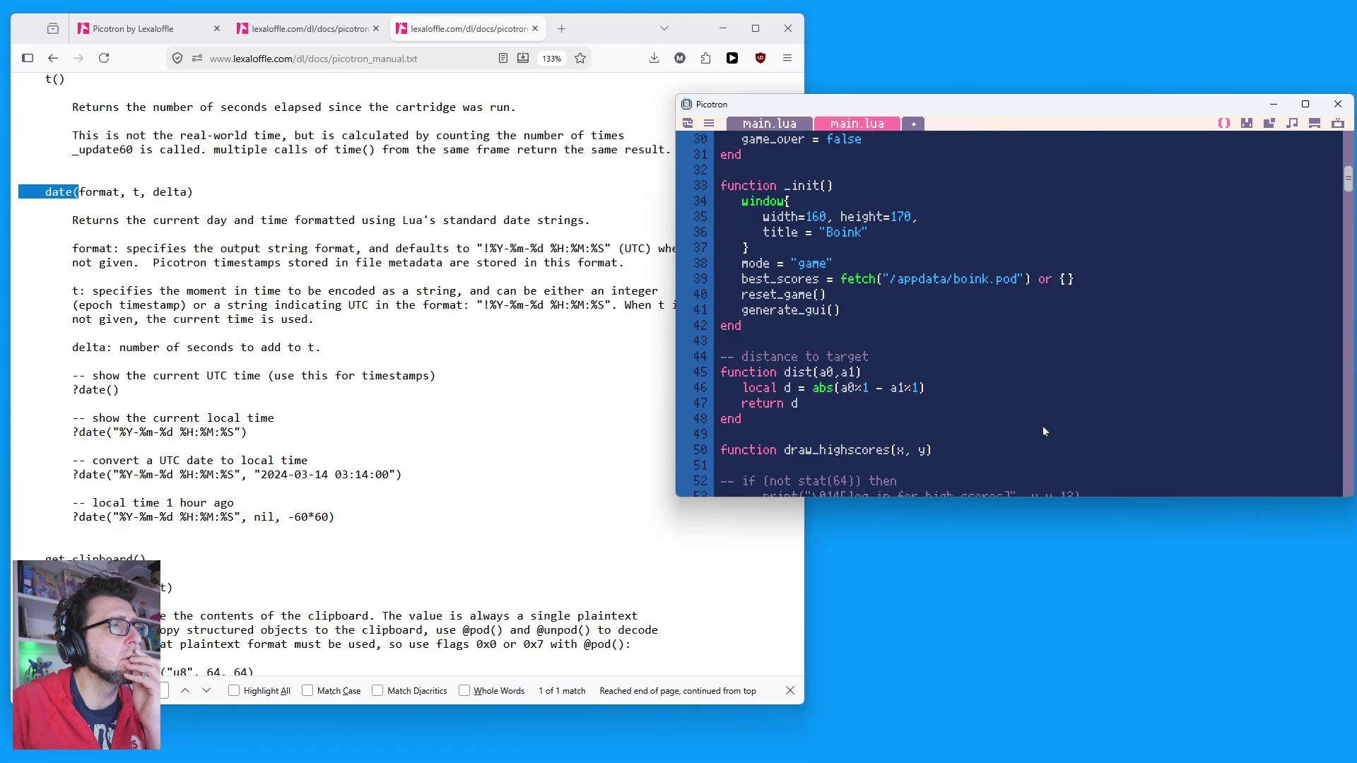
{"action": "left_click_drag", "start_coordinate": [841, 278], "coordinate": [1129, 289]}
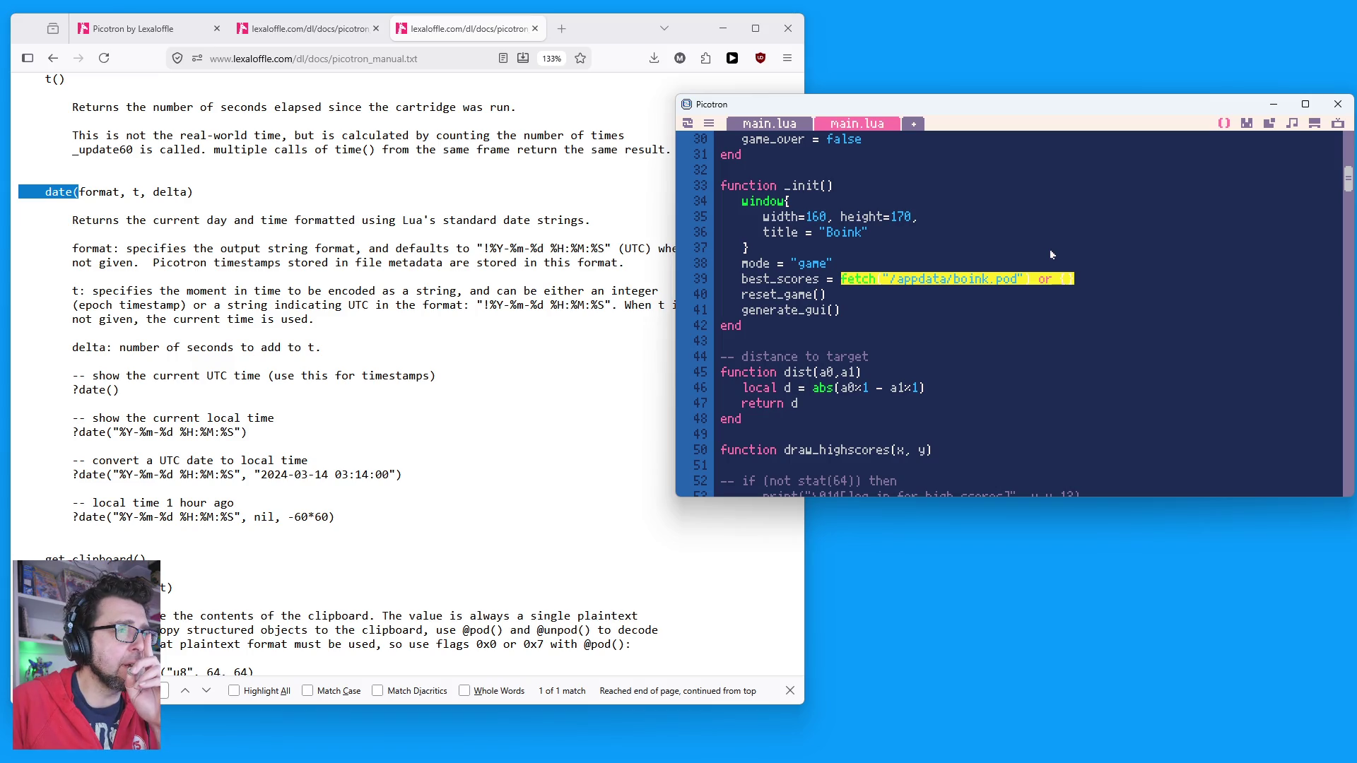
{"action": "left_click", "coordinate": [954, 286]}
{"action": "double_click", "coordinate": [916, 279]}
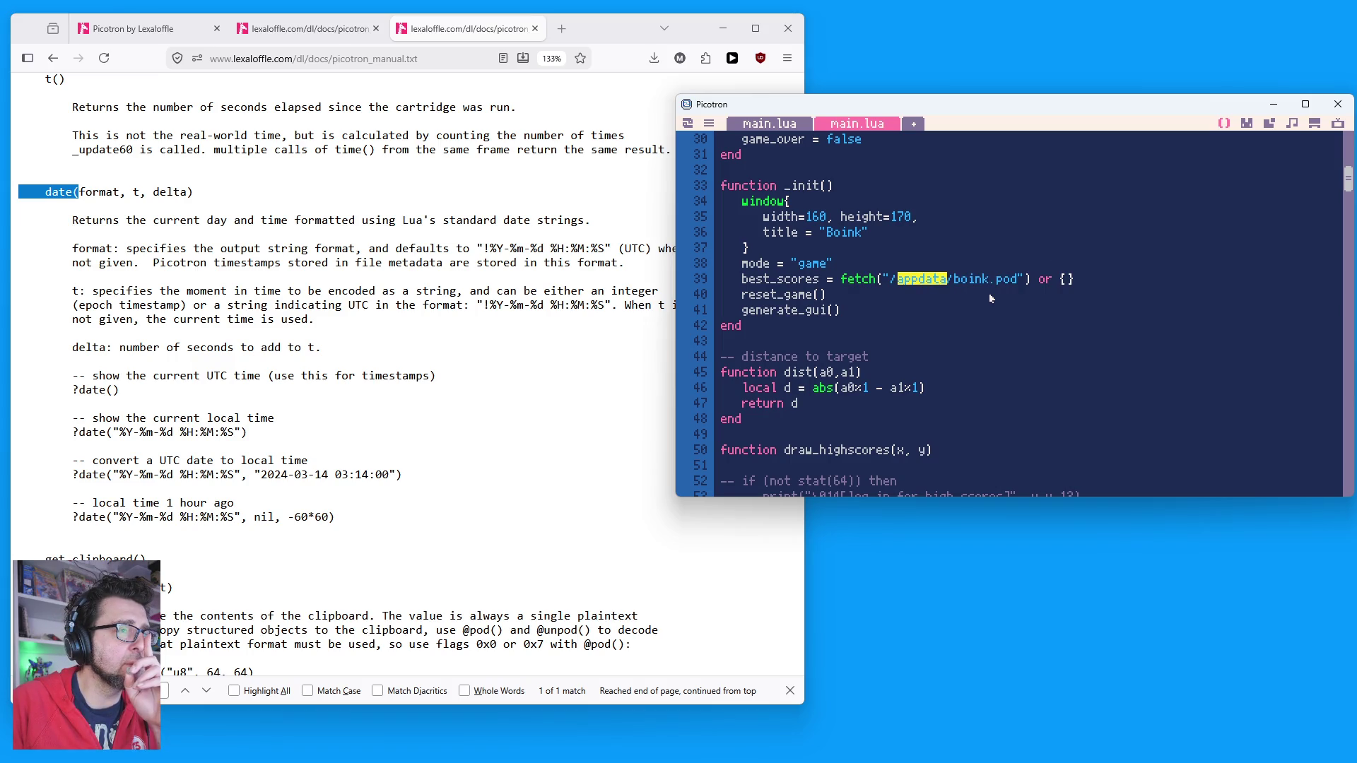
{"action": "double_click", "coordinate": [979, 280]}
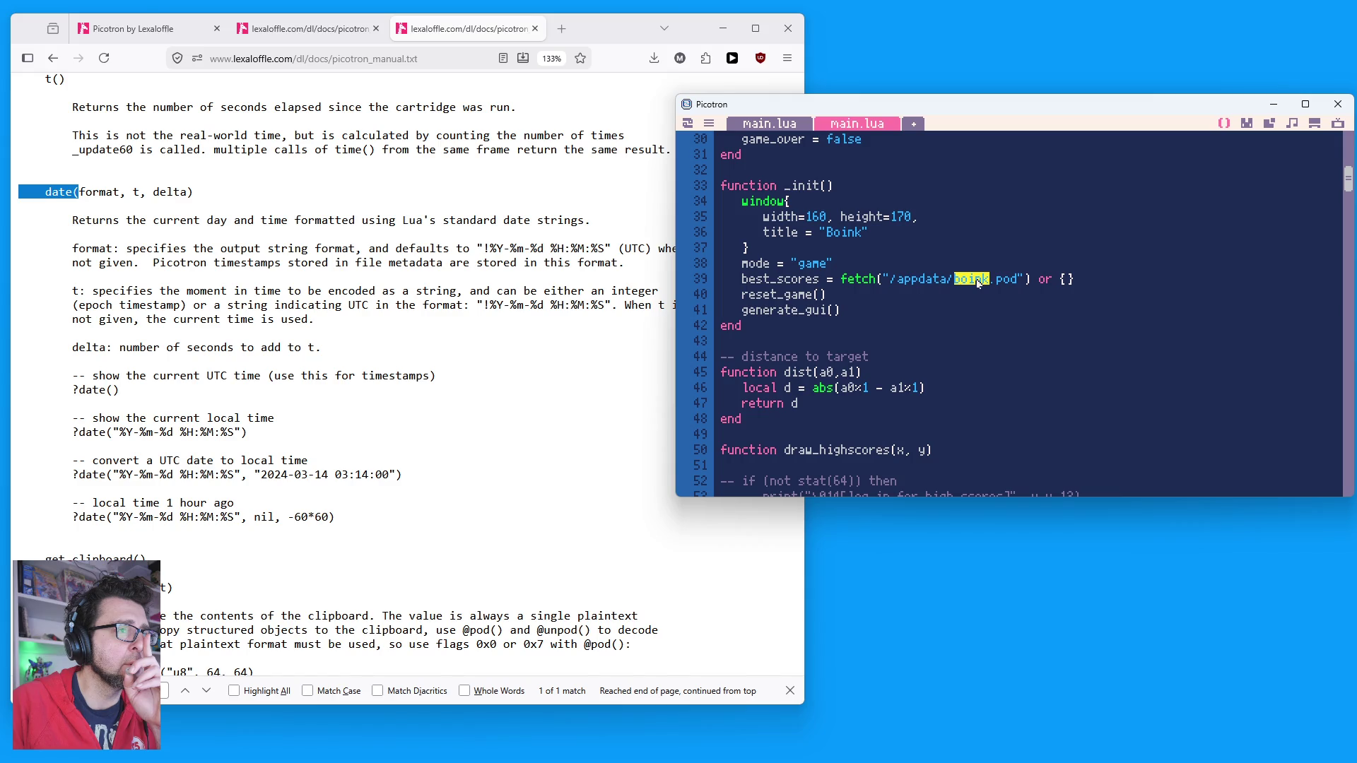
{"action": "left_click", "coordinate": [1247, 124]}
{"action": "left_click", "coordinate": [1274, 126]}
Step: From the desktop, browse Picotron Drive into /ram/cart and back to root, then close it
{"action": "left_click", "coordinate": [1292, 125]}
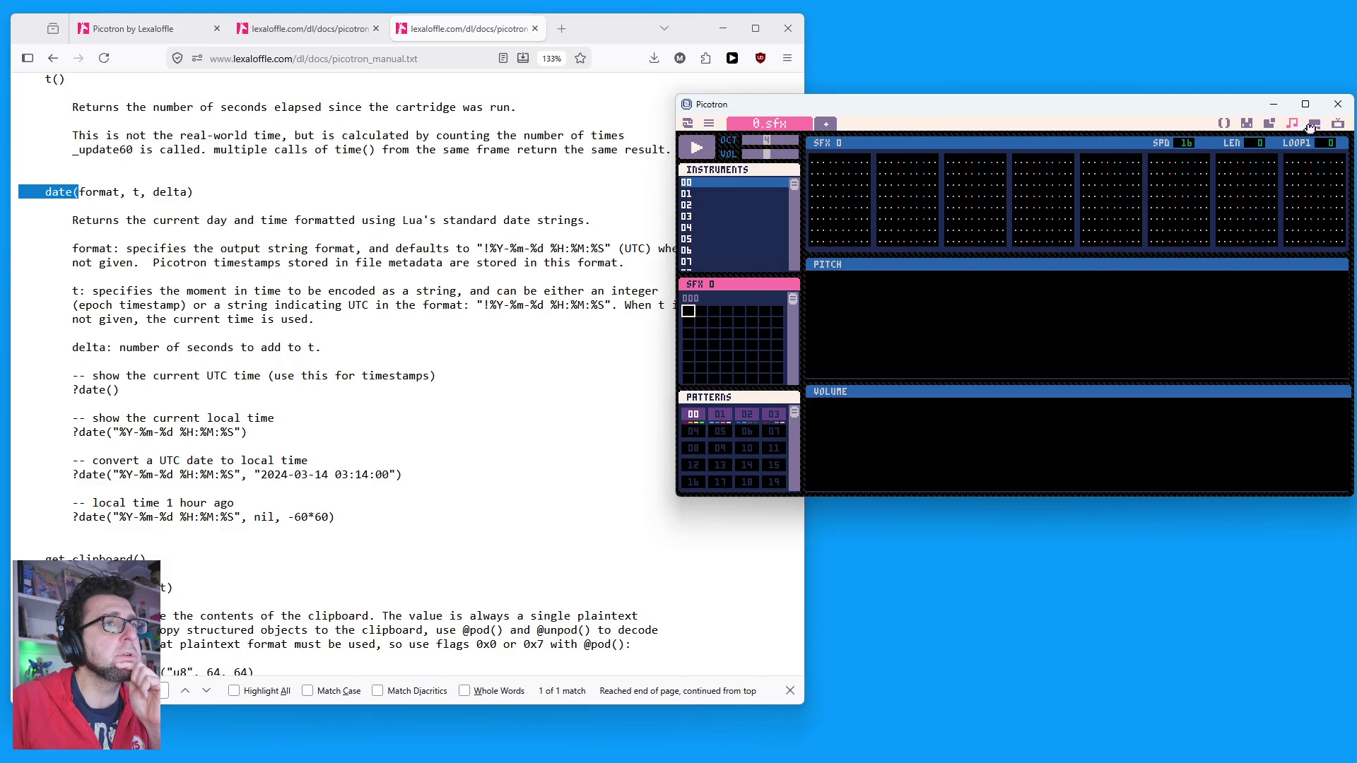
{"action": "left_click", "coordinate": [1315, 125]}
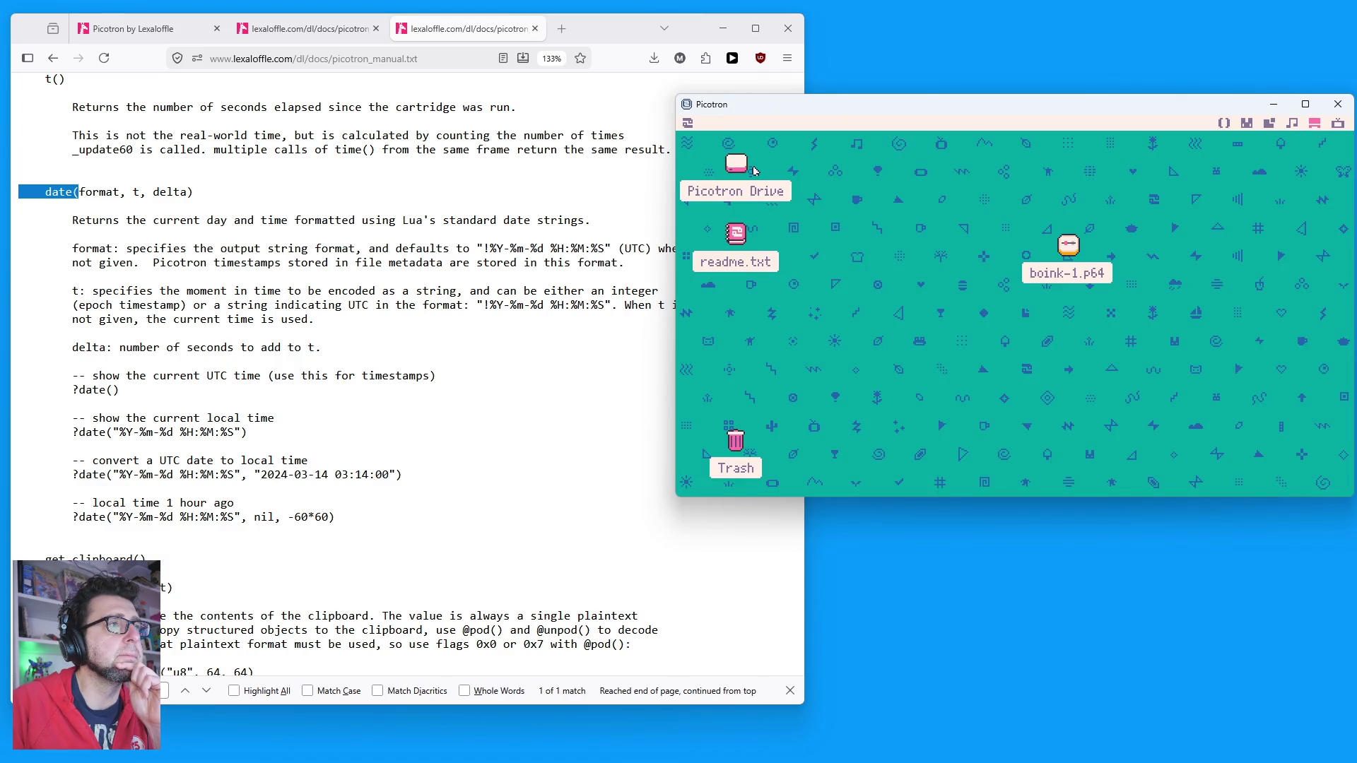
{"action": "double_click", "coordinate": [738, 167]}
{"action": "double_click", "coordinate": [1040, 268]}
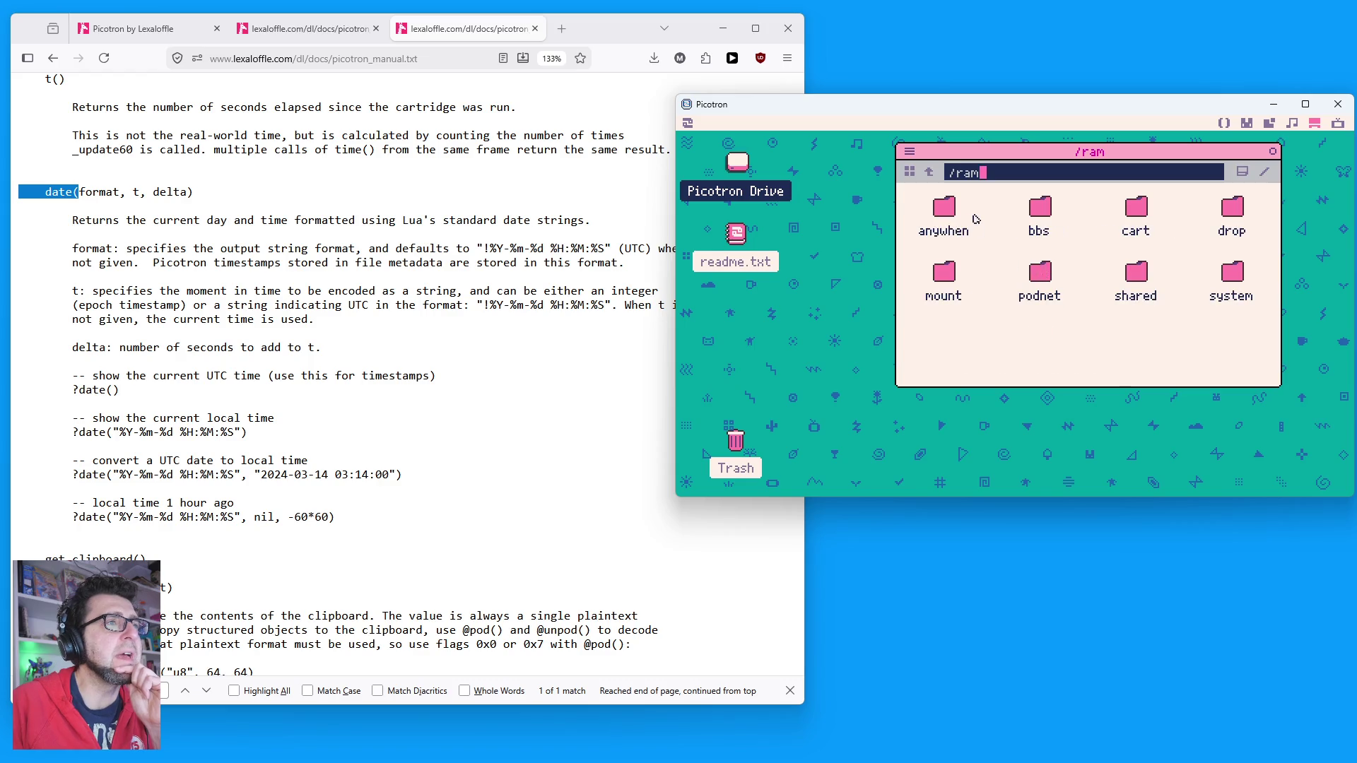
{"action": "double_click", "coordinate": [1129, 207]}
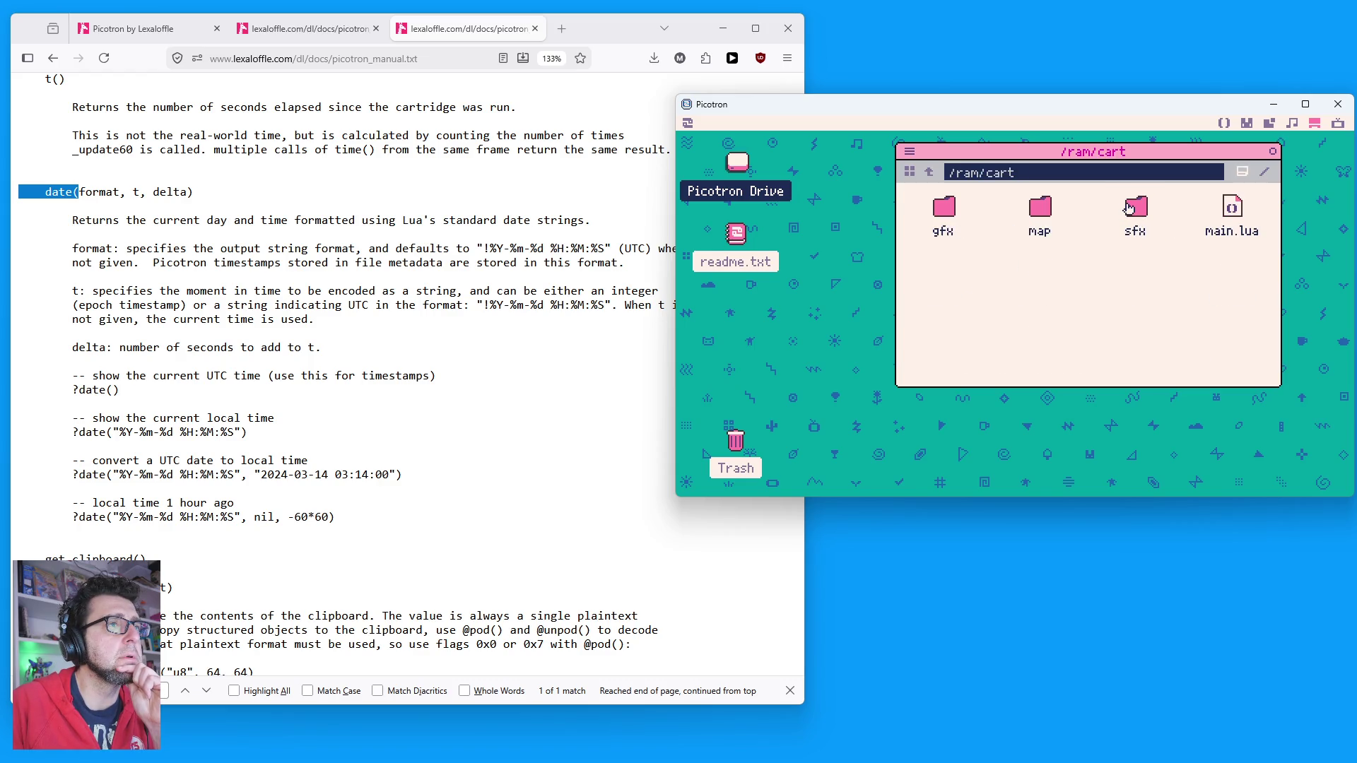
{"action": "left_click", "coordinate": [928, 173]}
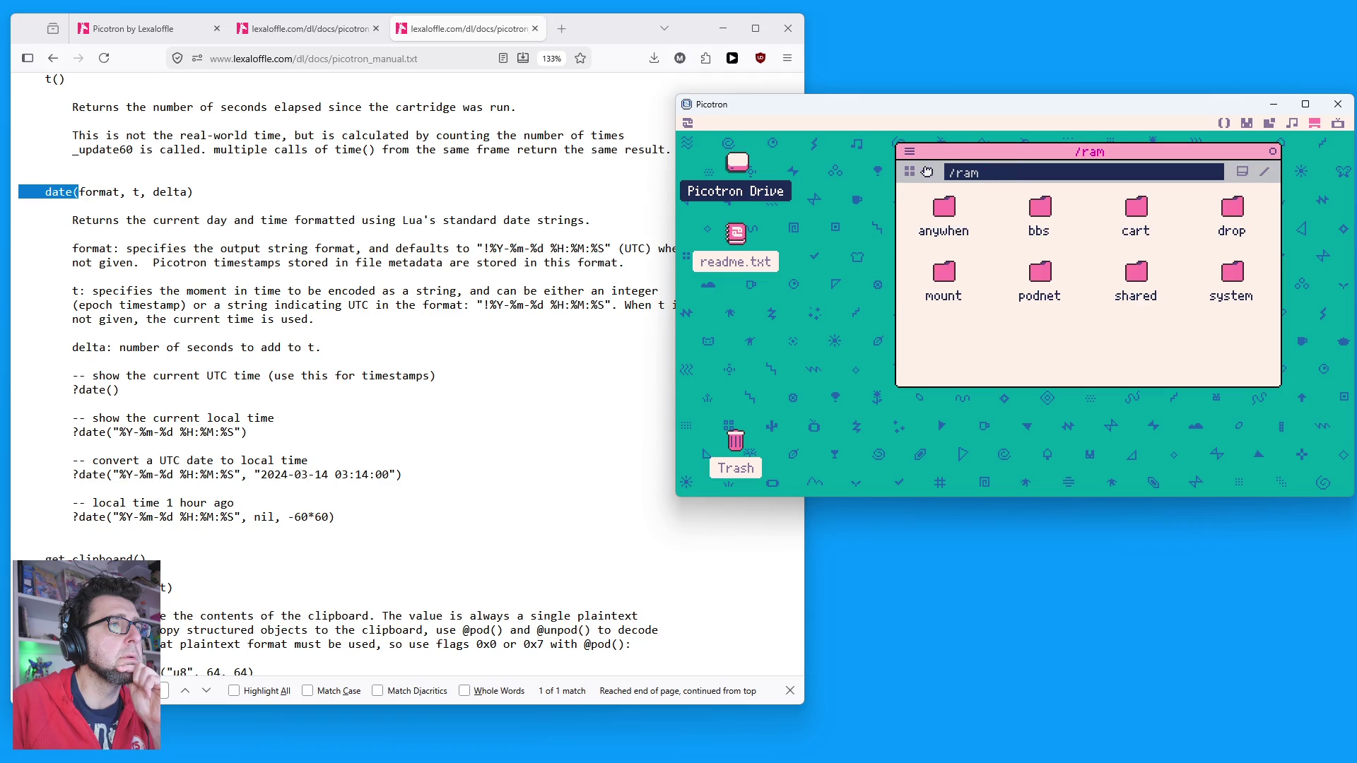
{"action": "left_click", "coordinate": [927, 172]}
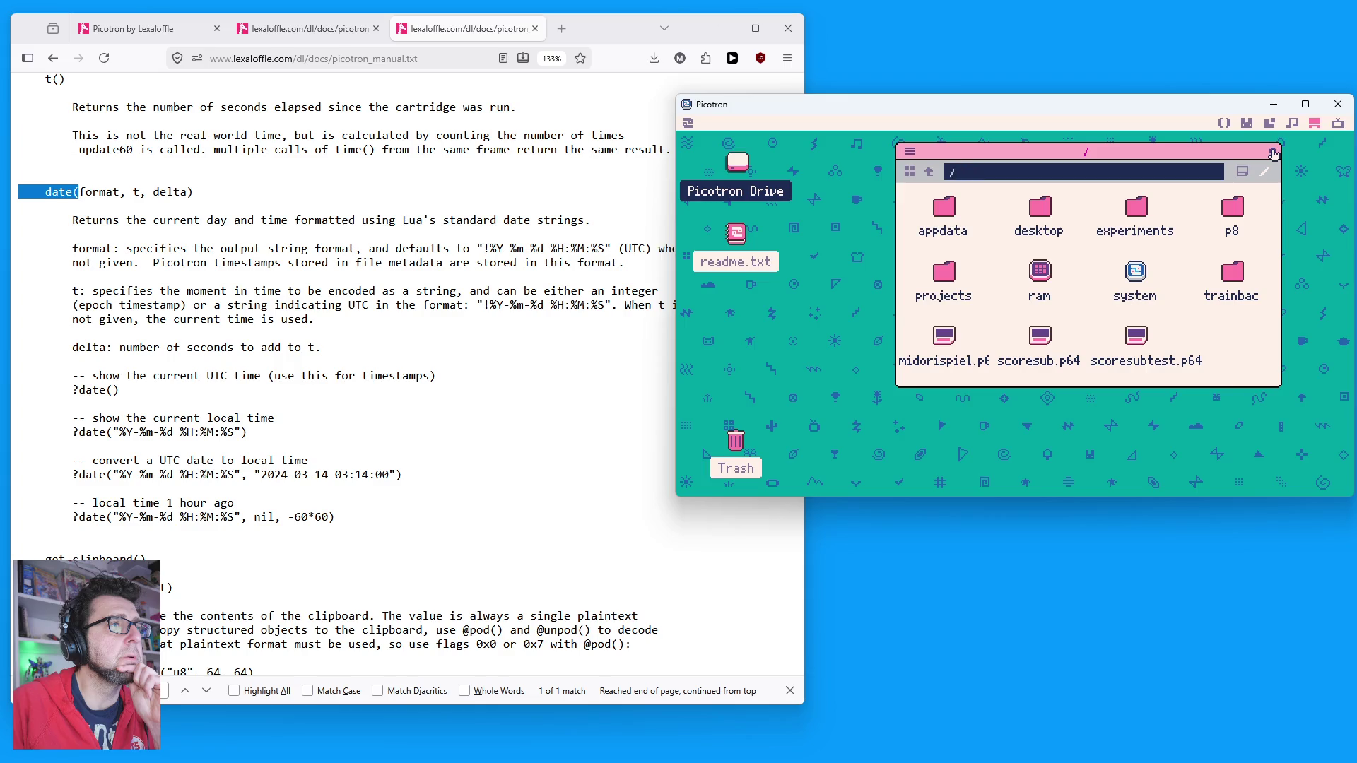
{"action": "left_click", "coordinate": [1274, 154]}
Step: Reopen Picotron Drive and run the boink-1.p64 cartridge
{"action": "double_click", "coordinate": [742, 167]}
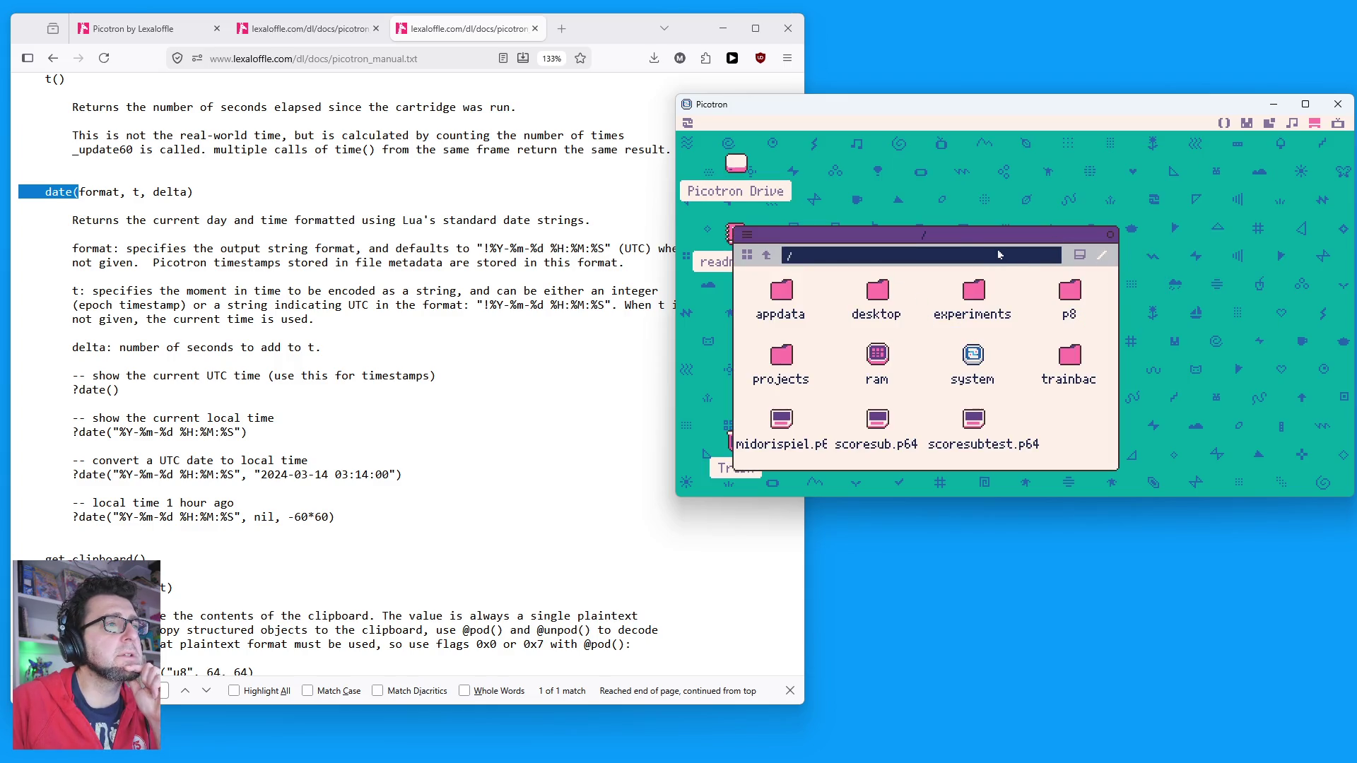
{"action": "left_click_drag", "start_coordinate": [922, 236], "coordinate": [916, 334]}
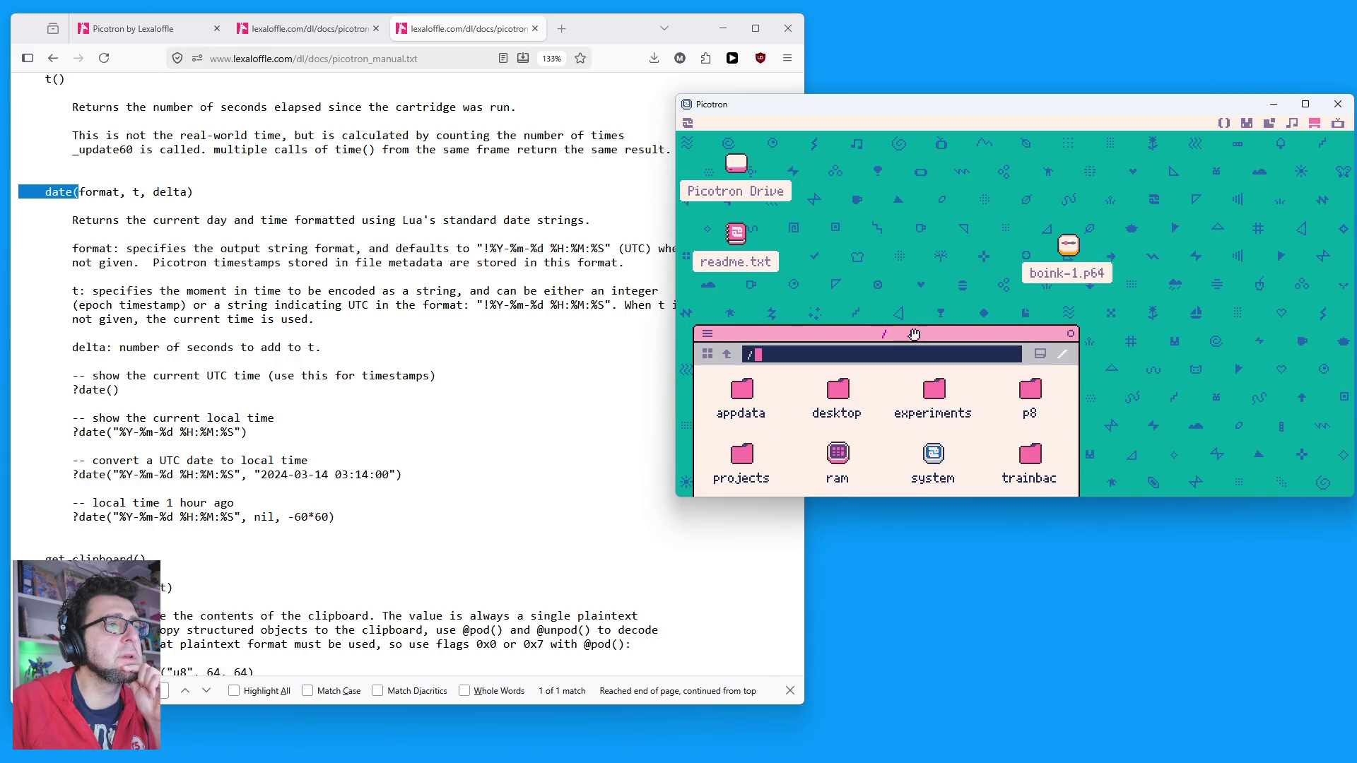
{"action": "double_click", "coordinate": [1068, 244]}
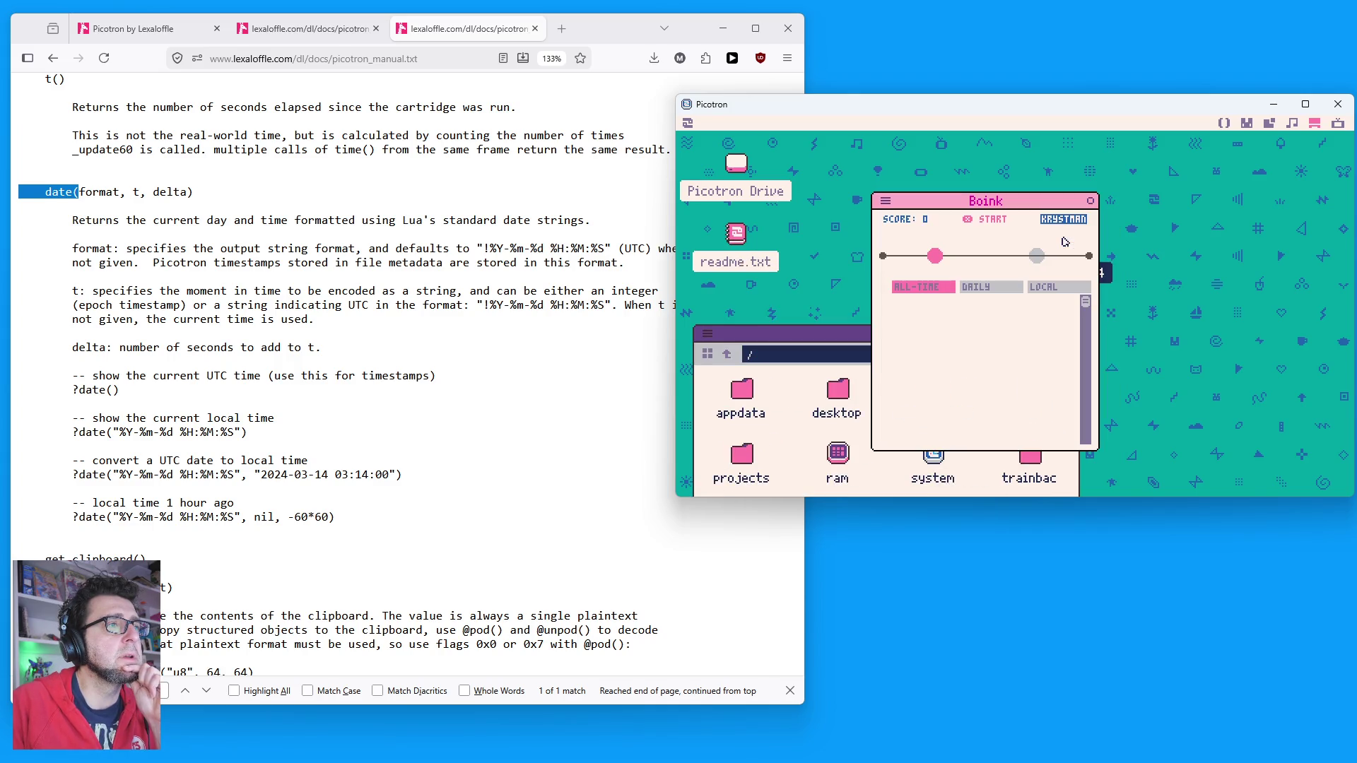
Step: Rearrange the Boink and file windows, compare ALL-TIME, DAILY and LOCAL leaderboards, then return to main.lua
{"action": "left_click", "coordinate": [1044, 289]}
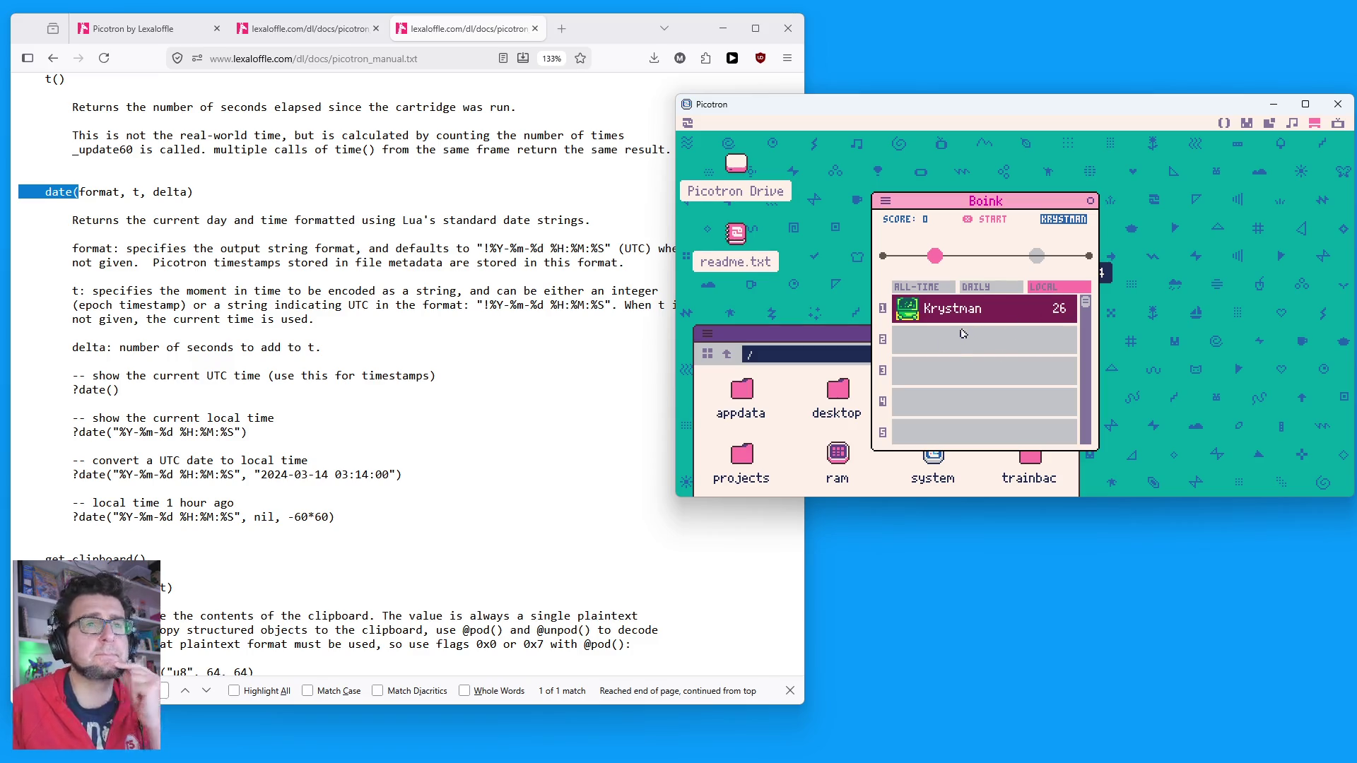
{"action": "left_click_drag", "start_coordinate": [952, 198], "coordinate": [1117, 173]}
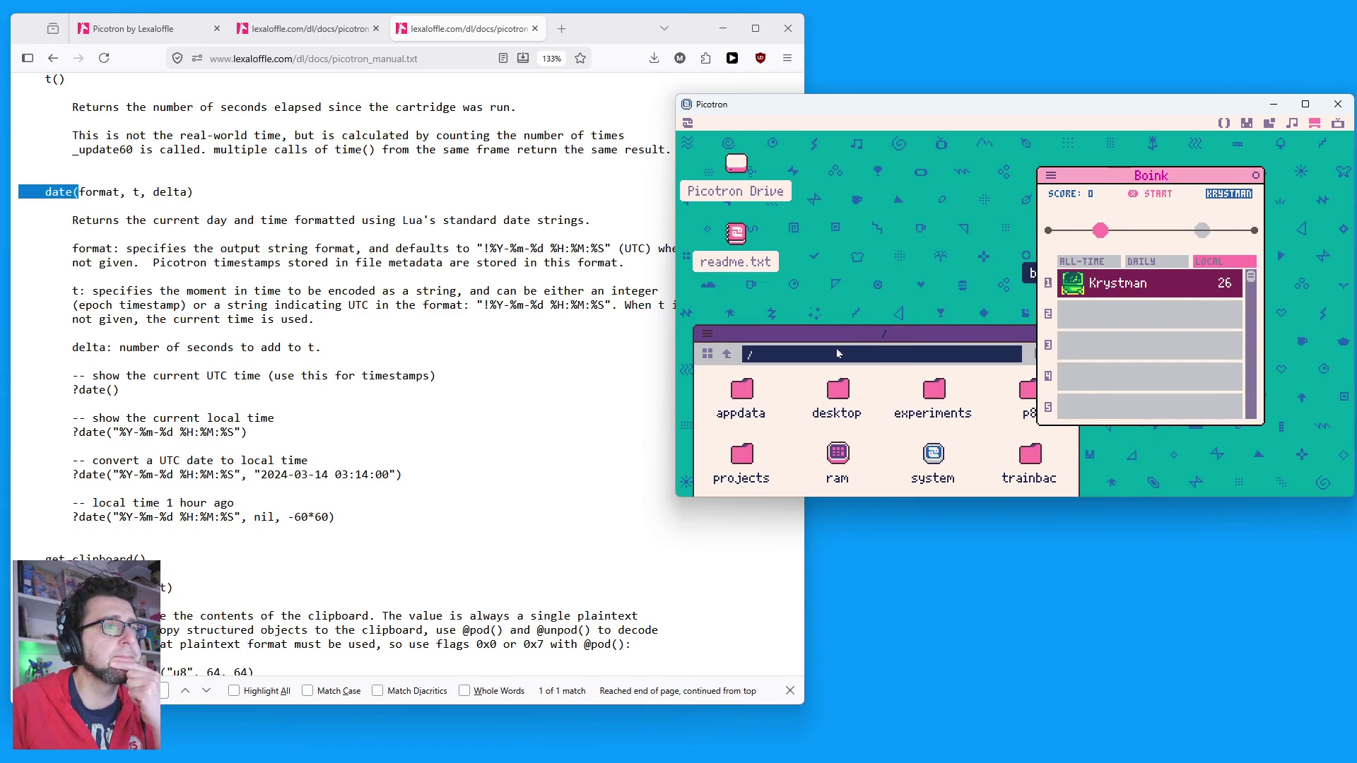
{"action": "left_click_drag", "start_coordinate": [833, 335], "coordinate": [829, 223]}
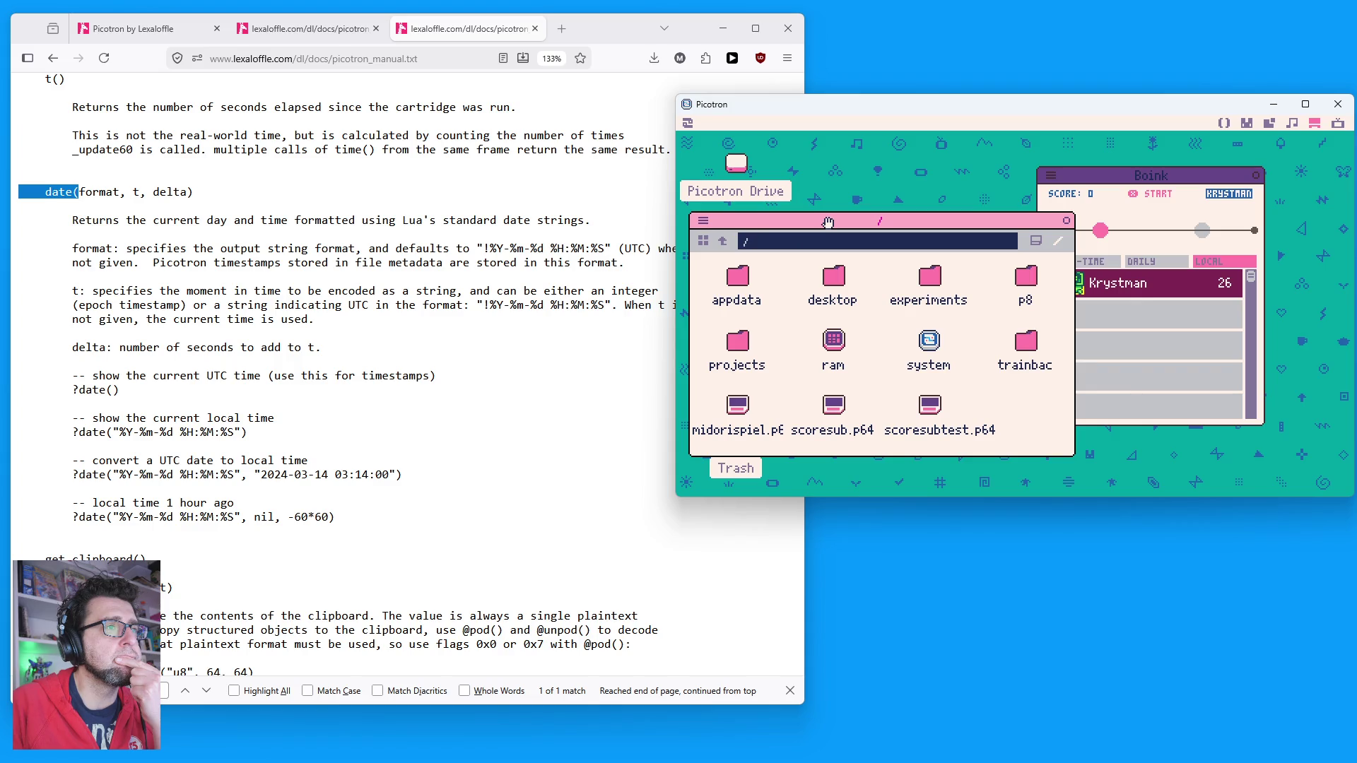
{"action": "left_click", "coordinate": [1177, 265]}
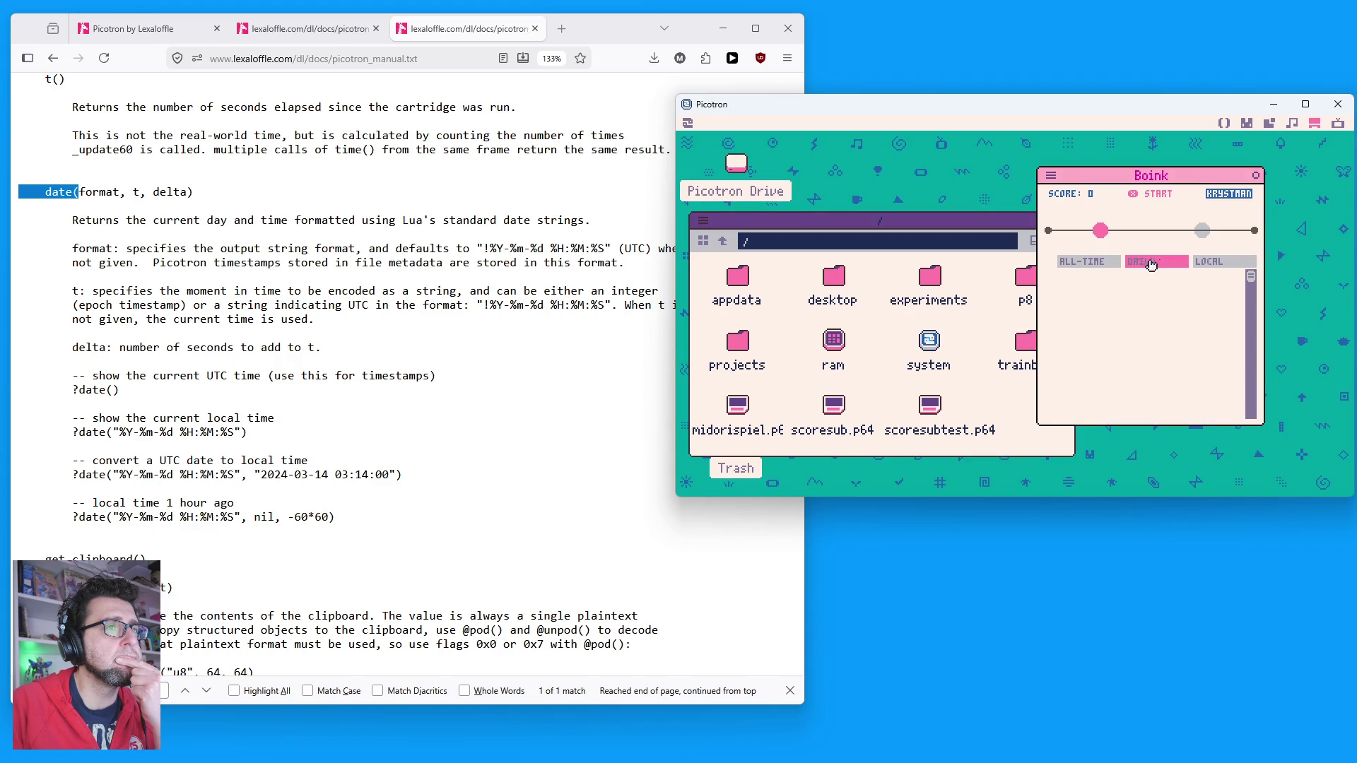
{"action": "left_click", "coordinate": [1089, 263]}
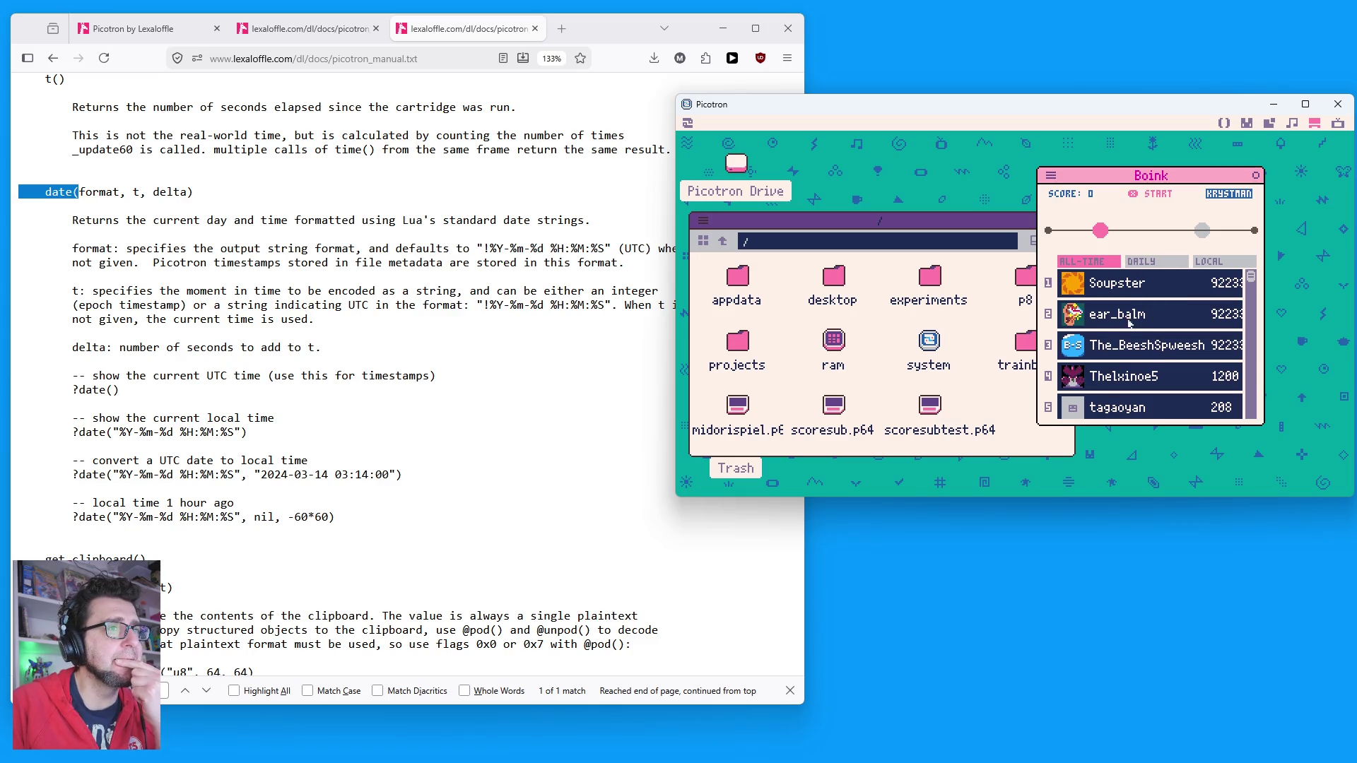
{"action": "left_click", "coordinate": [1138, 260]}
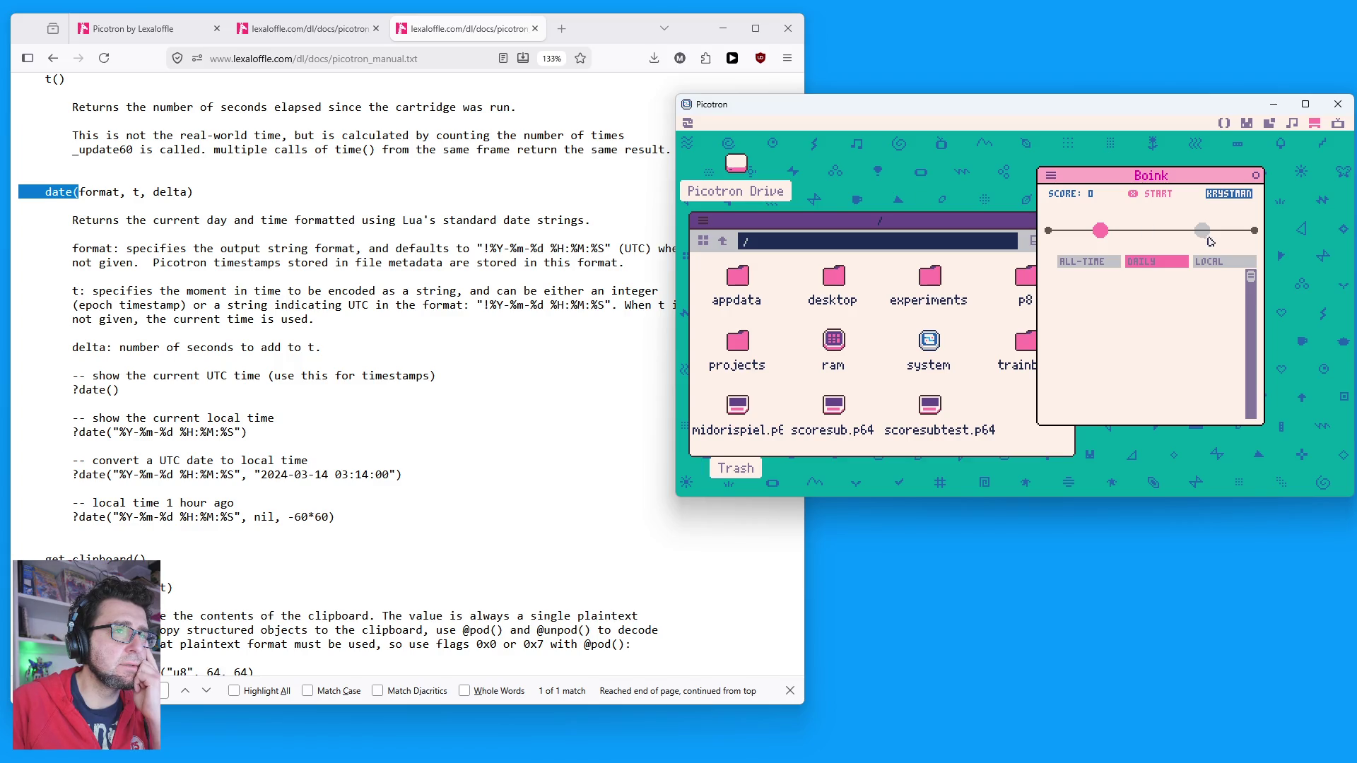
{"action": "left_click", "coordinate": [1216, 262]}
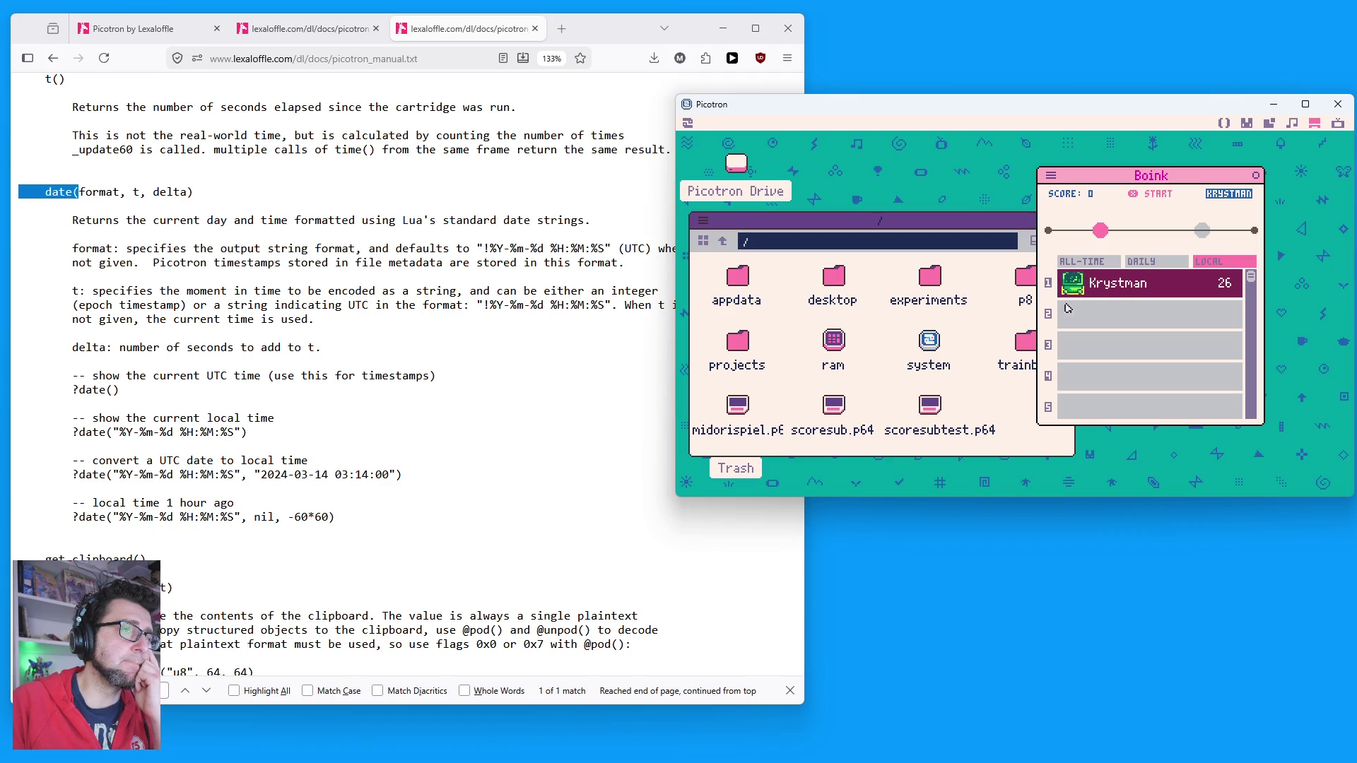
{"action": "left_click", "coordinate": [1224, 123]}
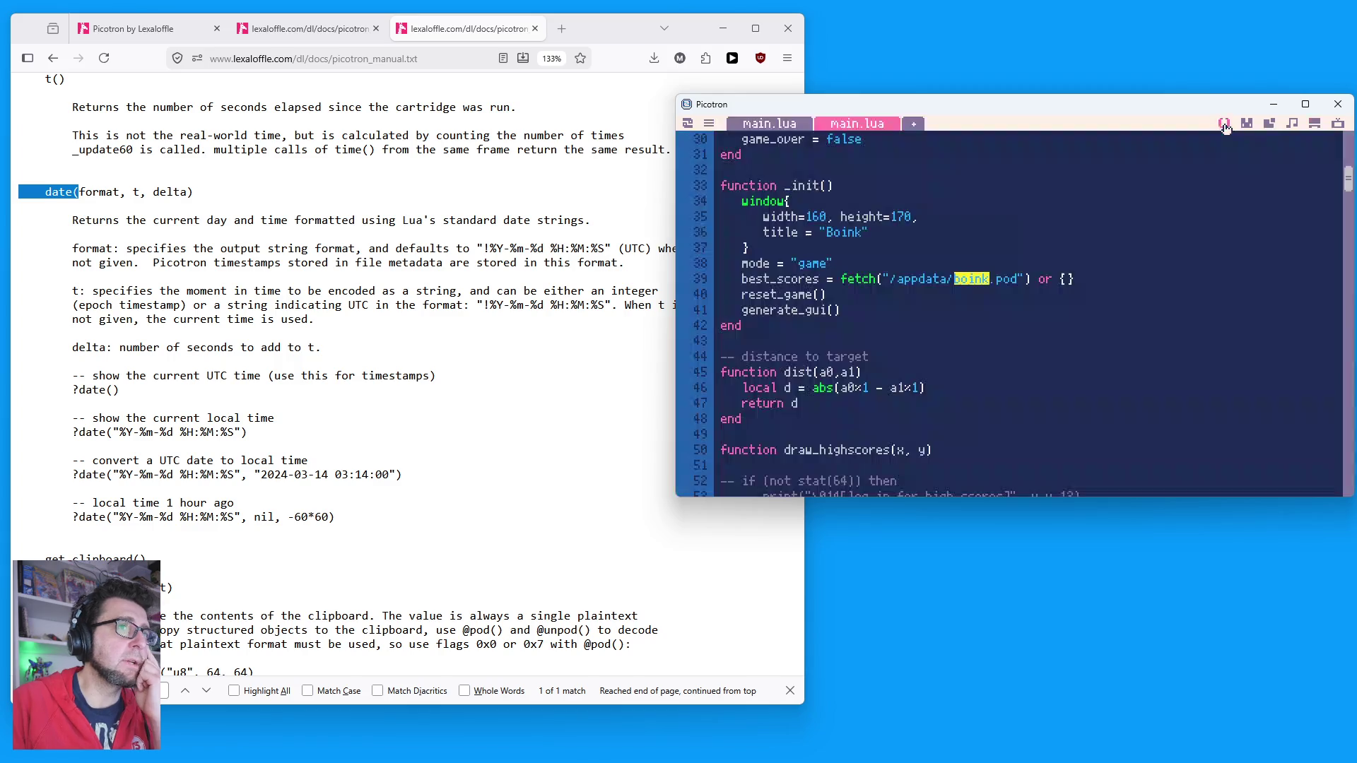
Step: Highlight best_scores, fetch("/appdata/boink.pod") and {} on line 39, then return to the desktop
{"action": "left_click", "coordinate": [816, 339]}
{"action": "double_click", "coordinate": [778, 294]}
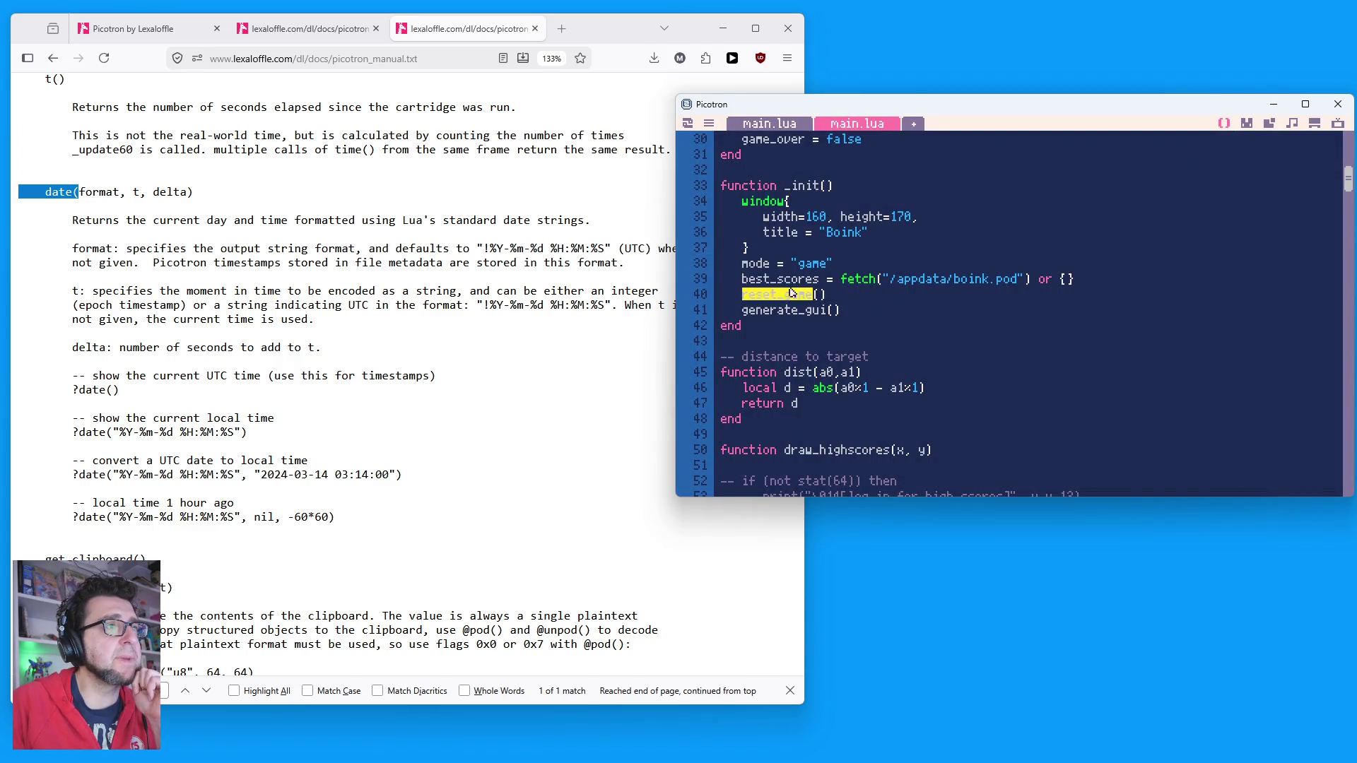
{"action": "double_click", "coordinate": [781, 279]}
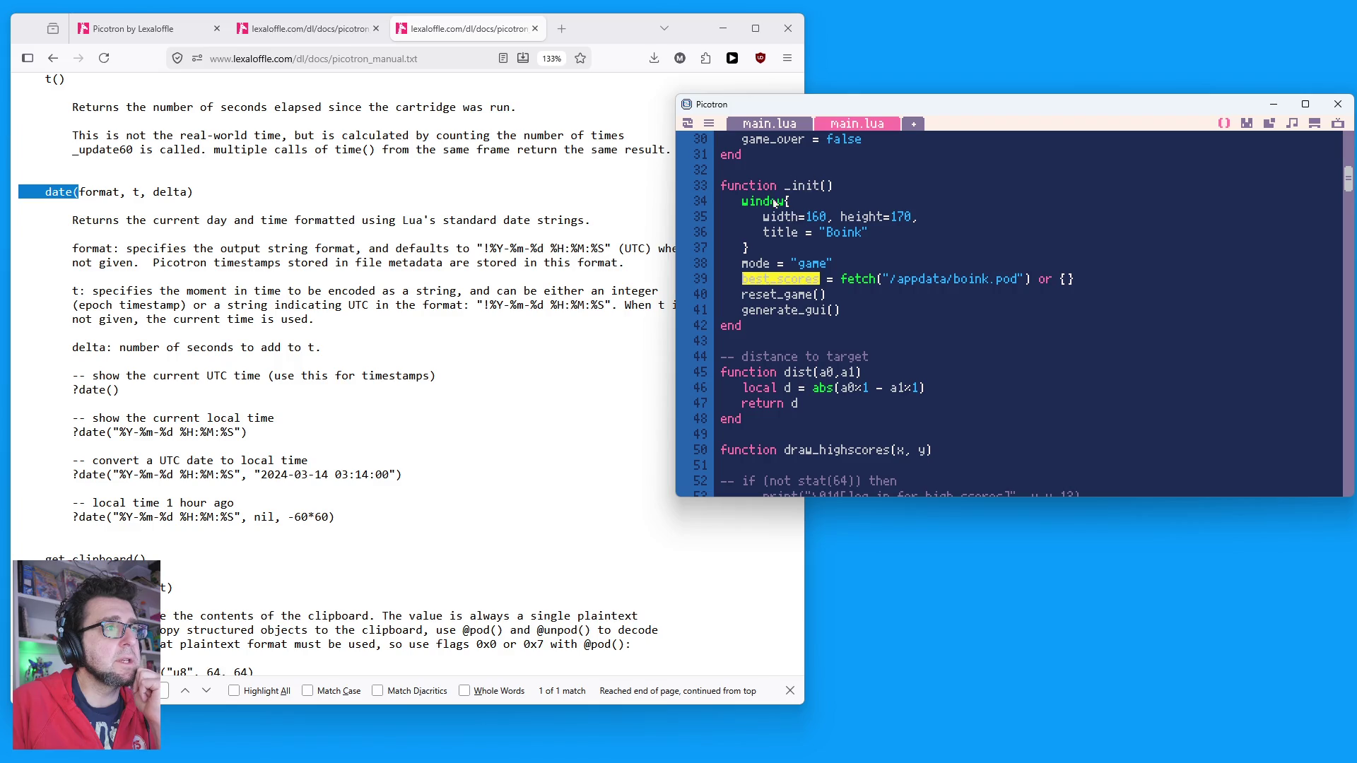
{"action": "left_click", "coordinate": [781, 294]}
{"action": "left_click_drag", "start_coordinate": [840, 280], "coordinate": [998, 279]}
{"action": "left_click", "coordinate": [944, 301]}
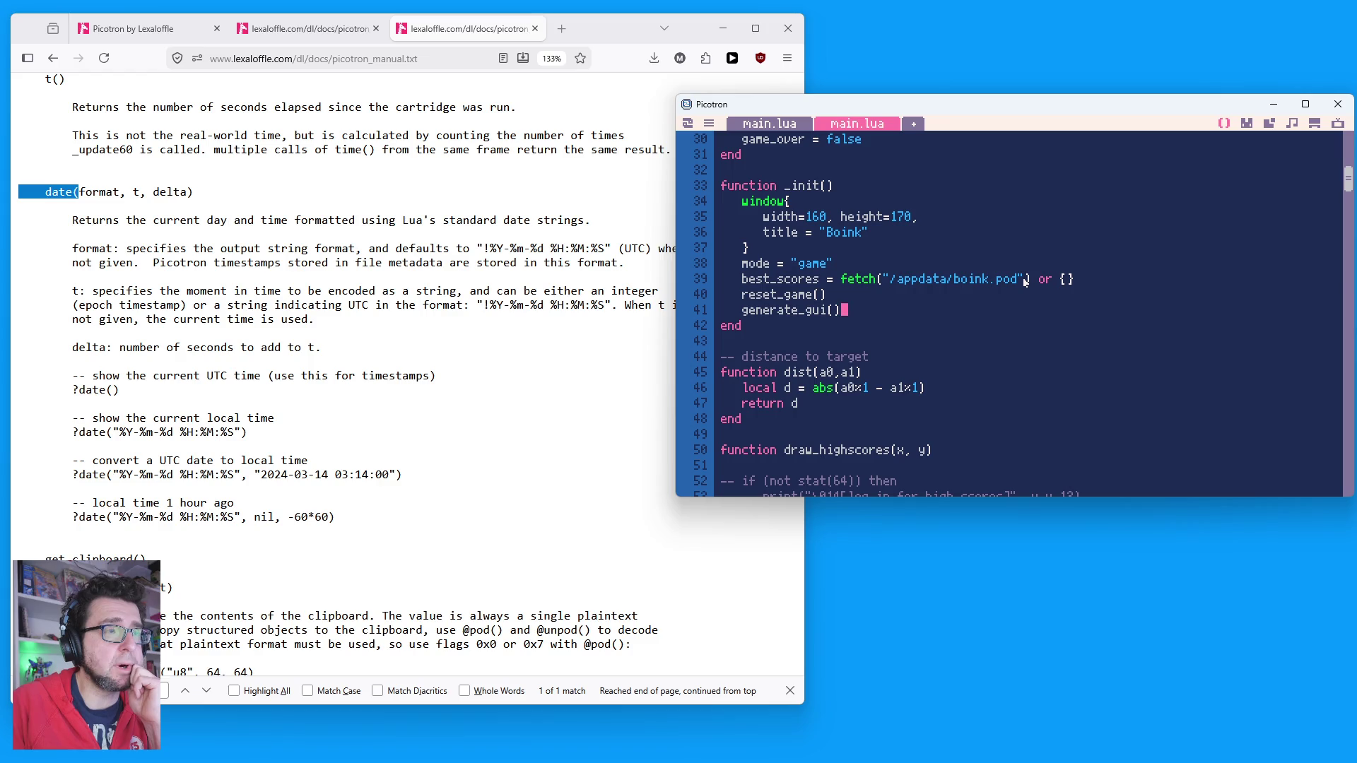
{"action": "left_click_drag", "start_coordinate": [1056, 282], "coordinate": [1108, 288]}
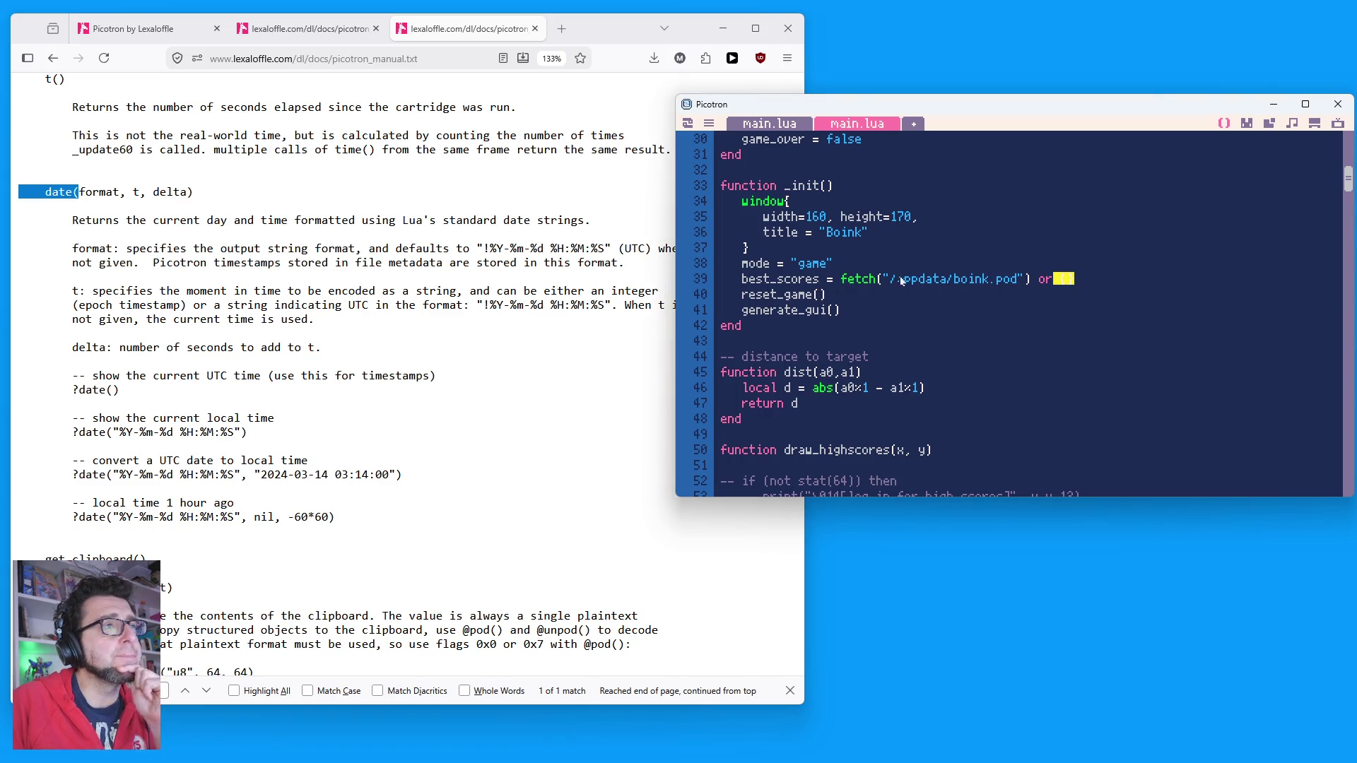
{"action": "double_click", "coordinate": [806, 280]}
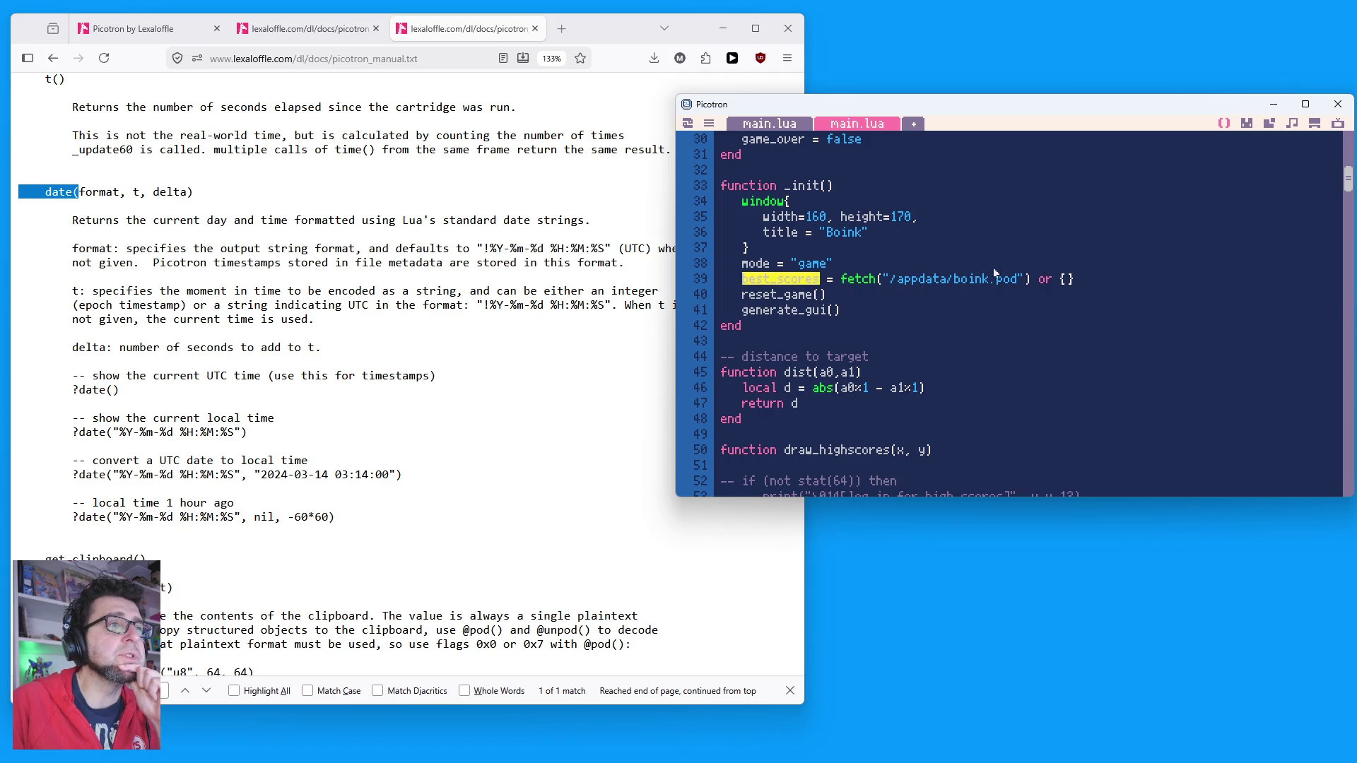
{"action": "left_click_drag", "start_coordinate": [841, 281], "coordinate": [1050, 282]}
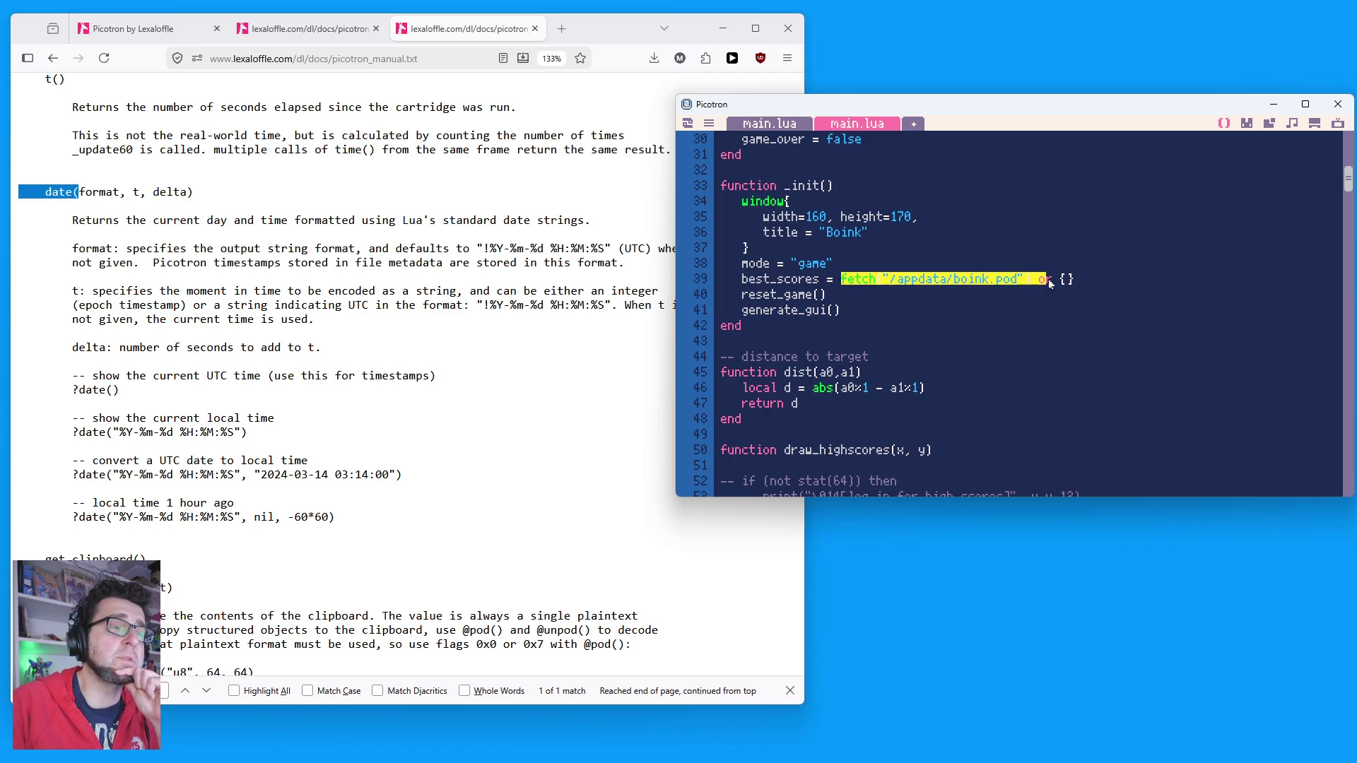
{"action": "left_click", "coordinate": [1315, 124]}
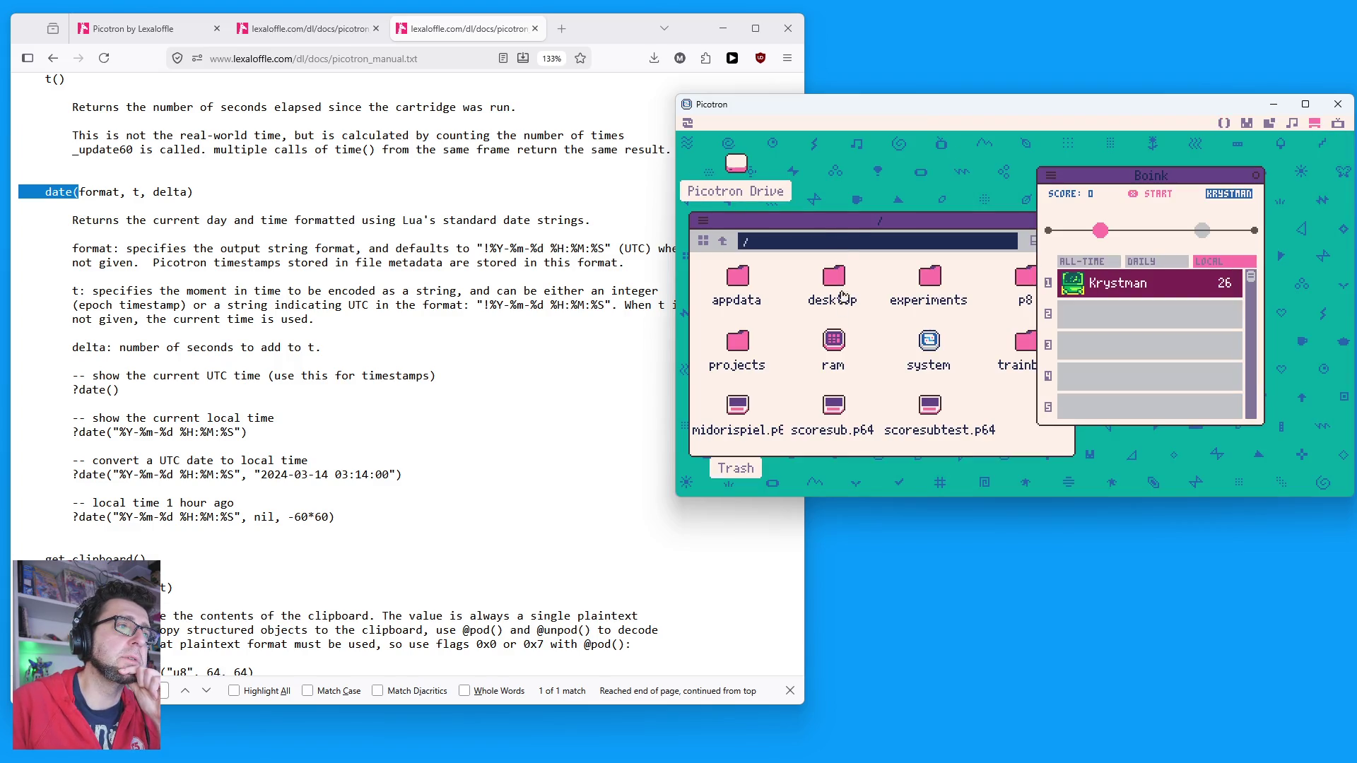
Step: Browse /appdata, /ram/cart, /ram and root, reopen appdata as a detailed list, then return to main.lua
{"action": "left_click_drag", "start_coordinate": [832, 220], "coordinate": [943, 187]}
{"action": "double_click", "coordinate": [847, 246]}
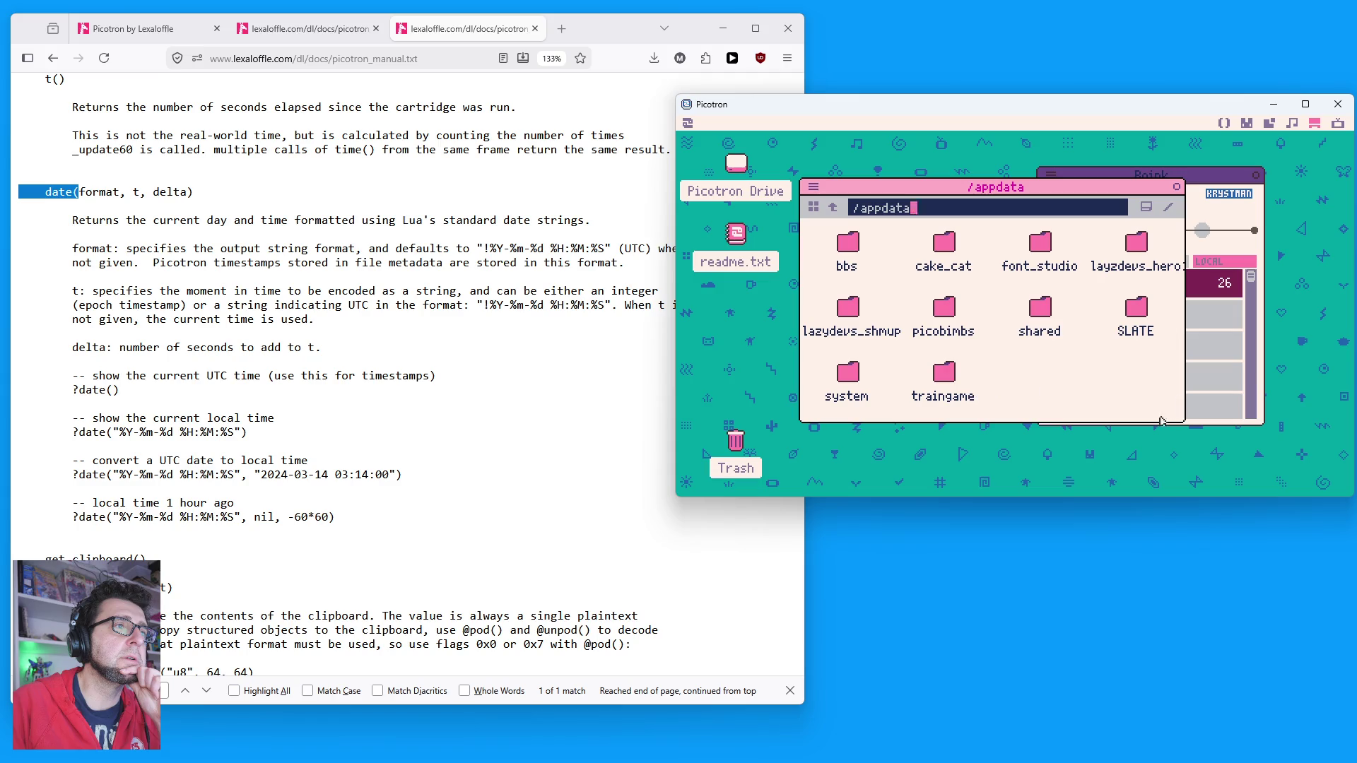
{"action": "mouse_move", "coordinate": [1179, 422]}
{"action": "left_mouse_down"}
{"action": "mouse_move", "coordinate": [1265, 424]}
{"action": "mouse_move", "coordinate": [1288, 459]}
{"action": "mouse_move", "coordinate": [1285, 448]}
{"action": "left_mouse_up"}
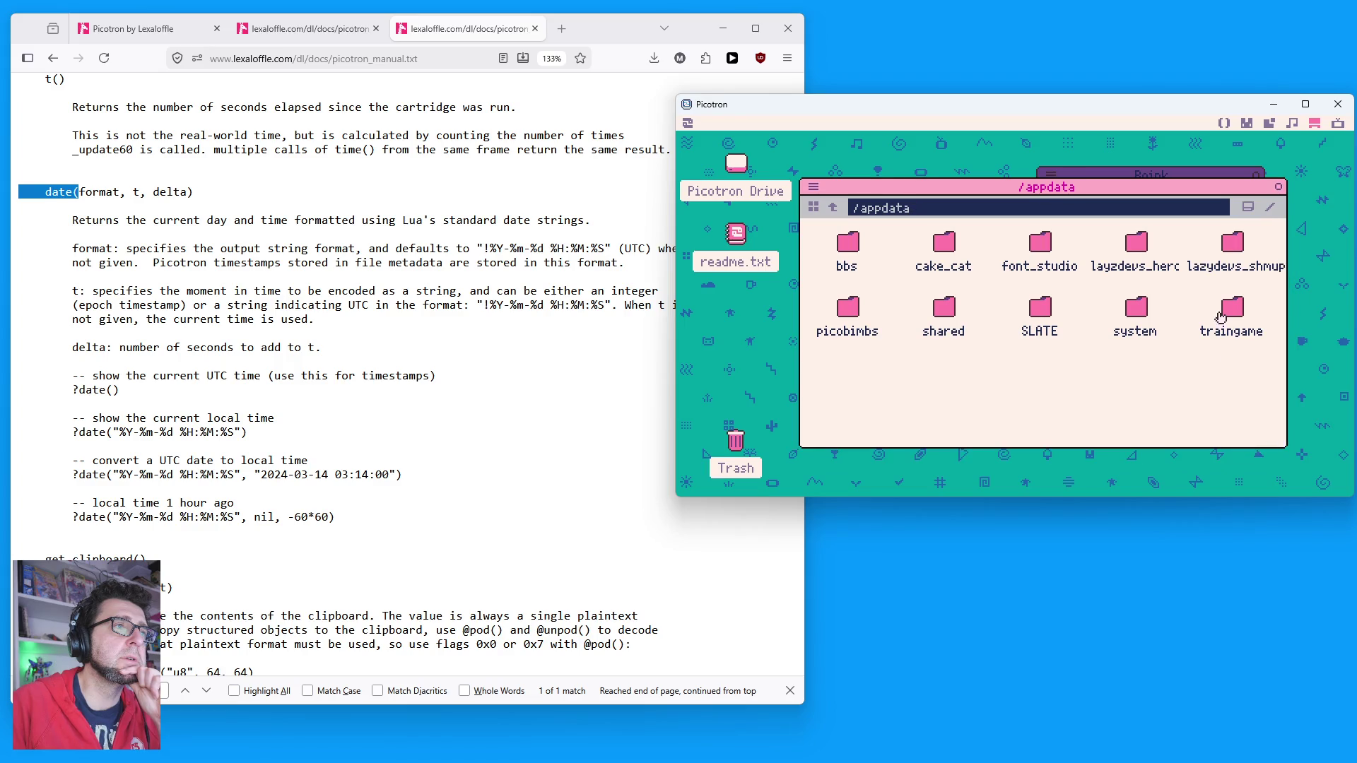
{"action": "left_click", "coordinate": [1251, 207]}
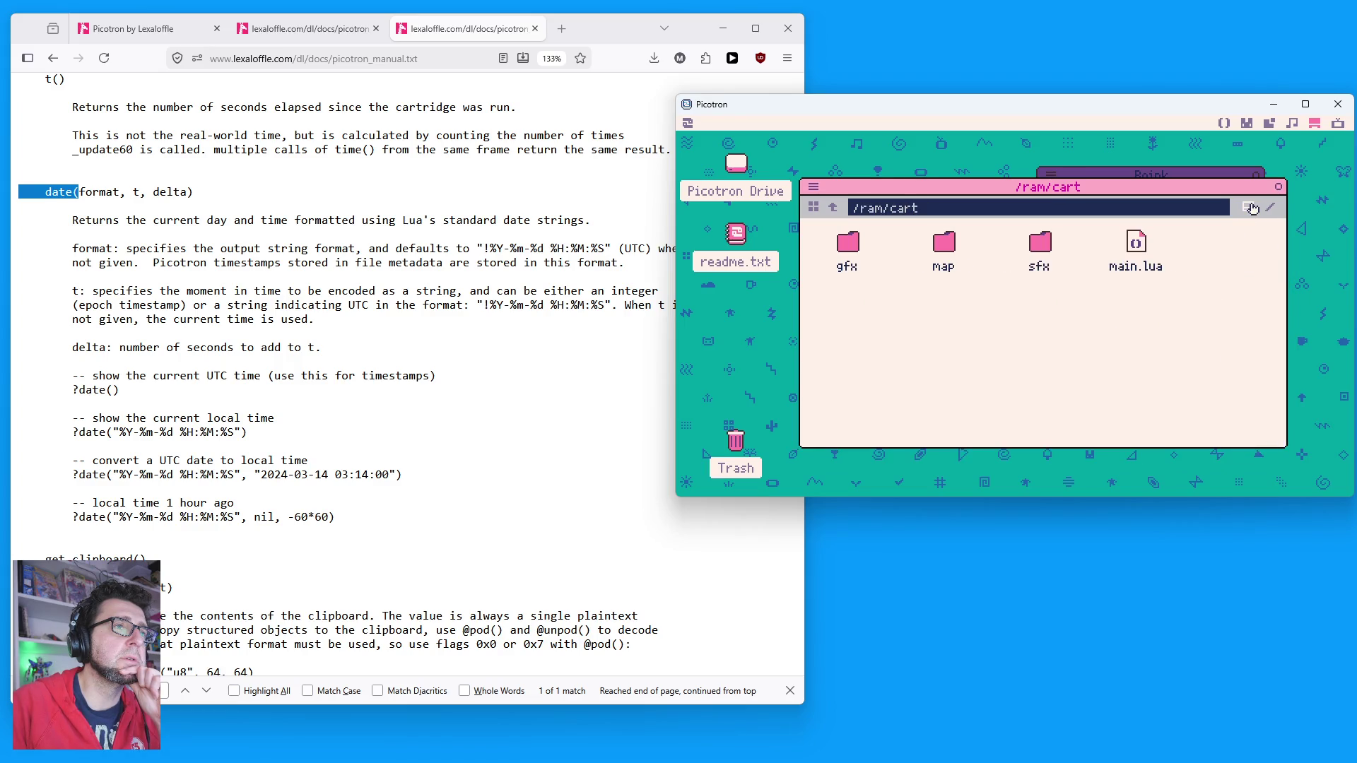
{"action": "left_click", "coordinate": [834, 207]}
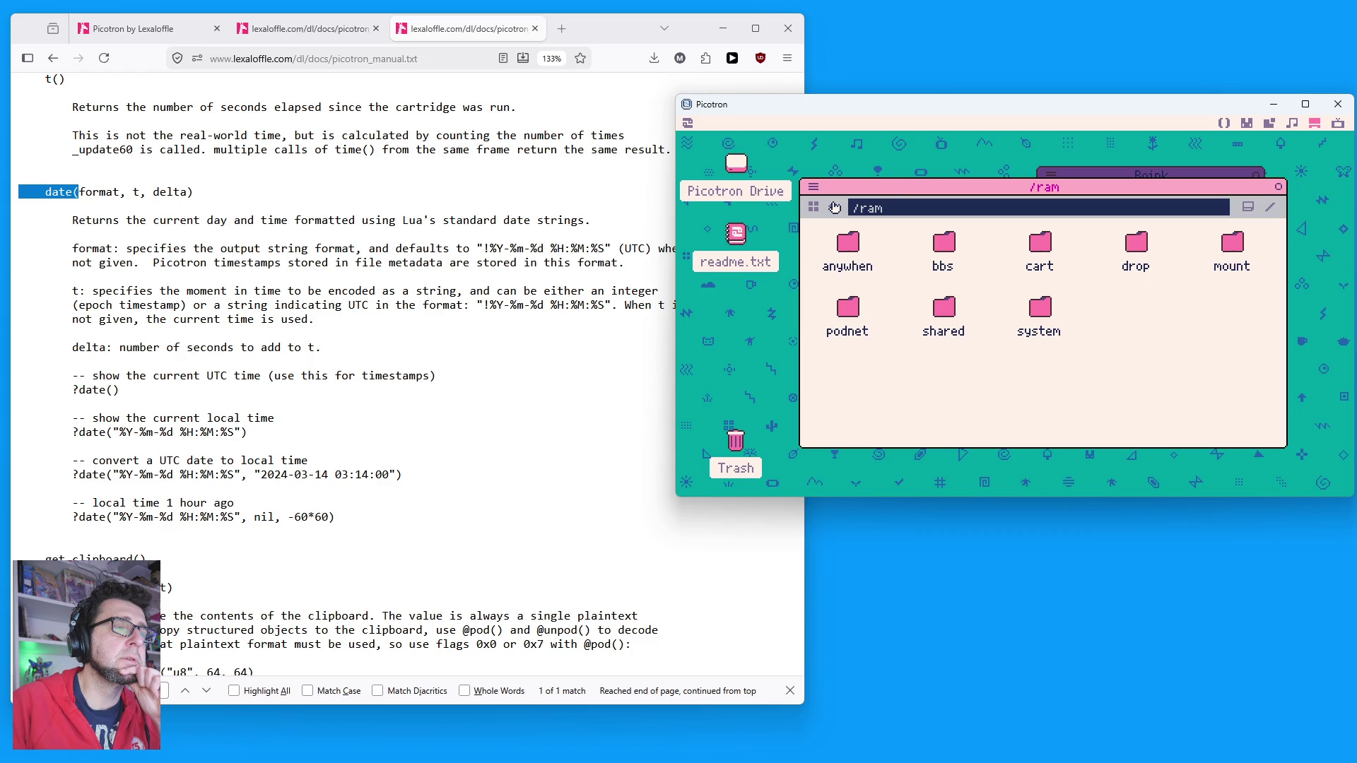
{"action": "left_click", "coordinate": [834, 207]}
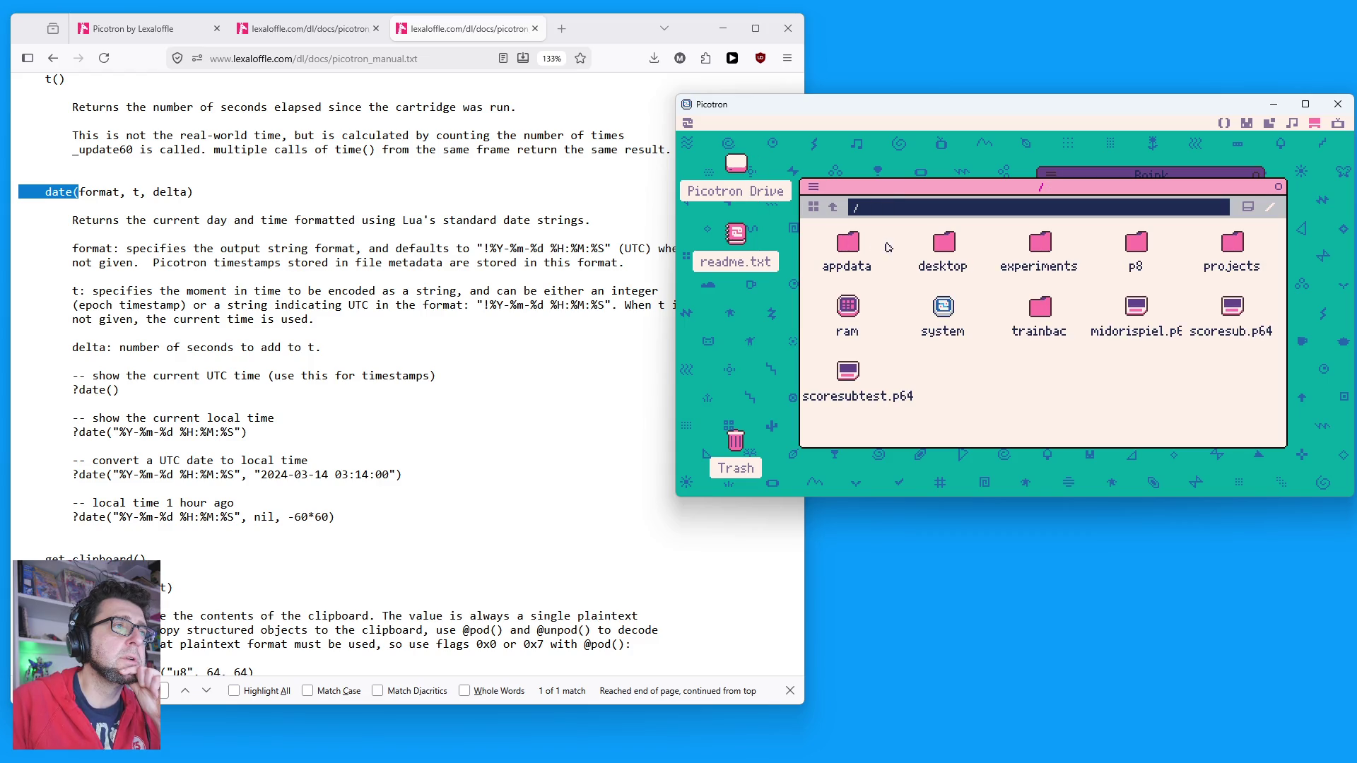
{"action": "double_click", "coordinate": [849, 241]}
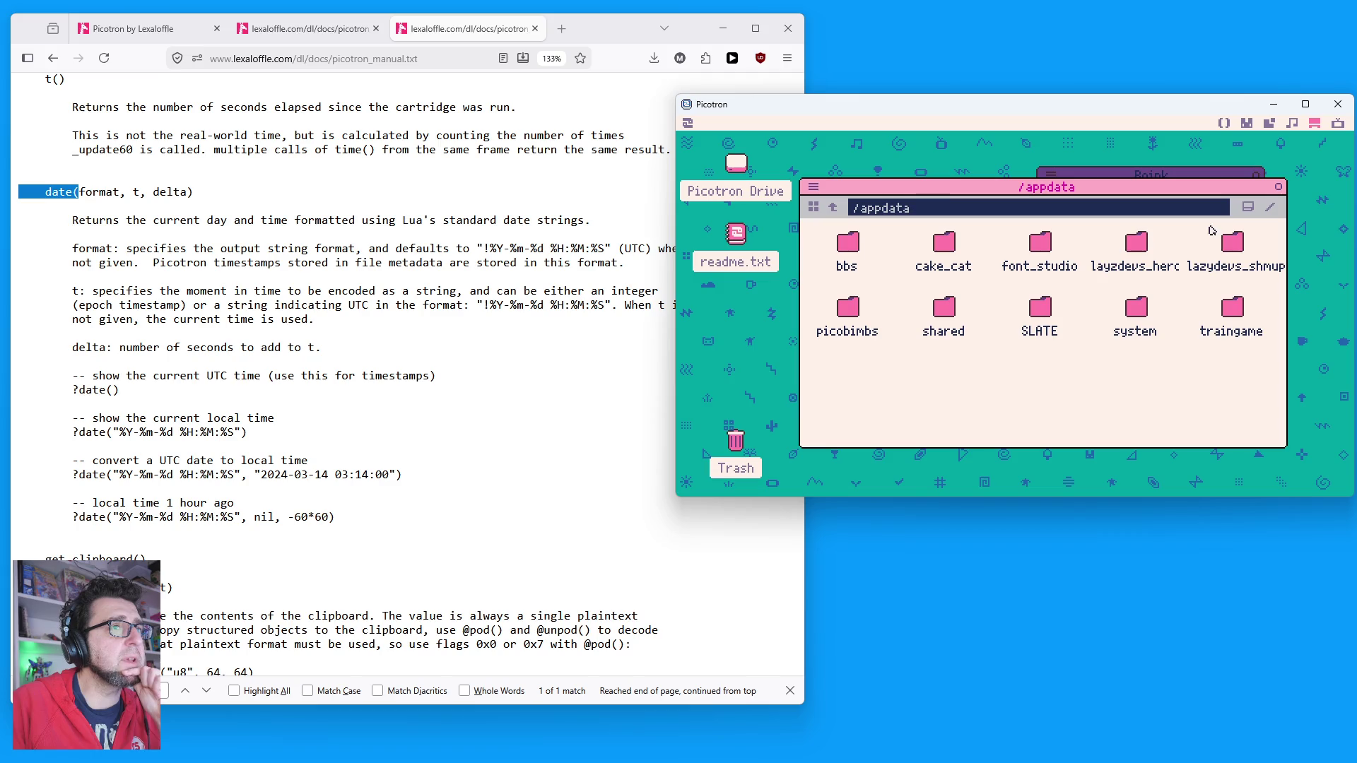
{"action": "left_click", "coordinate": [815, 206]}
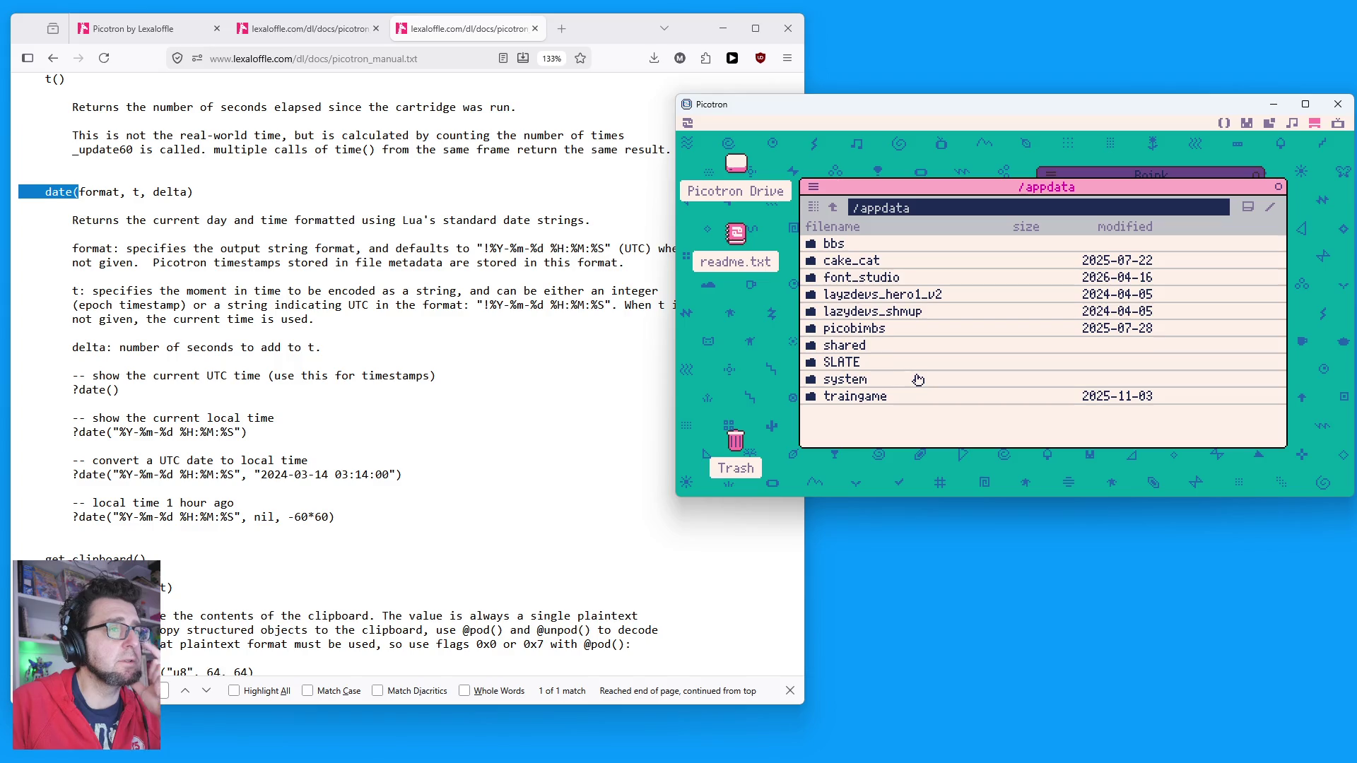
{"action": "left_click", "coordinate": [1227, 124]}
{"action": "left_click", "coordinate": [1104, 280]}
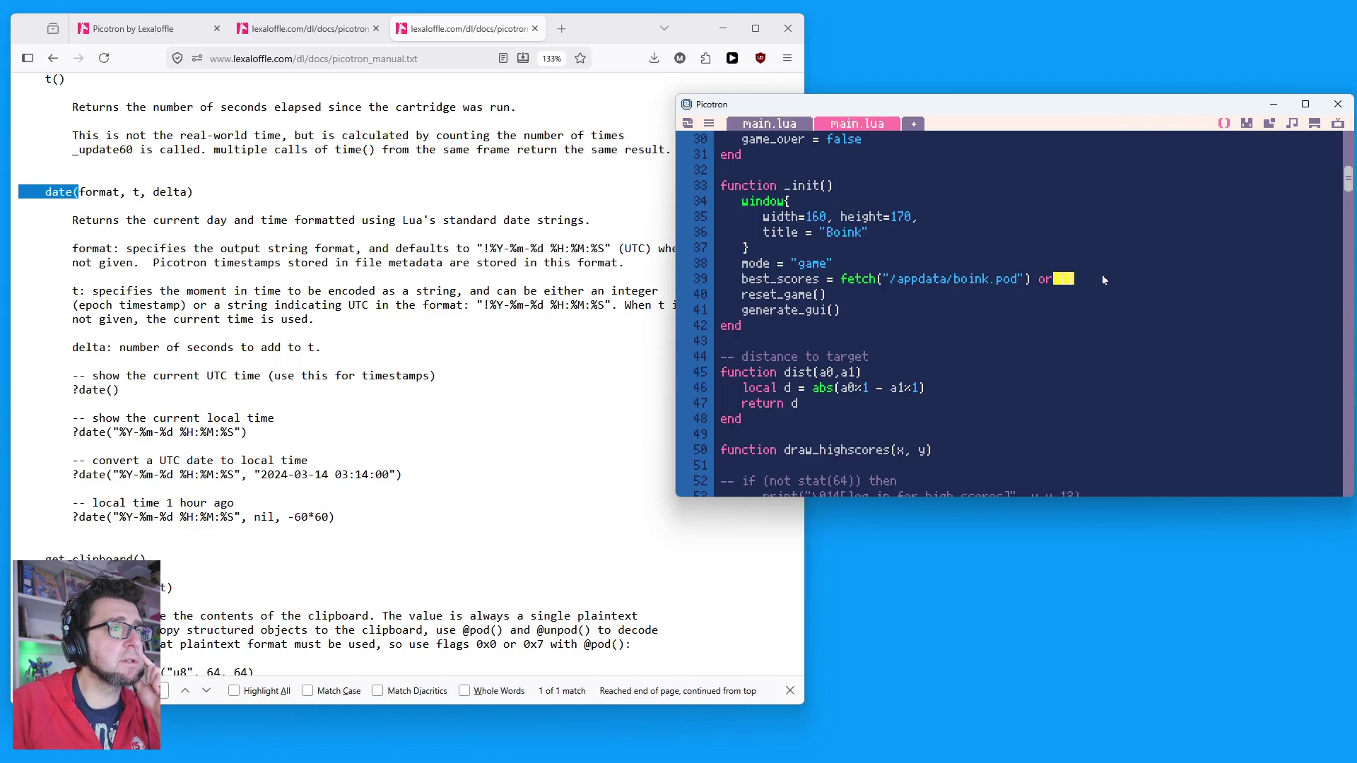
{"action": "left_click", "coordinate": [1065, 280]}
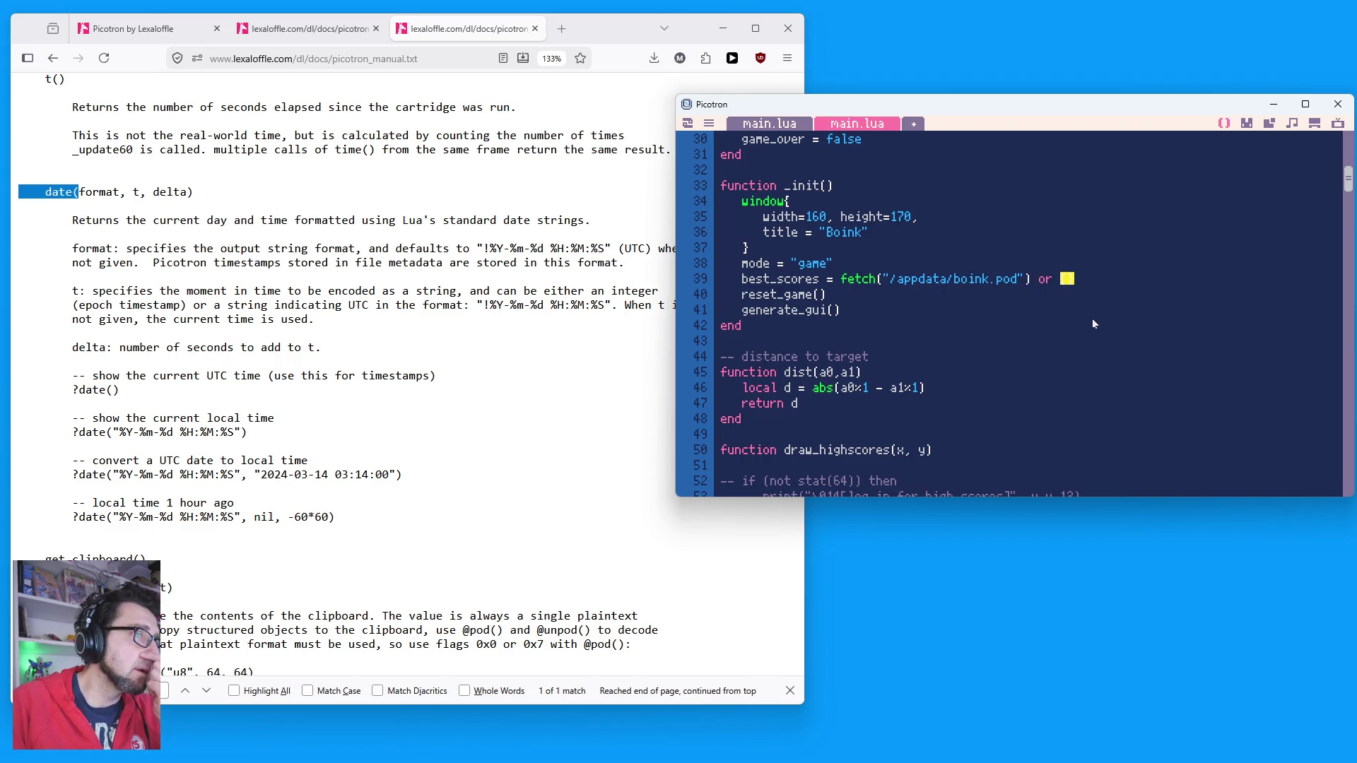
{"action": "scroll", "coordinate": [930, 339], "scroll_direction": "down", "scroll_amount": 2}
{"action": "scroll", "coordinate": [905, 301], "scroll_direction": "down", "scroll_amount": 3}
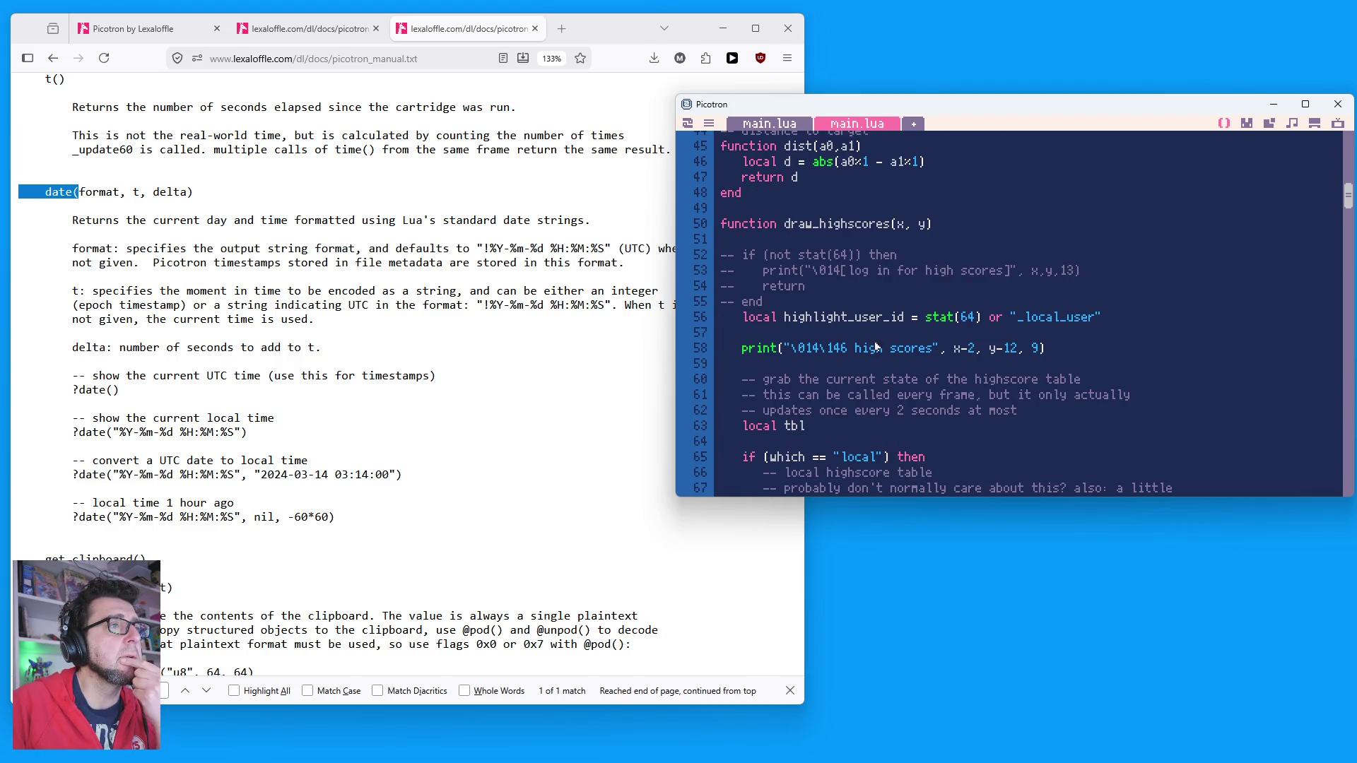
{"action": "scroll", "coordinate": [812, 334], "scroll_direction": "up", "scroll_amount": 1}
{"action": "double_click", "coordinate": [839, 364]}
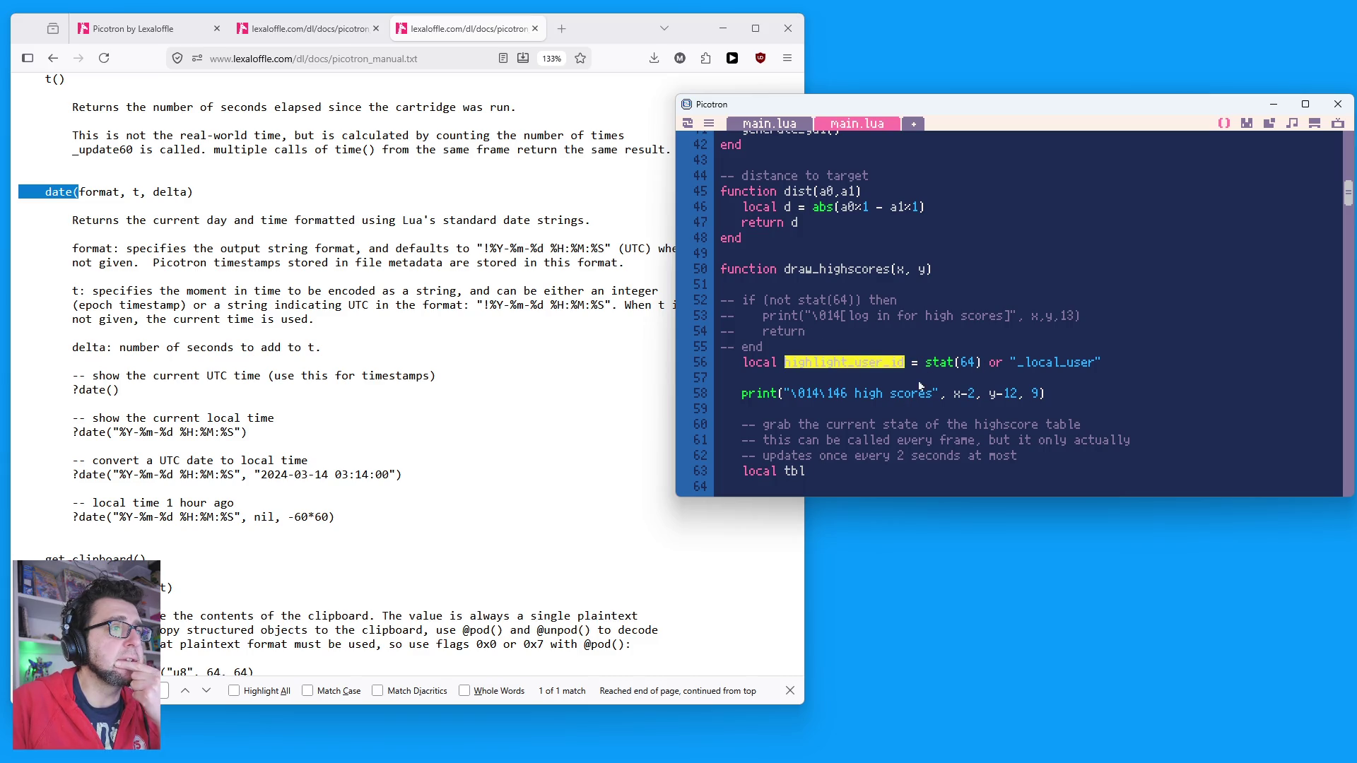
{"action": "mouse_move", "coordinate": [929, 368]}
{"action": "left_mouse_down"}
{"action": "mouse_move", "coordinate": [1029, 368]}
{"action": "mouse_move", "coordinate": [990, 368]}
{"action": "left_mouse_up"}
{"action": "scroll", "coordinate": [841, 283], "scroll_direction": "down", "scroll_amount": 2}
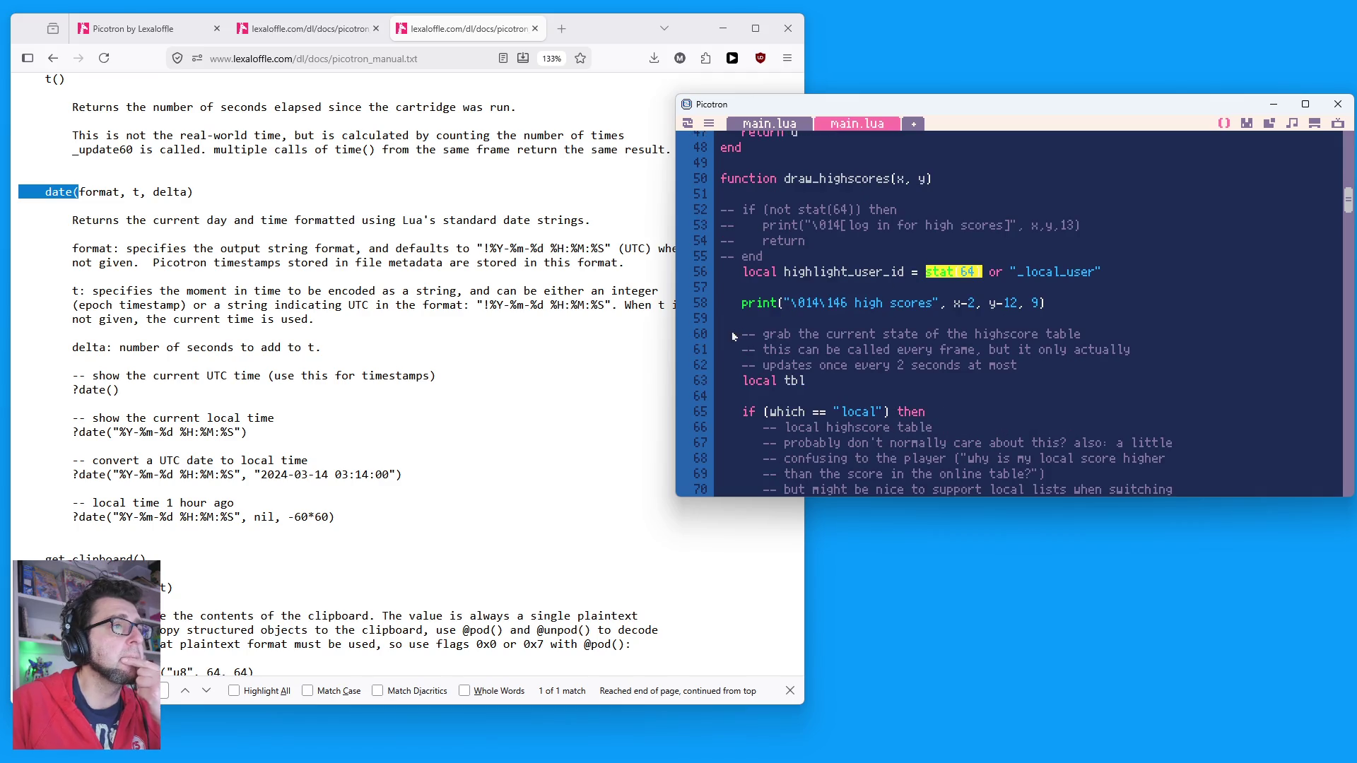
{"action": "scroll", "coordinate": [841, 341], "scroll_direction": "down", "scroll_amount": 1}
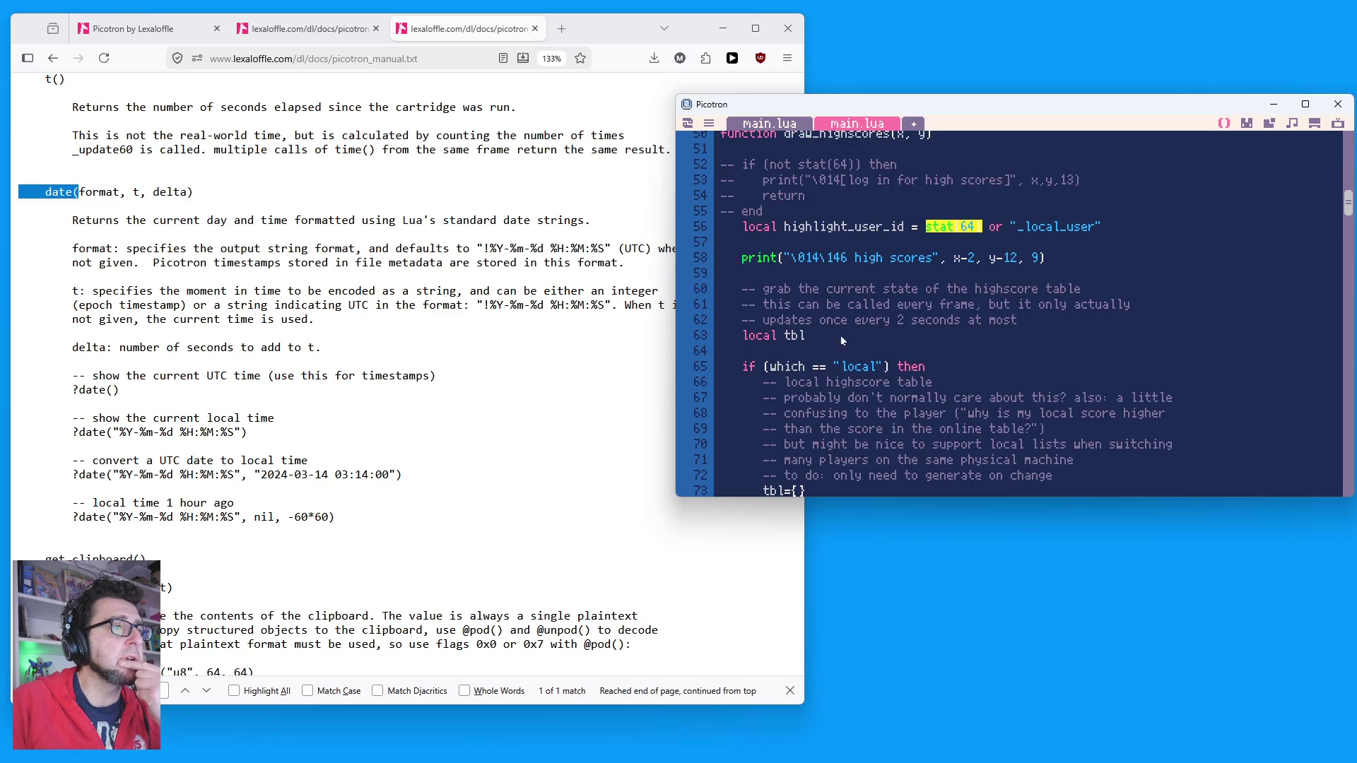
{"action": "double_click", "coordinate": [794, 335]}
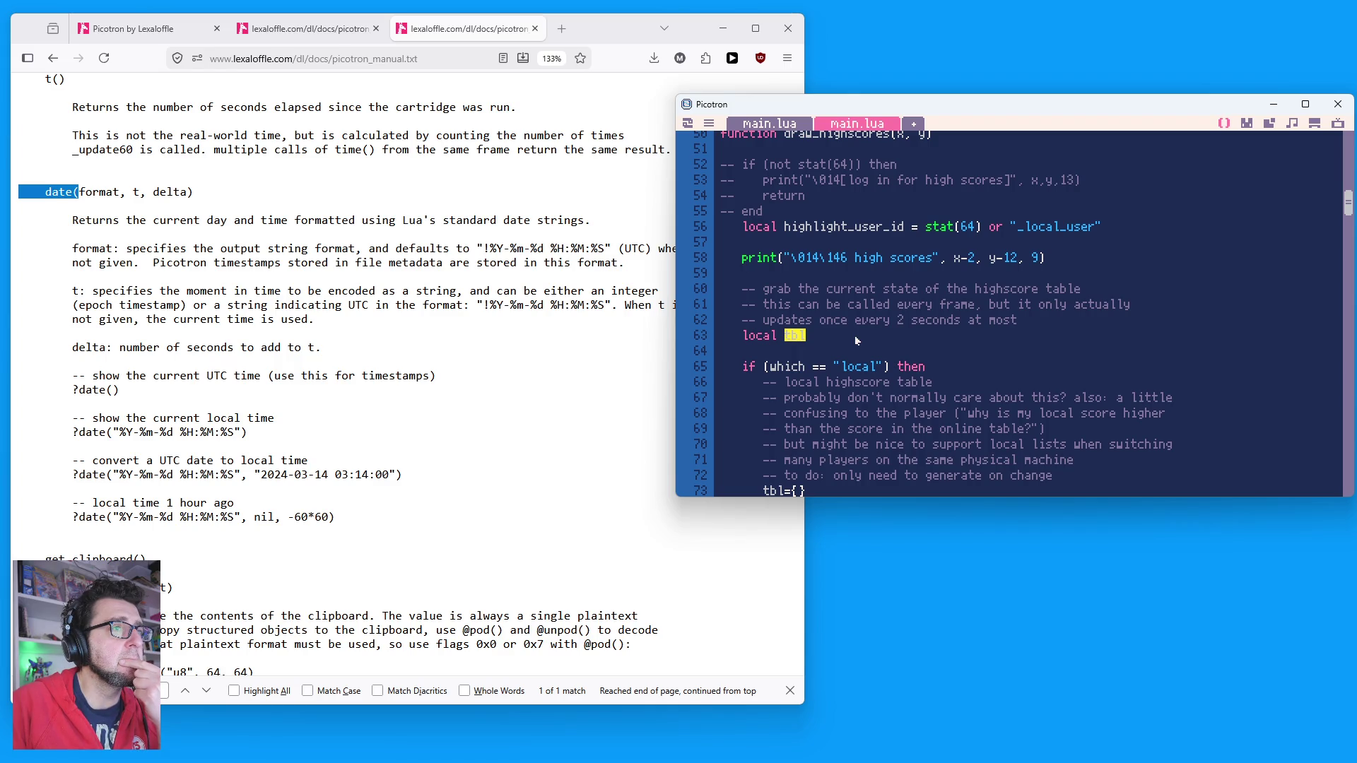
{"action": "scroll", "coordinate": [854, 335], "scroll_direction": "down", "scroll_amount": 2}
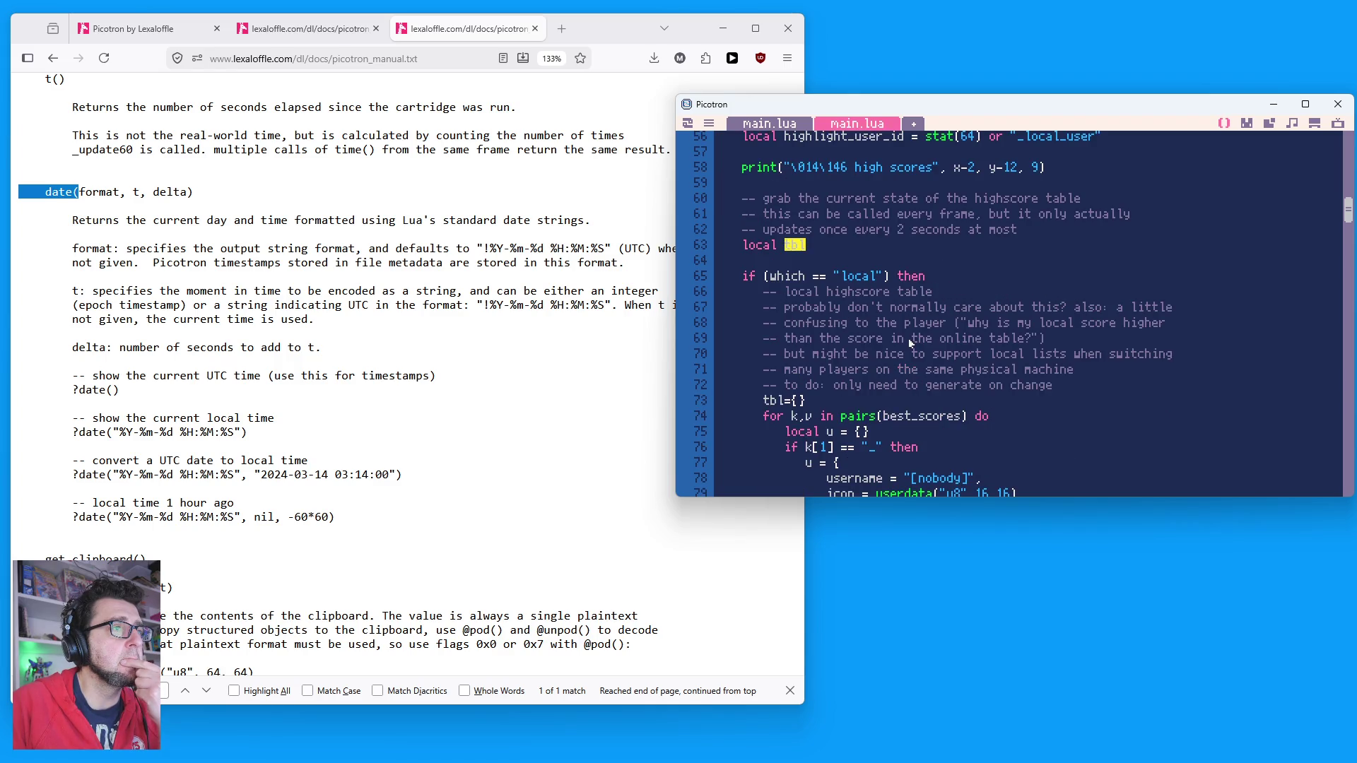
{"action": "left_click", "coordinate": [747, 281]}
{"action": "scroll", "coordinate": [979, 295], "scroll_direction": "down", "scroll_amount": 2}
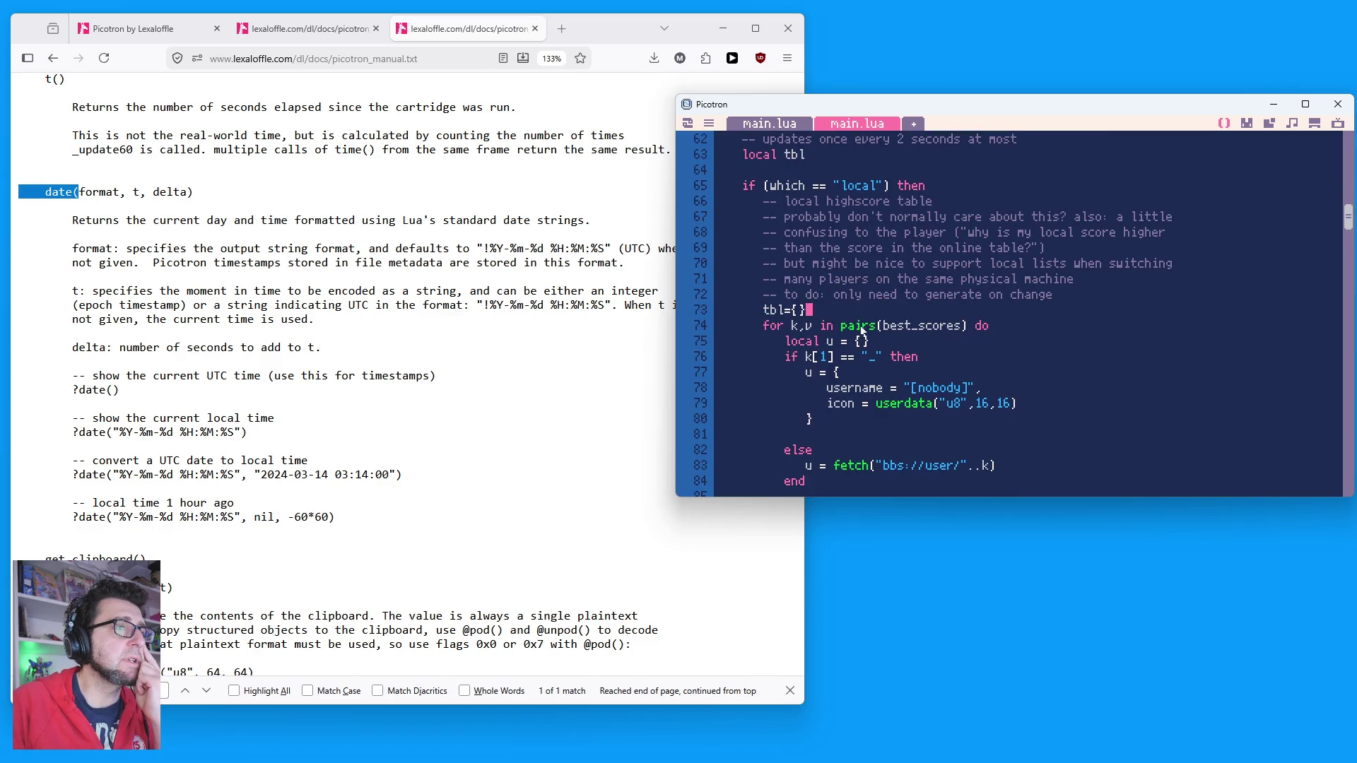
{"action": "double_click", "coordinate": [896, 325]}
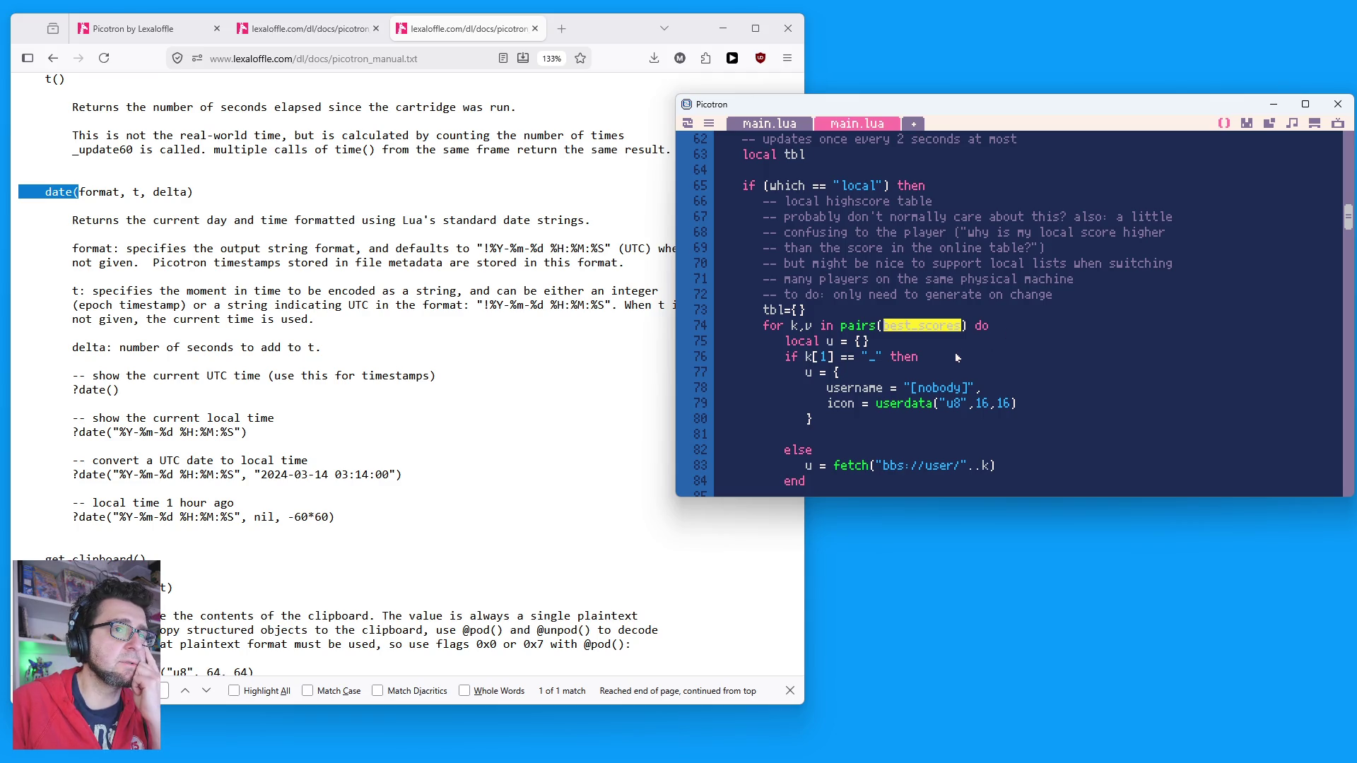
{"action": "scroll", "coordinate": [956, 357], "scroll_direction": "down", "scroll_amount": 3}
{"action": "scroll", "coordinate": [955, 357], "scroll_direction": "down", "scroll_amount": 4}
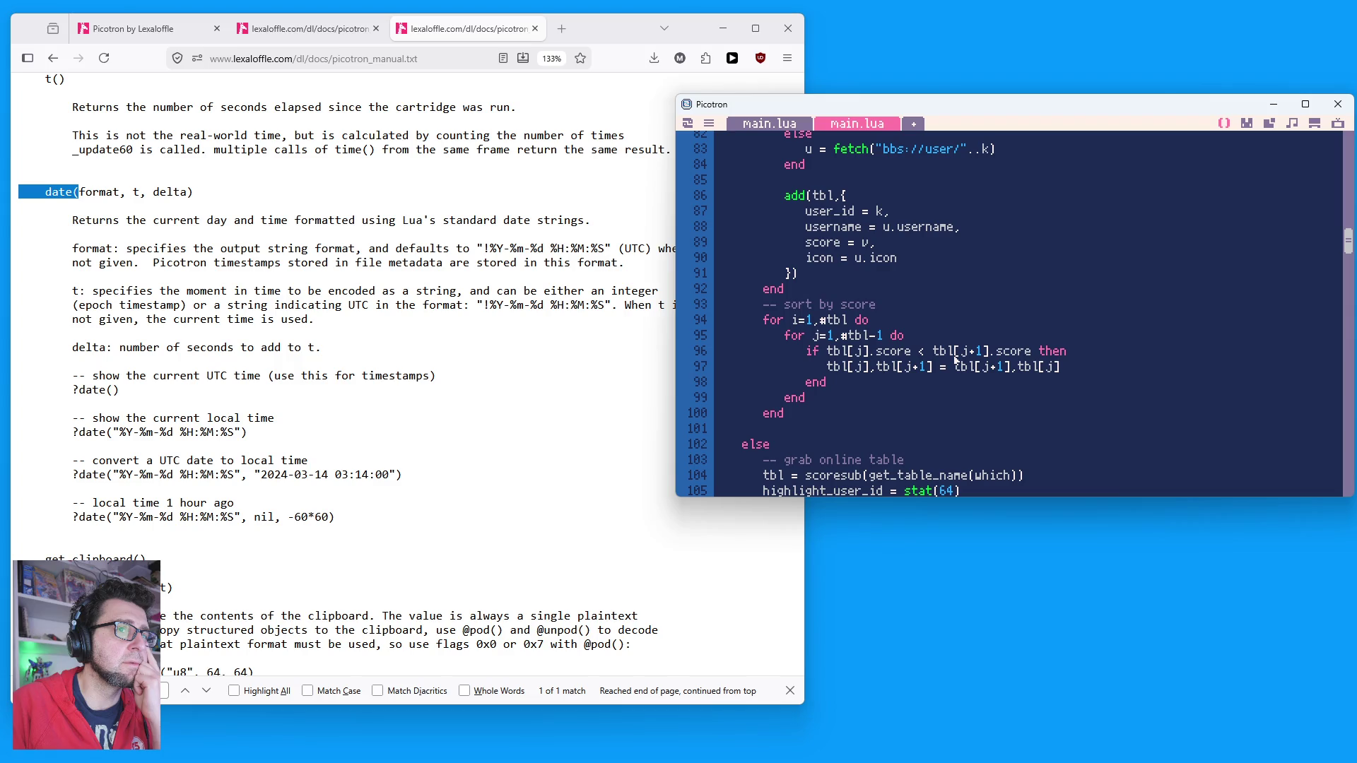
{"action": "scroll", "coordinate": [955, 361], "scroll_direction": "down", "scroll_amount": 1}
{"action": "scroll", "coordinate": [956, 361], "scroll_direction": "up", "scroll_amount": 4}
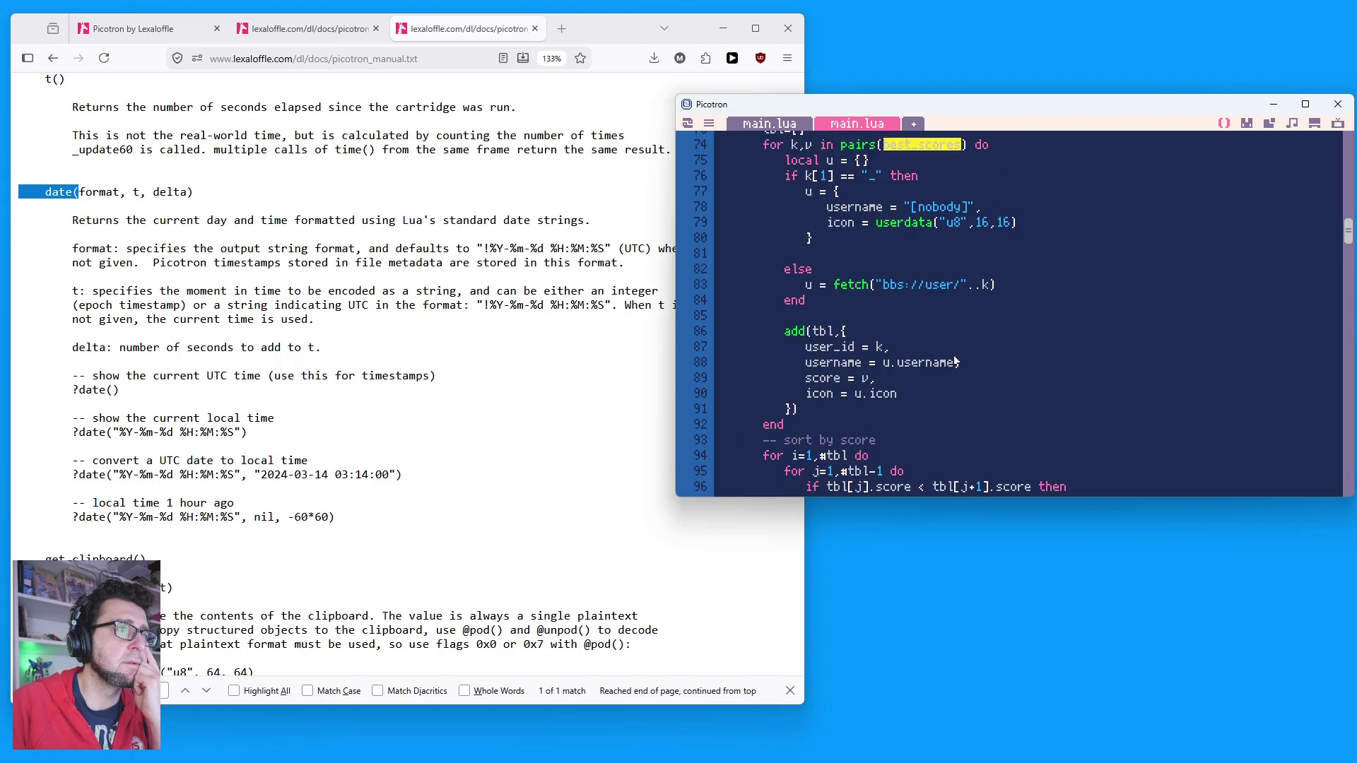
{"action": "scroll", "coordinate": [955, 361], "scroll_direction": "up", "scroll_amount": 7}
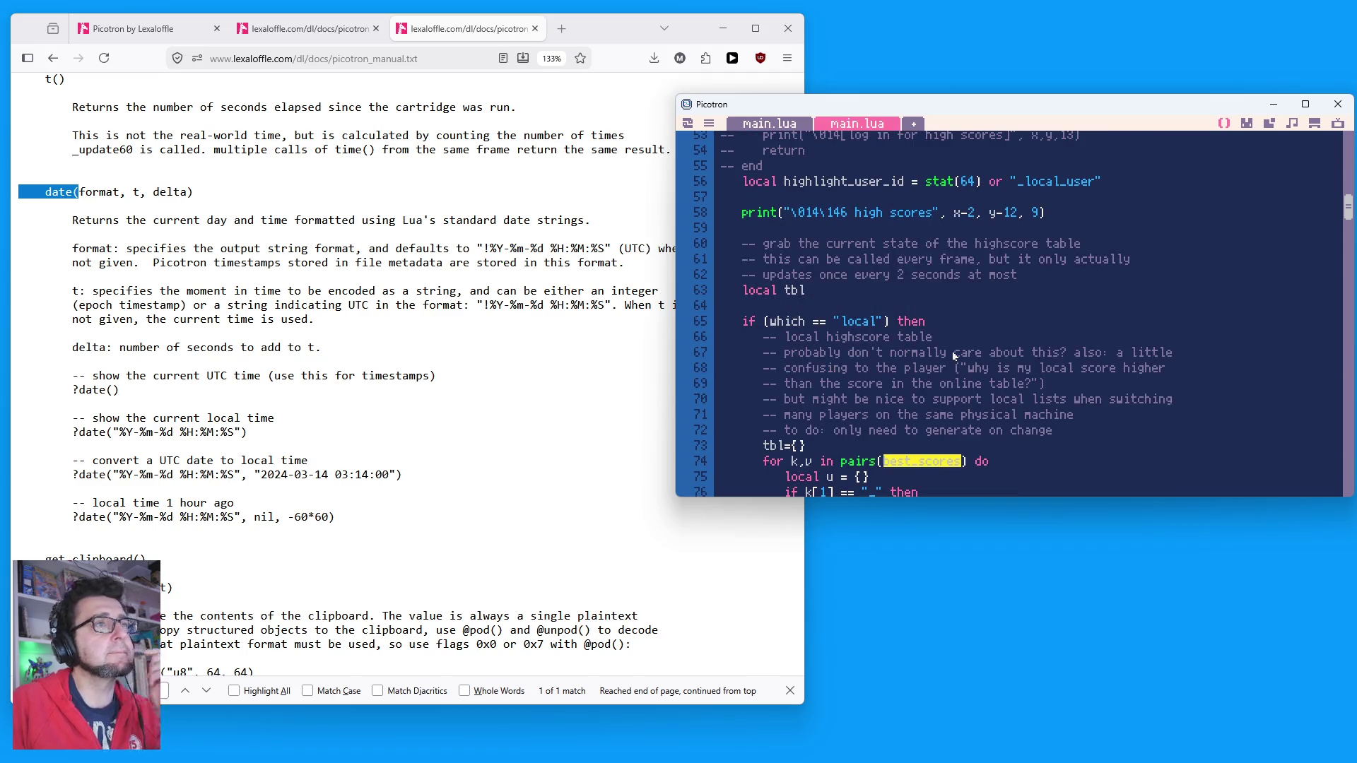
{"action": "scroll", "coordinate": [1043, 334], "scroll_direction": "down", "scroll_amount": 8}
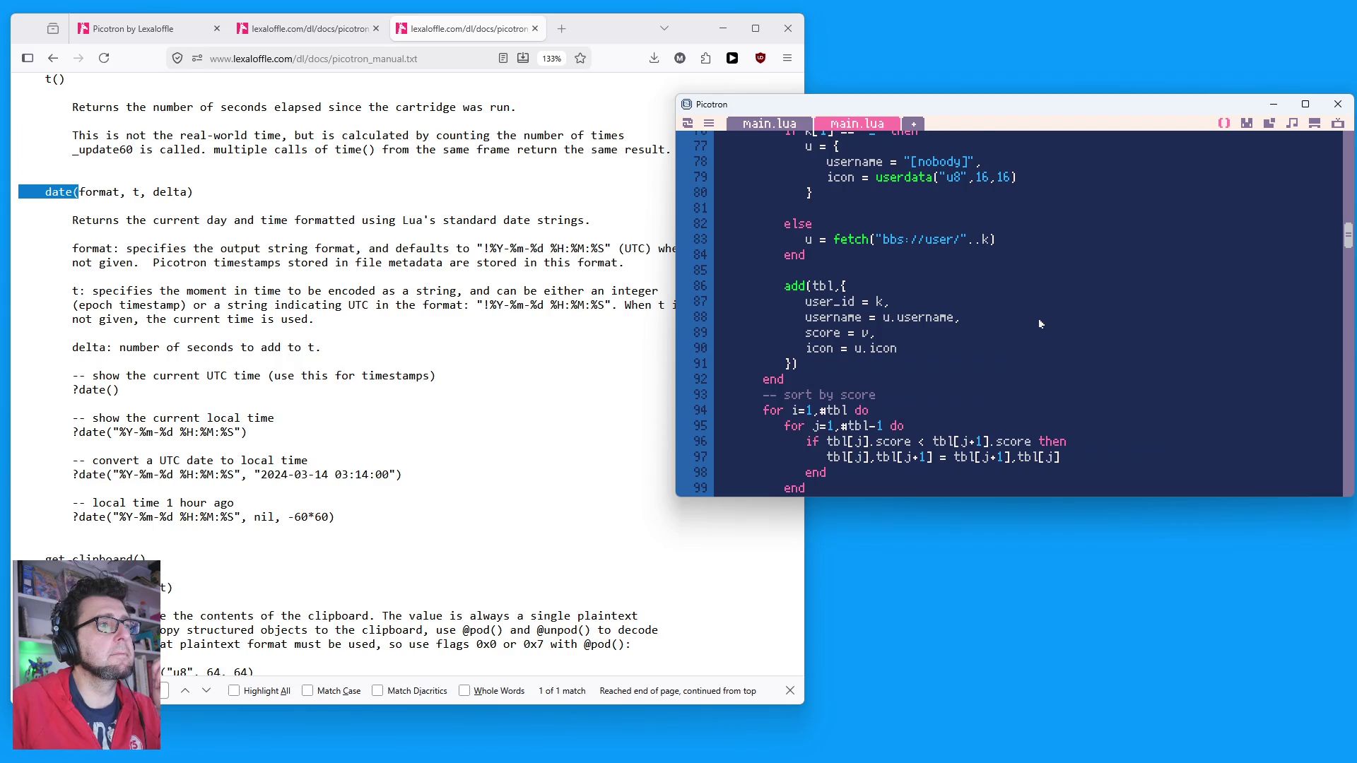
{"action": "scroll", "coordinate": [1038, 328], "scroll_direction": "down", "scroll_amount": 6}
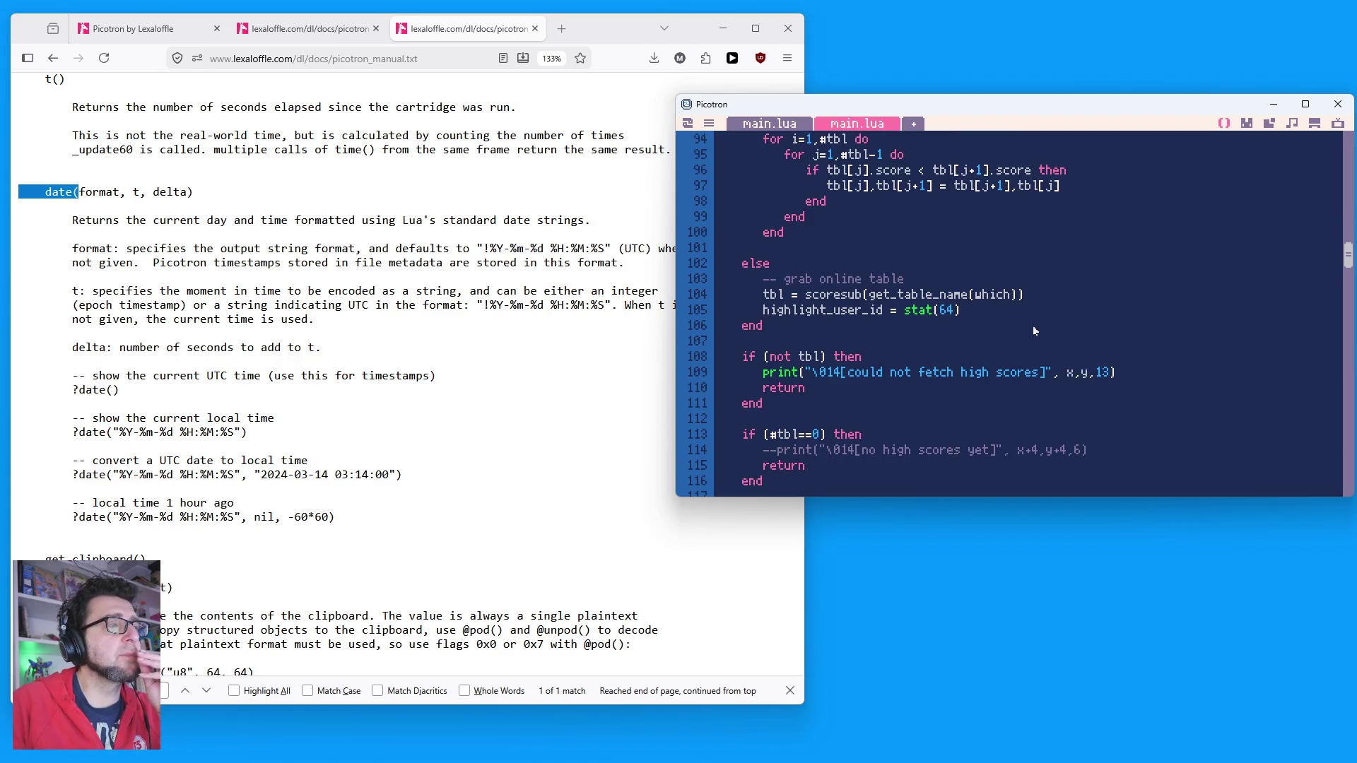
{"action": "left_click_drag", "start_coordinate": [767, 294], "coordinate": [1026, 296]}
{"action": "left_click", "coordinate": [1057, 316]}
{"action": "scroll", "coordinate": [1054, 317], "scroll_direction": "up", "scroll_amount": 10}
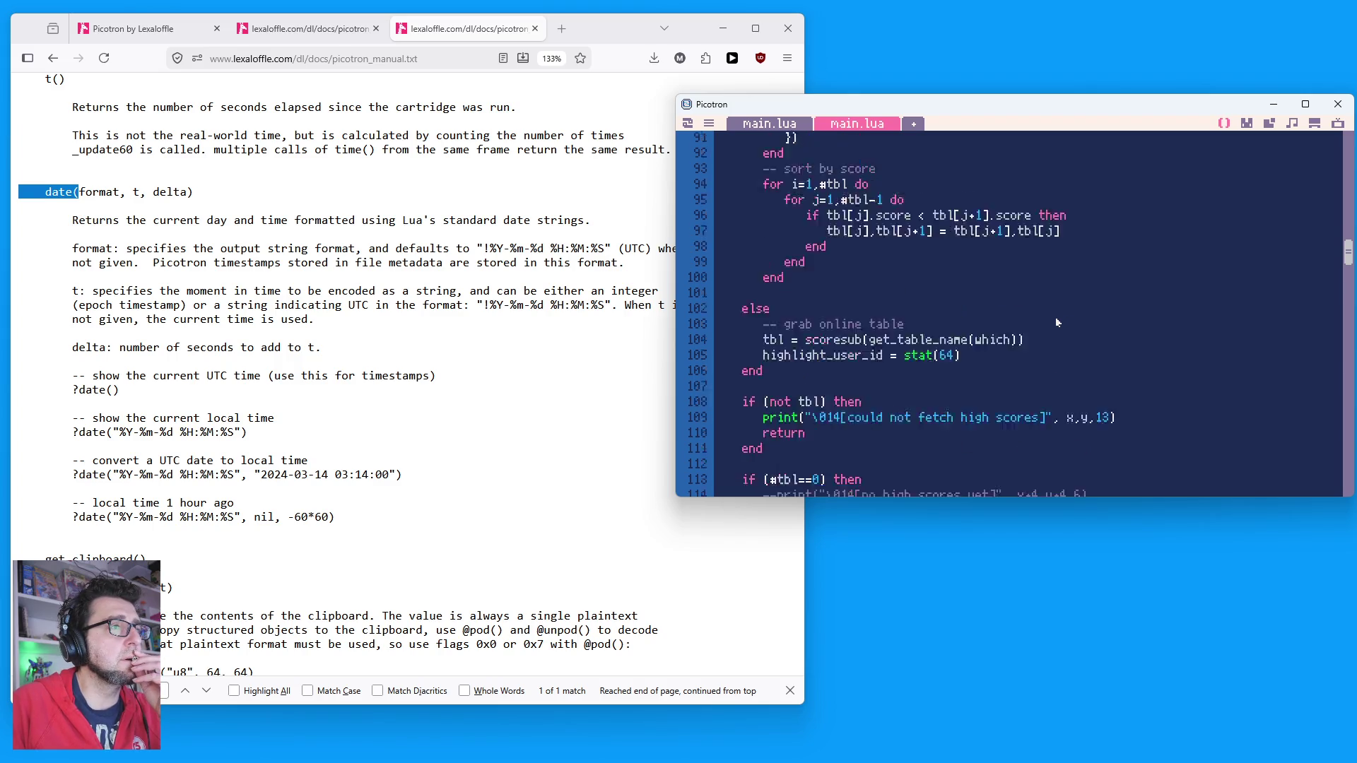
{"action": "scroll", "coordinate": [1054, 316], "scroll_direction": "down", "scroll_amount": 10}
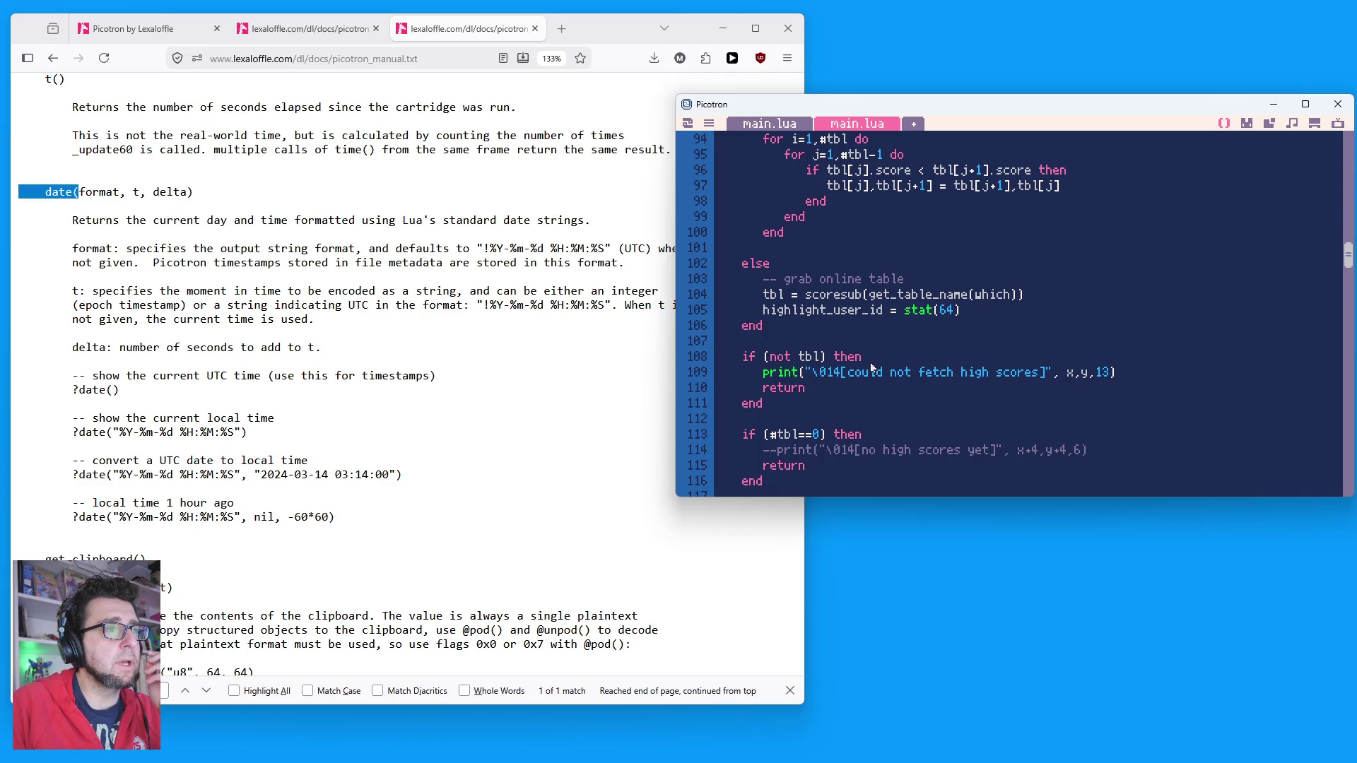
{"action": "scroll", "coordinate": [872, 367], "scroll_direction": "up", "scroll_amount": 10}
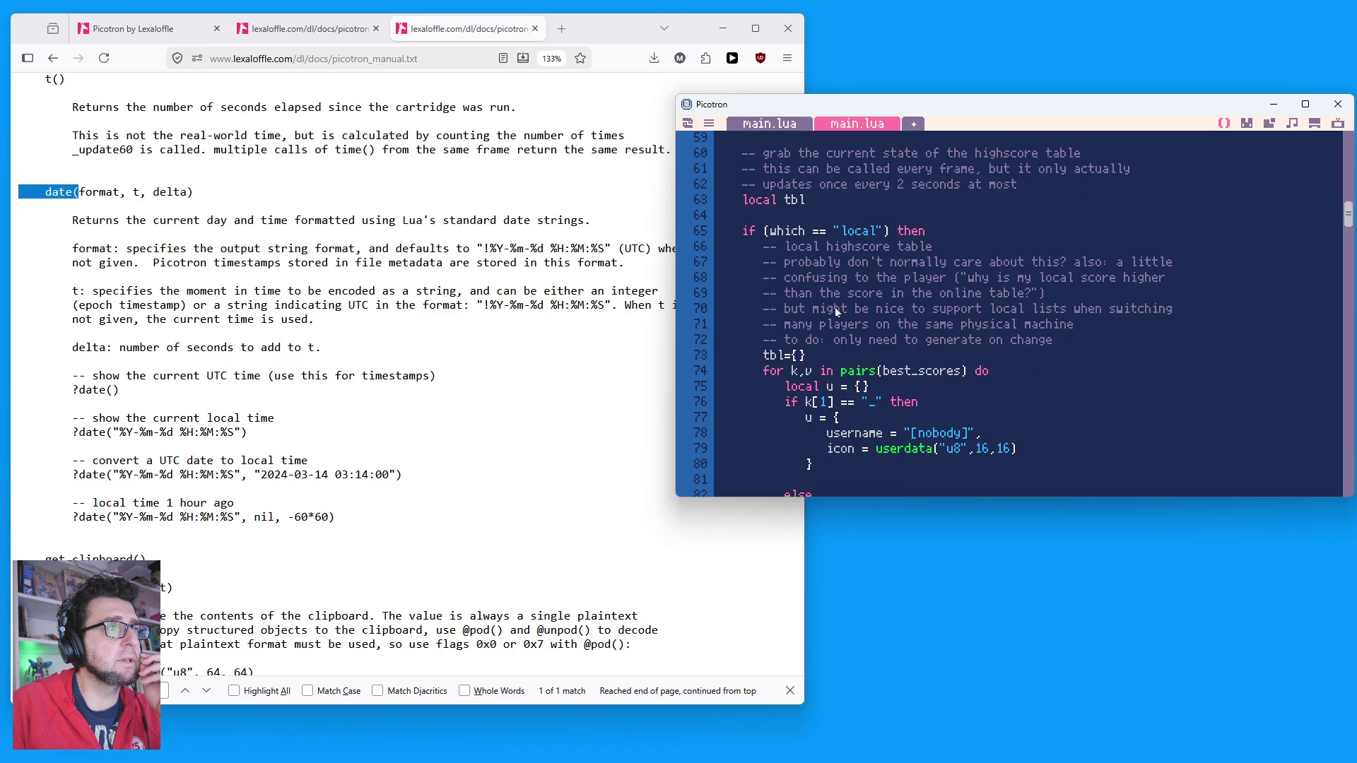
{"action": "double_click", "coordinate": [795, 200]}
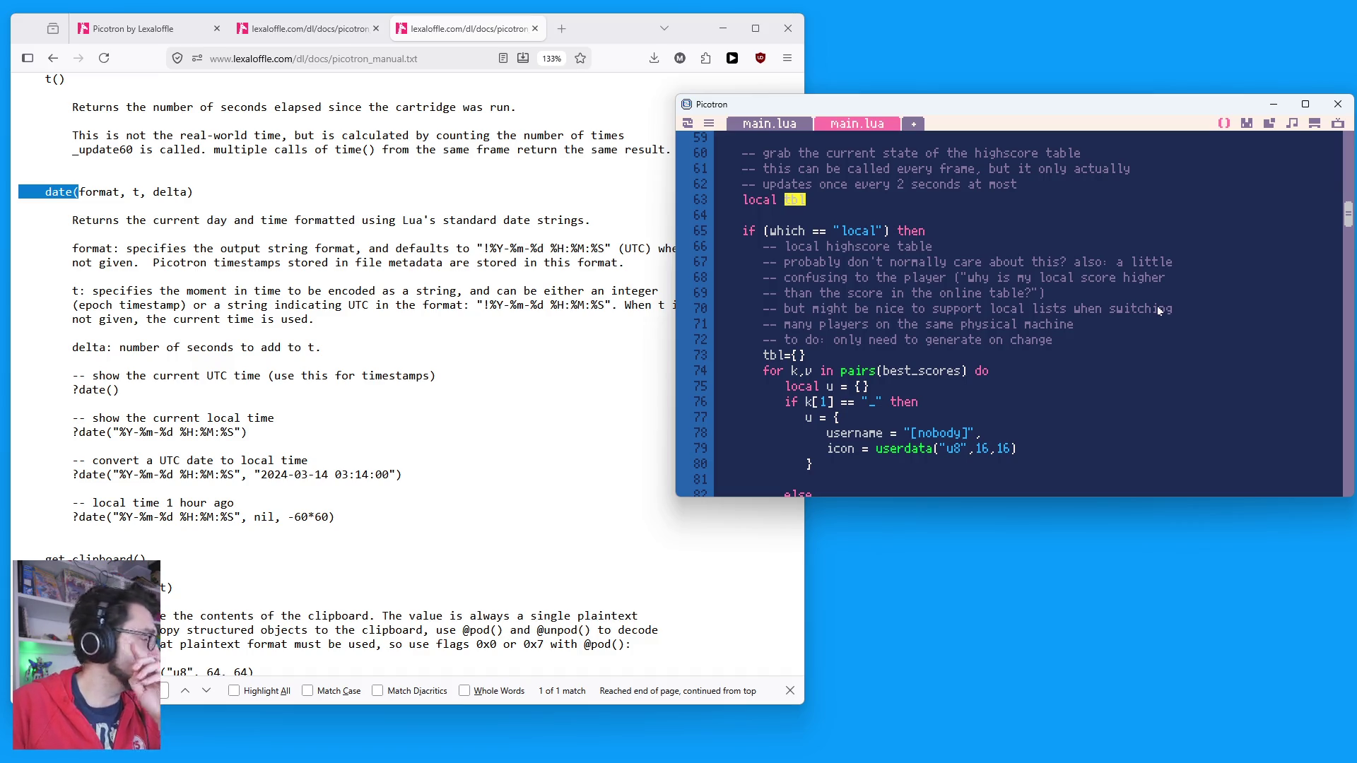
{"action": "scroll", "coordinate": [1032, 318], "scroll_direction": "up", "scroll_amount": 5}
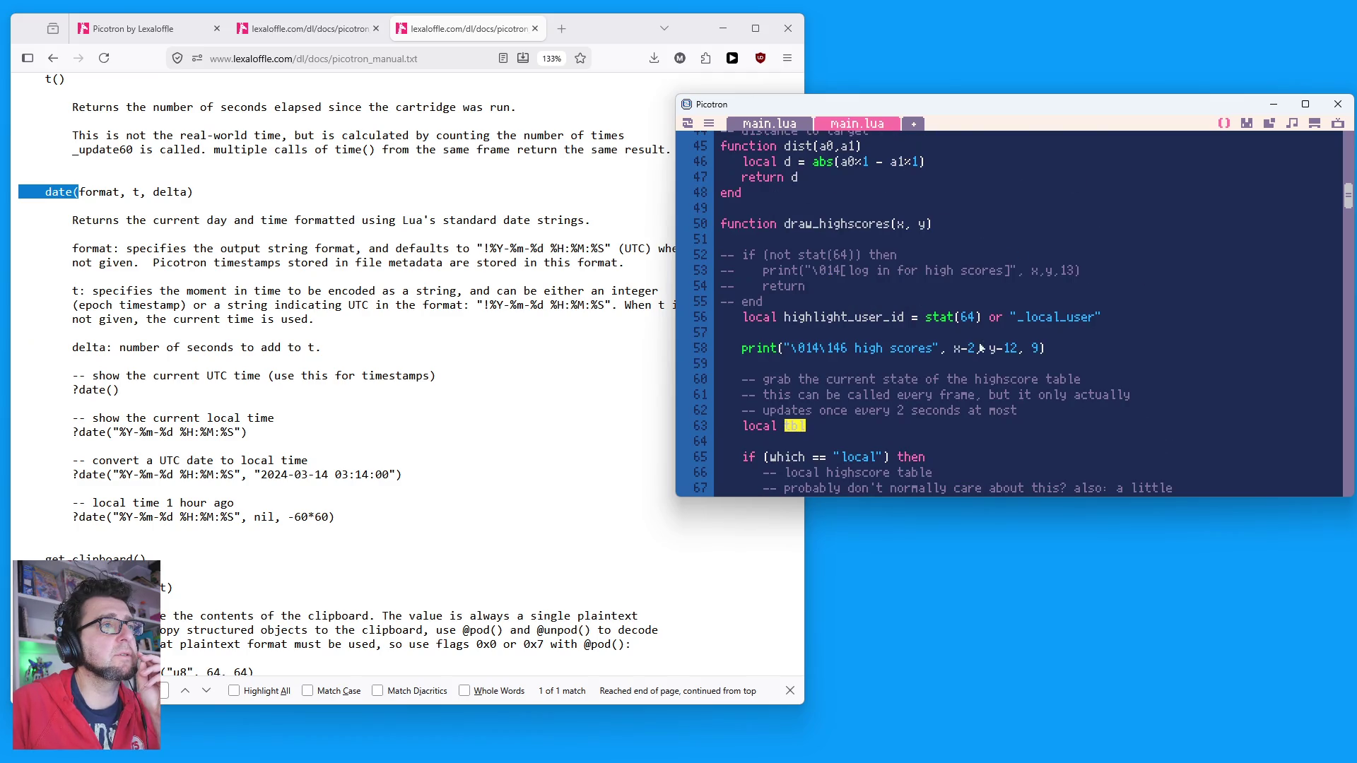
{"action": "scroll", "coordinate": [995, 329], "scroll_direction": "down", "scroll_amount": 14}
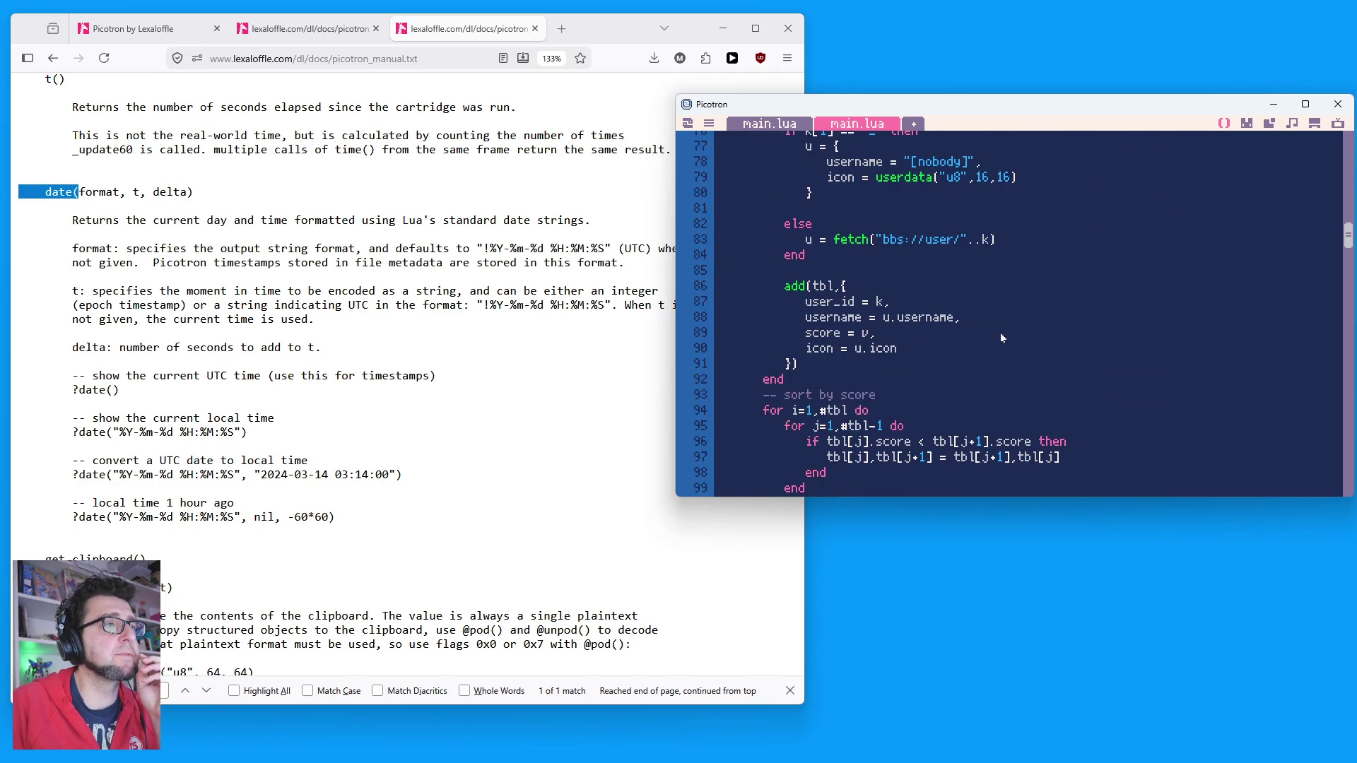
{"action": "scroll", "coordinate": [1000, 331], "scroll_direction": "down", "scroll_amount": 3}
{"action": "scroll", "coordinate": [1003, 329], "scroll_direction": "up", "scroll_amount": 14}
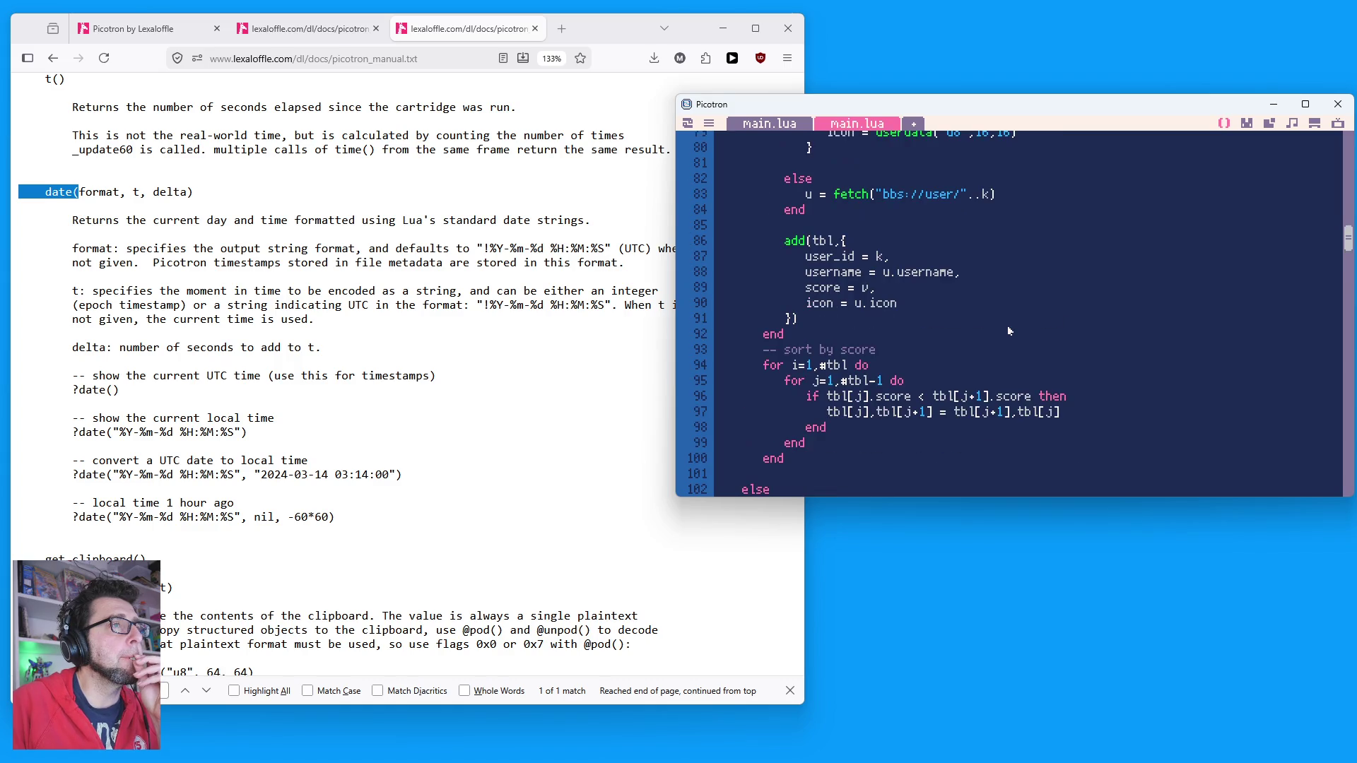
{"action": "scroll", "coordinate": [992, 326], "scroll_direction": "up", "scroll_amount": 4}
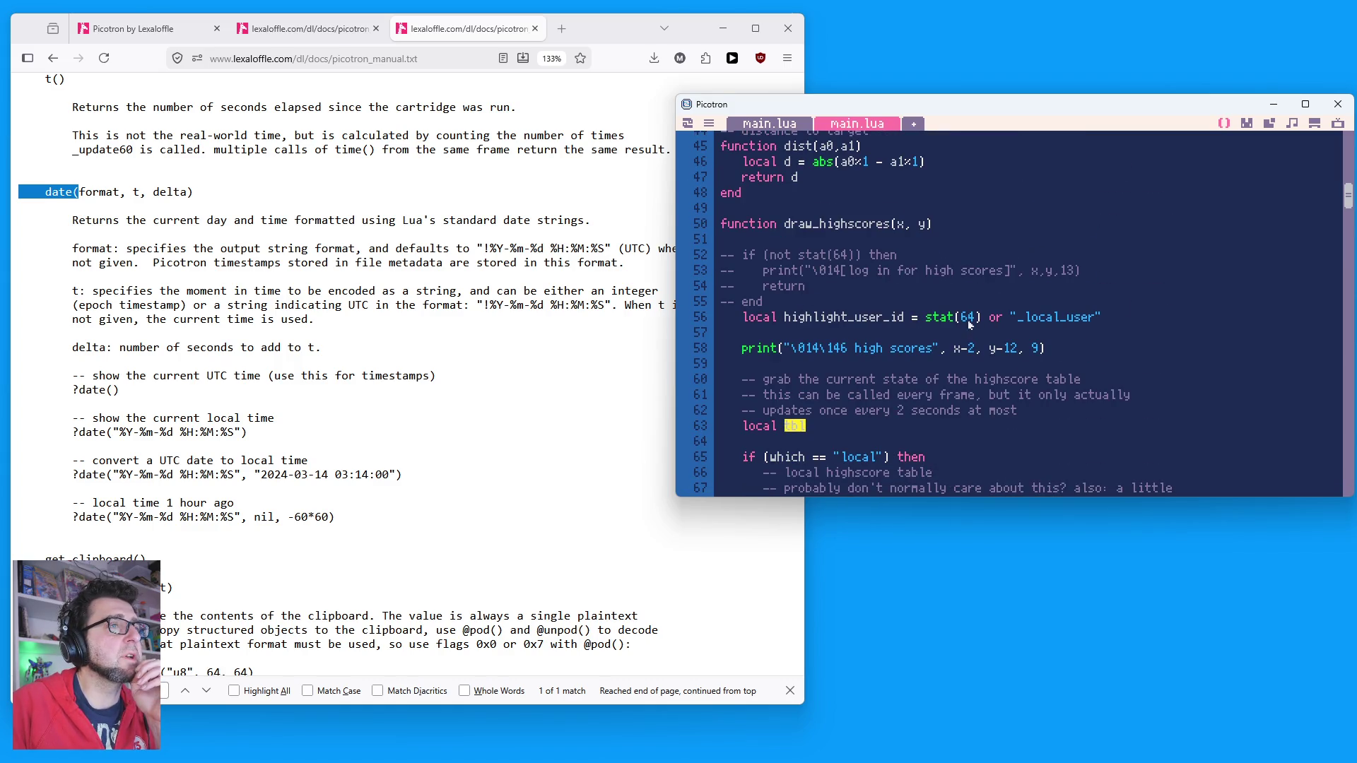
{"action": "double_click", "coordinate": [866, 320]}
{"action": "scroll", "coordinate": [984, 357], "scroll_direction": "down", "scroll_amount": 3}
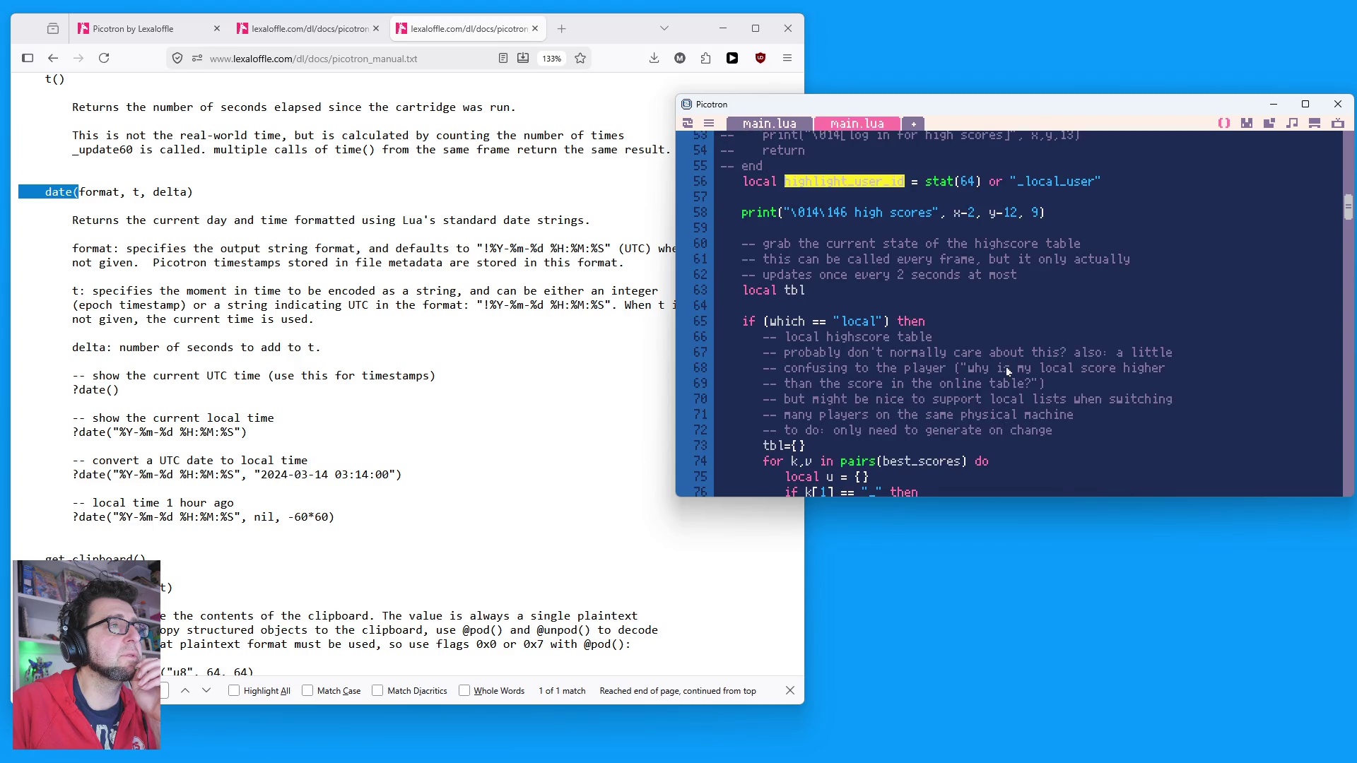
{"action": "scroll", "coordinate": [1007, 368], "scroll_direction": "up", "scroll_amount": 3}
{"action": "scroll", "coordinate": [1004, 361], "scroll_direction": "up", "scroll_amount": 4}
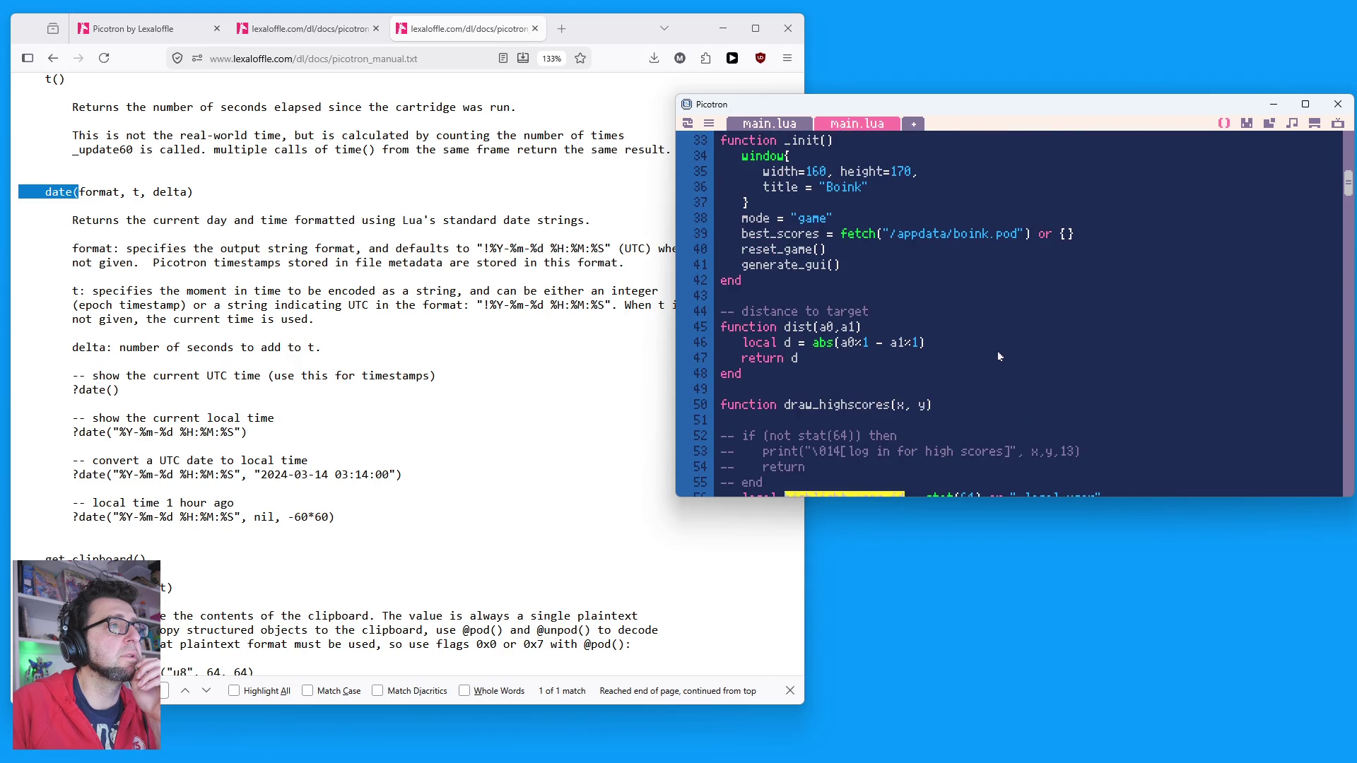
{"action": "double_click", "coordinate": [972, 234]}
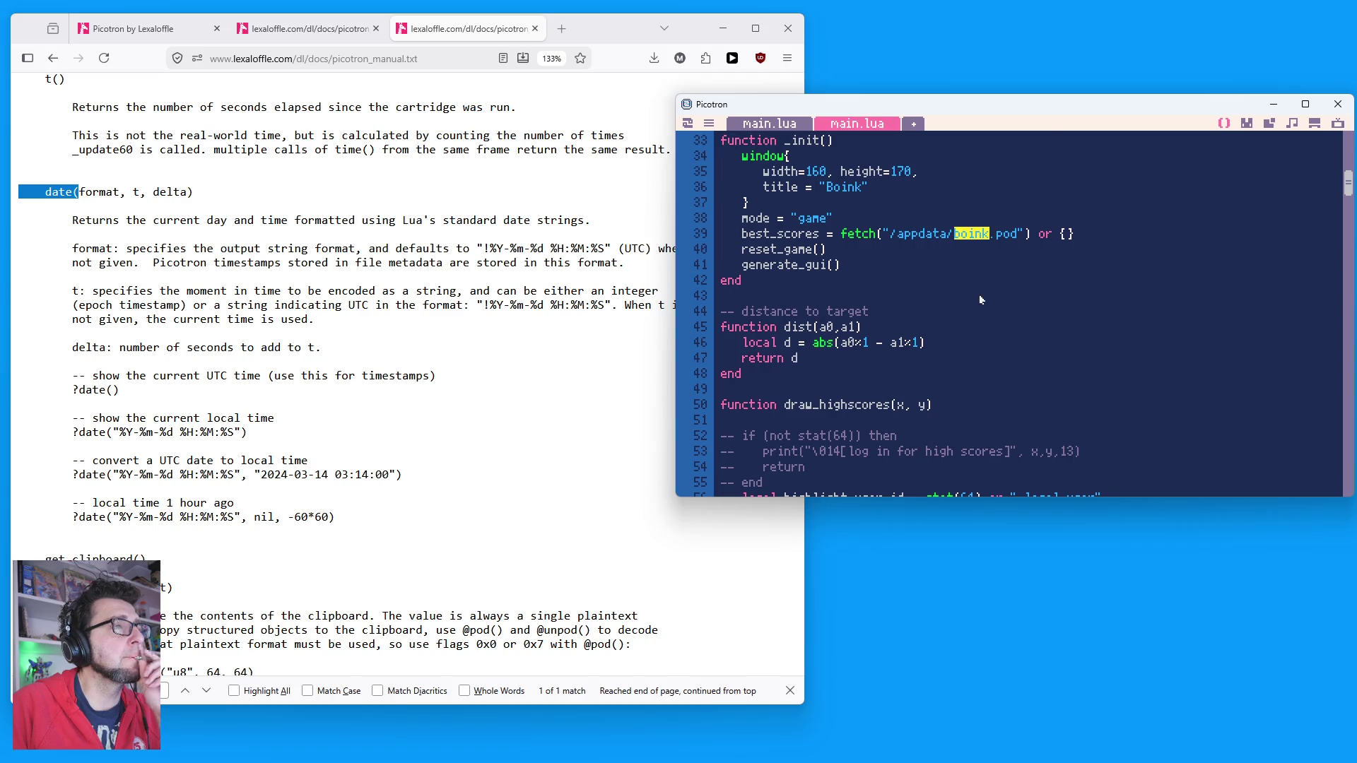
{"action": "scroll", "coordinate": [978, 297], "scroll_direction": "down", "scroll_amount": 20}
{"action": "scroll", "coordinate": [1001, 311], "scroll_direction": "down", "scroll_amount": 6}
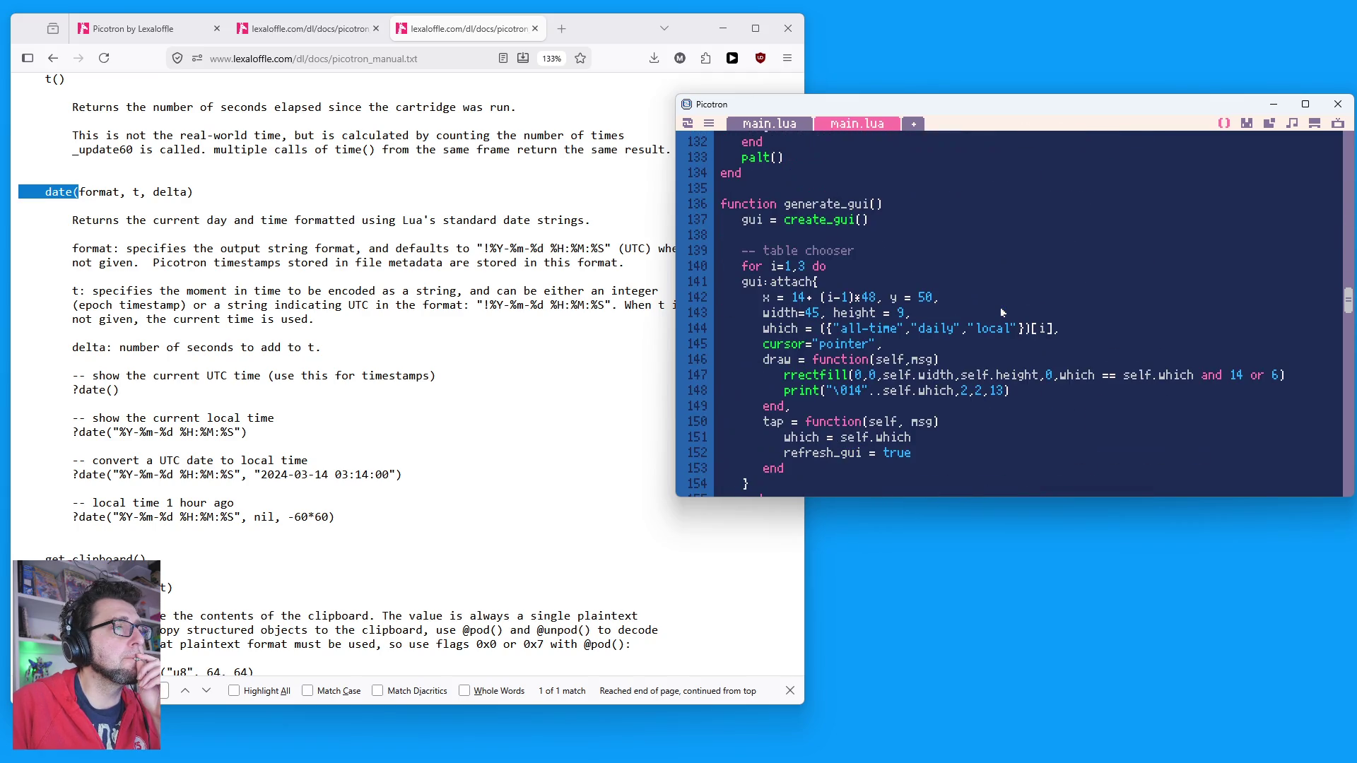
{"action": "scroll", "coordinate": [1001, 313], "scroll_direction": "down", "scroll_amount": 8}
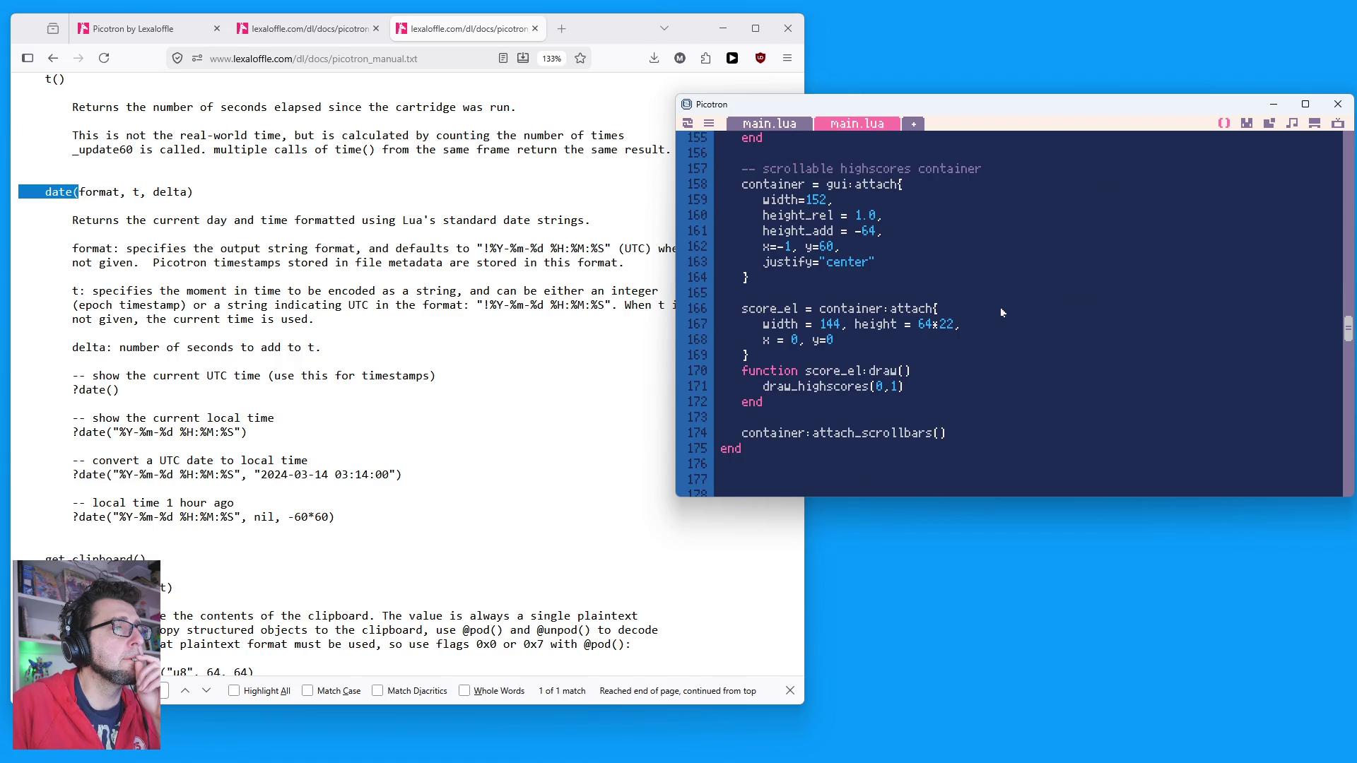
{"action": "scroll", "coordinate": [1001, 313], "scroll_direction": "down", "scroll_amount": 5}
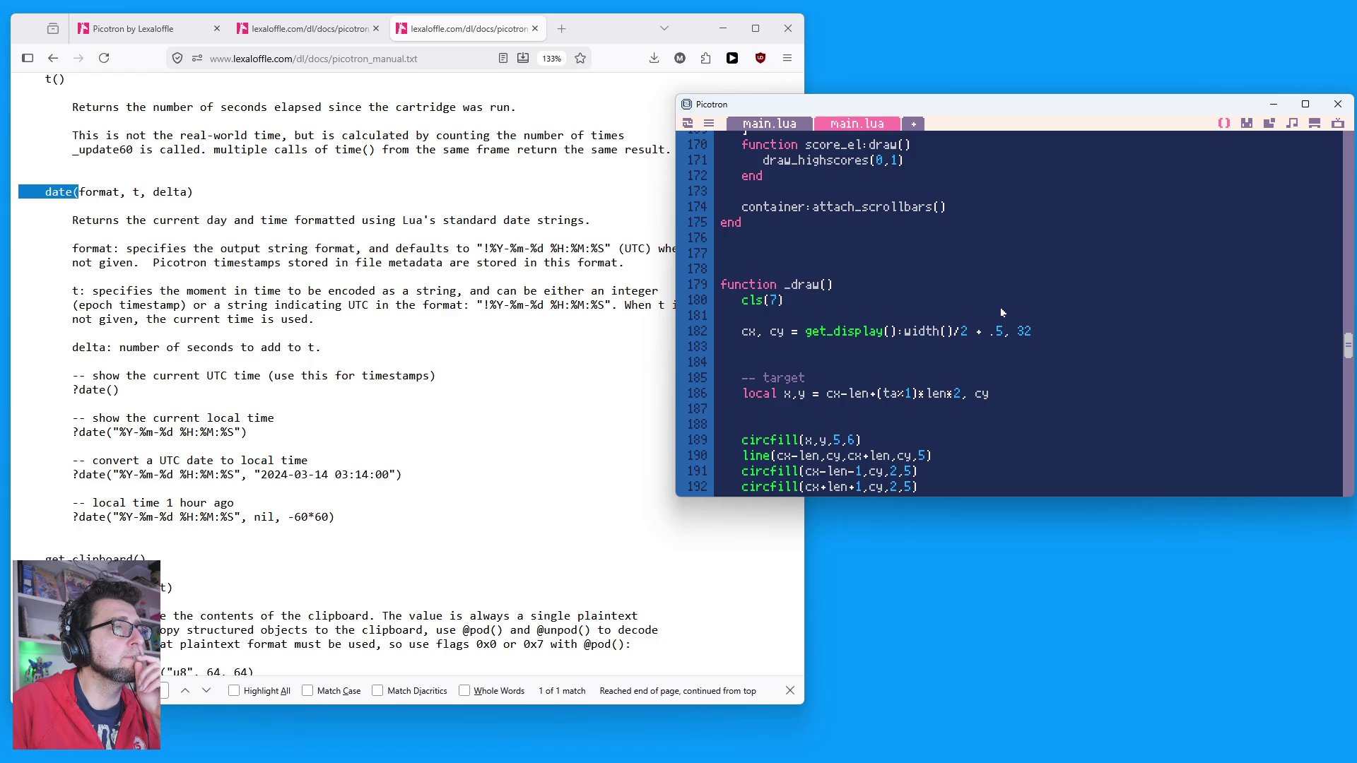
{"action": "scroll", "coordinate": [1001, 312], "scroll_direction": "up", "scroll_amount": 8}
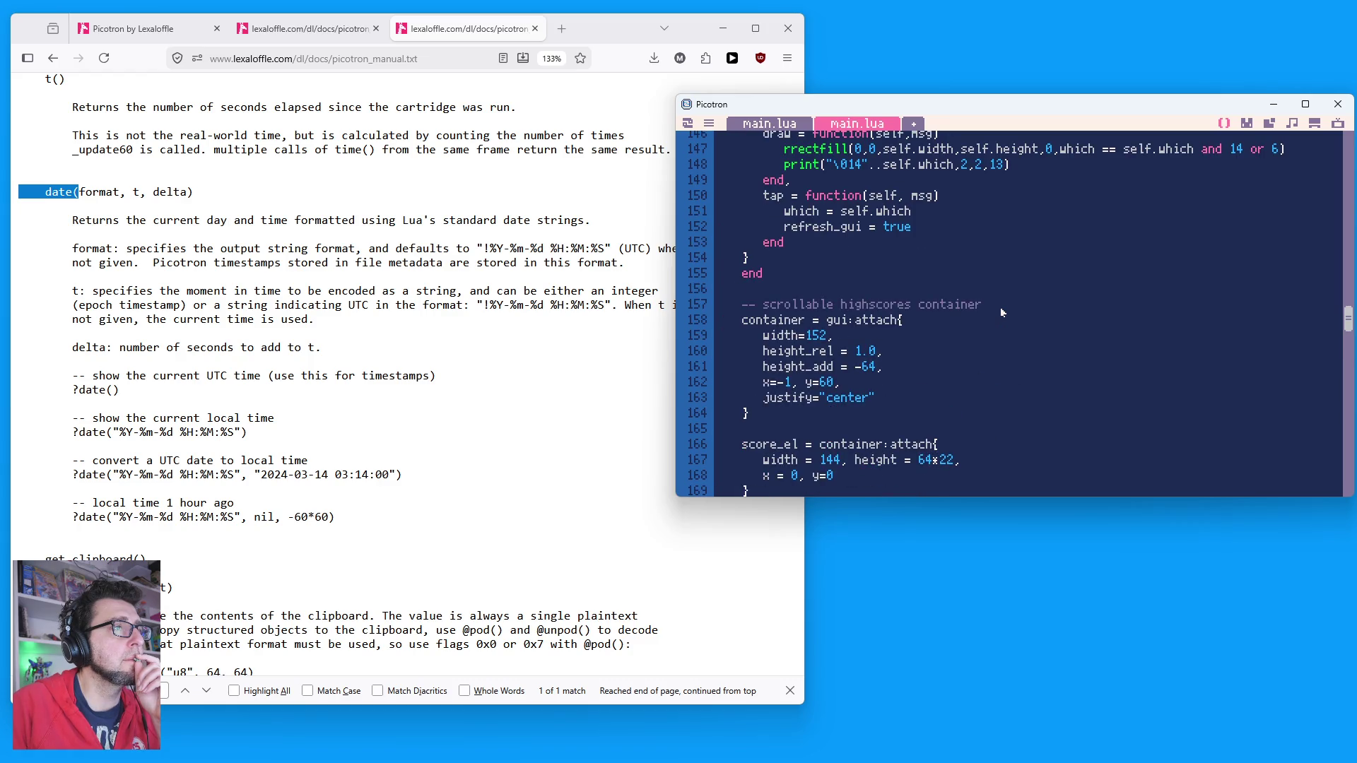
{"action": "scroll", "coordinate": [949, 329], "scroll_direction": "up", "scroll_amount": 5}
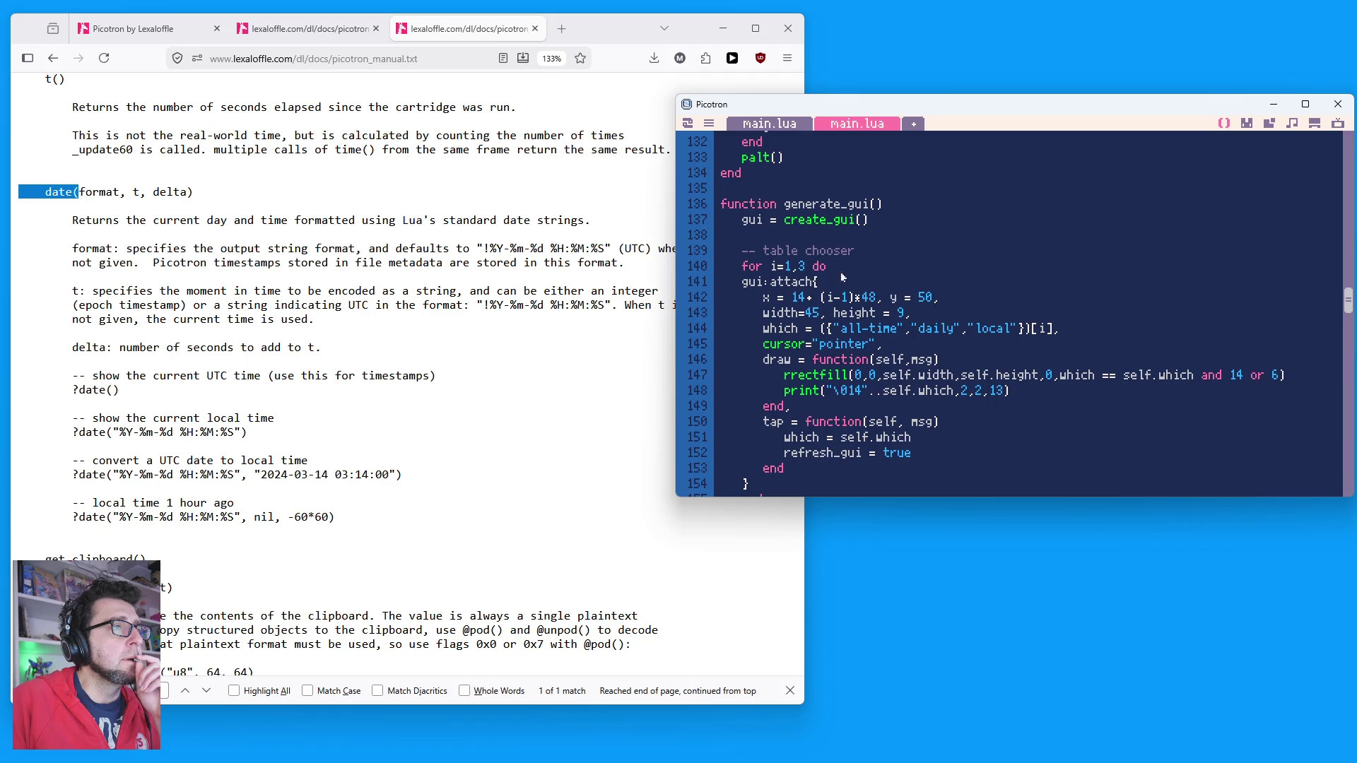
{"action": "scroll", "coordinate": [837, 270], "scroll_direction": "up", "scroll_amount": 9}
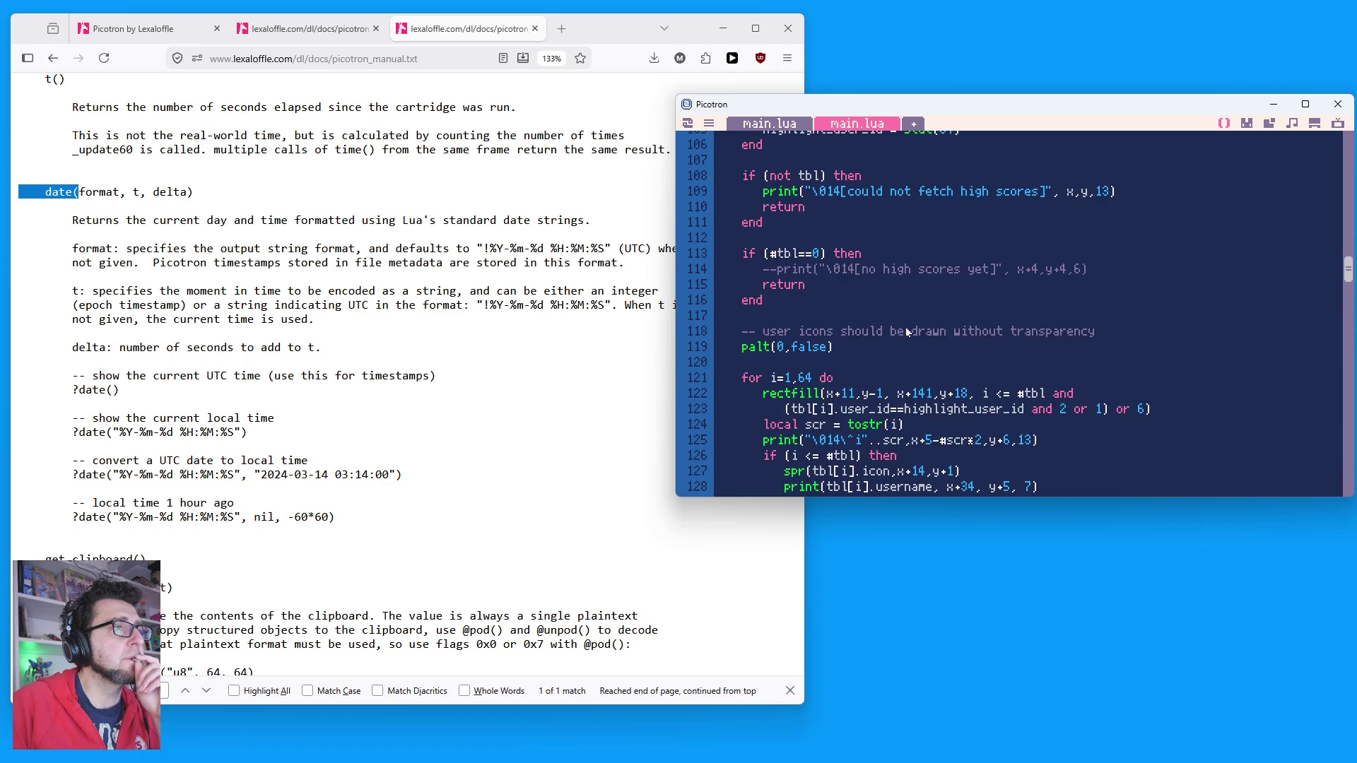
{"action": "scroll", "coordinate": [904, 332], "scroll_direction": "up", "scroll_amount": 2}
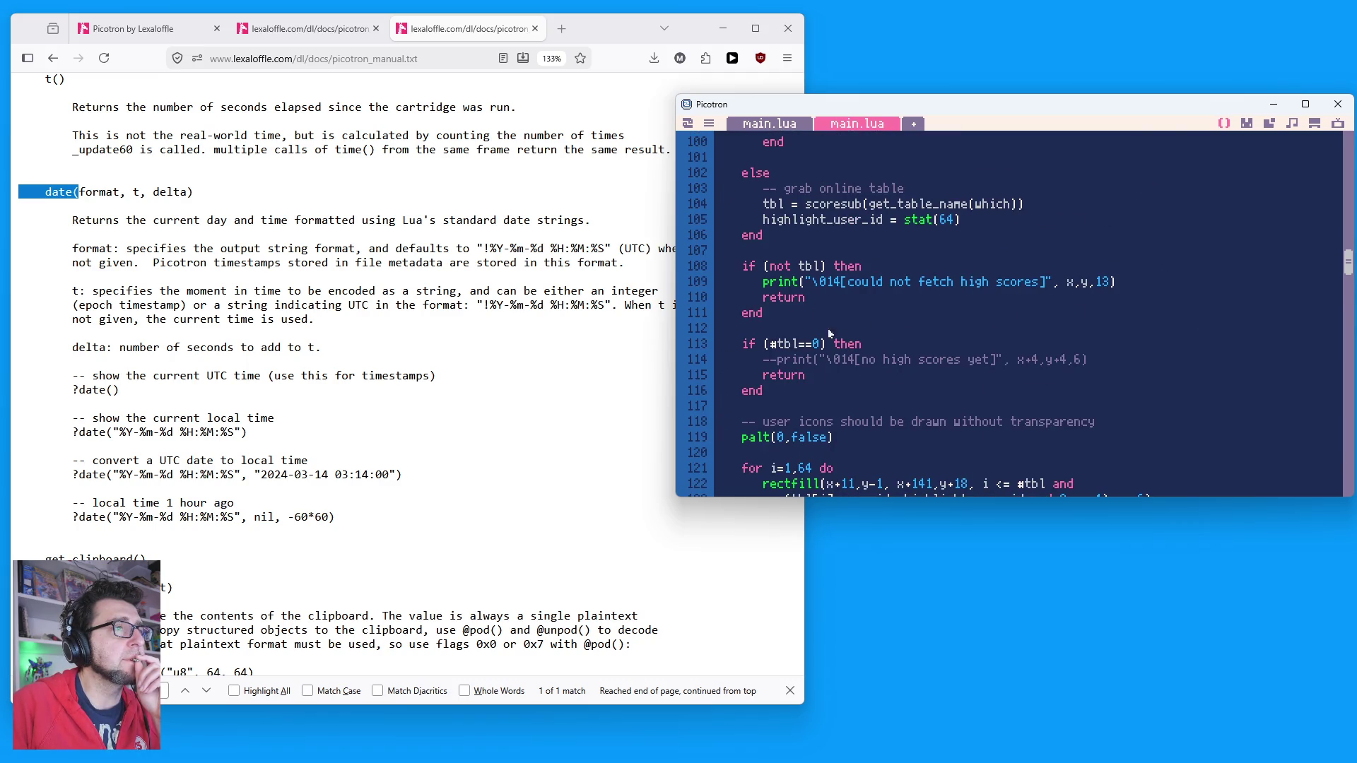
{"action": "left_click", "coordinate": [881, 383]}
{"action": "left_click_drag", "start_coordinate": [799, 345], "coordinate": [778, 344]}
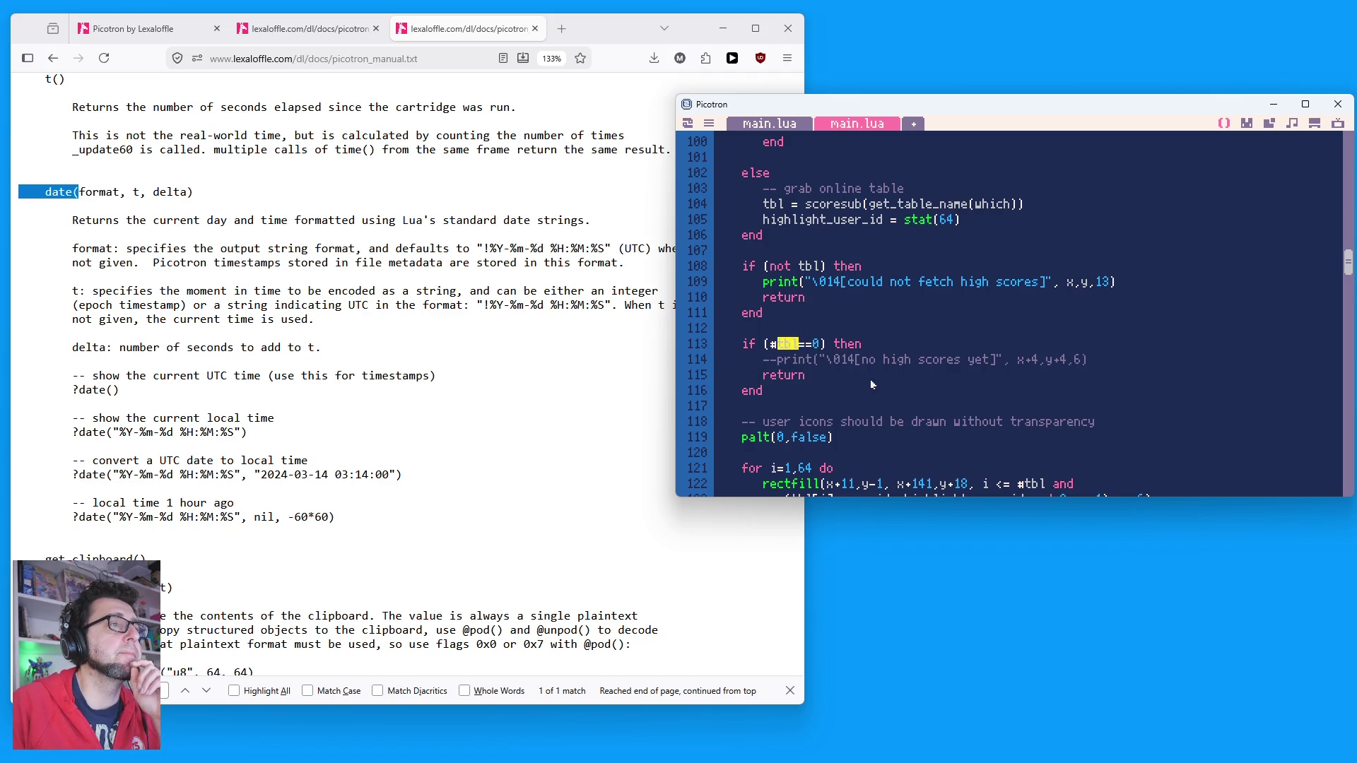
{"action": "scroll", "coordinate": [979, 376], "scroll_direction": "down", "scroll_amount": 1}
{"action": "scroll", "coordinate": [979, 376], "scroll_direction": "down", "scroll_amount": 1}
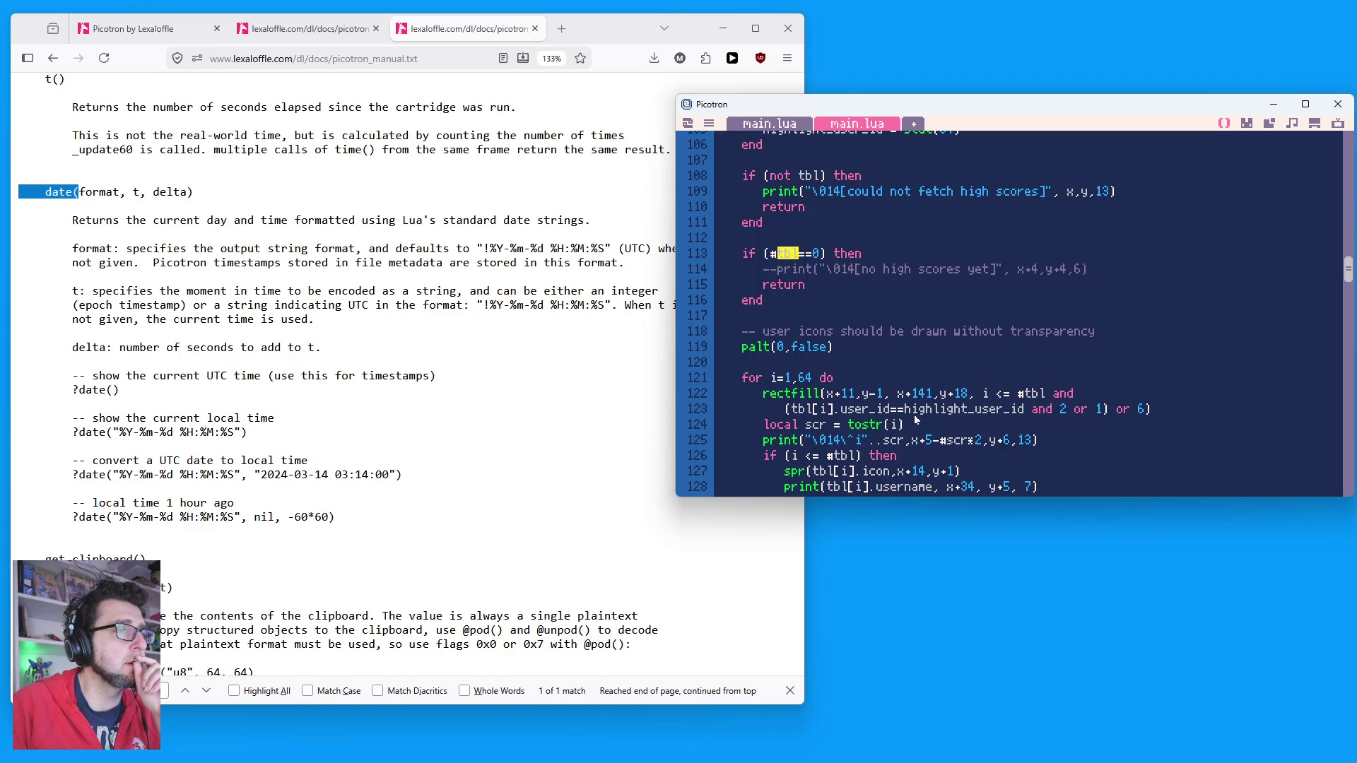
{"action": "scroll", "coordinate": [916, 420], "scroll_direction": "down", "scroll_amount": 3}
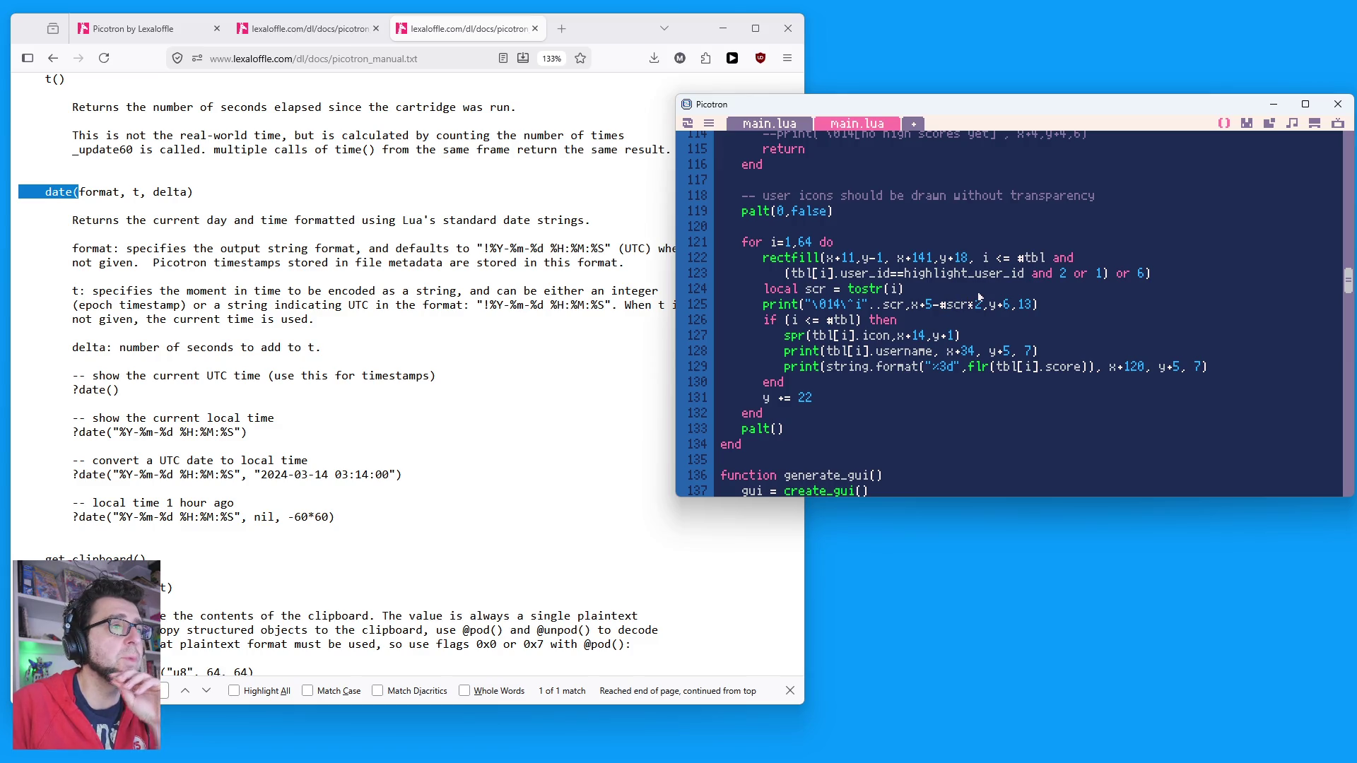
Step: Scroll main.lua past line 144's table-name list down to the scoresub calls and boink.pod store
{"action": "scroll", "coordinate": [1018, 308], "scroll_direction": "down", "scroll_amount": 3}
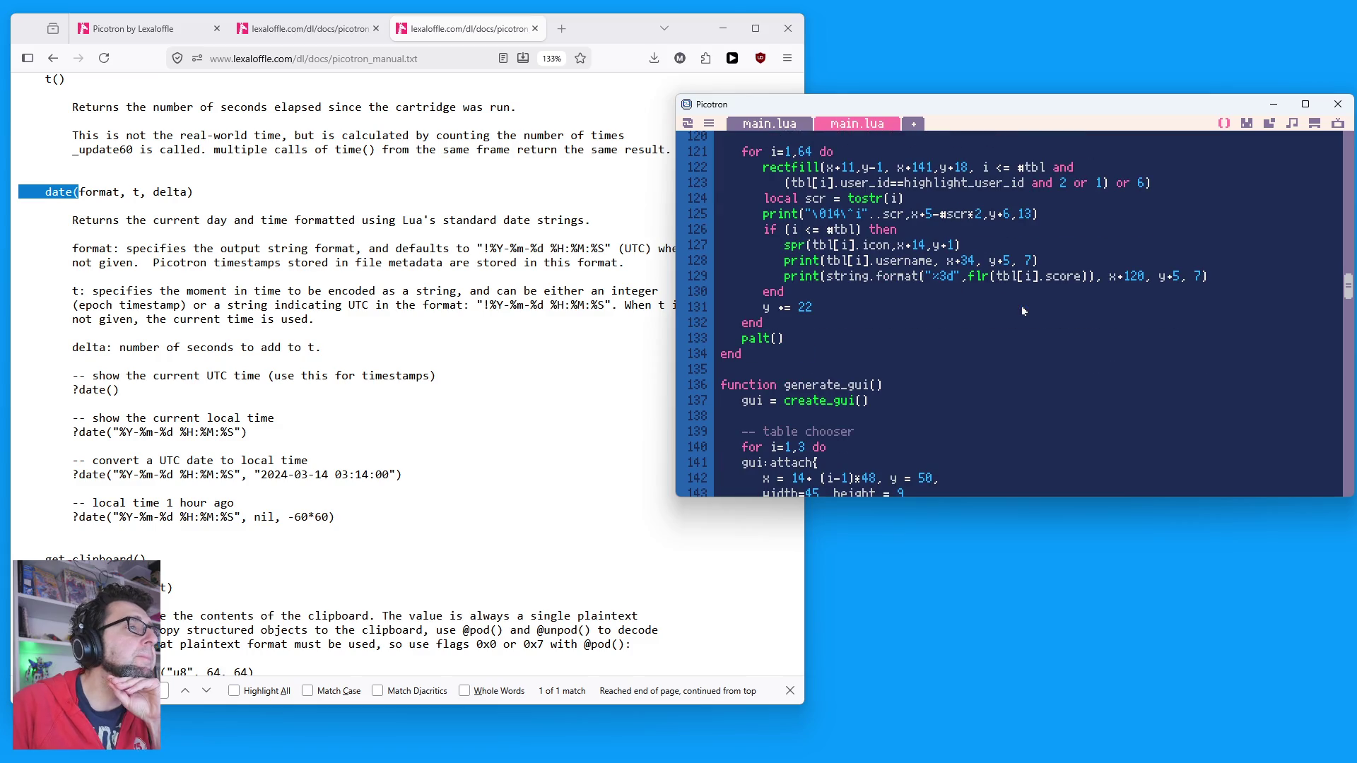
{"action": "scroll", "coordinate": [1016, 304], "scroll_direction": "down", "scroll_amount": 3}
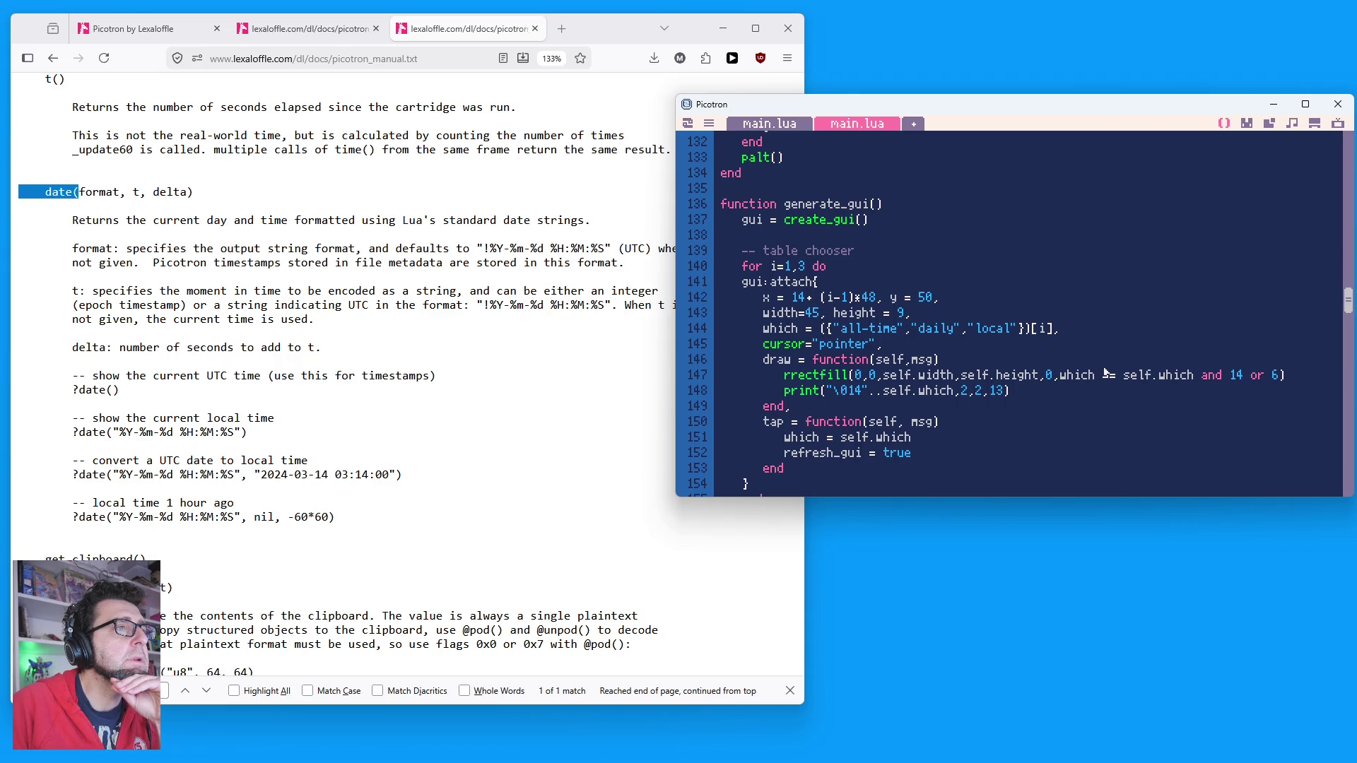
{"action": "left_click_drag", "start_coordinate": [799, 330], "coordinate": [991, 343]}
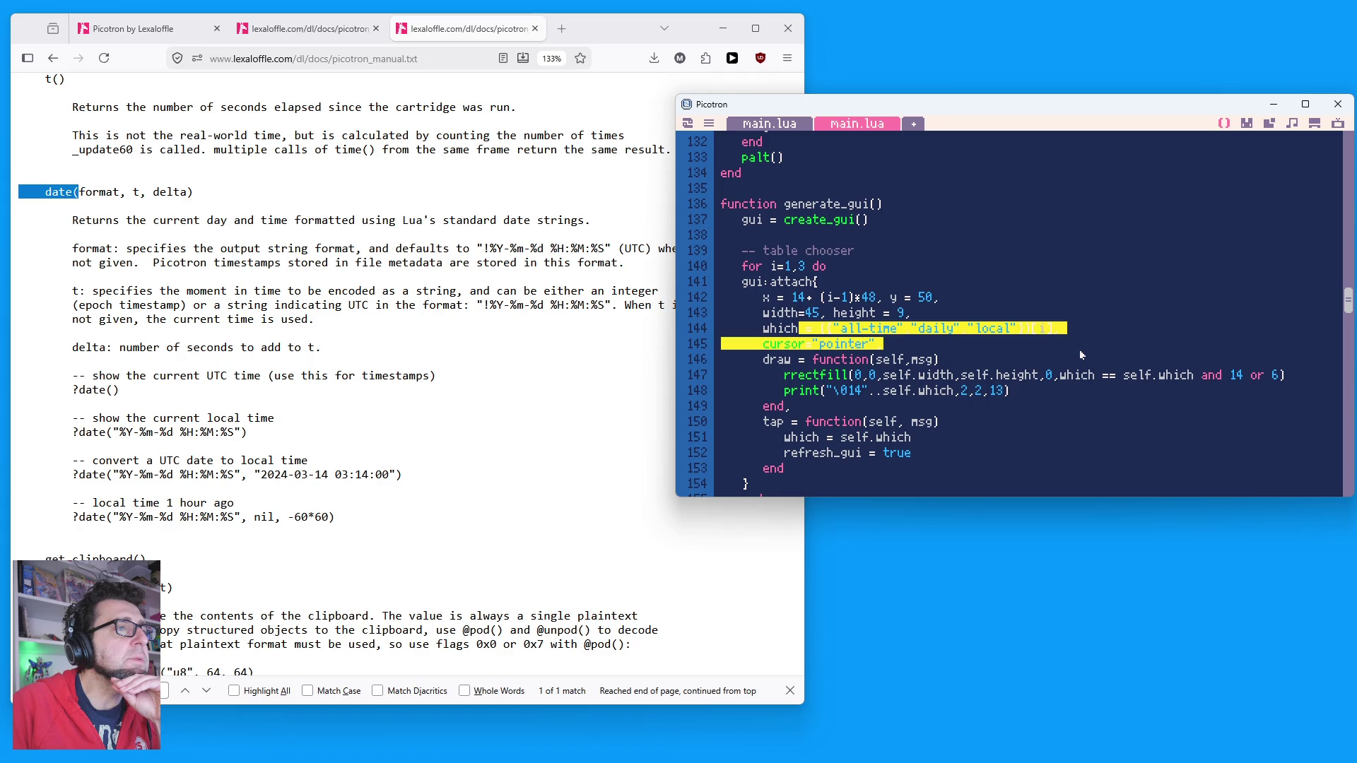
{"action": "scroll", "coordinate": [1093, 359], "scroll_direction": "down", "scroll_amount": 5}
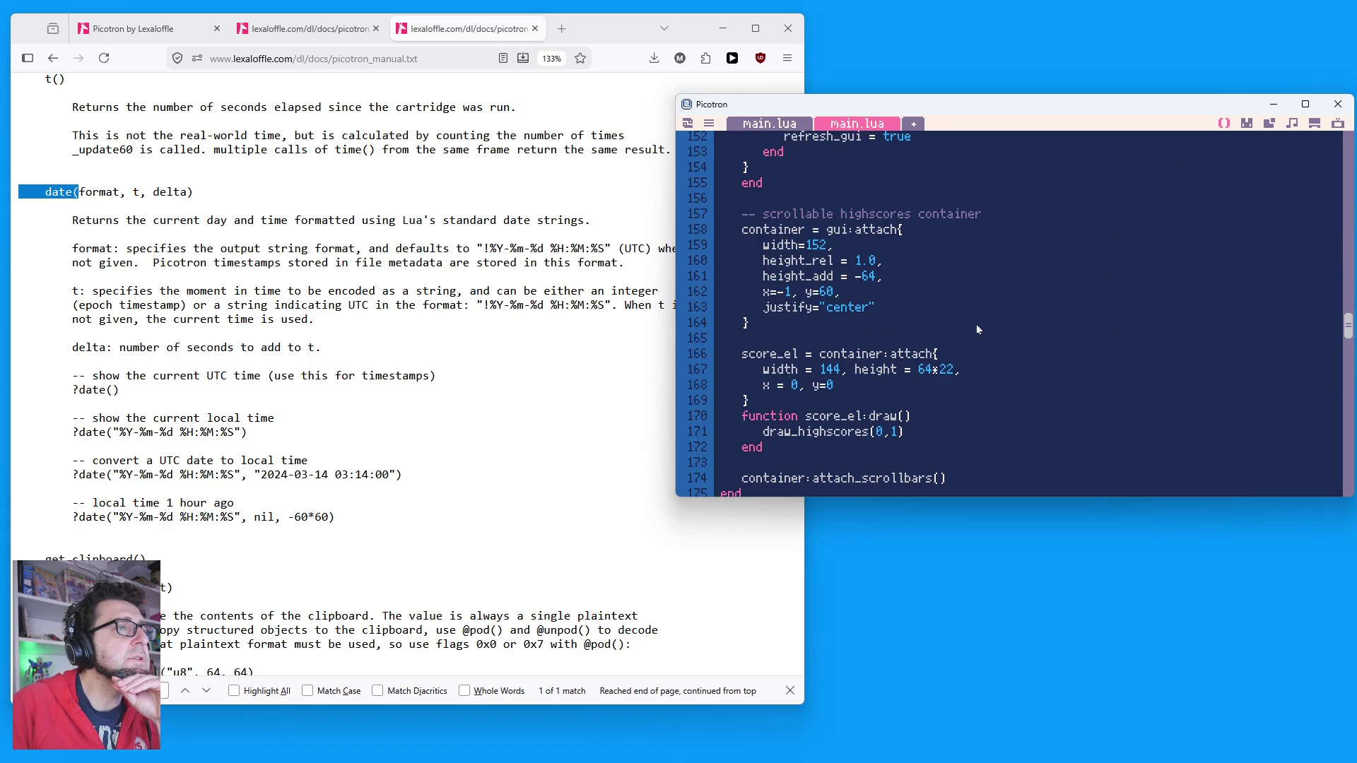
{"action": "scroll", "coordinate": [977, 323], "scroll_direction": "down", "scroll_amount": 13}
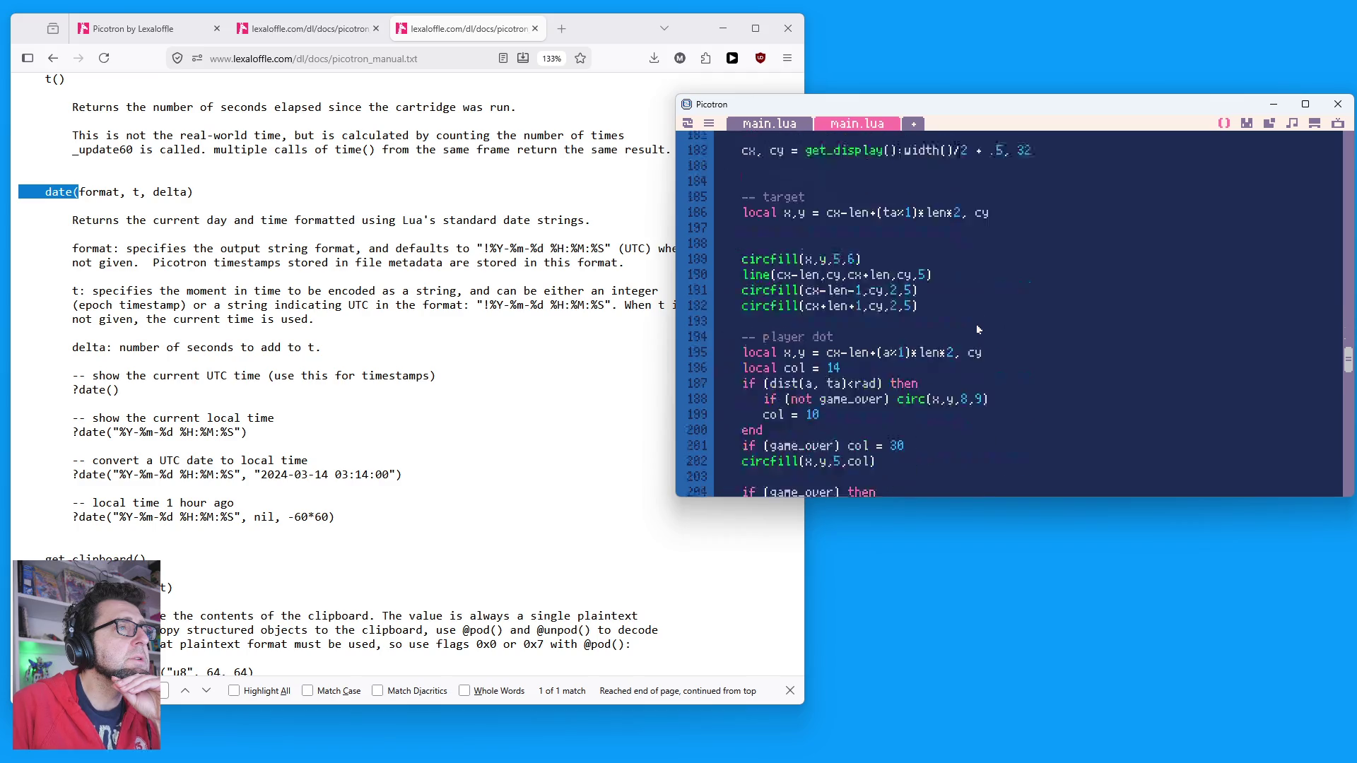
{"action": "scroll", "coordinate": [982, 336], "scroll_direction": "down", "scroll_amount": 10}
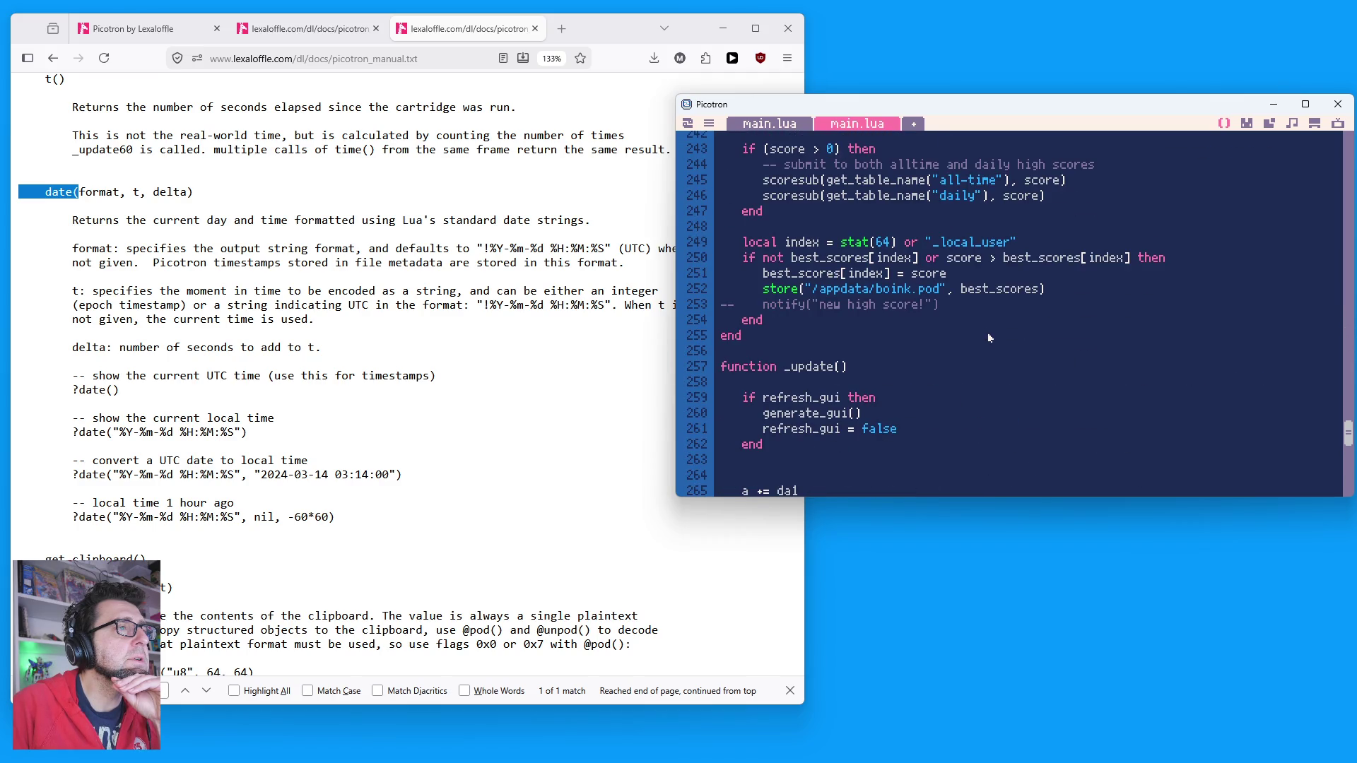
Step: Select 'appdata' in the save path and toggle between the code and the terminal
{"action": "double_click", "coordinate": [827, 292]}
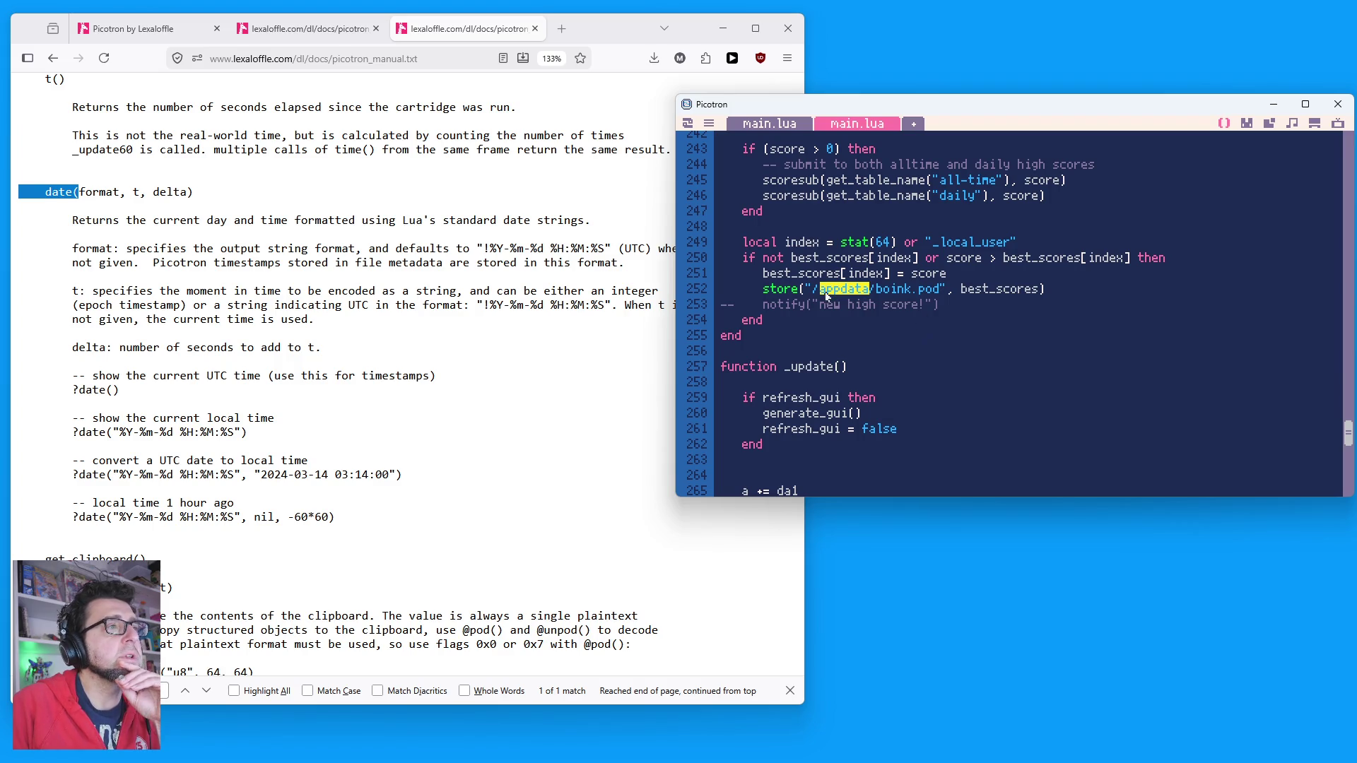
{"action": "scroll", "coordinate": [999, 385], "scroll_direction": "up", "scroll_amount": 1}
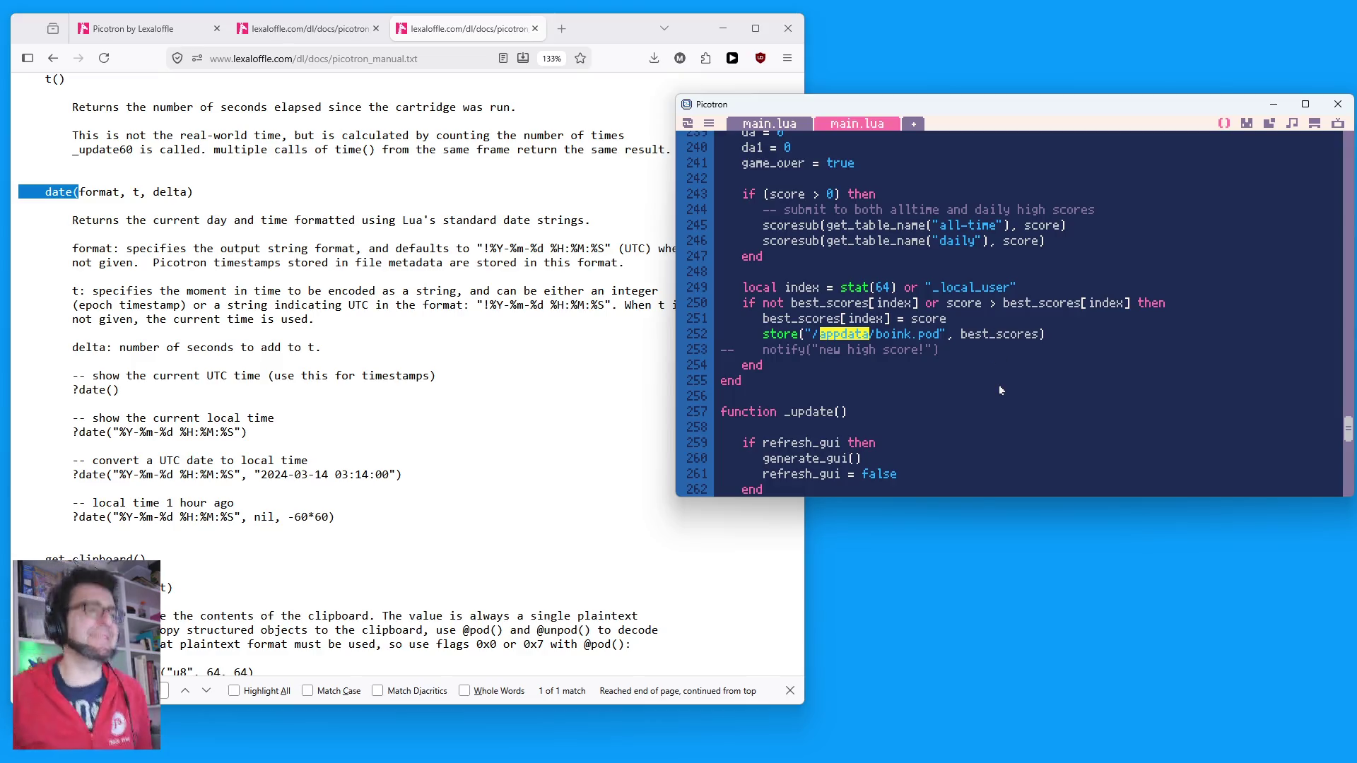
{"action": "key", "text": "Escape"}
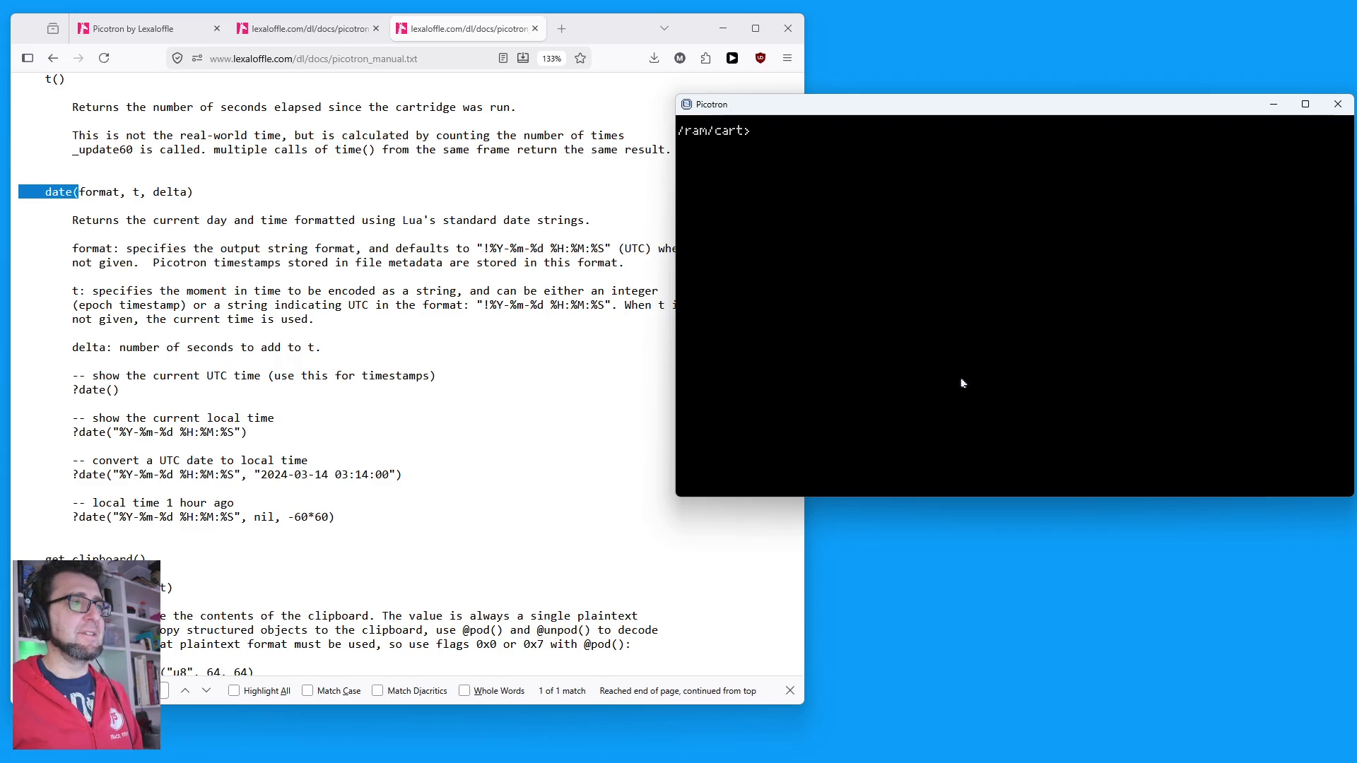
{"action": "key", "text": "Escape"}
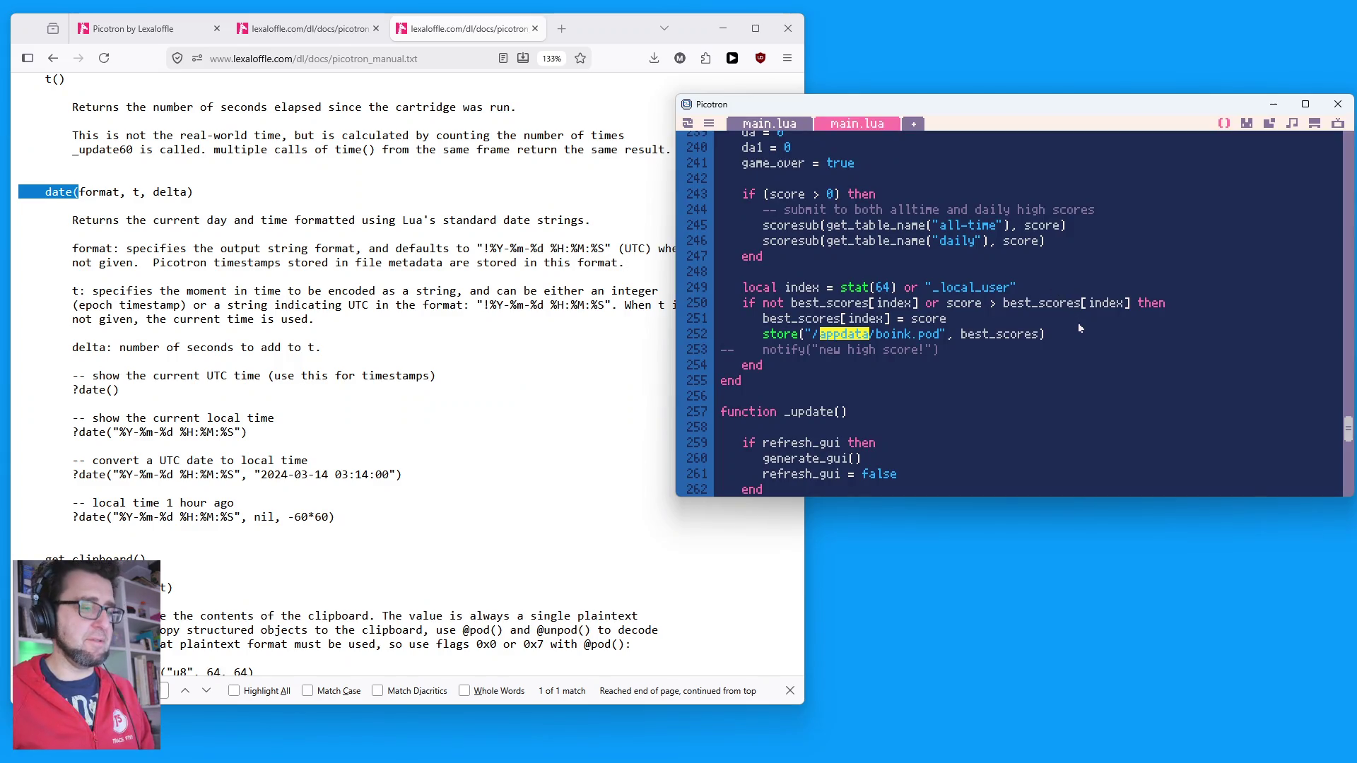
{"action": "key", "text": "Escape"}
{"action": "key", "text": "Escape"}
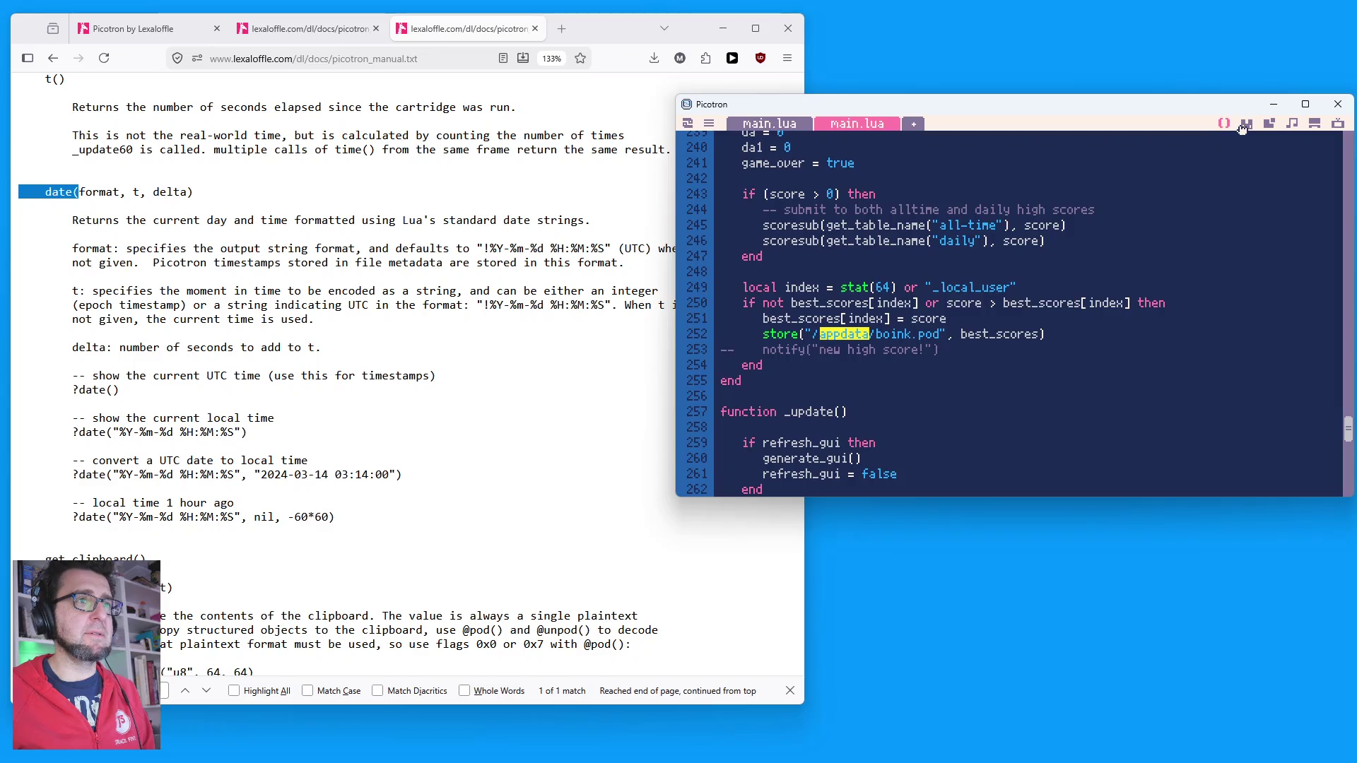
Step: Flip through the sprite editor, map editor and terminal, ending back on main.lua
{"action": "left_click", "coordinate": [1246, 124]}
{"action": "left_click", "coordinate": [1223, 125]}
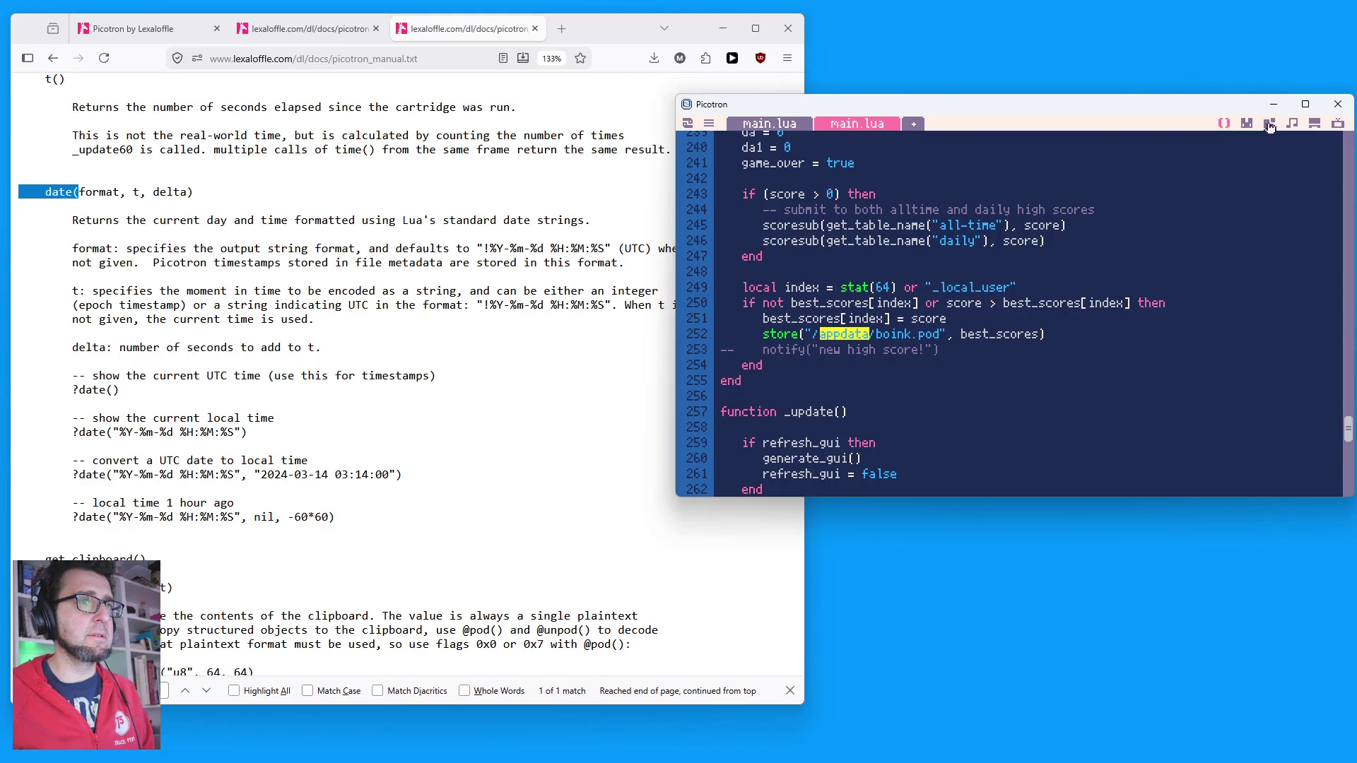
{"action": "left_click", "coordinate": [1247, 125]}
{"action": "left_click", "coordinate": [1268, 125]}
{"action": "left_click", "coordinate": [1245, 125]}
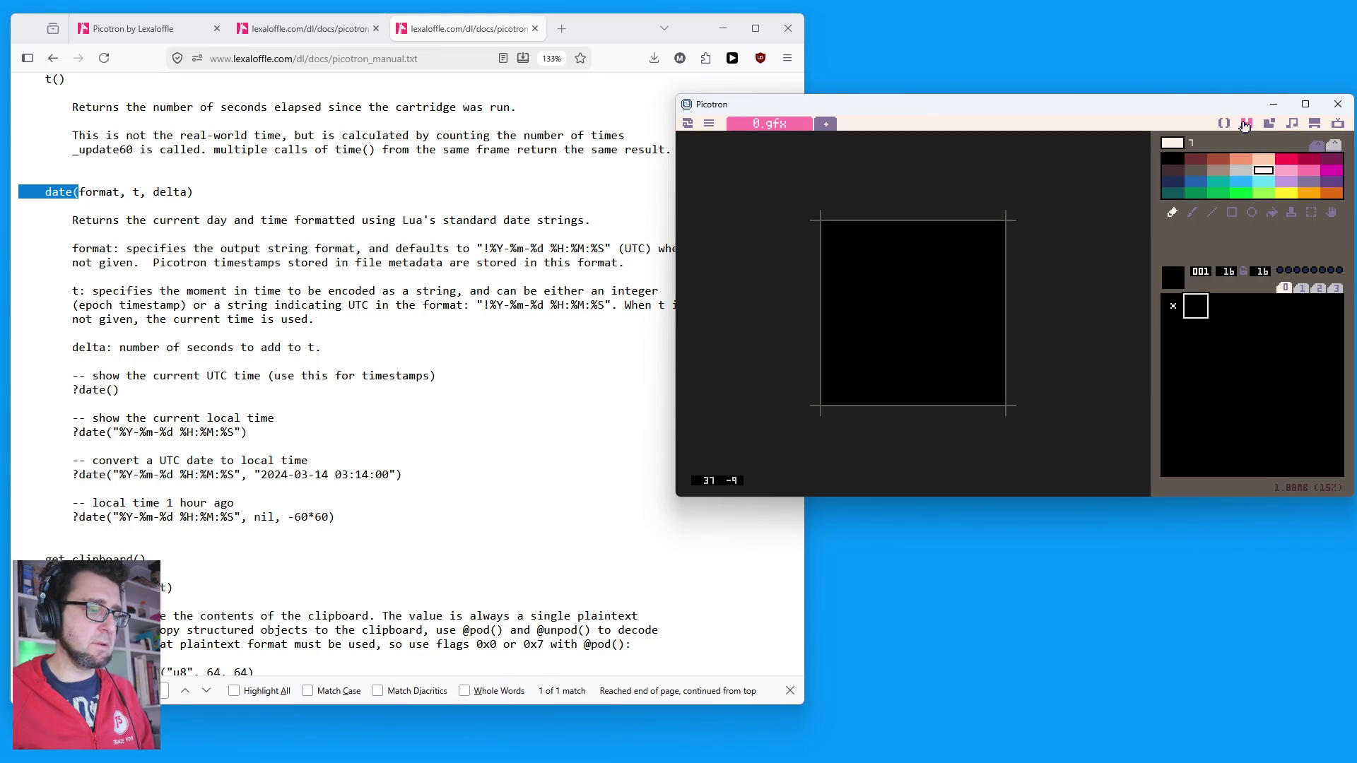
{"action": "key", "text": "Escape"}
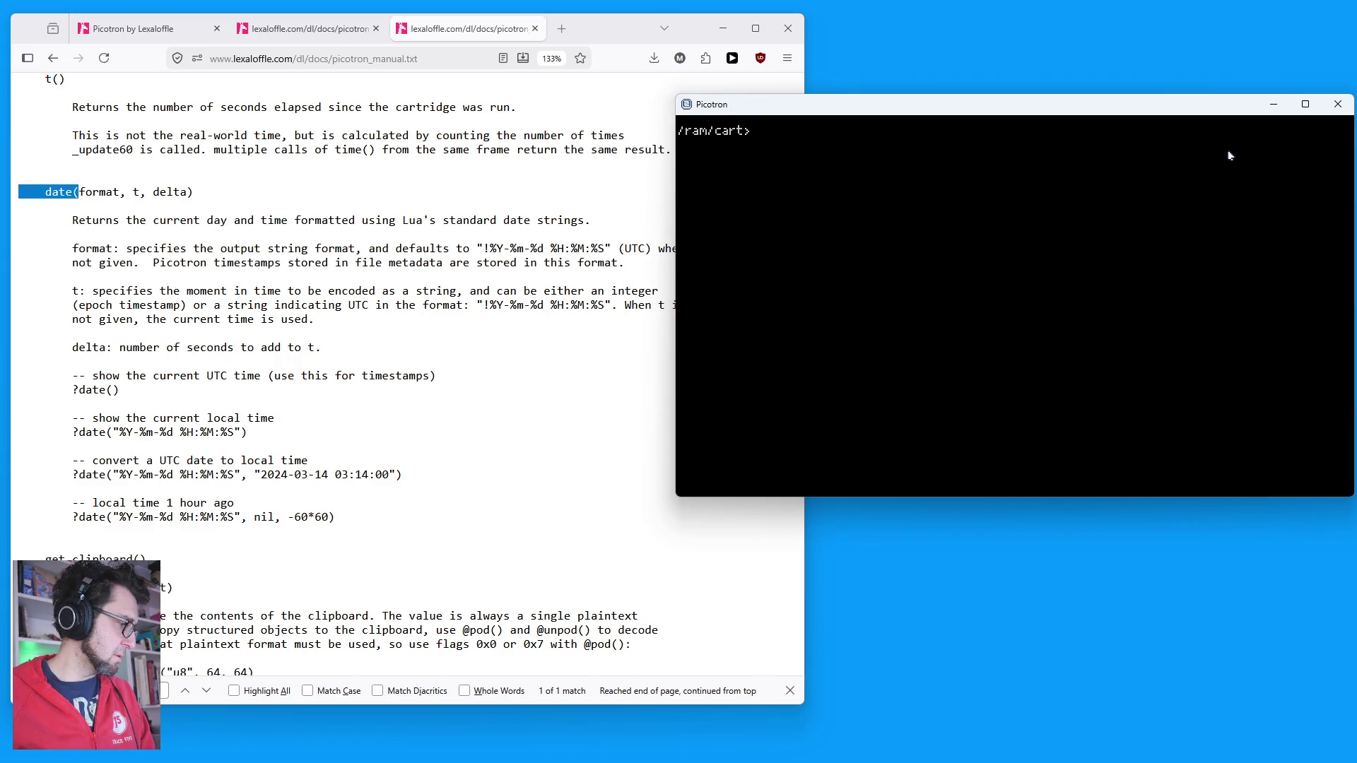
{"action": "key", "text": "Escape"}
{"action": "left_click", "coordinate": [1268, 125]}
{"action": "left_click", "coordinate": [1245, 126]}
{"action": "left_click", "coordinate": [1230, 124]}
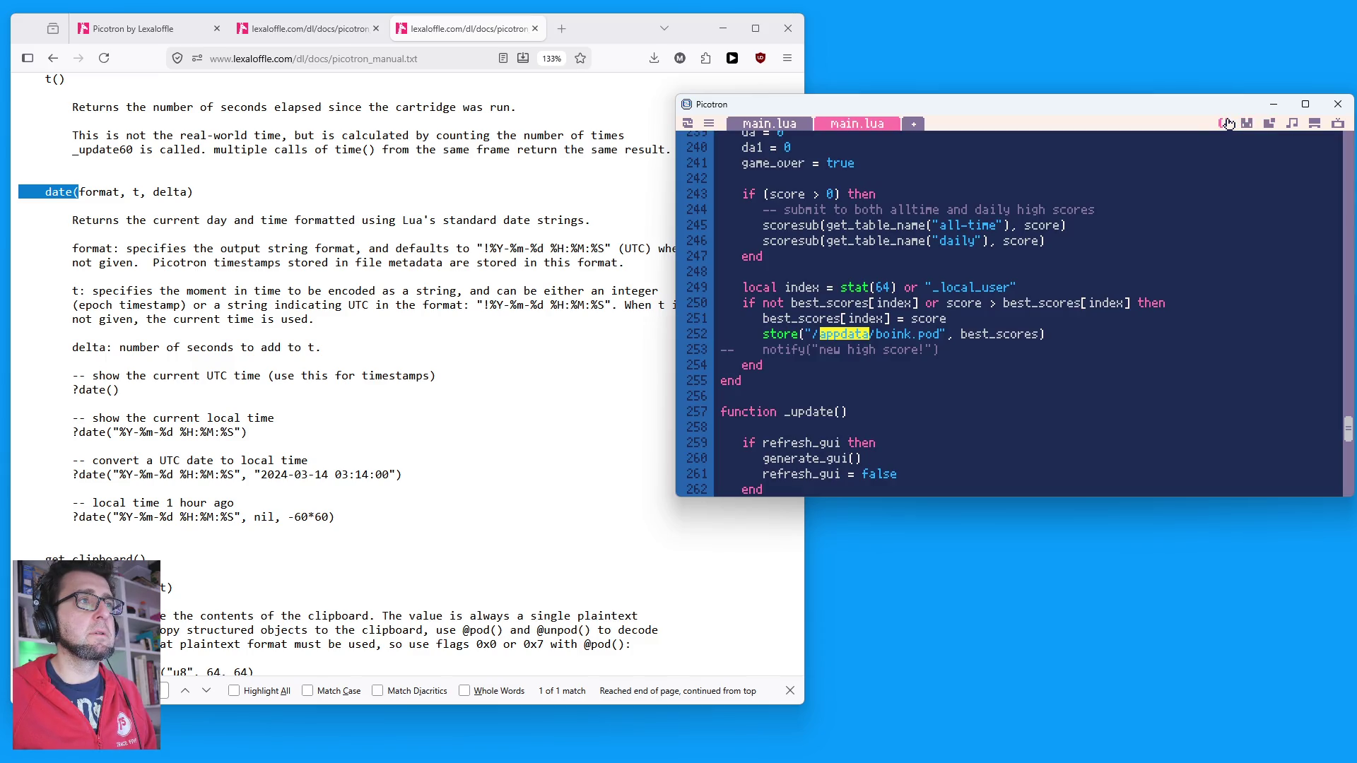
Step: Close the empty duplicate main.lua tab from its tab menu
{"action": "left_click", "coordinate": [769, 125]}
{"action": "left_click", "coordinate": [846, 124]}
{"action": "left_click", "coordinate": [794, 126]}
{"action": "left_click", "coordinate": [800, 126]}
{"action": "left_click", "coordinate": [791, 297]}
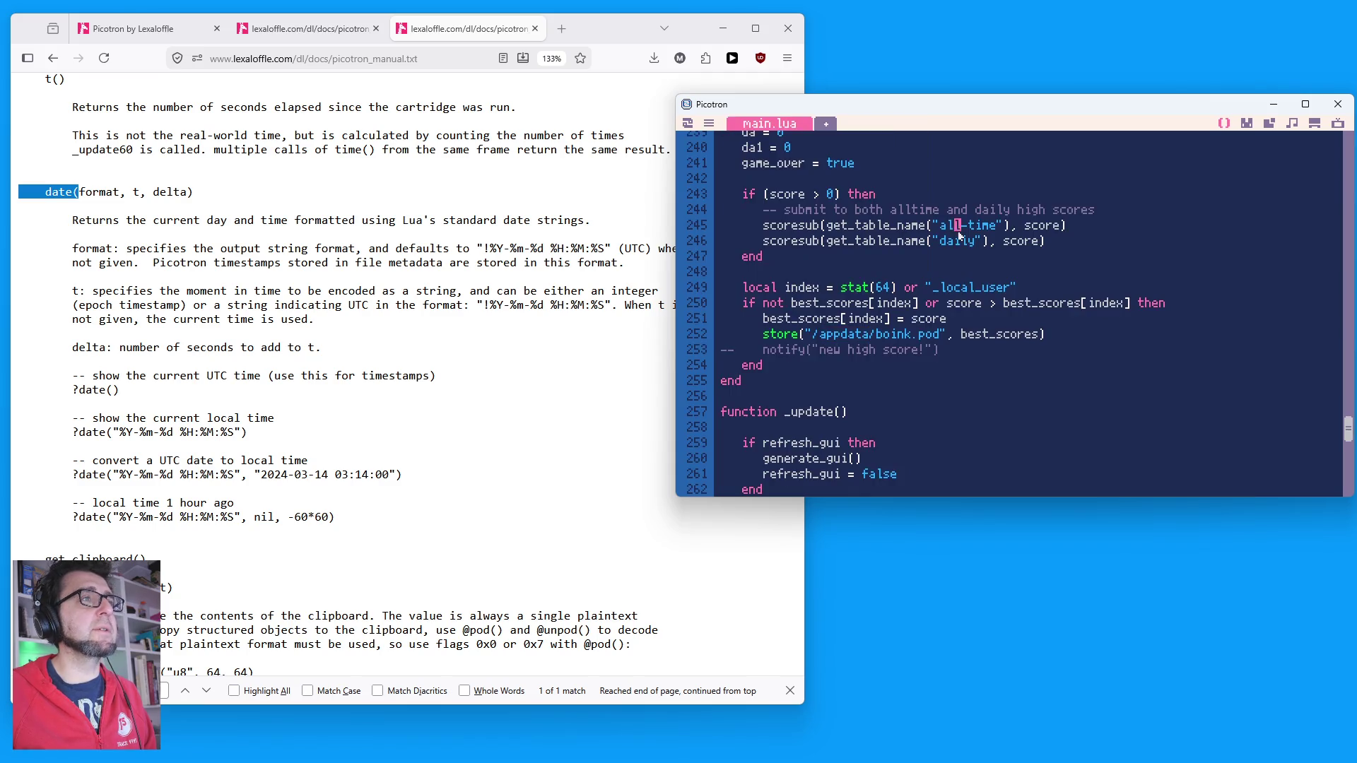
Step: Close the /appdata browser and the Boink window, then load boink-1.p64 as the cartridge
{"action": "left_click", "coordinate": [1313, 125]}
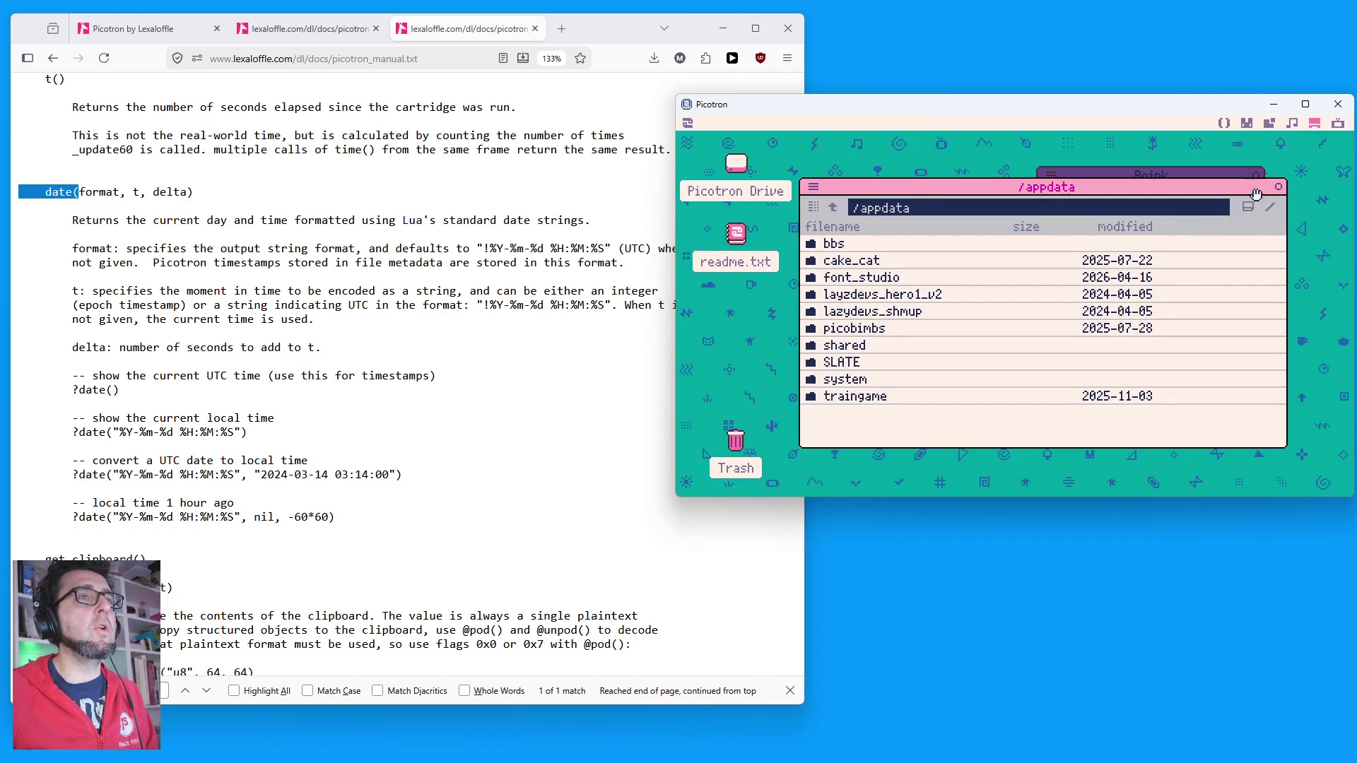
{"action": "left_click", "coordinate": [1277, 186]}
{"action": "left_click", "coordinate": [1256, 174]}
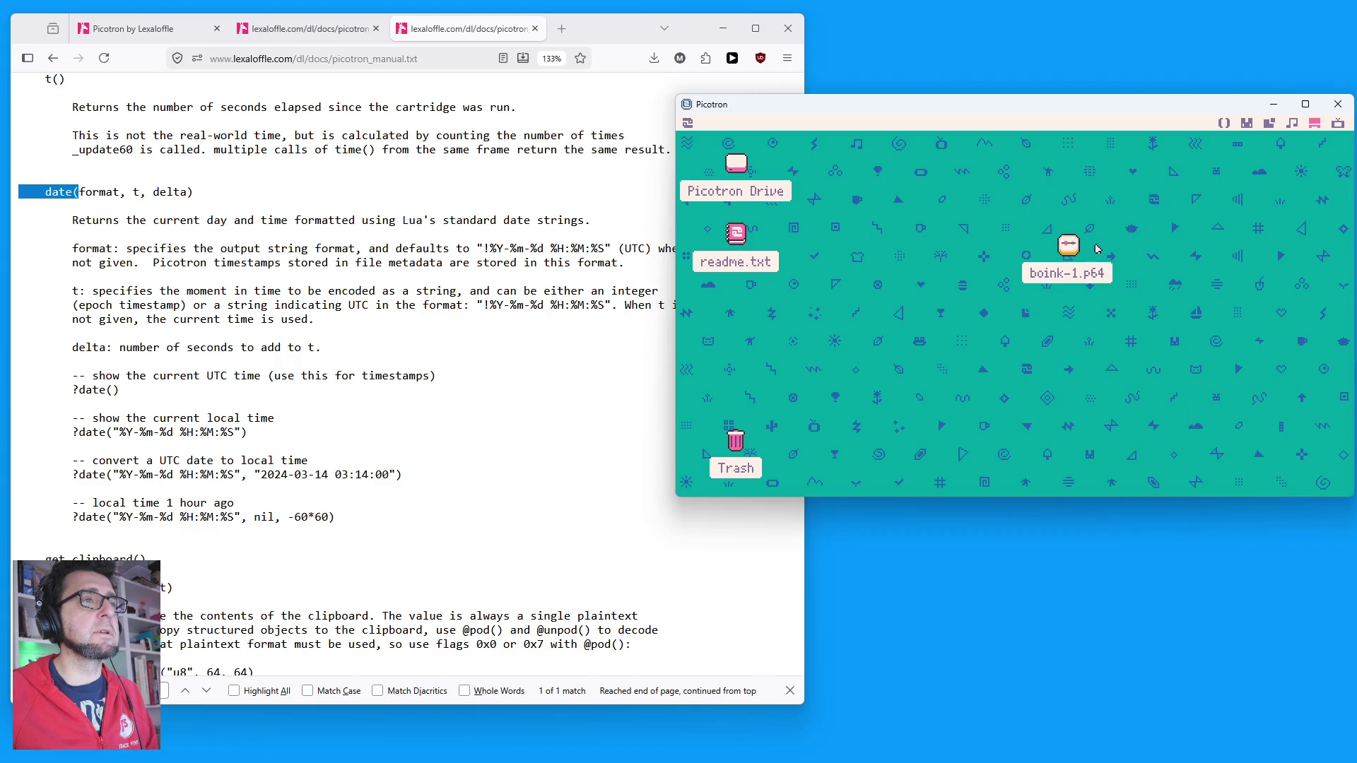
{"action": "right_click", "coordinate": [1070, 246]}
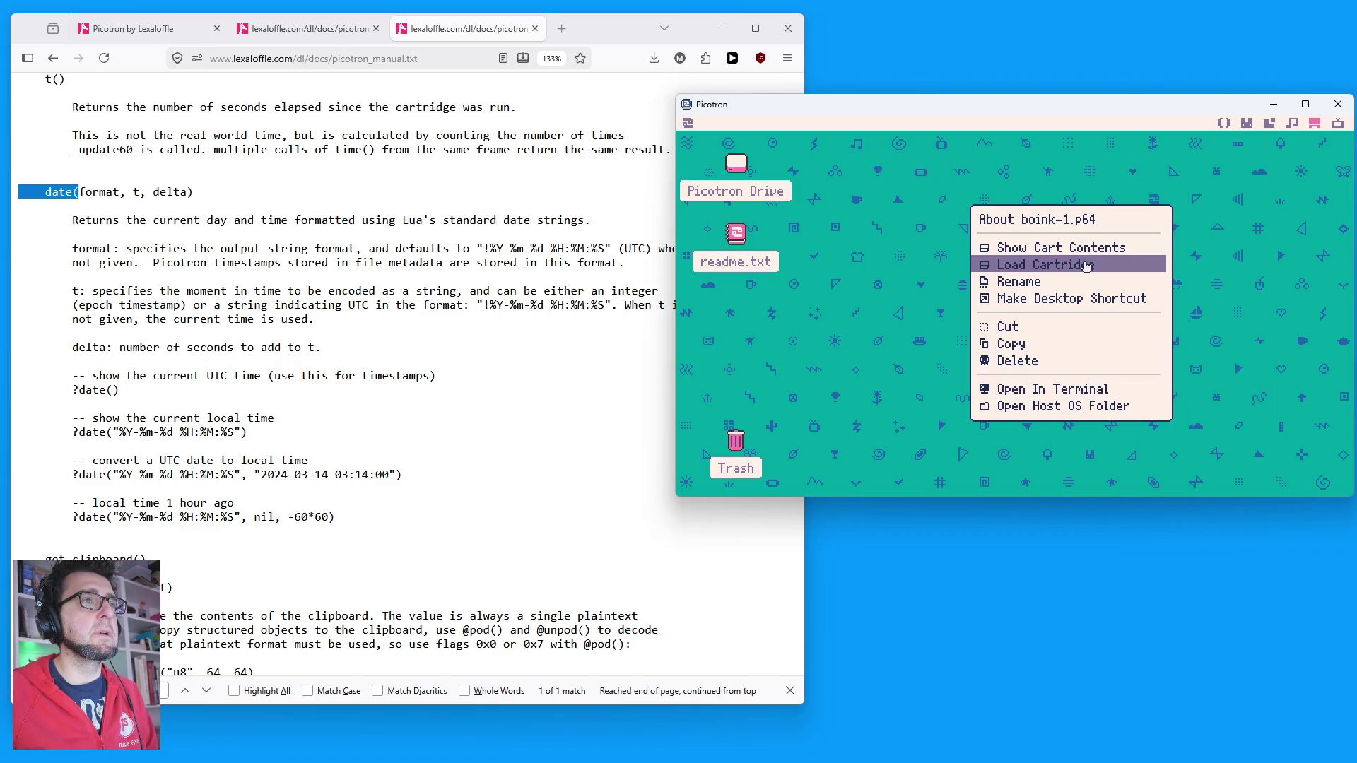
{"action": "left_click", "coordinate": [1073, 265]}
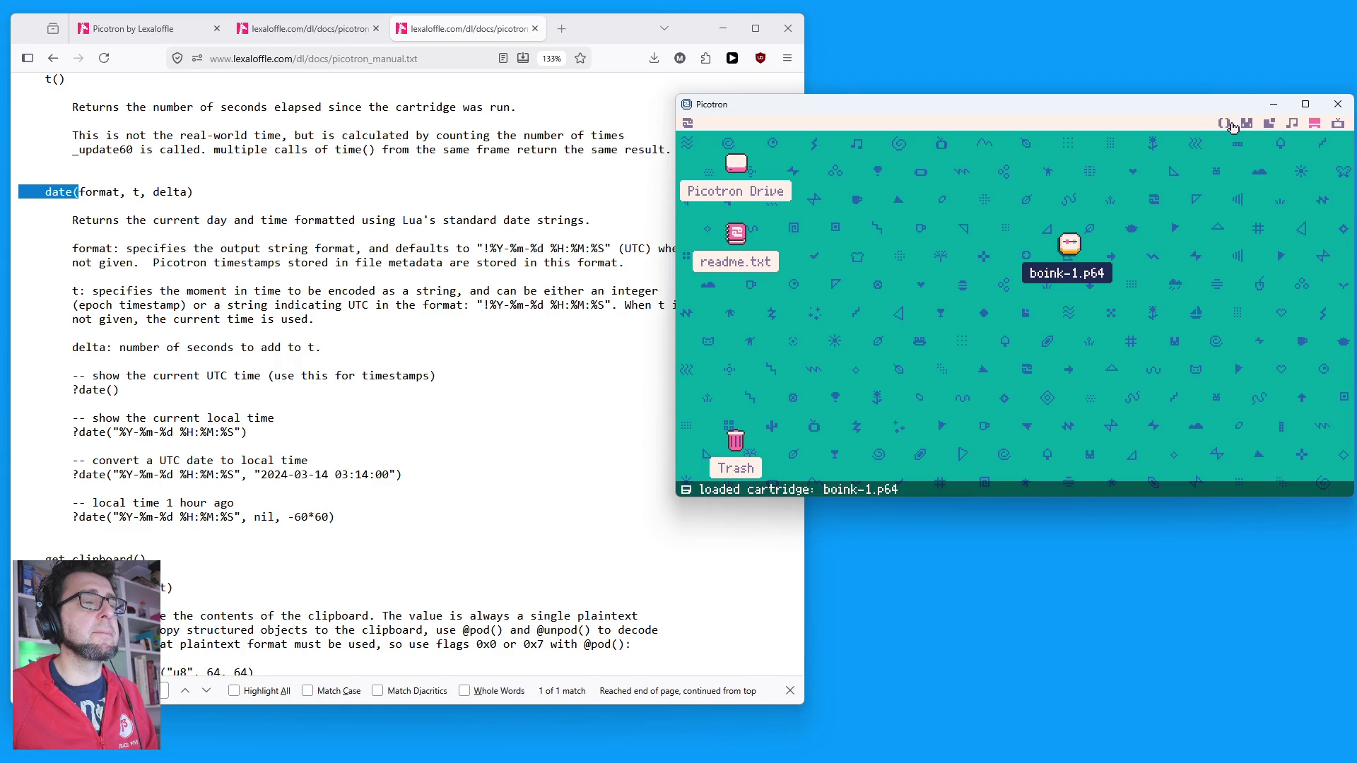
{"action": "double_click", "coordinate": [736, 164]}
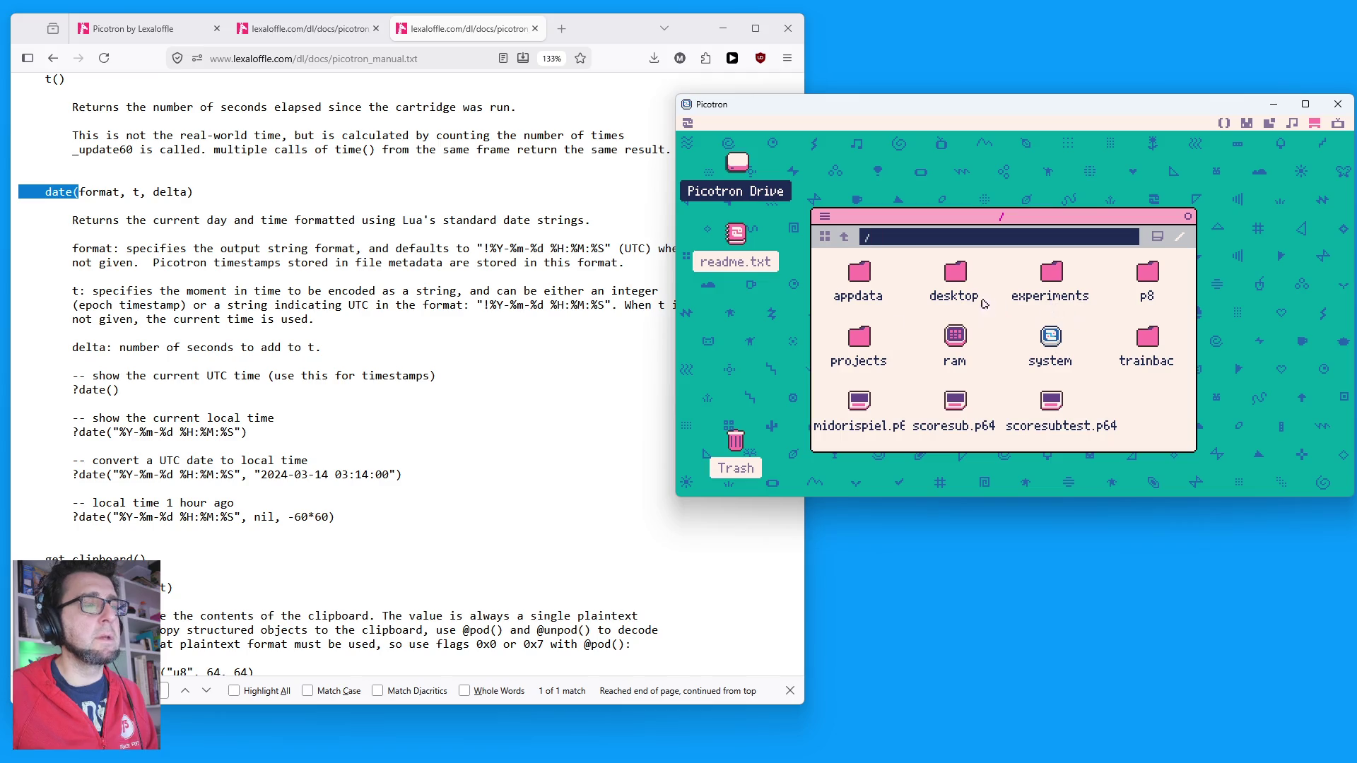
{"action": "double_click", "coordinate": [956, 337]}
{"action": "double_click", "coordinate": [1049, 273]}
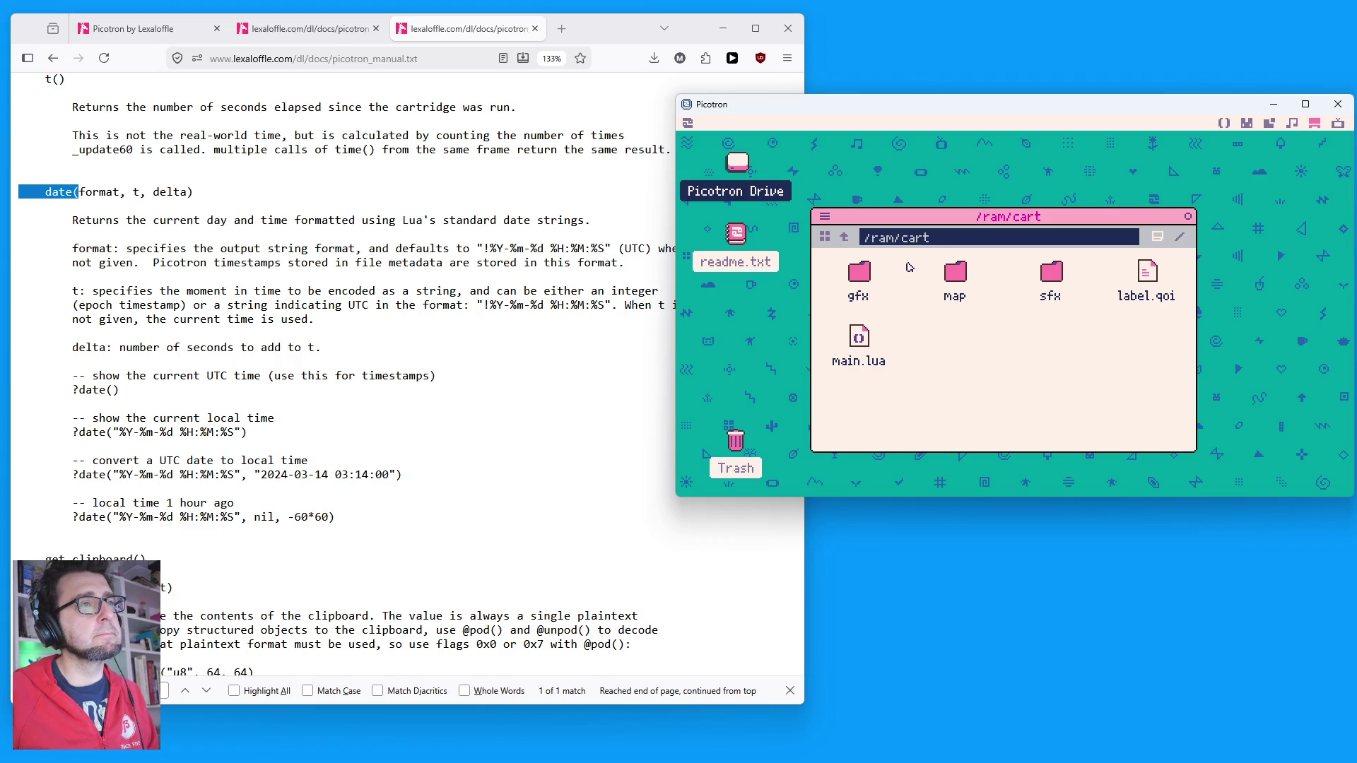
{"action": "left_click", "coordinate": [843, 237]}
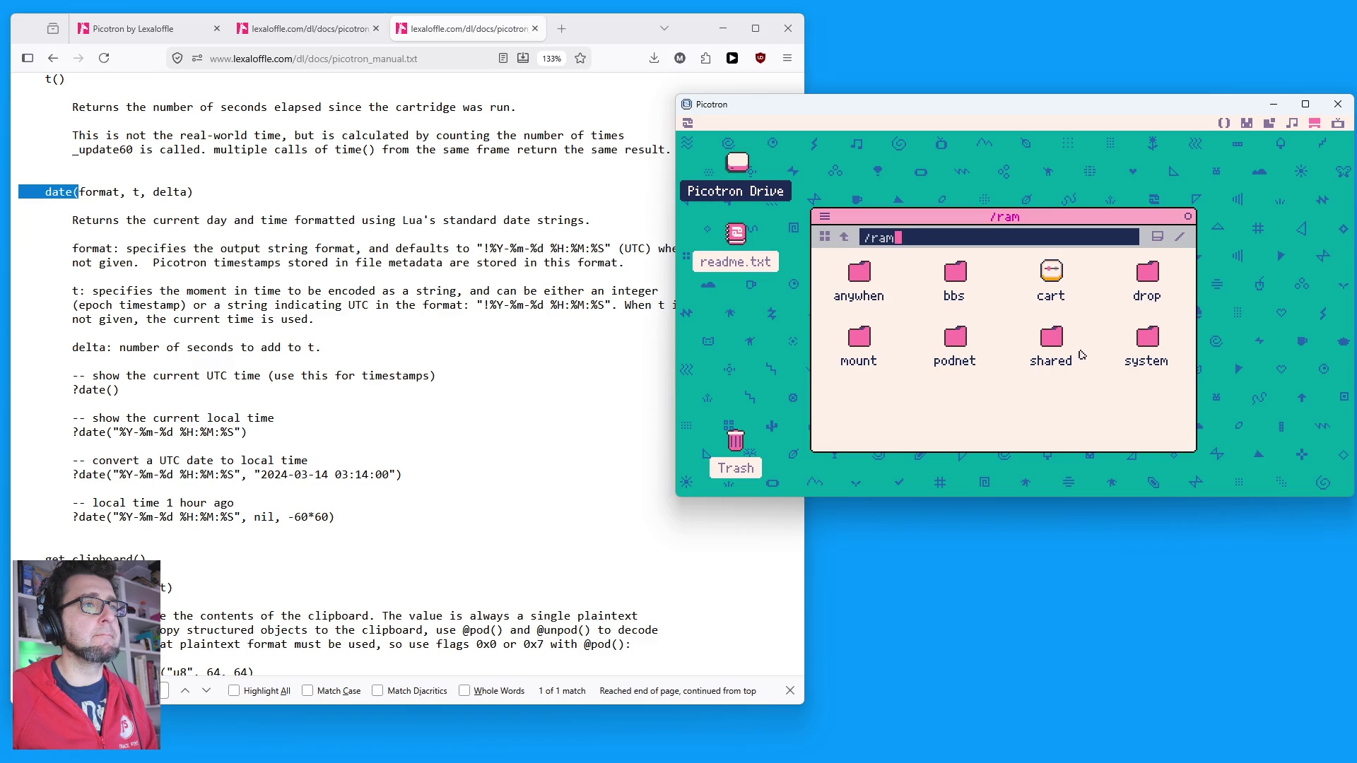
{"action": "double_click", "coordinate": [1060, 343]}
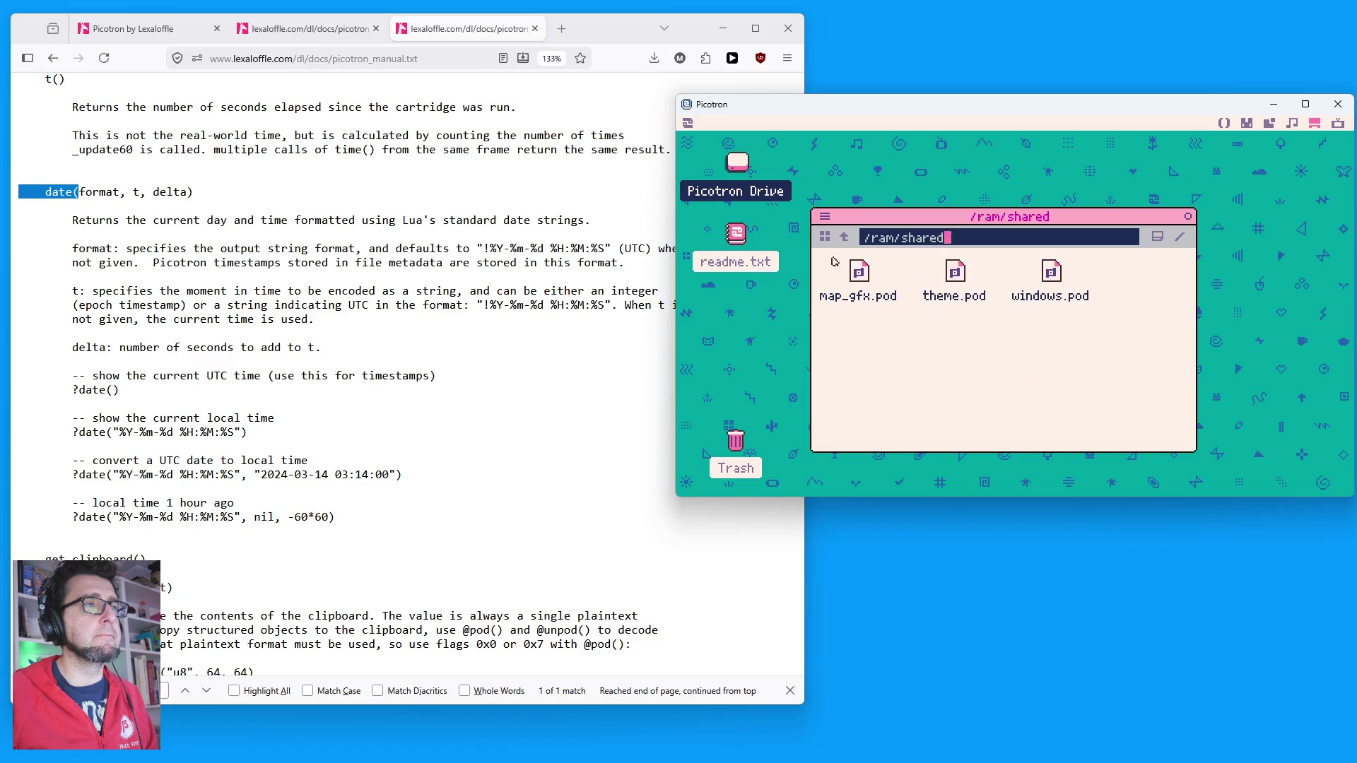
{"action": "left_click", "coordinate": [843, 238]}
{"action": "double_click", "coordinate": [1147, 333]}
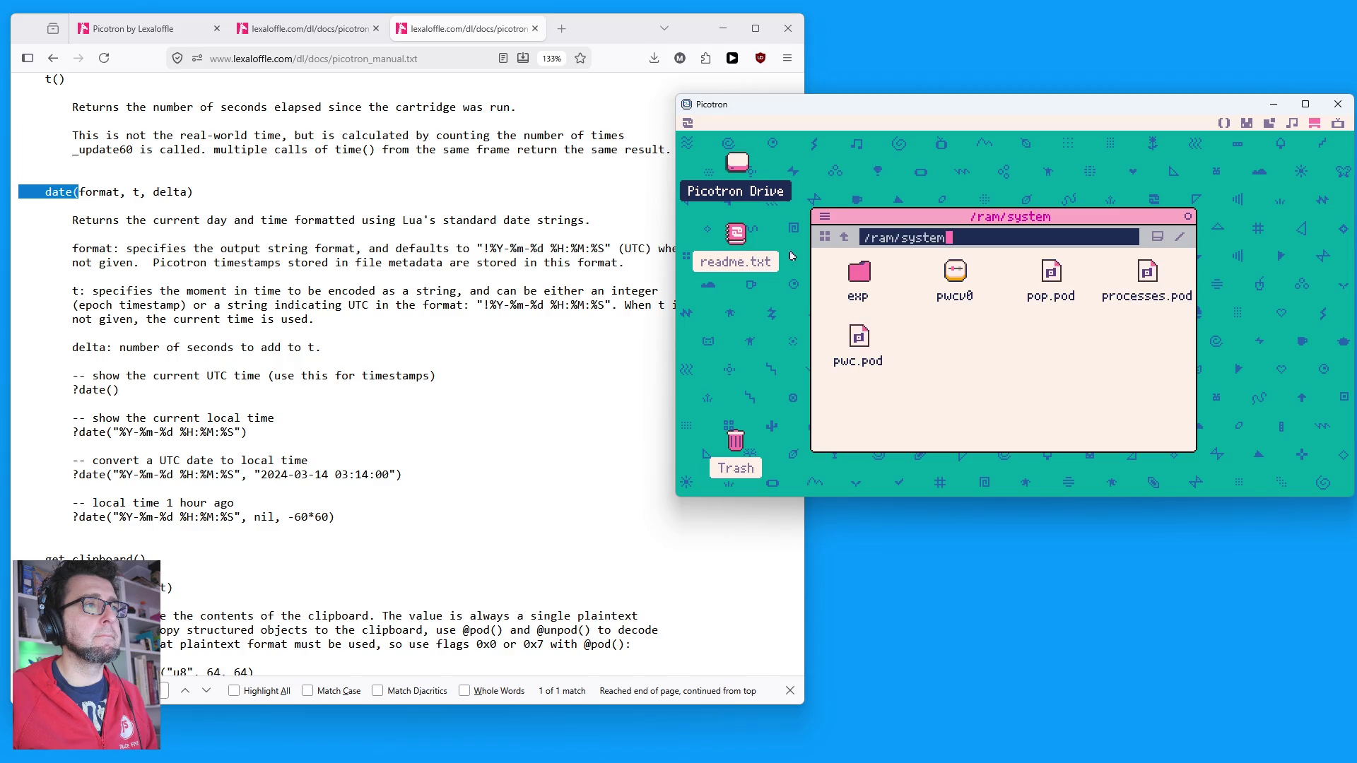
{"action": "left_click", "coordinate": [846, 239]}
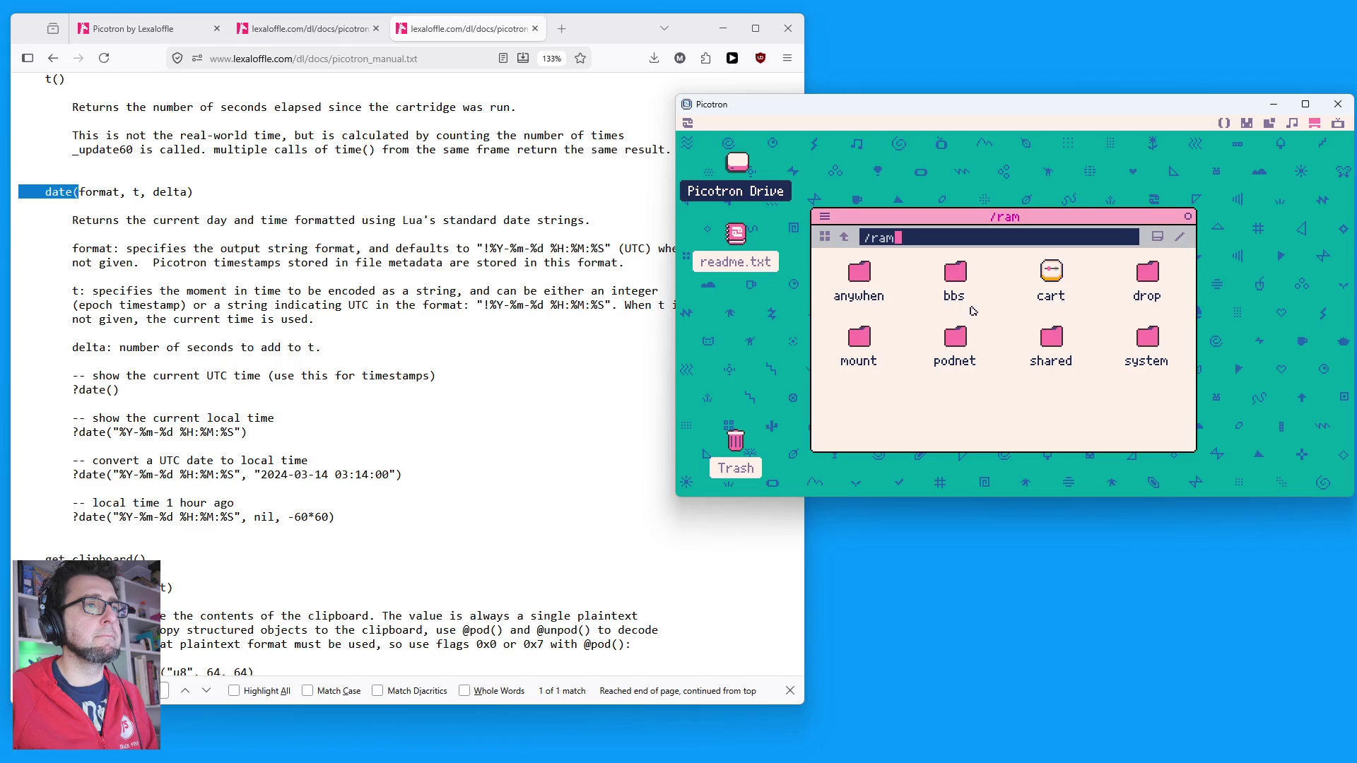
{"action": "left_click", "coordinate": [861, 336]}
{"action": "double_click", "coordinate": [861, 335]}
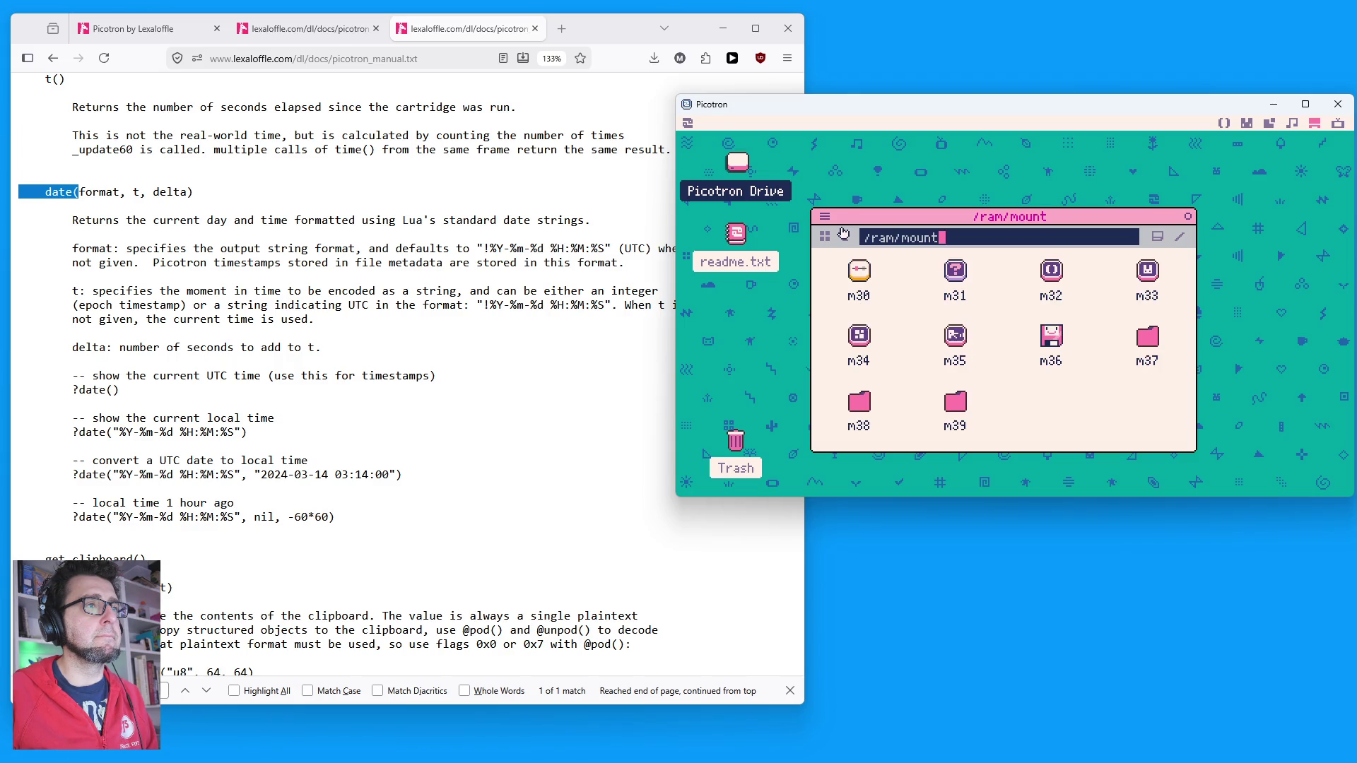
{"action": "left_click", "coordinate": [844, 238]}
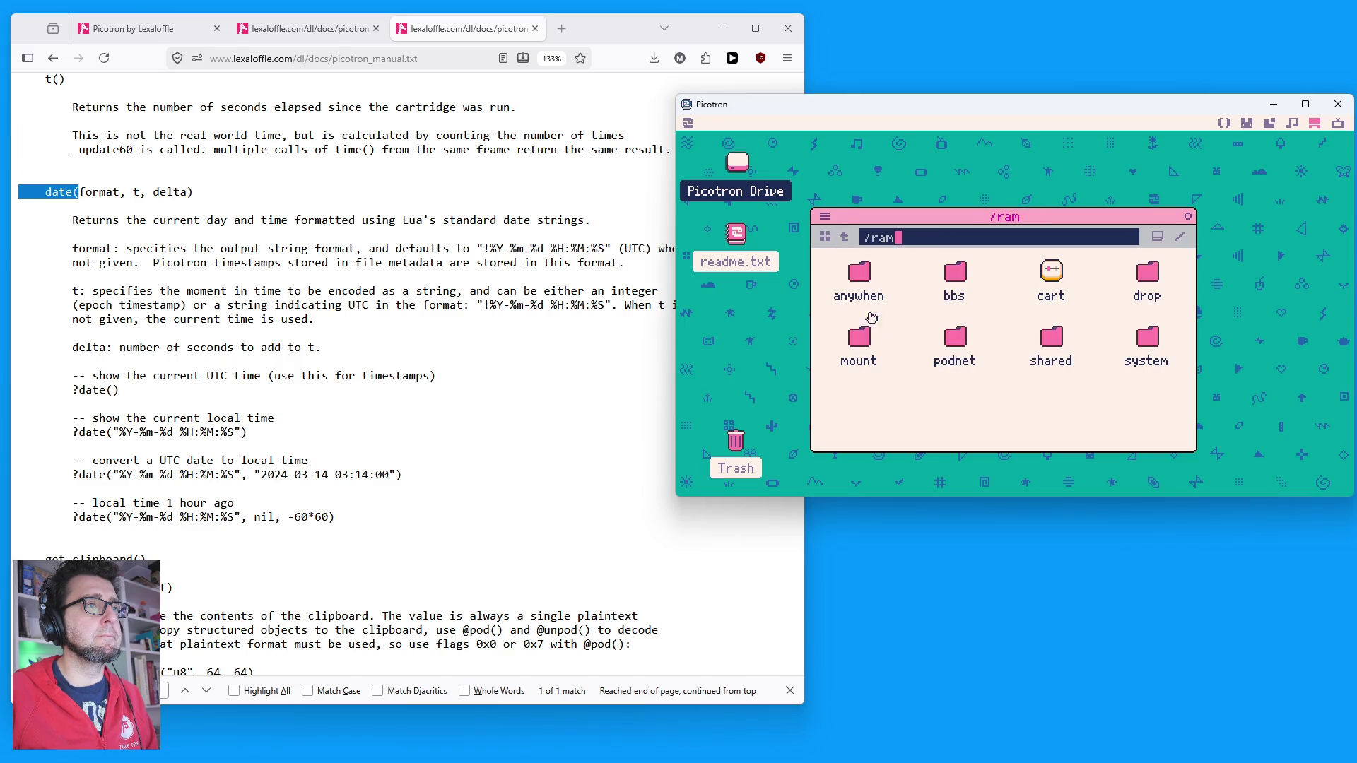
{"action": "double_click", "coordinate": [955, 339]}
{"action": "left_click", "coordinate": [844, 237]}
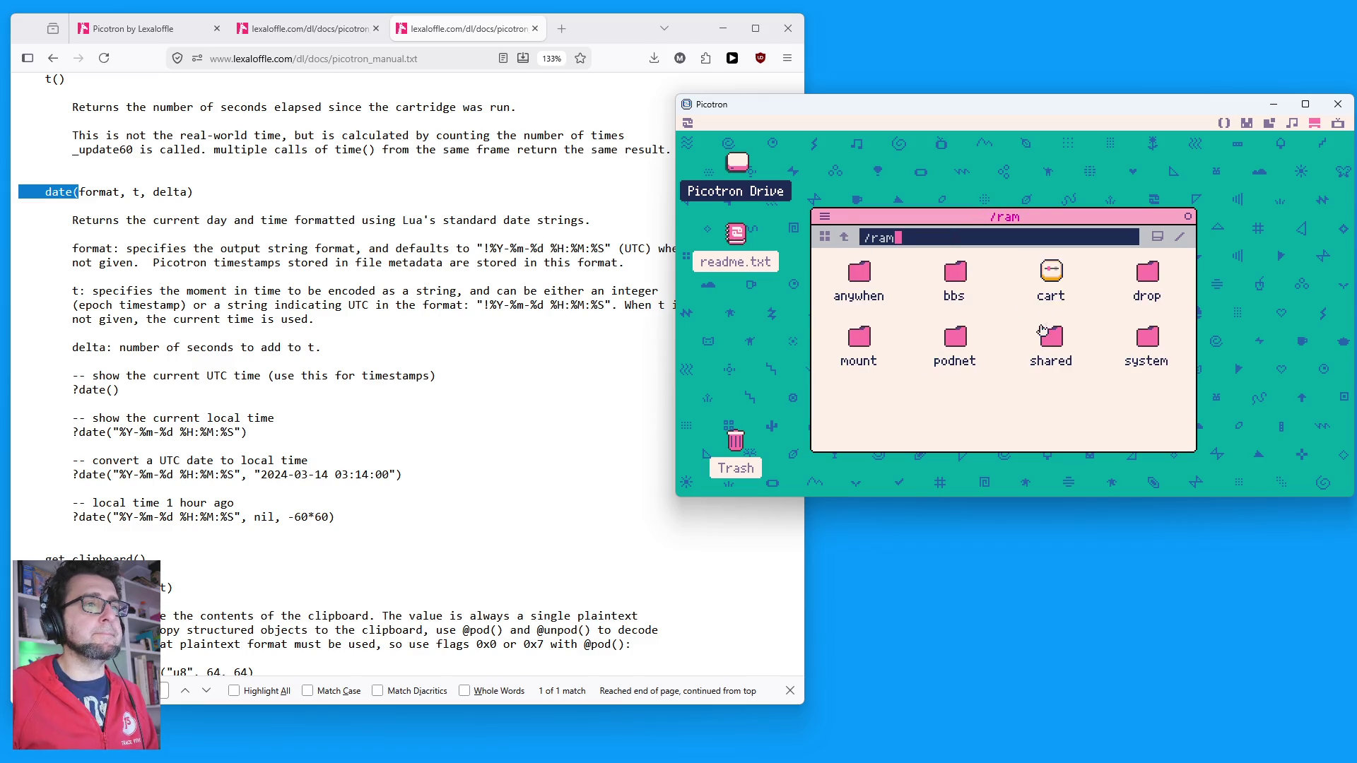
{"action": "left_click", "coordinate": [1189, 216]}
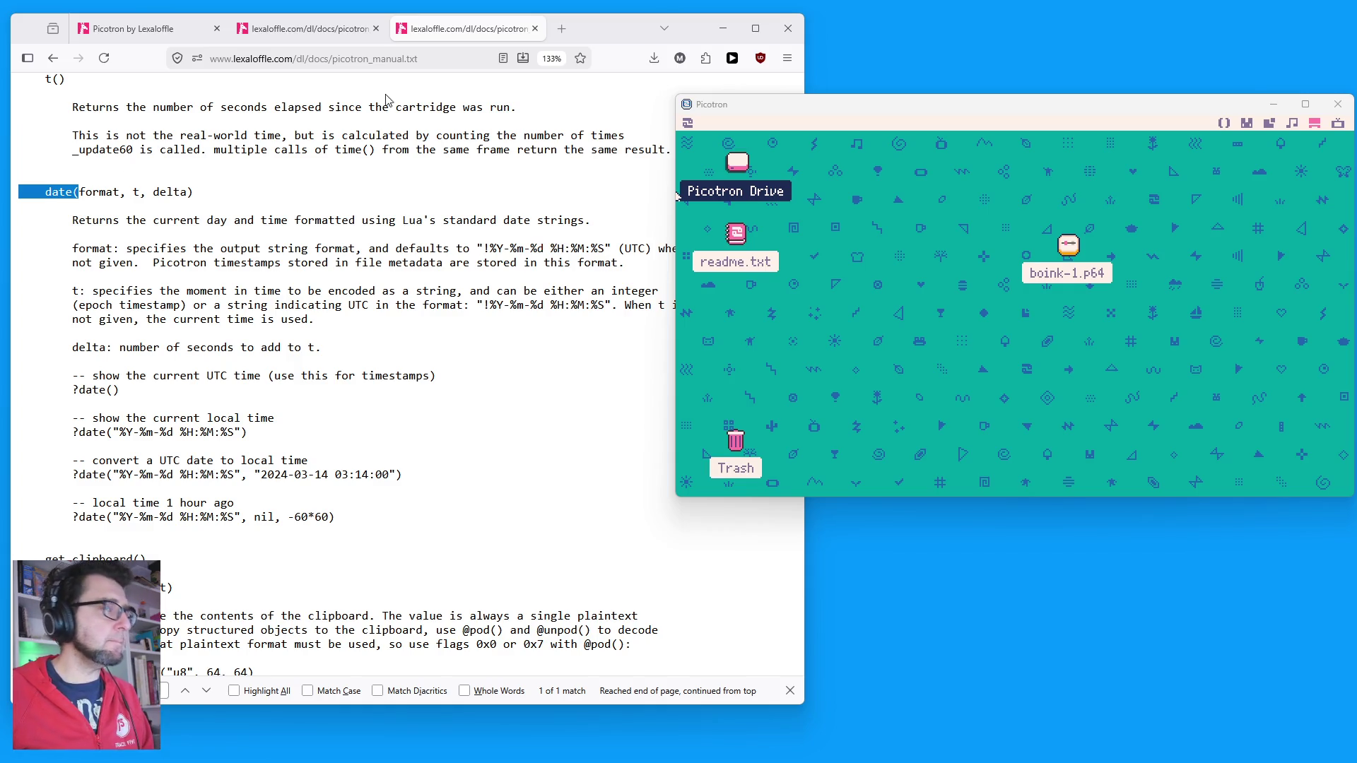
Step: Move the Picotron window up and to the left, keeping the desktop in view
{"action": "left_click_drag", "start_coordinate": [1041, 110], "coordinate": [957, 95]}
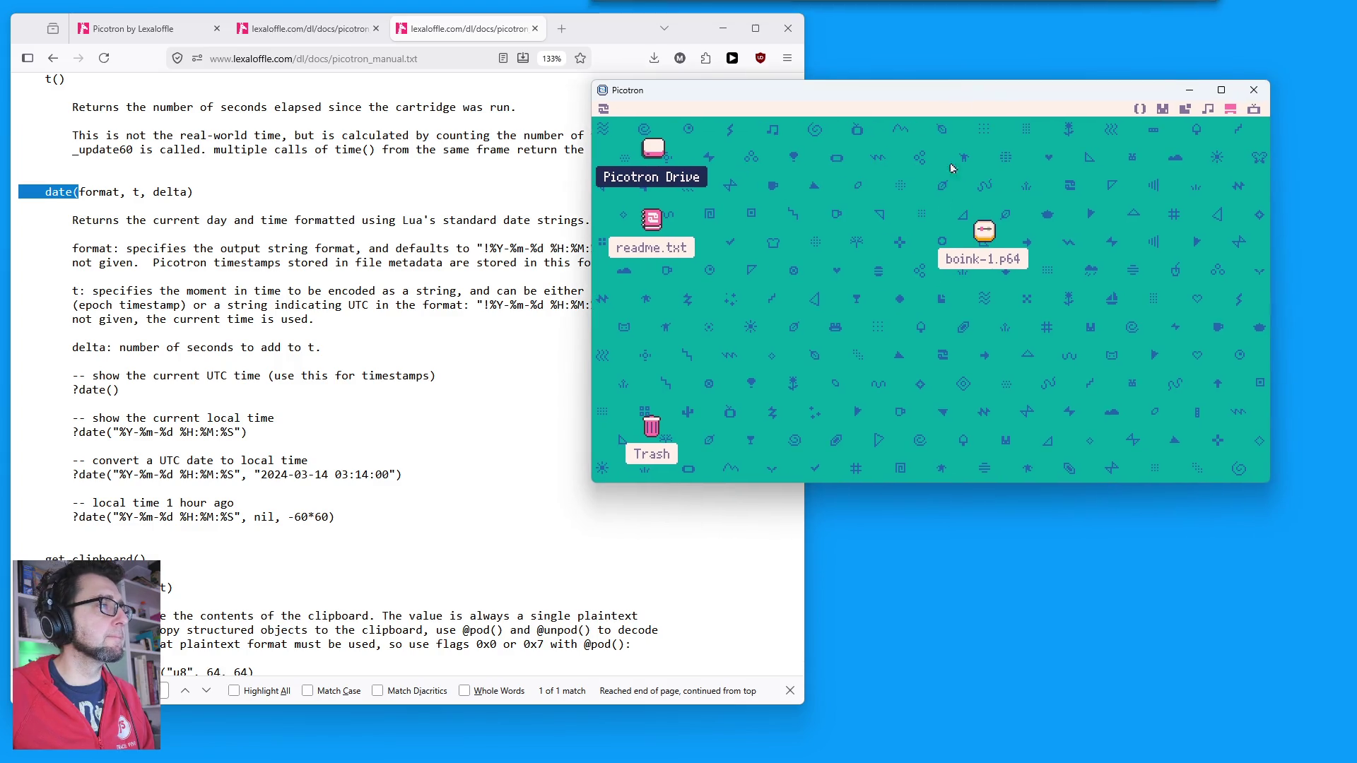
{"action": "left_click", "coordinate": [1139, 110]}
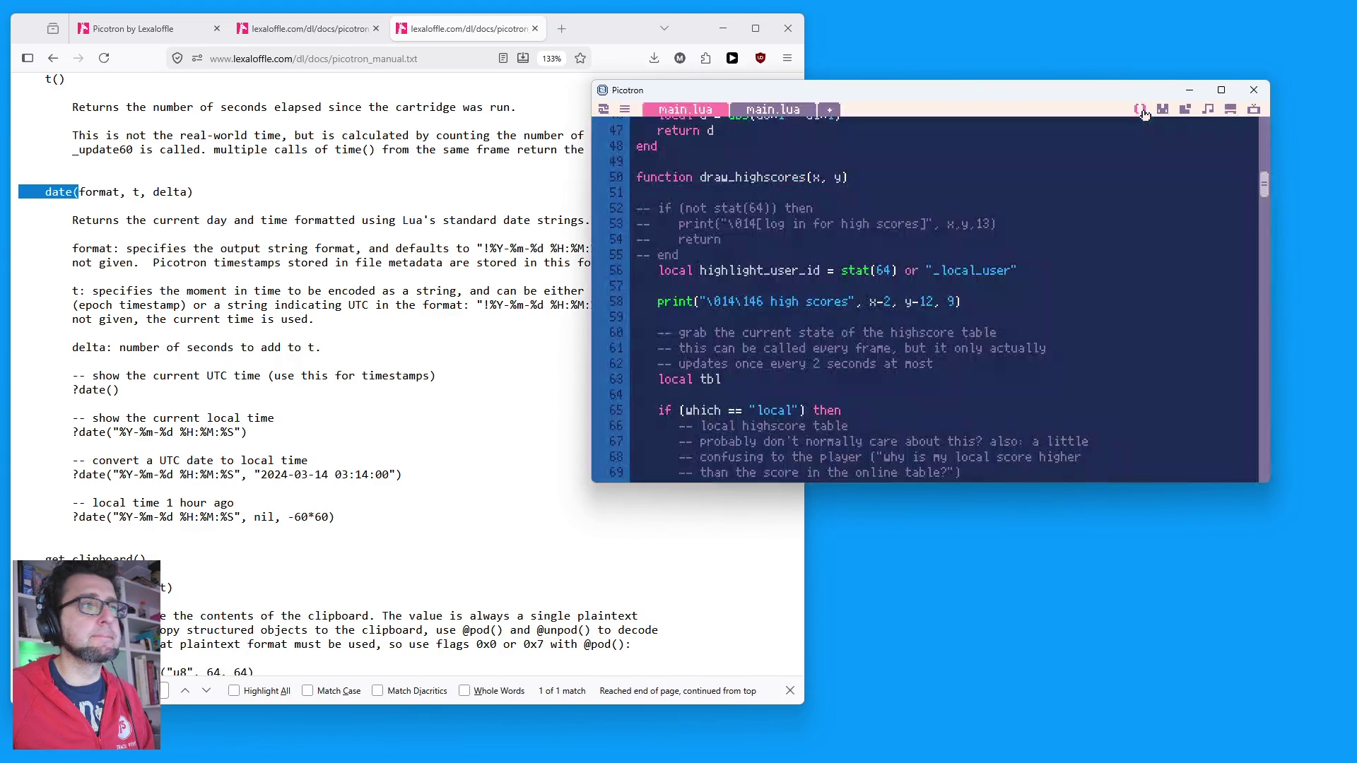
{"action": "scroll", "coordinate": [1057, 205], "scroll_direction": "up", "scroll_amount": 5}
{"action": "scroll", "coordinate": [1053, 225], "scroll_direction": "down", "scroll_amount": 15}
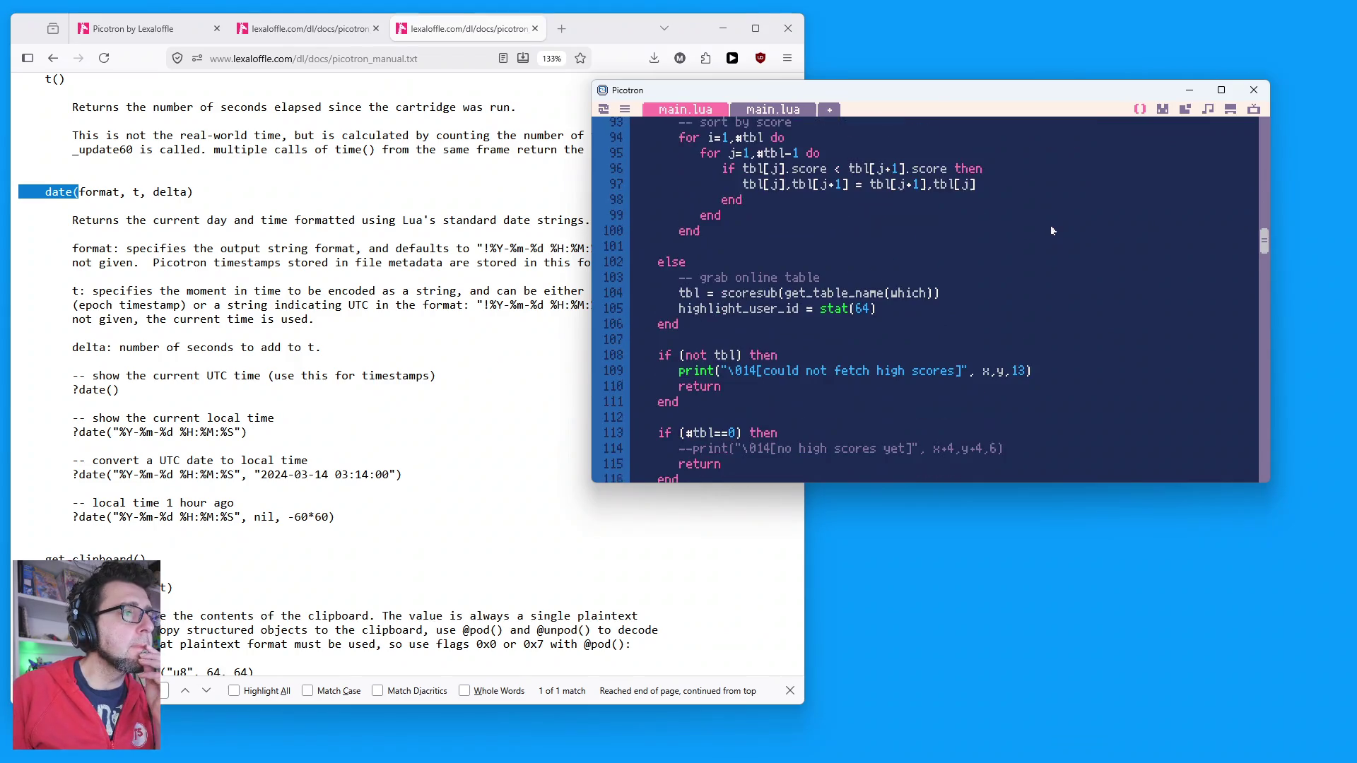
{"action": "scroll", "coordinate": [1007, 270], "scroll_direction": "down", "scroll_amount": 20}
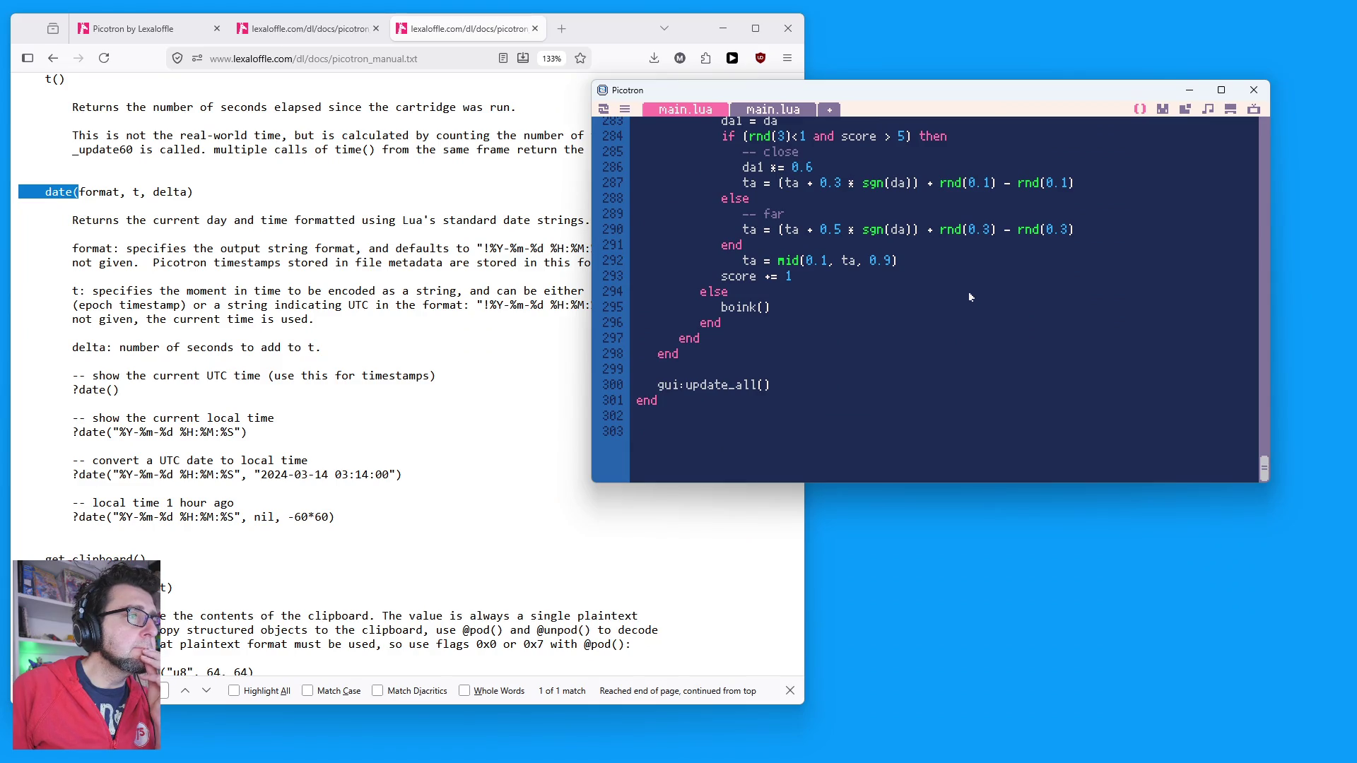
{"action": "scroll", "coordinate": [968, 292], "scroll_direction": "up", "scroll_amount": 6}
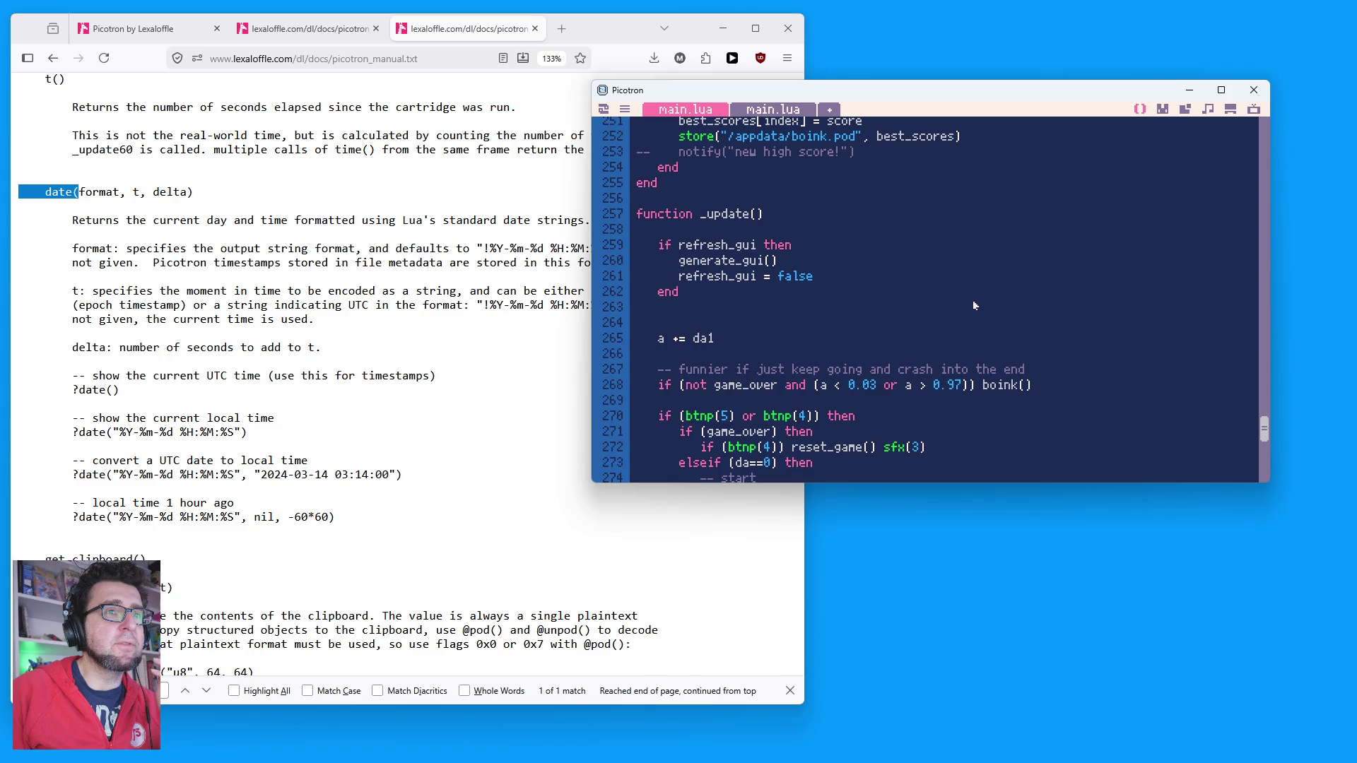
{"action": "scroll", "coordinate": [975, 300], "scroll_direction": "down", "scroll_amount": 1}
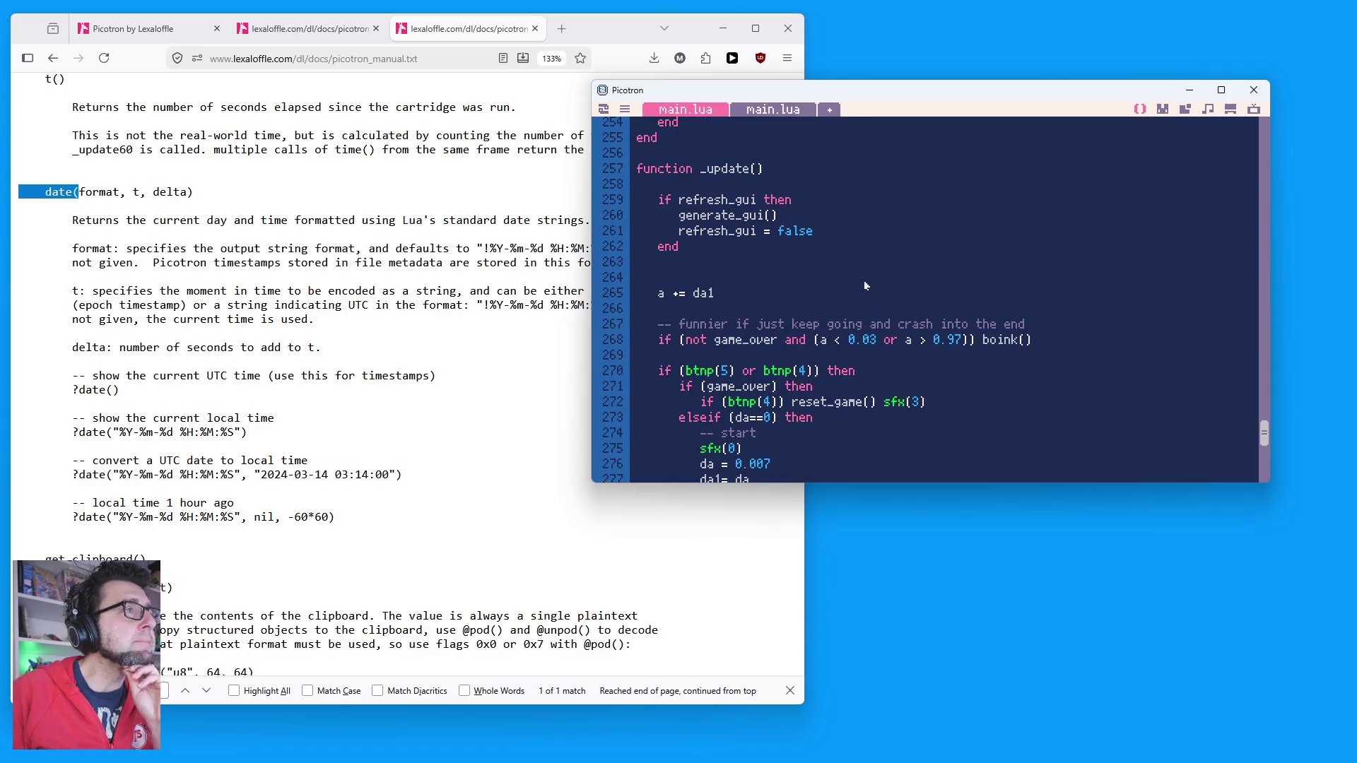
{"action": "scroll", "coordinate": [858, 281], "scroll_direction": "down", "scroll_amount": 10}
{"action": "scroll", "coordinate": [880, 278], "scroll_direction": "up", "scroll_amount": 20}
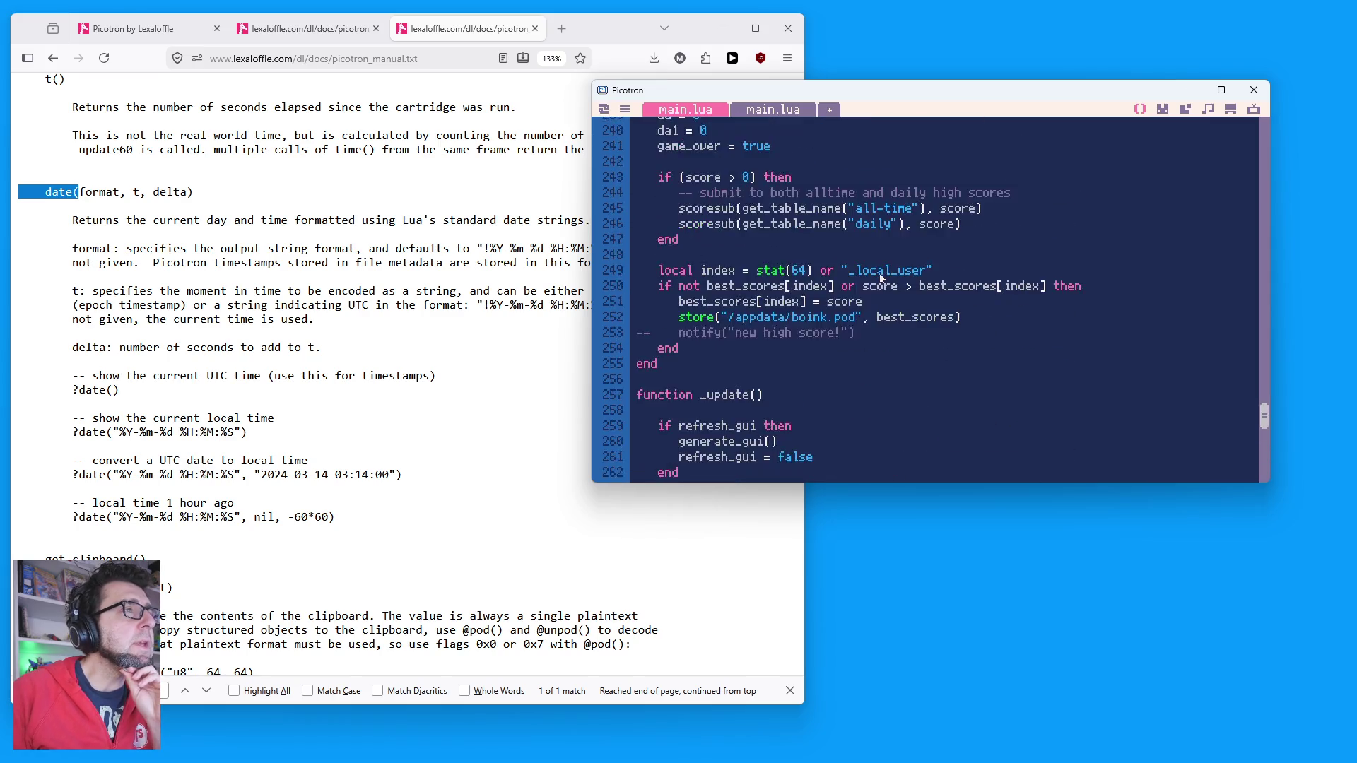
{"action": "scroll", "coordinate": [888, 285], "scroll_direction": "up", "scroll_amount": 20}
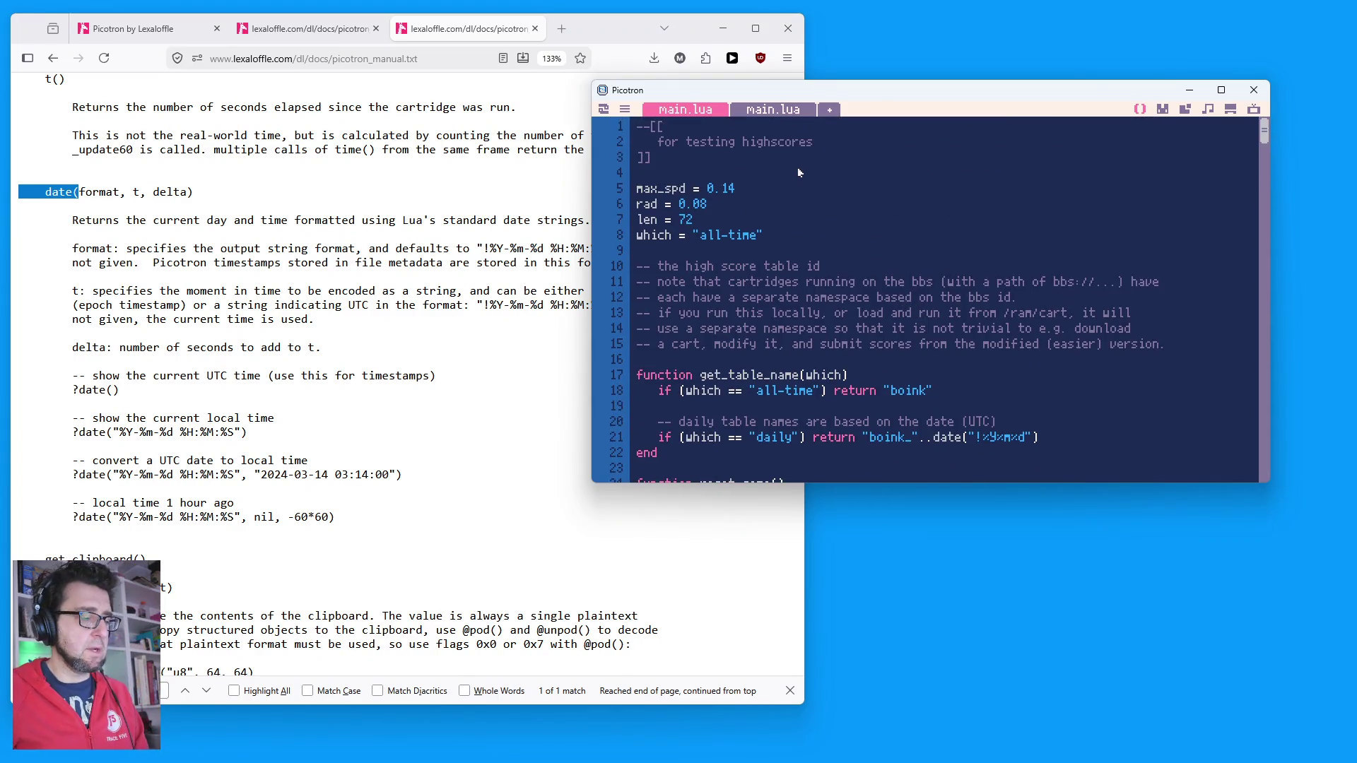
{"action": "key", "text": "ctrl+r"}
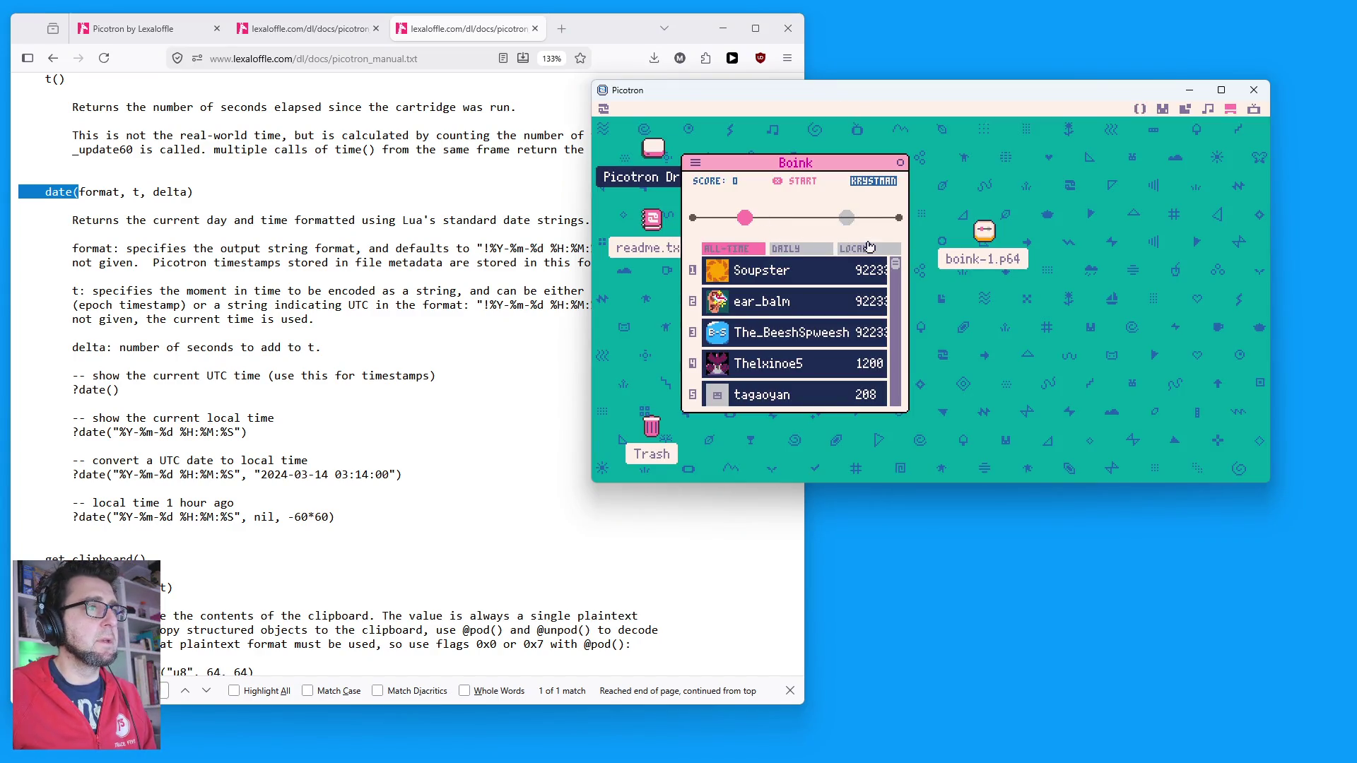
{"action": "left_click", "coordinate": [870, 248]}
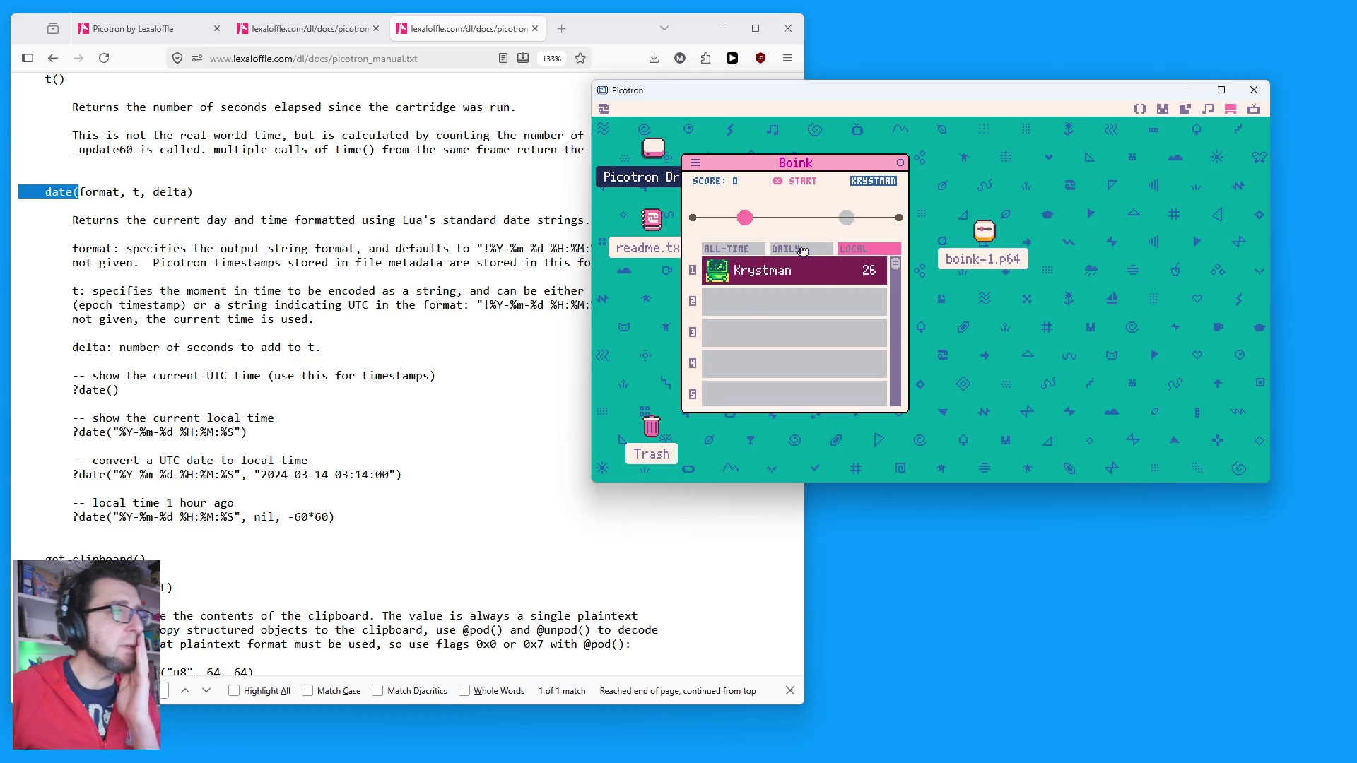
{"action": "left_click", "coordinate": [803, 249]}
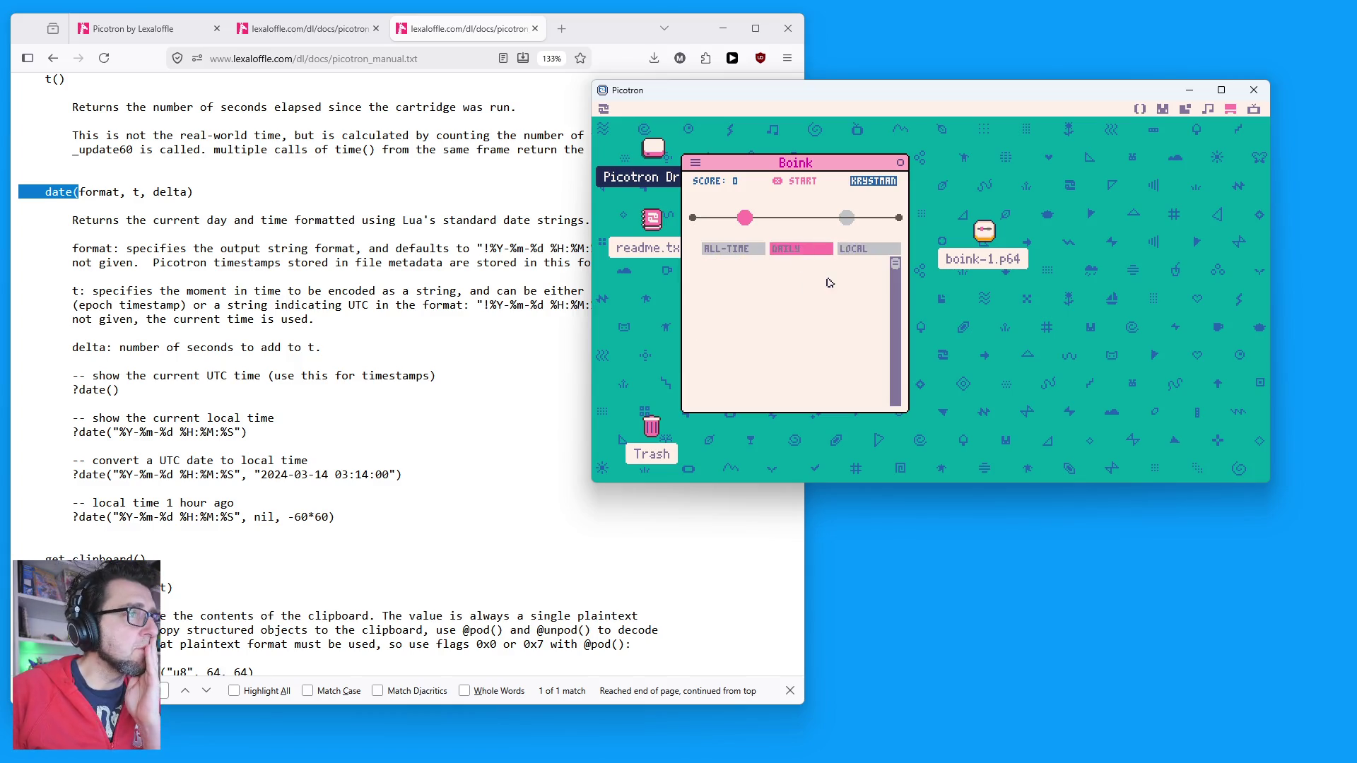
{"action": "left_click", "coordinate": [726, 250]}
{"action": "scroll", "coordinate": [813, 297], "scroll_direction": "down", "scroll_amount": 5}
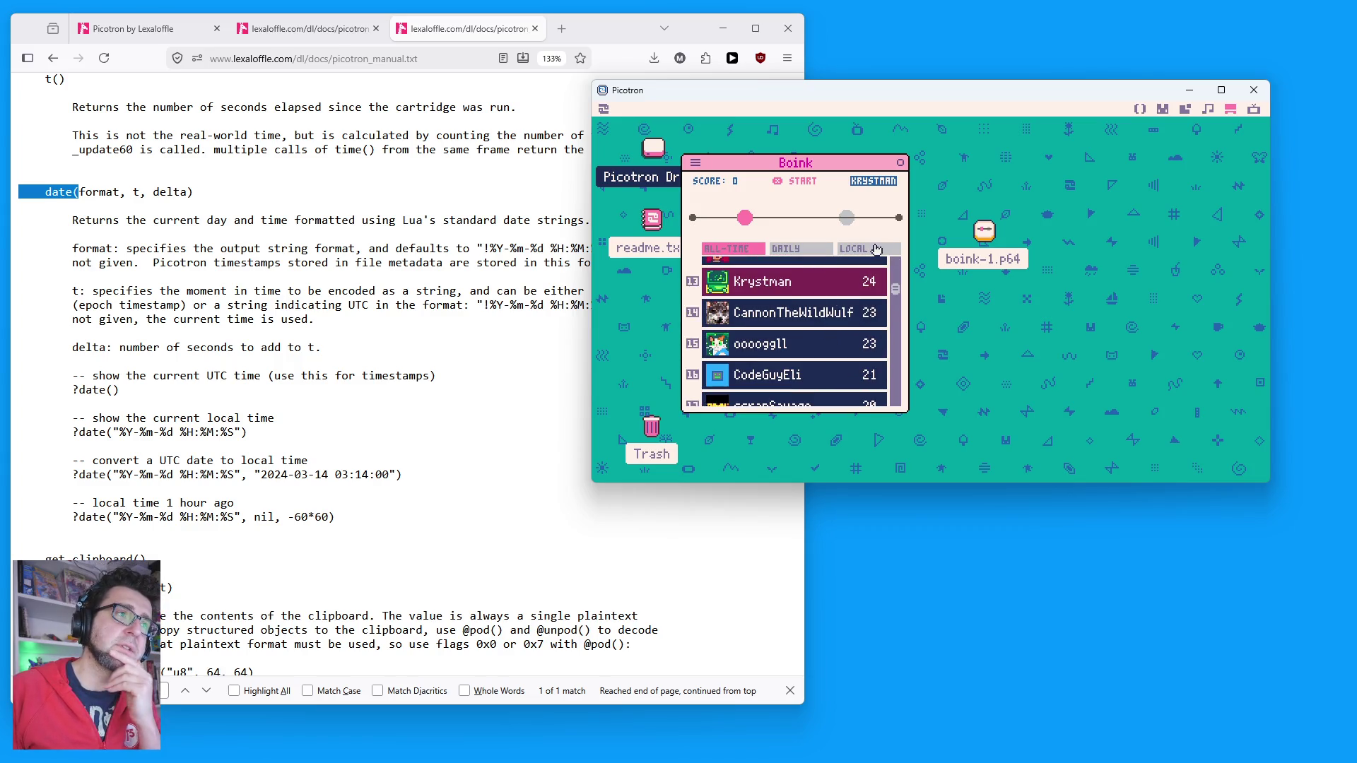
{"action": "left_click", "coordinate": [877, 249]}
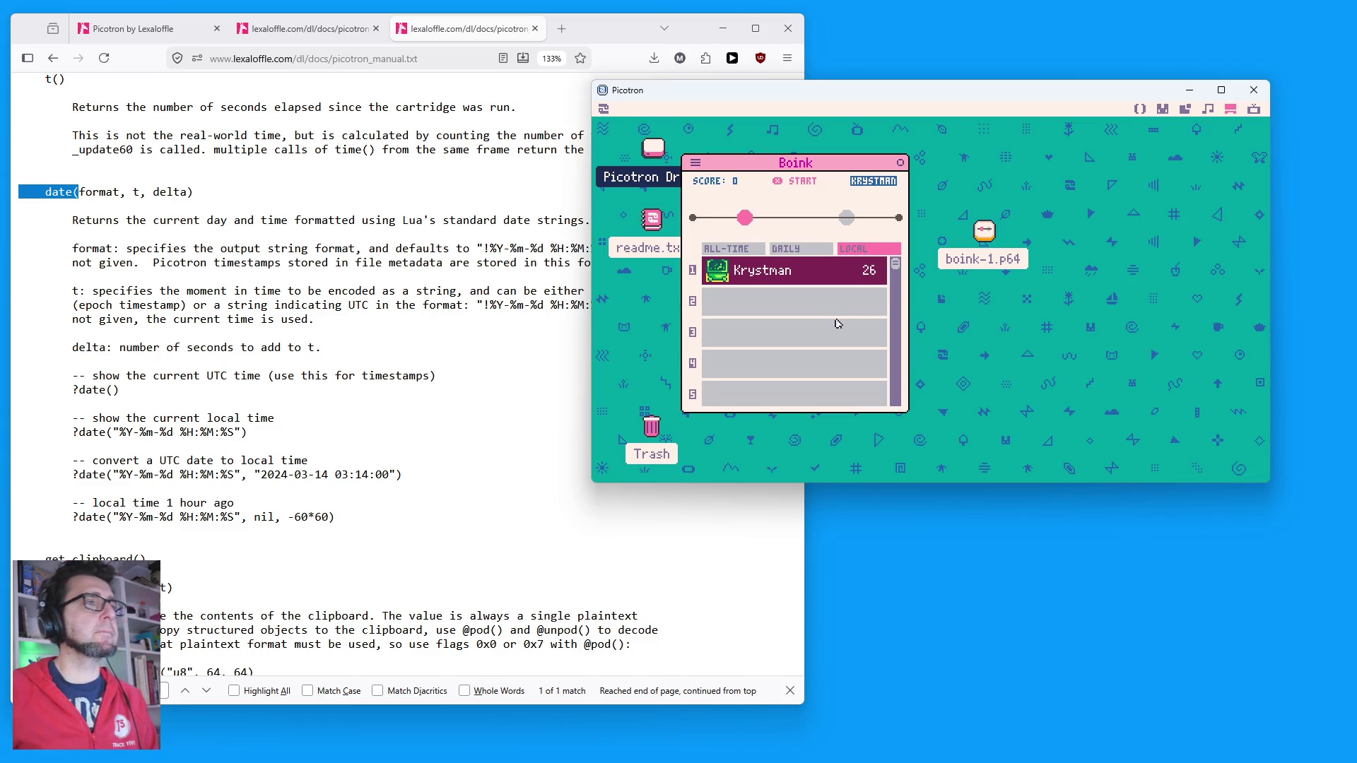
{"action": "key", "text": "Escape"}
{"action": "scroll", "coordinate": [948, 317], "scroll_direction": "down", "scroll_amount": 10}
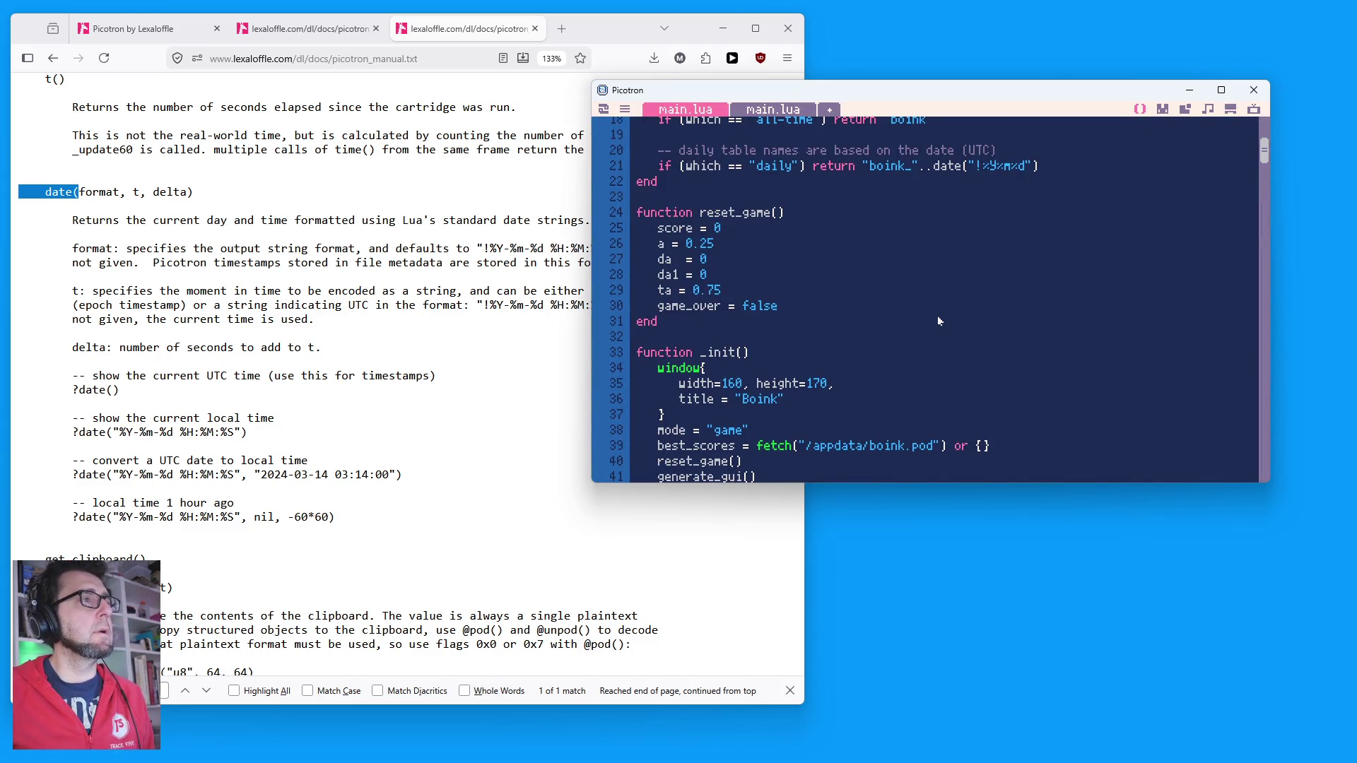
Step: Bring the second main.lua to the front, then add and remove a stray line after line 39
{"action": "scroll", "coordinate": [933, 305], "scroll_direction": "down", "scroll_amount": 4}
{"action": "scroll", "coordinate": [933, 305], "scroll_direction": "up", "scroll_amount": 14}
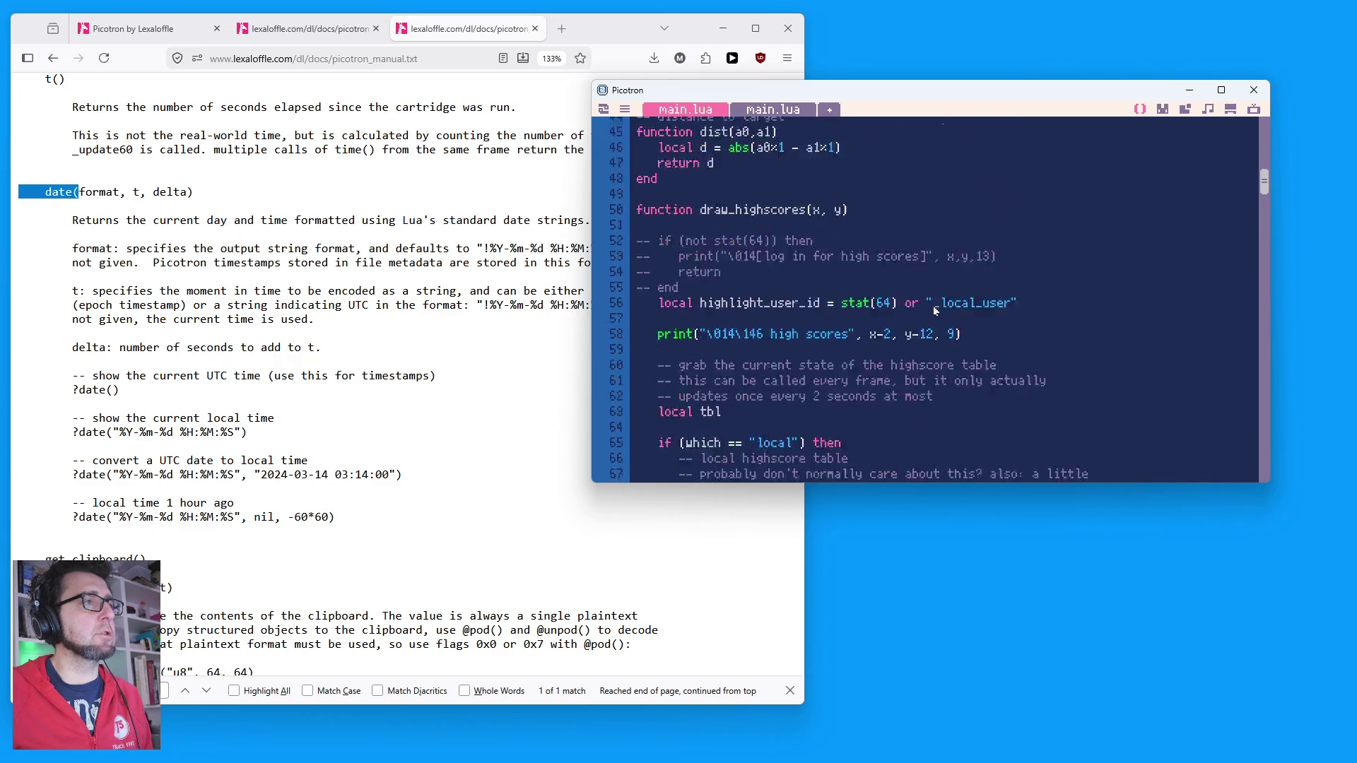
{"action": "scroll", "coordinate": [933, 306], "scroll_direction": "down", "scroll_amount": 6}
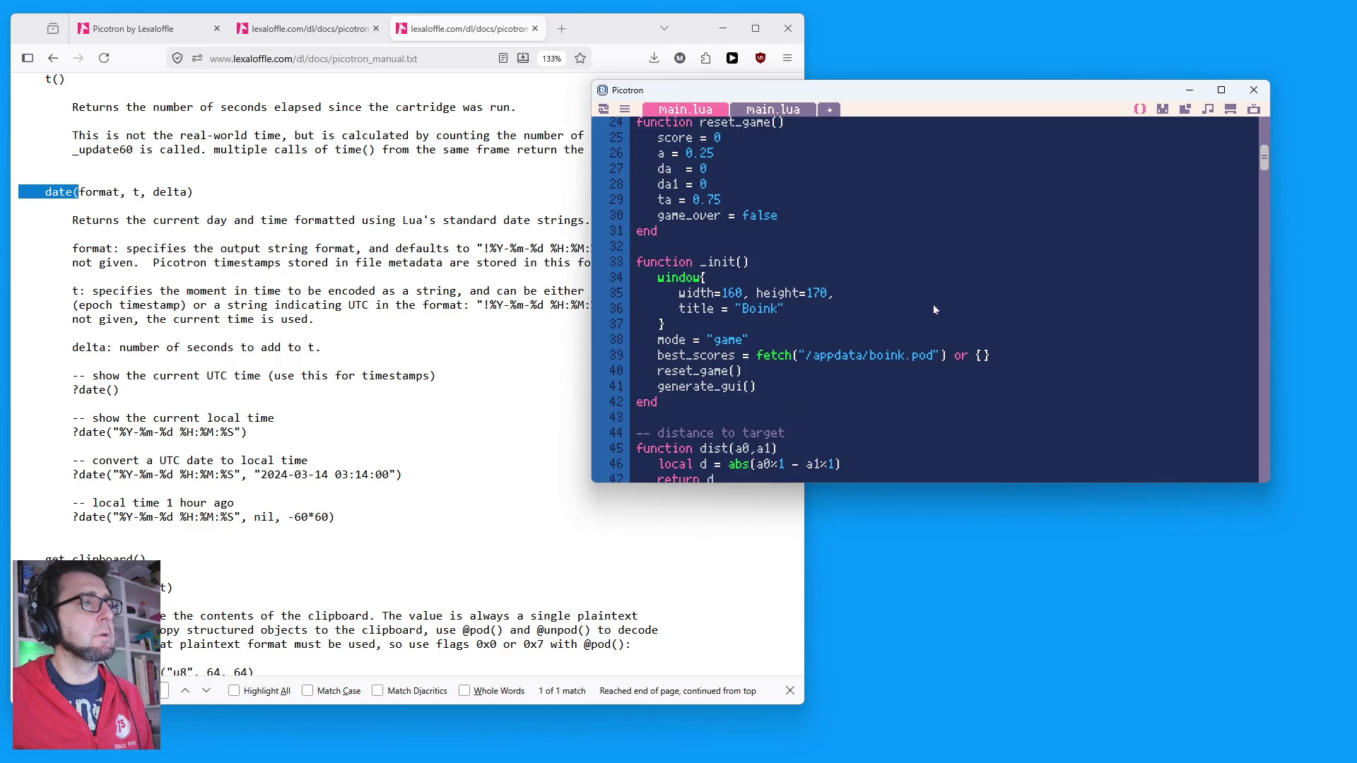
{"action": "key", "text": "ctrl+Tab"}
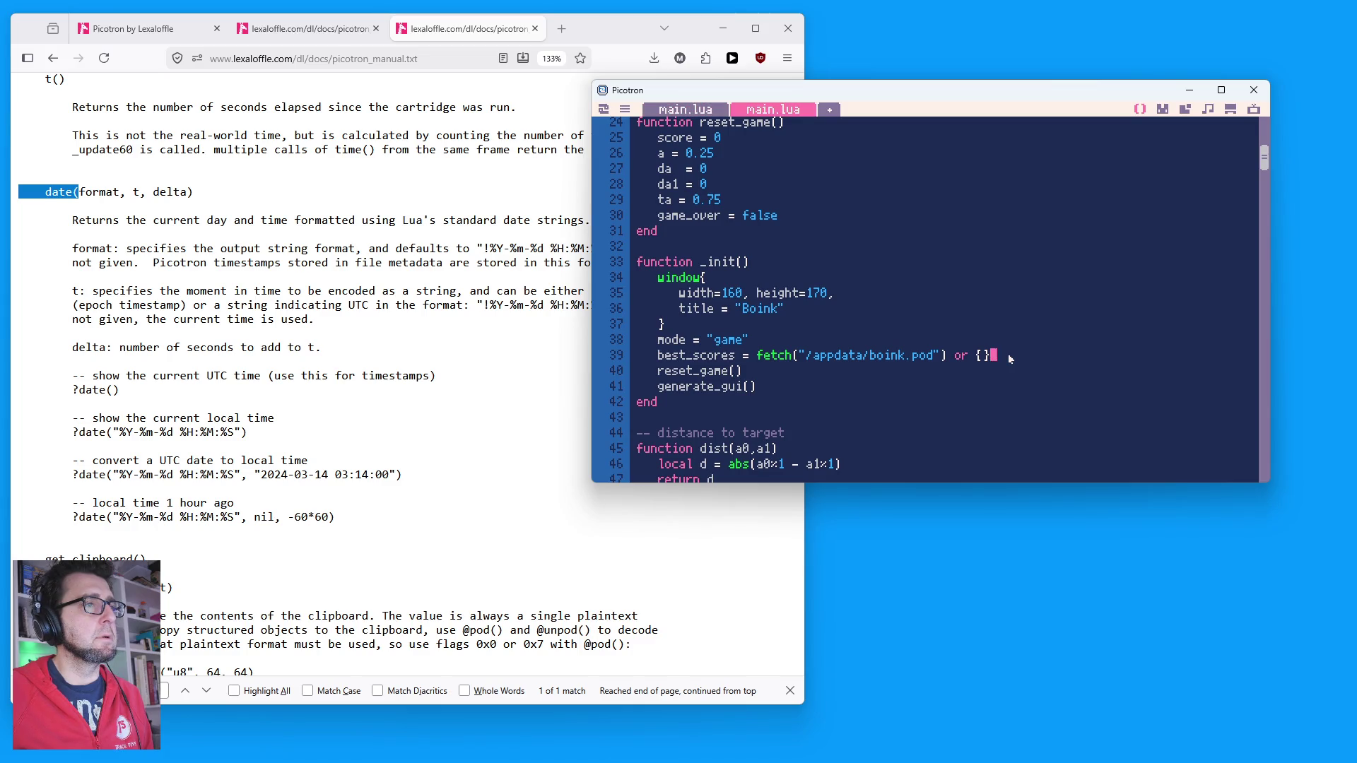
{"action": "left_click", "coordinate": [1010, 359]}
{"action": "key", "text": "Return"}
{"action": "type", "text": "d"}
{"action": "key", "text": "BackSpace"}
{"action": "key", "text": "BackSpace"}
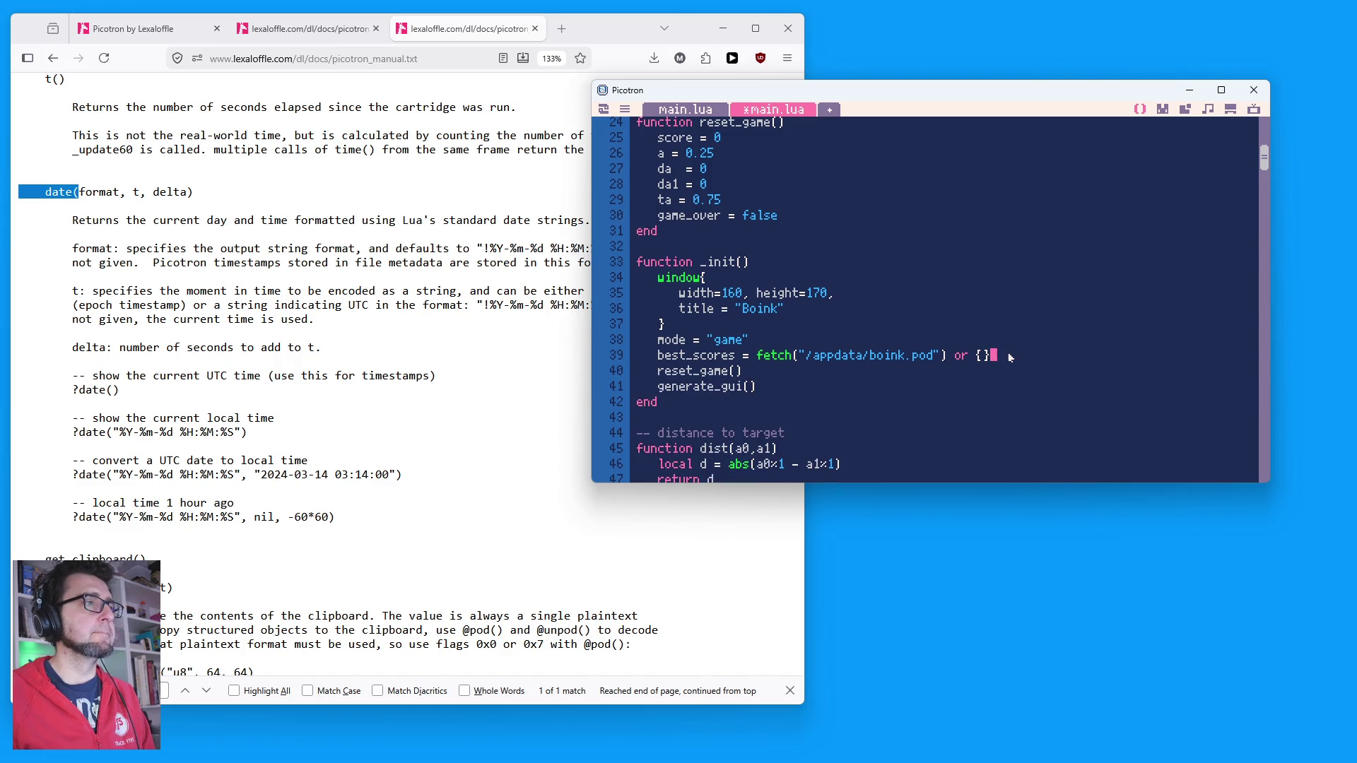
Step: Select best_scores on line 39 and review the surrounding code
{"action": "double_click", "coordinate": [731, 355]}
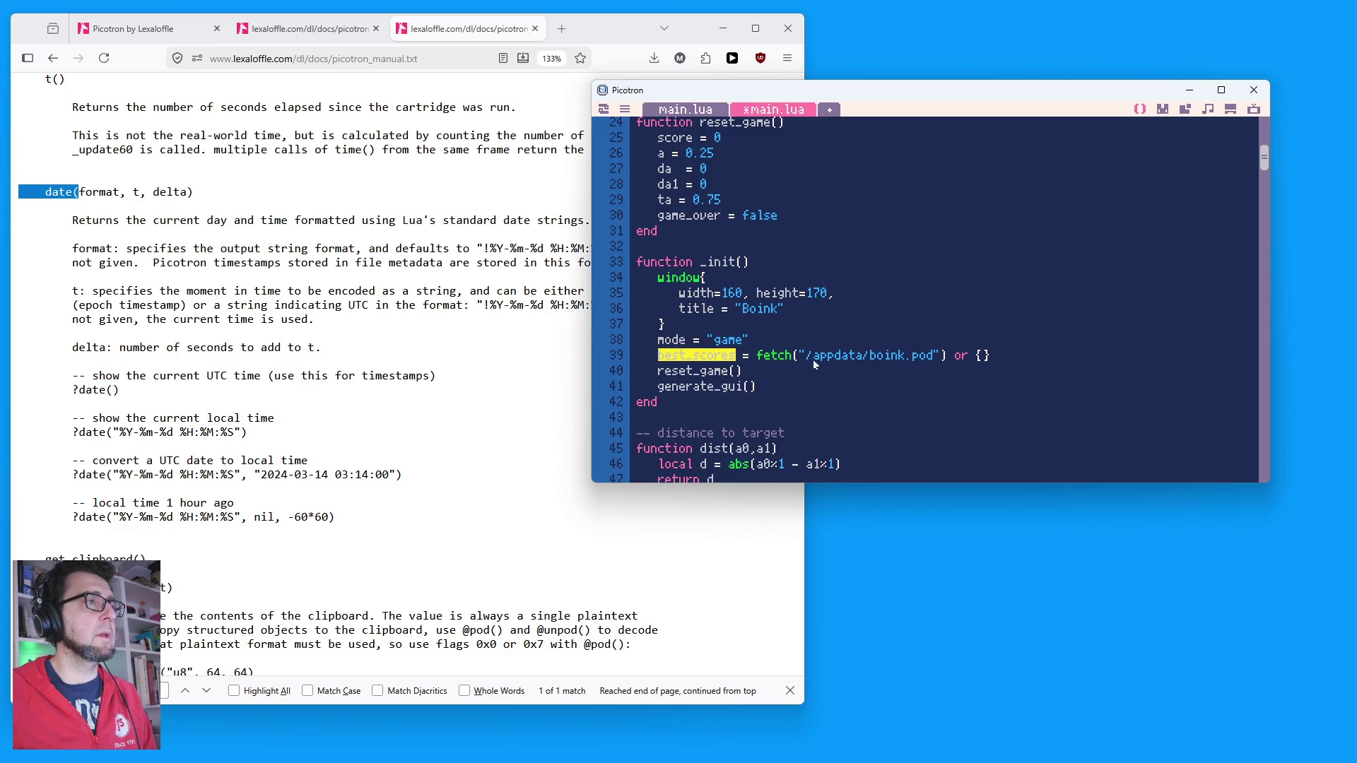
{"action": "scroll", "coordinate": [834, 357], "scroll_direction": "down", "scroll_amount": 5}
{"action": "scroll", "coordinate": [844, 351], "scroll_direction": "down", "scroll_amount": 20}
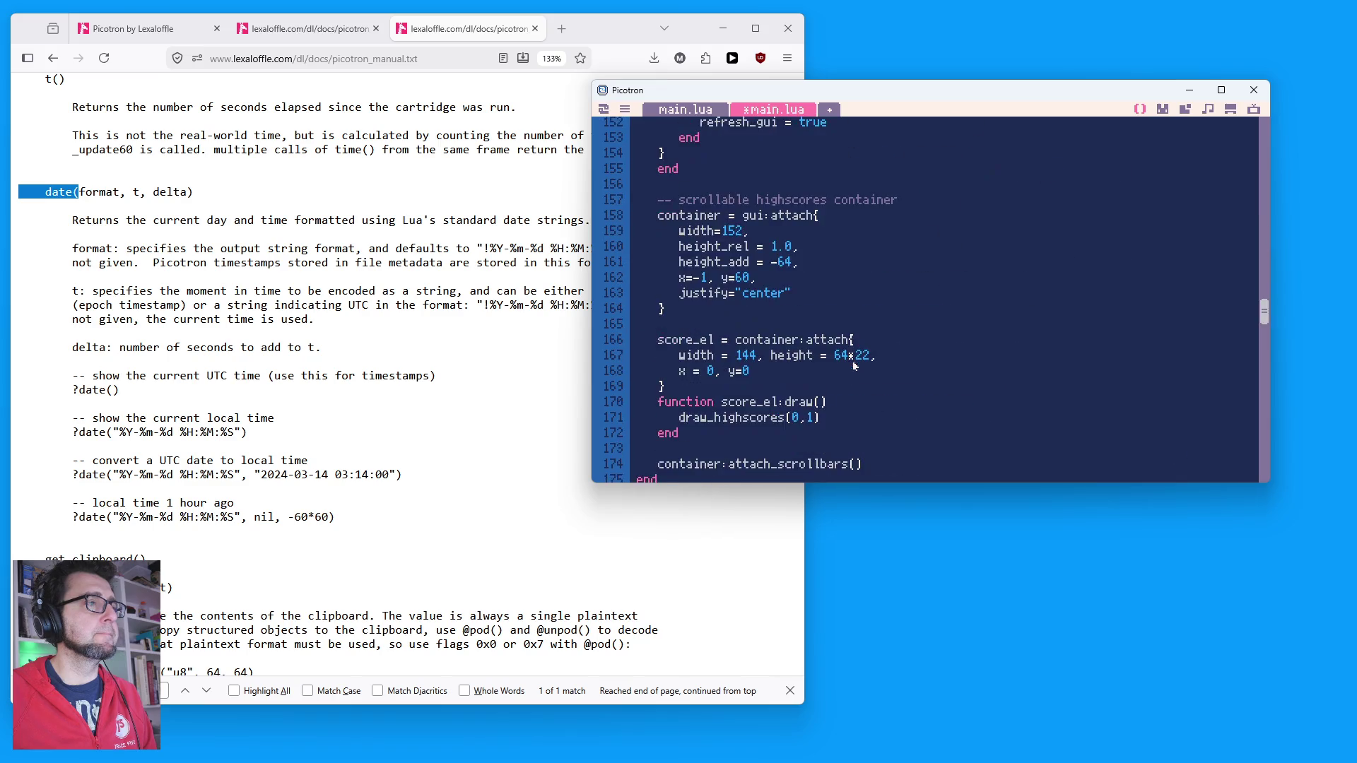
{"action": "scroll", "coordinate": [855, 358], "scroll_direction": "up", "scroll_amount": 5}
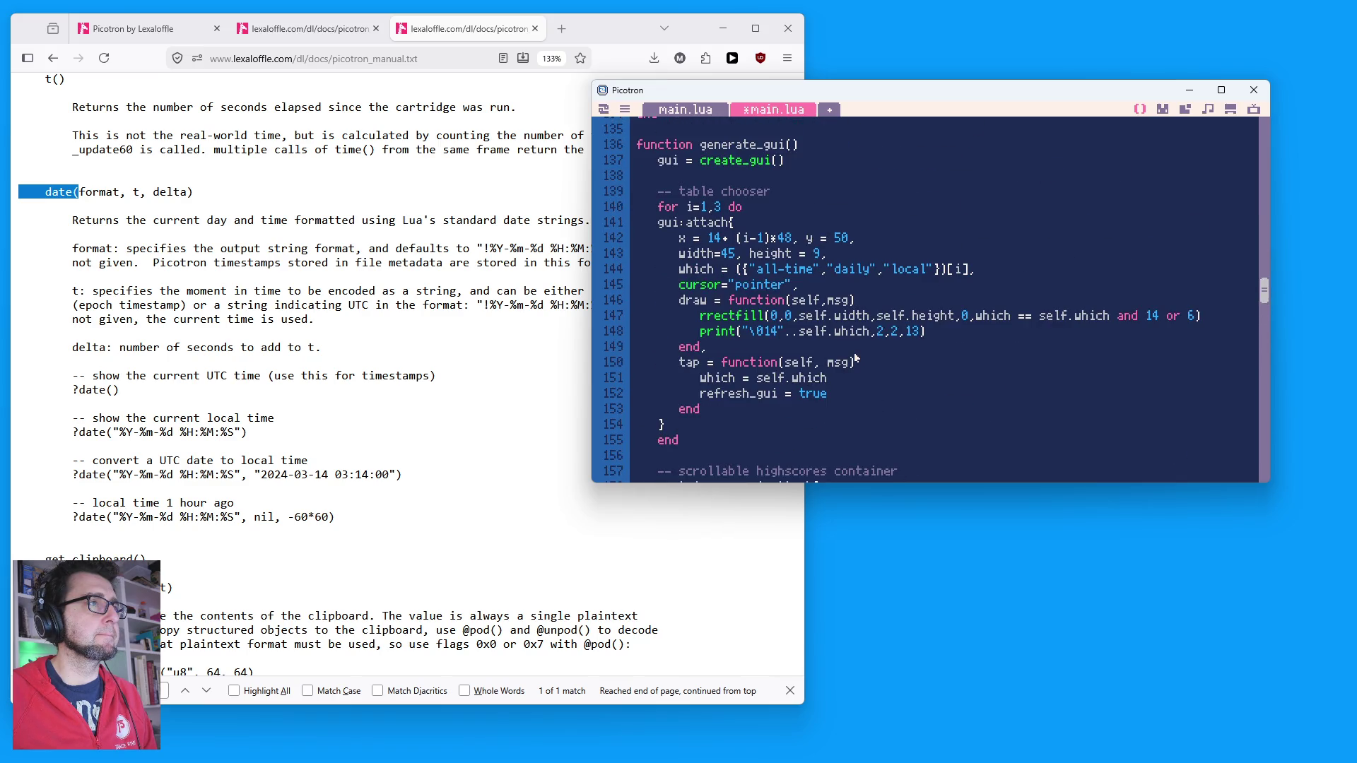
{"action": "scroll", "coordinate": [855, 358], "scroll_direction": "up", "scroll_amount": 5}
{"action": "scroll", "coordinate": [854, 356], "scroll_direction": "down", "scroll_amount": 20}
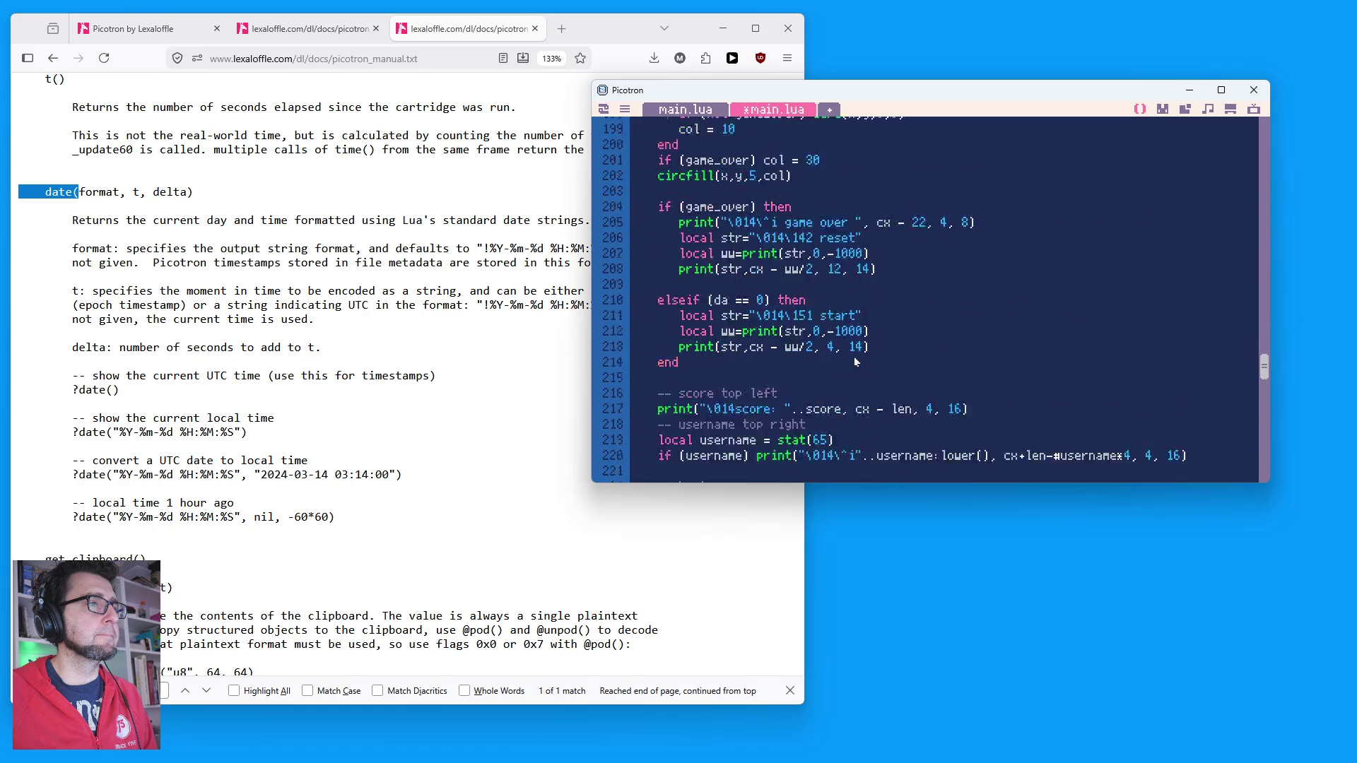
{"action": "scroll", "coordinate": [854, 361], "scroll_direction": "down", "scroll_amount": 12}
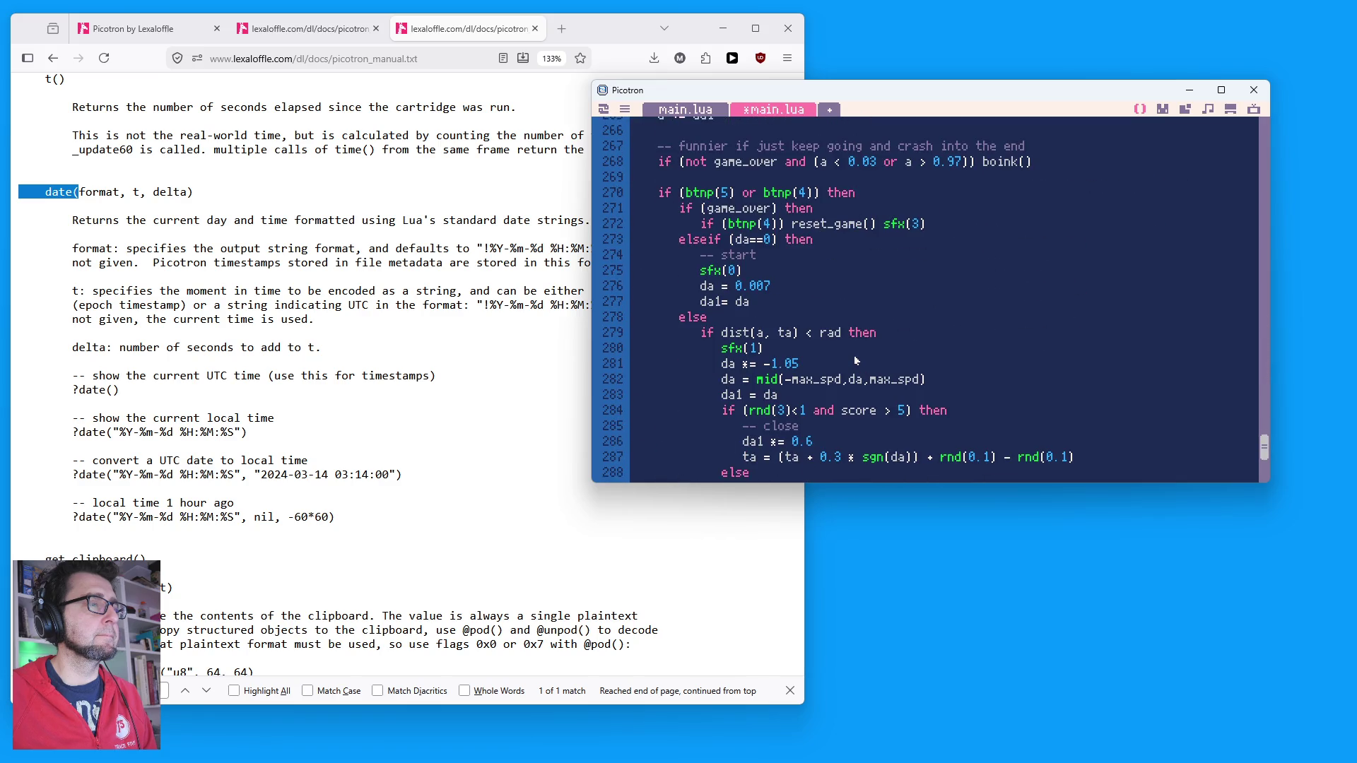
{"action": "scroll", "coordinate": [926, 356], "scroll_direction": "up", "scroll_amount": 6}
{"action": "scroll", "coordinate": [1247, 418], "scroll_direction": "up", "scroll_amount": 20}
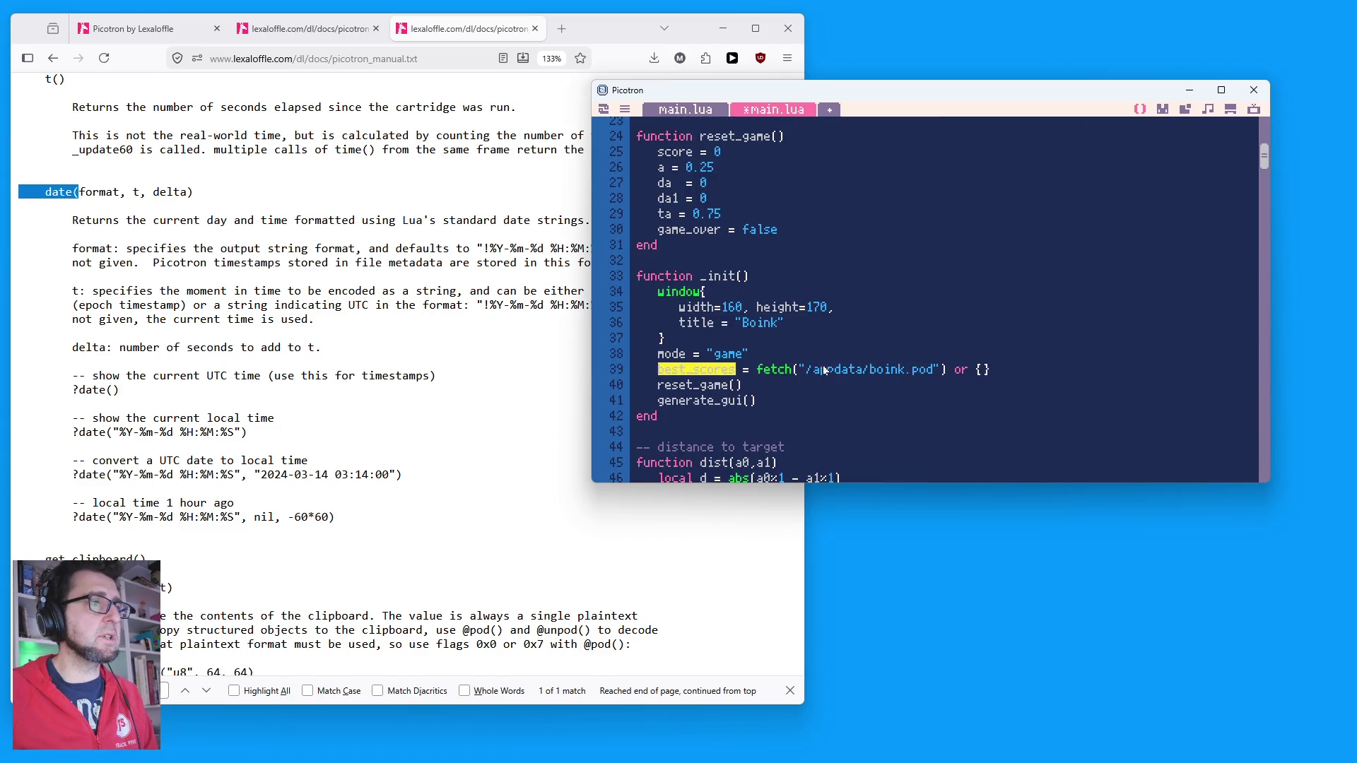
Step: Highlight the /appdata/boink.pod path, then search for best_scores and step through its matches
{"action": "left_click_drag", "start_coordinate": [809, 371], "coordinate": [919, 371]}
{"action": "left_click", "coordinate": [977, 353]}
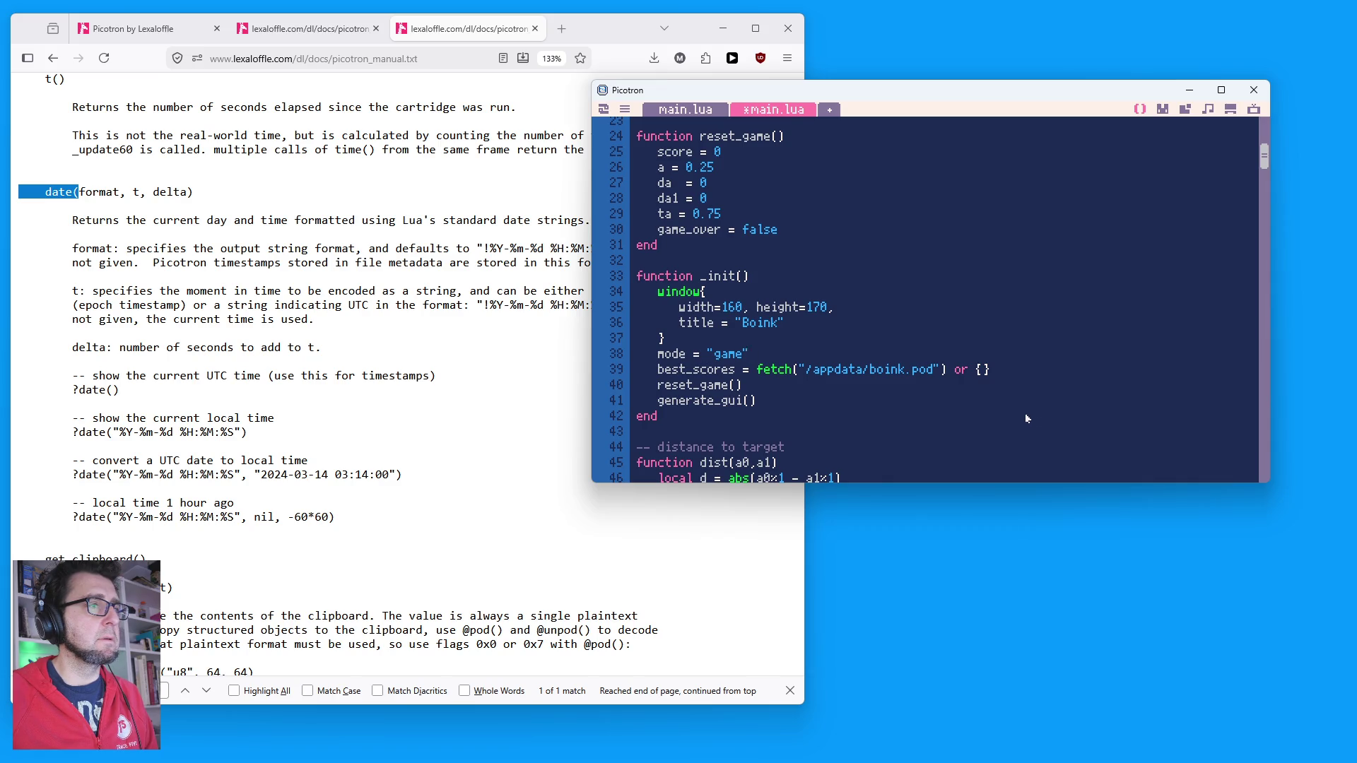
{"action": "scroll", "coordinate": [1026, 419], "scroll_direction": "down", "scroll_amount": 15}
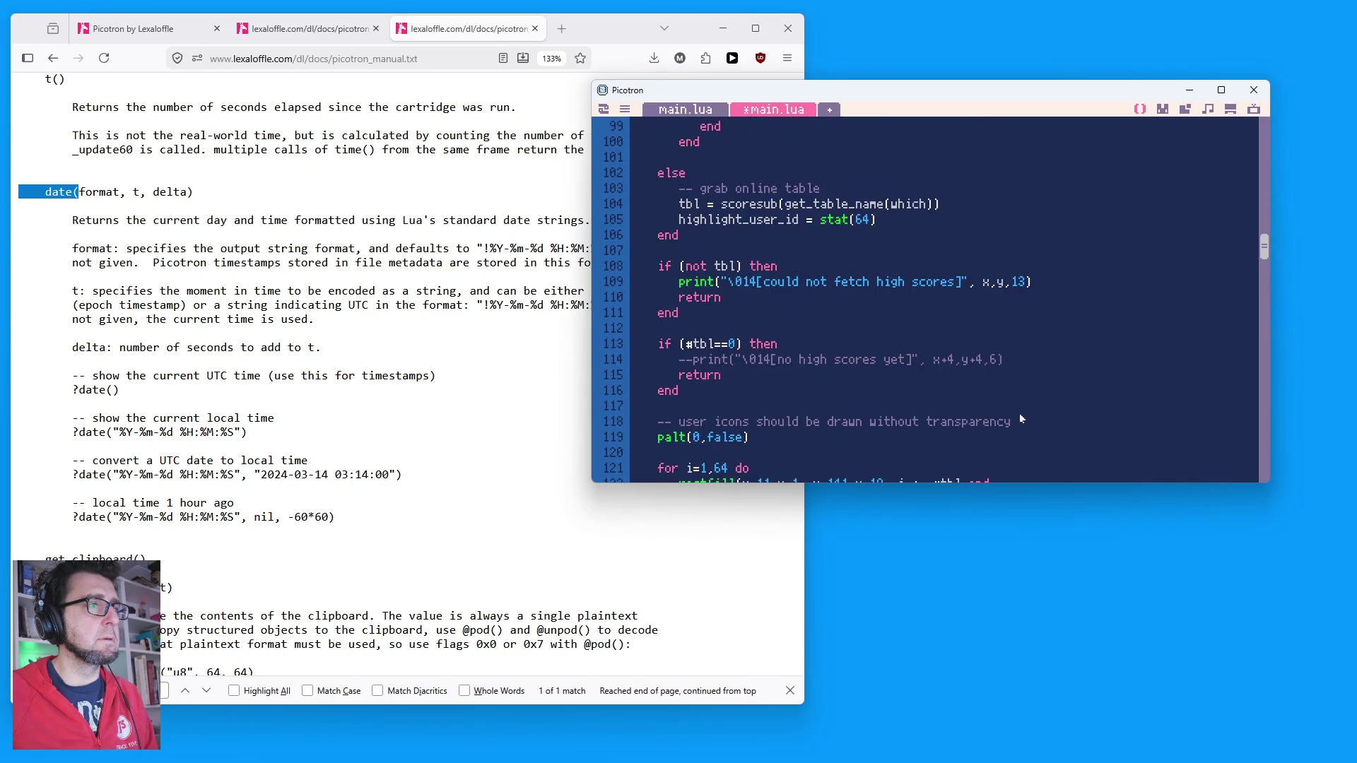
{"action": "scroll", "coordinate": [1006, 410], "scroll_direction": "up", "scroll_amount": 10}
{"action": "scroll", "coordinate": [855, 361], "scroll_direction": "up", "scroll_amount": 4}
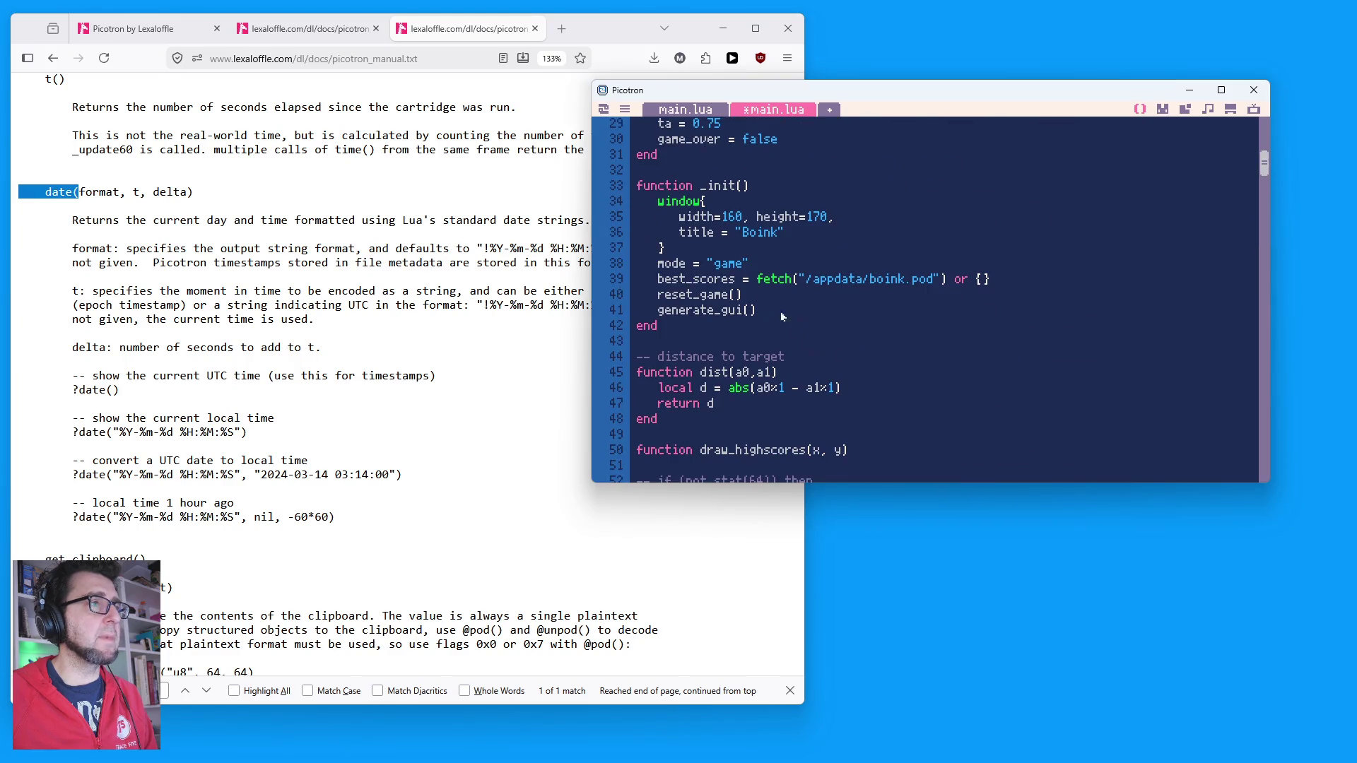
{"action": "key", "text": "ctrl+f"}
{"action": "type", "text": "best_scores"}
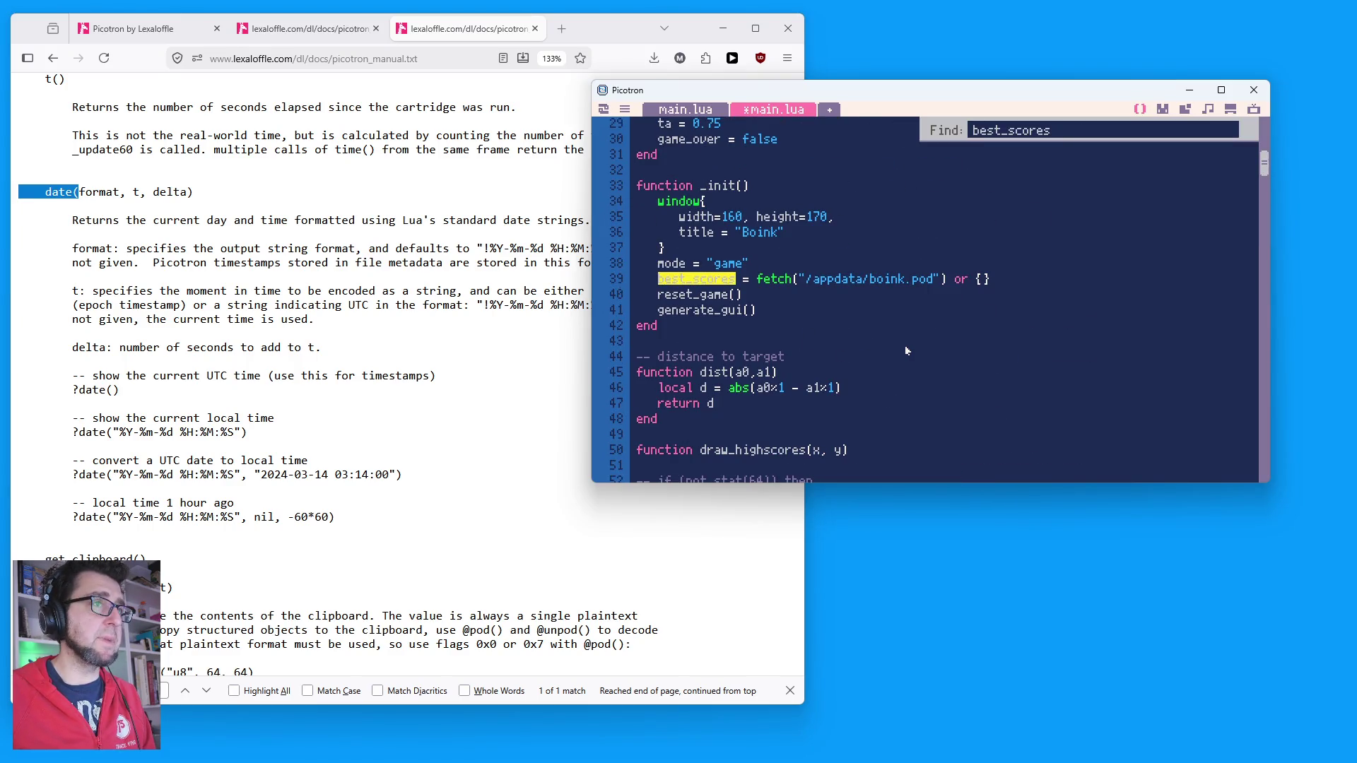
{"action": "key", "text": "Return"}
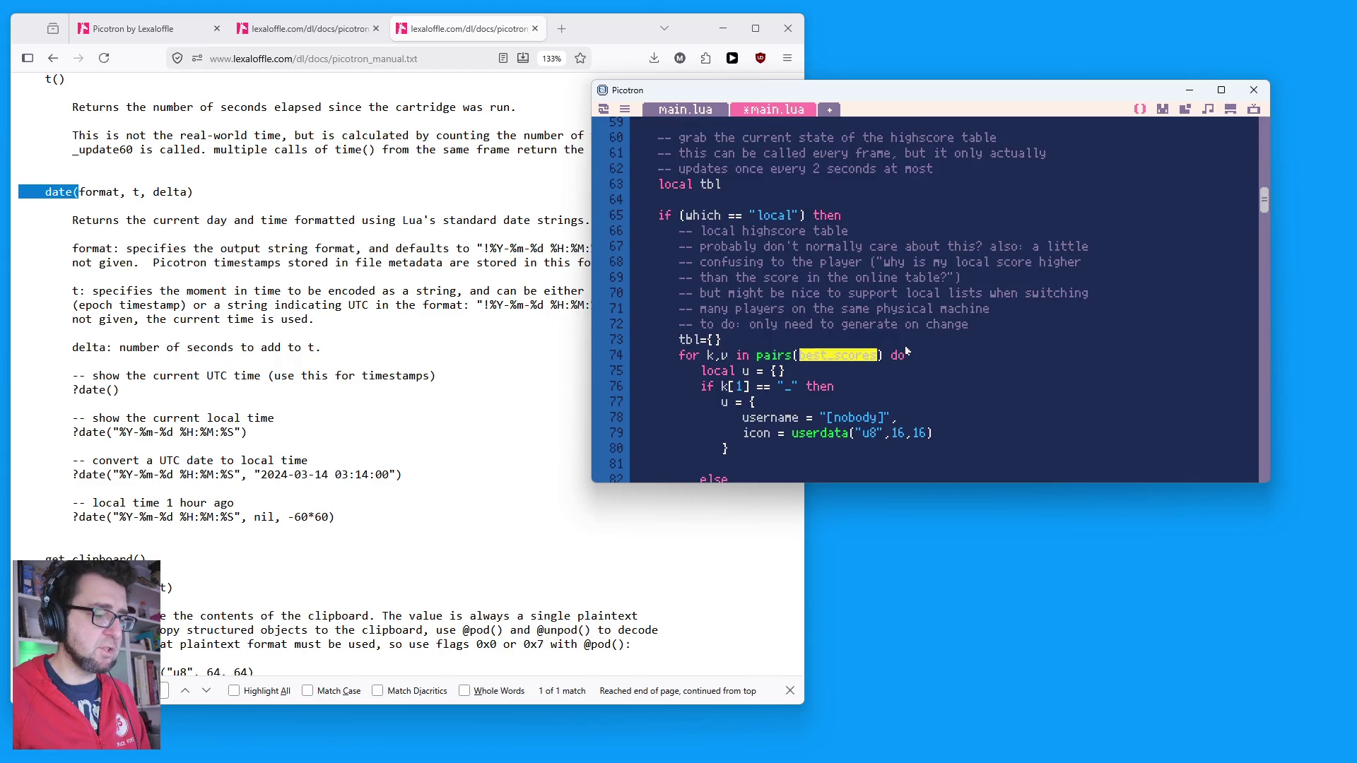
{"action": "key", "text": "ctrl+g"}
{"action": "key", "text": "ctrl+g"}
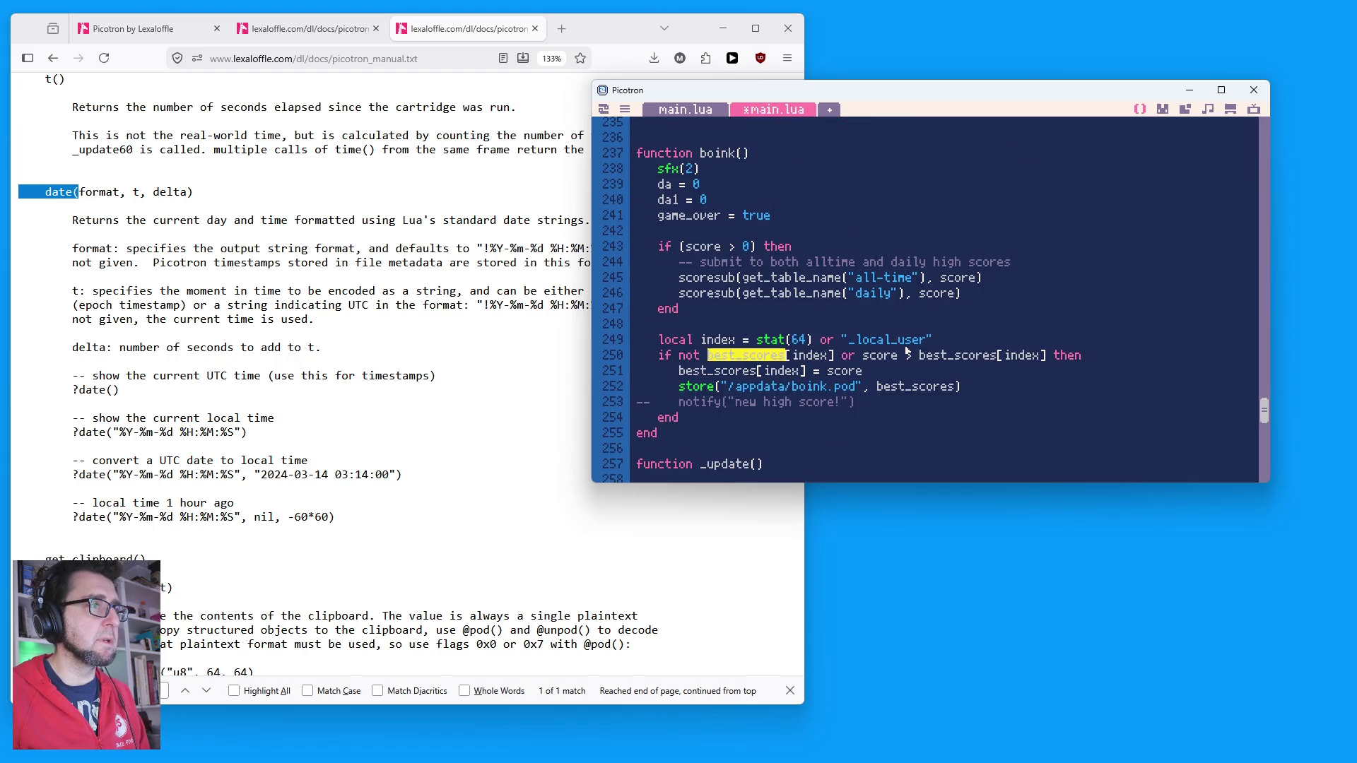
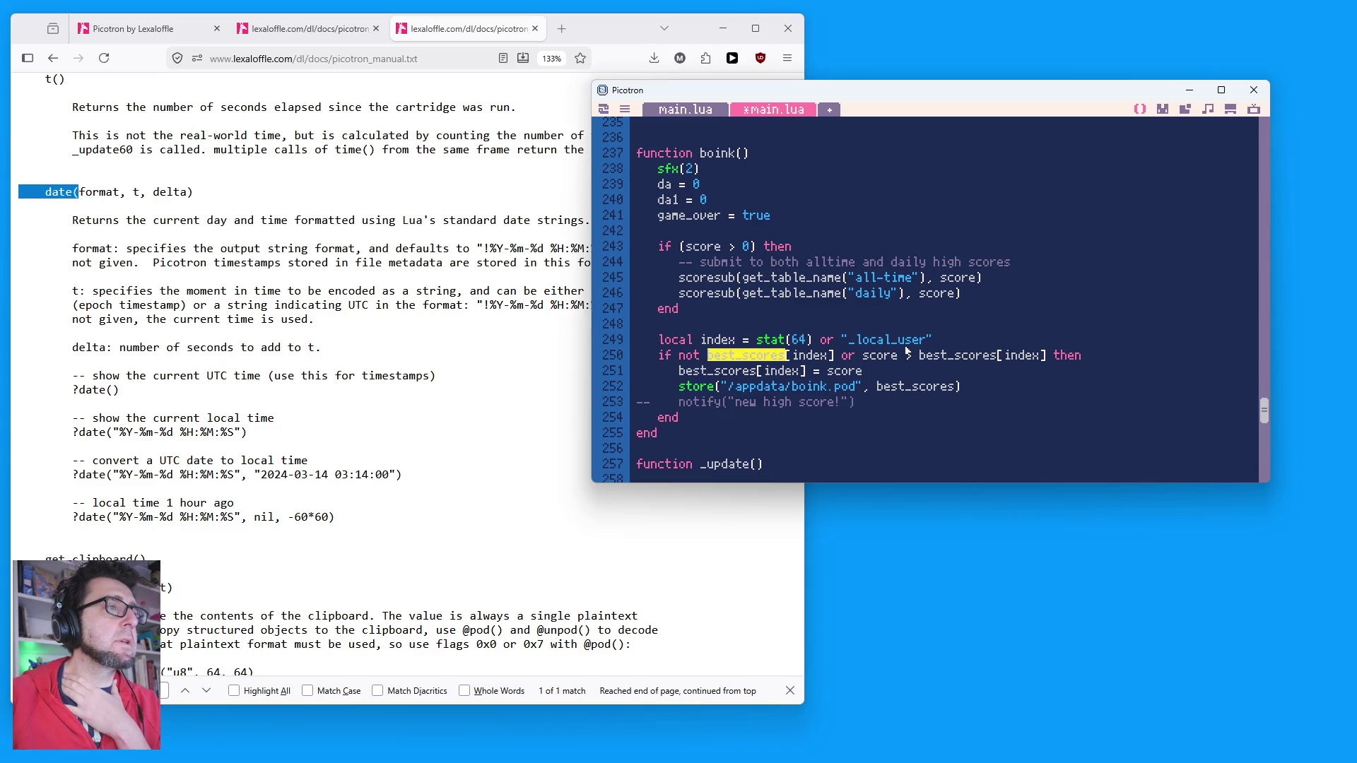
Step: Inspect the best-score saving code on lines 249–251: the stat call, best_scores and boink save path
{"action": "left_click", "coordinate": [729, 327]}
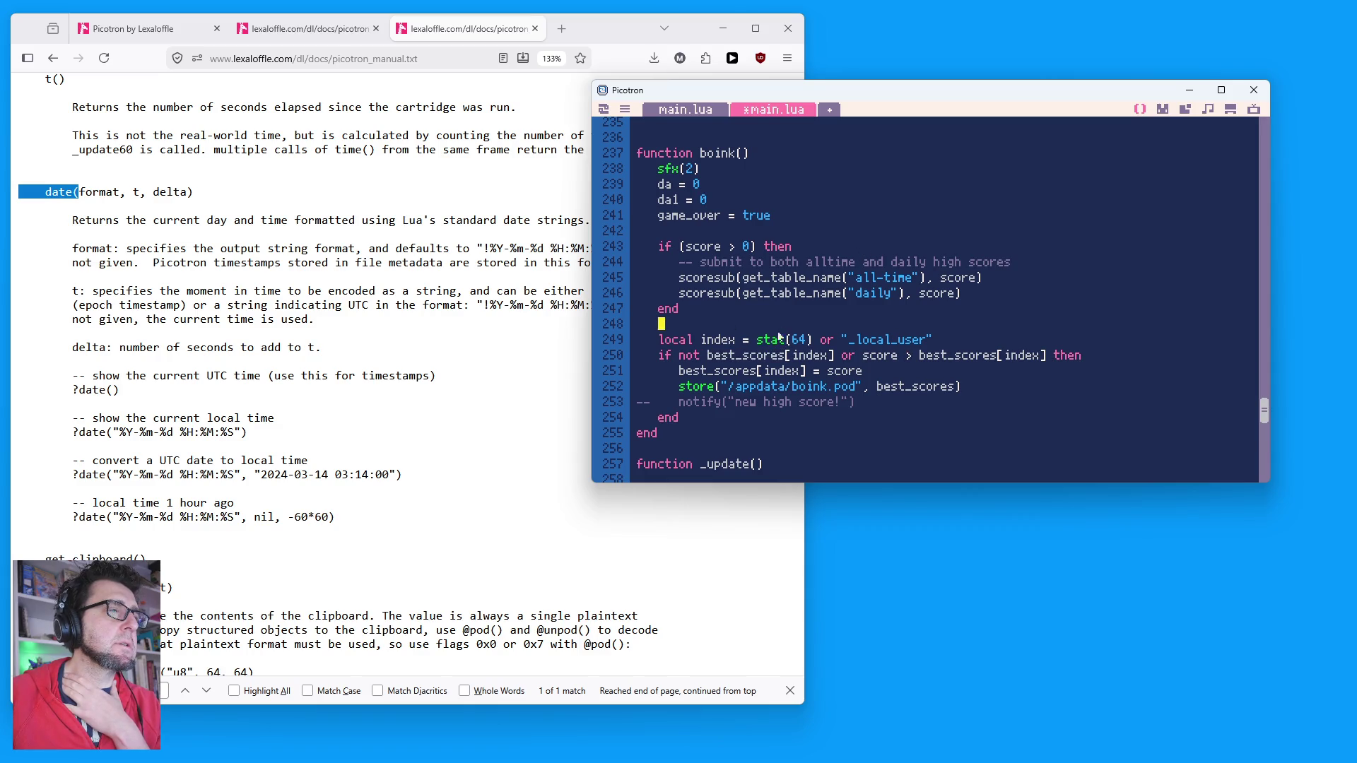
{"action": "double_click", "coordinate": [732, 340]}
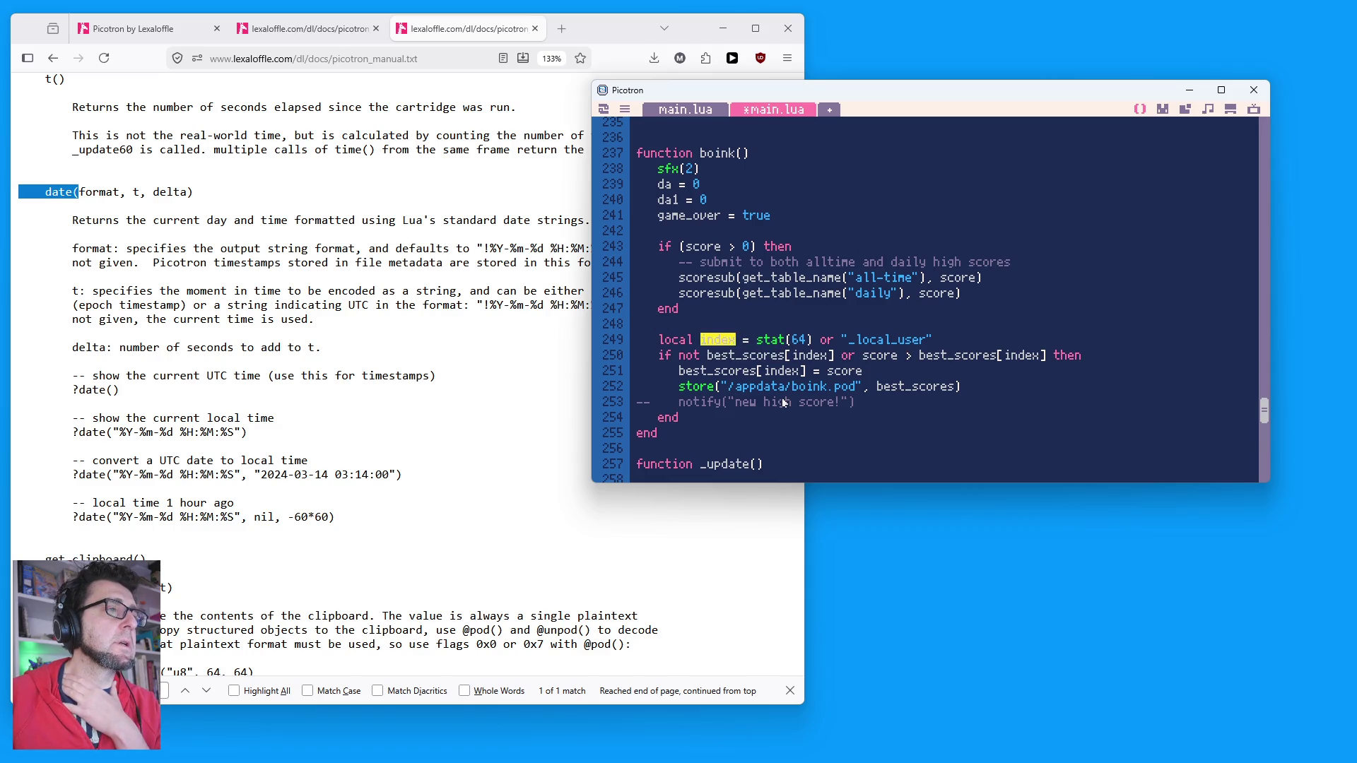
{"action": "double_click", "coordinate": [770, 340]}
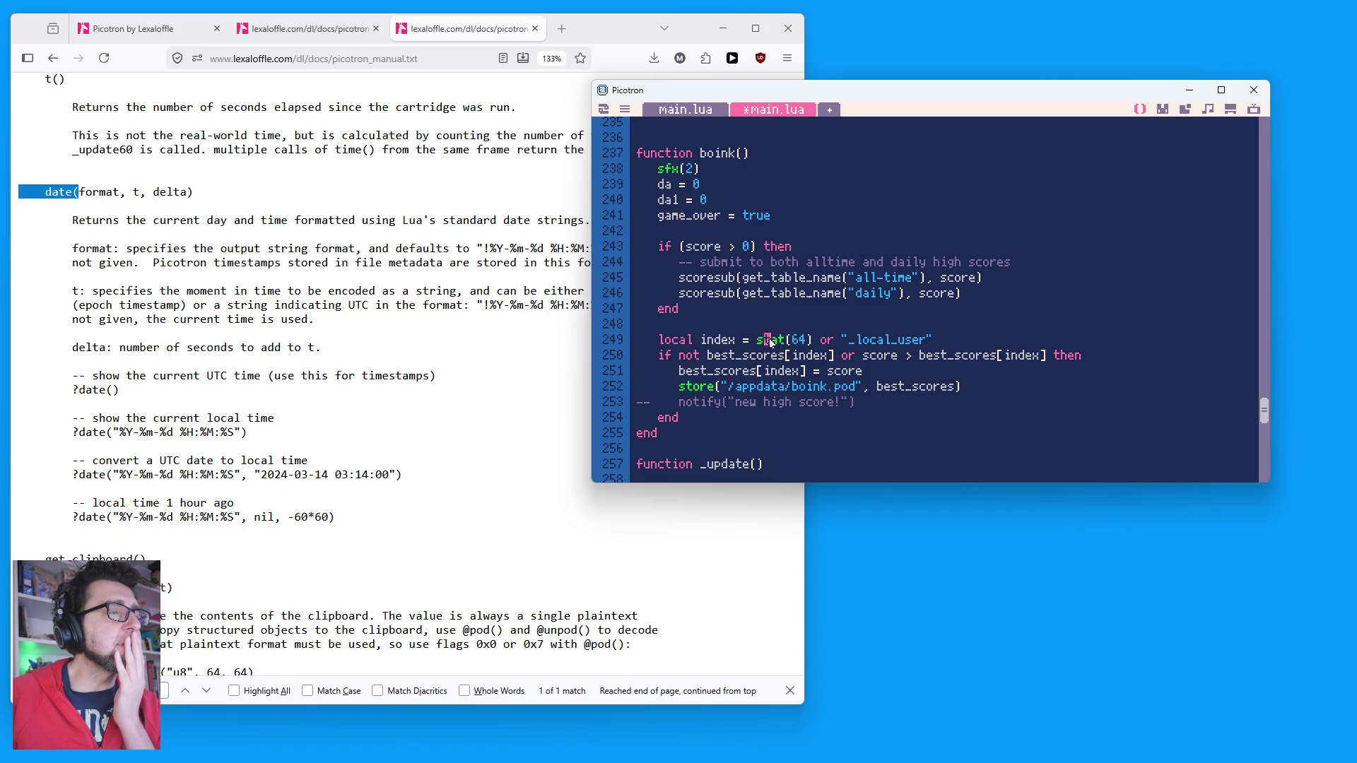
{"action": "scroll", "coordinate": [839, 411], "scroll_direction": "up", "scroll_amount": 15}
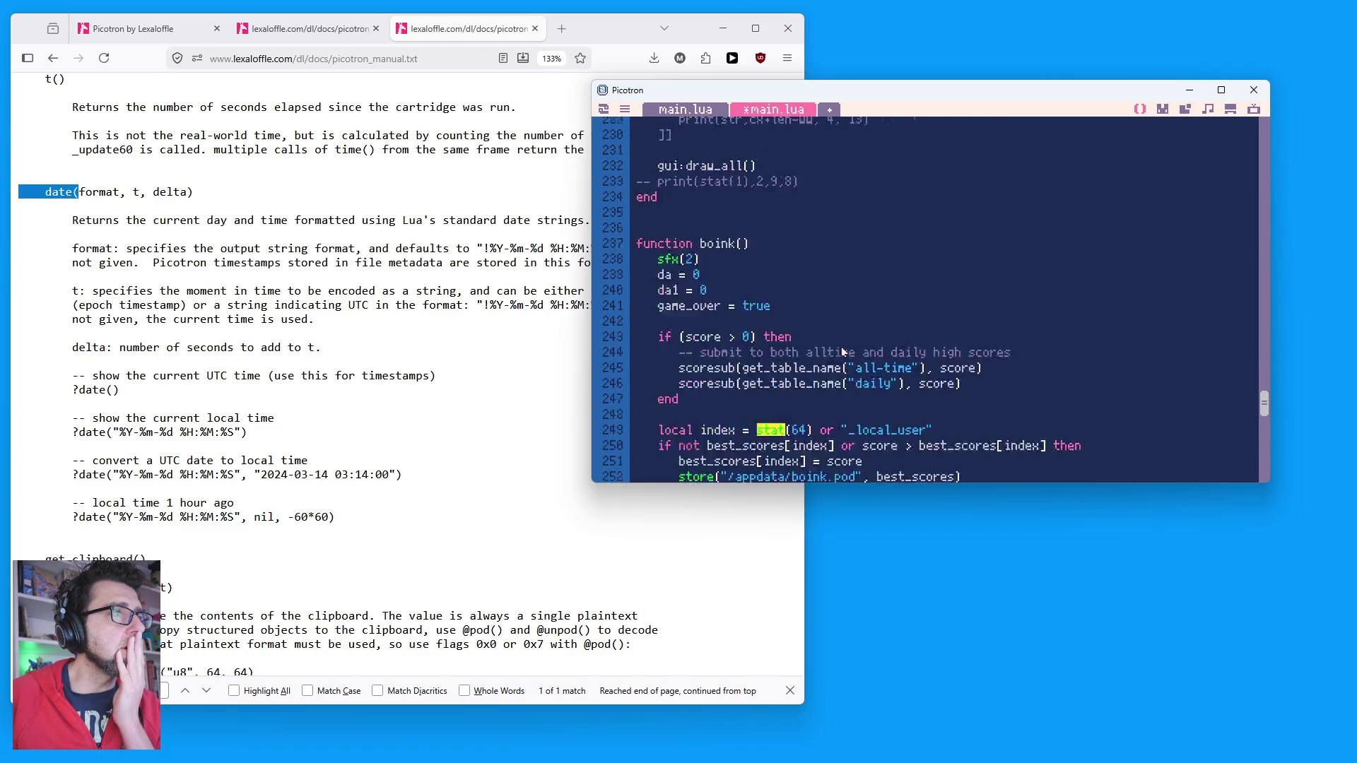
{"action": "scroll", "coordinate": [848, 355], "scroll_direction": "down", "scroll_amount": 15}
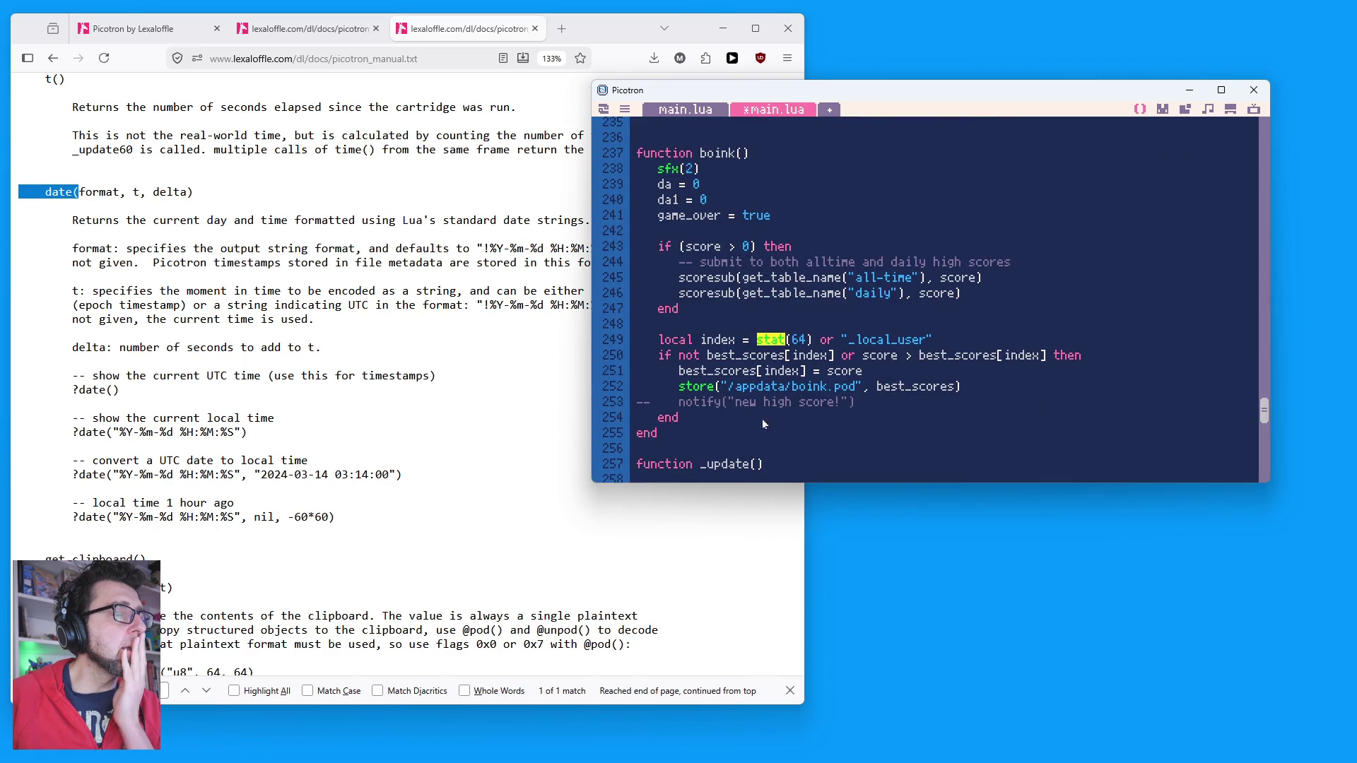
{"action": "left_click", "coordinate": [732, 357]}
{"action": "double_click", "coordinate": [732, 357]}
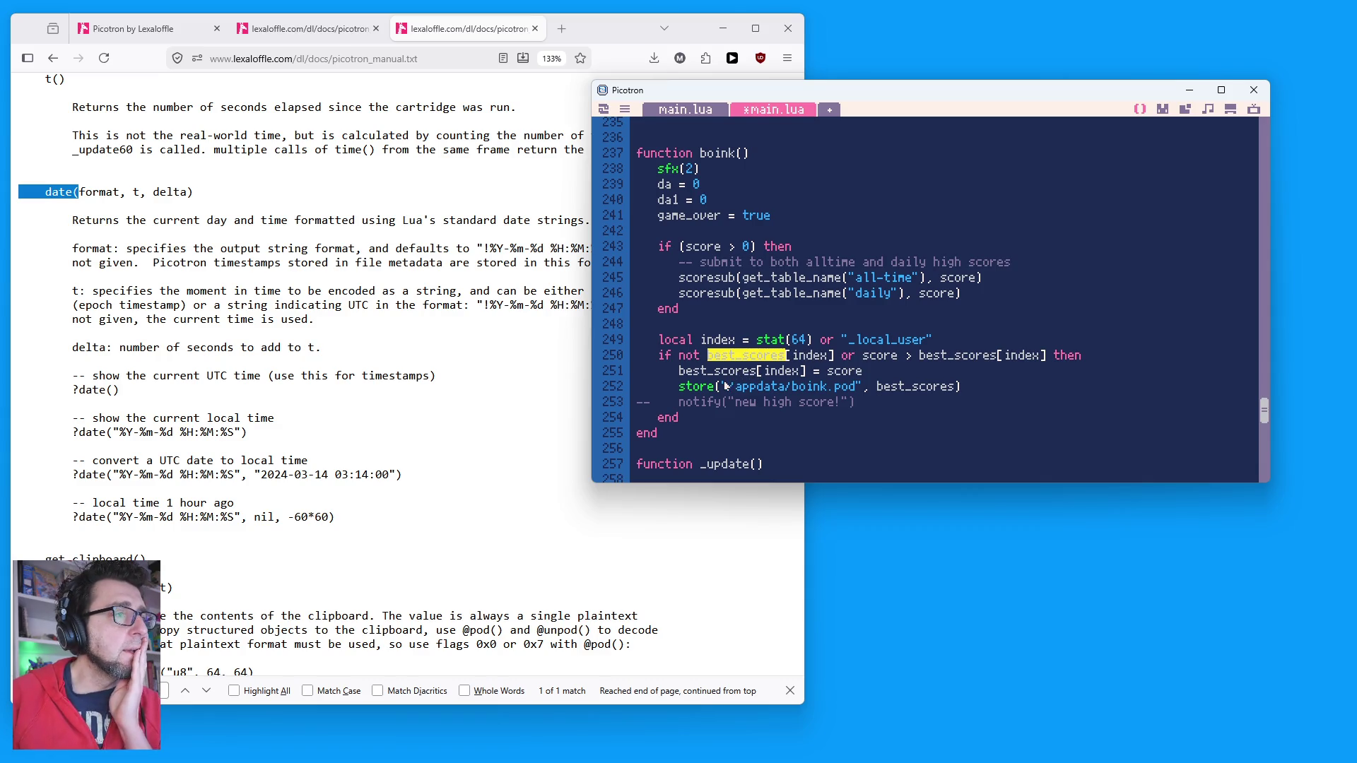
{"action": "left_click_drag", "start_coordinate": [707, 373], "coordinate": [895, 378]}
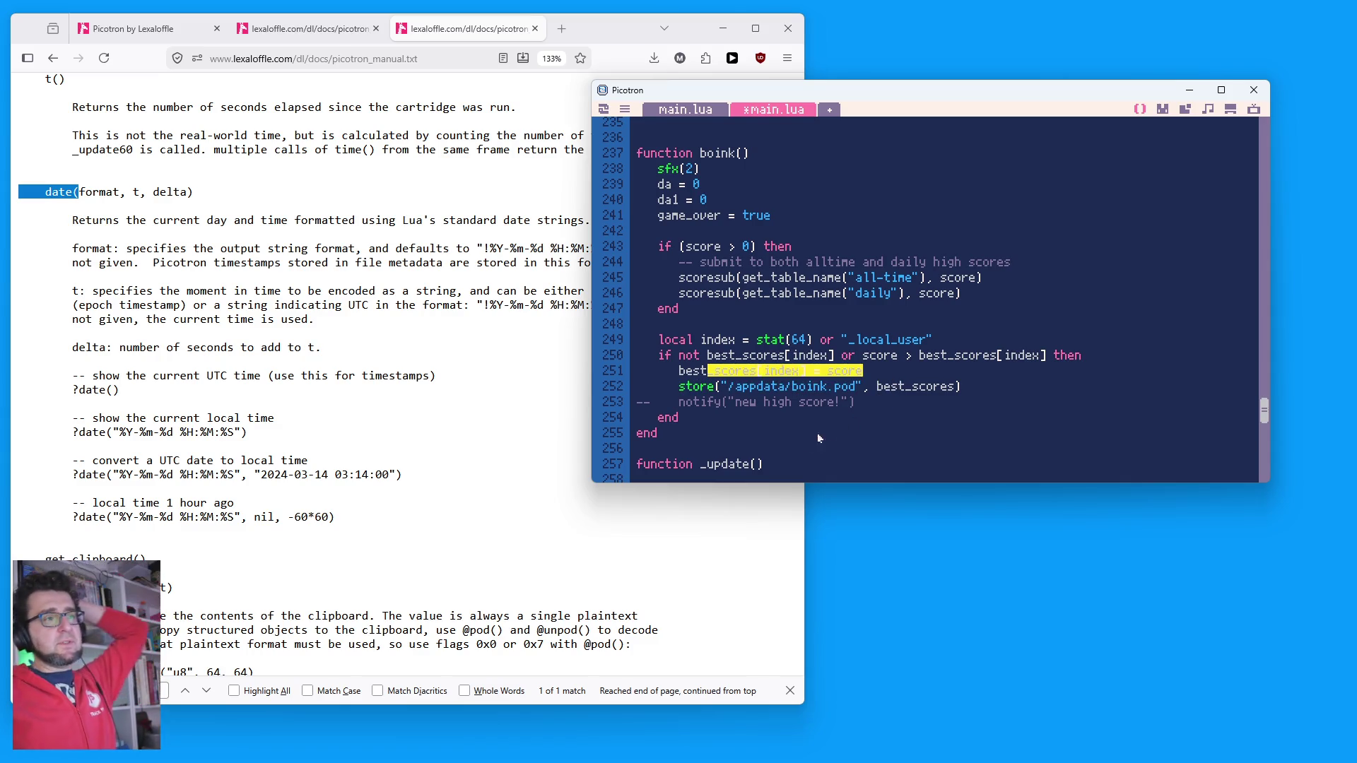
{"action": "double_click", "coordinate": [806, 387]}
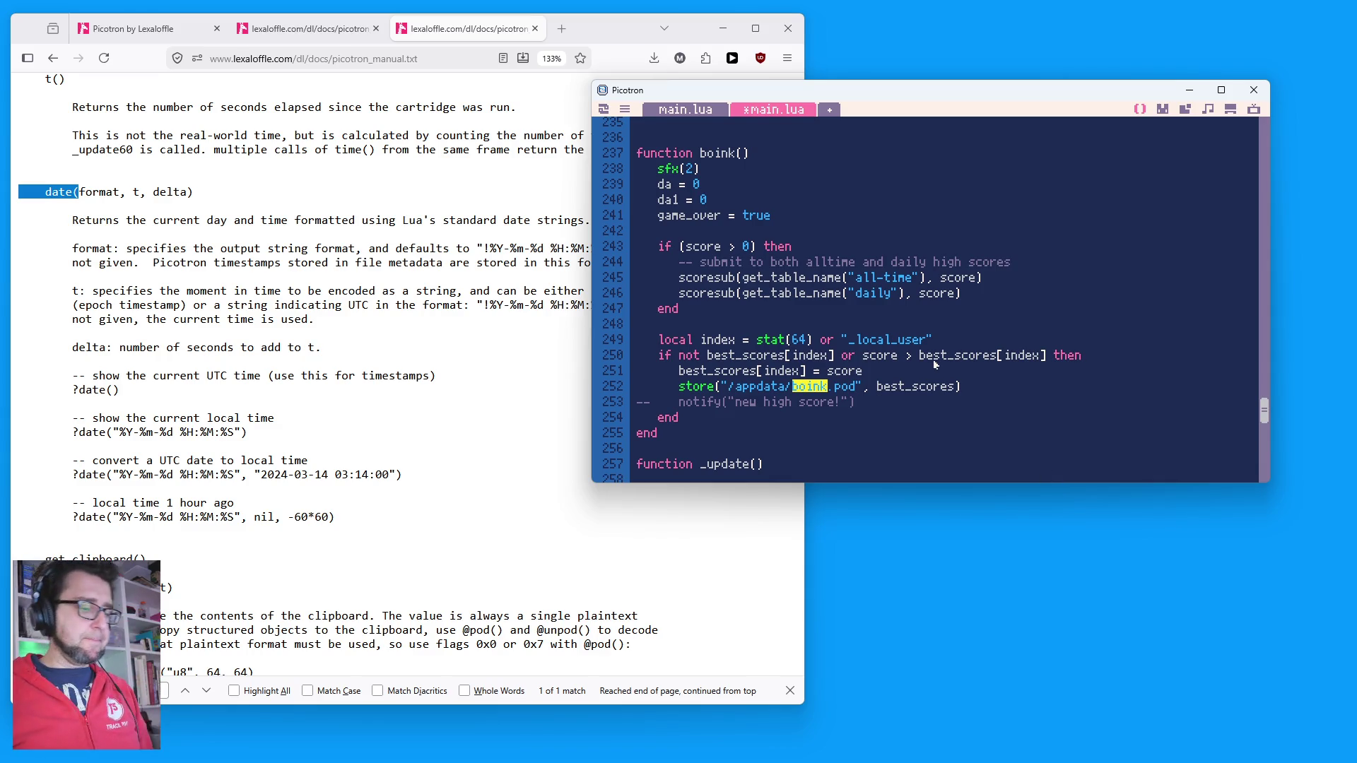
Step: Find best_scores on line 252, undo the stray line break, and view the running Boink on the desktop
{"action": "key", "text": "ctrl+f"}
{"action": "key", "text": "Return"}
{"action": "key", "text": "Escape"}
{"action": "key", "text": "Return"}
{"action": "key", "text": "ctrl+z"}
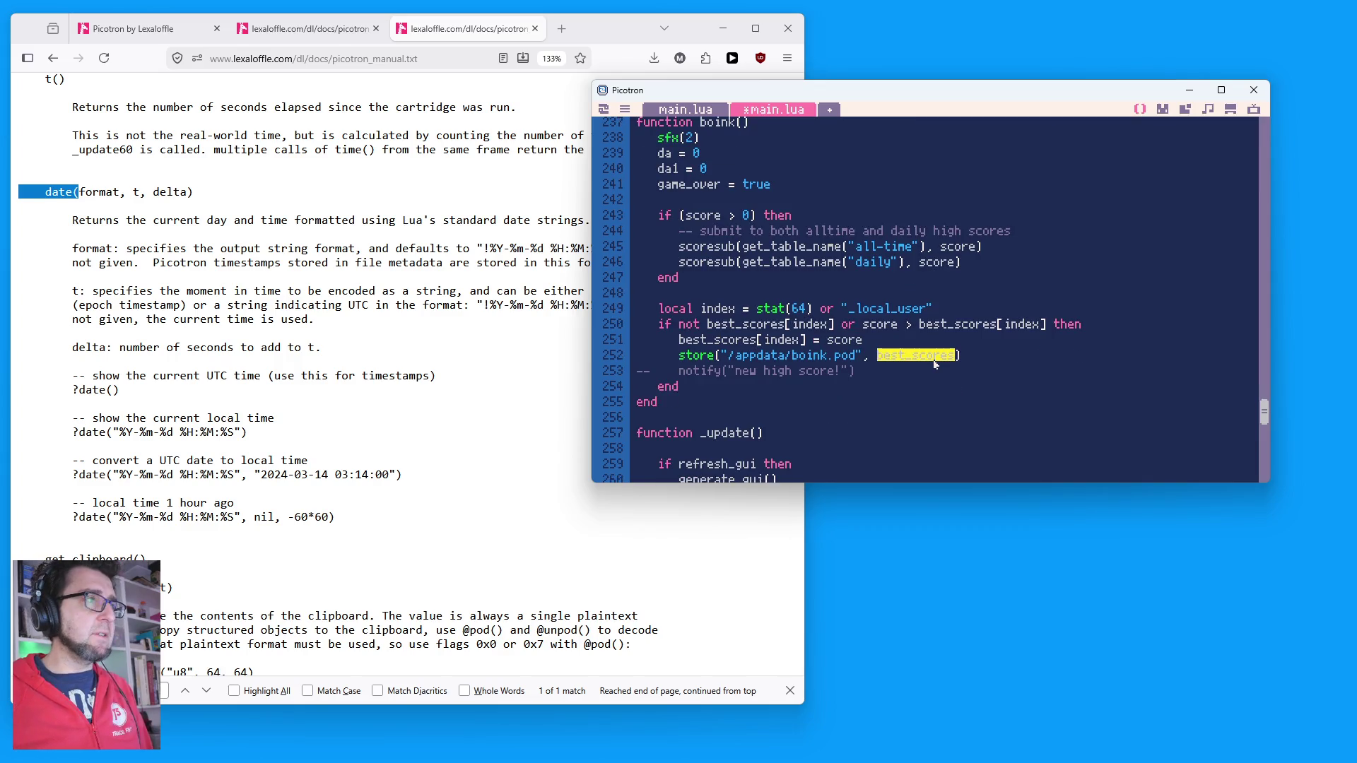
{"action": "left_click", "coordinate": [1231, 110]}
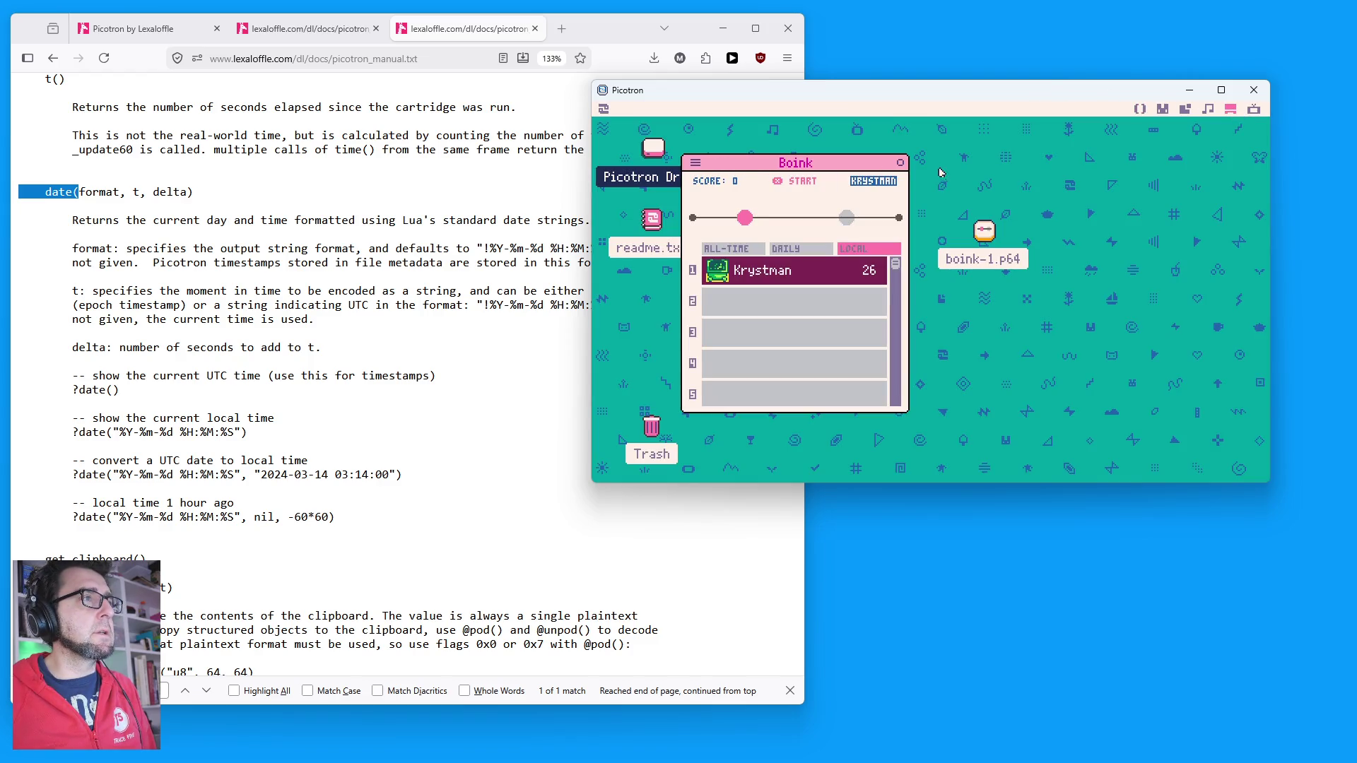
Step: Close Boink and open a repositioned, enlarged /appdata file window from Picotron Drive
{"action": "left_click", "coordinate": [900, 162]}
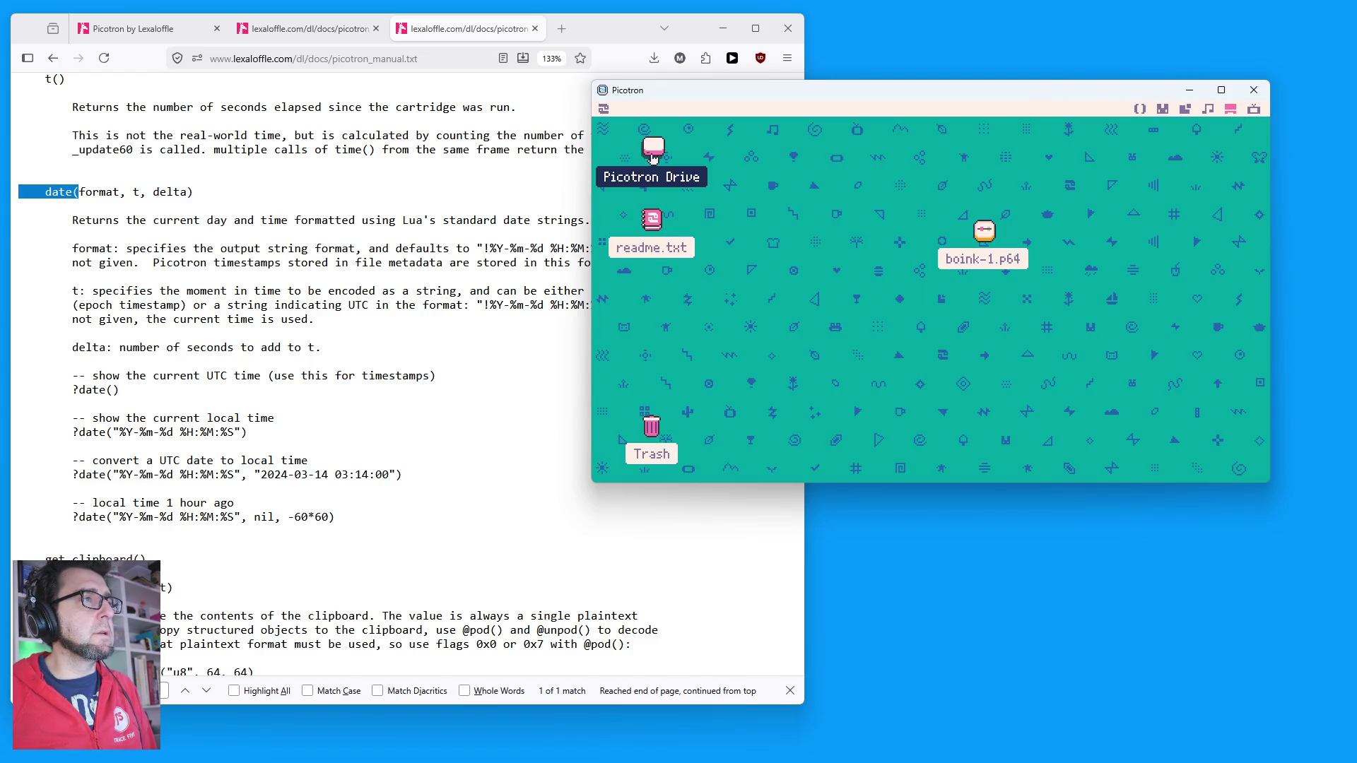
{"action": "double_click", "coordinate": [653, 157]}
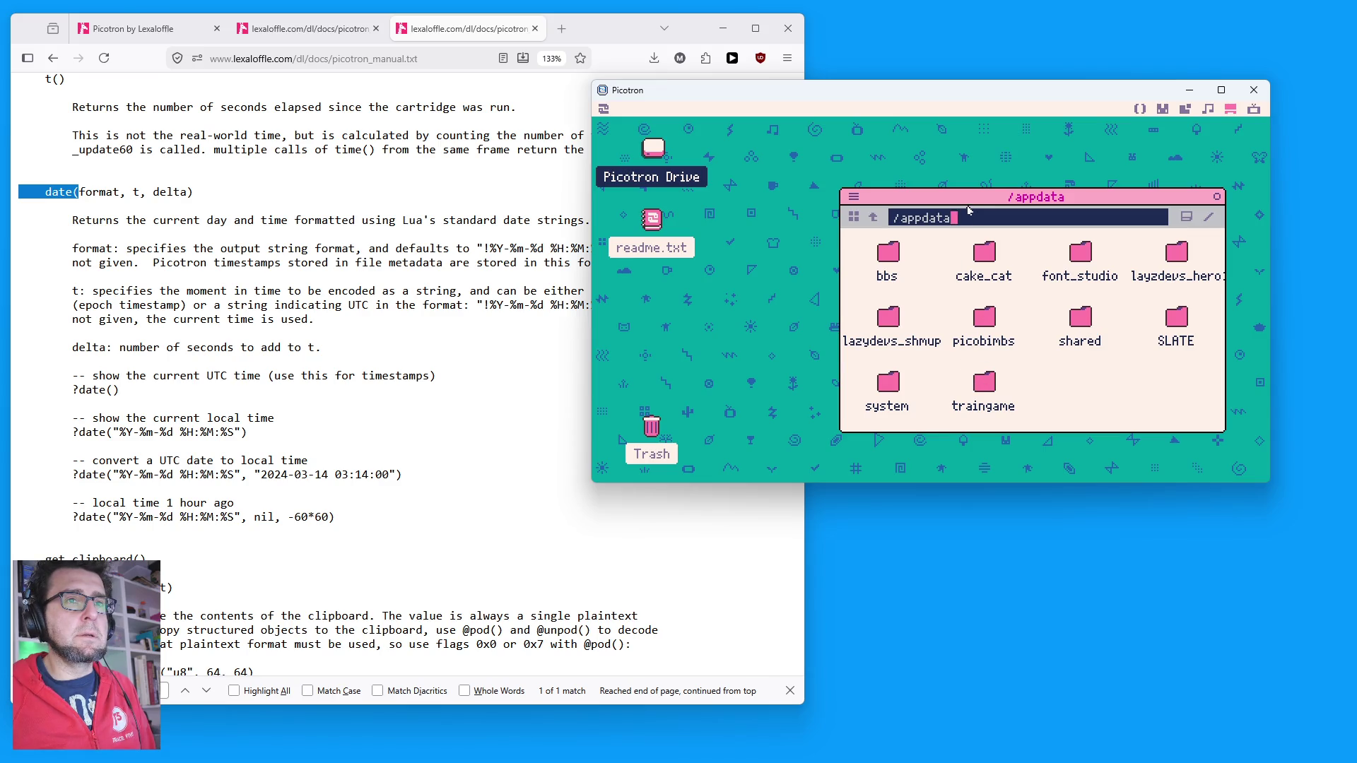
{"action": "left_click_drag", "start_coordinate": [978, 194], "coordinate": [877, 162]}
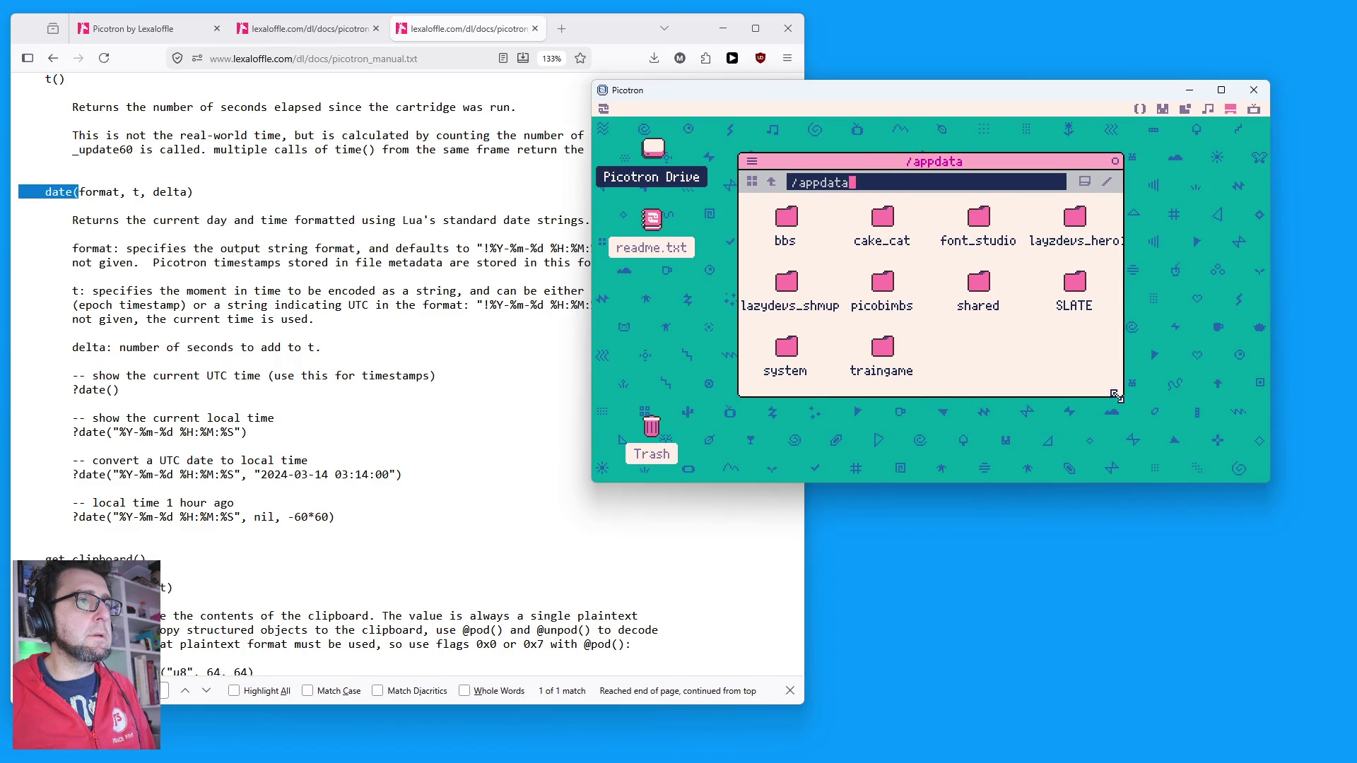
{"action": "left_click_drag", "start_coordinate": [1115, 393], "coordinate": [1242, 460]}
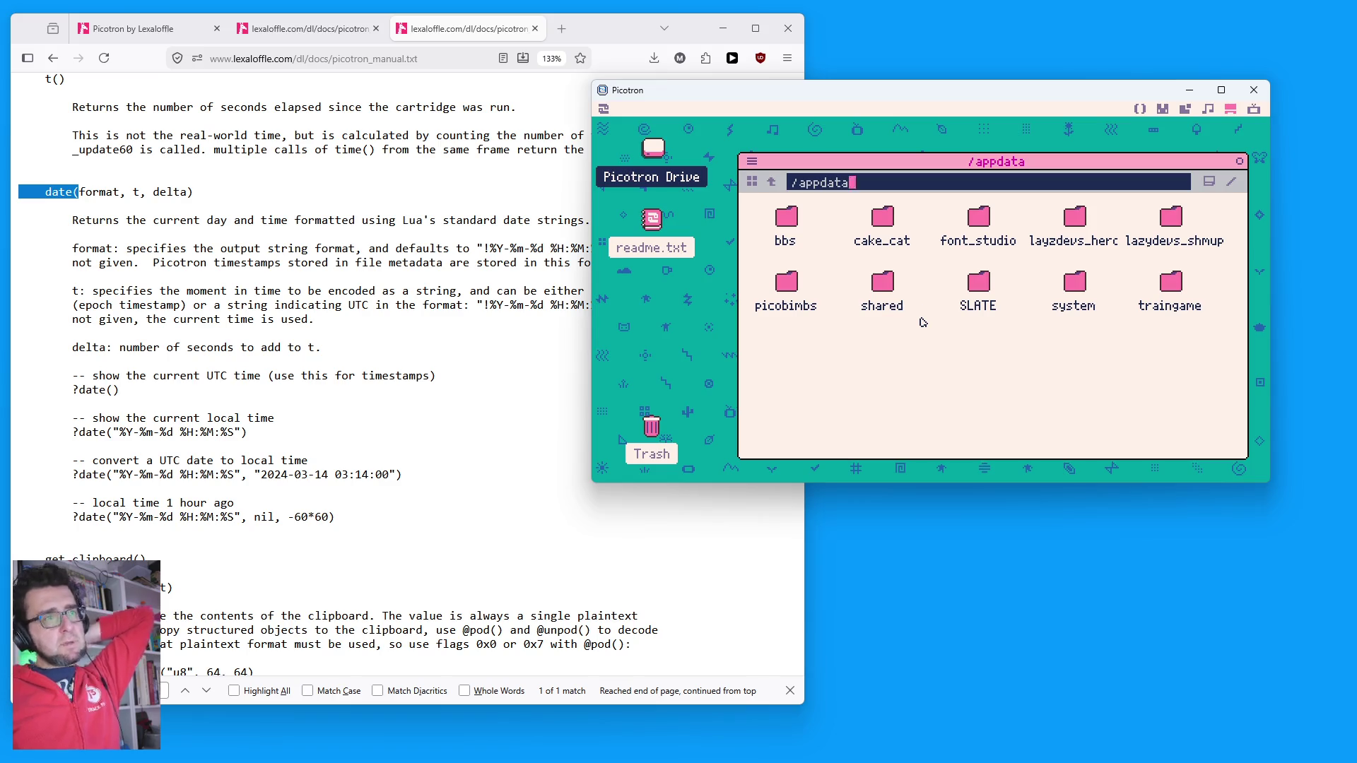
Step: Play a round of Boink, hitting the target repeatedly until game over at score 23
{"action": "left_click", "coordinate": [1134, 124]}
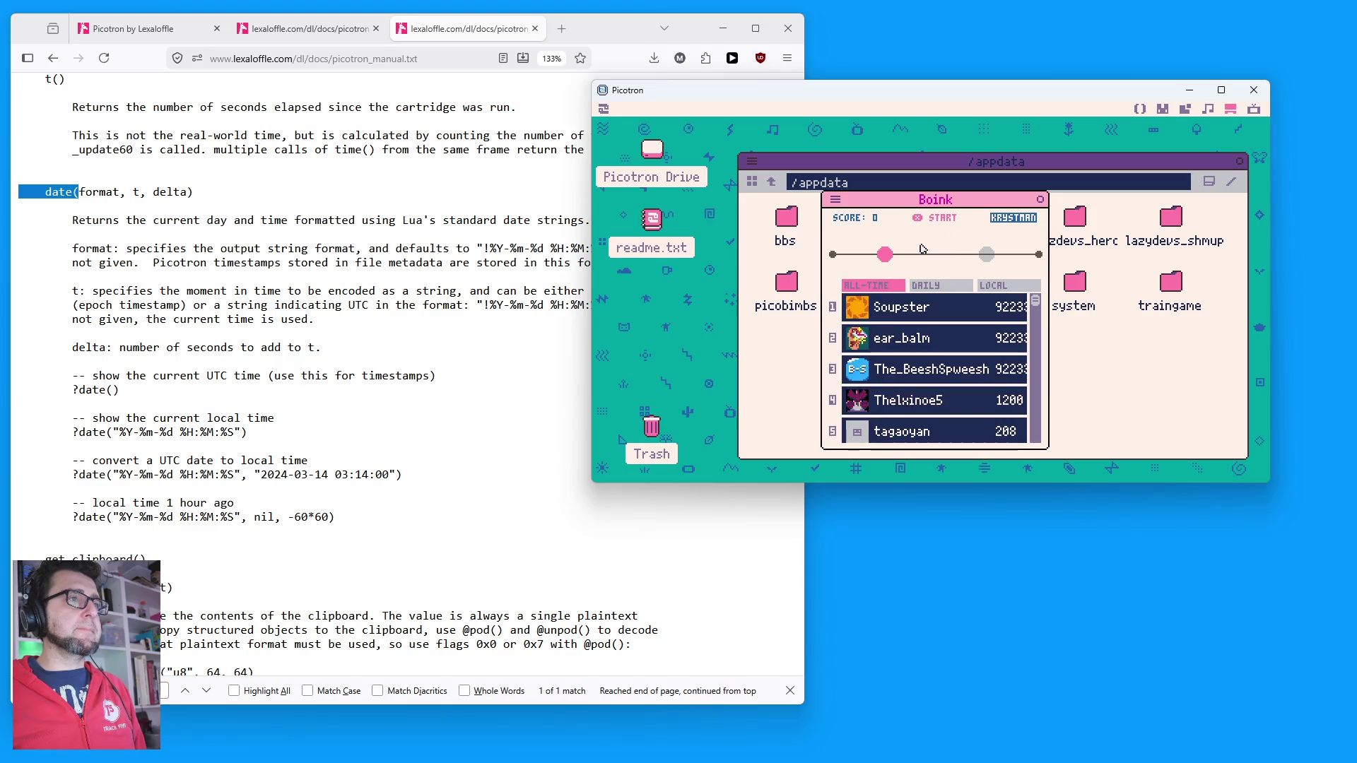
{"action": "left_click", "coordinate": [942, 236]}
{"action": "left_click", "coordinate": [942, 236]}
{"action": "left_click", "coordinate": [943, 236]}
{"action": "left_click", "coordinate": [943, 236]}
{"action": "left_click", "coordinate": [942, 236]}
{"action": "left_click", "coordinate": [942, 236]}
{"action": "left_click", "coordinate": [942, 236]}
{"action": "left_click", "coordinate": [942, 236]}
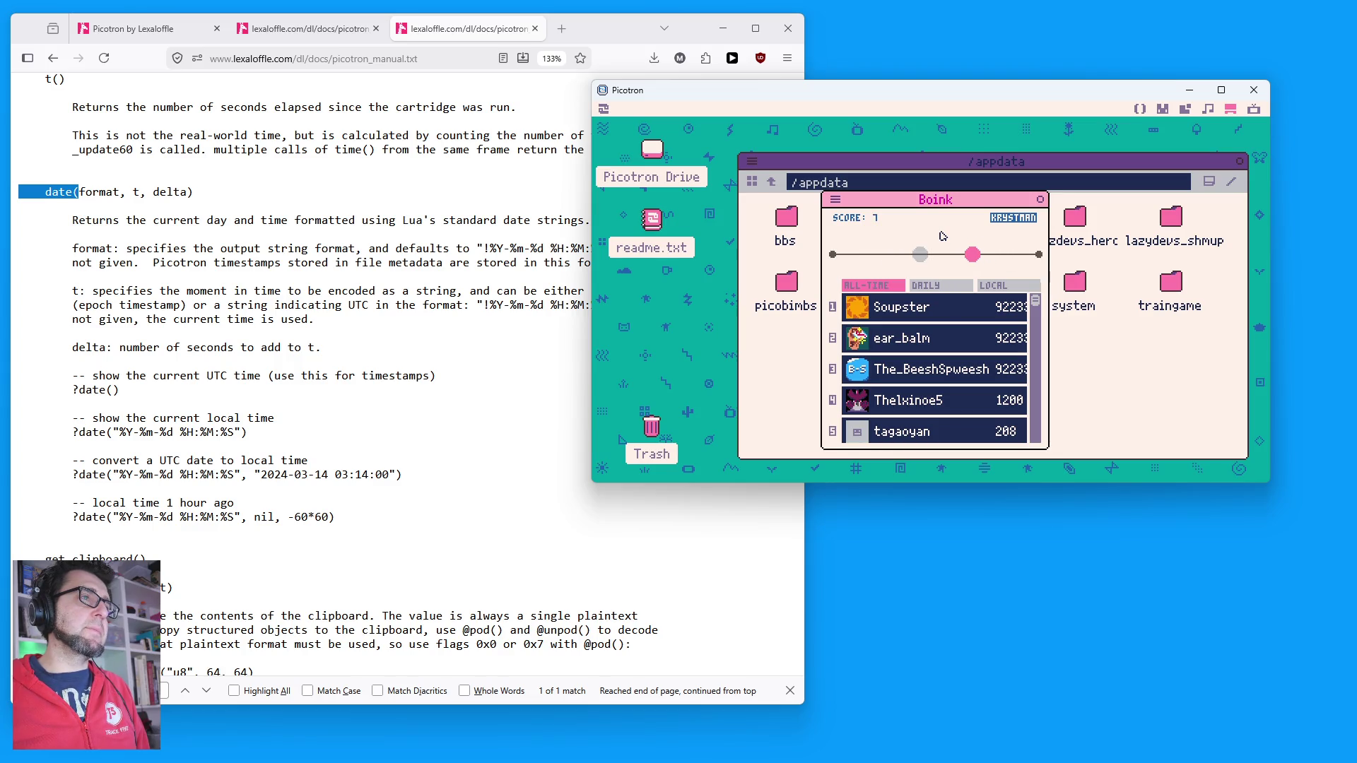
{"action": "left_click", "coordinate": [942, 236]}
{"action": "left_click", "coordinate": [942, 237]}
{"action": "left_click", "coordinate": [942, 236]}
{"action": "left_click", "coordinate": [942, 236]}
{"action": "left_click", "coordinate": [942, 236]}
{"action": "left_click", "coordinate": [942, 236]}
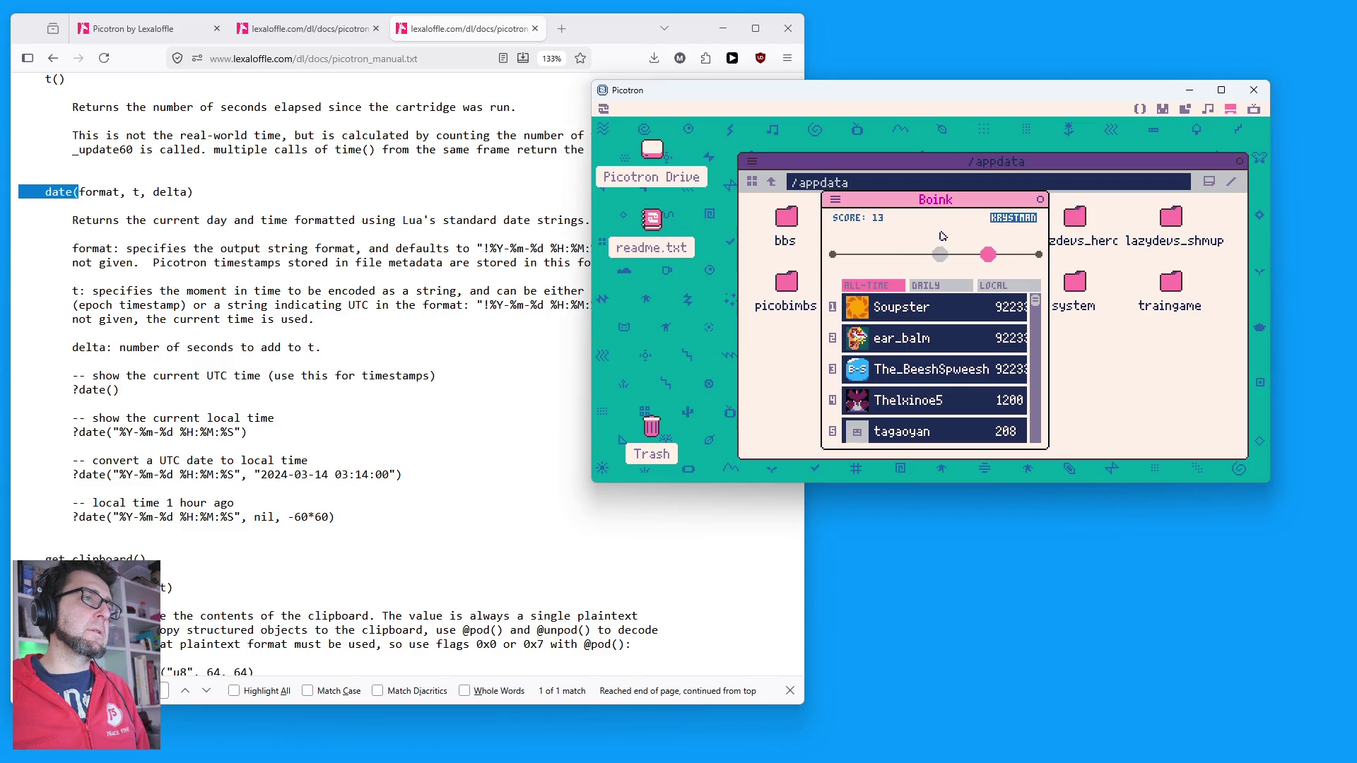
{"action": "left_click", "coordinate": [942, 237]}
{"action": "left_click", "coordinate": [942, 236]}
{"action": "left_click", "coordinate": [942, 236]}
{"action": "left_click", "coordinate": [942, 236]}
{"action": "left_click", "coordinate": [943, 236]}
{"action": "left_click", "coordinate": [943, 236]}
{"action": "left_click", "coordinate": [942, 236]}
{"action": "left_click", "coordinate": [942, 236]}
{"action": "left_click", "coordinate": [942, 236]}
{"action": "left_click", "coordinate": [943, 236]}
{"action": "left_click", "coordinate": [942, 236]}
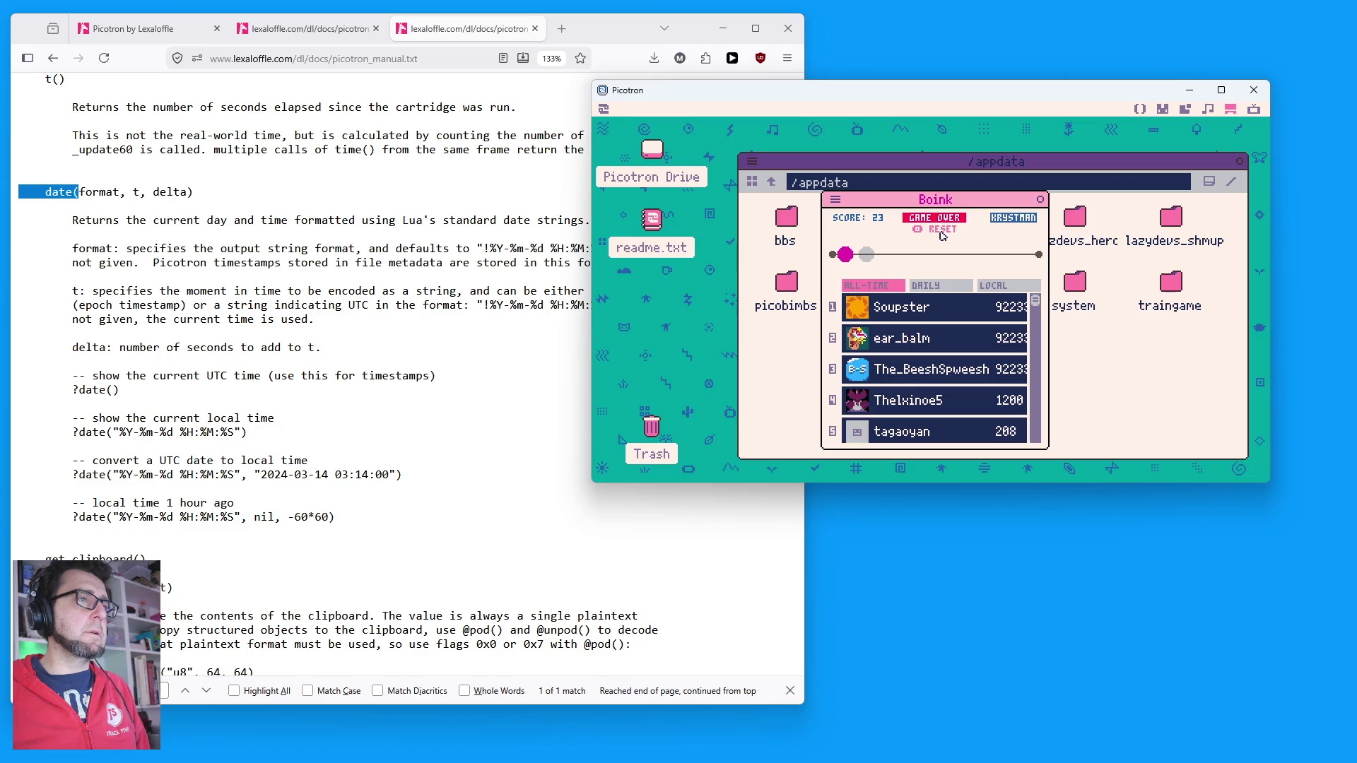
{"action": "left_click", "coordinate": [942, 236]}
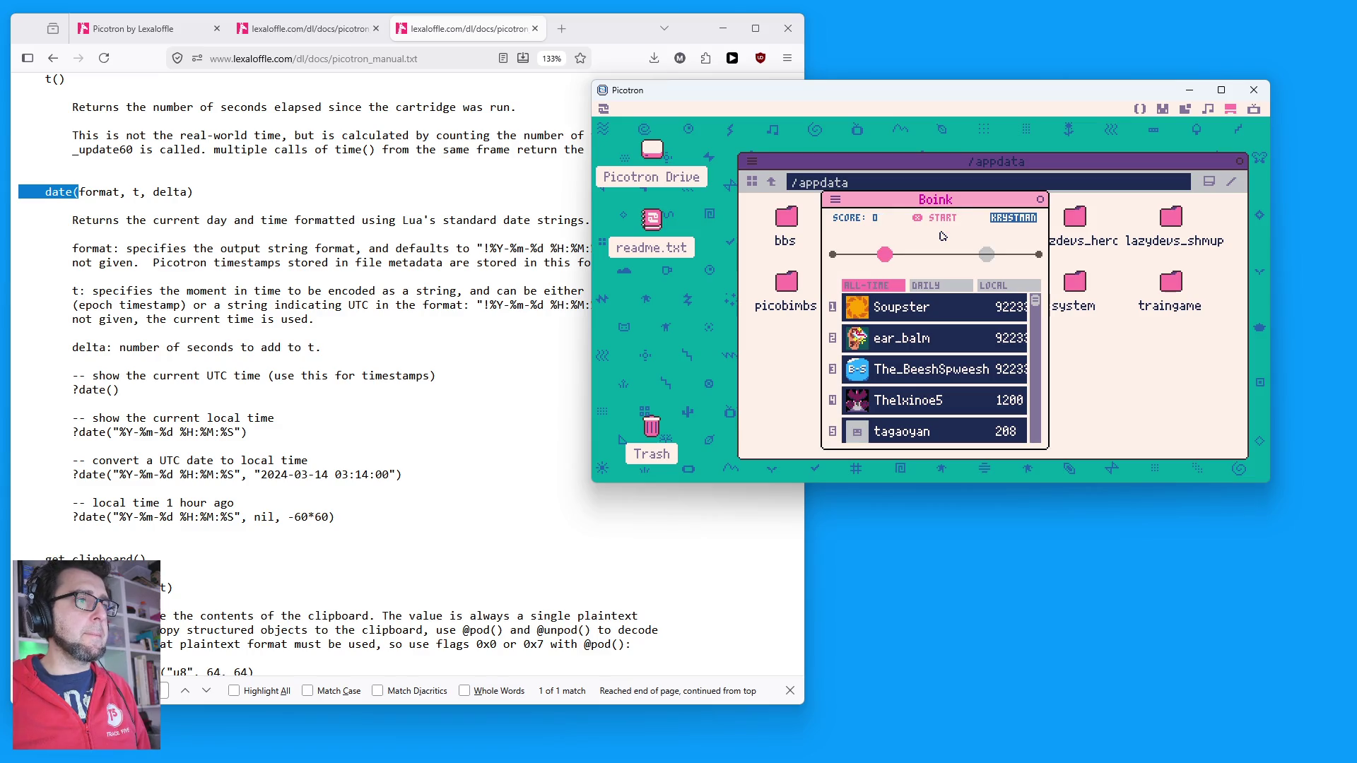
Step: Check the LOCAL high-score list, then open a second file window on /appdata
{"action": "left_click", "coordinate": [997, 287]}
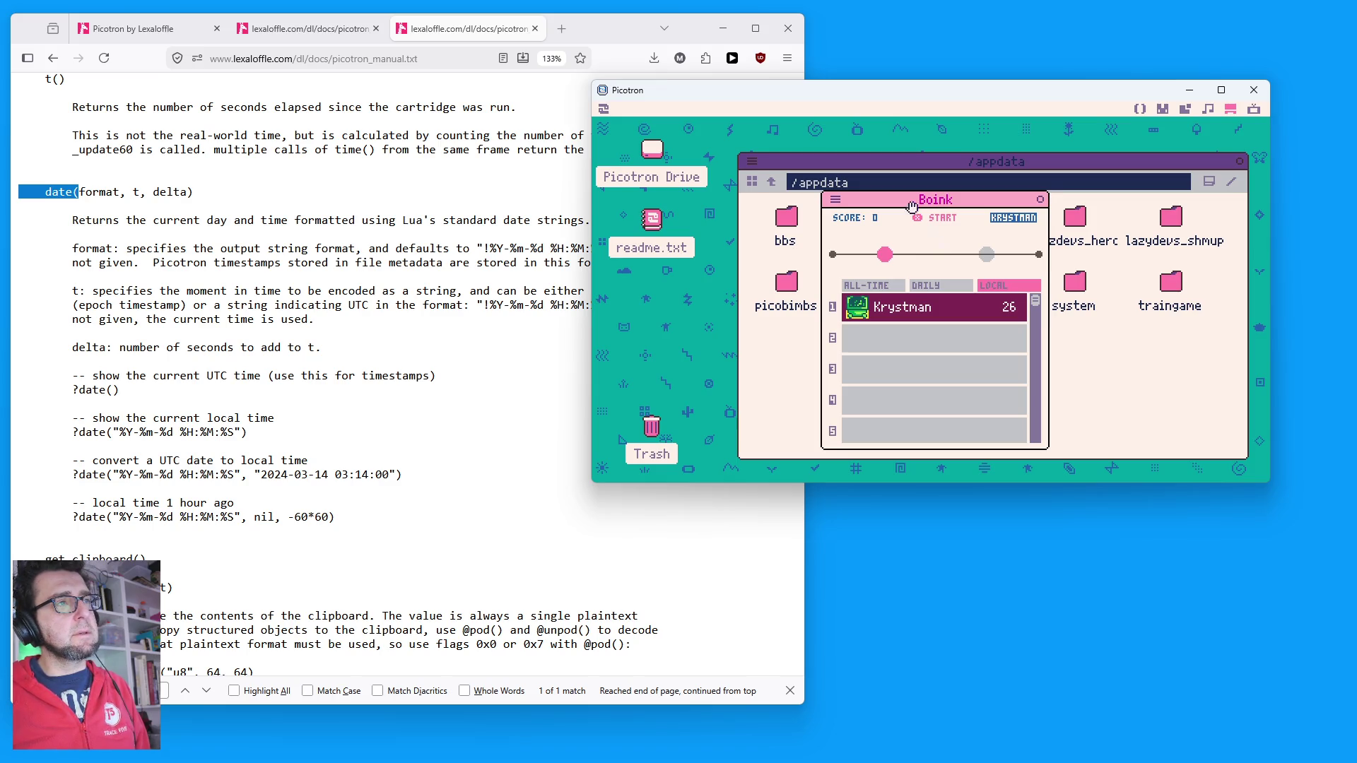
{"action": "left_click_drag", "start_coordinate": [912, 207], "coordinate": [990, 366]}
{"action": "left_click", "coordinate": [880, 373]}
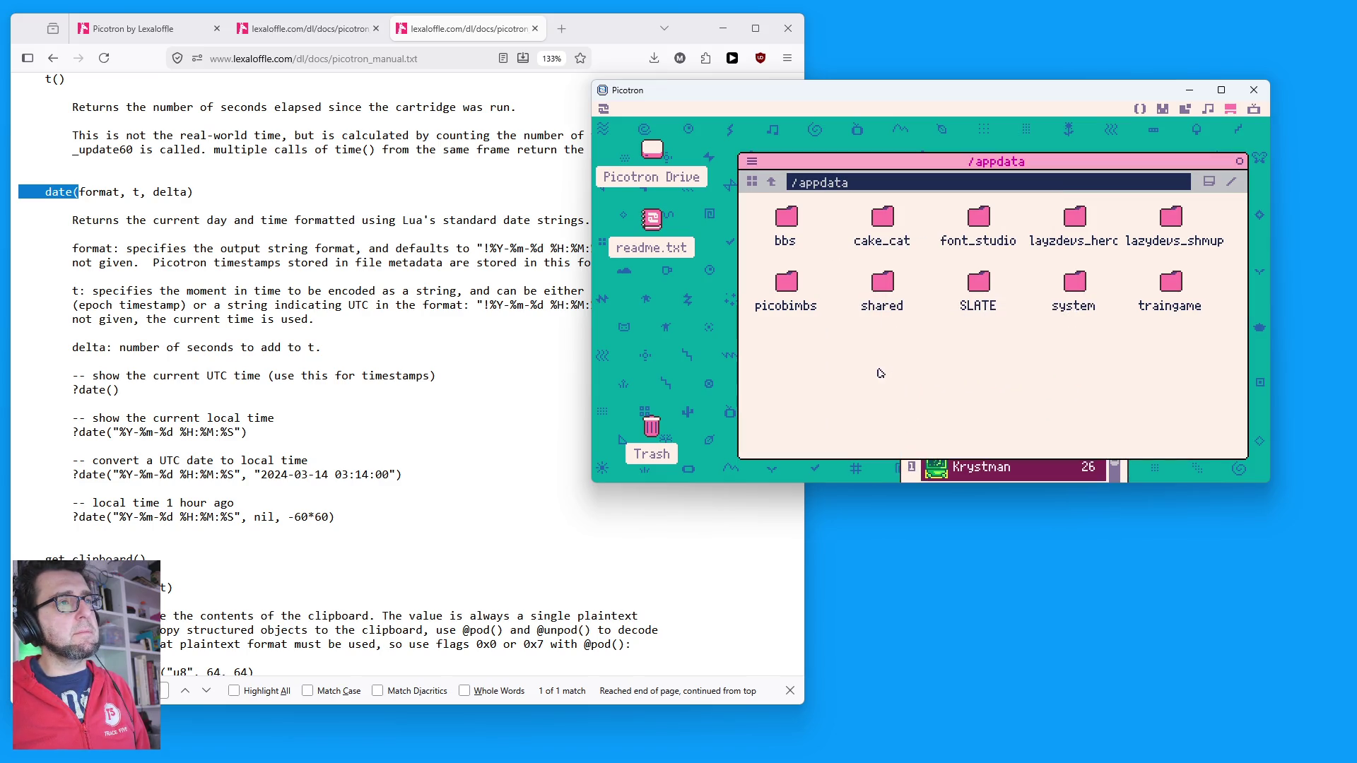
{"action": "double_click", "coordinate": [656, 150]}
{"action": "double_click", "coordinate": [728, 224]}
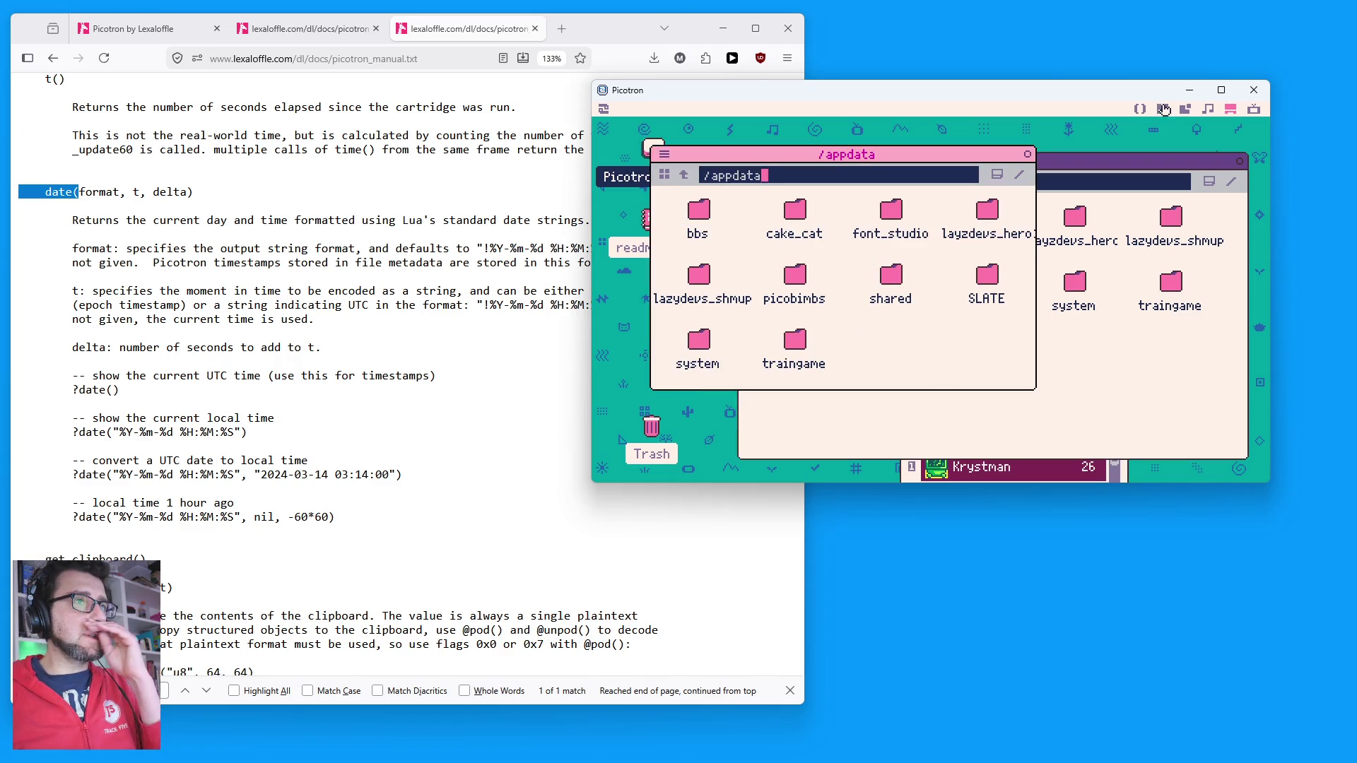
{"action": "left_click", "coordinate": [1140, 111]}
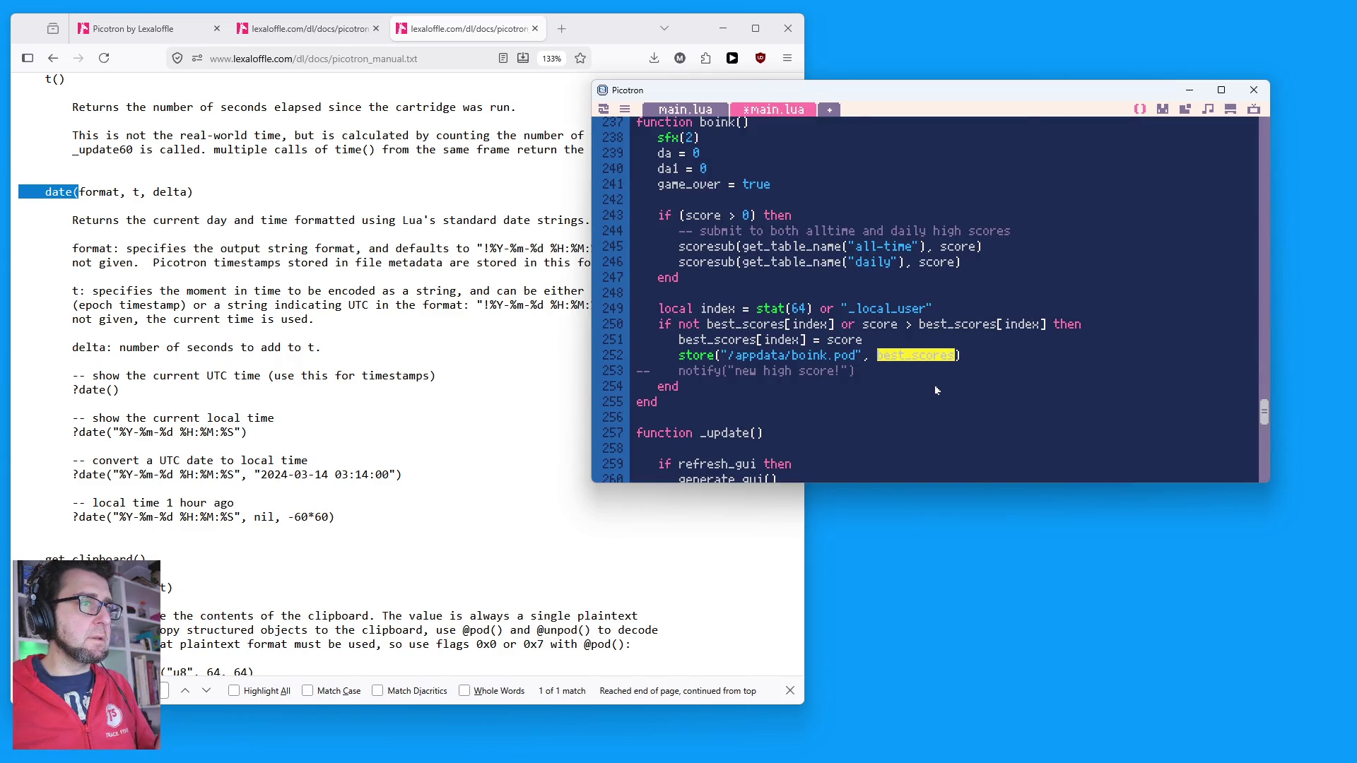
Step: Search the Firefox manual for 'sandboxing' and land on the Sandboxing link match
{"action": "scroll", "coordinate": [935, 385], "scroll_direction": "up", "scroll_amount": 20}
{"action": "scroll", "coordinate": [950, 390], "scroll_direction": "up", "scroll_amount": 7}
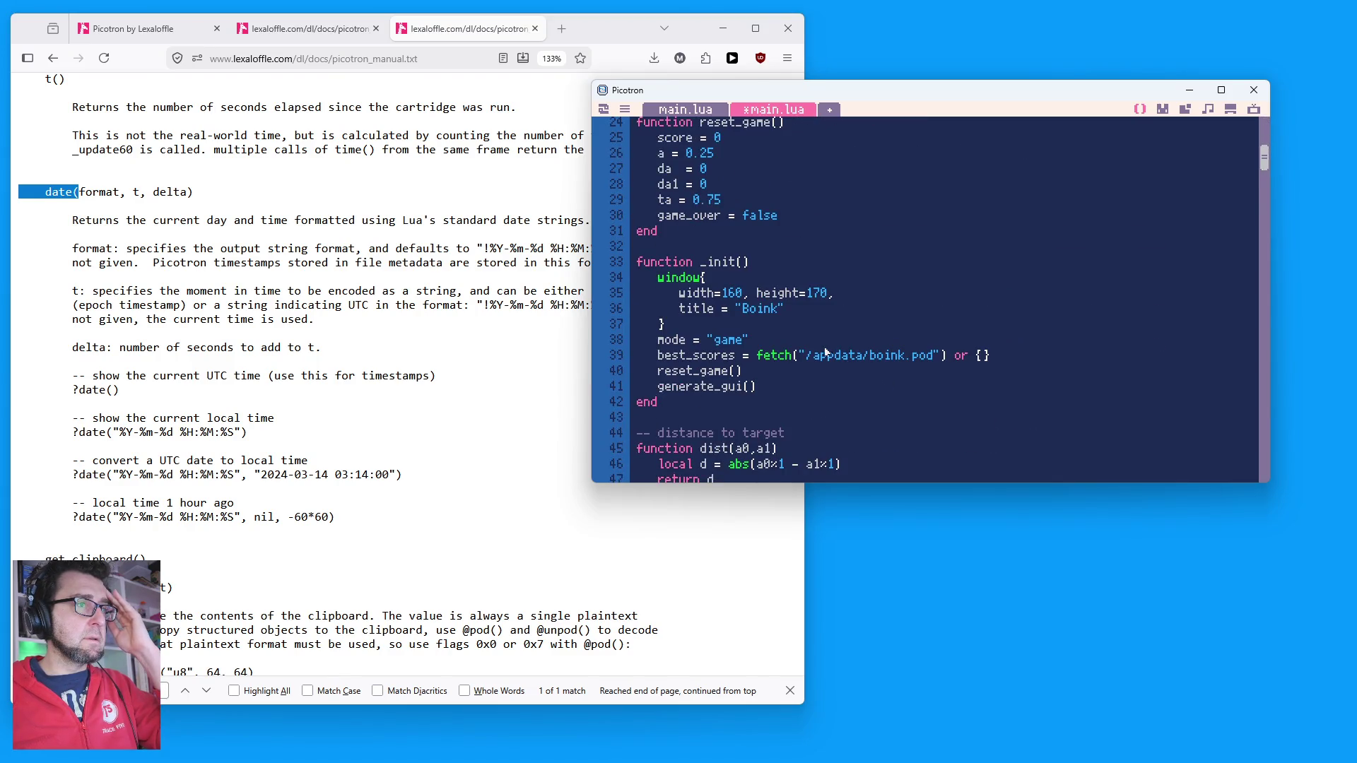
{"action": "left_click", "coordinate": [1169, 112]}
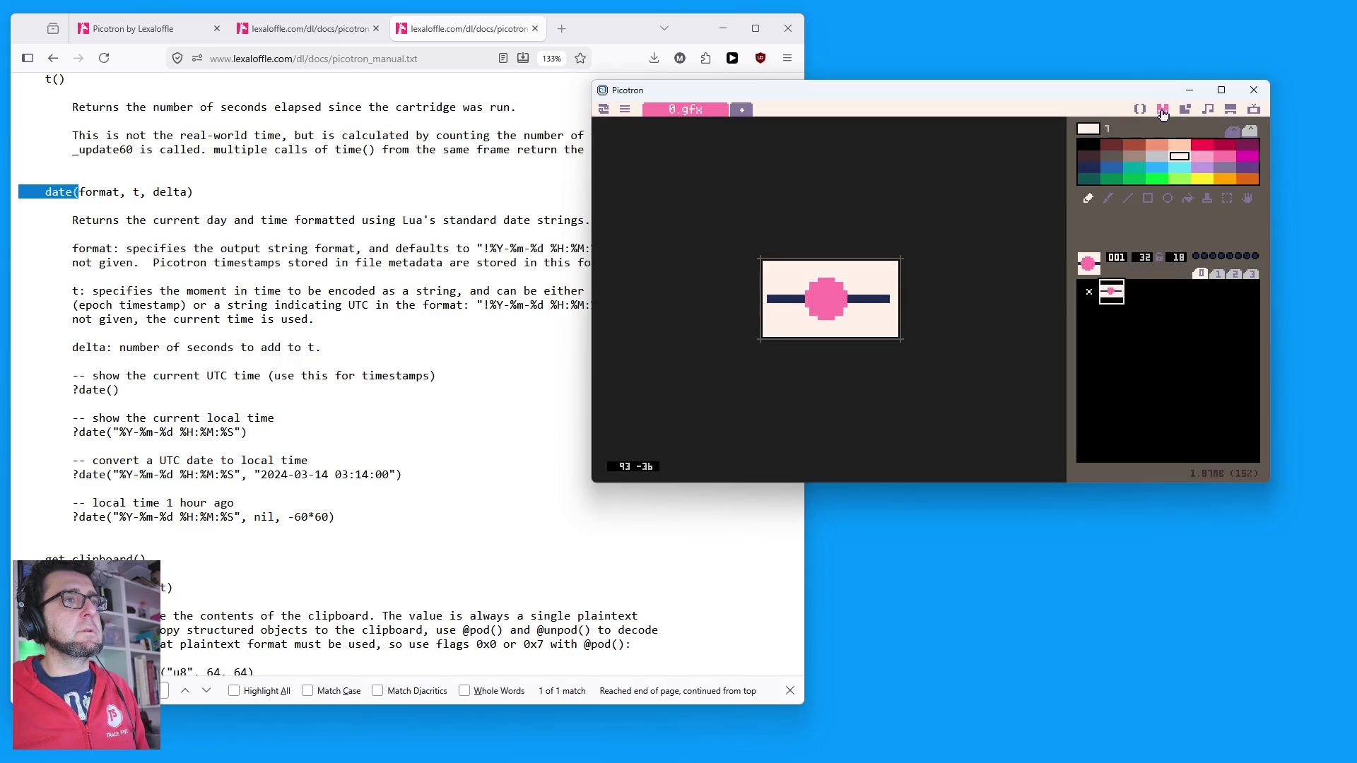
{"action": "left_click", "coordinate": [227, 528]}
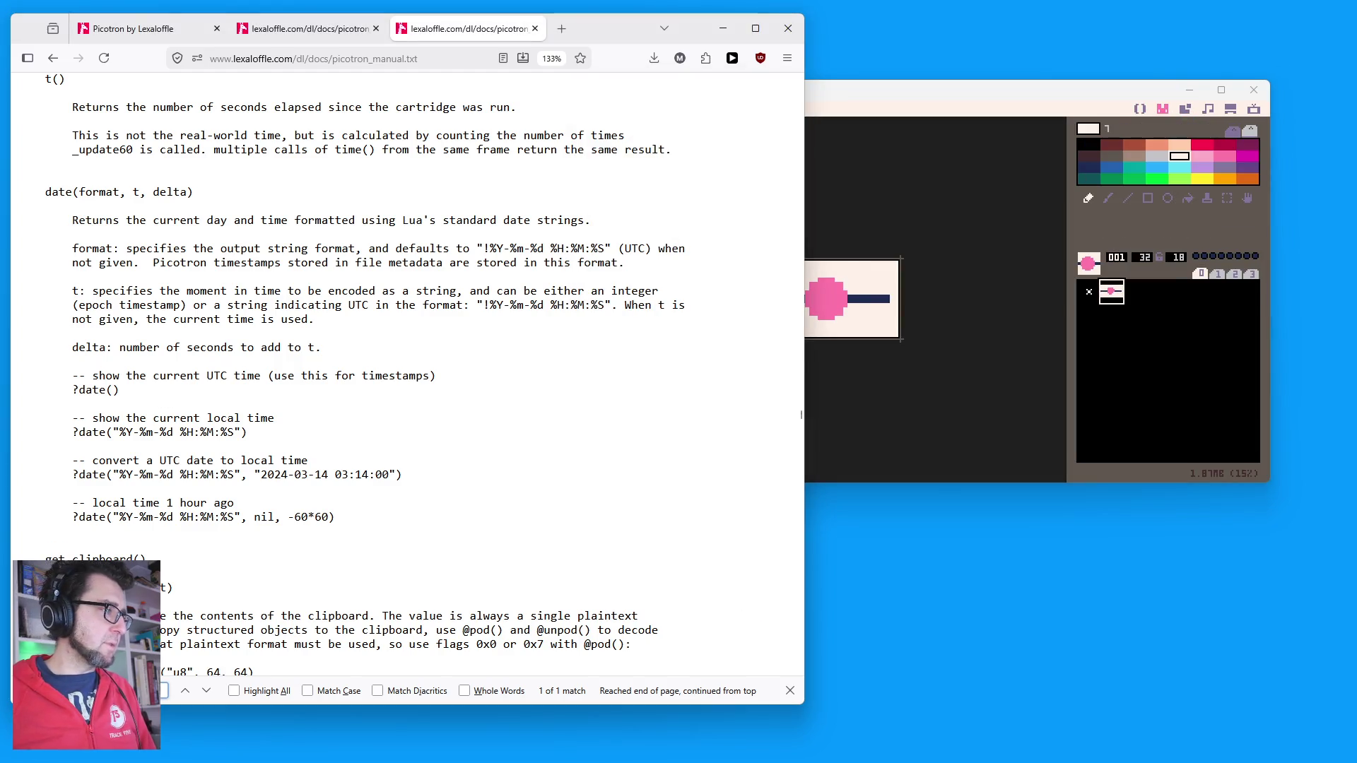
{"action": "type", "text": "sandboxing"}
{"action": "key", "text": "BackSpace"}
{"action": "key", "text": "BackSpace"}
{"action": "key", "text": "BackSpace"}
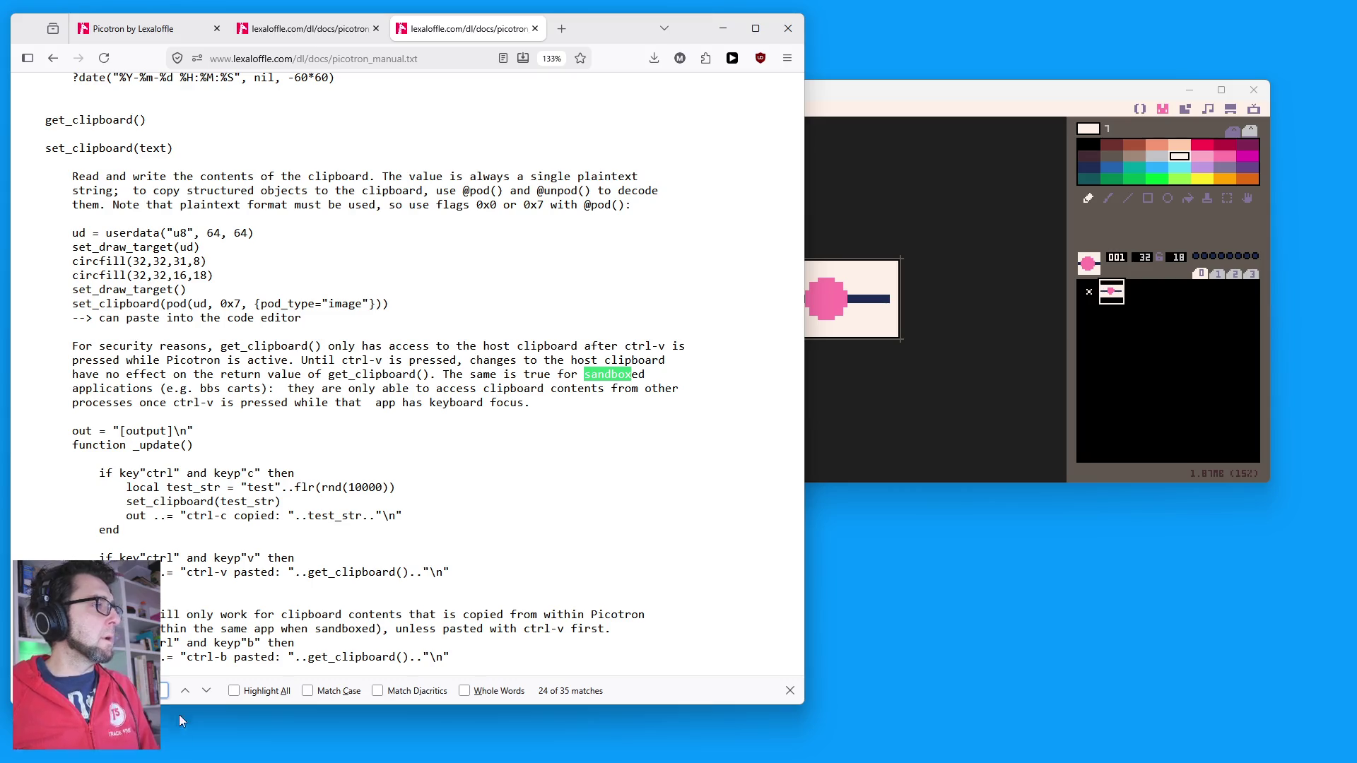
{"action": "left_click", "coordinate": [185, 691]}
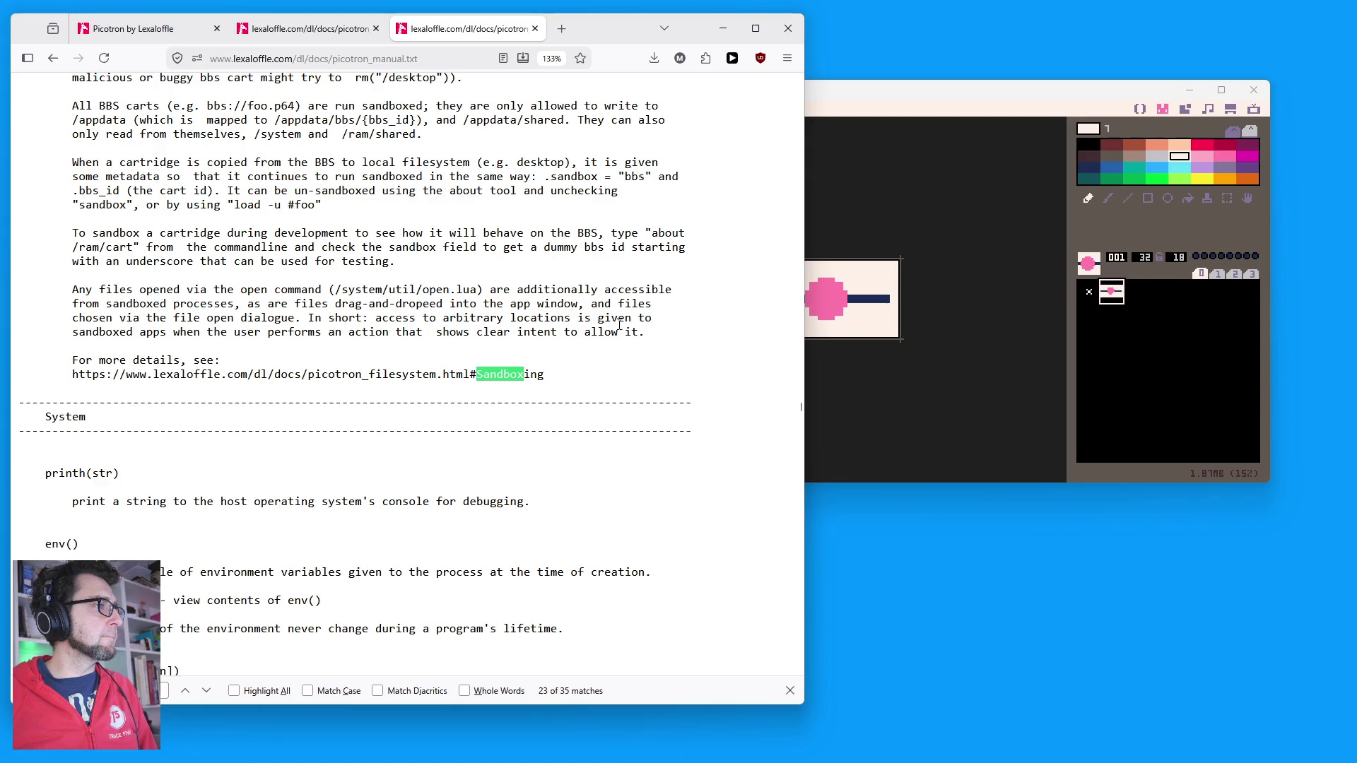
Step: Copy the Sandboxing documentation link and paste it into a new tab's address bar
{"action": "mouse_move", "coordinate": [544, 375]}
{"action": "left_mouse_down"}
{"action": "mouse_move", "coordinate": [60, 375]}
{"action": "mouse_move", "coordinate": [74, 376]}
{"action": "left_mouse_up"}
{"action": "key", "text": "ctrl+c"}
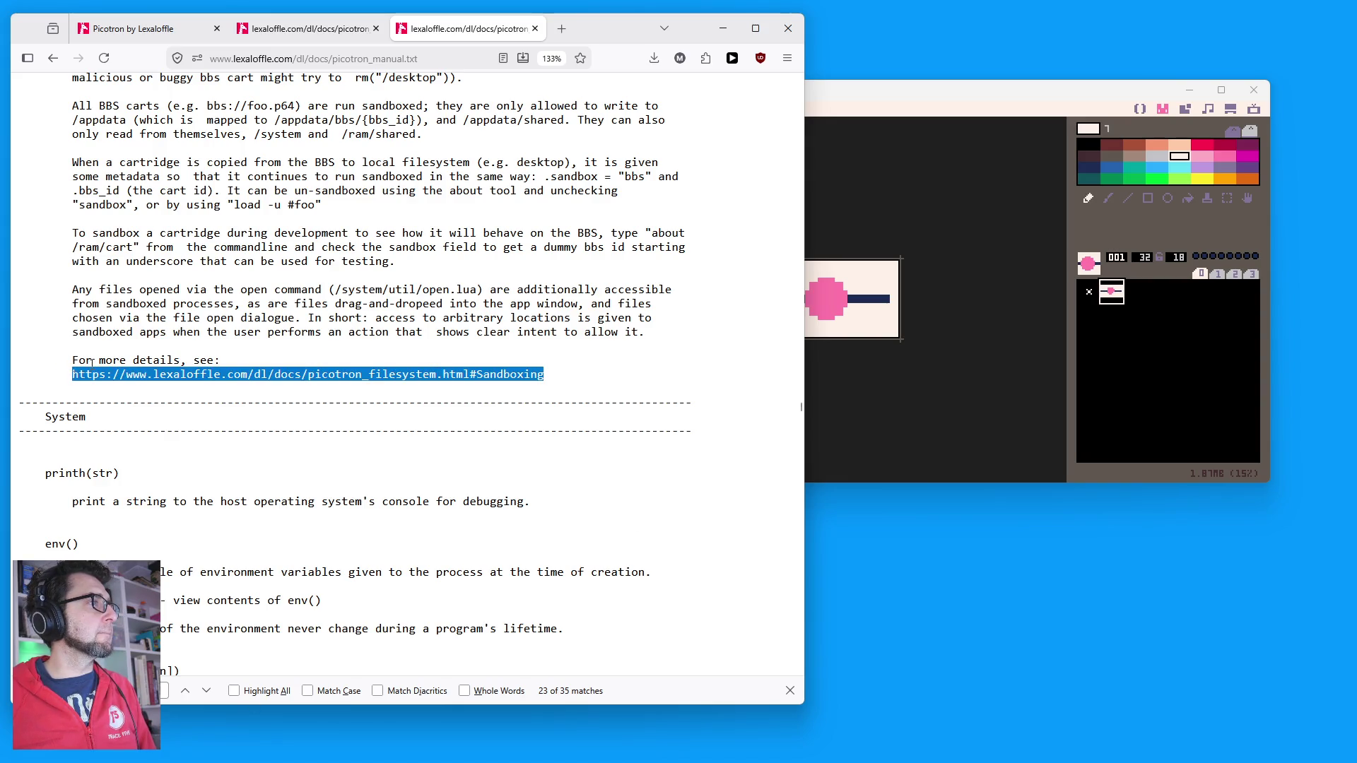
{"action": "left_click", "coordinate": [562, 28]}
{"action": "key", "text": "ctrl+v"}
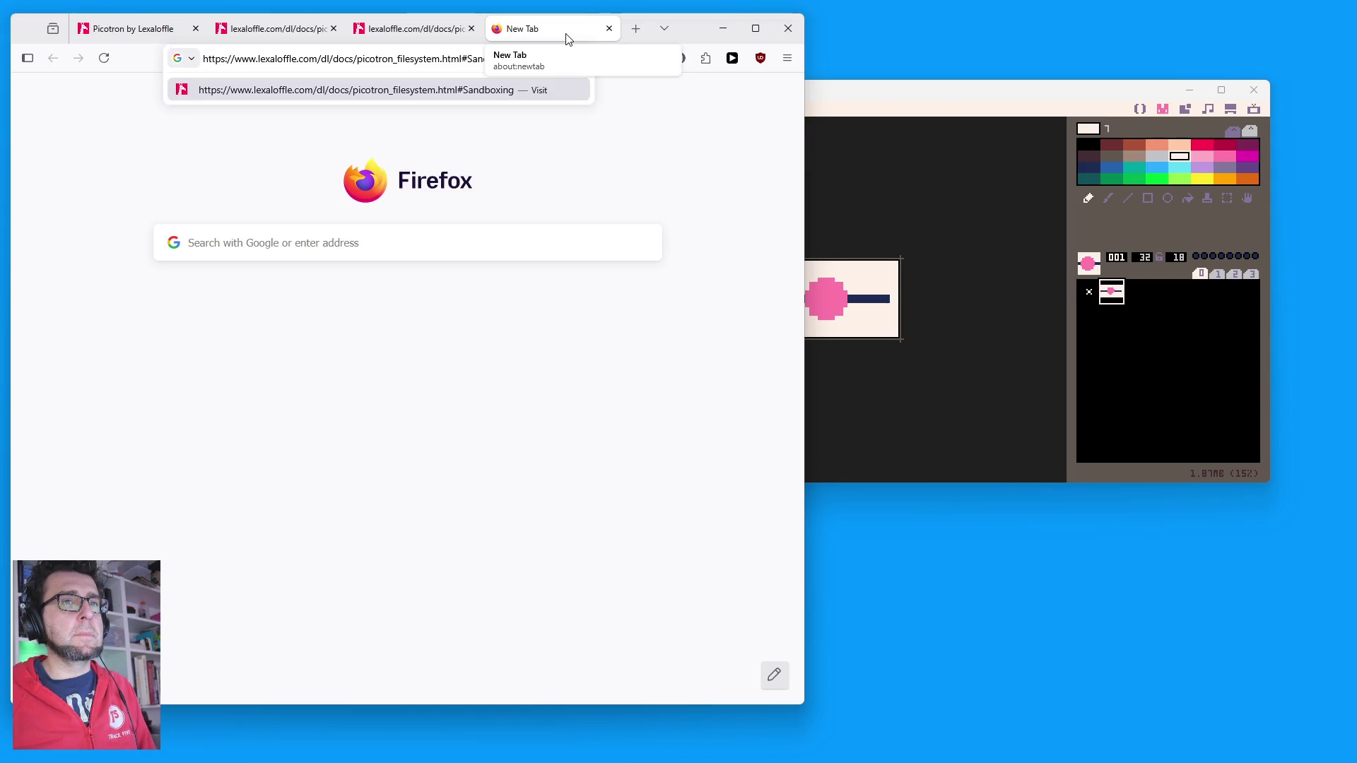
Step: Load the Sandboxing page, highlight the /appdata to /appdata/bbs/{cart_id} mapping, then return to Picotron's code
{"action": "key", "text": "Return"}
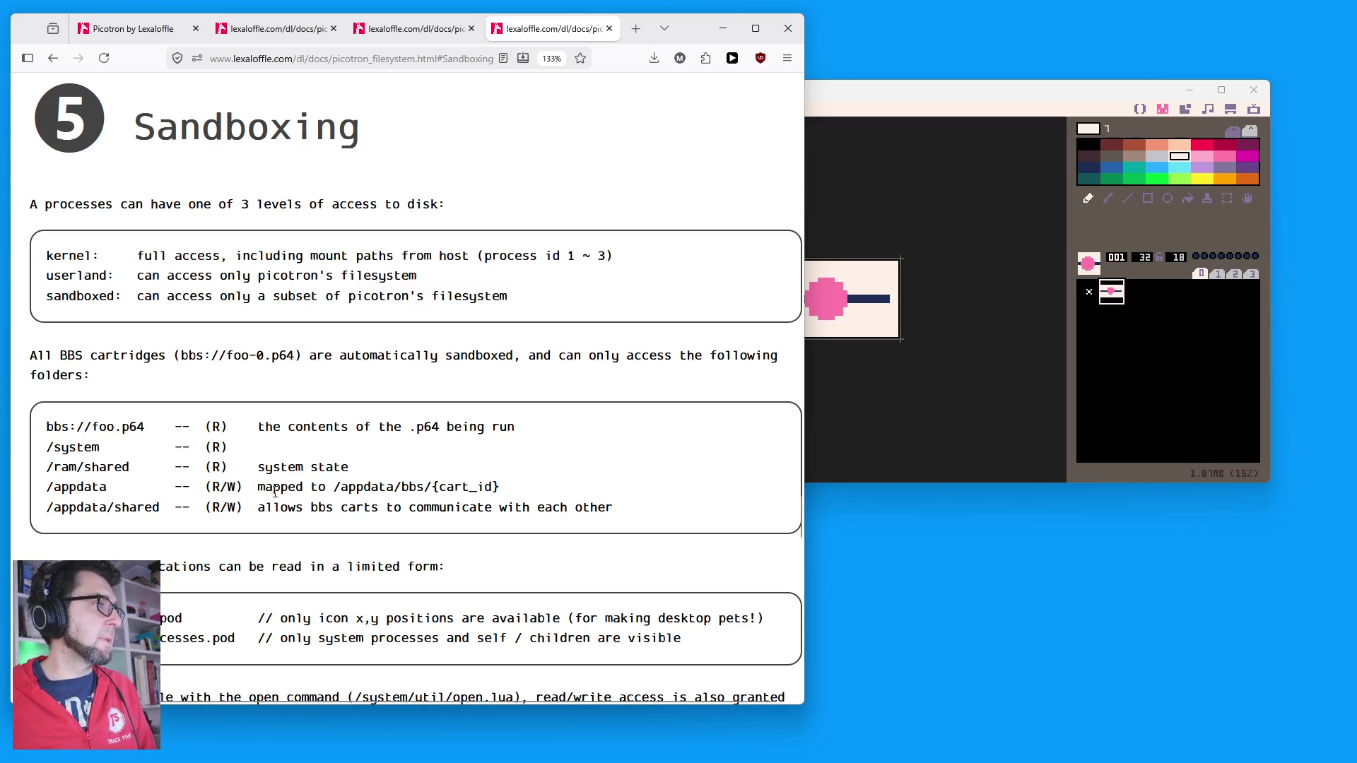
{"action": "left_click_drag", "start_coordinate": [262, 487], "coordinate": [499, 487]}
{"action": "left_click", "coordinate": [498, 486]}
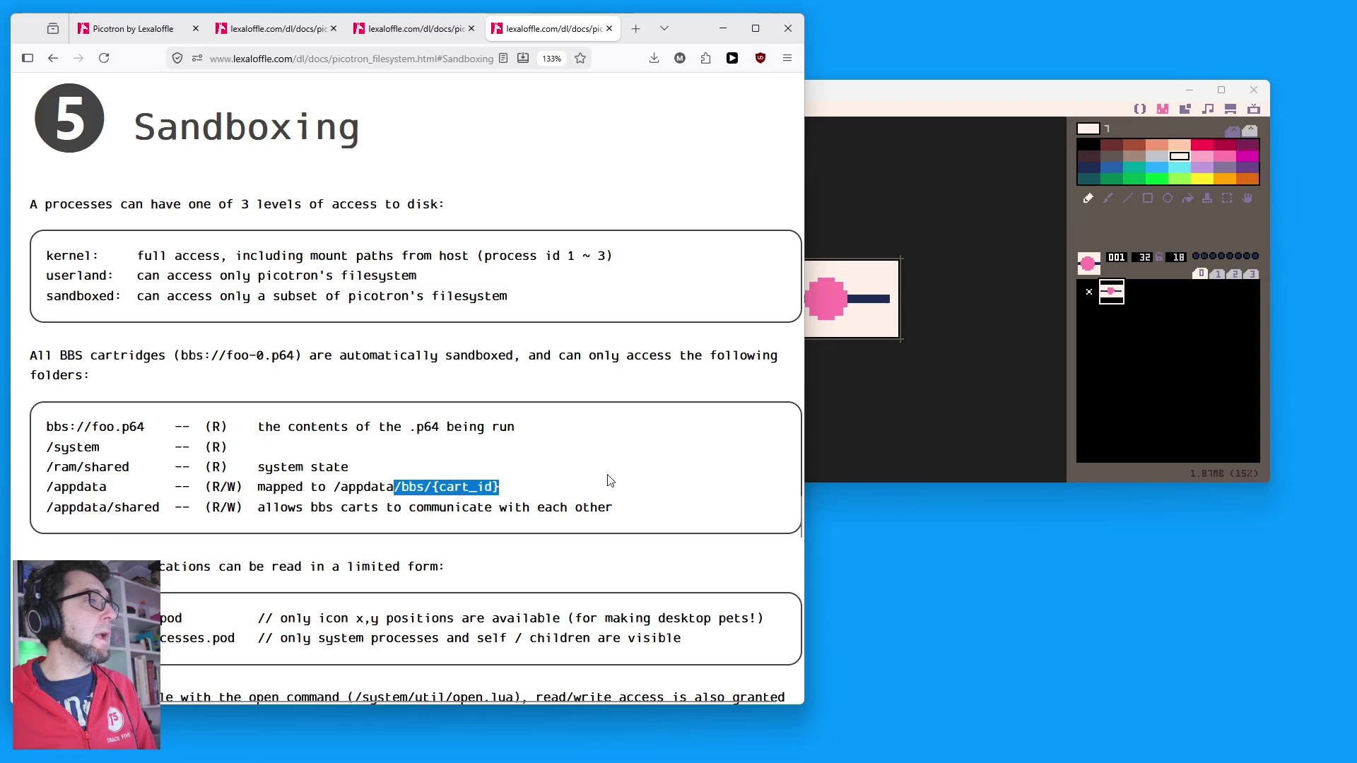
{"action": "left_click", "coordinate": [1031, 89]}
{"action": "left_click", "coordinate": [1140, 109]}
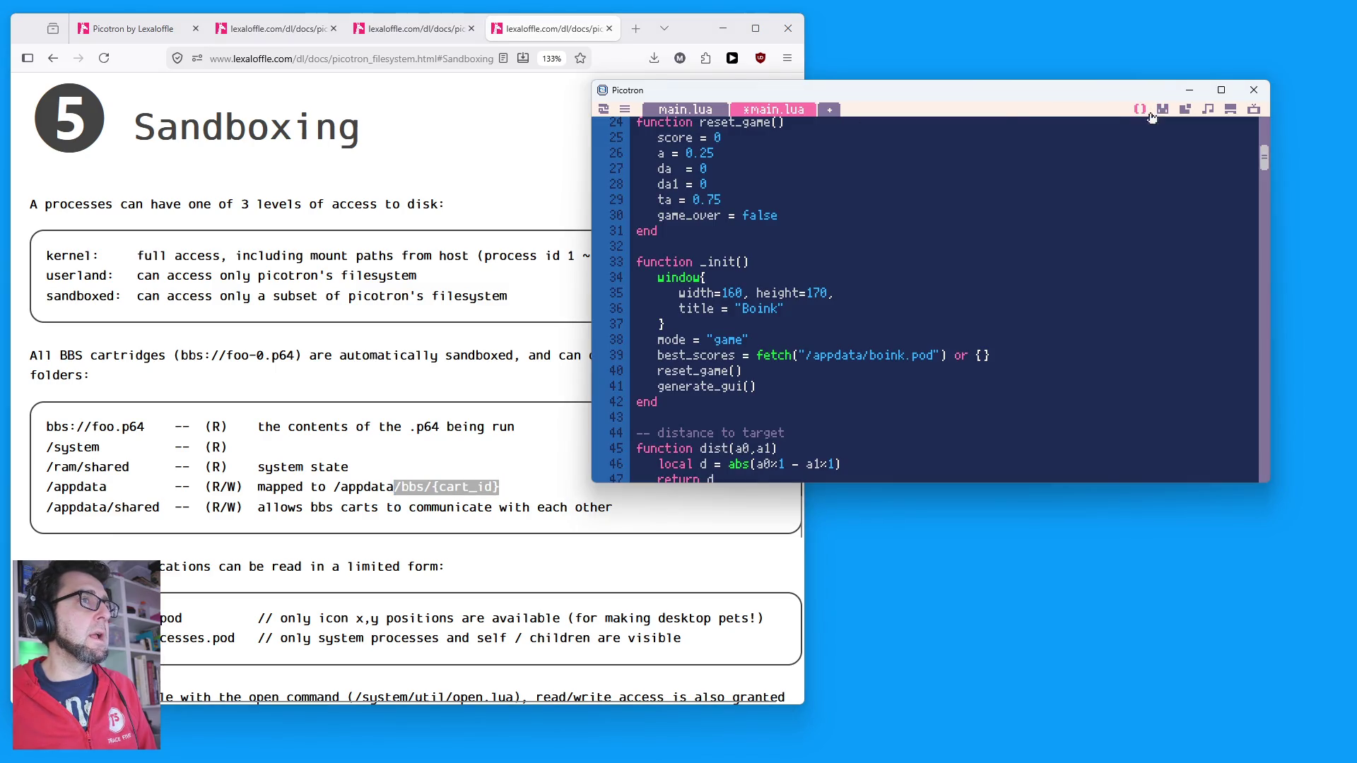
Step: Open /appdata/bbs/boink/boink.pod and change the stored score from 26 to 9999
{"action": "key", "text": "ctrl+tab"}
{"action": "double_click", "coordinate": [694, 215]}
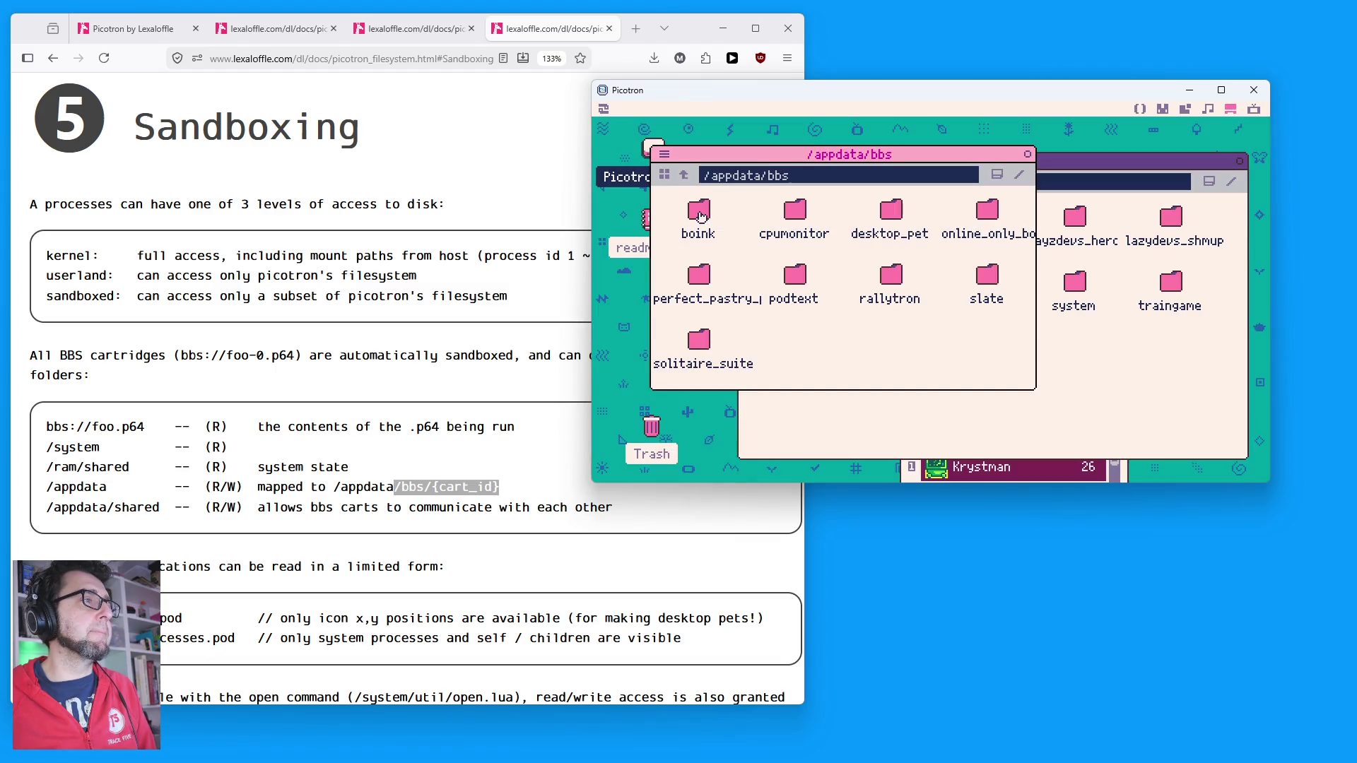
{"action": "double_click", "coordinate": [710, 233]}
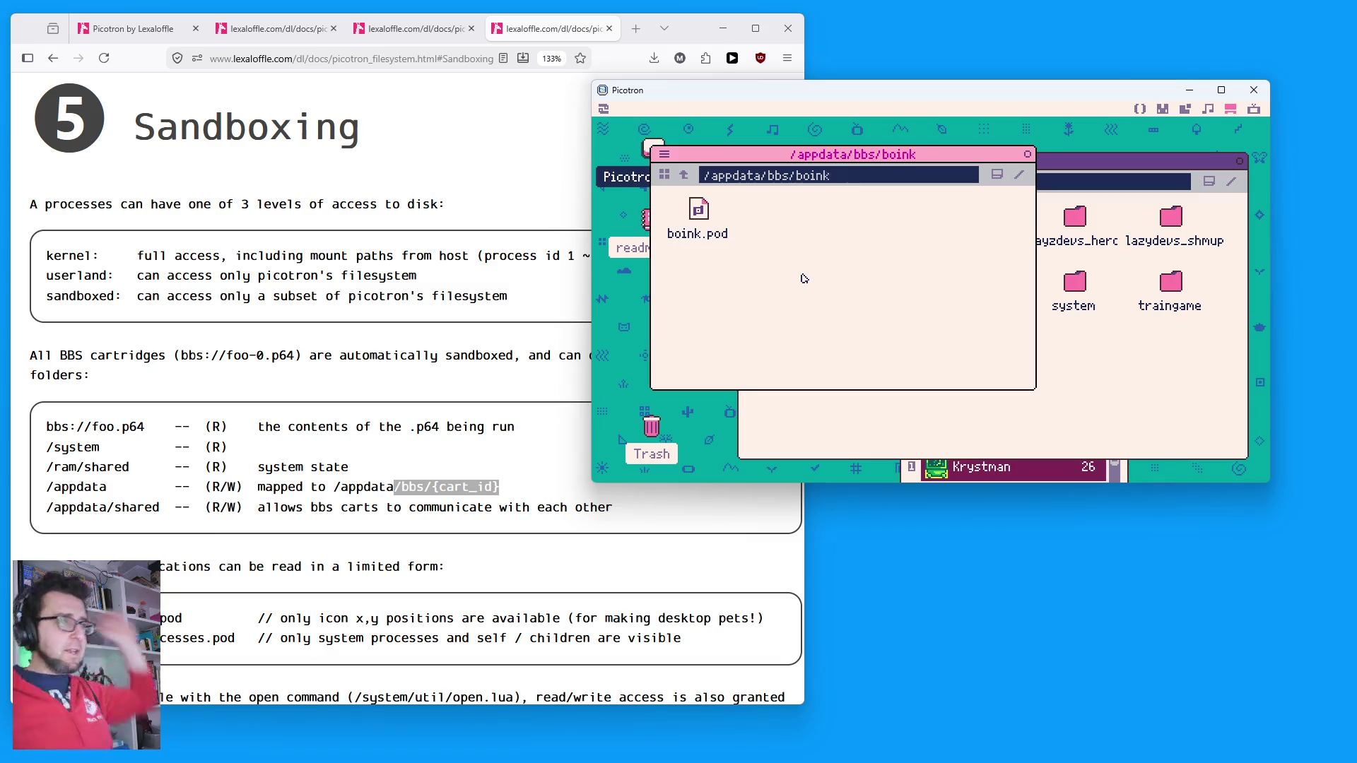
{"action": "double_click", "coordinate": [710, 220]}
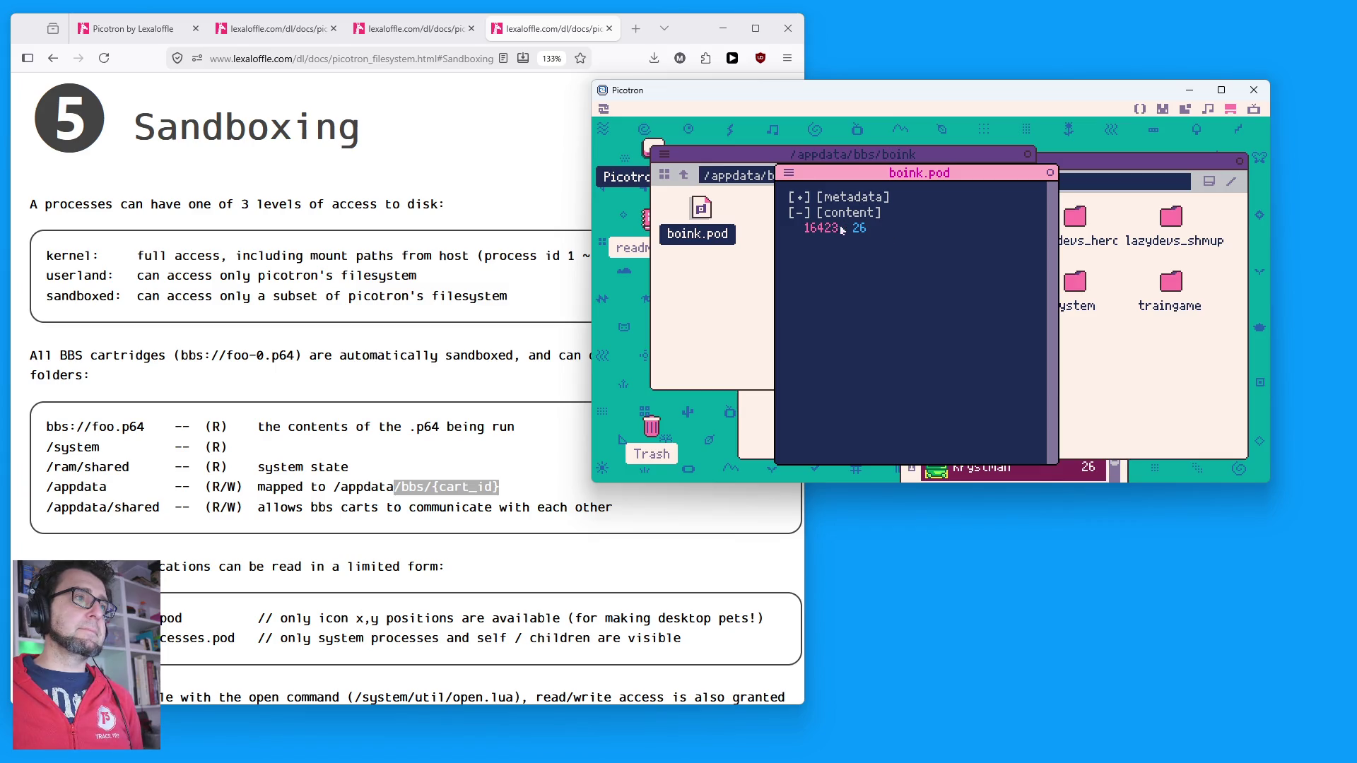
{"action": "left_click", "coordinate": [859, 228]}
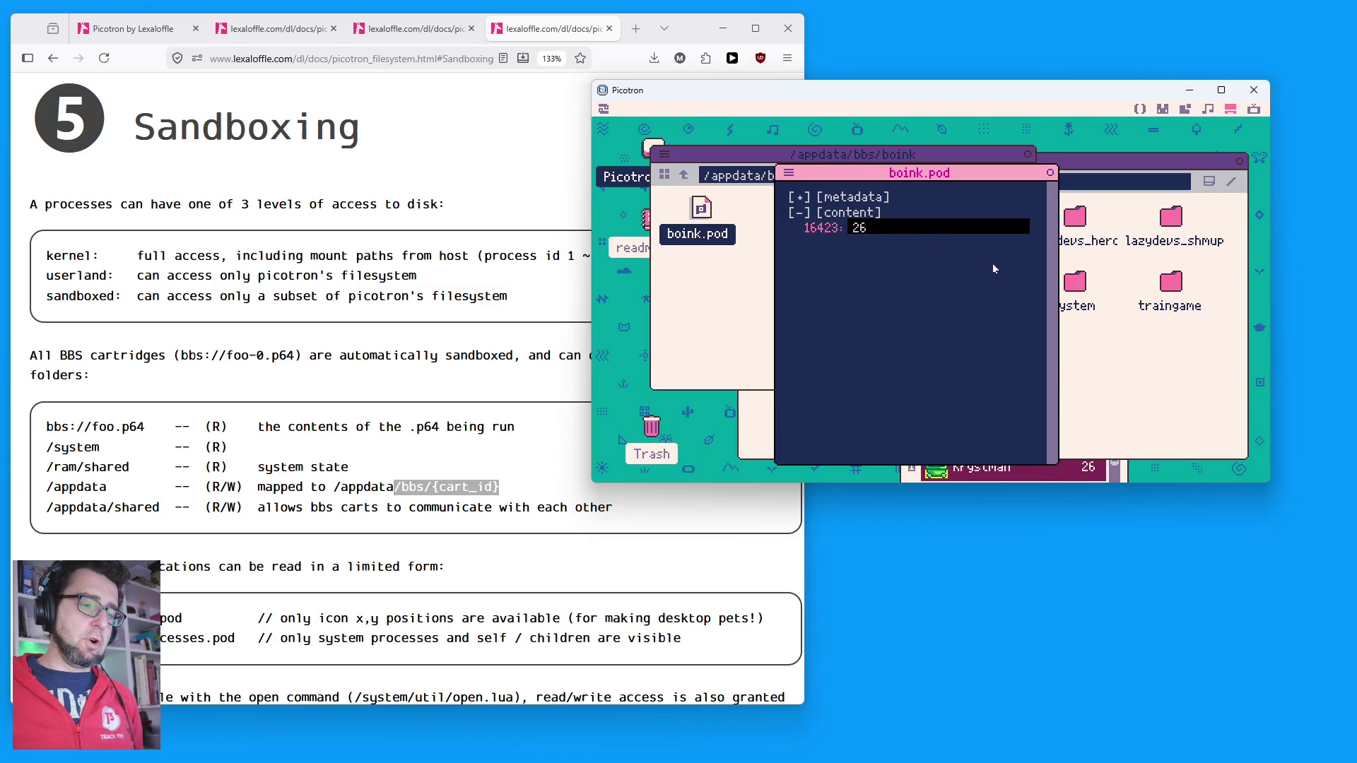
{"action": "key", "text": "BackSpace"}
{"action": "key", "text": "BackSpace"}
{"action": "type", "text": "9999"}
{"action": "key", "text": "Return"}
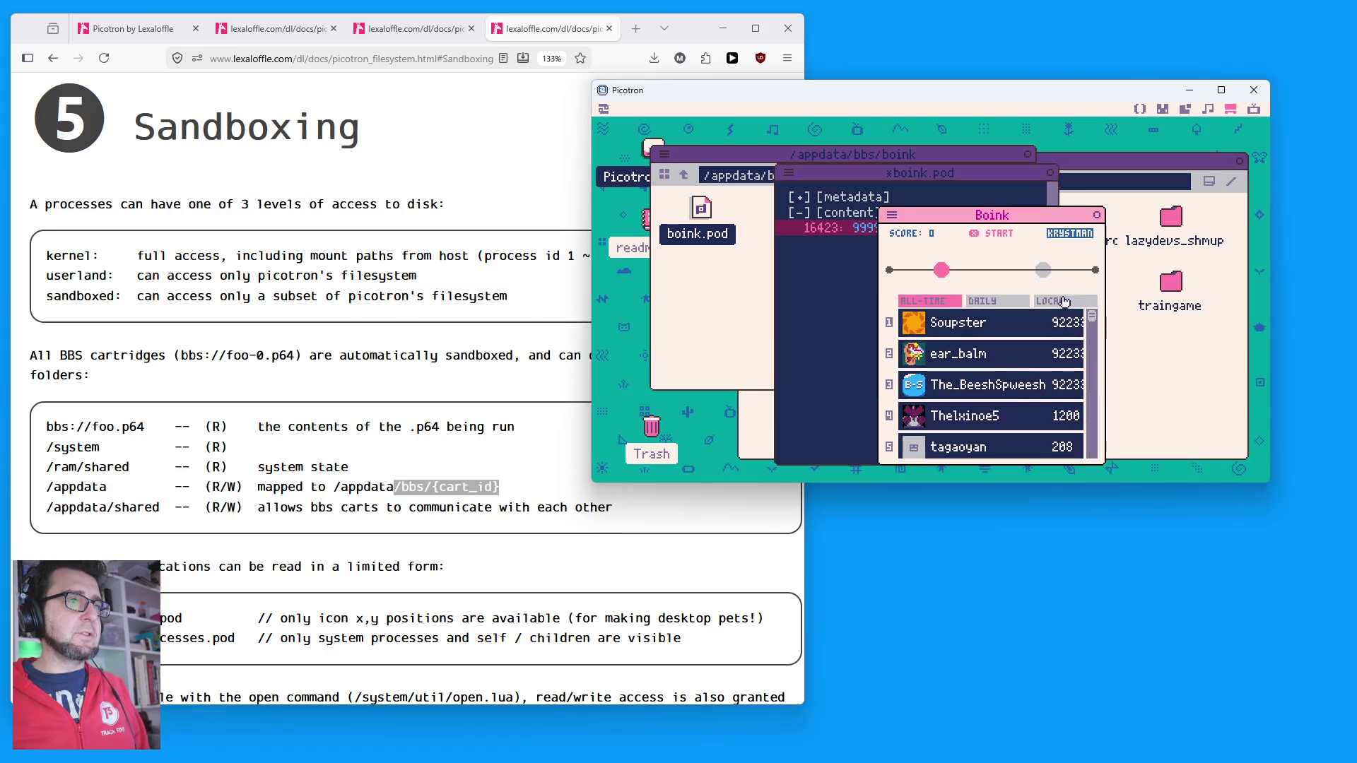
Step: Save boink.pod and relaunch Boink to see 9999 on the local leaderboard
{"action": "left_click", "coordinate": [1065, 300]}
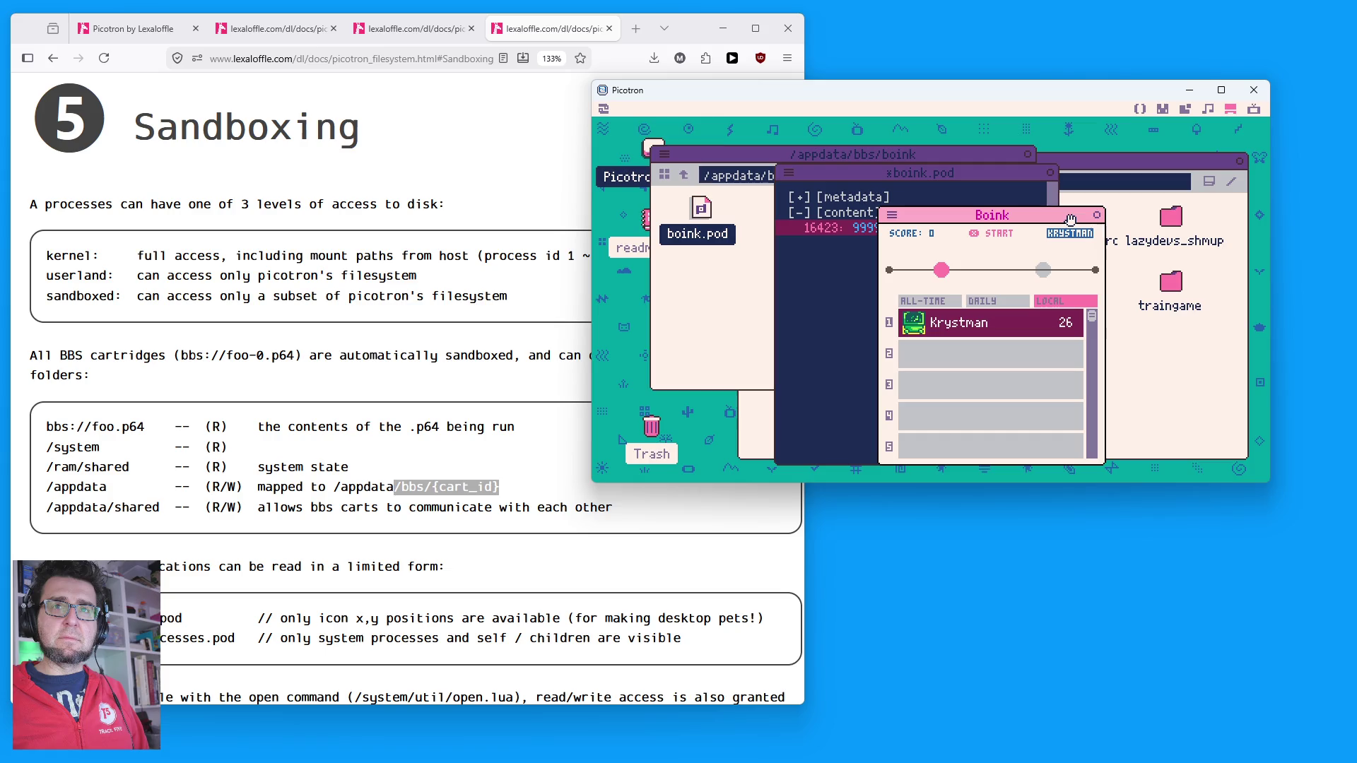
{"action": "left_click", "coordinate": [1096, 214]}
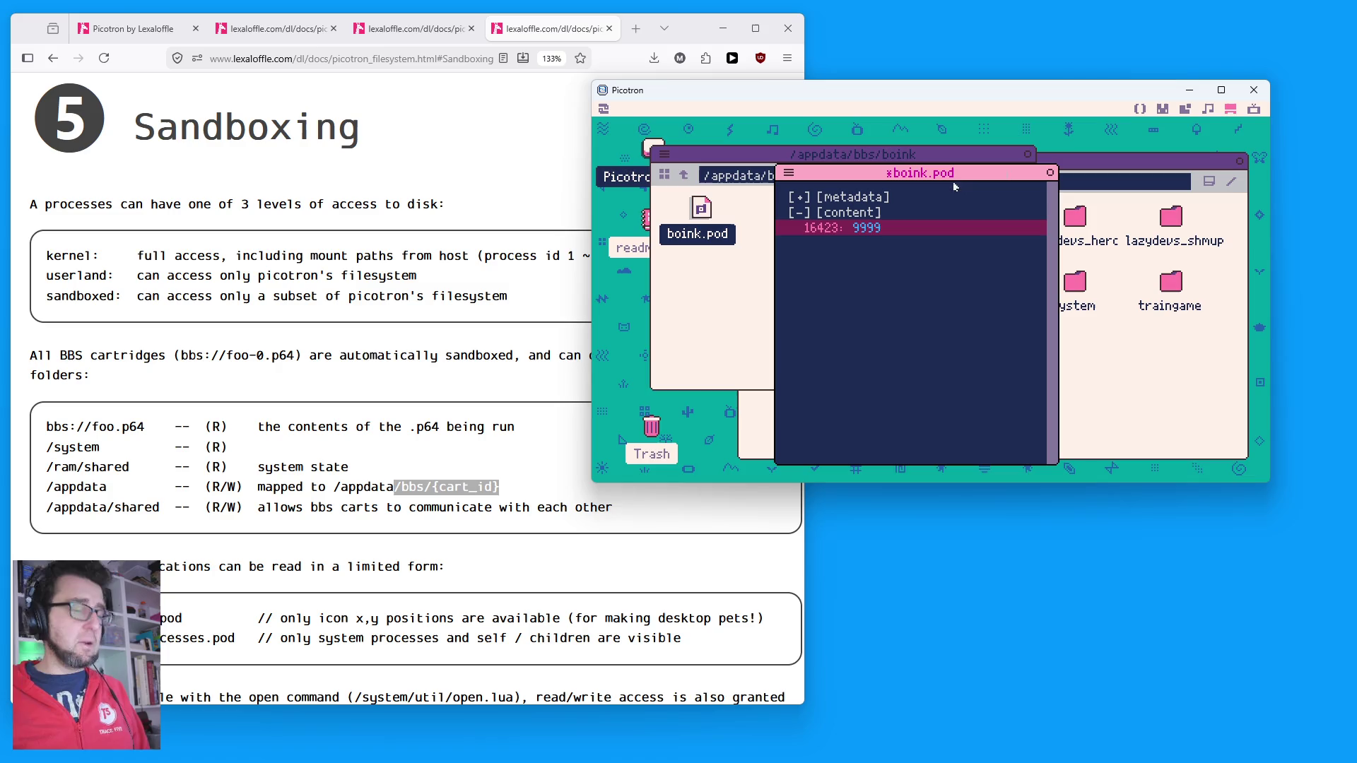
{"action": "key", "text": "ctrl+s"}
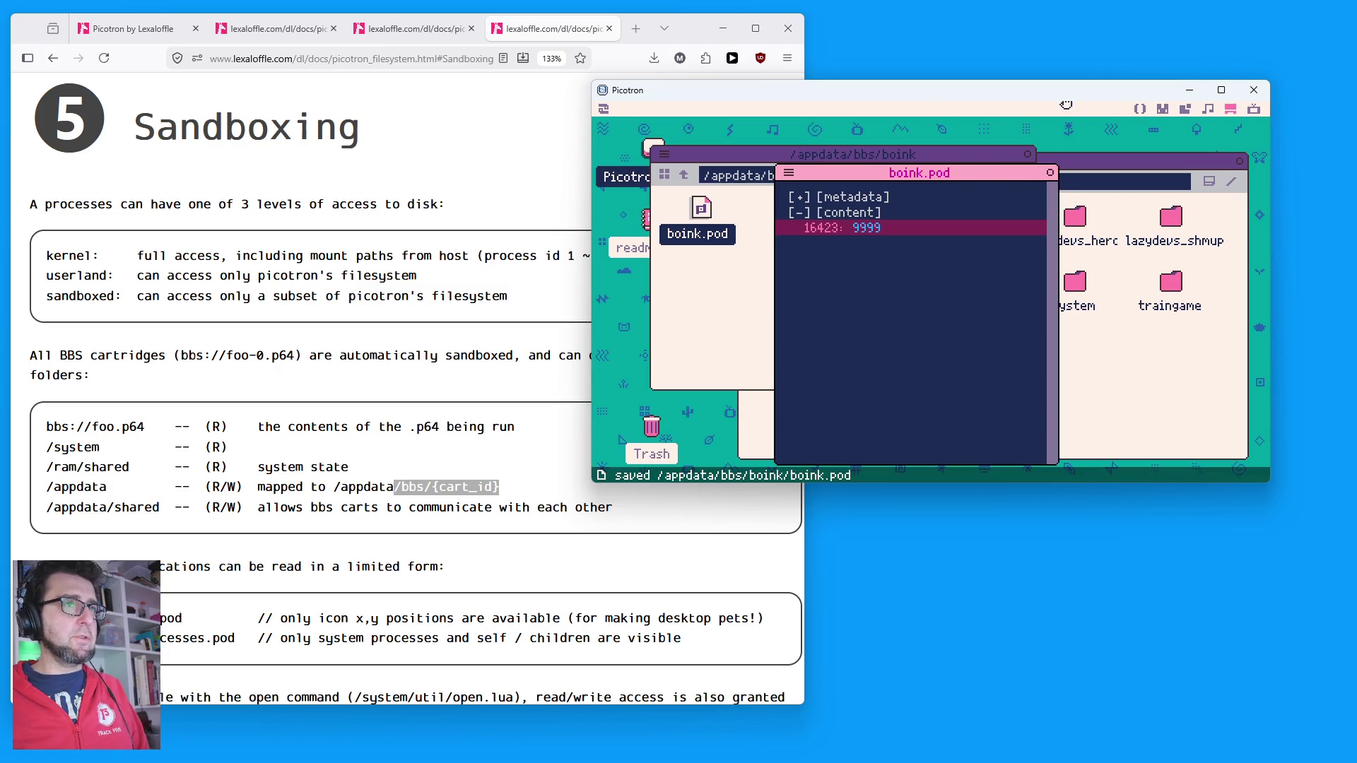
{"action": "key", "text": "ctrl+r"}
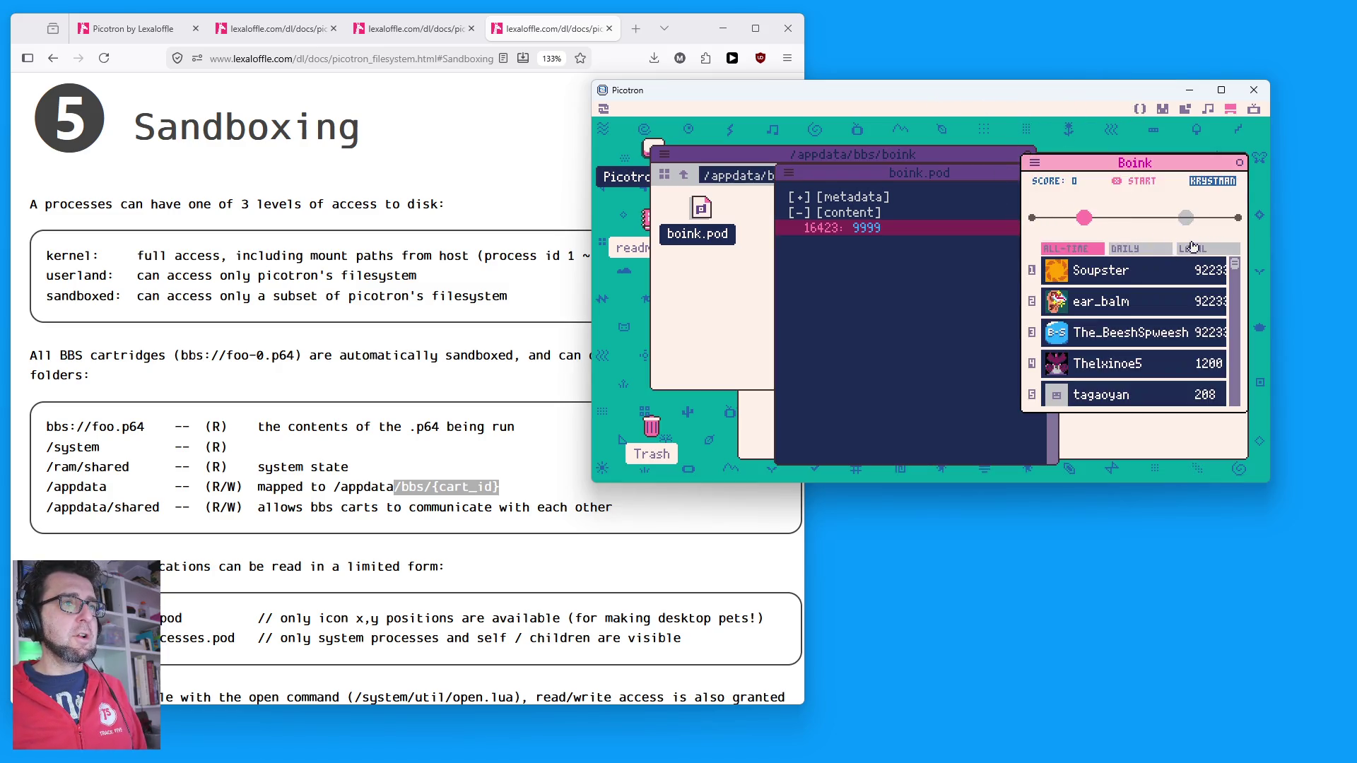
{"action": "left_click", "coordinate": [1229, 251]}
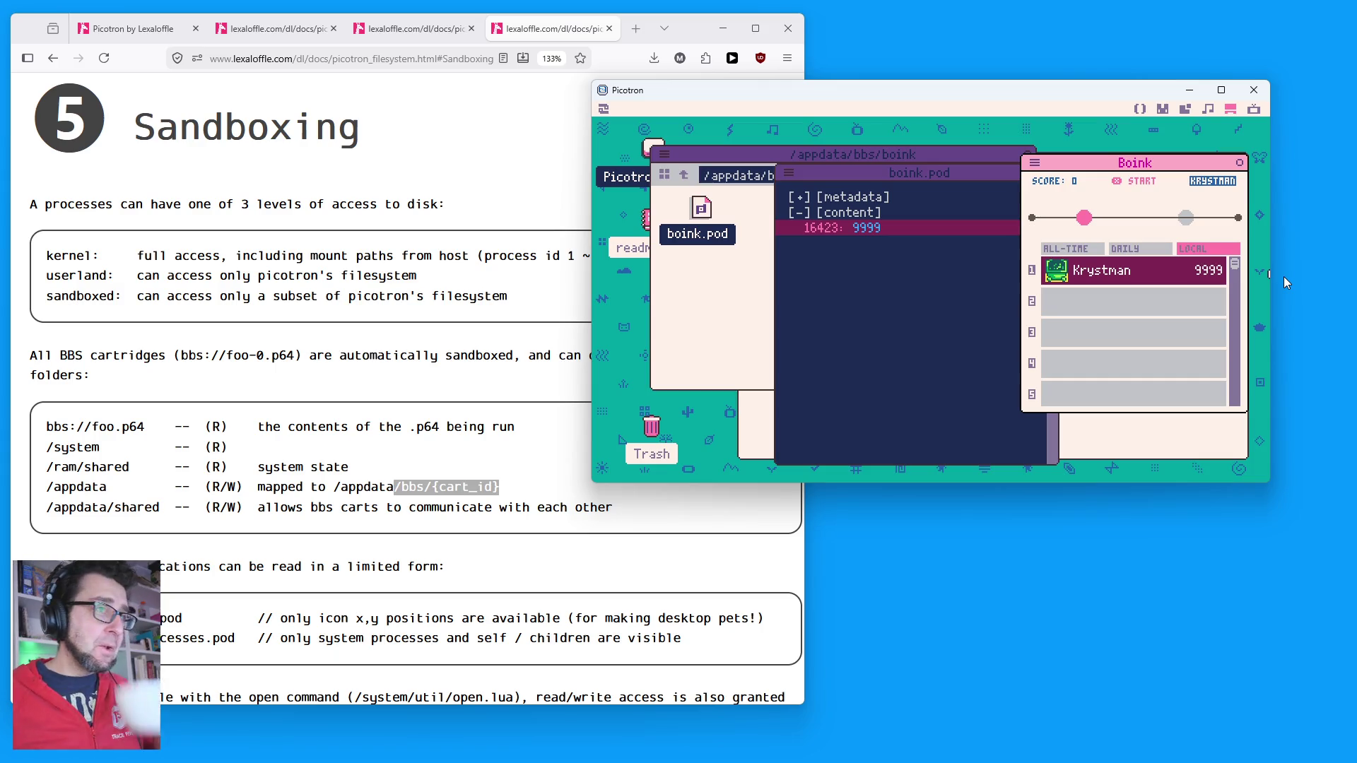
Step: Change the stored score in boink.pod to 0 and start a new Boink round
{"action": "left_click", "coordinate": [885, 251]}
{"action": "key", "text": "Right"}
{"action": "key", "text": "Right"}
{"action": "key", "text": "Right"}
{"action": "key", "text": "BackSpace"}
{"action": "key", "text": "BackSpace"}
{"action": "key", "text": "BackSpace"}
{"action": "key", "text": "BackSpace"}
{"action": "type", "text": "0"}
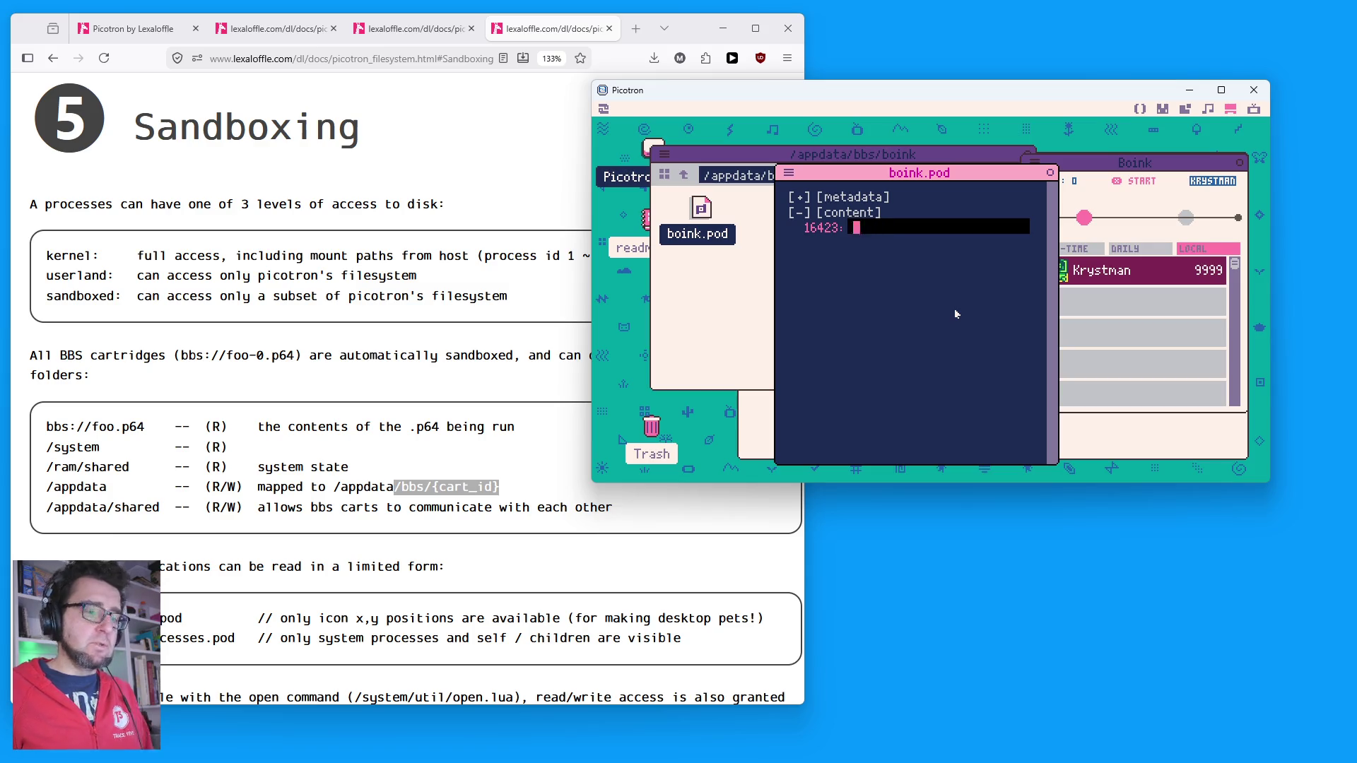
{"action": "key", "text": "Return"}
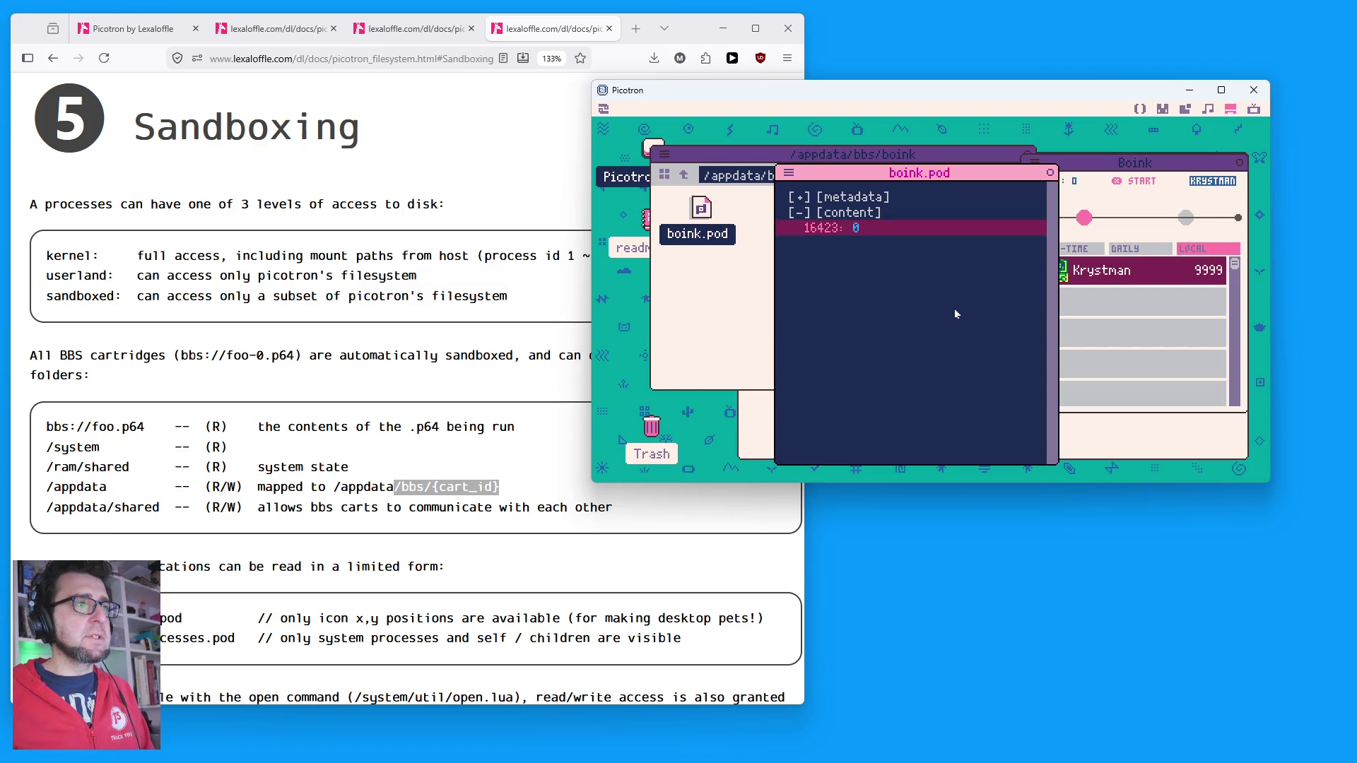
{"action": "left_click", "coordinate": [1135, 177]}
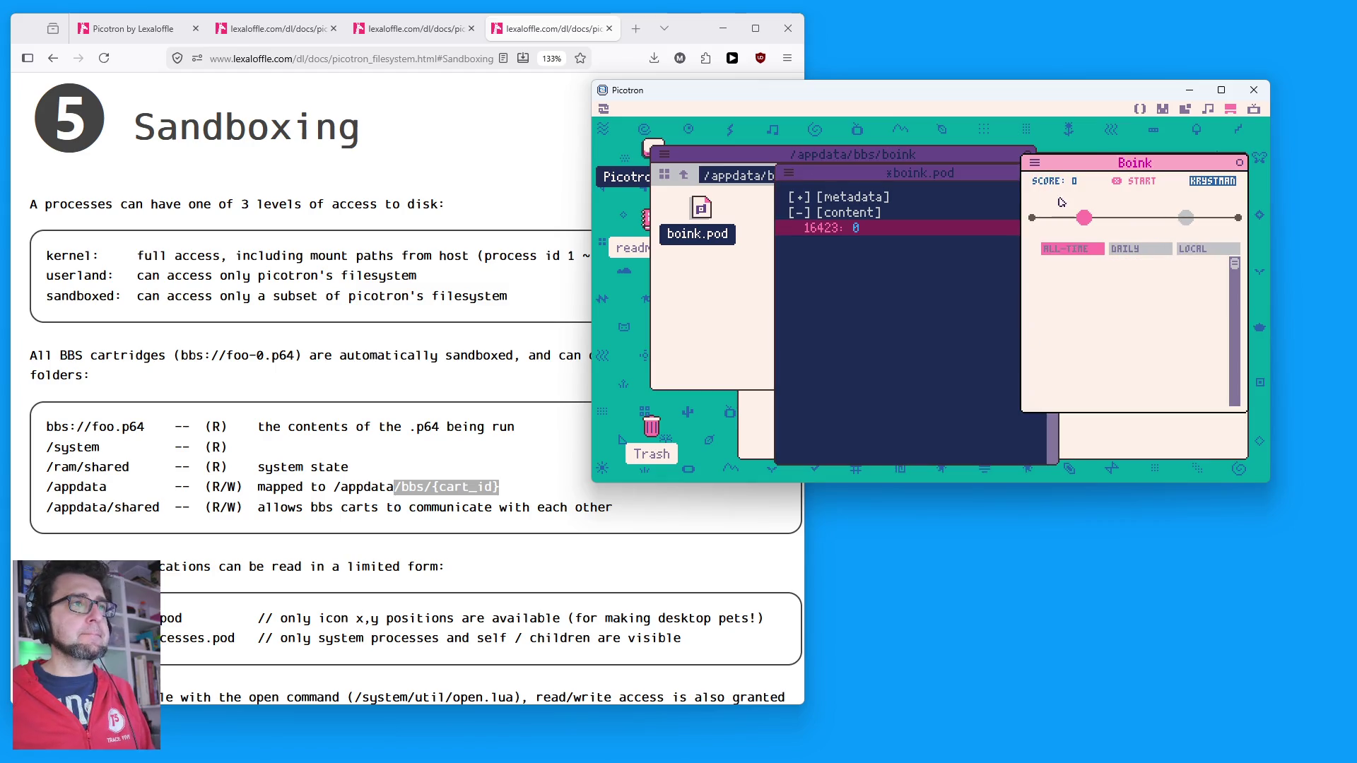
{"action": "left_click", "coordinate": [1173, 213]}
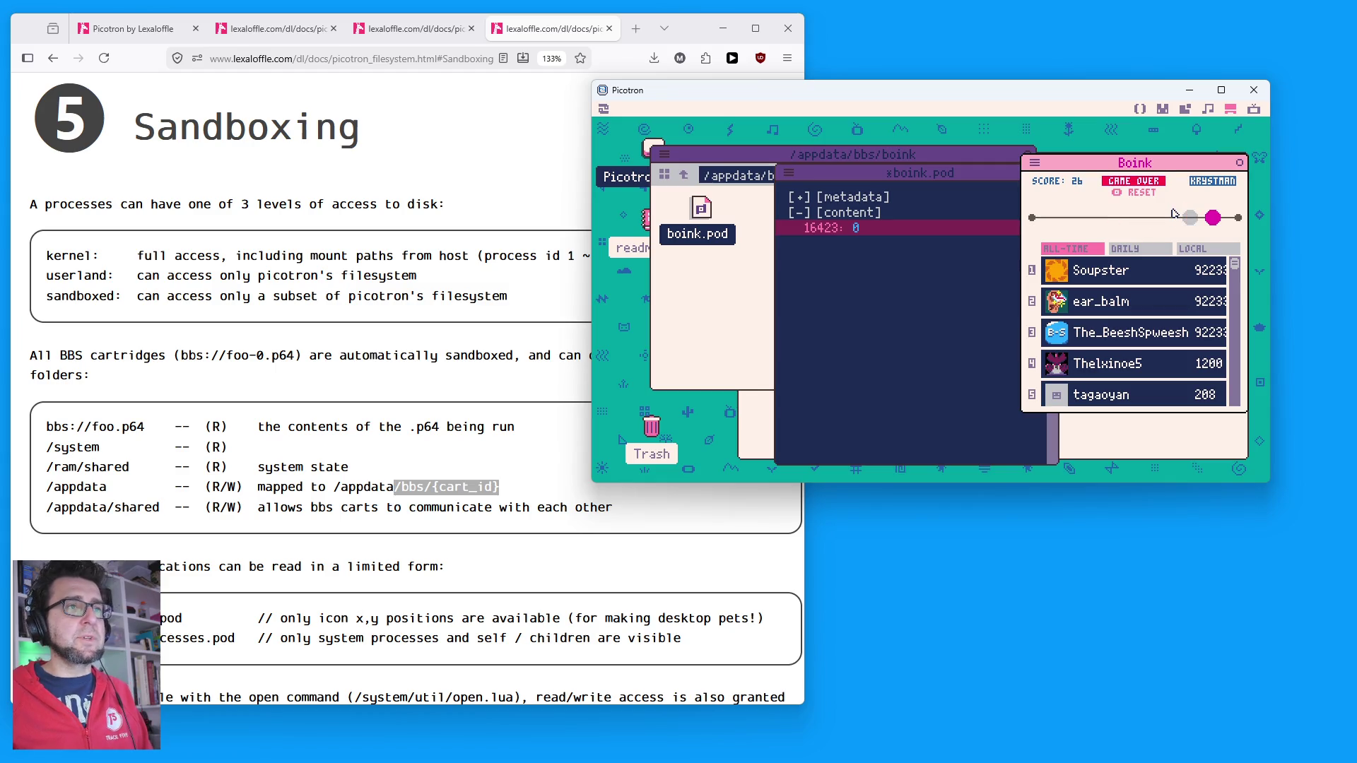
Step: Reset Boink after game over, check the LOCAL tab, close the game, and save boink.pod with score 0
{"action": "key", "text": "x"}
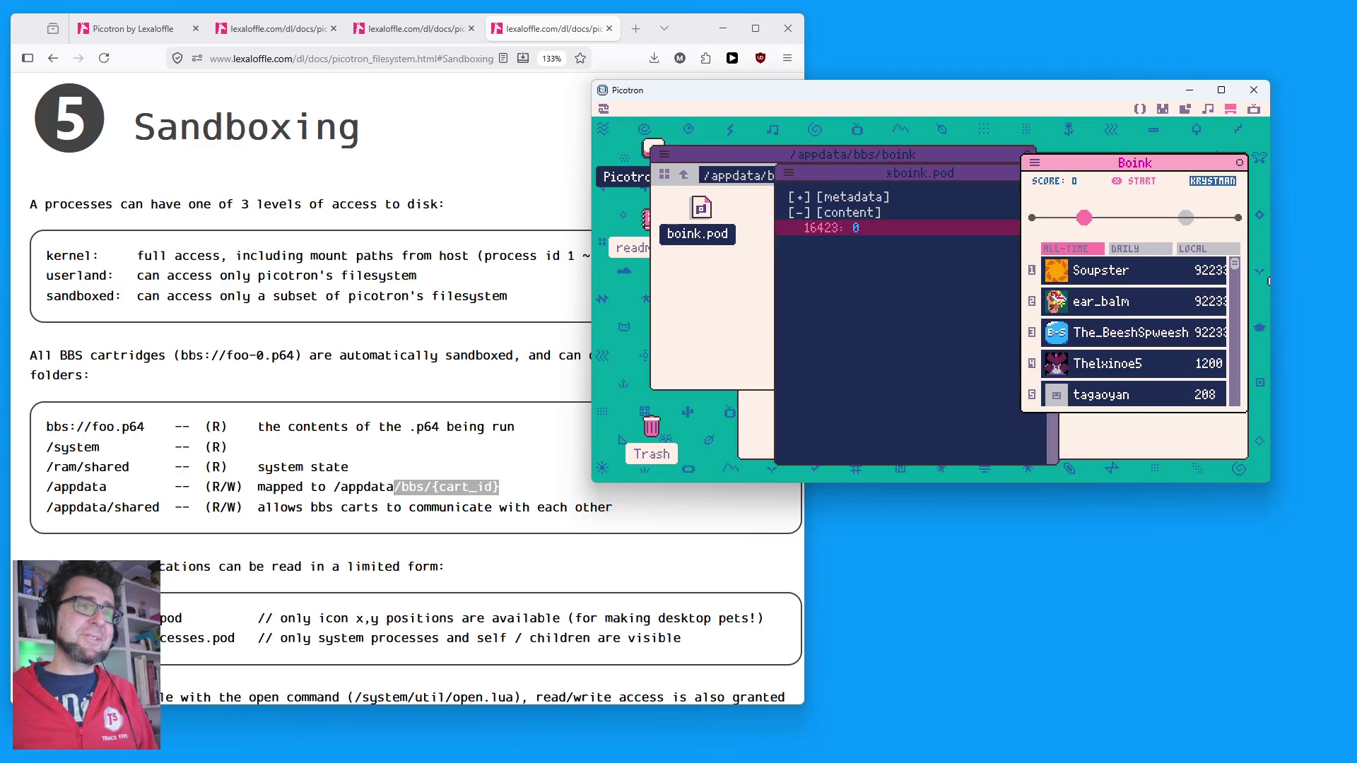
{"action": "left_click", "coordinate": [1193, 249]}
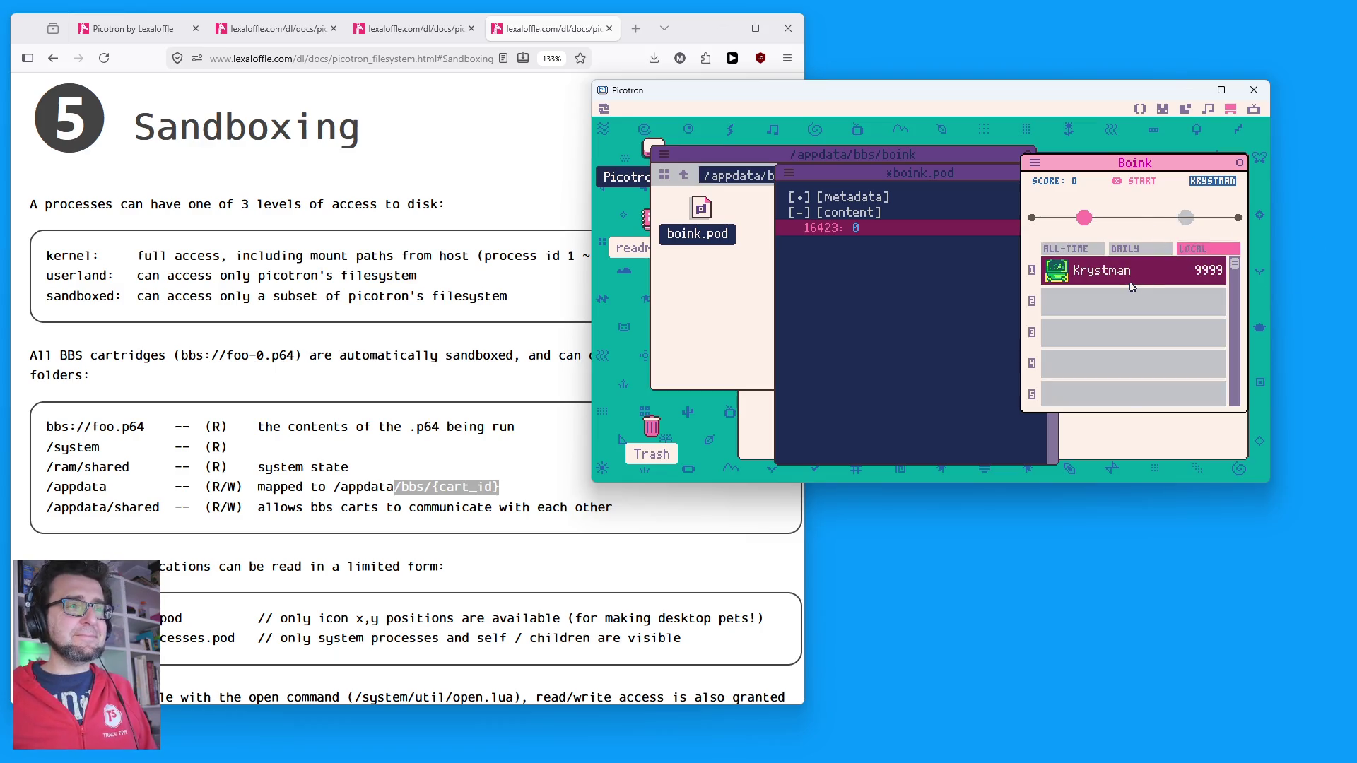
{"action": "left_click", "coordinate": [1239, 162]}
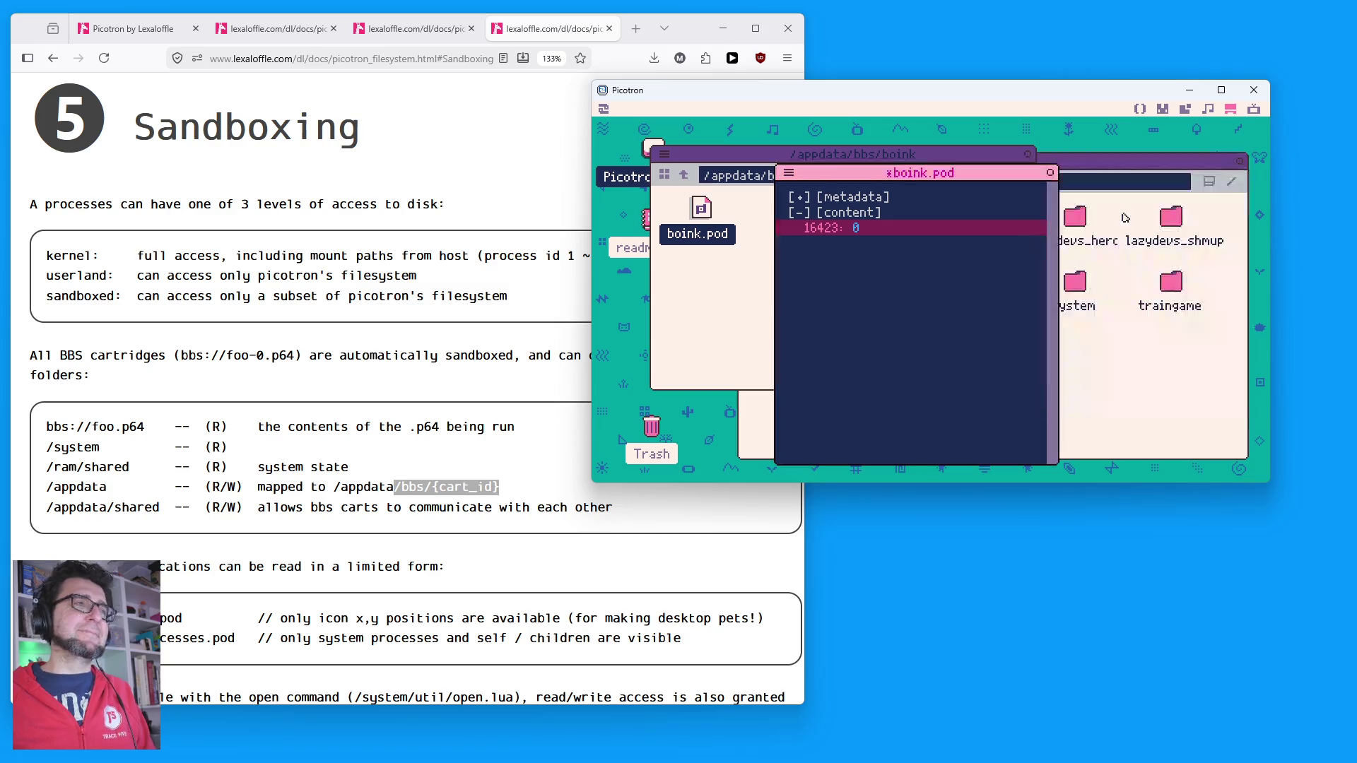
{"action": "key", "text": "ctrl+s"}
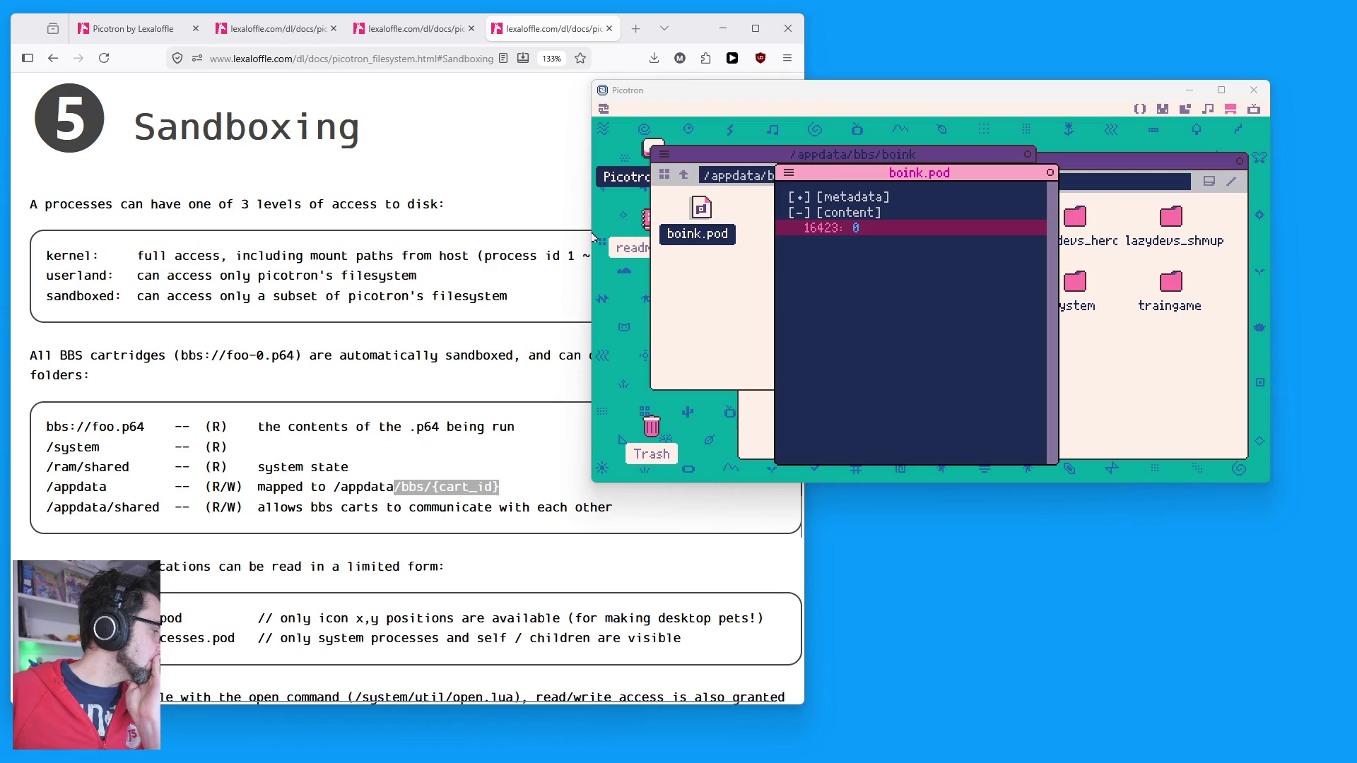
Step: Glance at the manual and changelog tabs, close the pod and folder windows, and launch boink-1.p64
{"action": "left_click", "coordinate": [410, 32]}
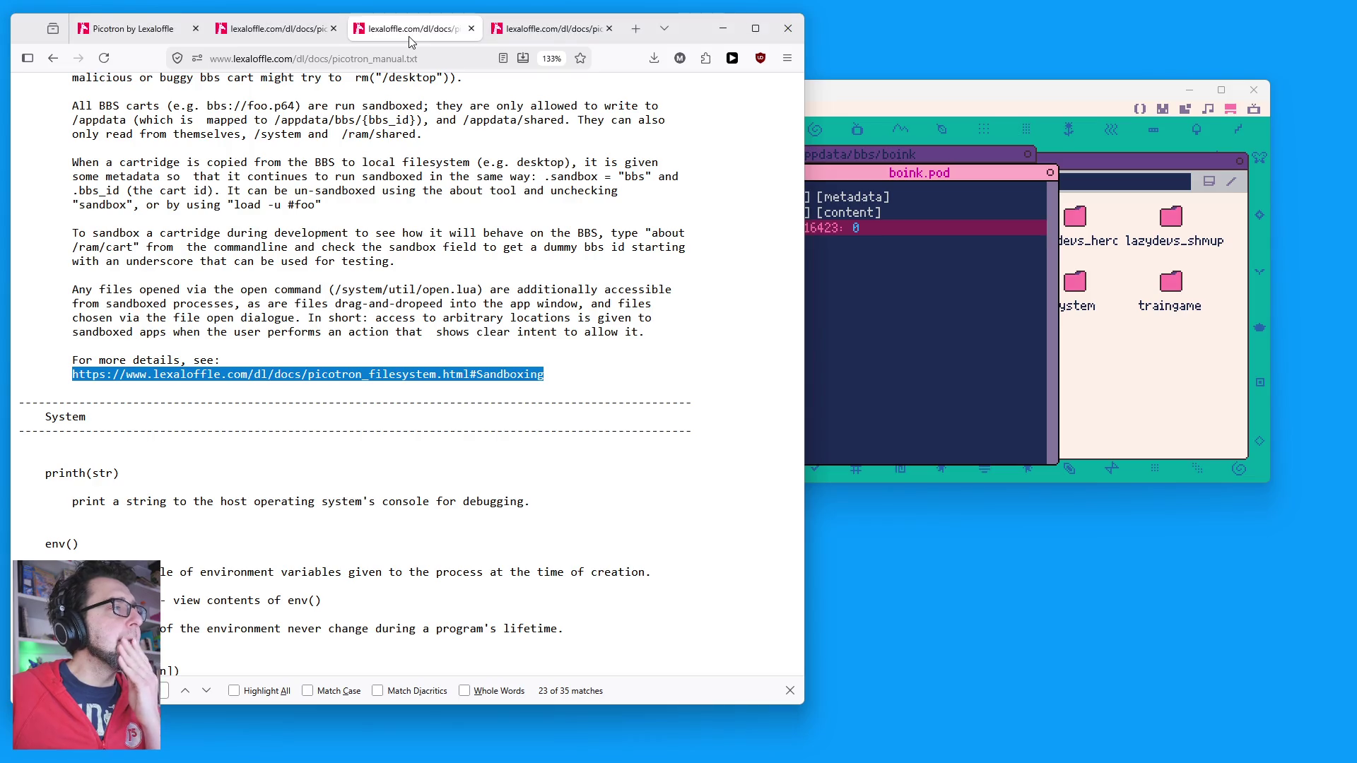
{"action": "left_click", "coordinate": [275, 28]}
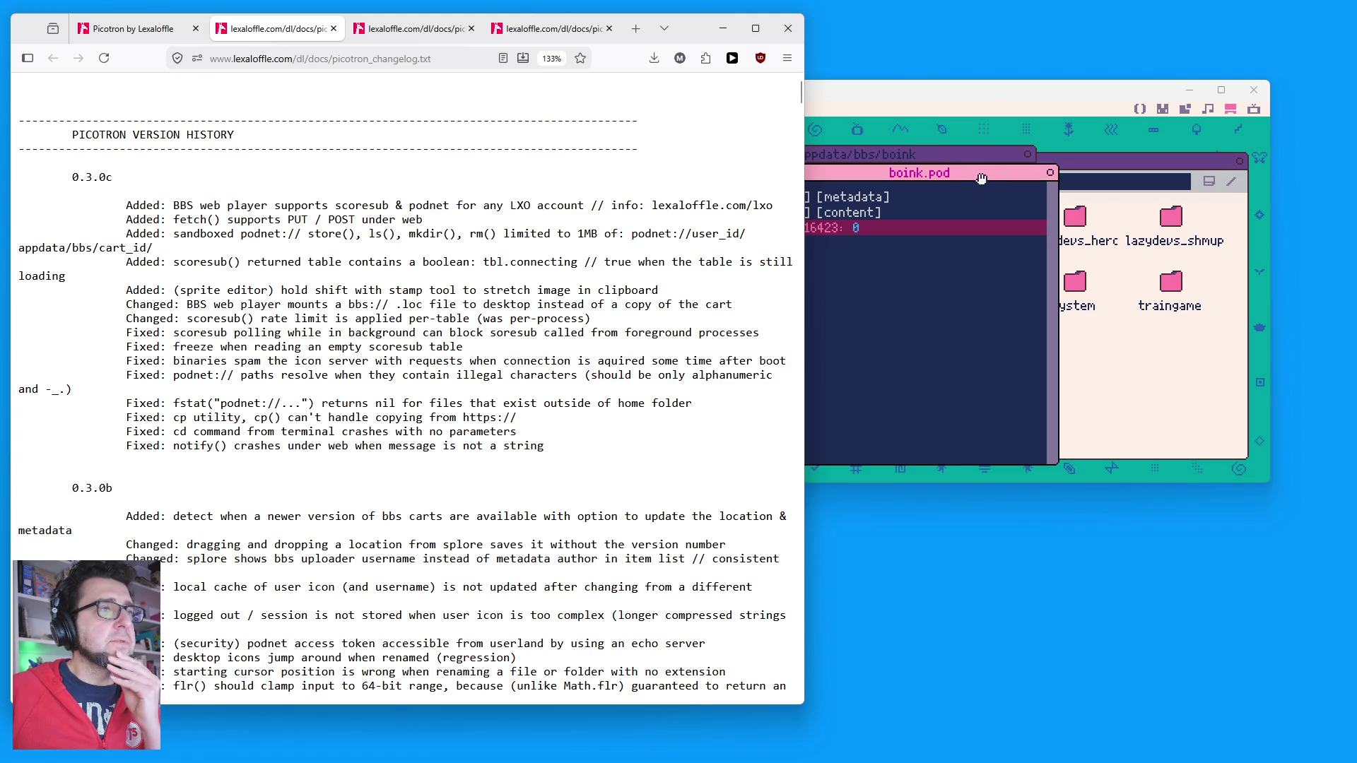
{"action": "left_click", "coordinate": [982, 178]}
{"action": "left_click", "coordinate": [1051, 172]}
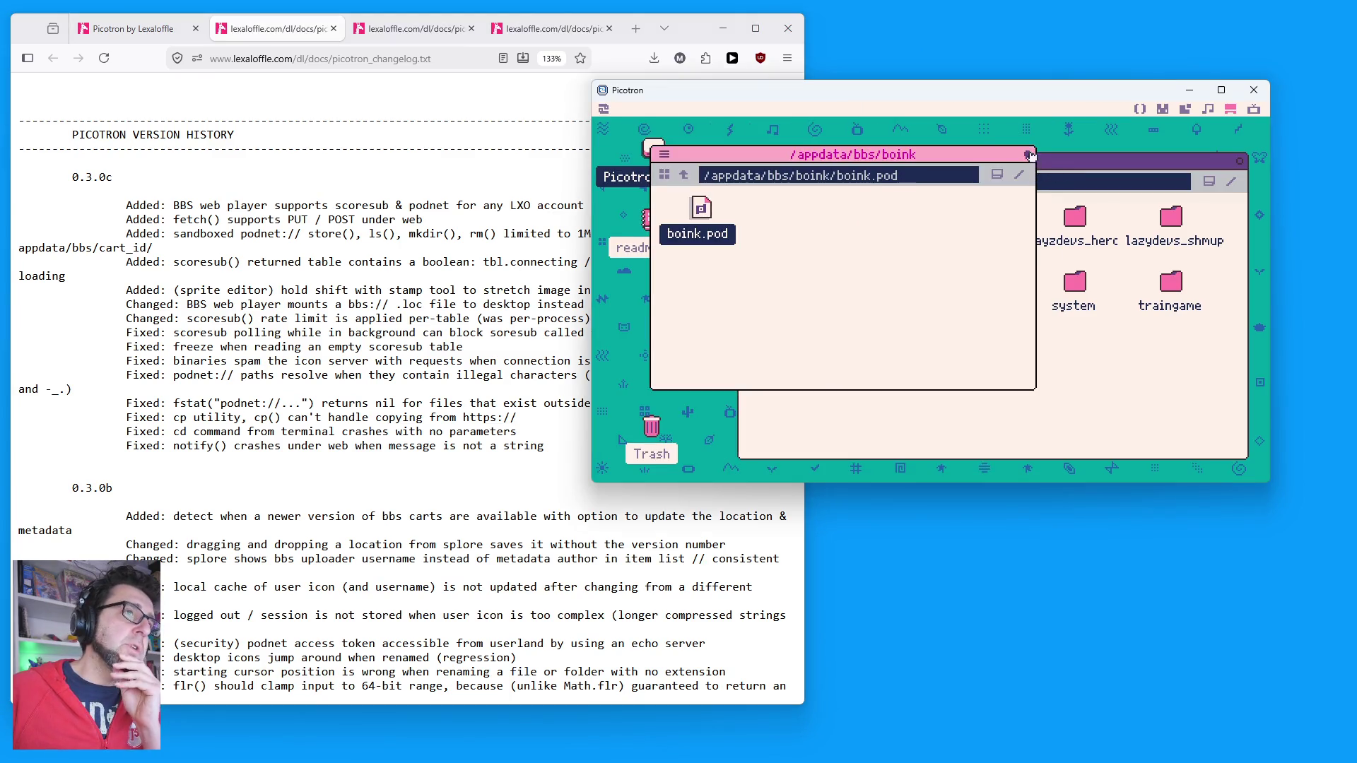
{"action": "left_click", "coordinate": [1029, 154]}
{"action": "left_click", "coordinate": [1240, 161]}
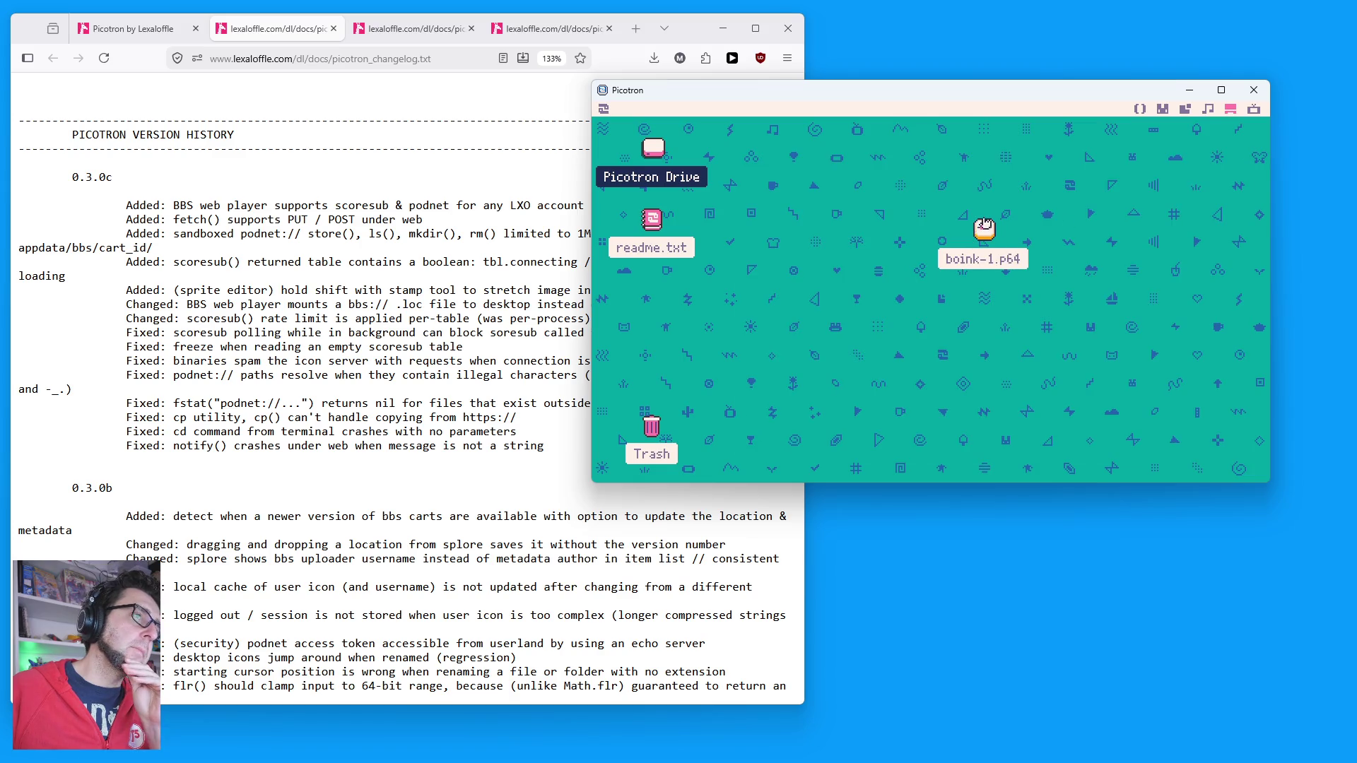
{"action": "double_click", "coordinate": [984, 226]}
Step: Check the LOCAL, DAILY and ALL-TIME leaderboards, then view the cart's main.lua code
{"action": "left_click", "coordinate": [1004, 253]}
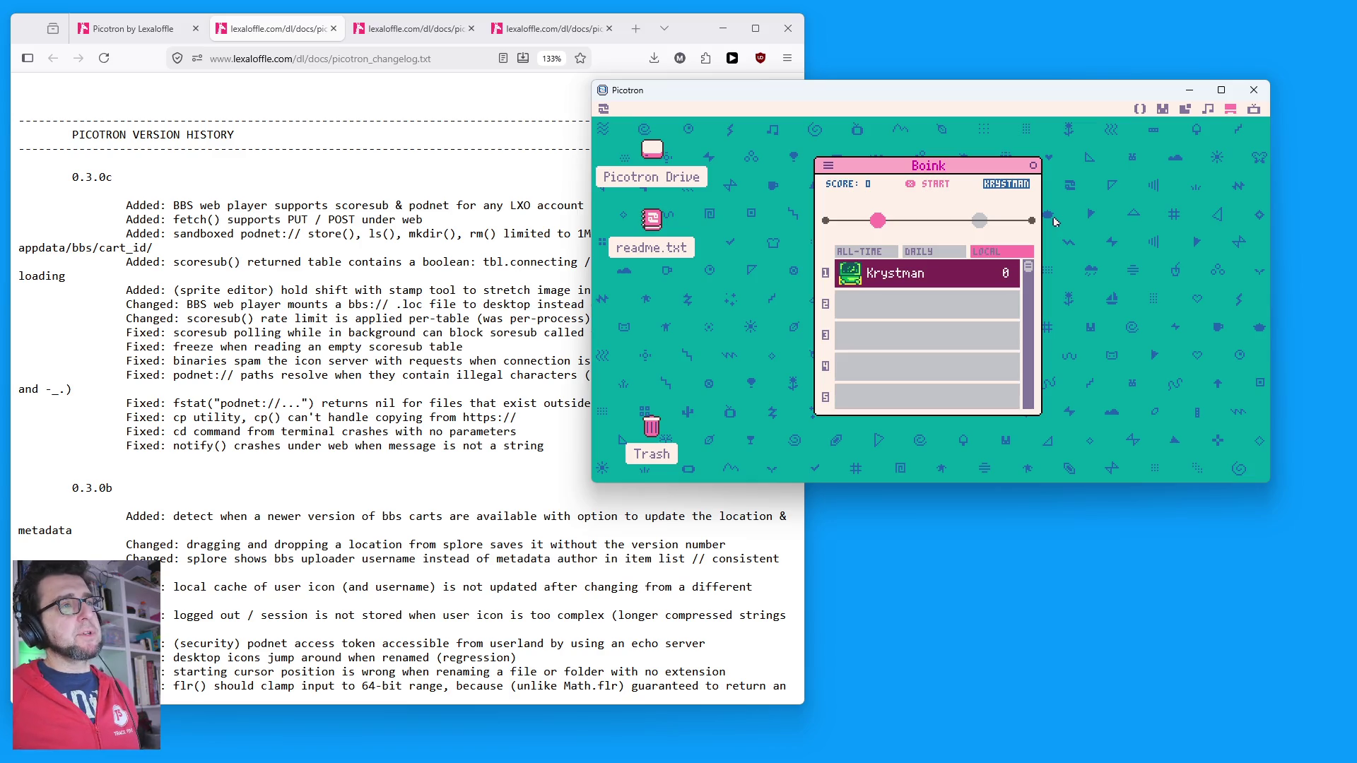
{"action": "left_click", "coordinate": [917, 251]}
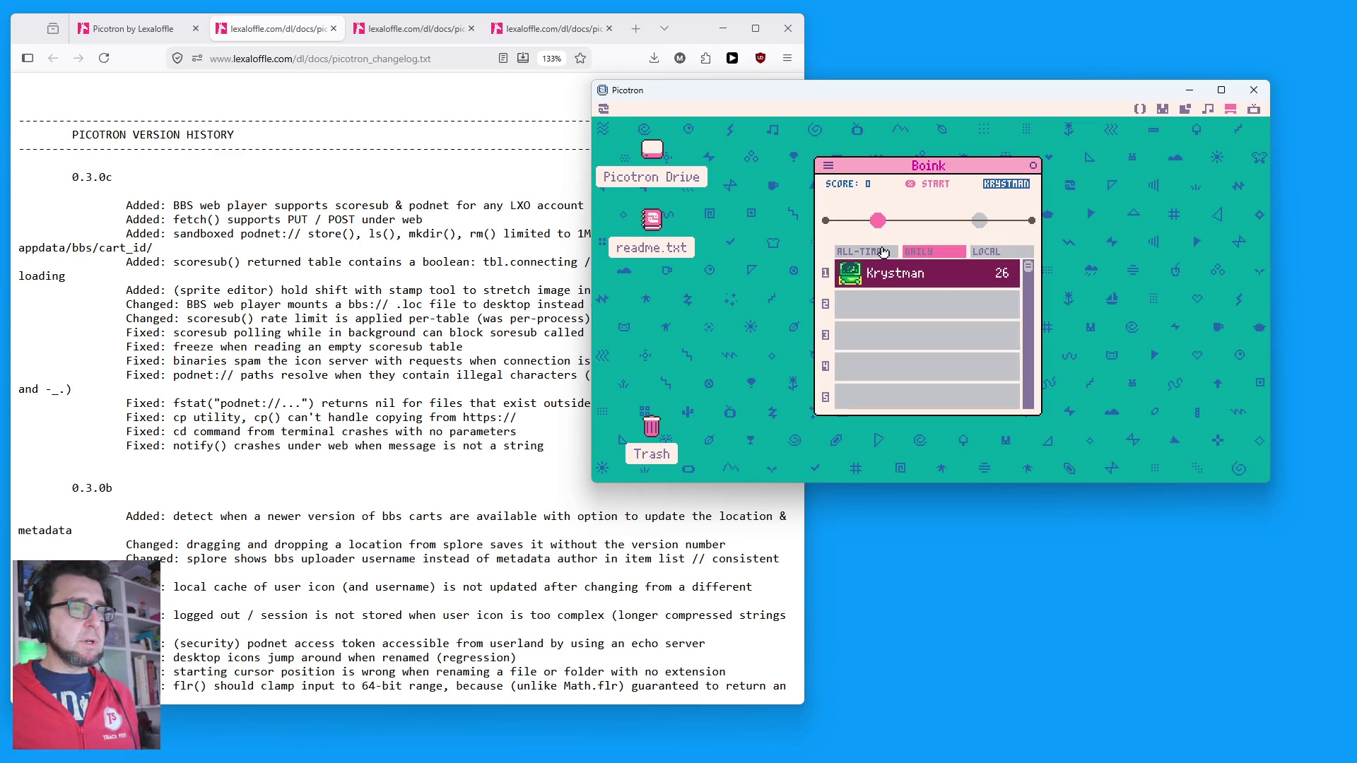
{"action": "left_click", "coordinate": [886, 252]}
{"action": "scroll", "coordinate": [939, 334], "scroll_direction": "down", "scroll_amount": 5}
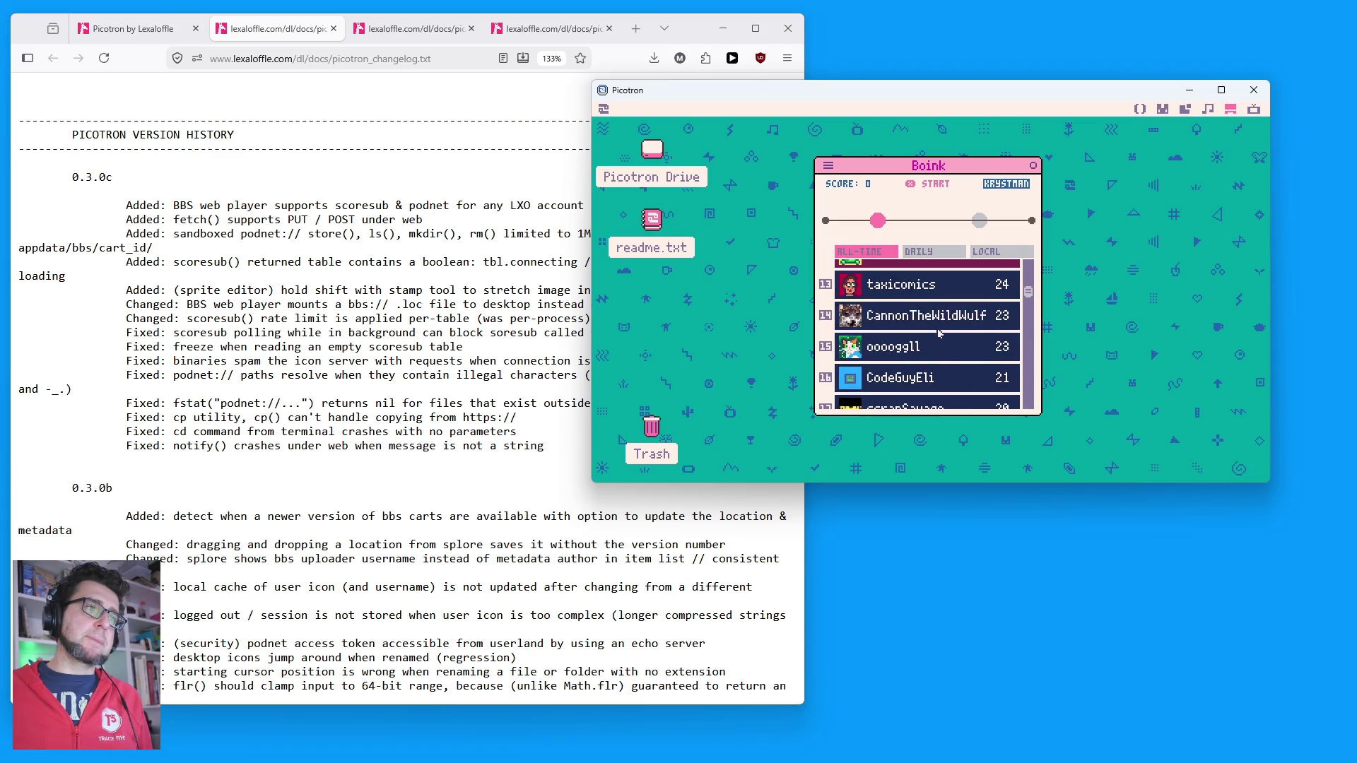
{"action": "scroll", "coordinate": [939, 333], "scroll_direction": "up", "scroll_amount": 5}
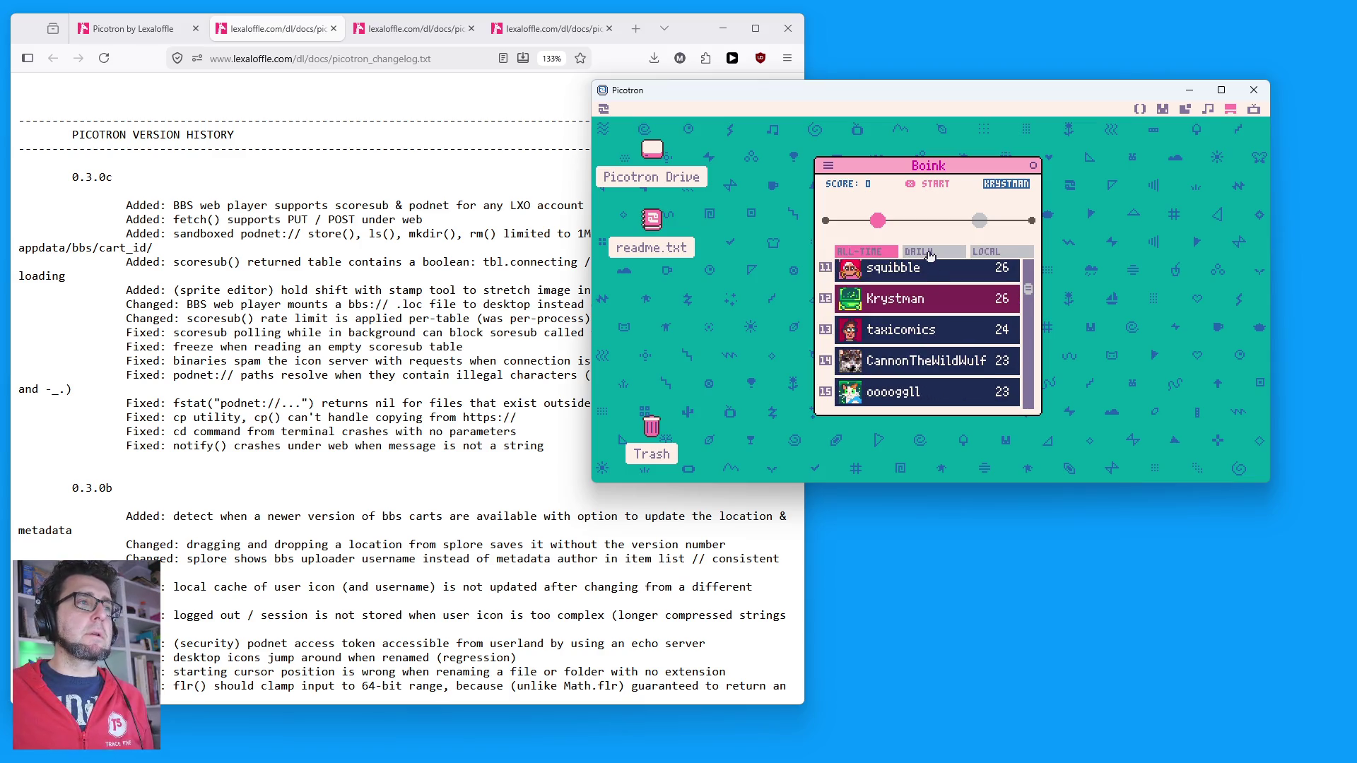
{"action": "left_click", "coordinate": [930, 255]}
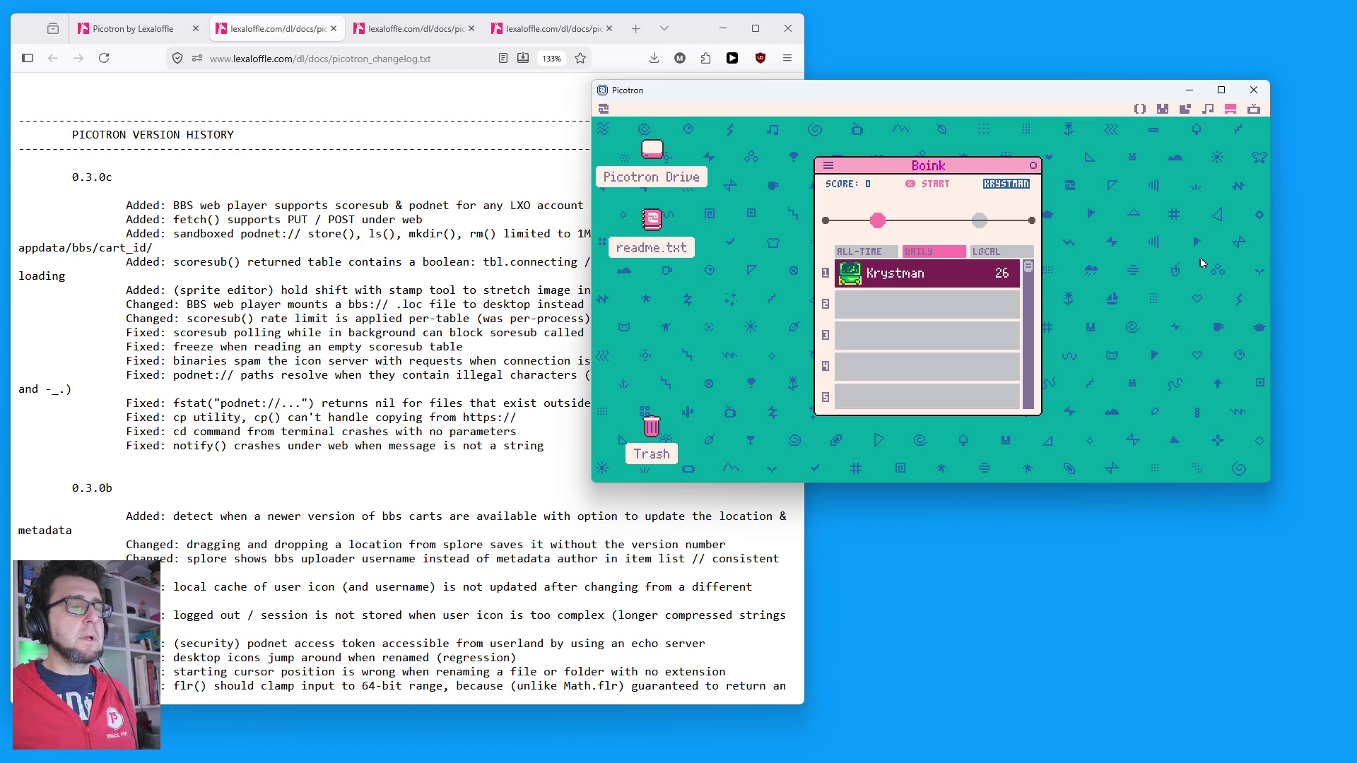
{"action": "left_click", "coordinate": [1140, 109]}
{"action": "scroll", "coordinate": [1230, 232], "scroll_direction": "down", "scroll_amount": 15}
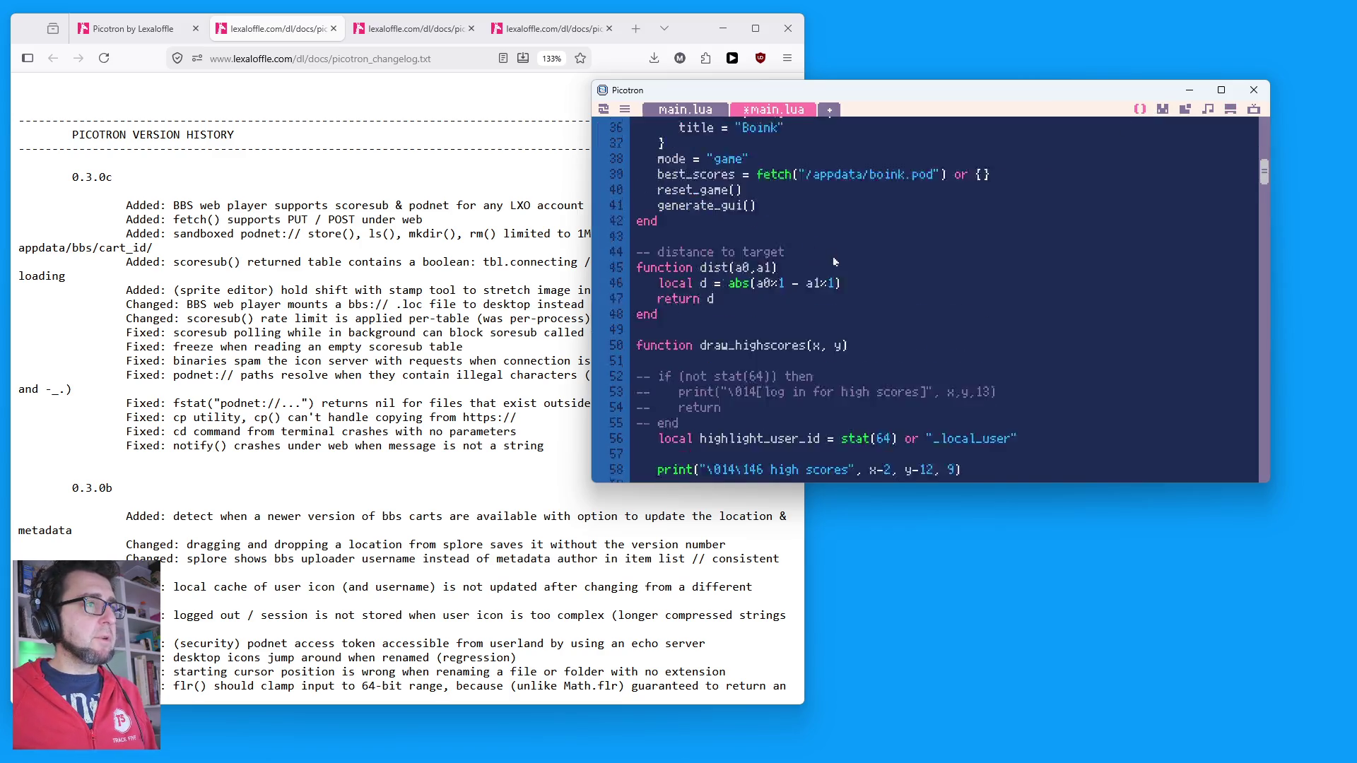
Step: Trace the get_table_name call on line 246 to its definition and inspect line 21's daily table name
{"action": "left_click_drag", "start_coordinate": [1265, 233], "coordinate": [1266, 414]}
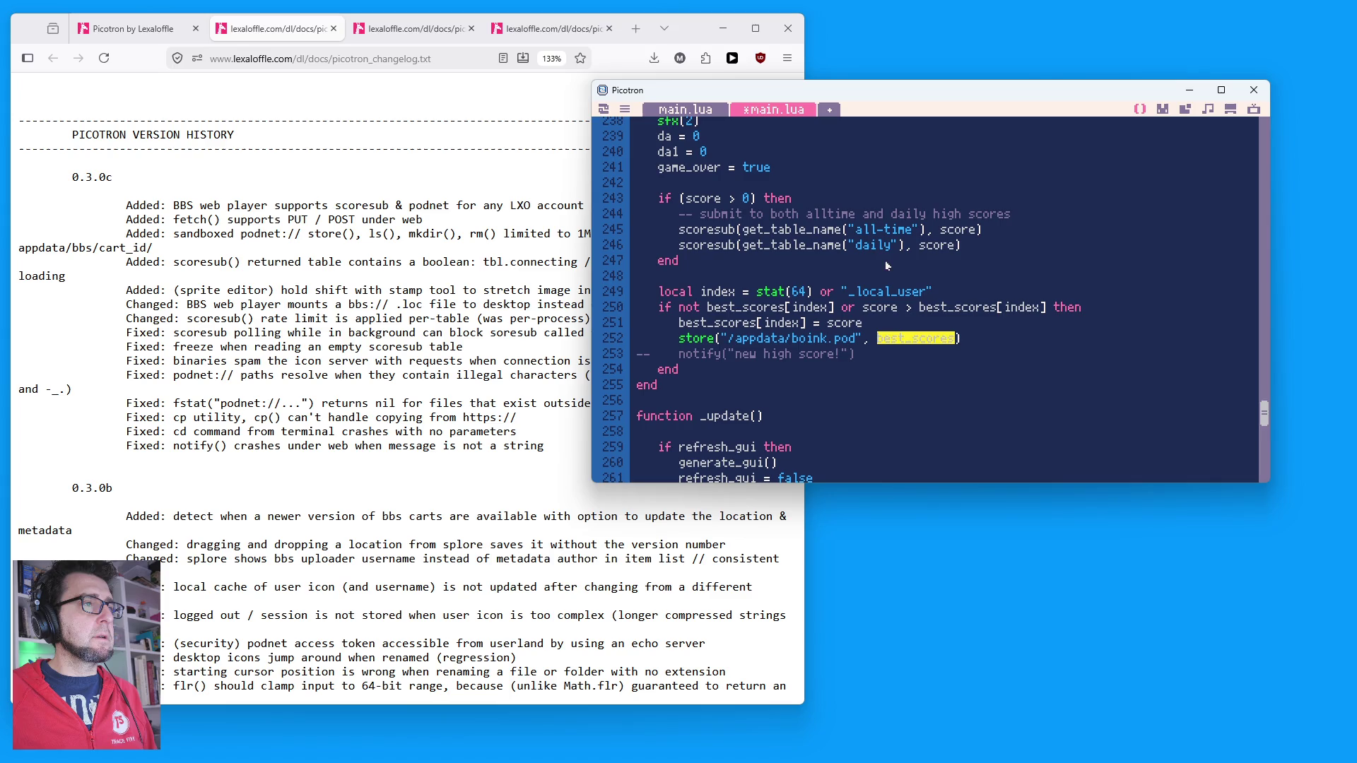
{"action": "double_click", "coordinate": [873, 245]}
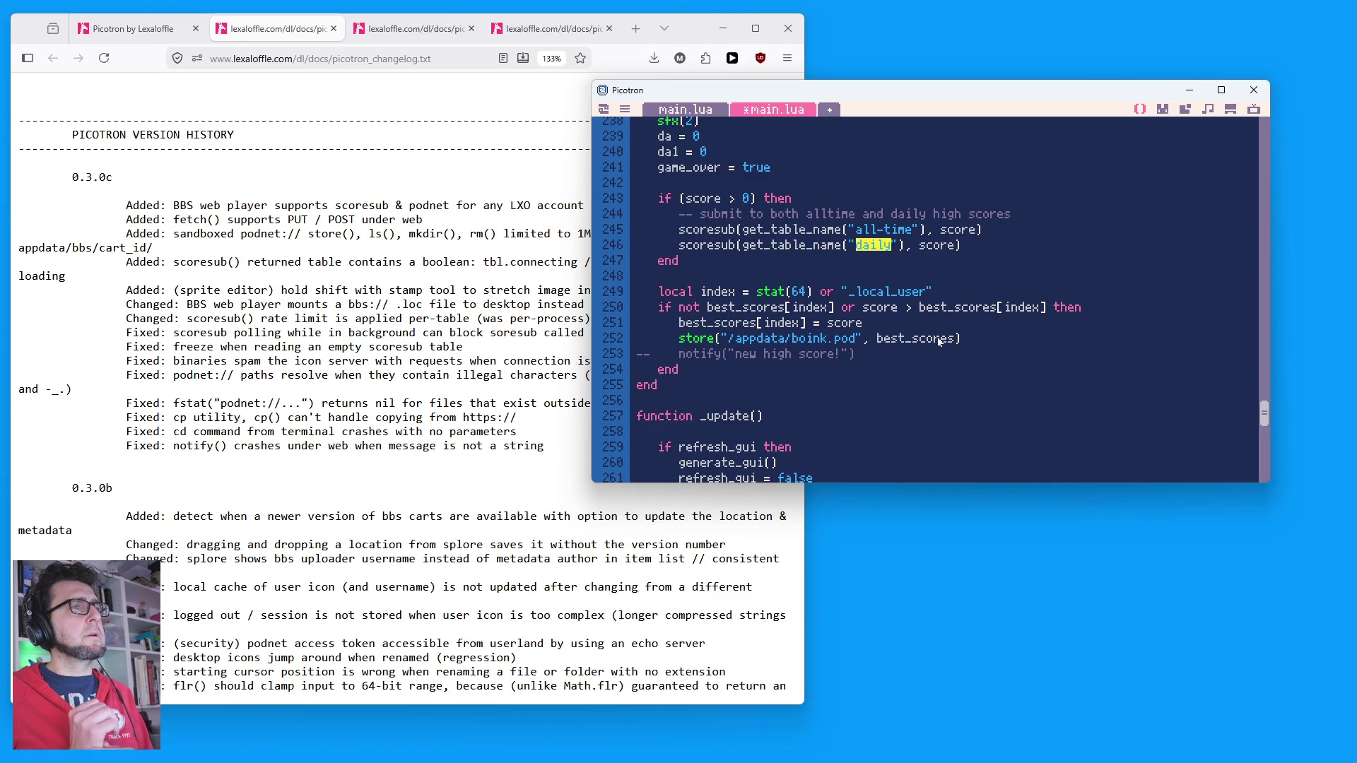
{"action": "left_click", "coordinate": [810, 253]}
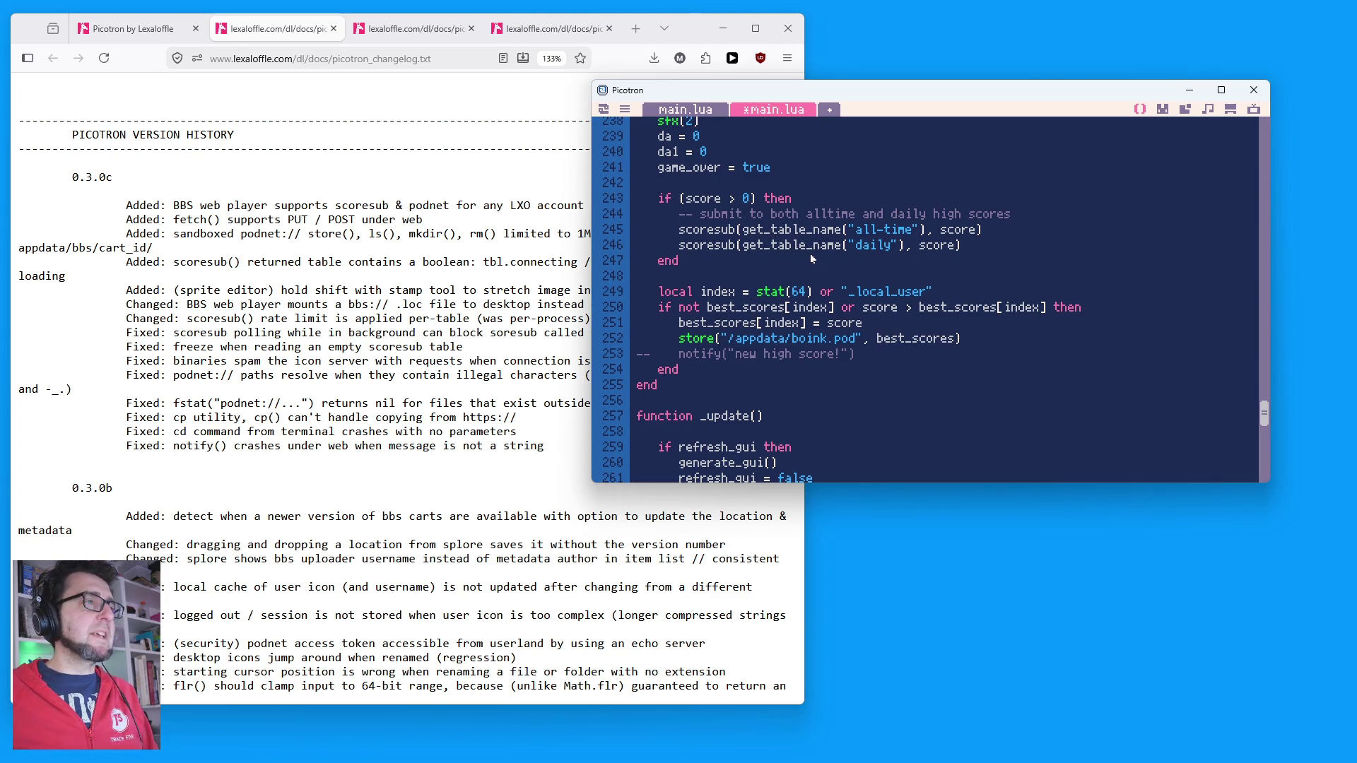
{"action": "double_click", "coordinate": [806, 244]}
{"action": "key", "text": "ctrl+f"}
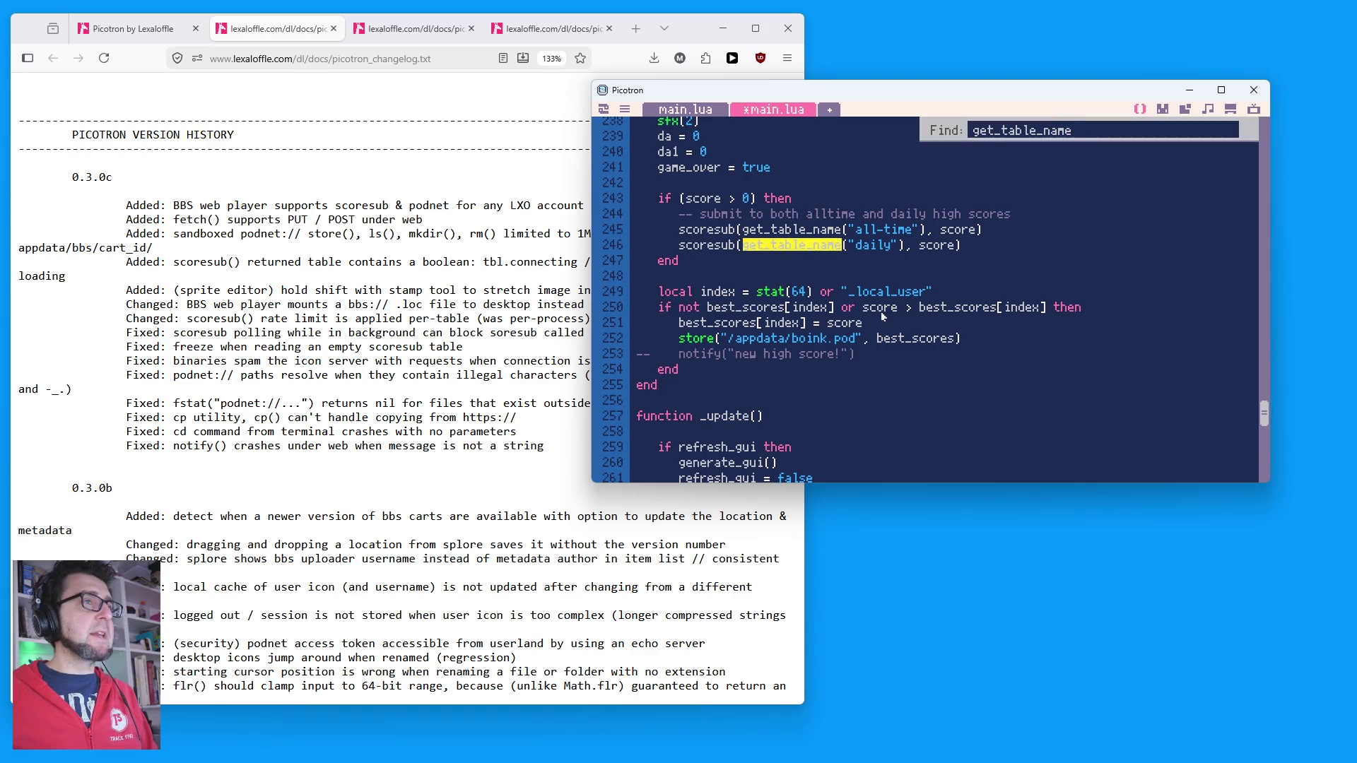
{"action": "key", "text": "Return"}
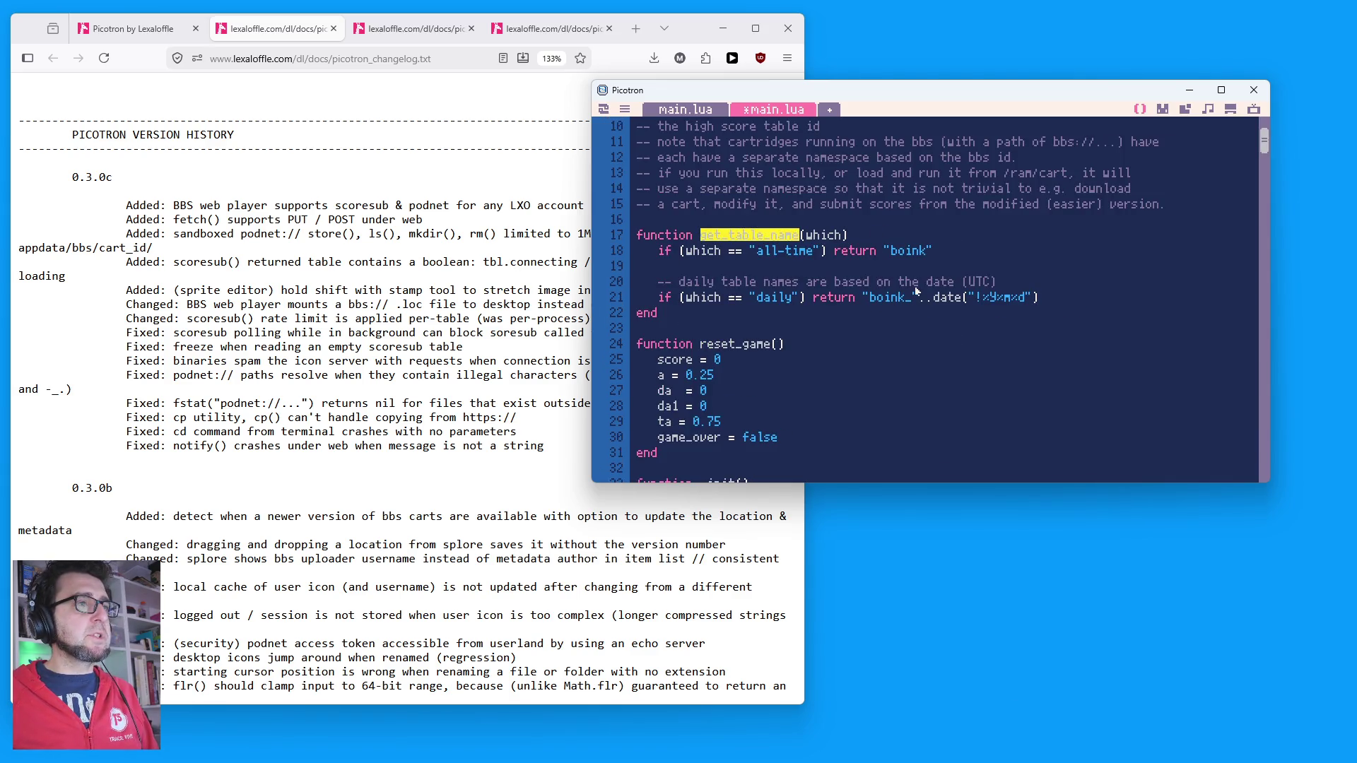
{"action": "left_click_drag", "start_coordinate": [854, 300], "coordinate": [1146, 308]}
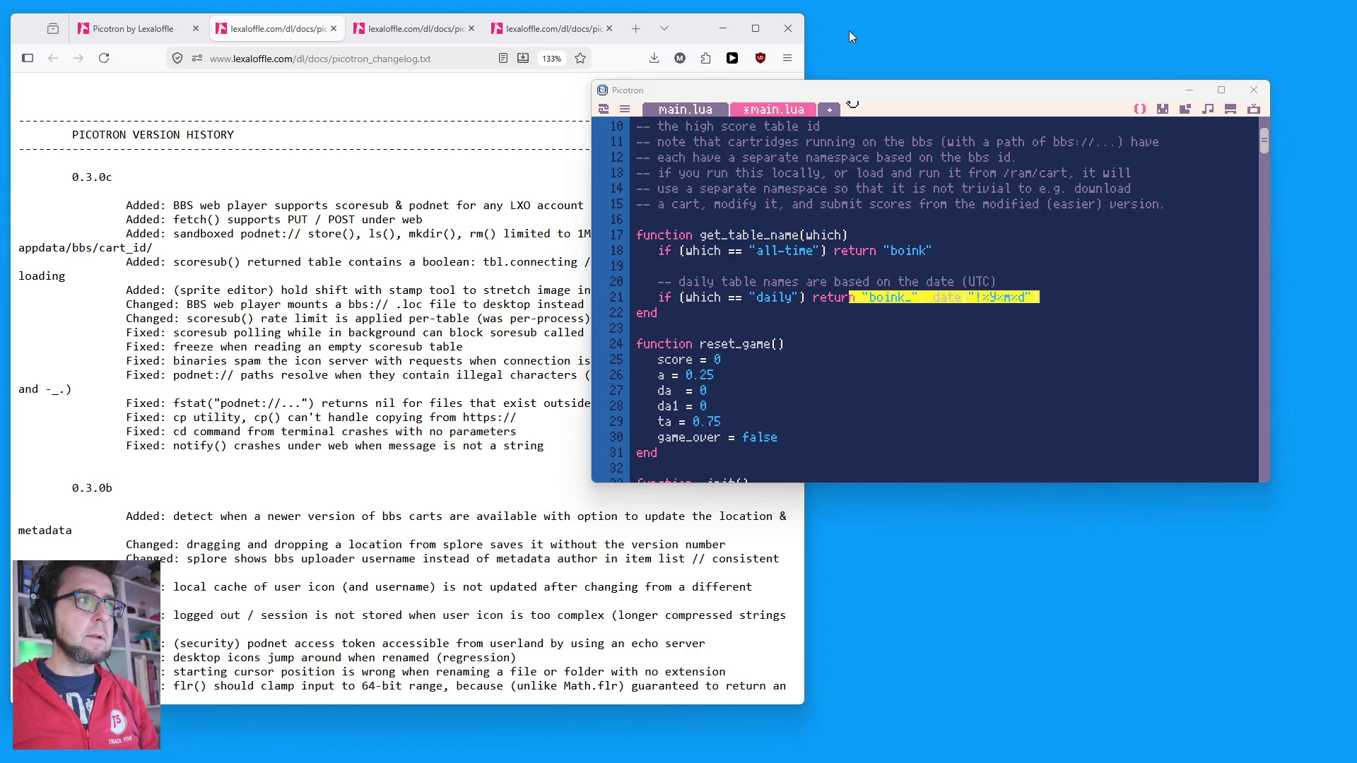
Step: Save the cart as boink-1.p64, run it to check the DAILY leaderboard, and close both Boink windows
{"action": "left_click", "coordinate": [871, 90]}
{"action": "key", "text": "ctrl+s"}
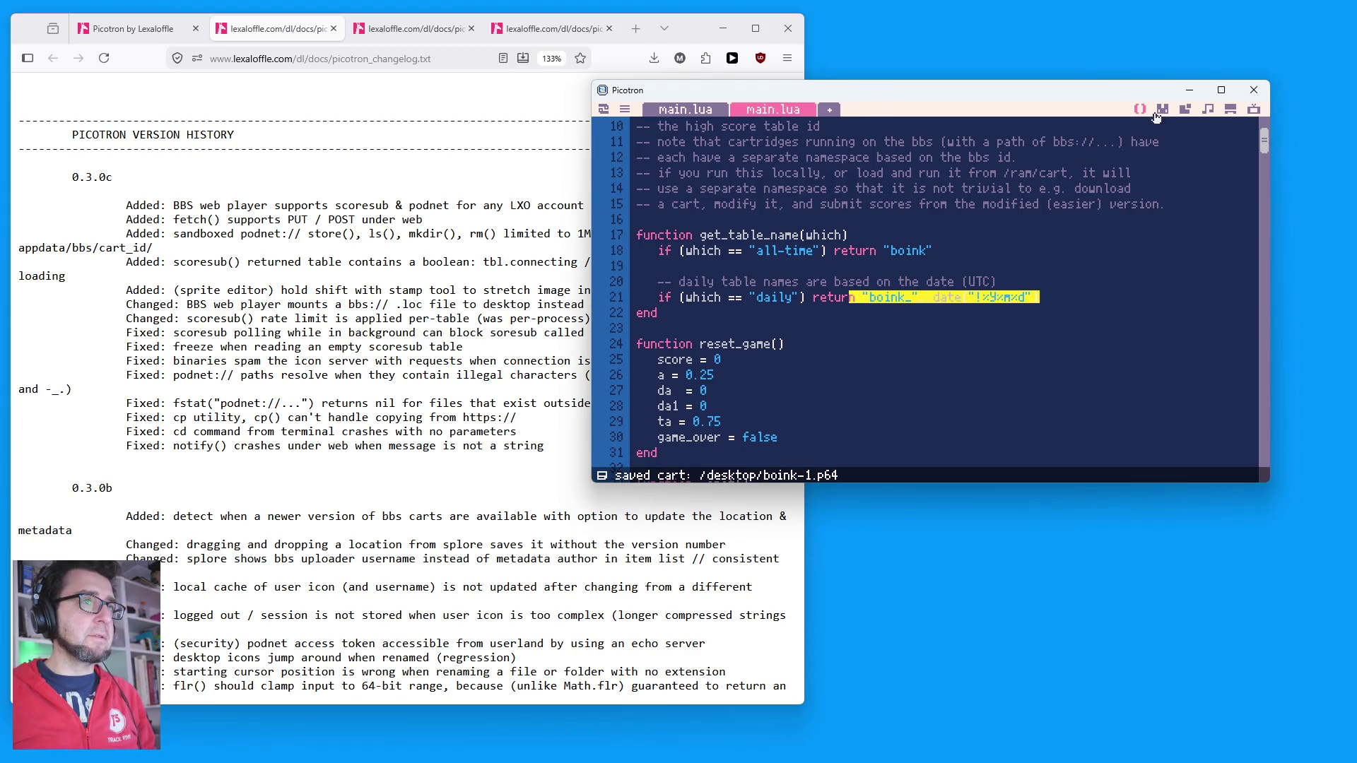
{"action": "key", "text": "ctrl+r"}
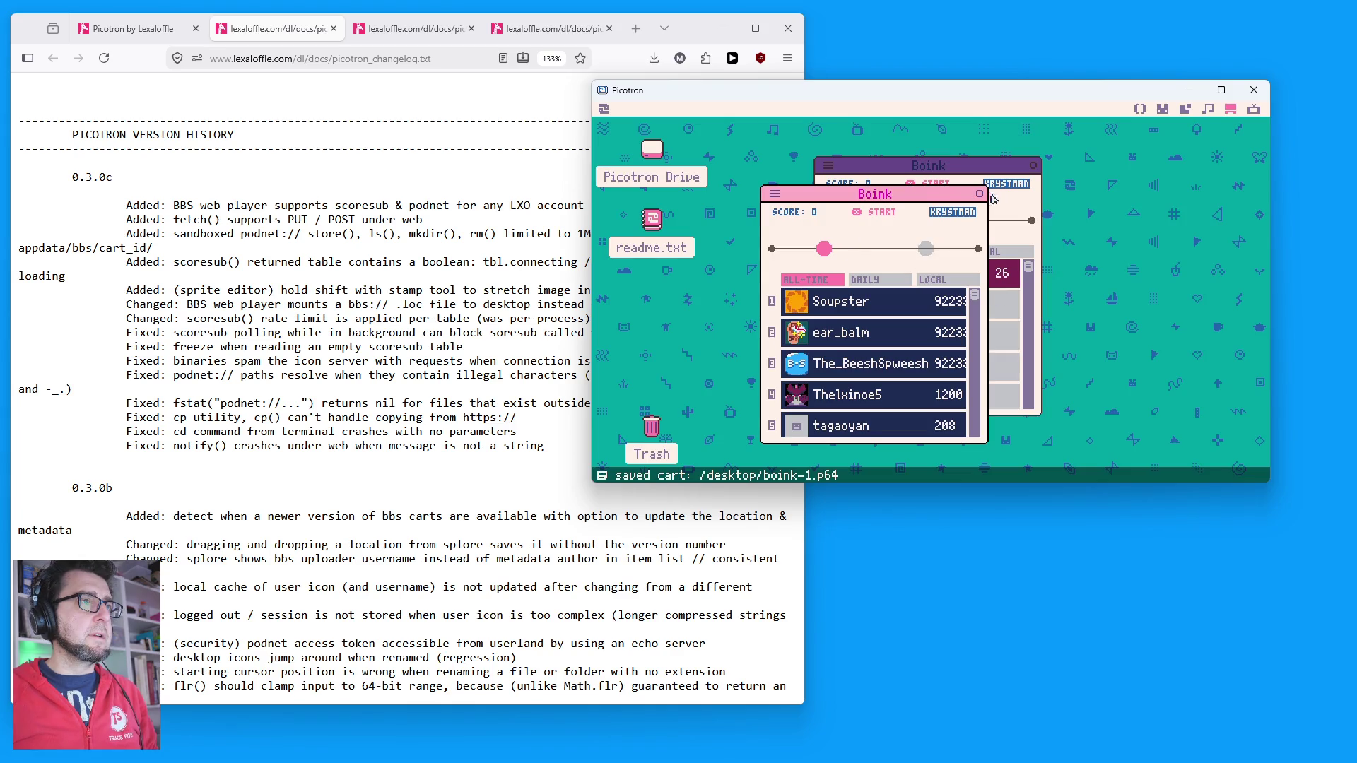
{"action": "left_click", "coordinate": [884, 280]}
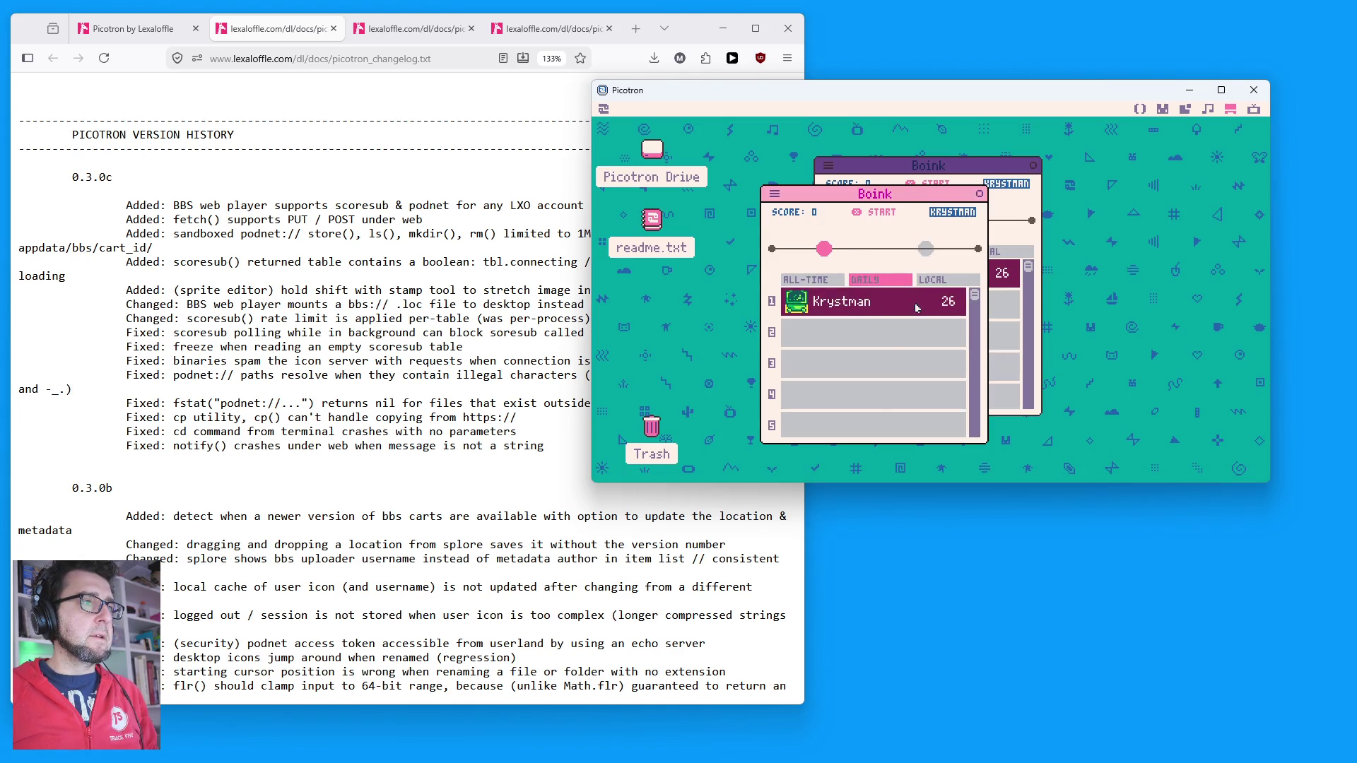
{"action": "mouse_move", "coordinate": [896, 192]}
{"action": "left_mouse_down"}
{"action": "mouse_move", "coordinate": [1188, 193]}
{"action": "mouse_move", "coordinate": [1121, 206]}
{"action": "left_mouse_up"}
{"action": "left_click", "coordinate": [1152, 207]}
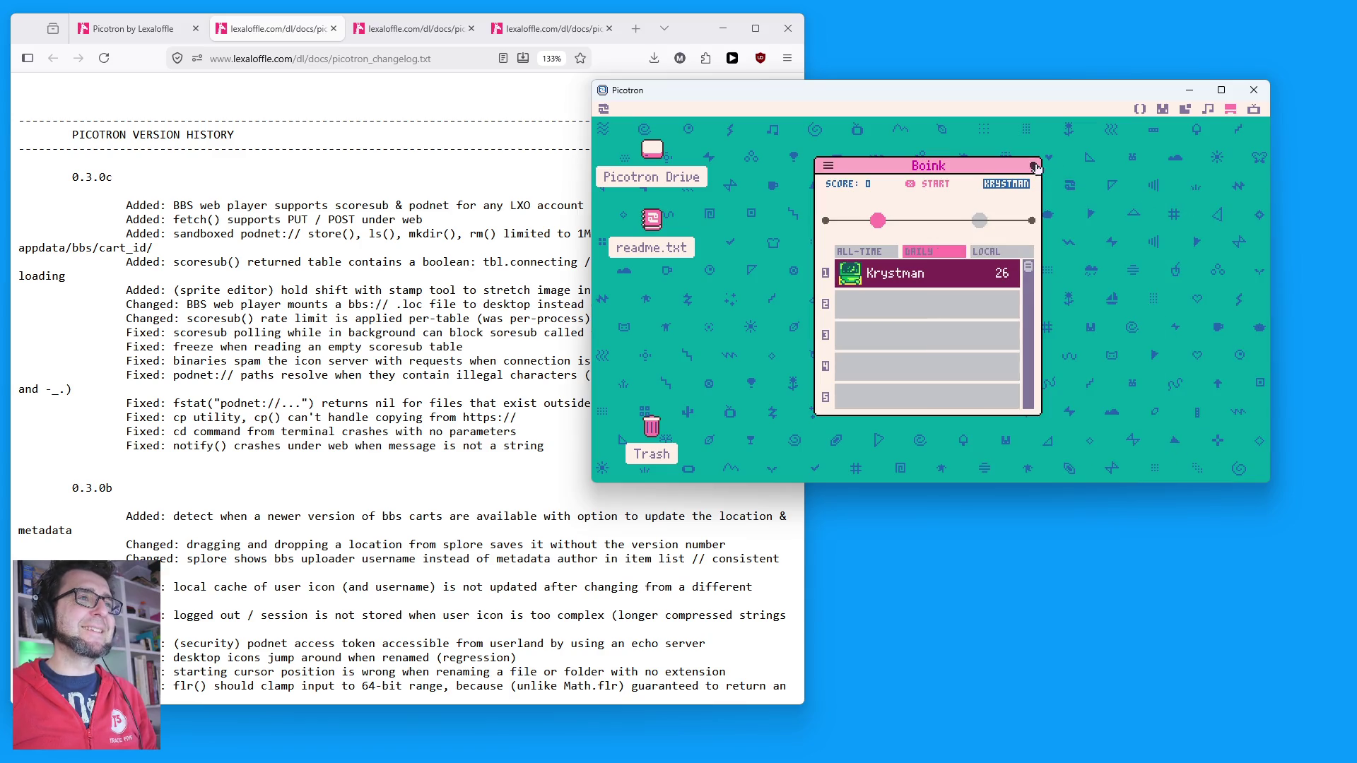
{"action": "left_click", "coordinate": [1036, 166]}
{"action": "left_click", "coordinate": [603, 108]}
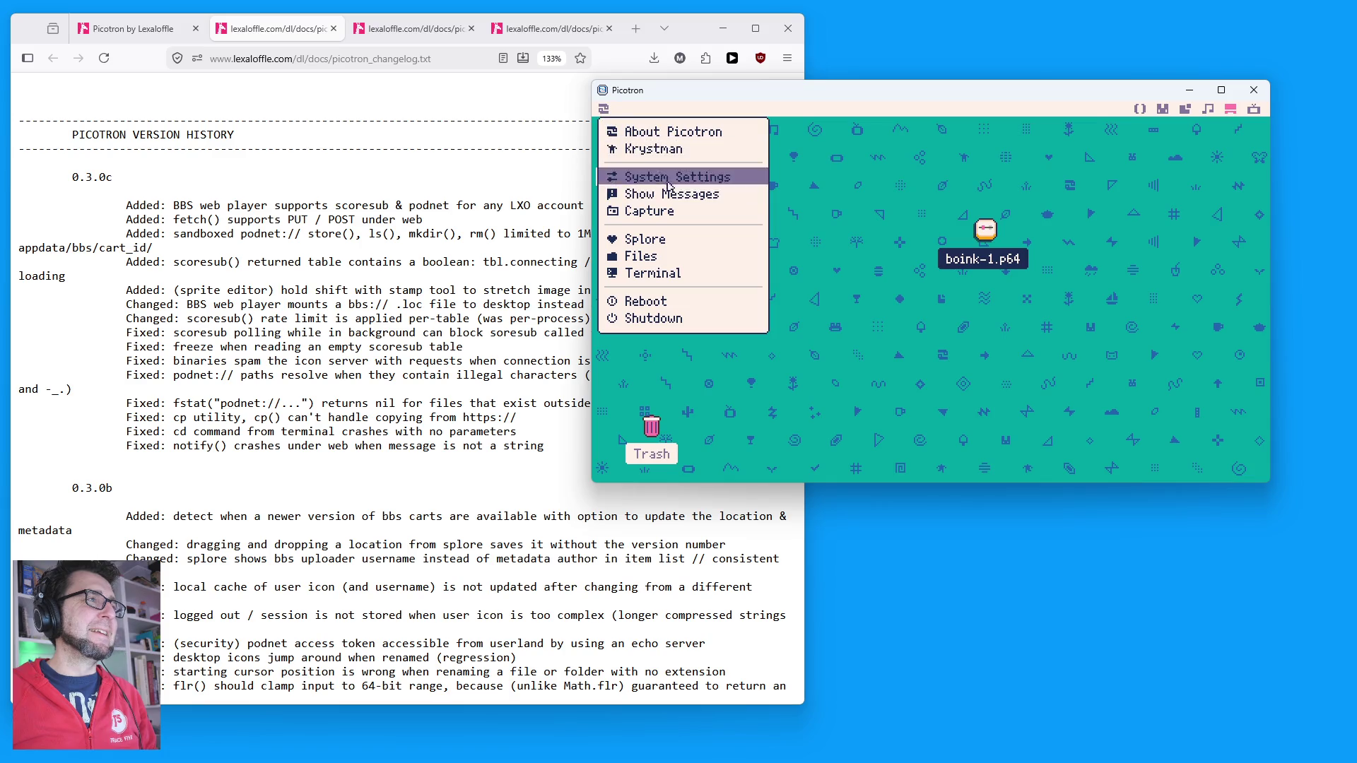
Step: Open About Picotron, toggle Edit then Cancel, and close the window
{"action": "left_click", "coordinate": [678, 134]}
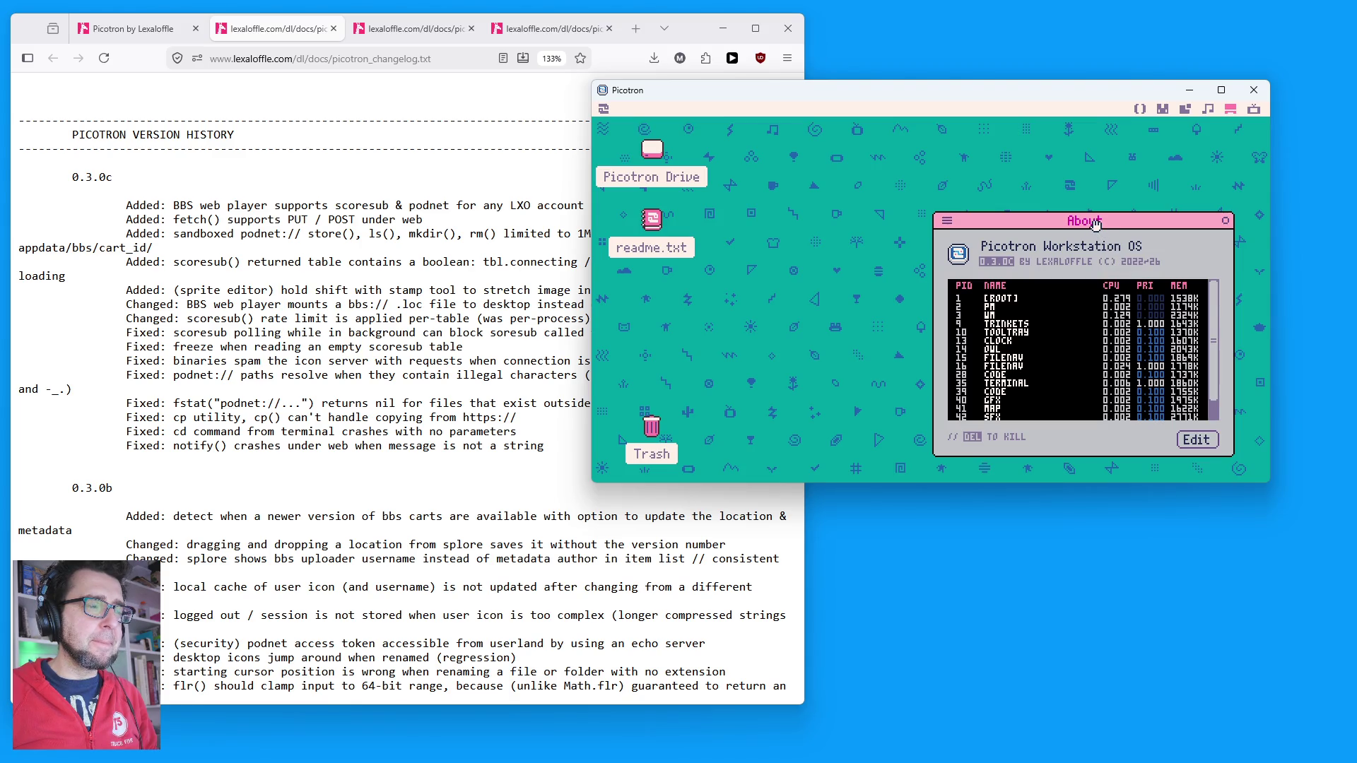
{"action": "left_click_drag", "start_coordinate": [1097, 225], "coordinate": [974, 166]}
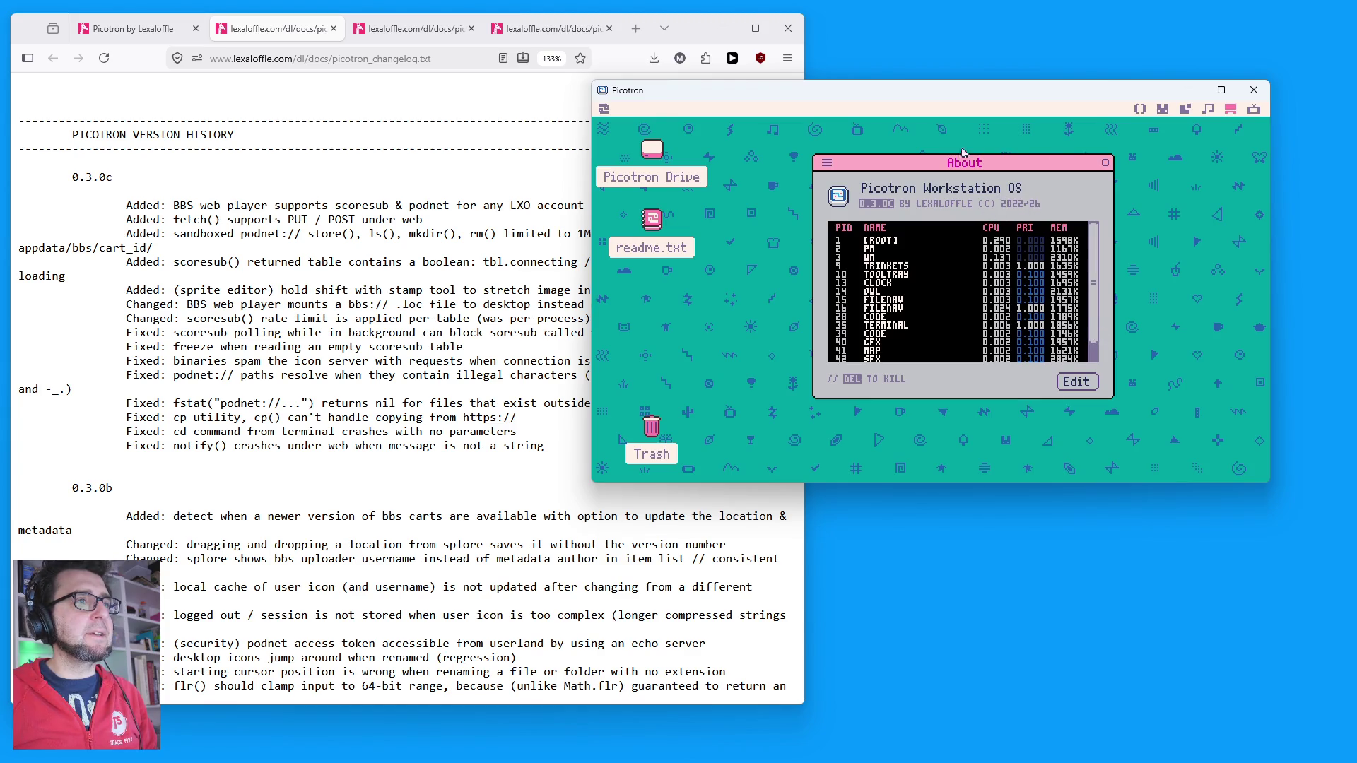
{"action": "left_click", "coordinate": [1071, 384]}
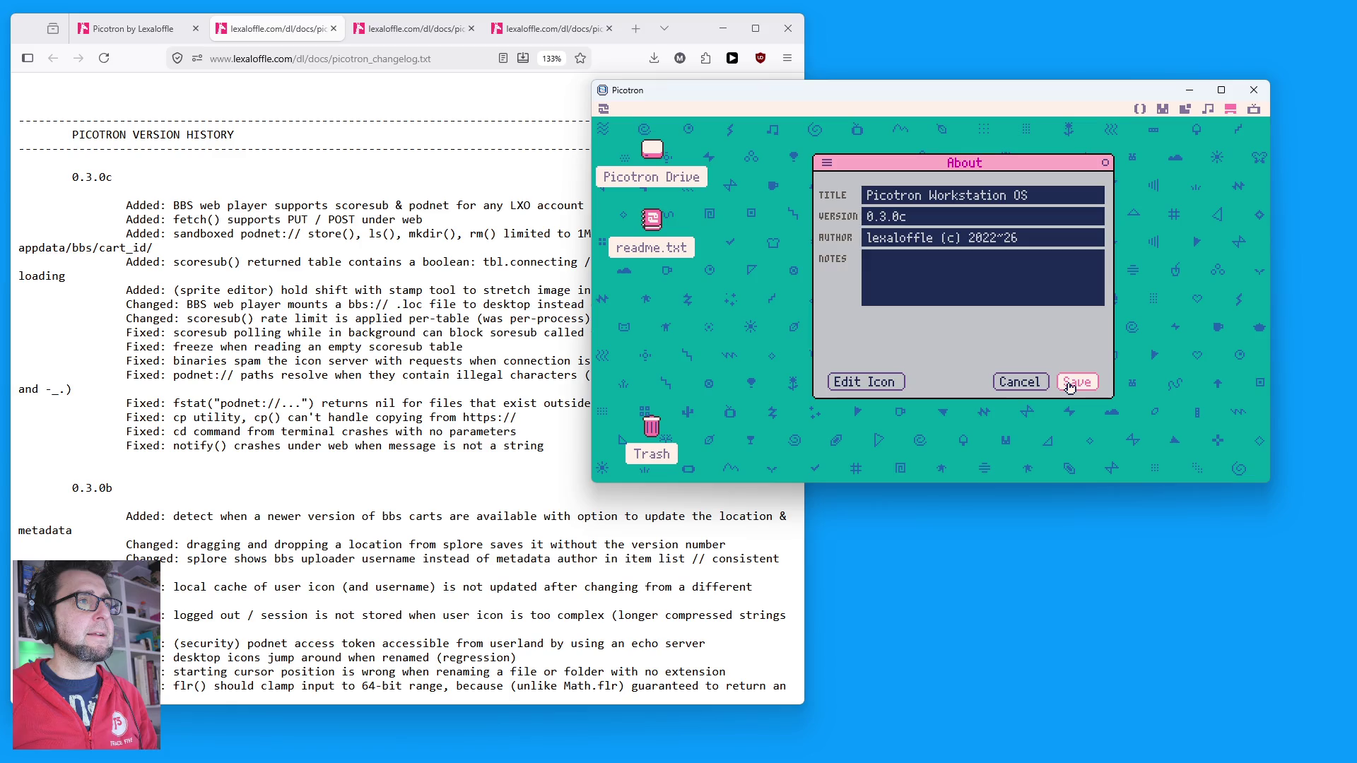
{"action": "left_click", "coordinate": [1070, 384]}
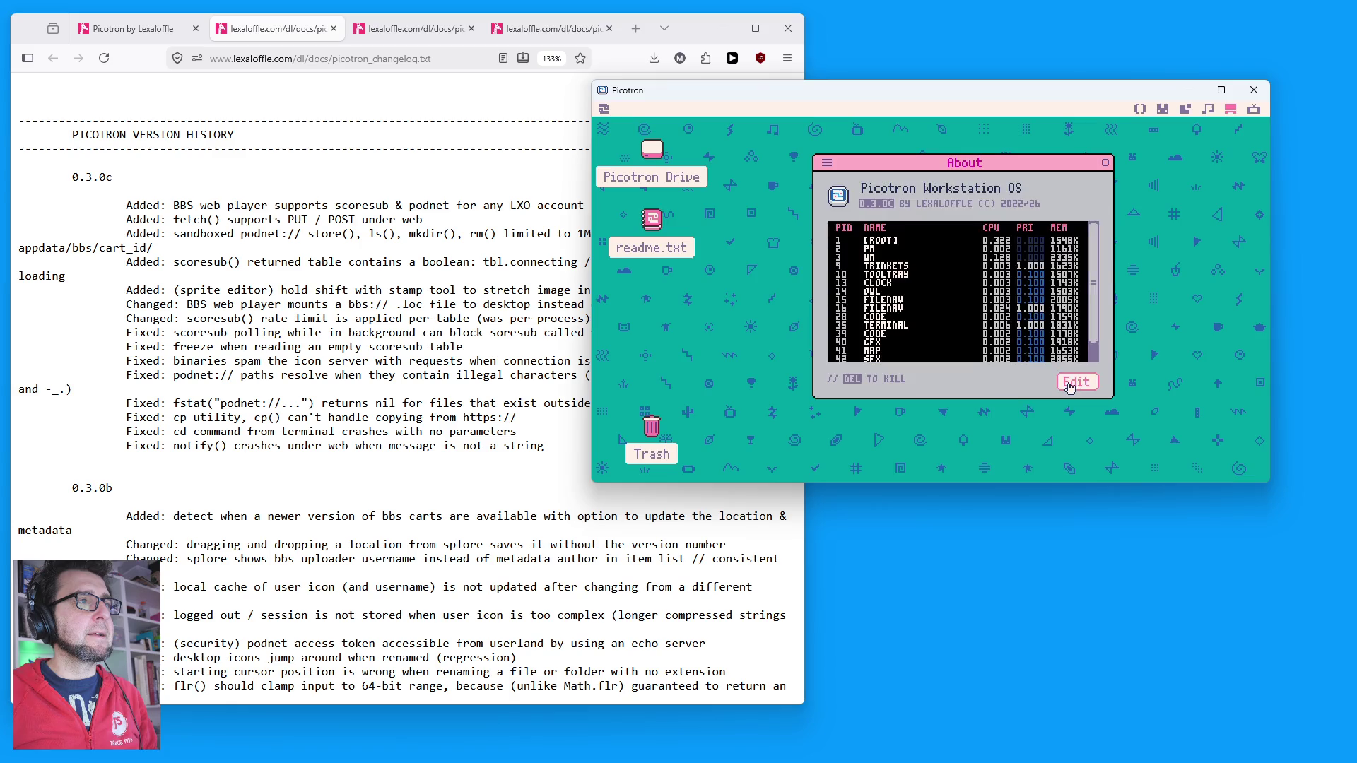
{"action": "left_click", "coordinate": [1106, 165]}
Step: Switch the tooltray clock to show the date 2026-04-17 and slide the desktop back up
{"action": "left_click", "coordinate": [990, 107]}
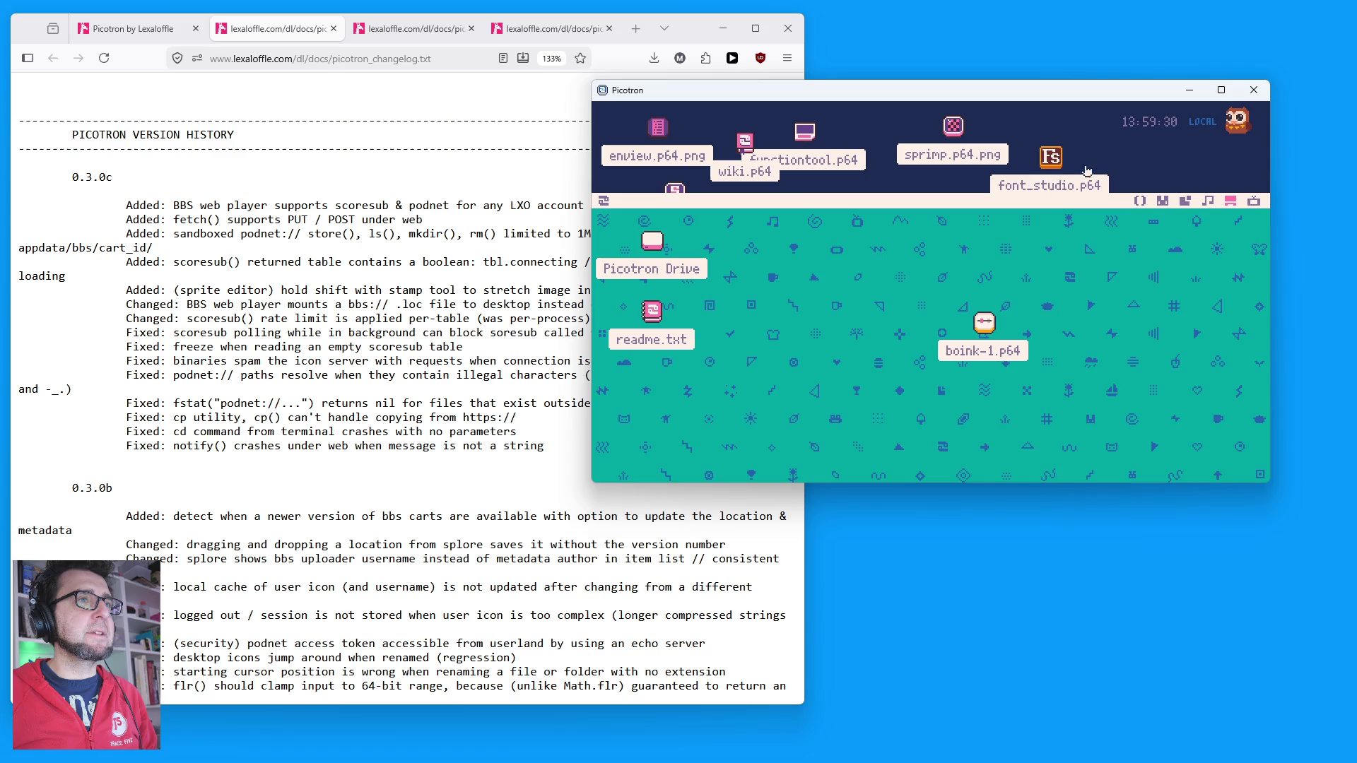
{"action": "left_click", "coordinate": [1159, 124]}
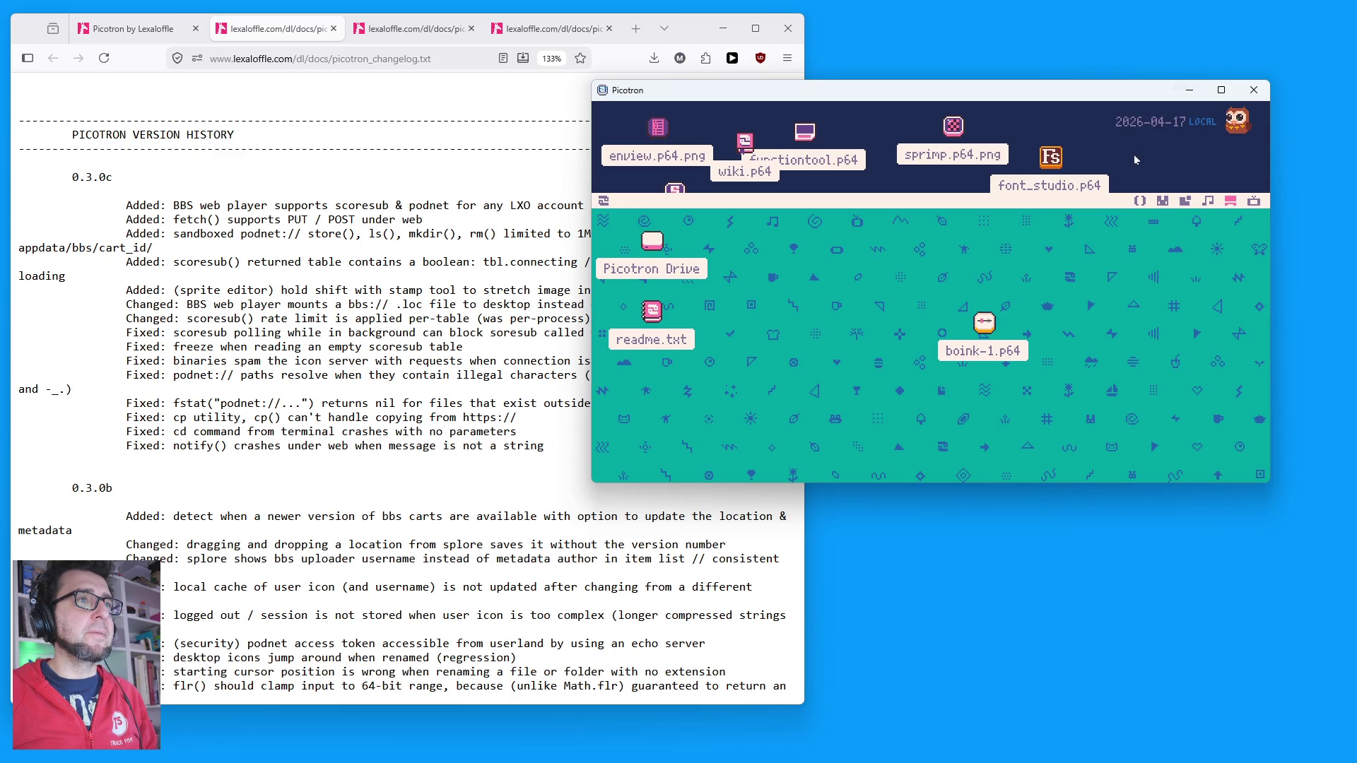
{"action": "left_click_drag", "start_coordinate": [1072, 200], "coordinate": [1079, 149]}
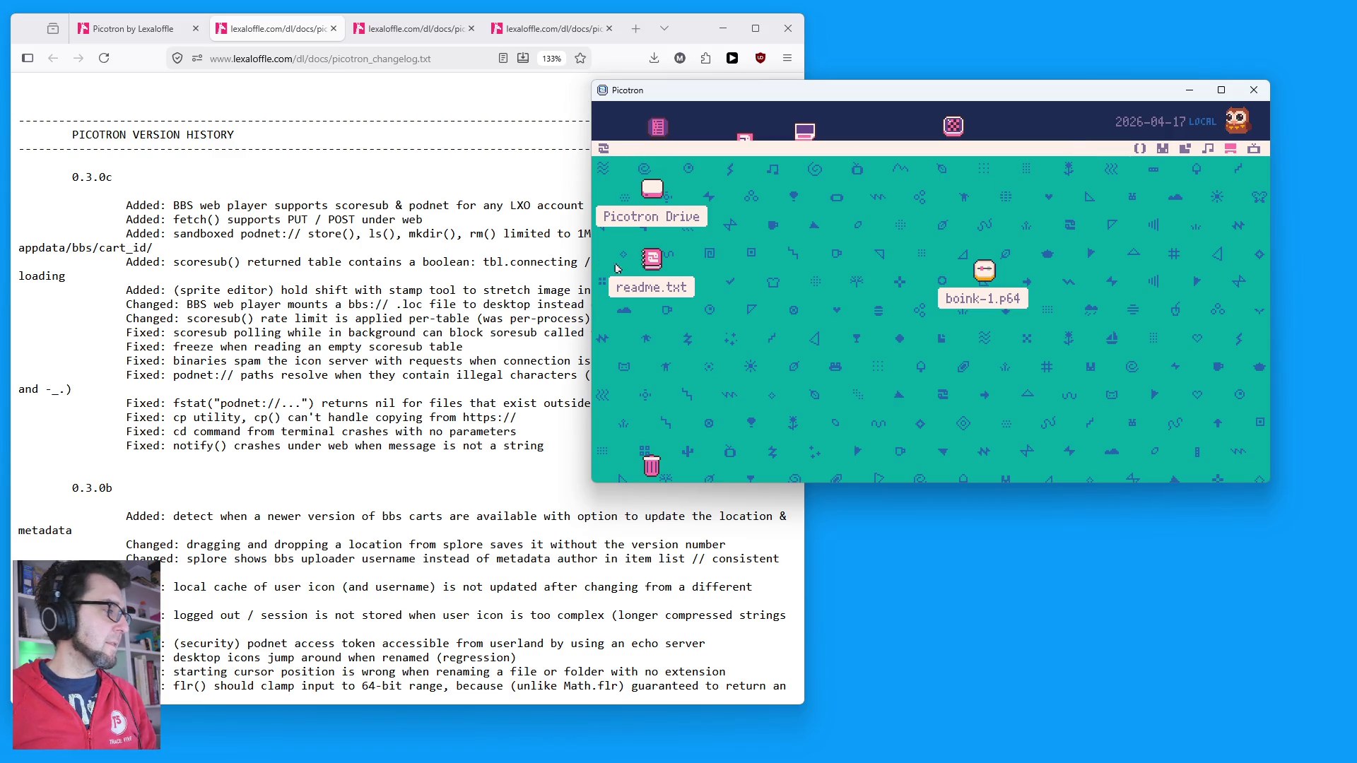
{"action": "left_click", "coordinate": [603, 150]}
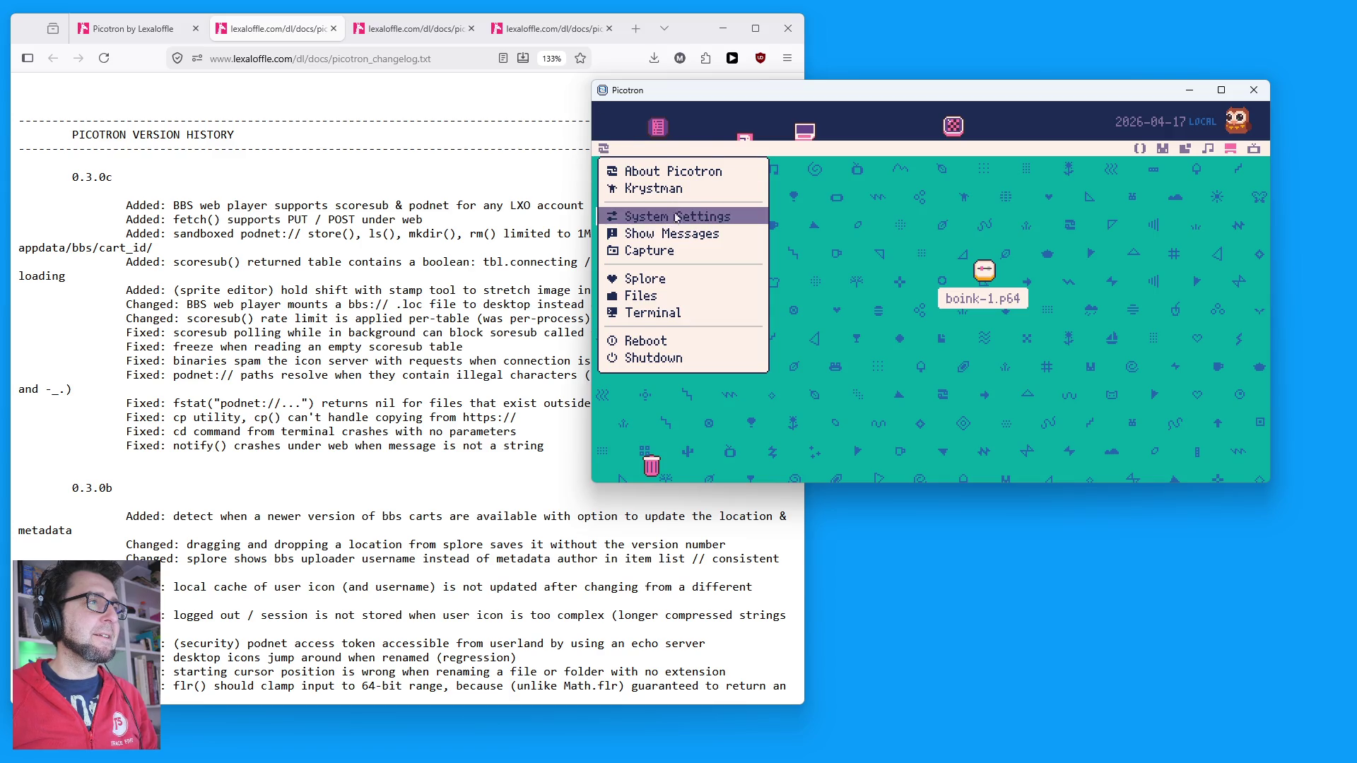
Step: Open Splore, browse the Featured and New carts, and launch Boink from the New list
{"action": "left_click", "coordinate": [668, 278]}
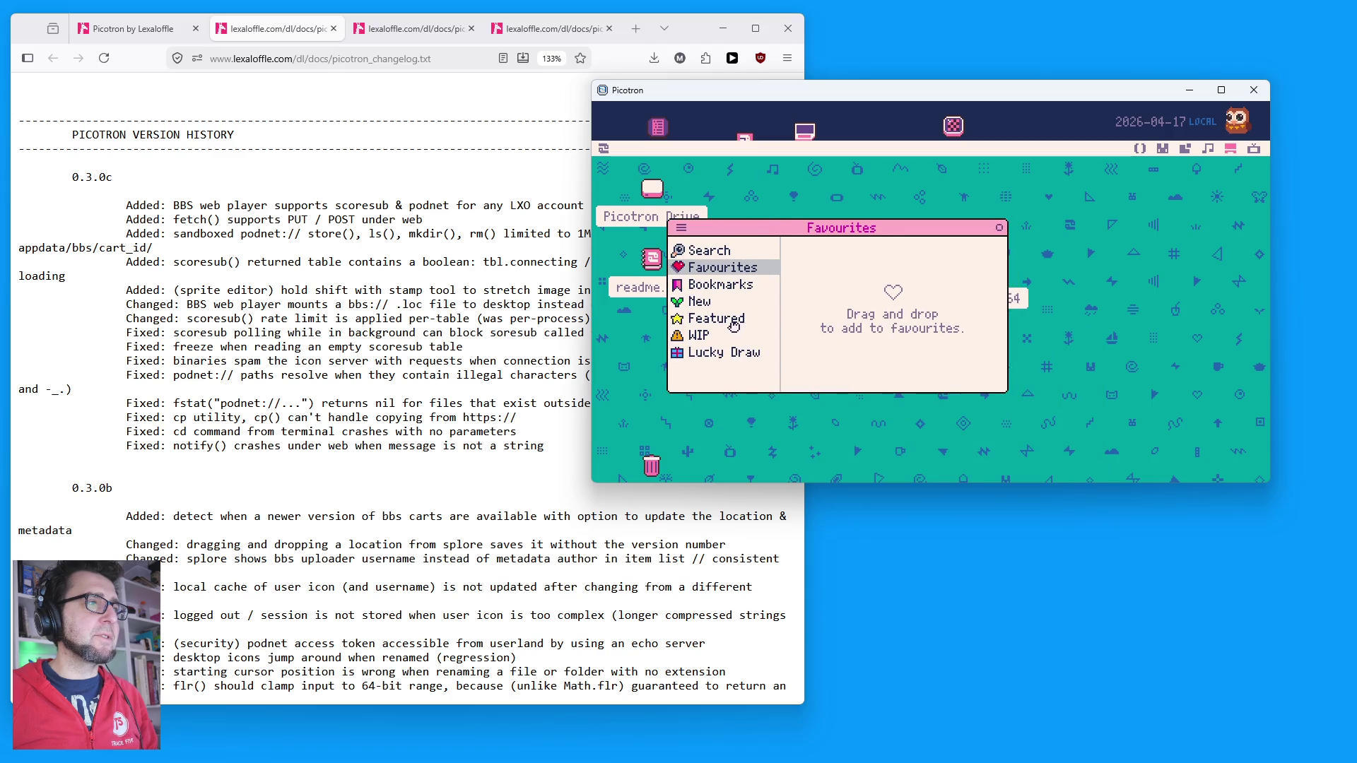
{"action": "left_click", "coordinate": [735, 327]}
{"action": "scroll", "coordinate": [869, 346], "scroll_direction": "down", "scroll_amount": 5}
{"action": "scroll", "coordinate": [866, 353], "scroll_direction": "up", "scroll_amount": 2}
{"action": "scroll", "coordinate": [866, 354], "scroll_direction": "down", "scroll_amount": 5}
{"action": "scroll", "coordinate": [866, 354], "scroll_direction": "up", "scroll_amount": 4}
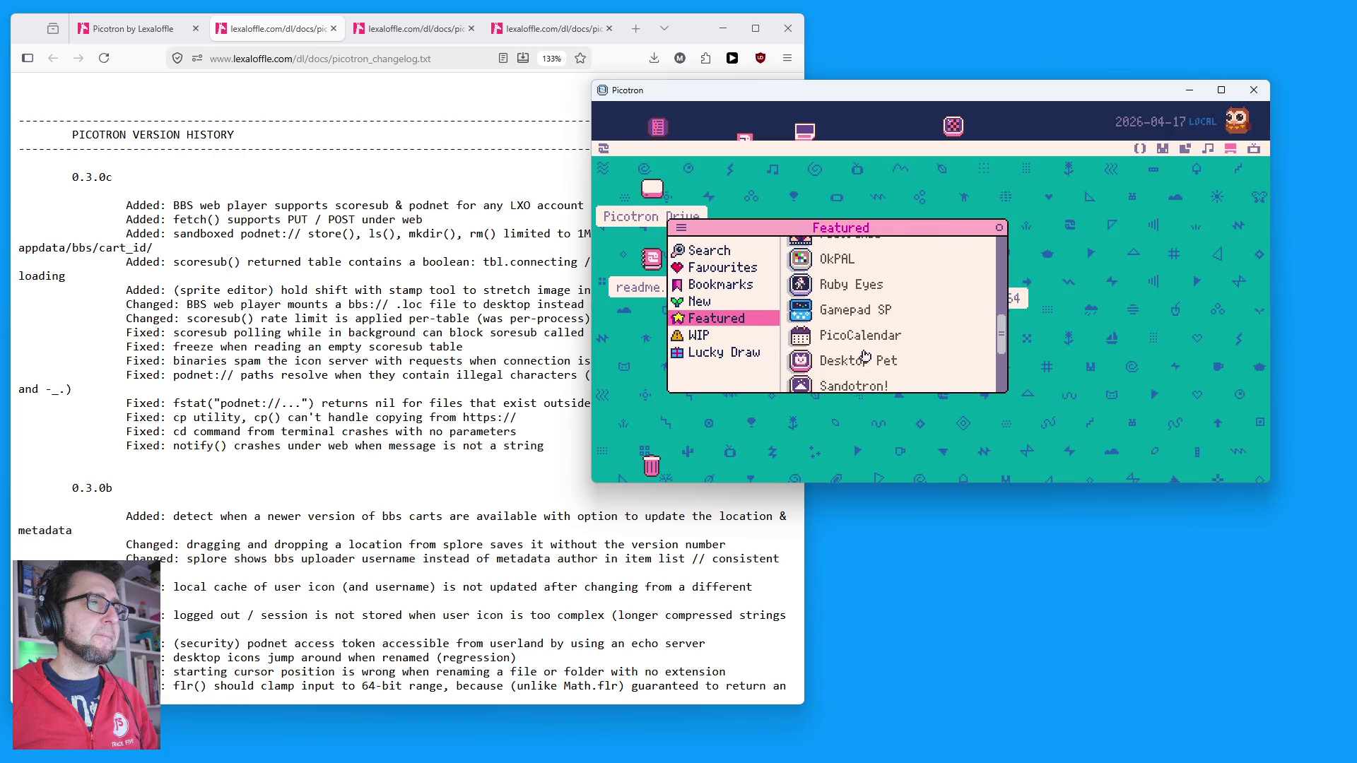
{"action": "left_click", "coordinate": [725, 306]}
{"action": "scroll", "coordinate": [829, 329], "scroll_direction": "down", "scroll_amount": 6}
{"action": "left_click", "coordinate": [832, 288]}
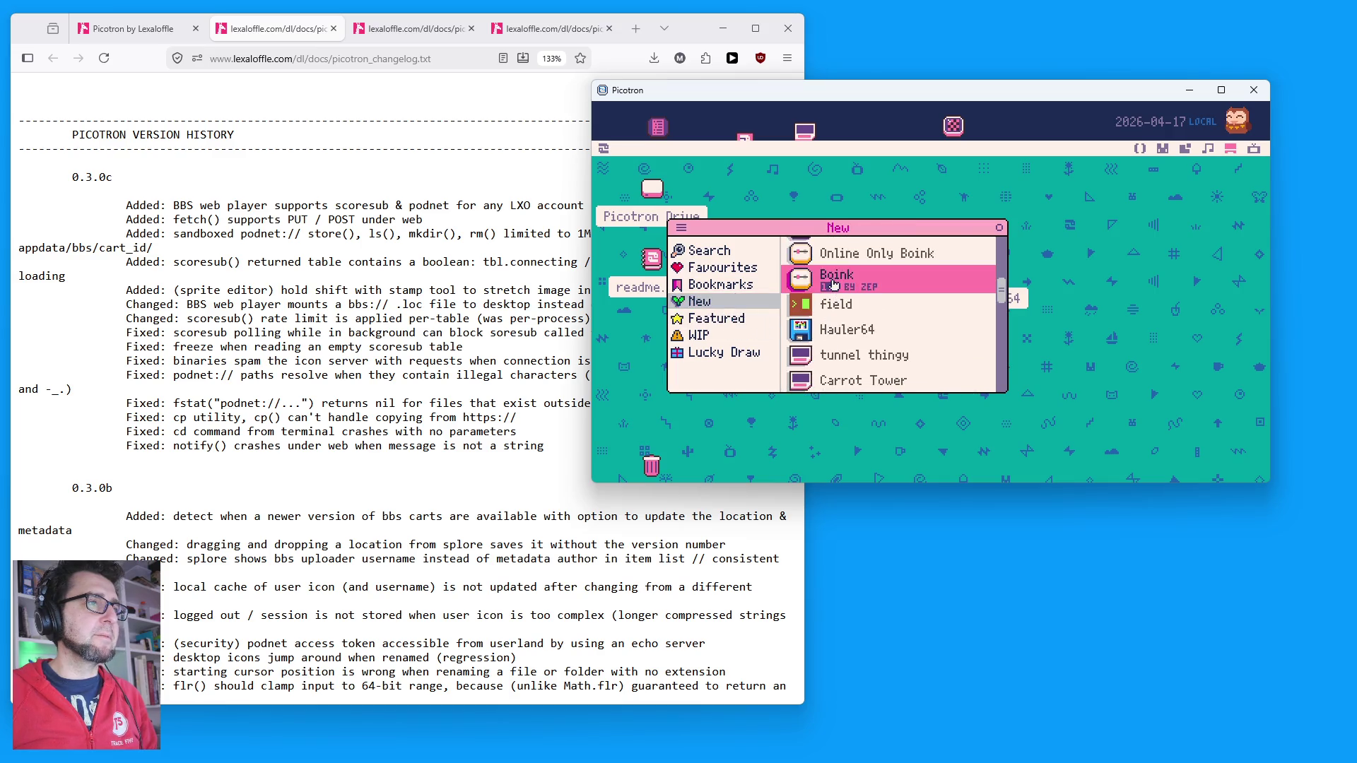
{"action": "left_click", "coordinate": [823, 285]}
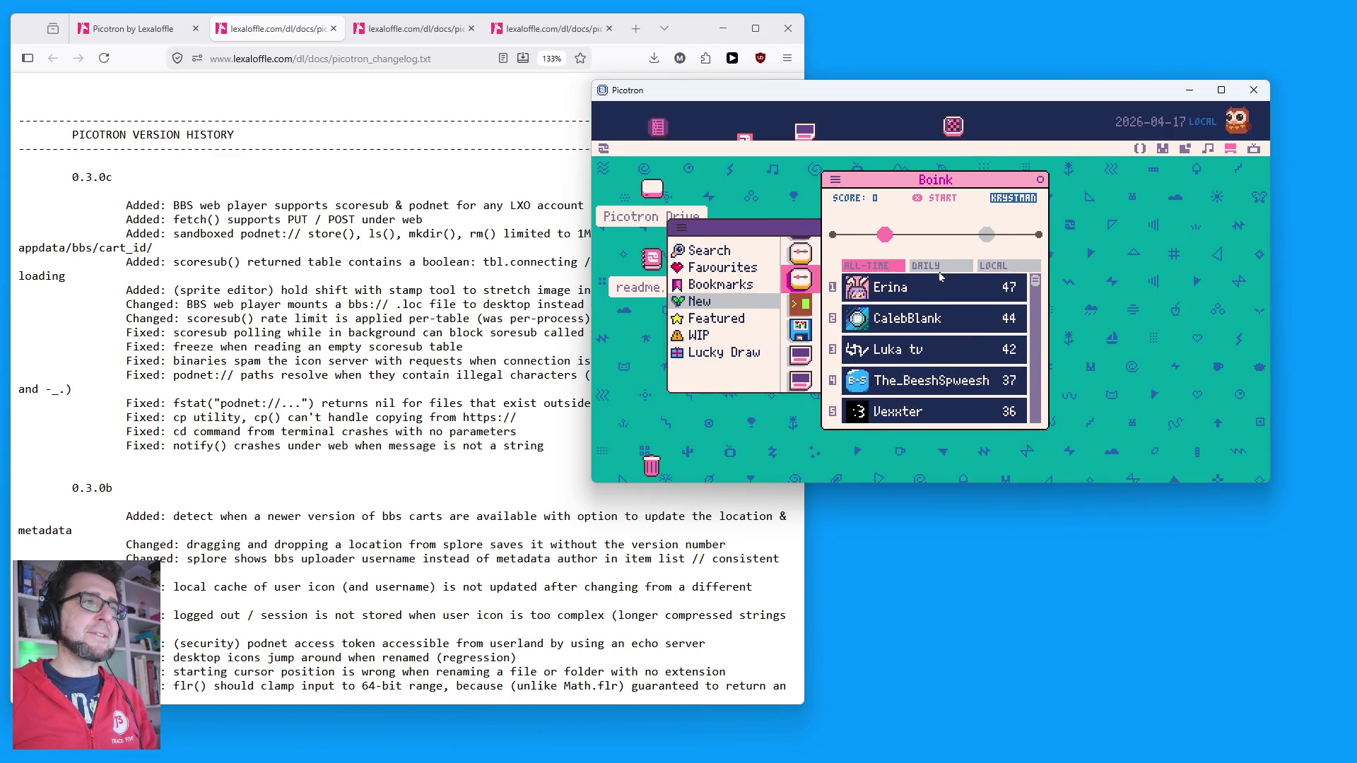
Step: Switch Boink to its daily leaderboard and play a round to game over at 22 points
{"action": "left_click", "coordinate": [937, 267]}
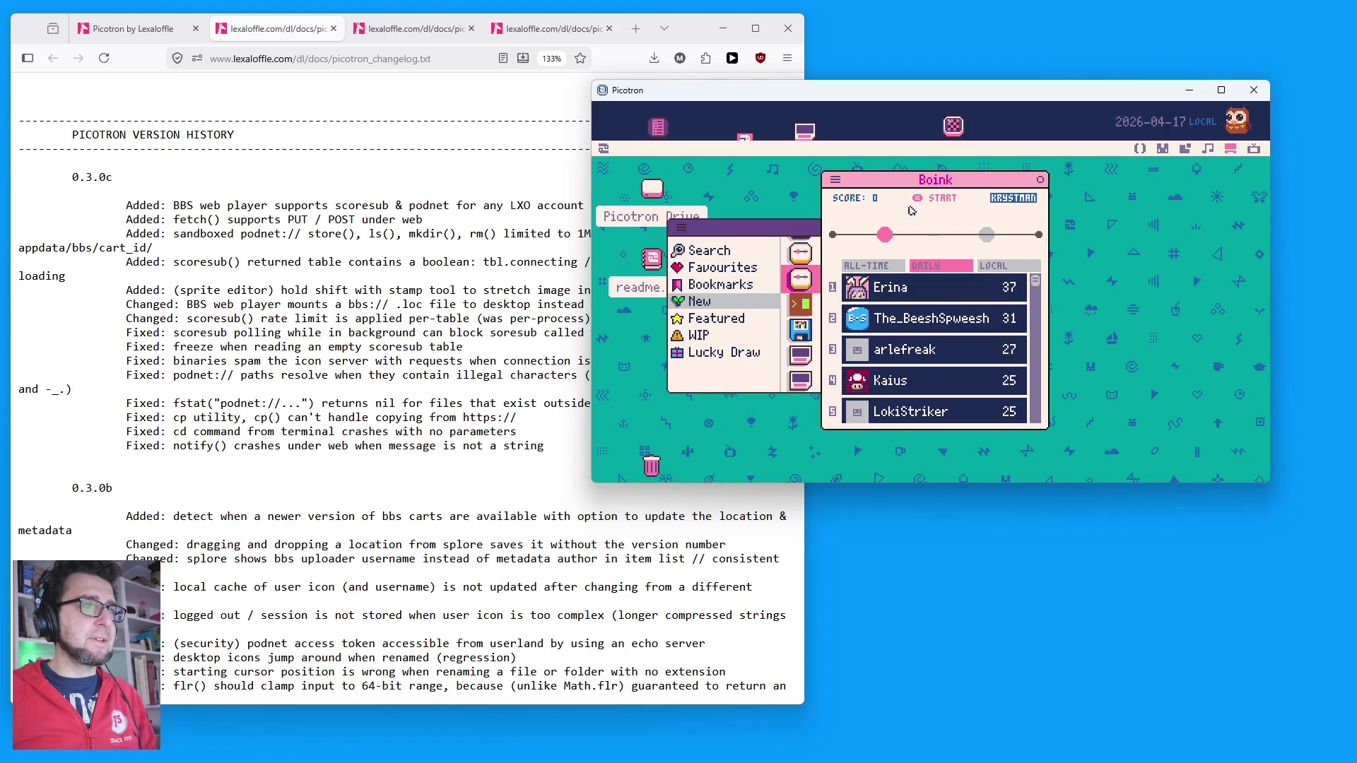
{"action": "key", "text": "x"}
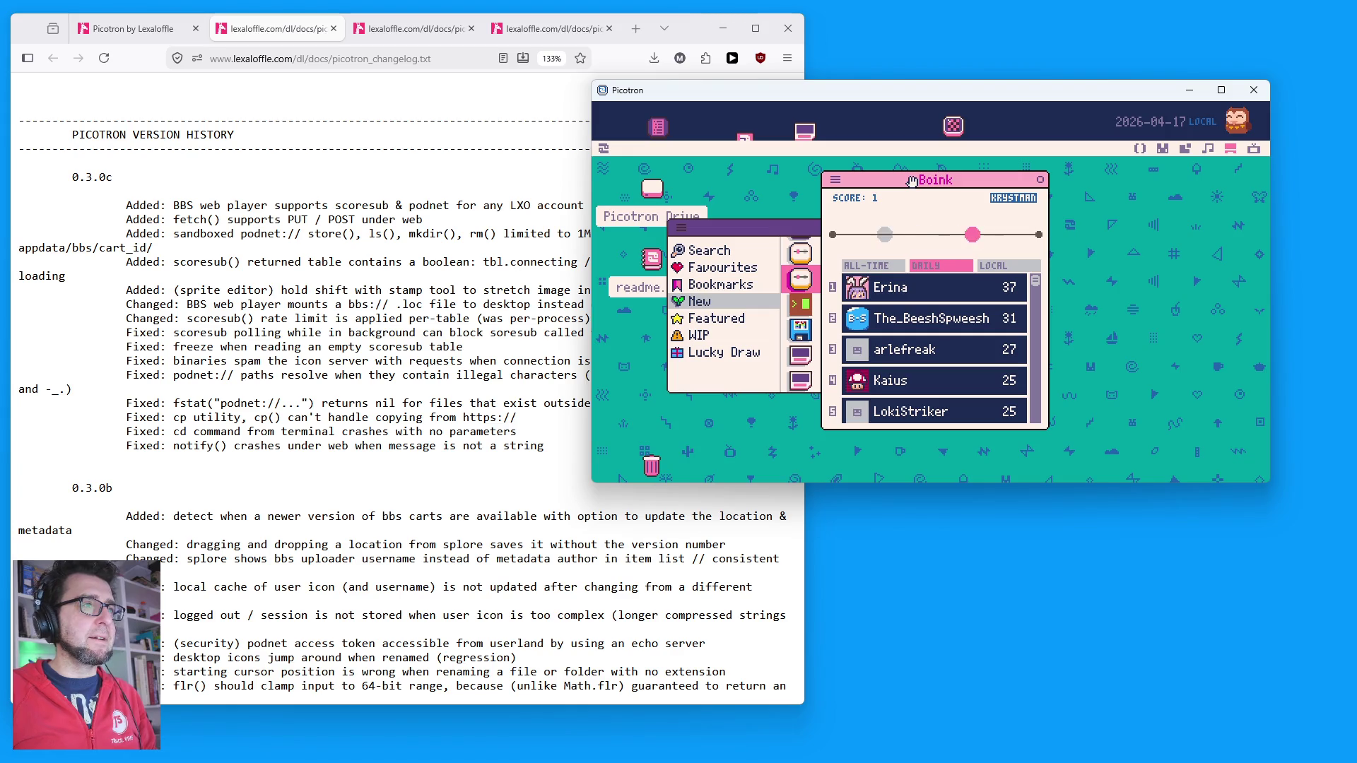
{"action": "key", "text": "x"}
{"action": "key", "text": "x"}
{"action": "key", "text": "x"}
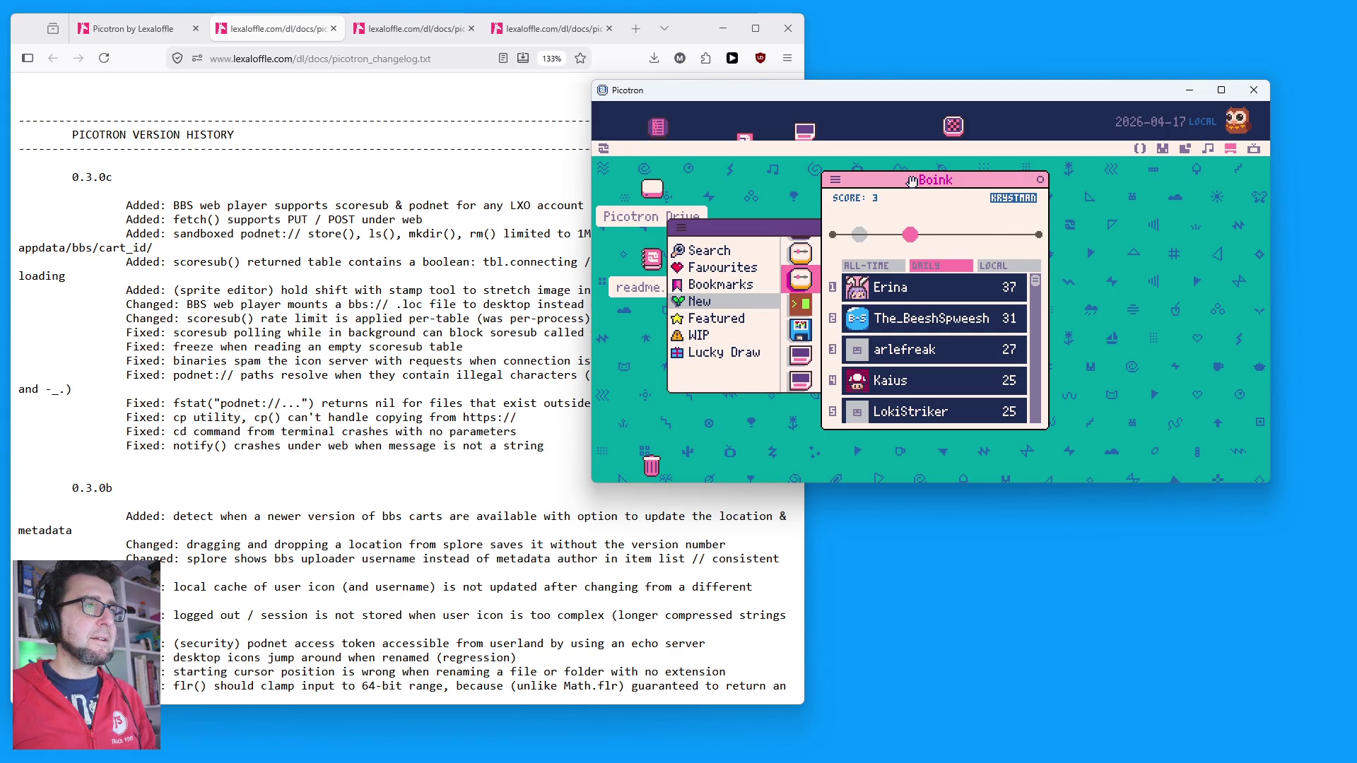
{"action": "key", "text": "x"}
{"action": "key", "text": "x"}
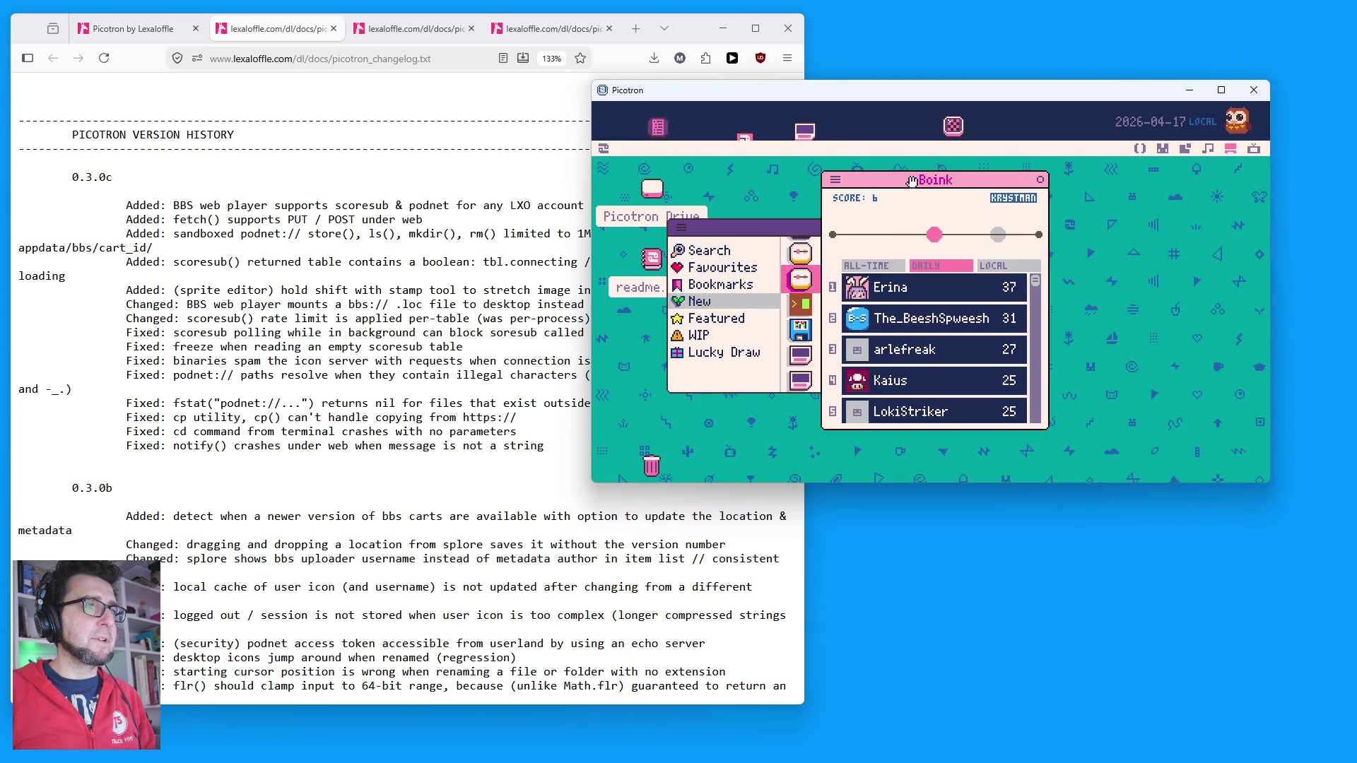
{"action": "key", "text": "x"}
{"action": "key", "text": "x"}
{"action": "key", "text": "x"}
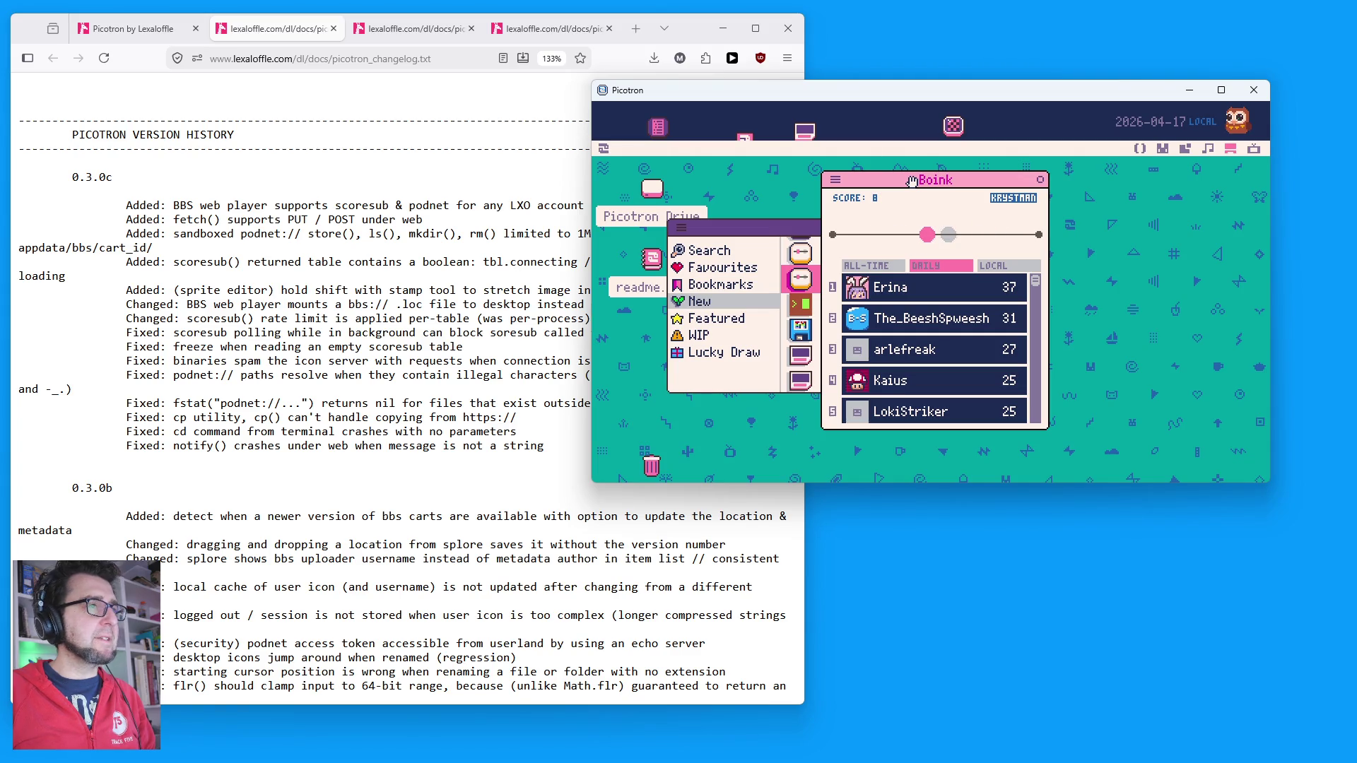
{"action": "key", "text": "x"}
{"action": "key", "text": "x"}
{"action": "key", "text": "x"}
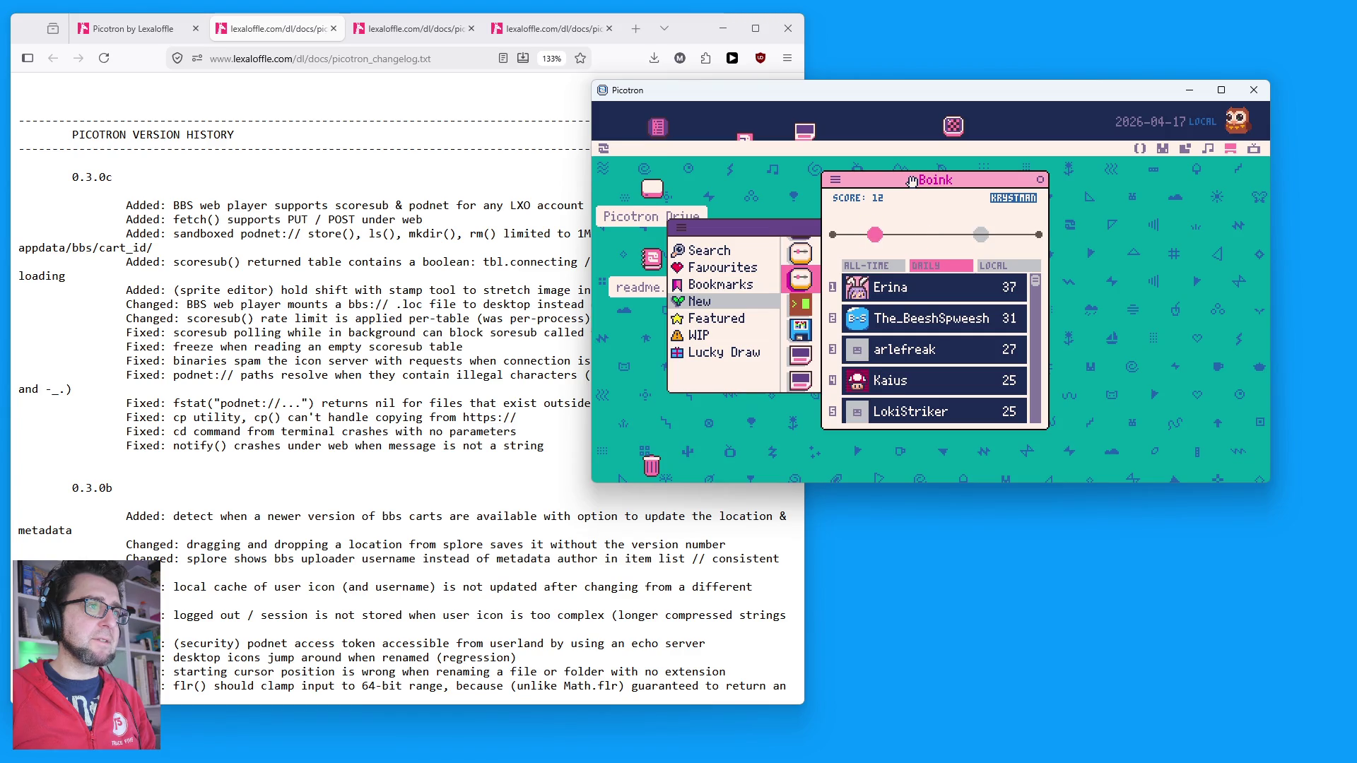
{"action": "key", "text": "x"}
{"action": "key", "text": "x"}
{"action": "key", "text": "x"}
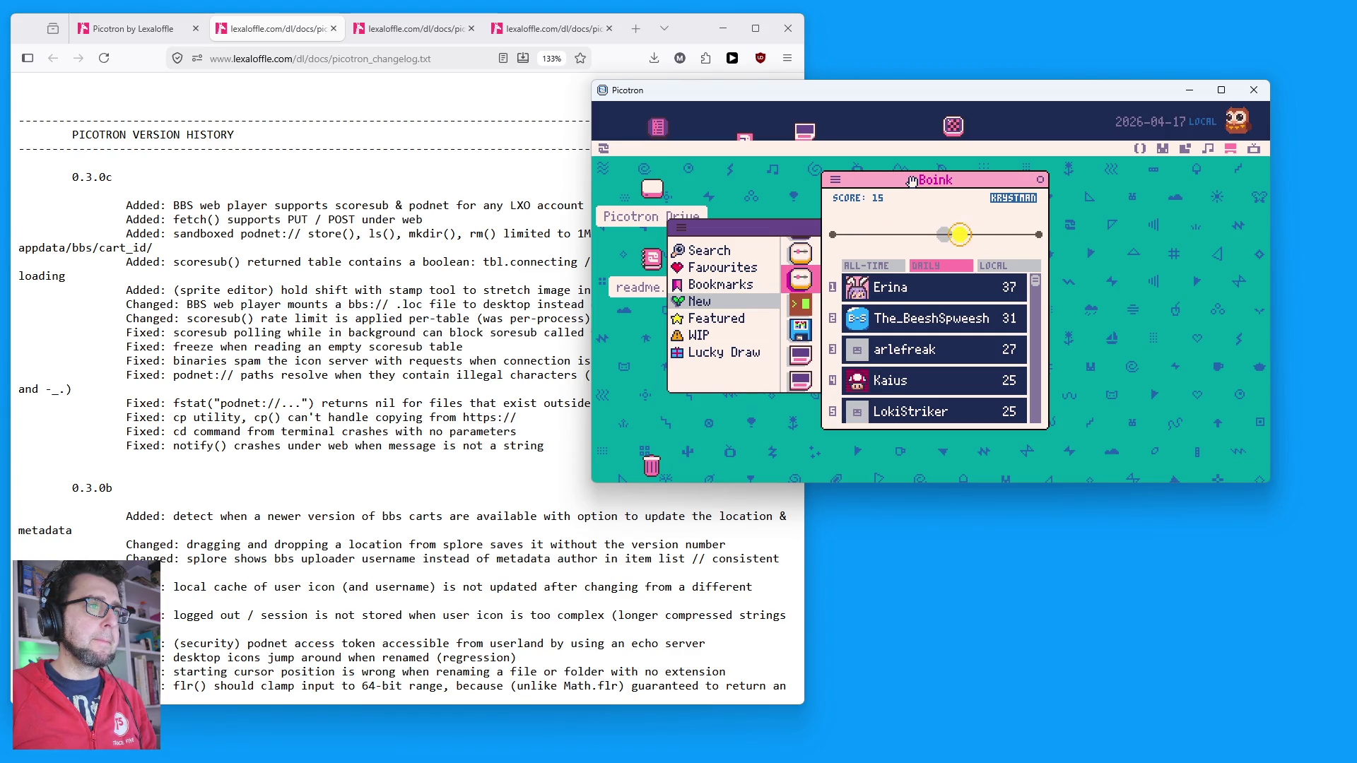
{"action": "key", "text": "x"}
{"action": "key", "text": "x"}
{"action": "key", "text": "x"}
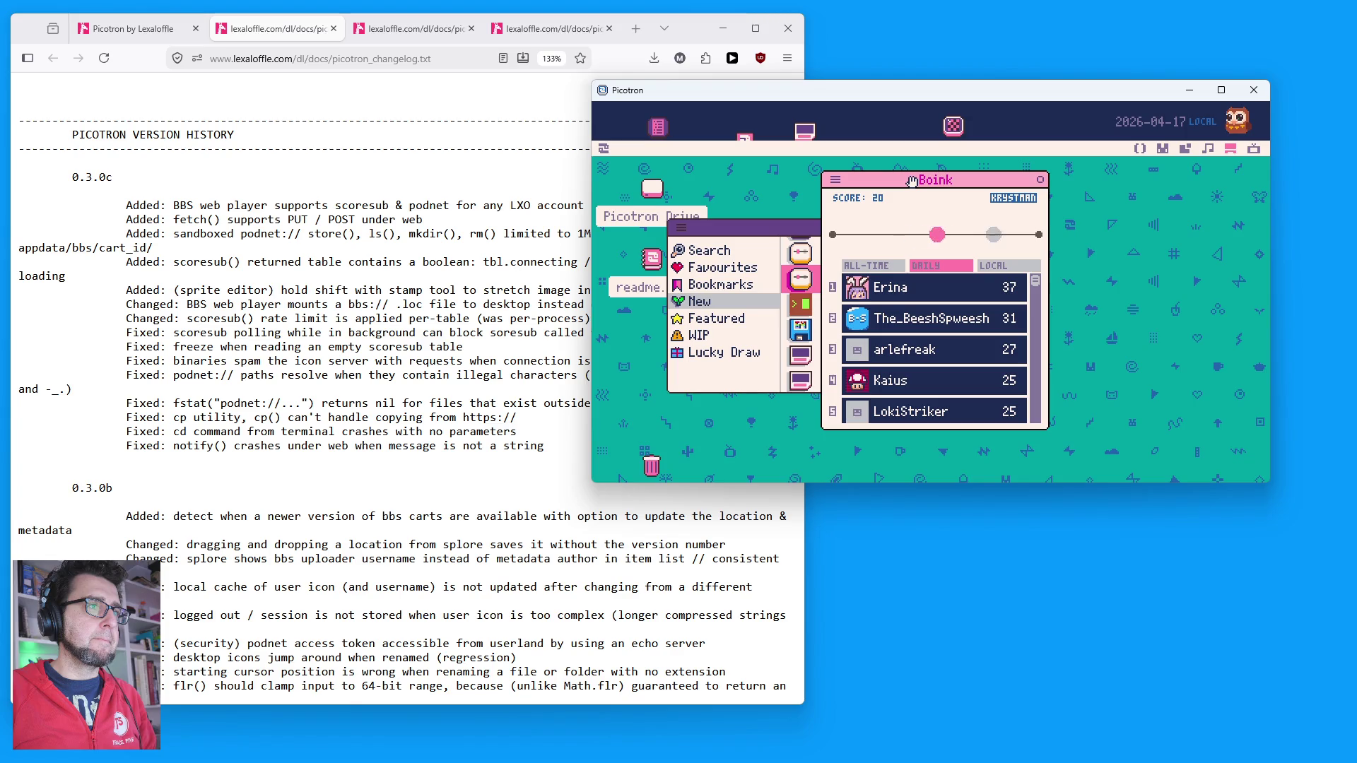
{"action": "key", "text": "x"}
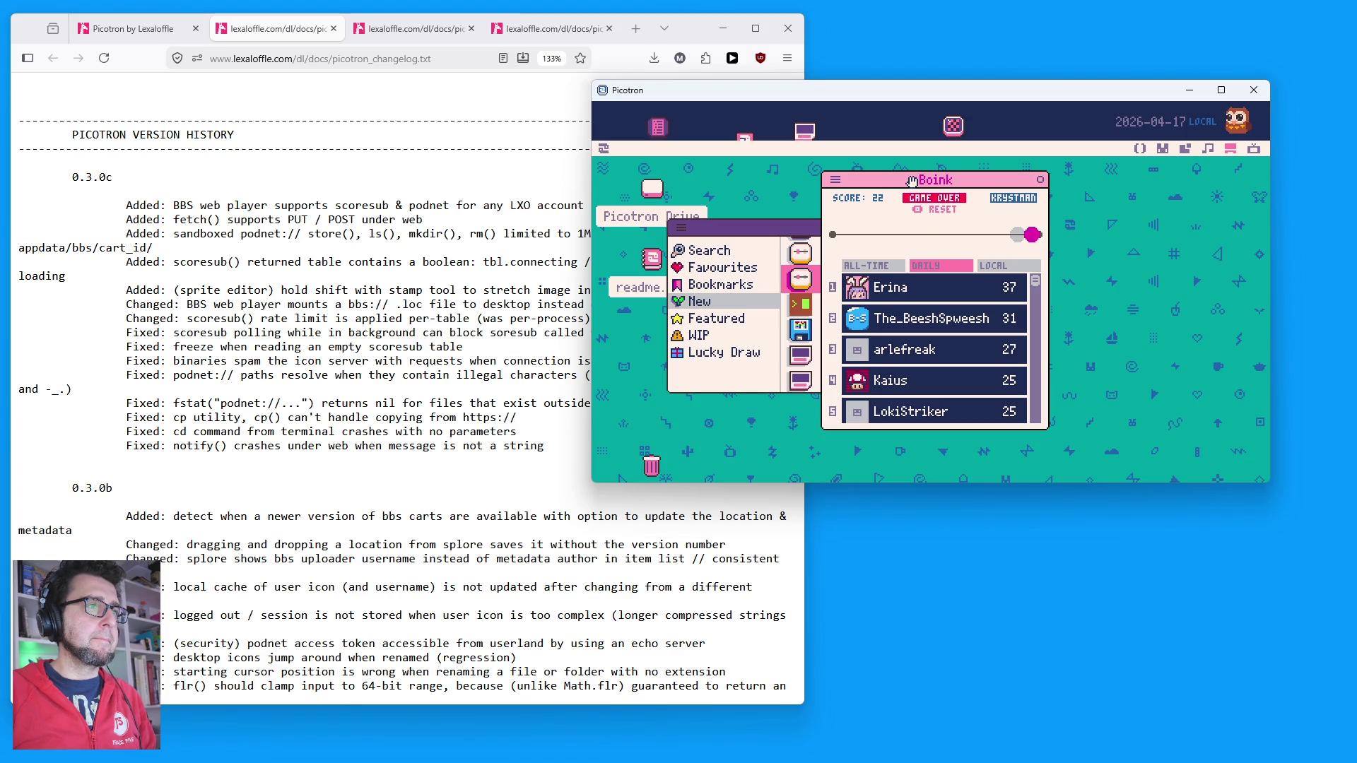
{"action": "scroll", "coordinate": [926, 333], "scroll_direction": "down", "scroll_amount": 3}
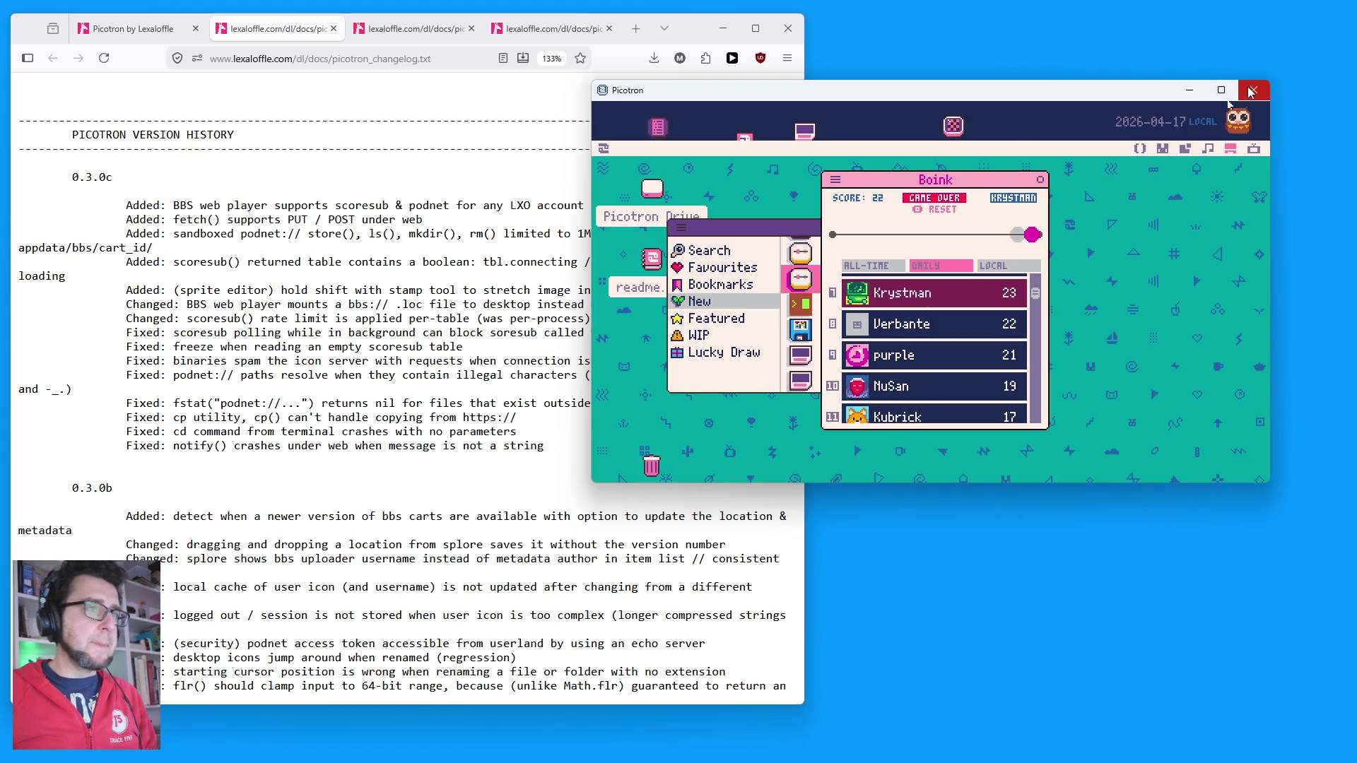
Step: Close Boink and Picotron, then look up Date & time in Windows search
{"action": "left_click", "coordinate": [1253, 93]}
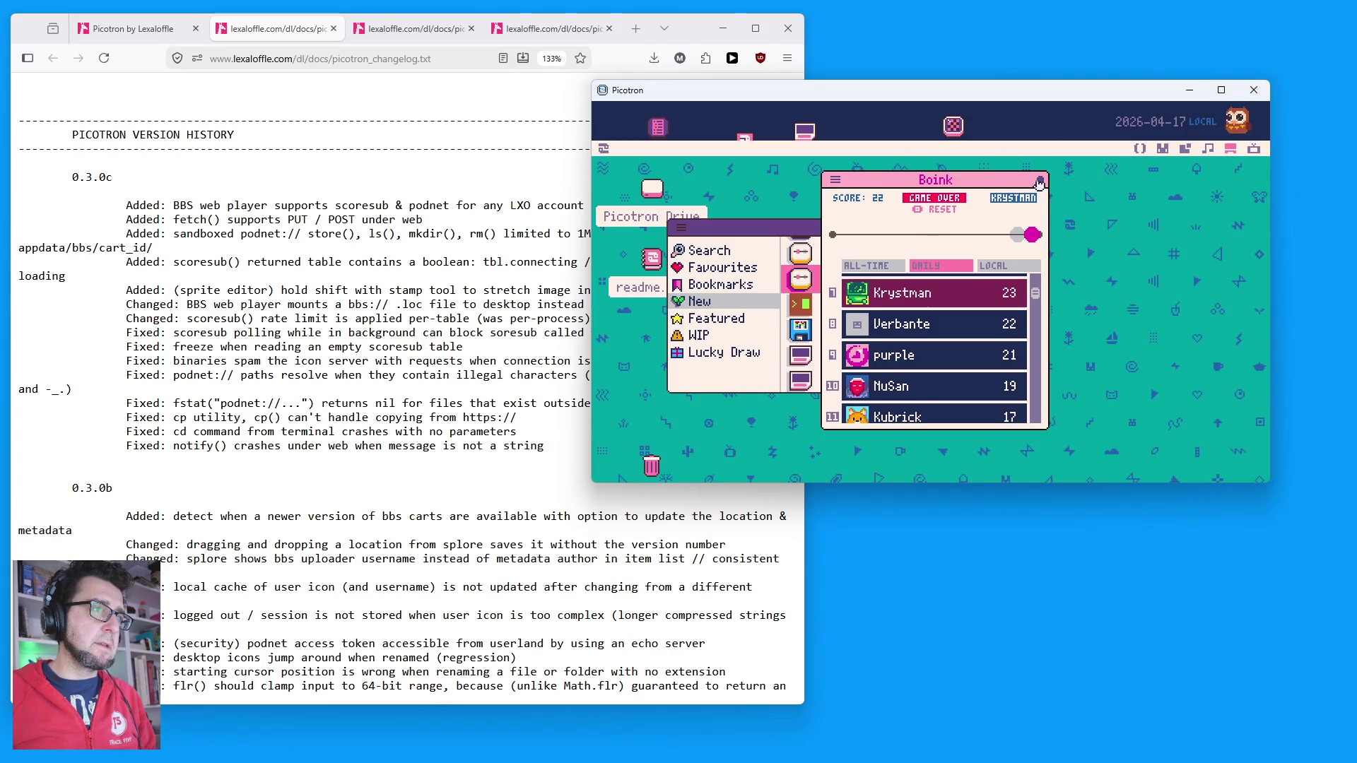
{"action": "left_click", "coordinate": [1260, 89]}
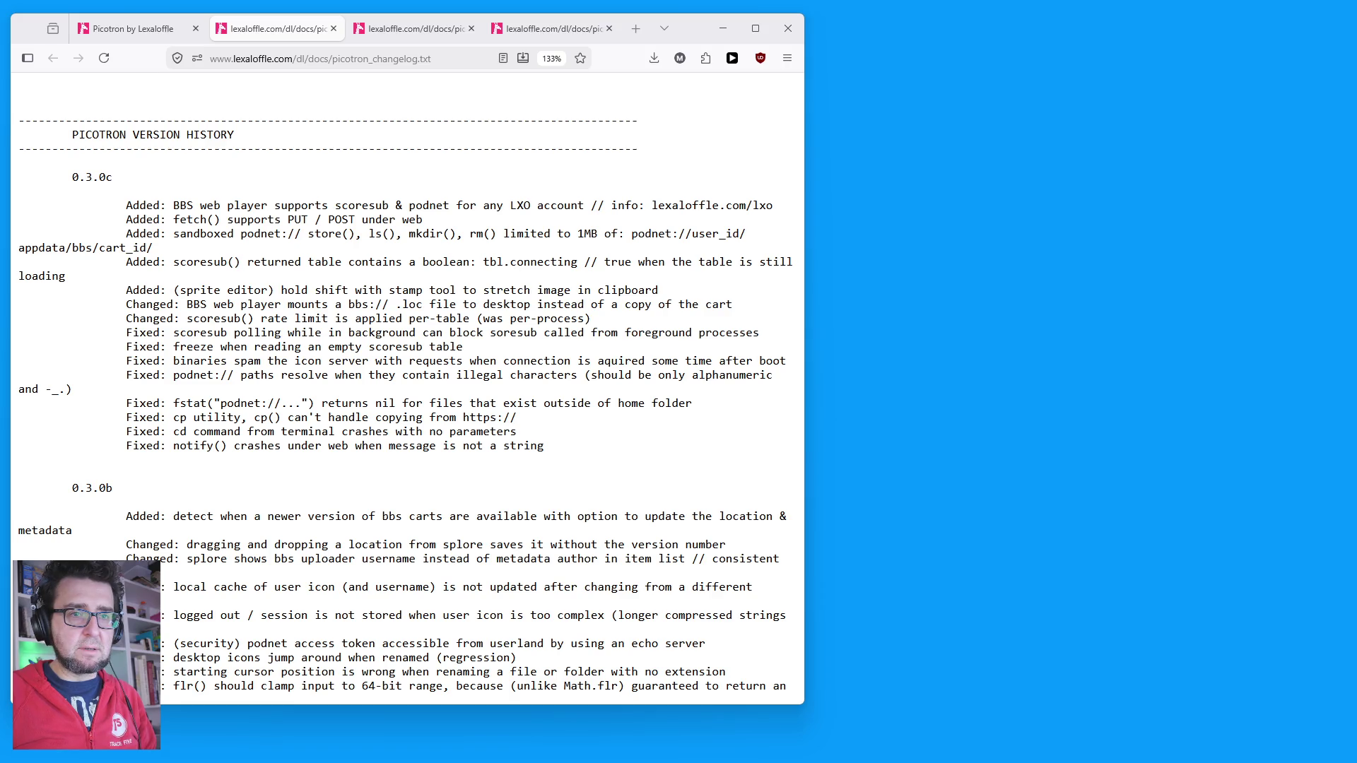
{"action": "key", "text": "super"}
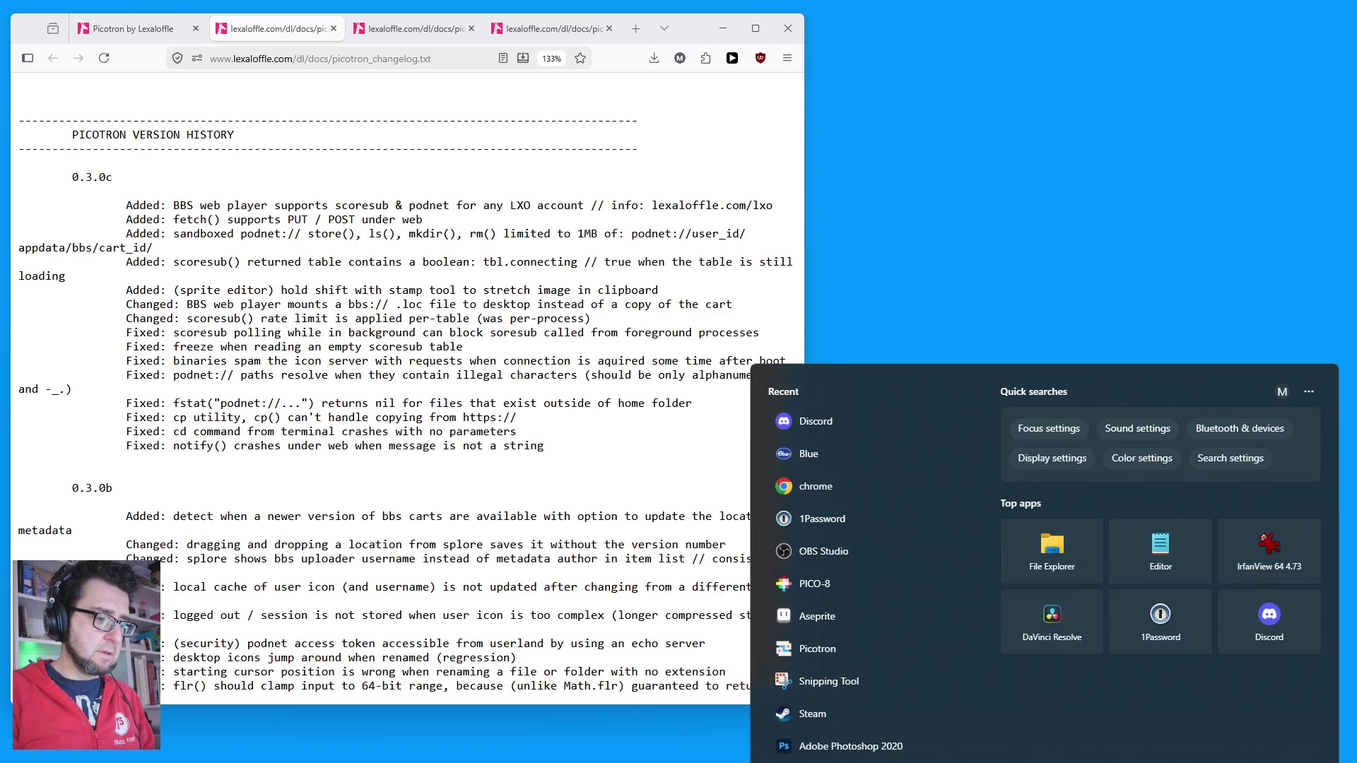
{"action": "type", "text": "time"}
{"action": "key", "text": "Escape"}
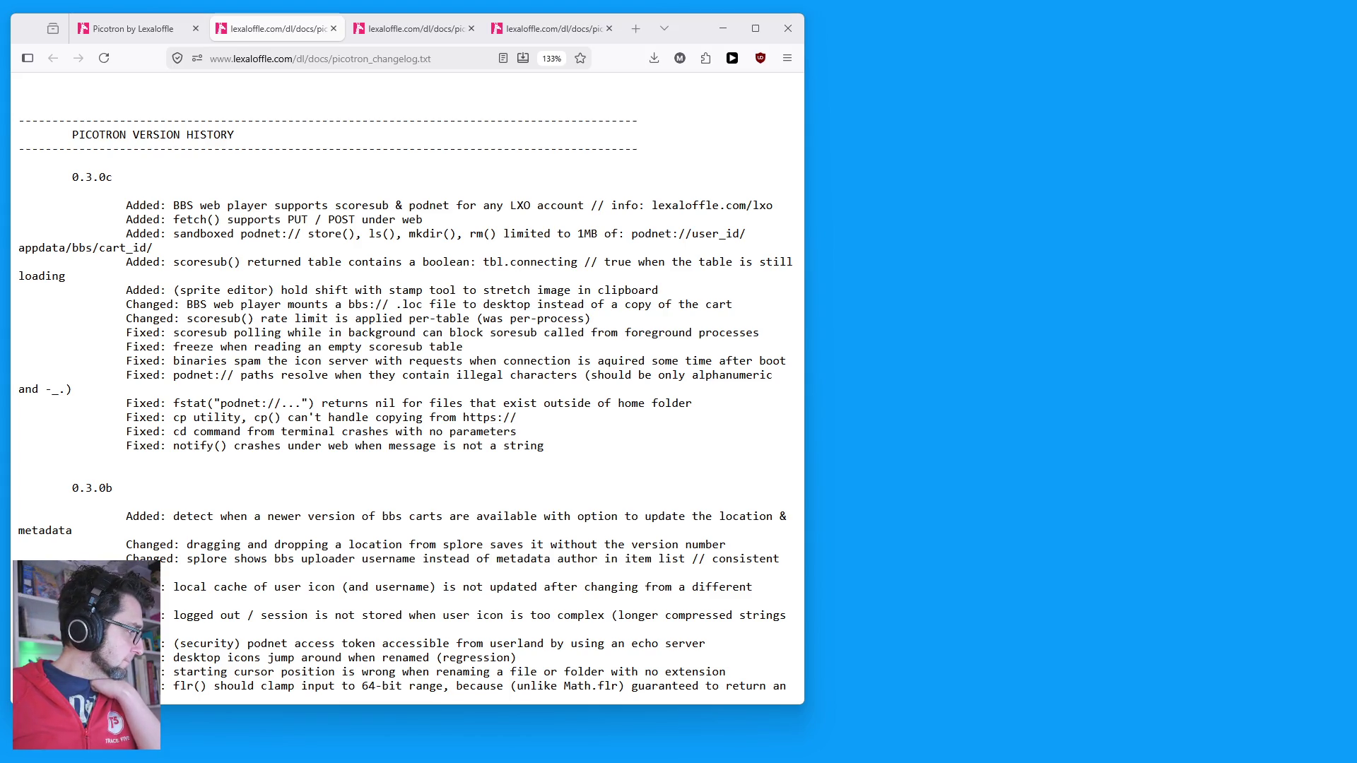
Step: Relaunch Picotron by searching 'pic' in Windows search
{"action": "key", "text": "super"}
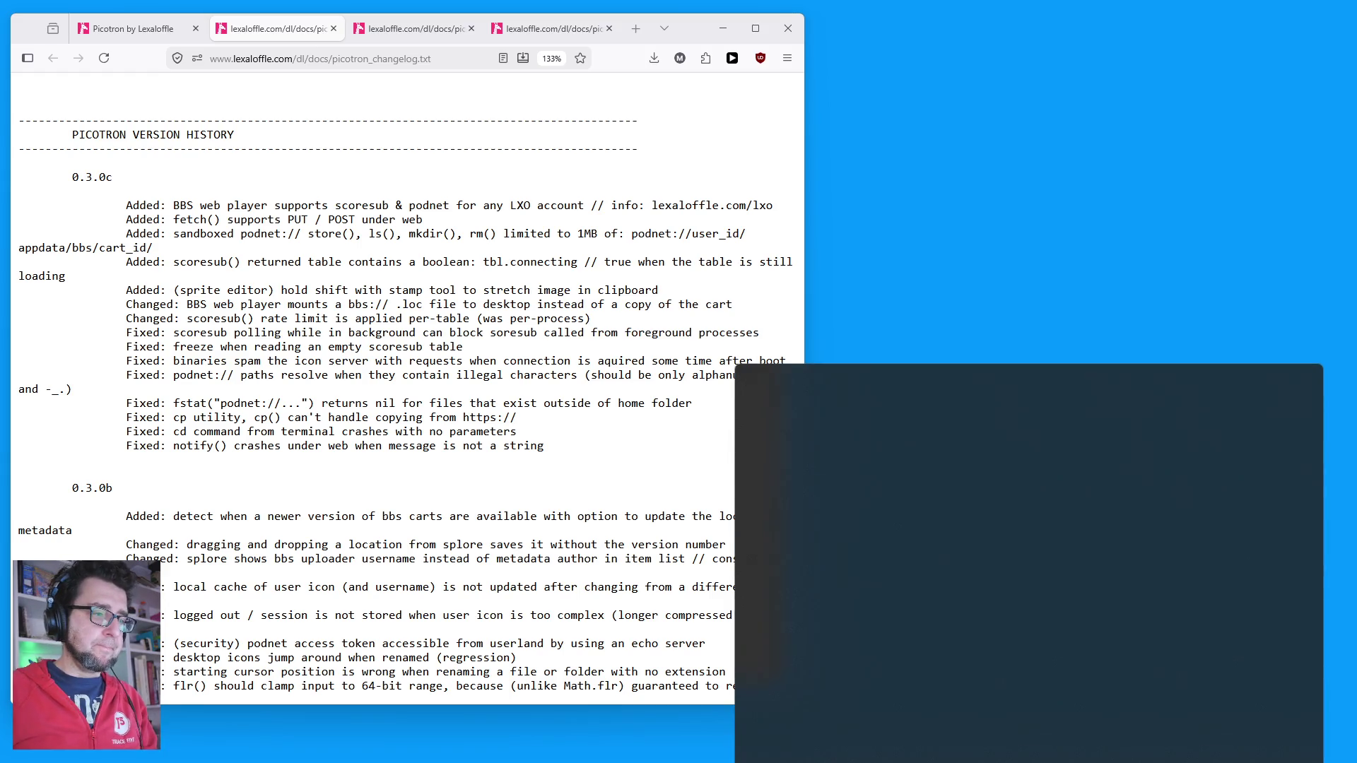
{"action": "type", "text": "pic"}
{"action": "key", "text": "Return"}
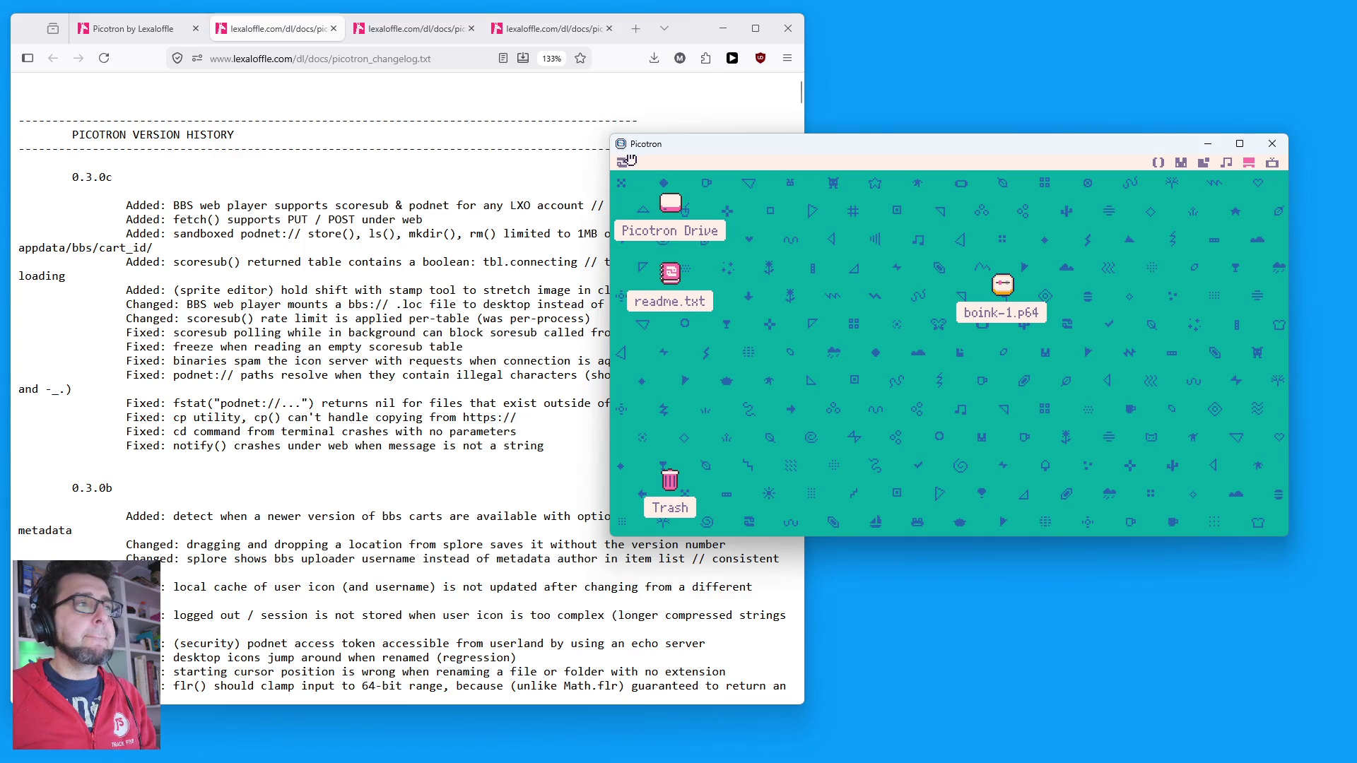
Step: Open Splore on the New carts list, reposition its window, and load more entries
{"action": "left_click", "coordinate": [626, 164]}
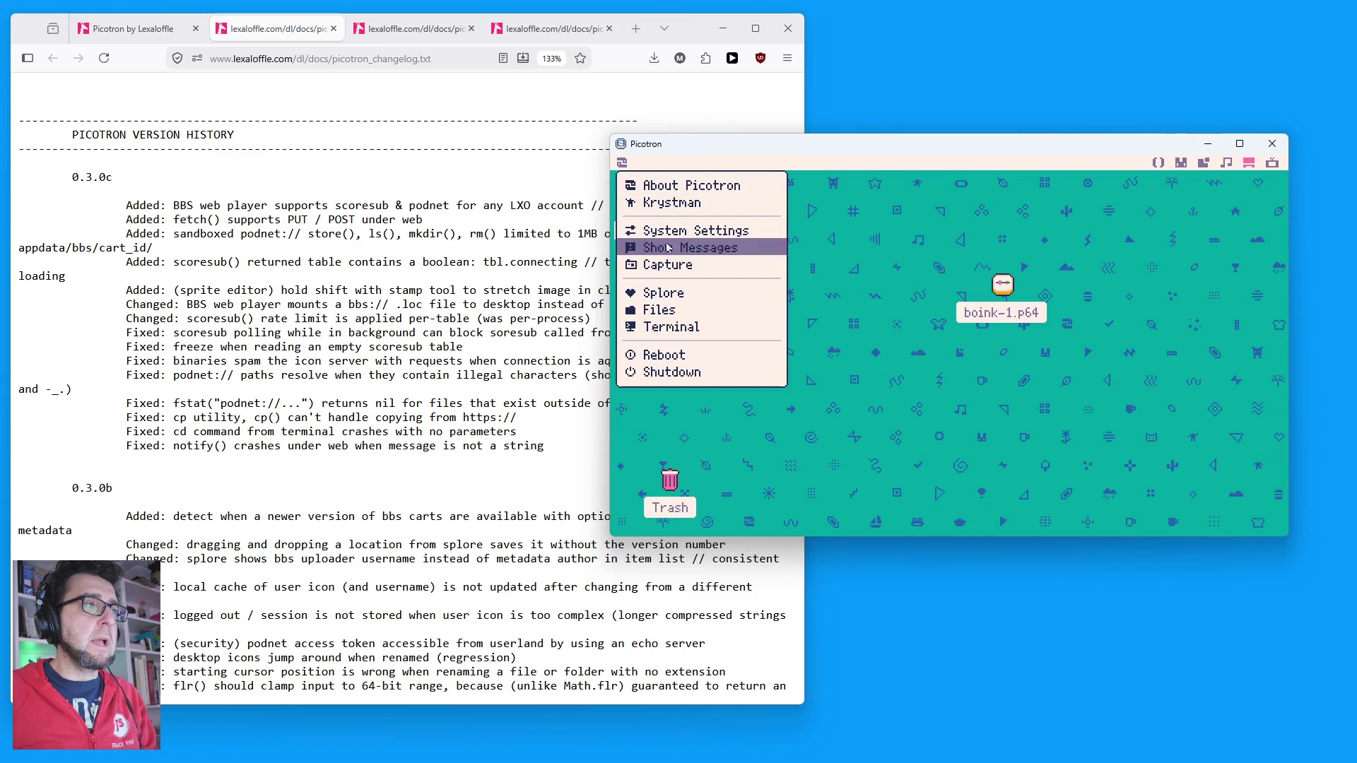
{"action": "left_click", "coordinate": [675, 288]}
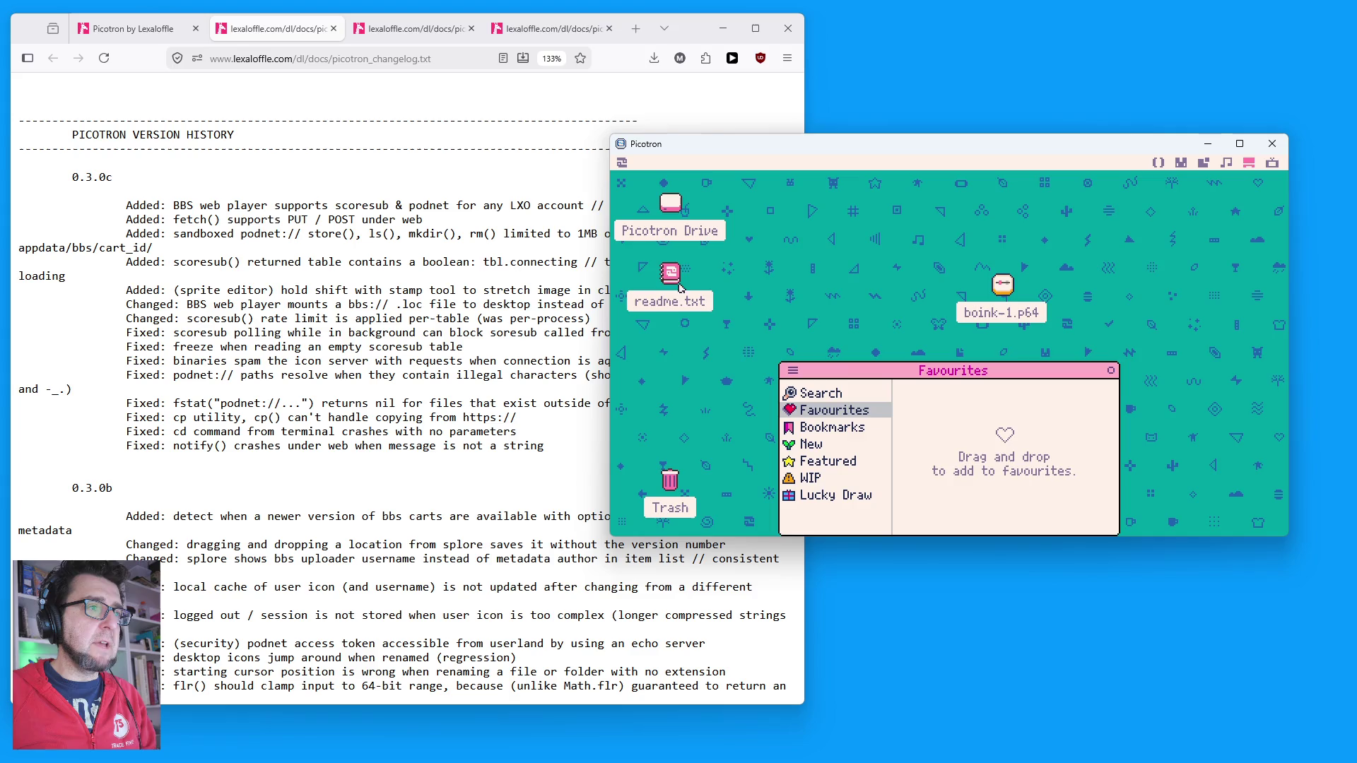
{"action": "left_click", "coordinate": [814, 446]}
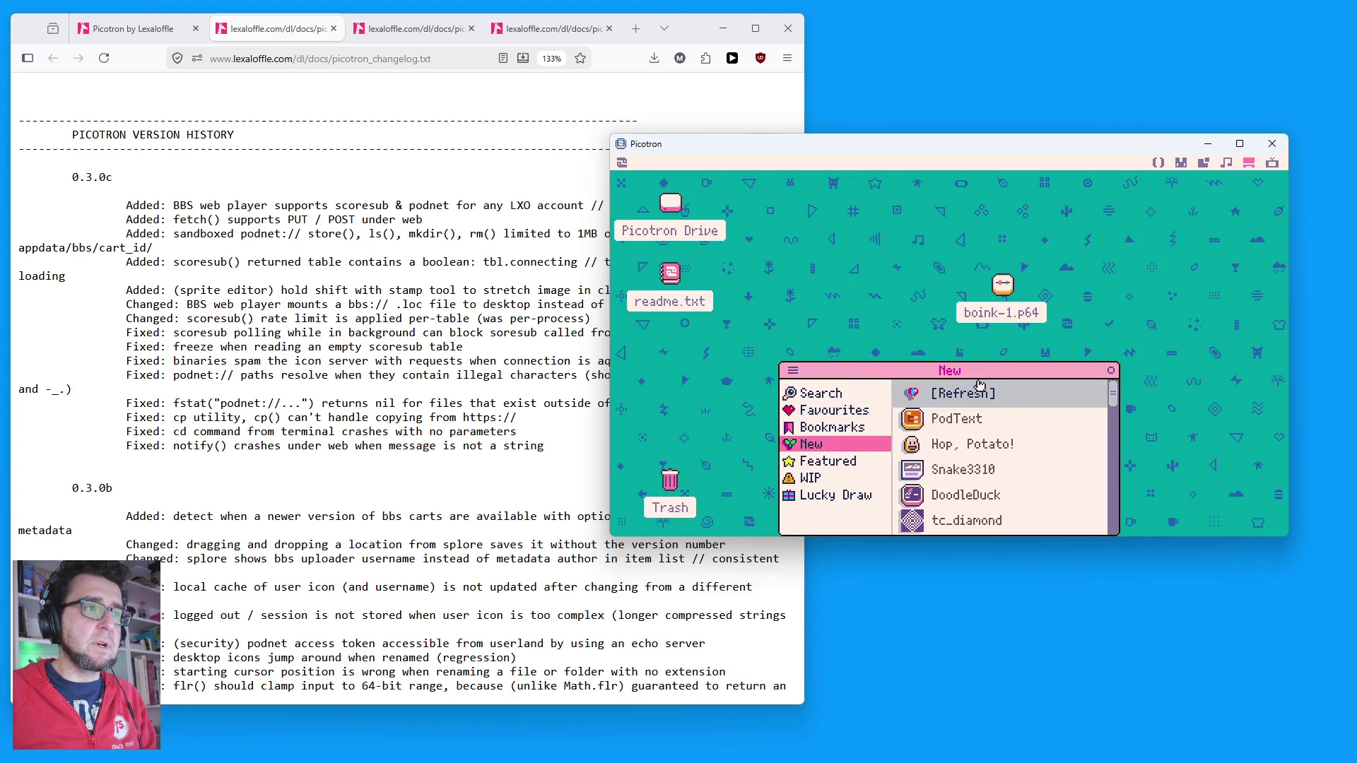
{"action": "left_click_drag", "start_coordinate": [973, 373], "coordinate": [953, 314]}
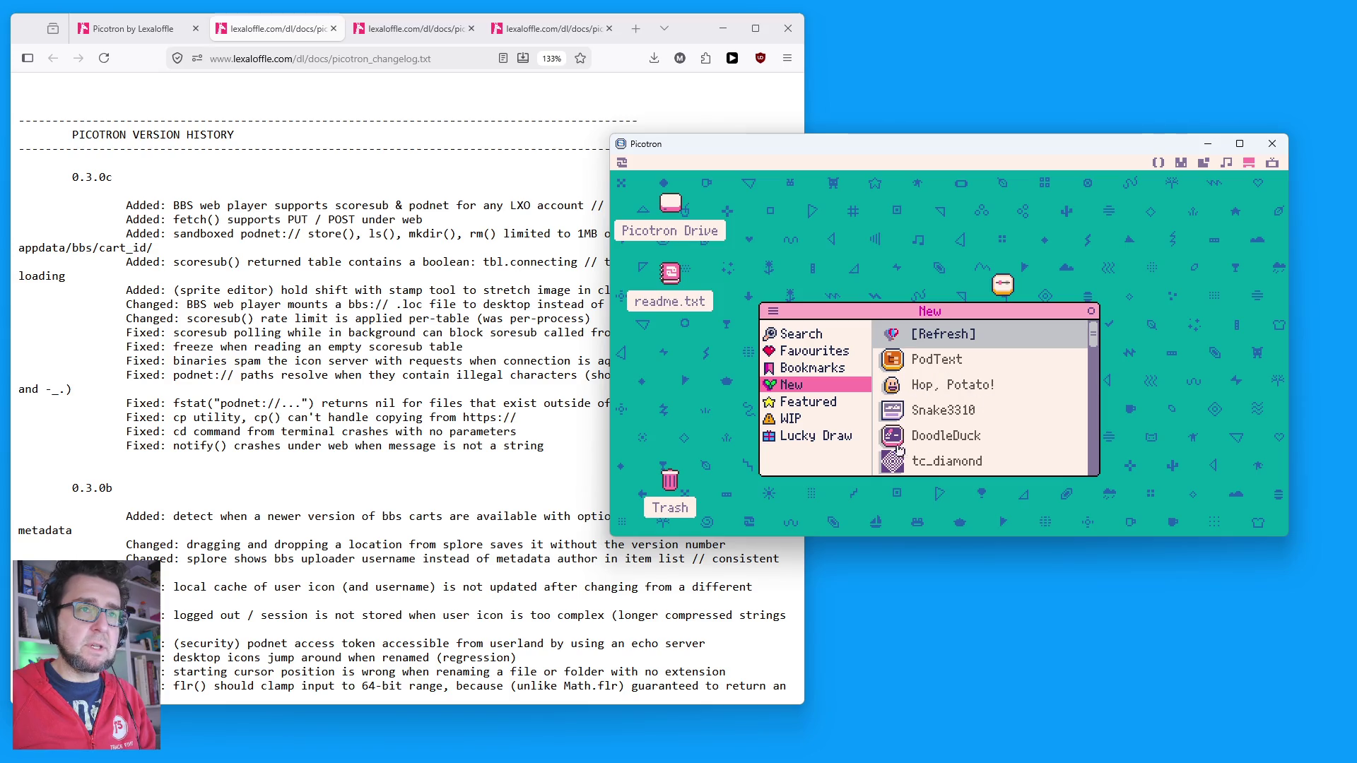
{"action": "left_click", "coordinate": [932, 339]}
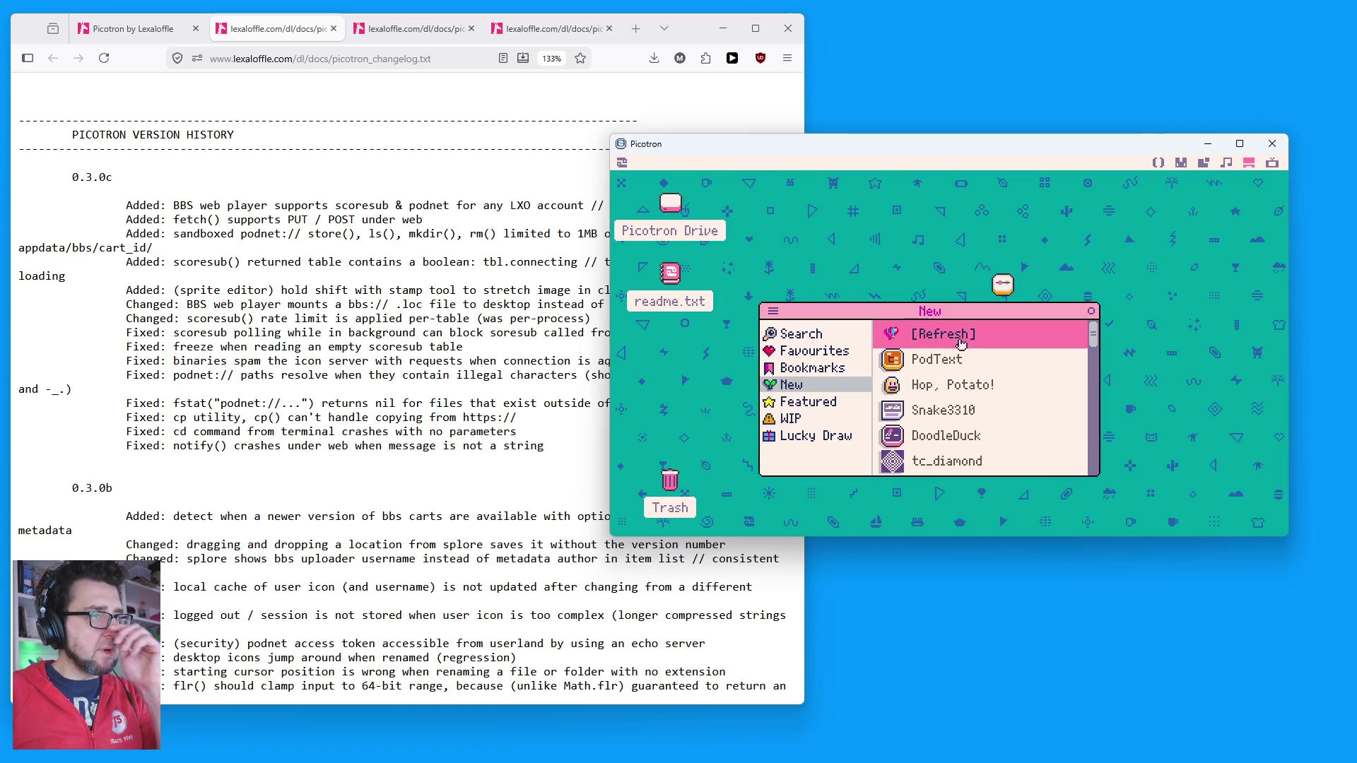
{"action": "scroll", "coordinate": [1006, 383], "scroll_direction": "down", "scroll_amount": 5}
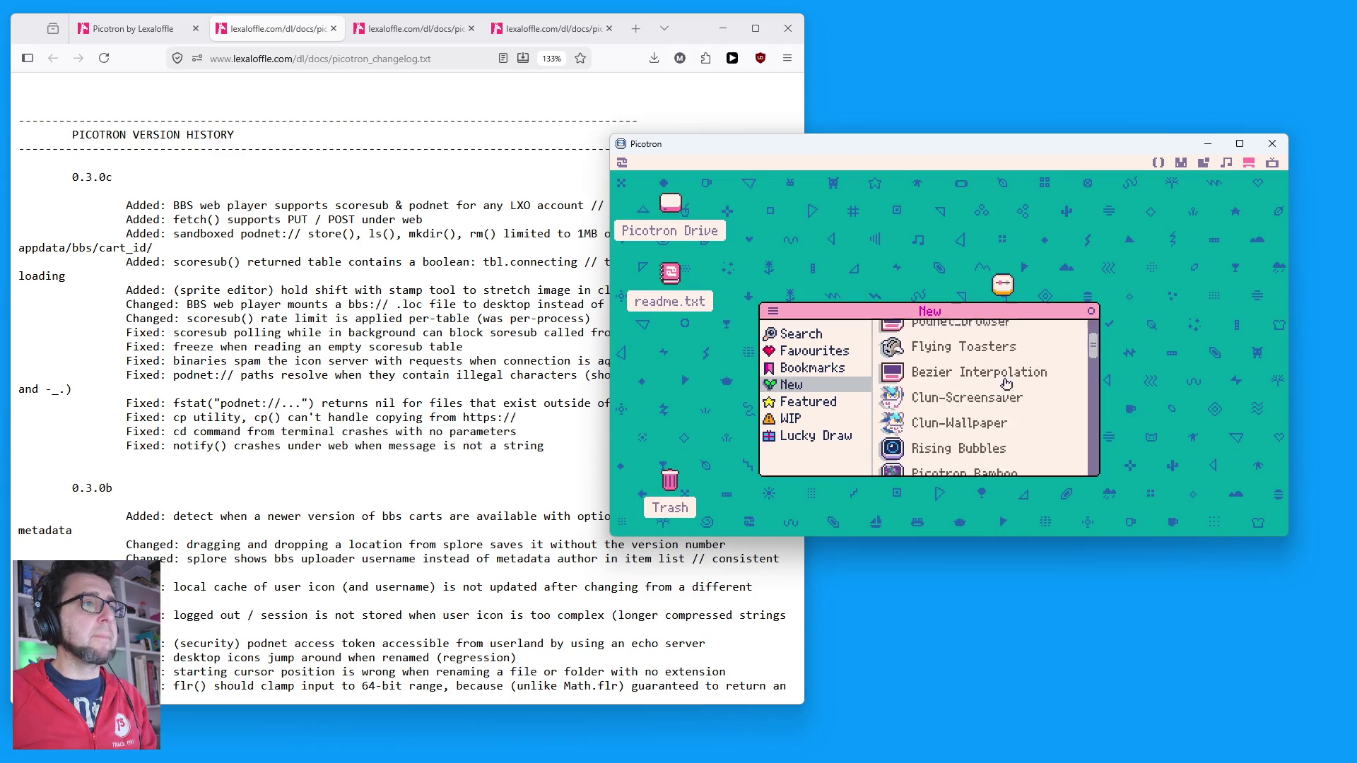
{"action": "scroll", "coordinate": [1006, 384], "scroll_direction": "down", "scroll_amount": 5}
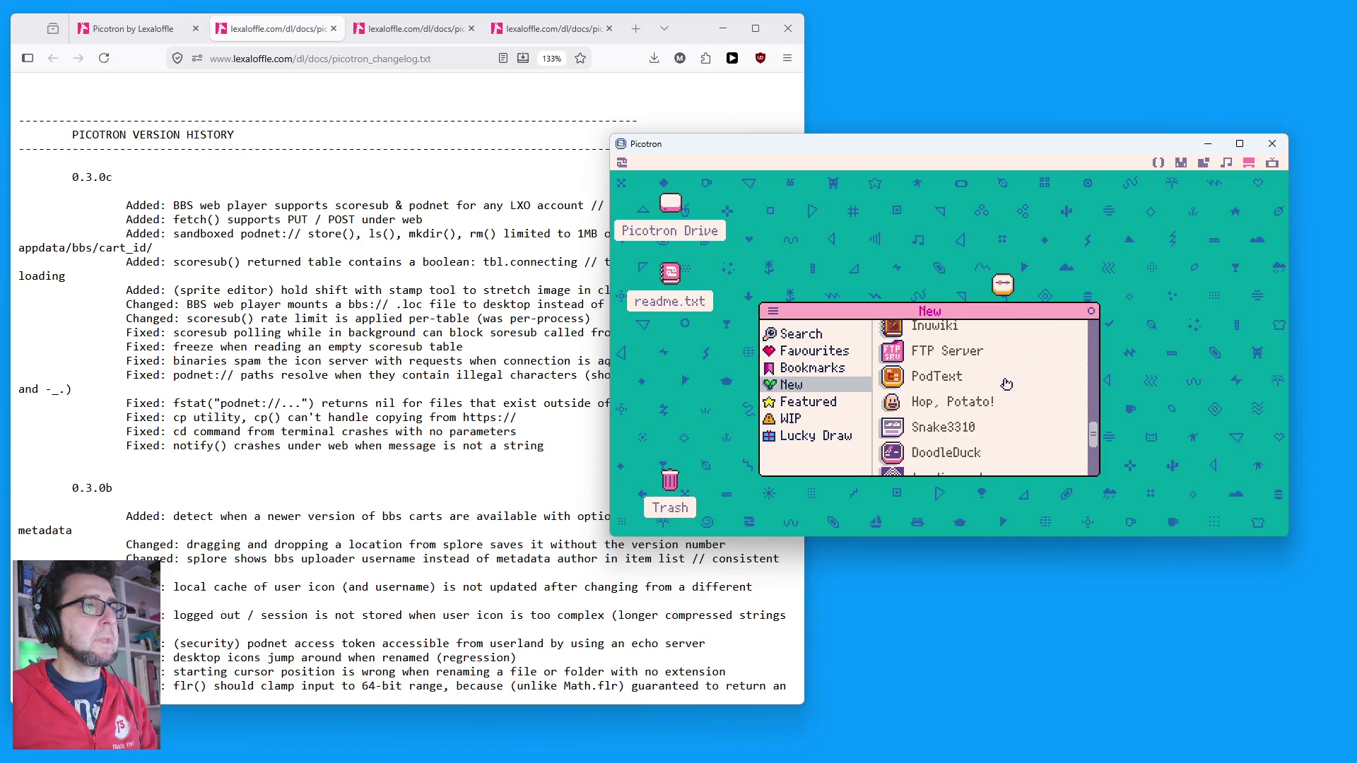
{"action": "left_click_drag", "start_coordinate": [945, 314], "coordinate": [929, 244]}
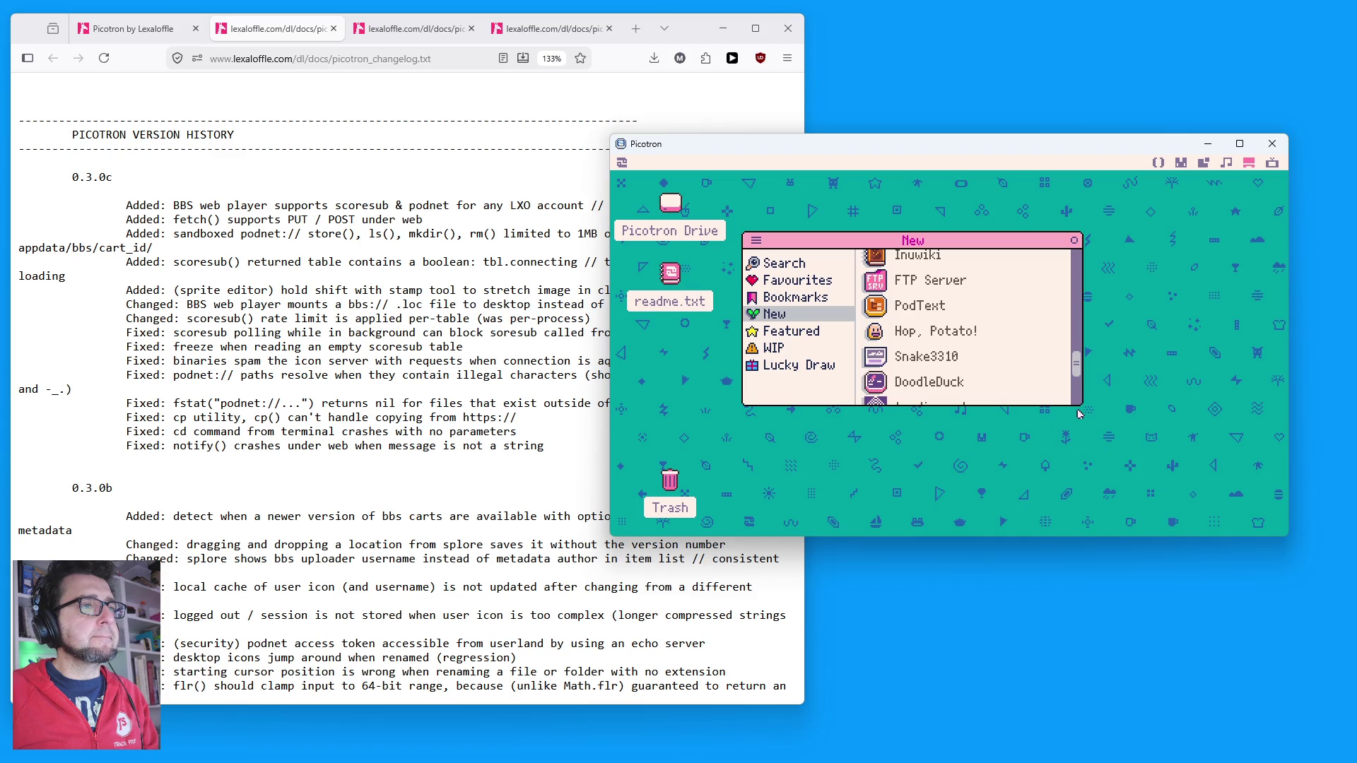
{"action": "left_click_drag", "start_coordinate": [1079, 405], "coordinate": [1178, 499]}
{"action": "scroll", "coordinate": [942, 485], "scroll_direction": "down", "scroll_amount": 2}
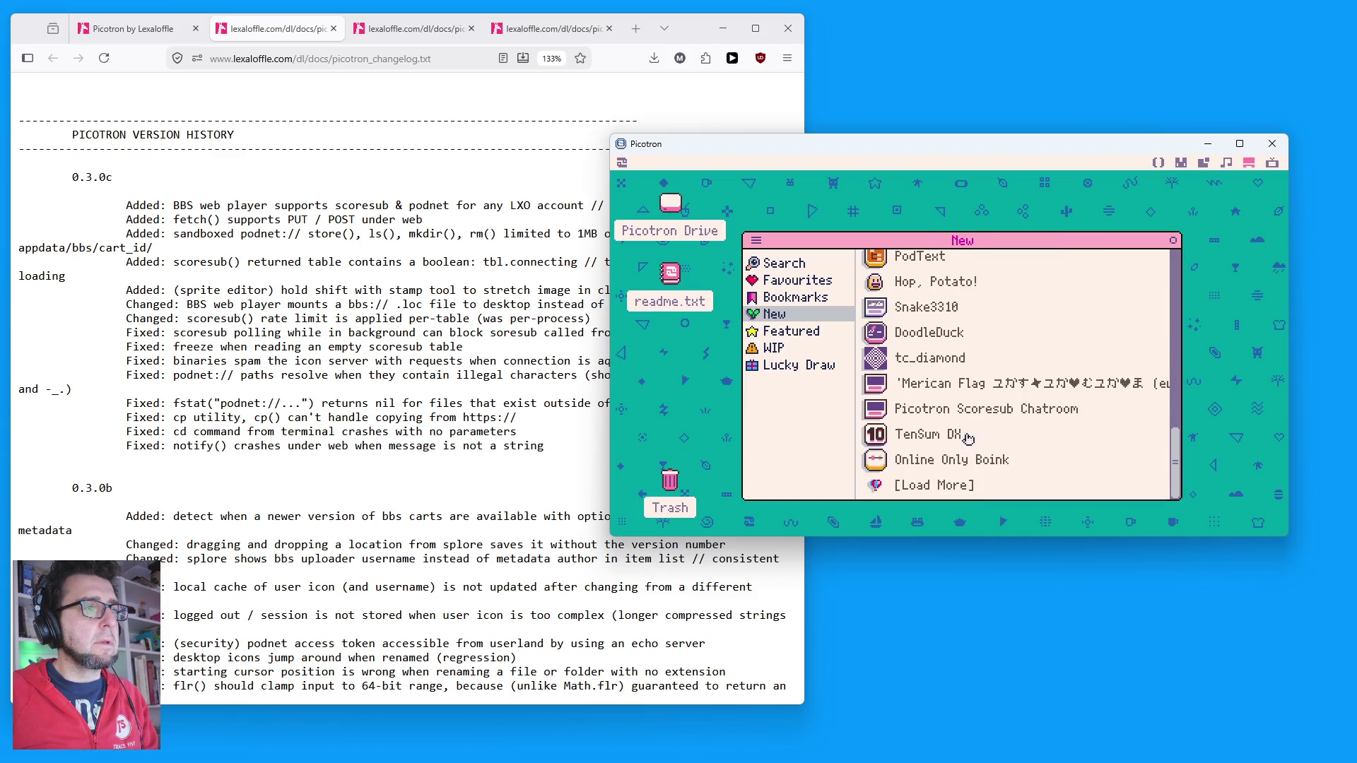
{"action": "left_click", "coordinate": [933, 483]}
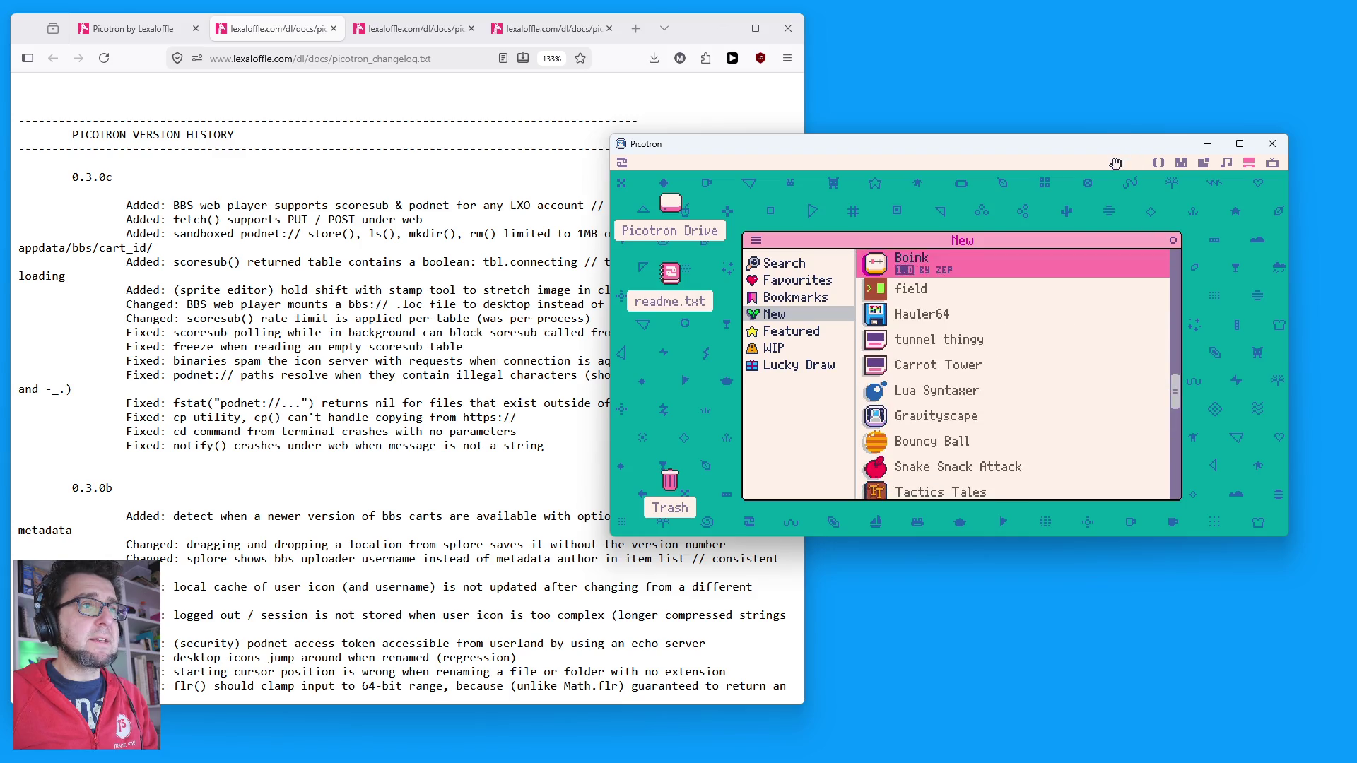
Step: Switch the tooltray clock to GMT and then the local date, and open Boink
{"action": "mouse_move", "coordinate": [1115, 164]}
{"action": "left_click", "coordinate": [1229, 176]}
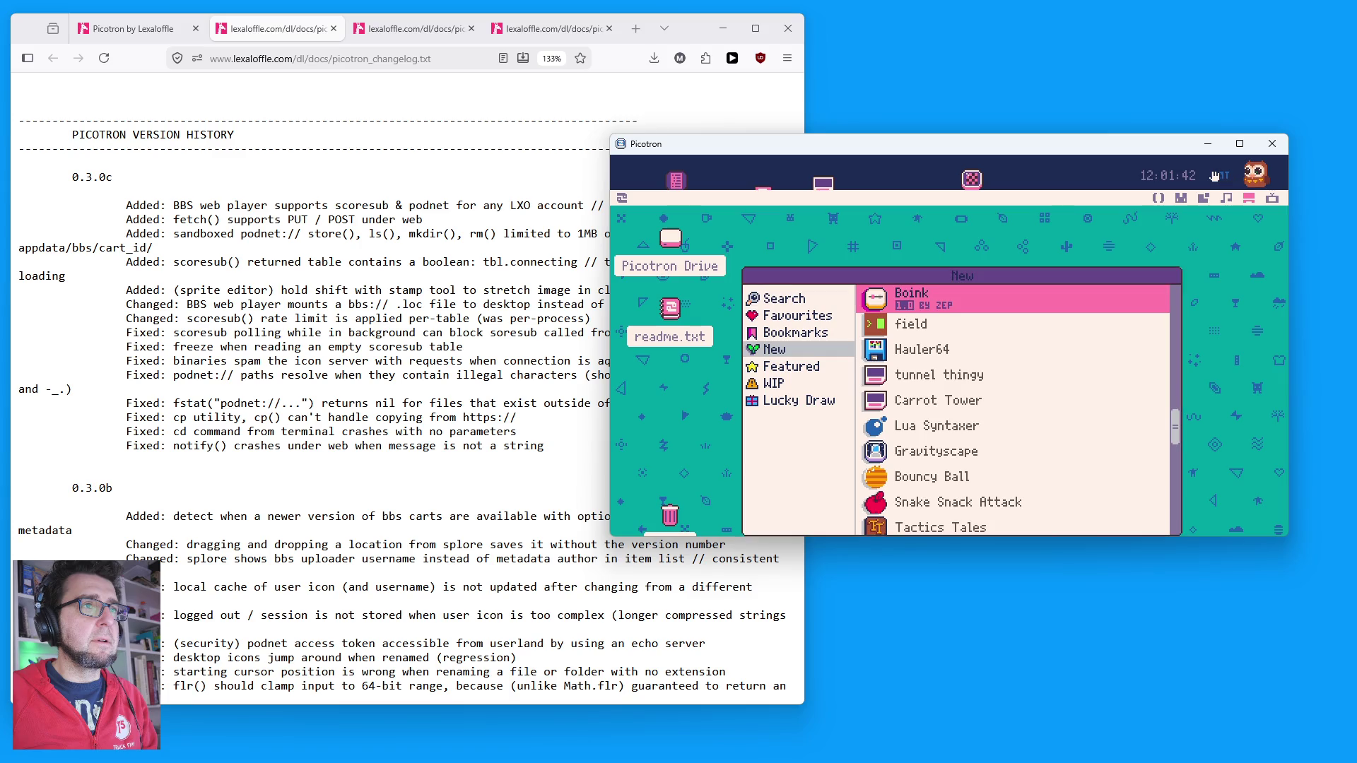
{"action": "left_click", "coordinate": [1214, 182]}
{"action": "mouse_move", "coordinate": [1191, 182]}
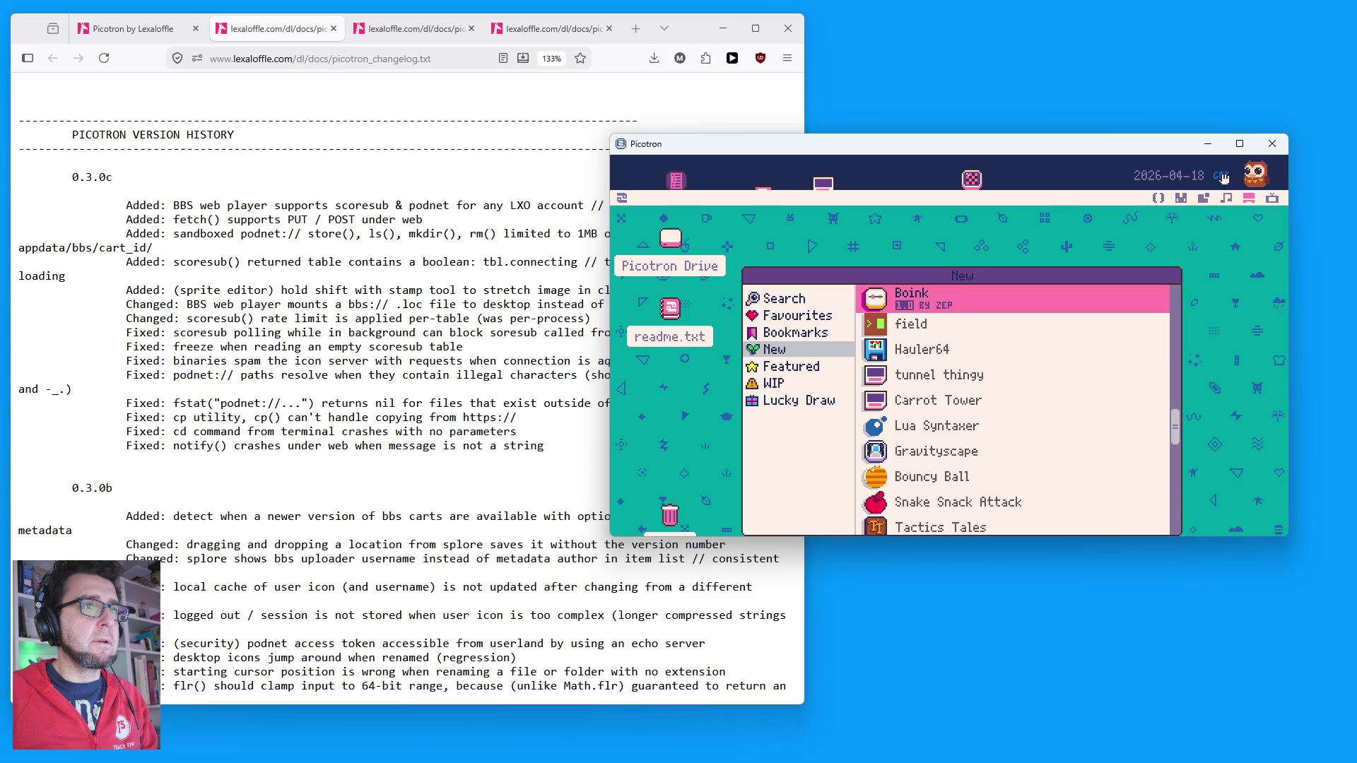
{"action": "left_click_drag", "start_coordinate": [1012, 275], "coordinate": [1007, 243]}
{"action": "scroll", "coordinate": [941, 375], "scroll_direction": "down", "scroll_amount": 4}
{"action": "scroll", "coordinate": [884, 323], "scroll_direction": "up", "scroll_amount": 3}
{"action": "scroll", "coordinate": [884, 323], "scroll_direction": "up", "scroll_amount": 3}
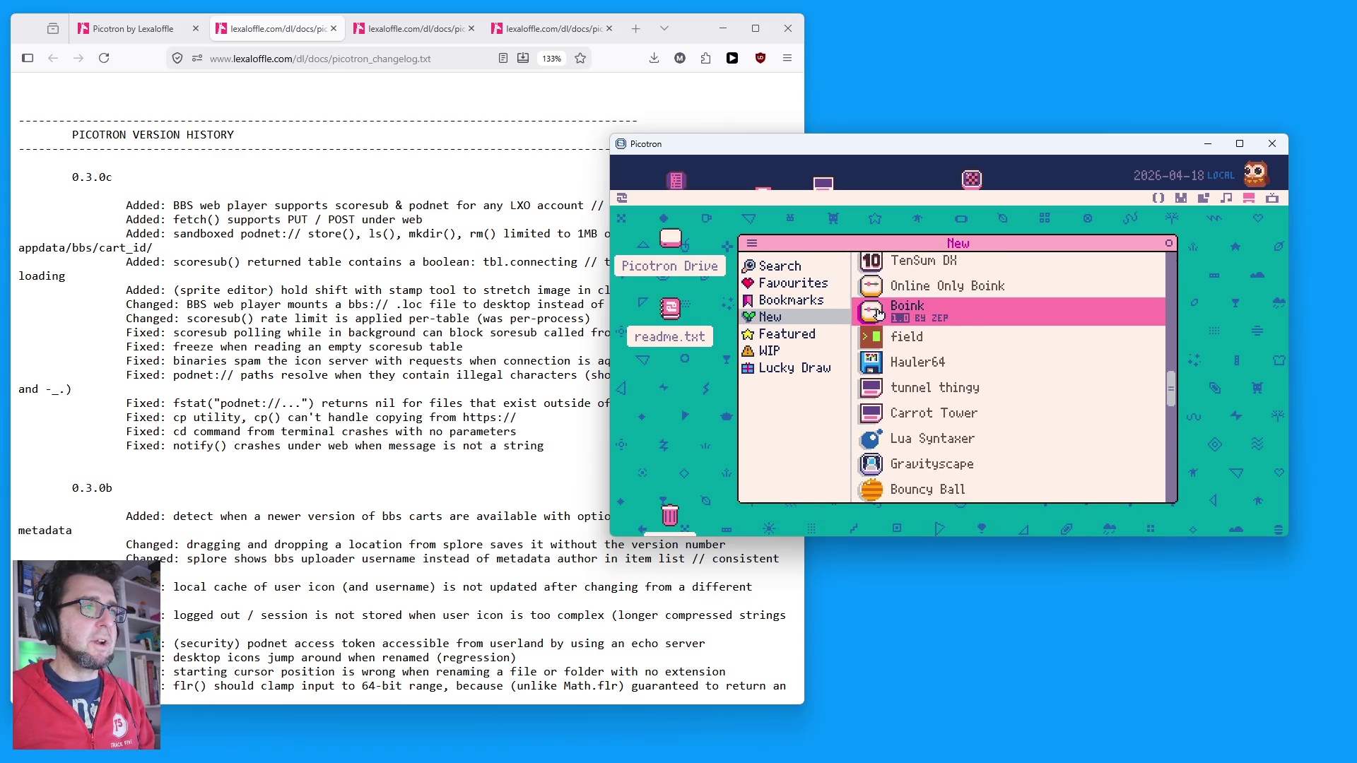
{"action": "left_click", "coordinate": [919, 313]}
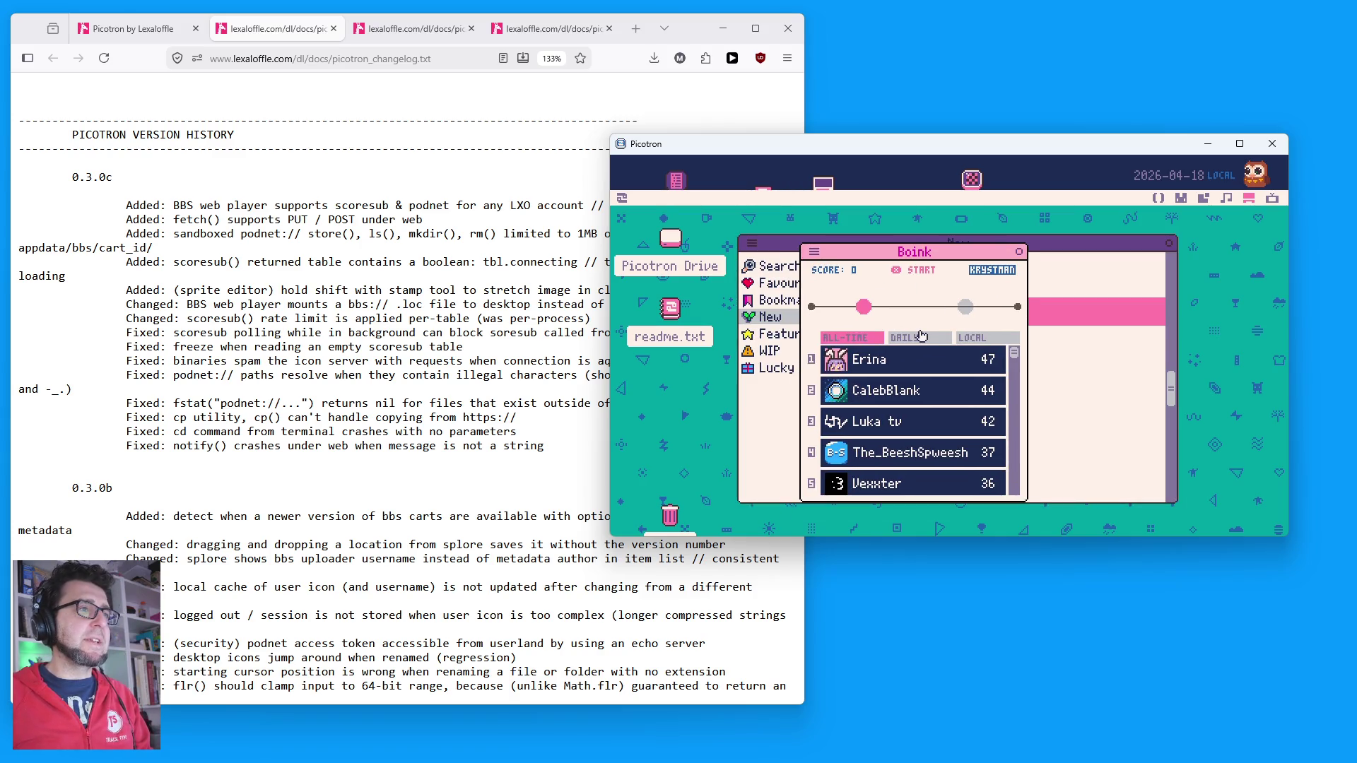
Step: Show Boink's daily leaderboard, play a round scoring 27, then close Picotron
{"action": "left_click", "coordinate": [921, 336]}
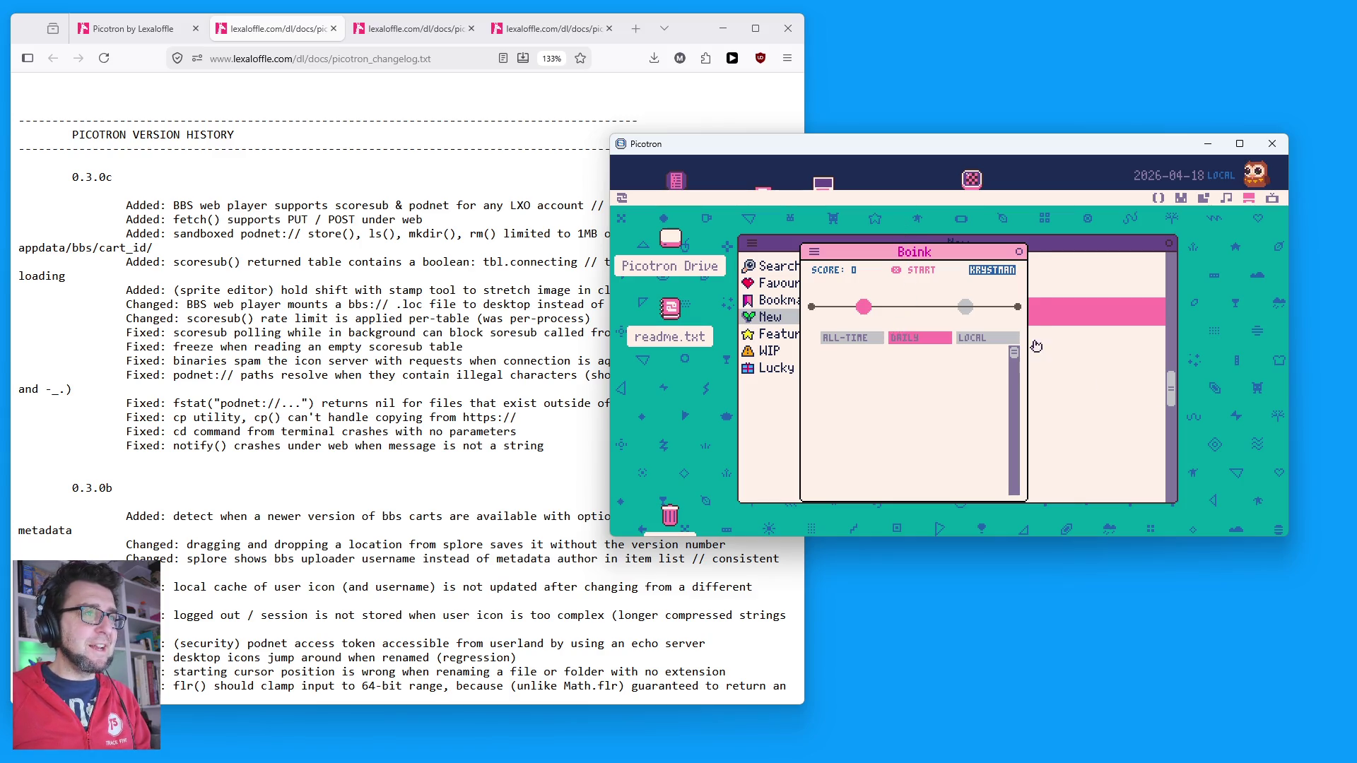
{"action": "left_click", "coordinate": [916, 270]}
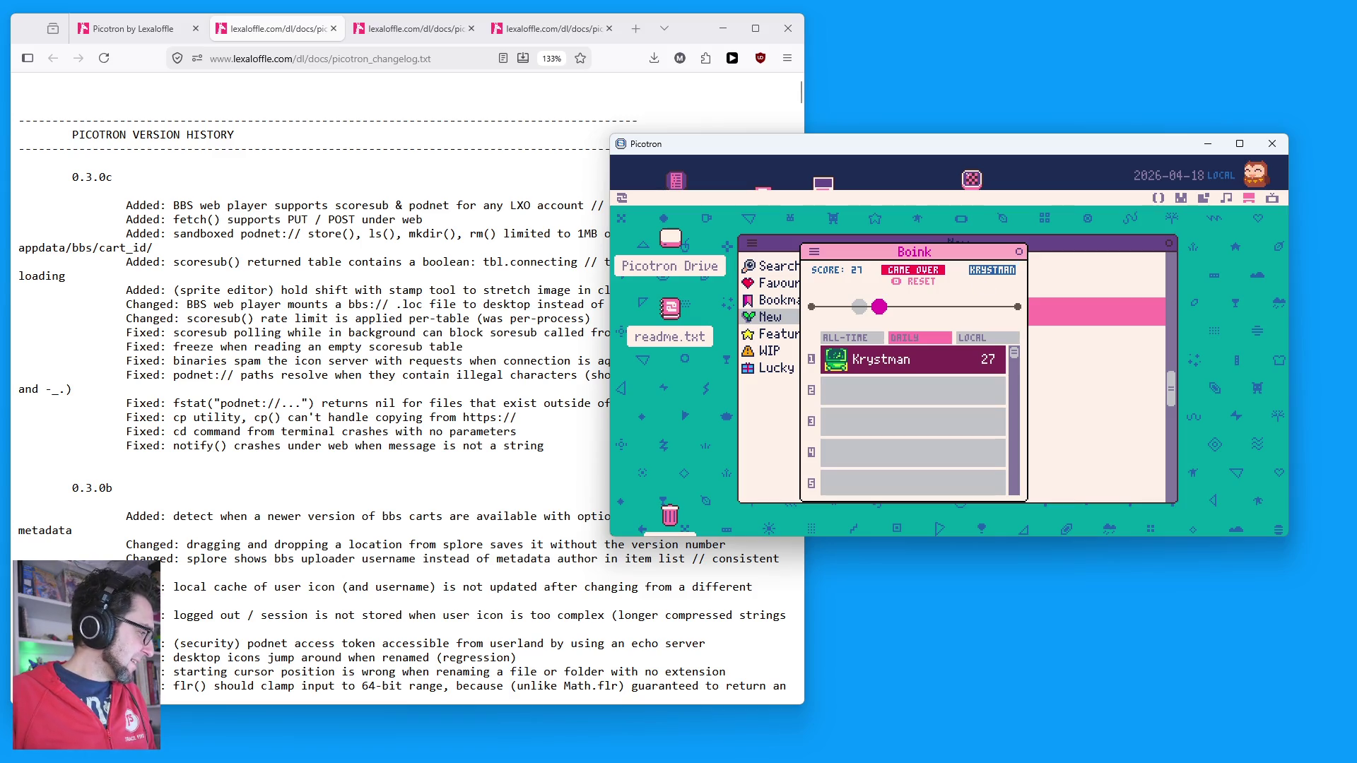
{"action": "left_click", "coordinate": [1272, 143]}
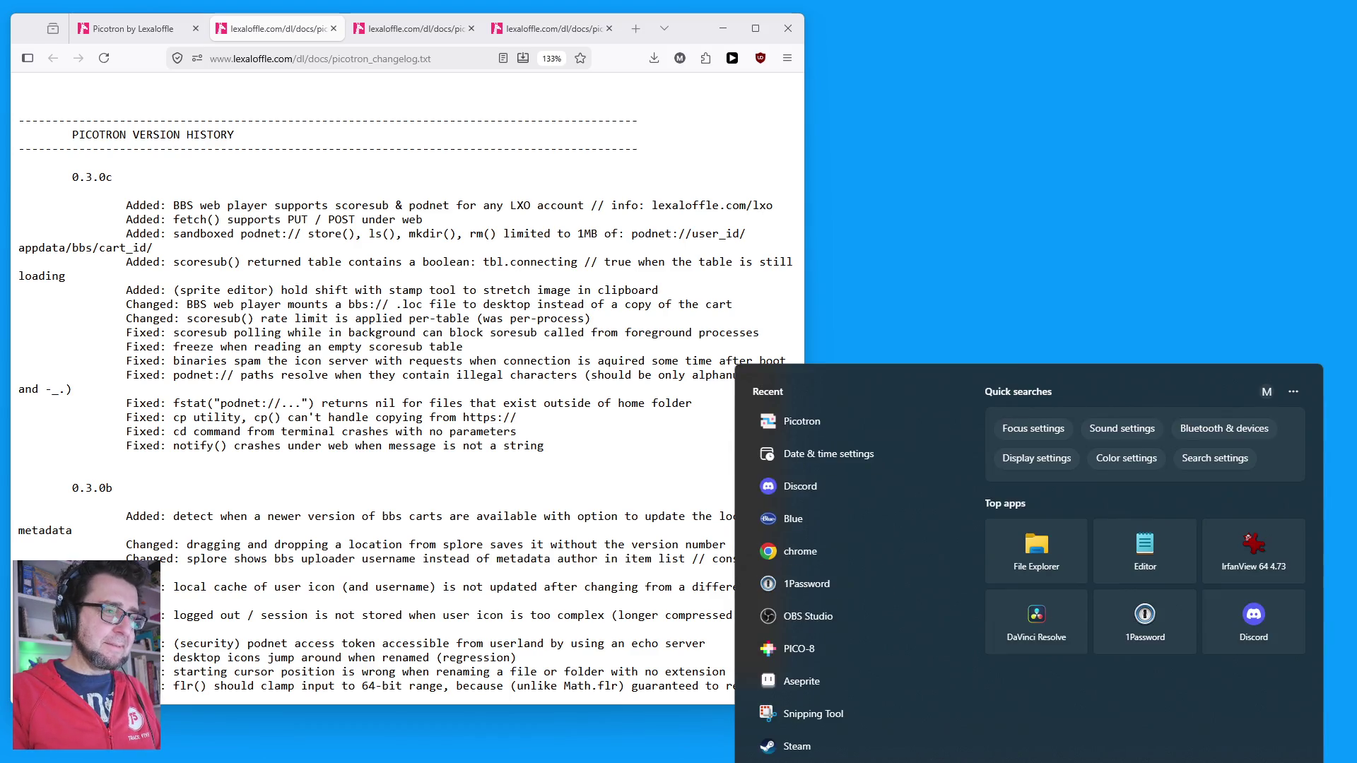
Step: Relaunch Picotron and open Splore on the New carts list
{"action": "key", "text": "Return"}
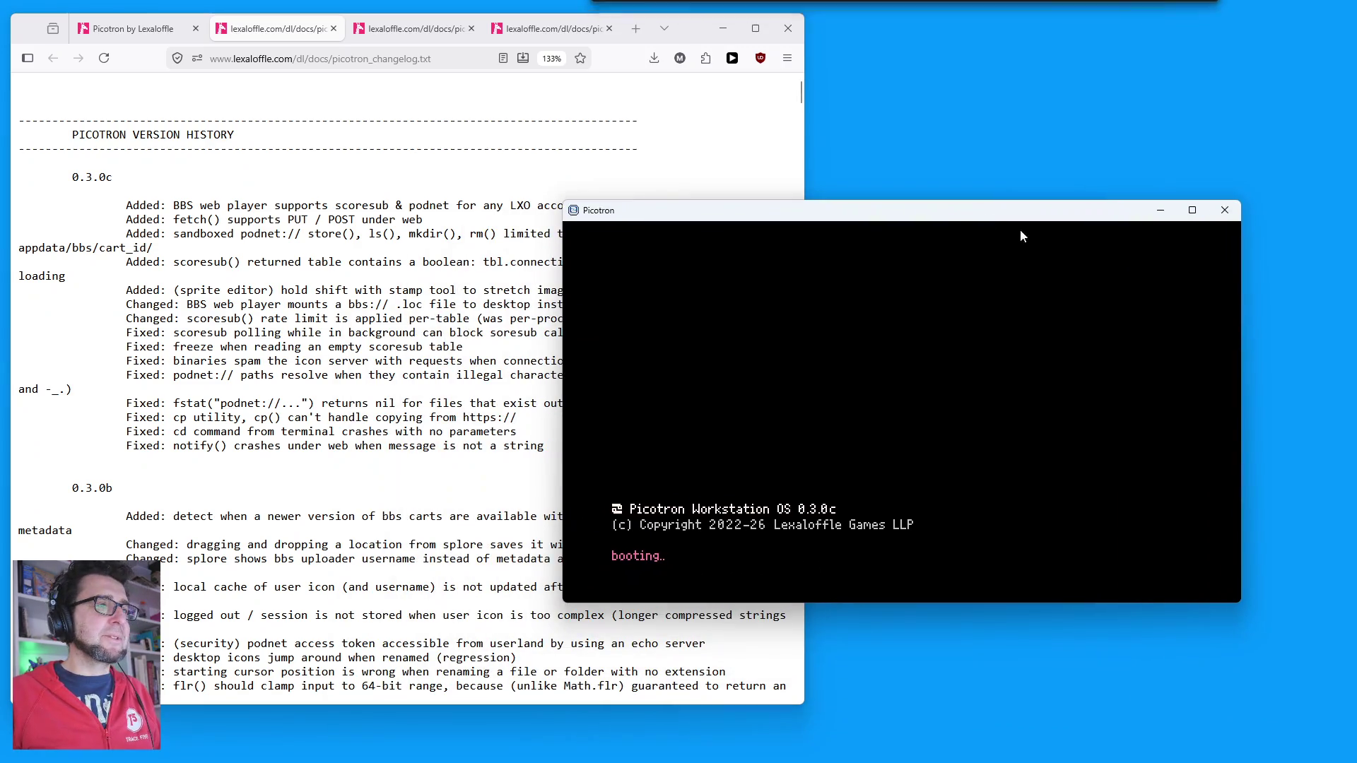
{"action": "mouse_move", "coordinate": [877, 470]}
{"action": "left_mouse_down"}
{"action": "mouse_move", "coordinate": [876, 223]}
{"action": "mouse_move", "coordinate": [1068, 165]}
{"action": "left_mouse_up"}
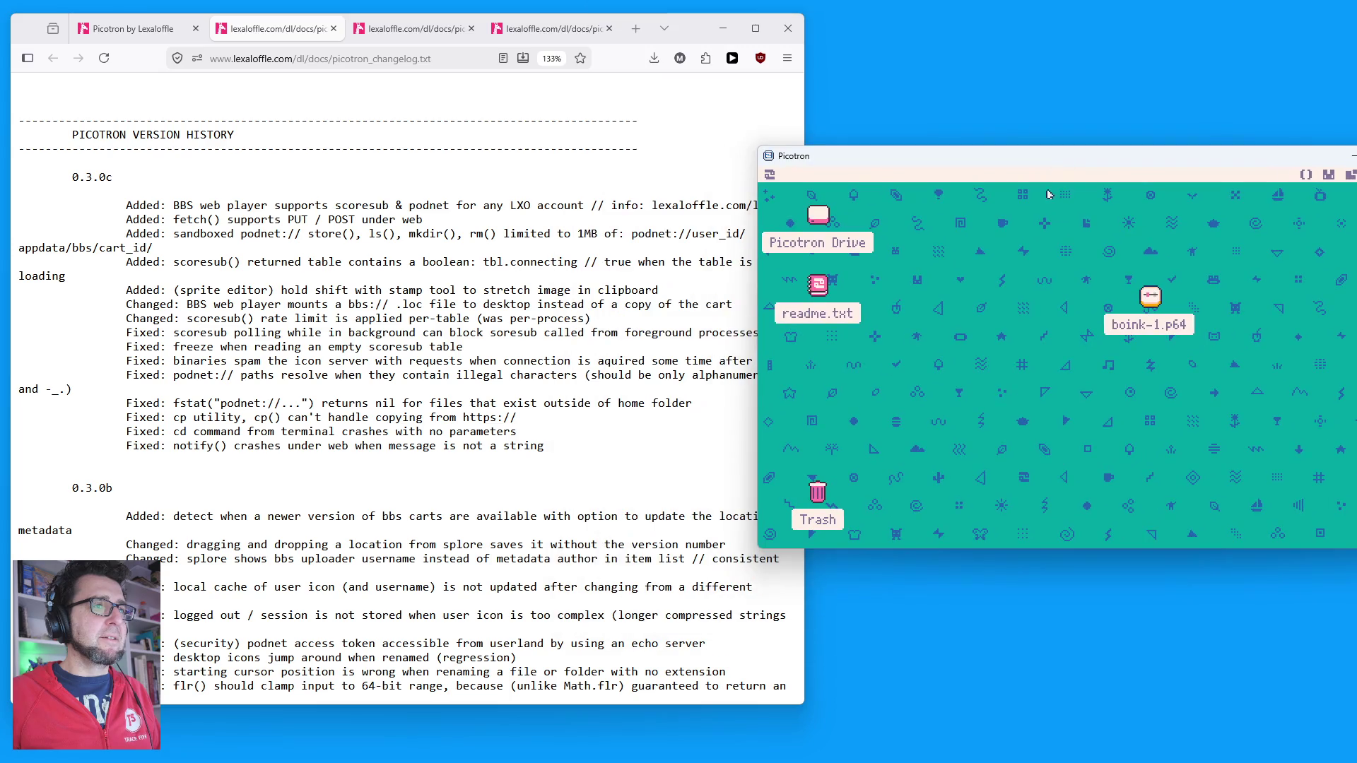
{"action": "left_click", "coordinate": [770, 175]}
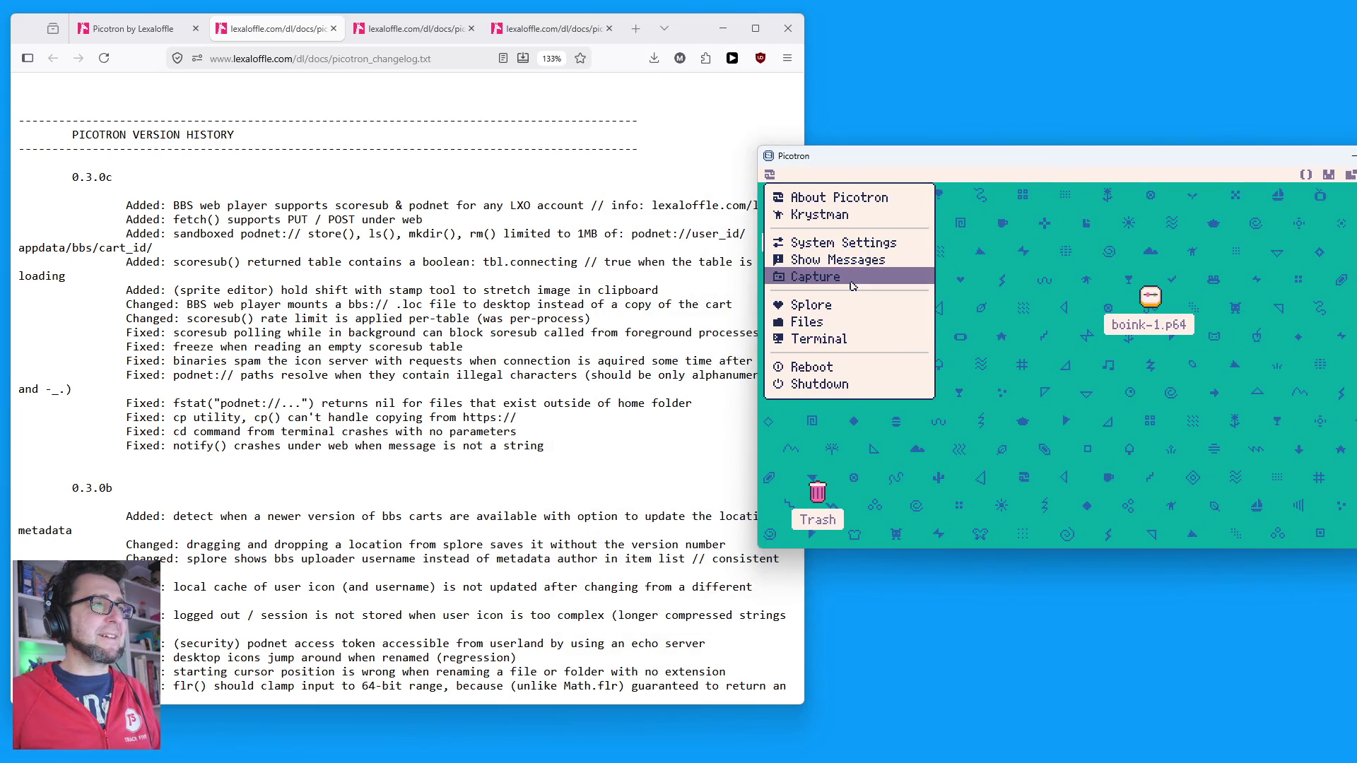
{"action": "left_click", "coordinate": [834, 306]}
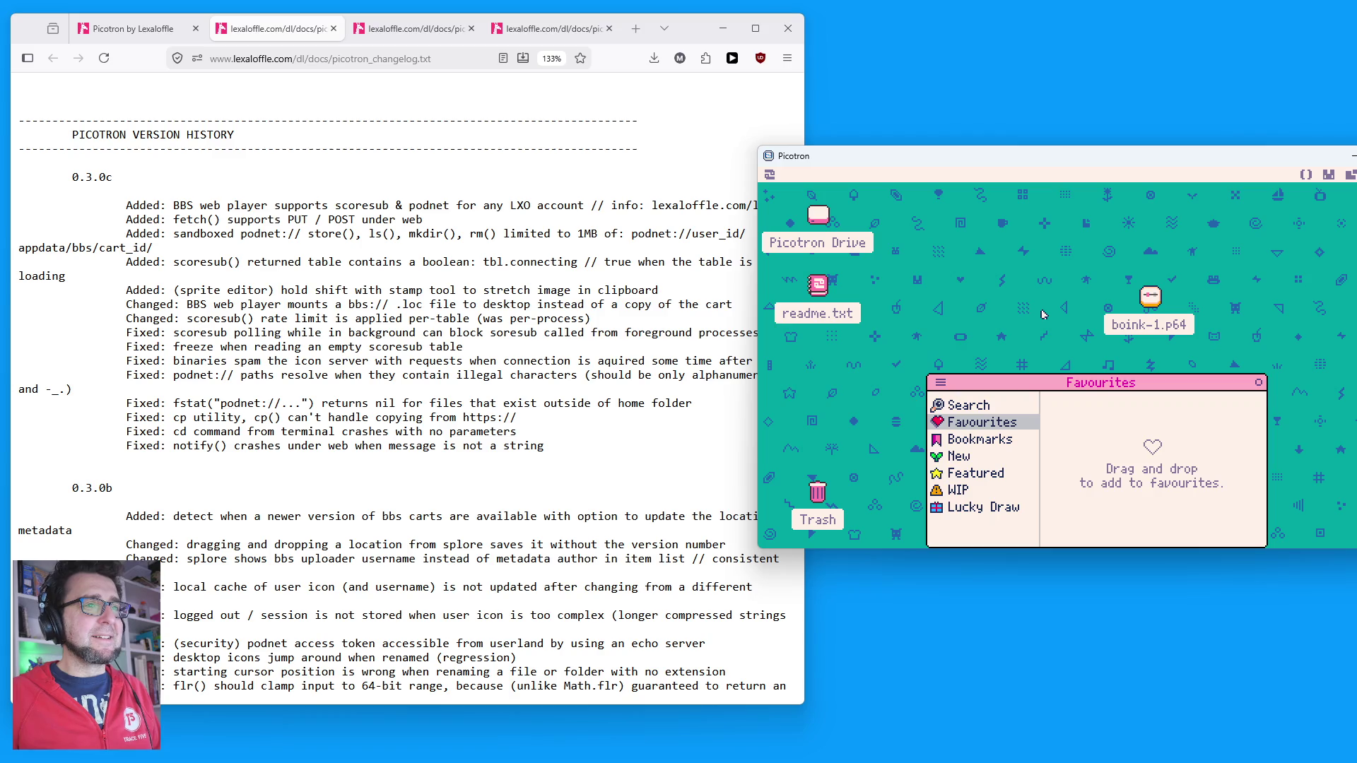
{"action": "left_click", "coordinate": [961, 459]}
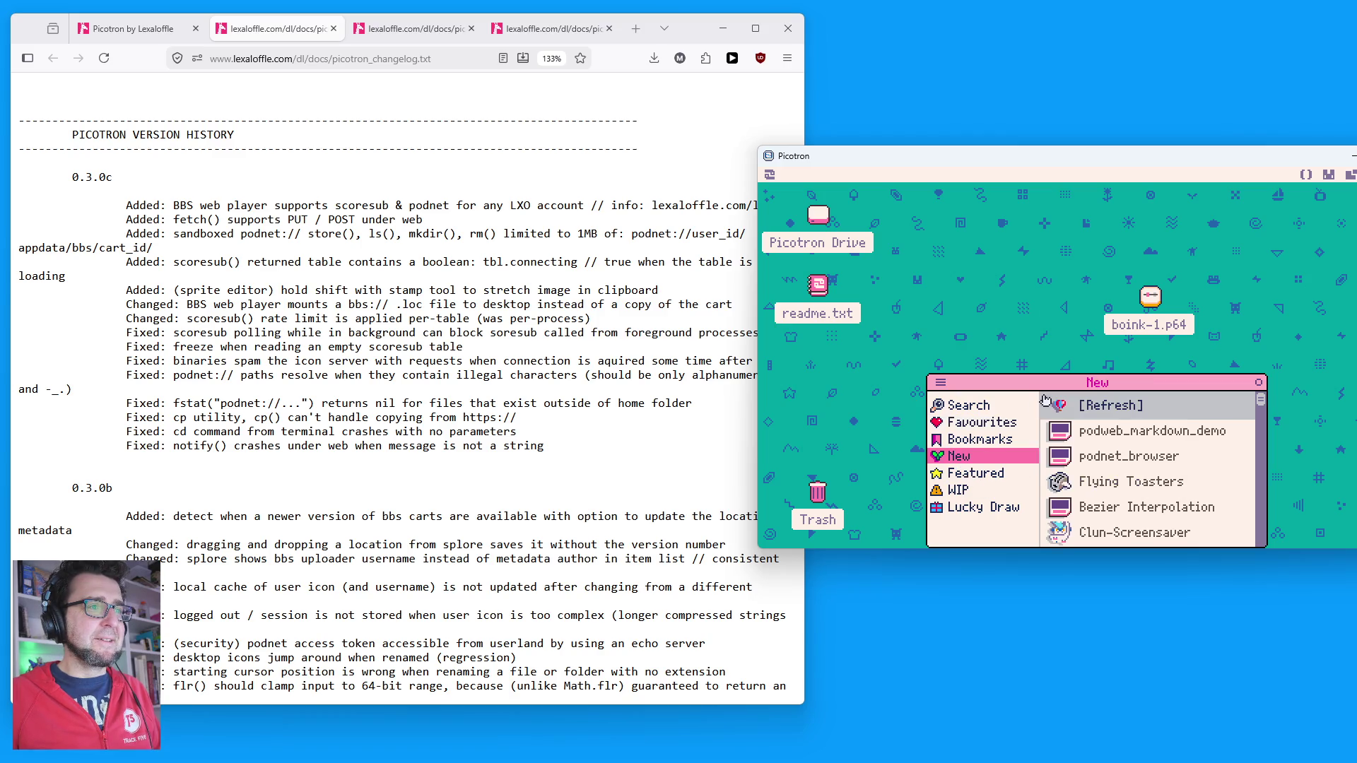
Step: Load more New carts, enlarge Splore, show the date in the clock, and launch Boink
{"action": "left_click_drag", "start_coordinate": [1053, 384], "coordinate": [958, 197]}
{"action": "scroll", "coordinate": [1039, 340], "scroll_direction": "down", "scroll_amount": 10}
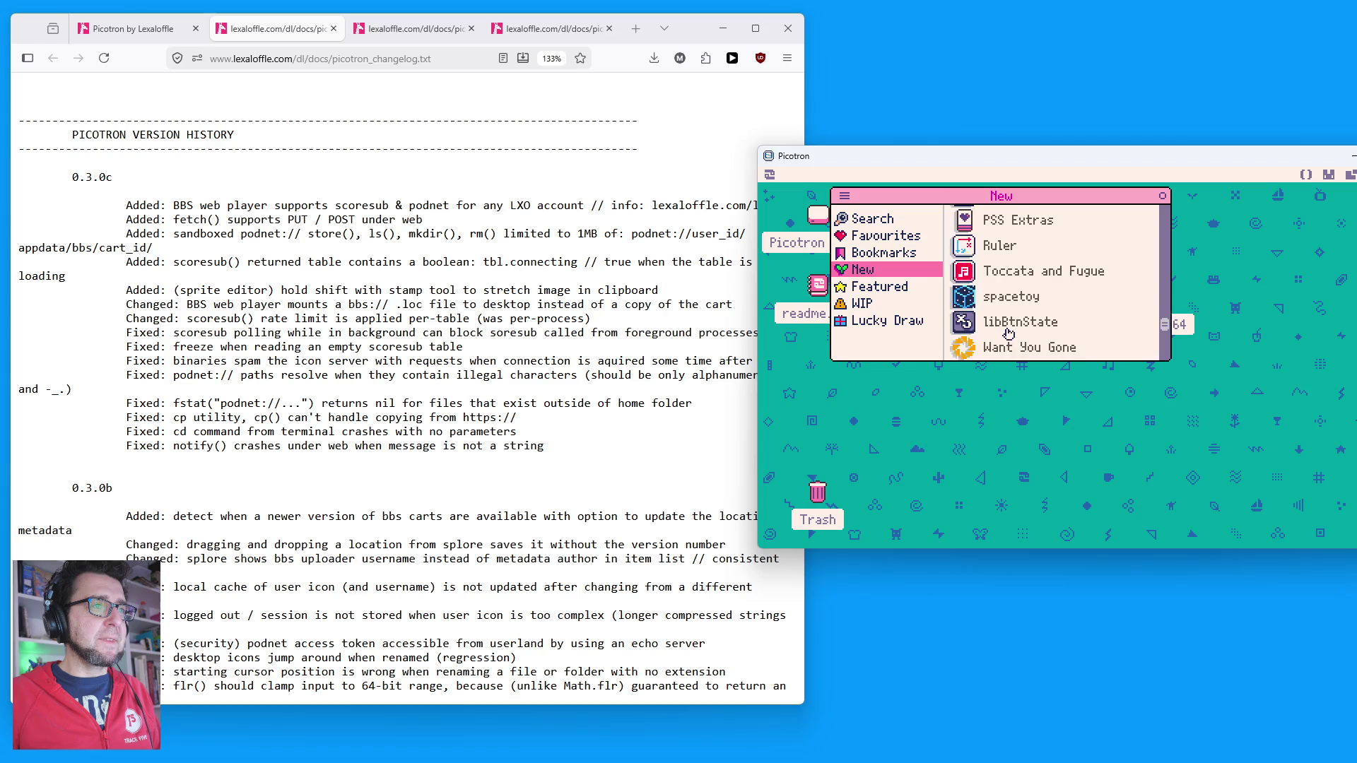
{"action": "left_click", "coordinate": [1005, 355]}
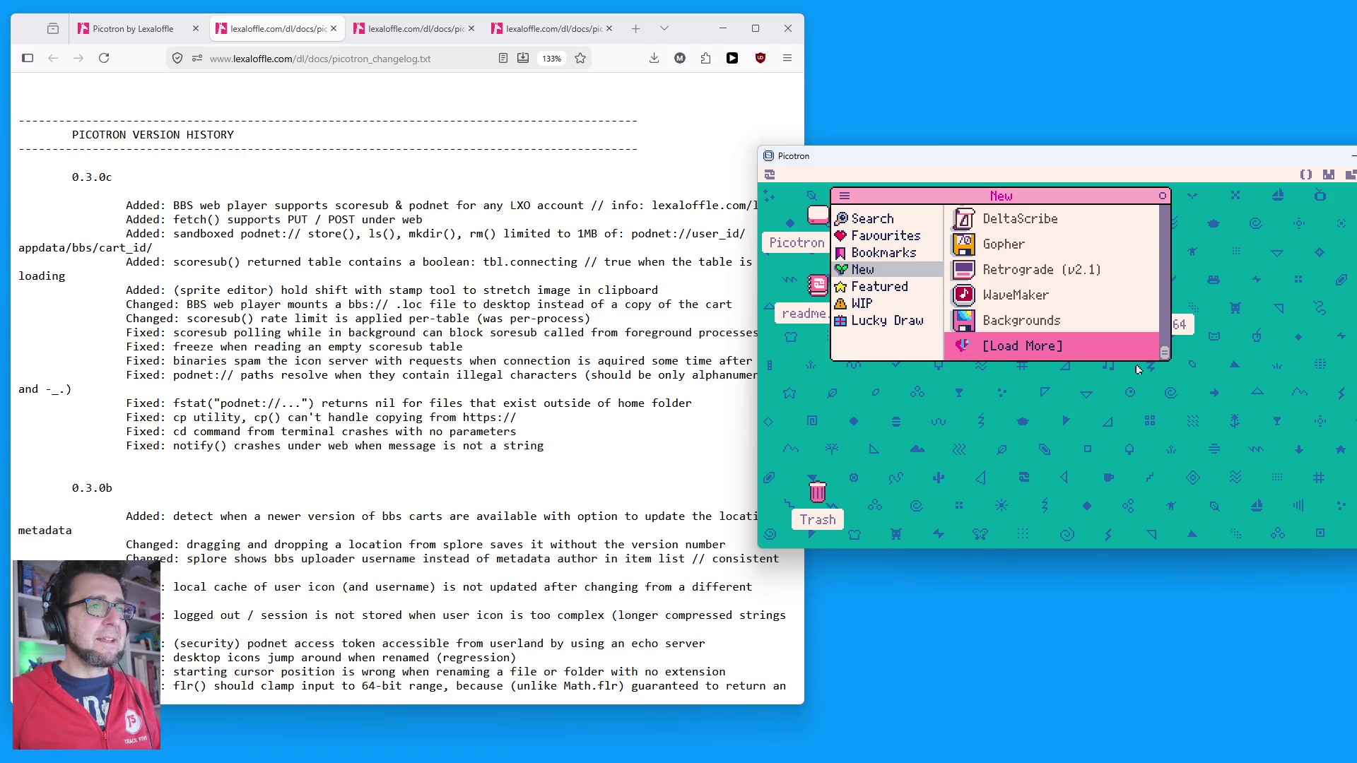
{"action": "left_click_drag", "start_coordinate": [1170, 363], "coordinate": [1302, 500]}
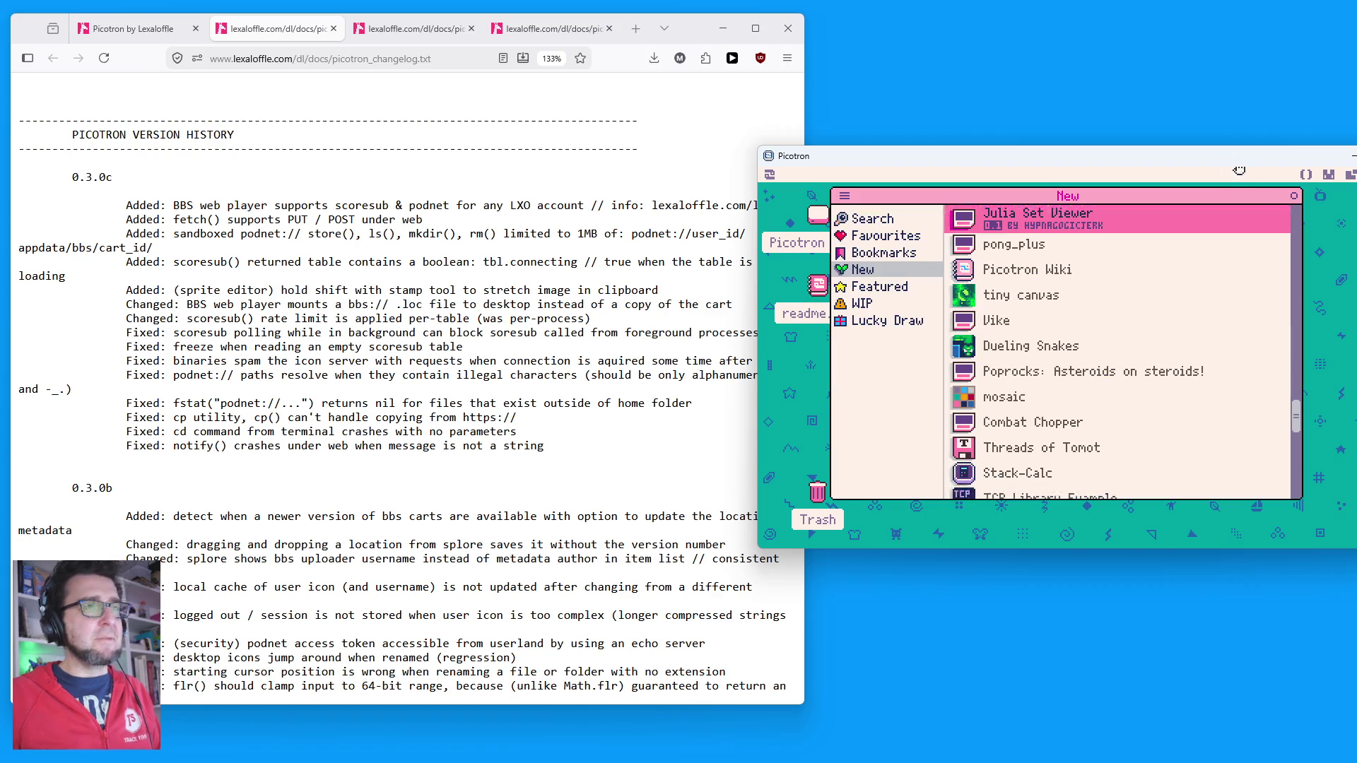
{"action": "left_click", "coordinate": [1315, 187]}
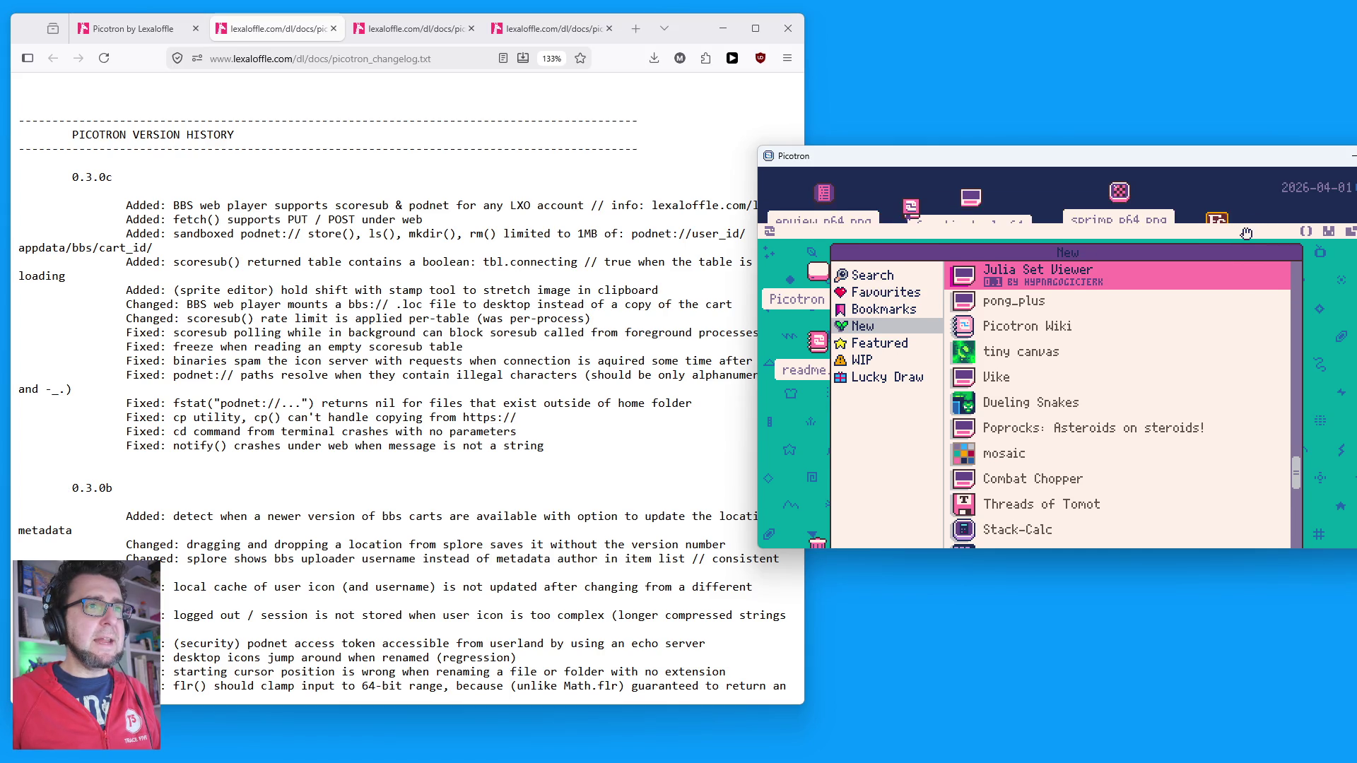
{"action": "scroll", "coordinate": [1078, 423], "scroll_direction": "down", "scroll_amount": 3}
{"action": "scroll", "coordinate": [1078, 423], "scroll_direction": "down", "scroll_amount": 15}
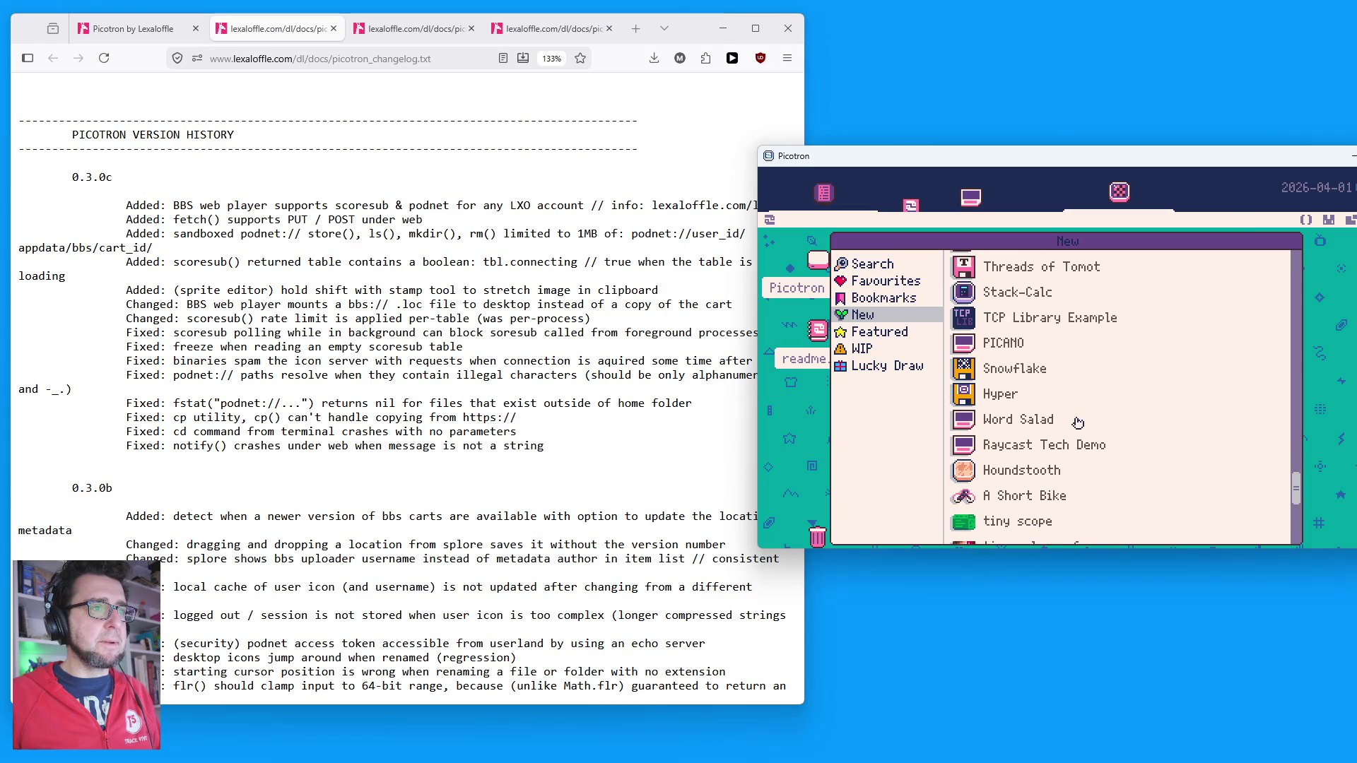
{"action": "scroll", "coordinate": [1085, 429], "scroll_direction": "up", "scroll_amount": 8}
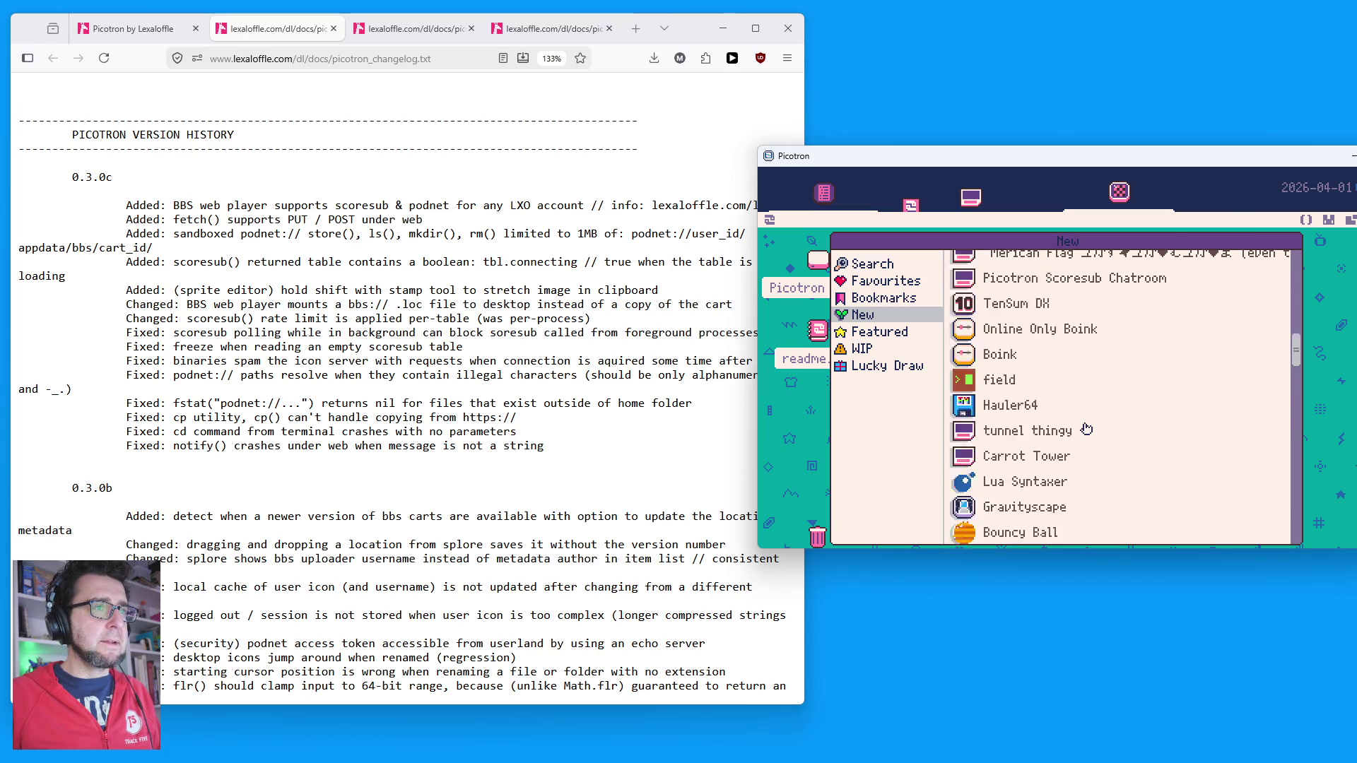
{"action": "double_click", "coordinate": [961, 402]}
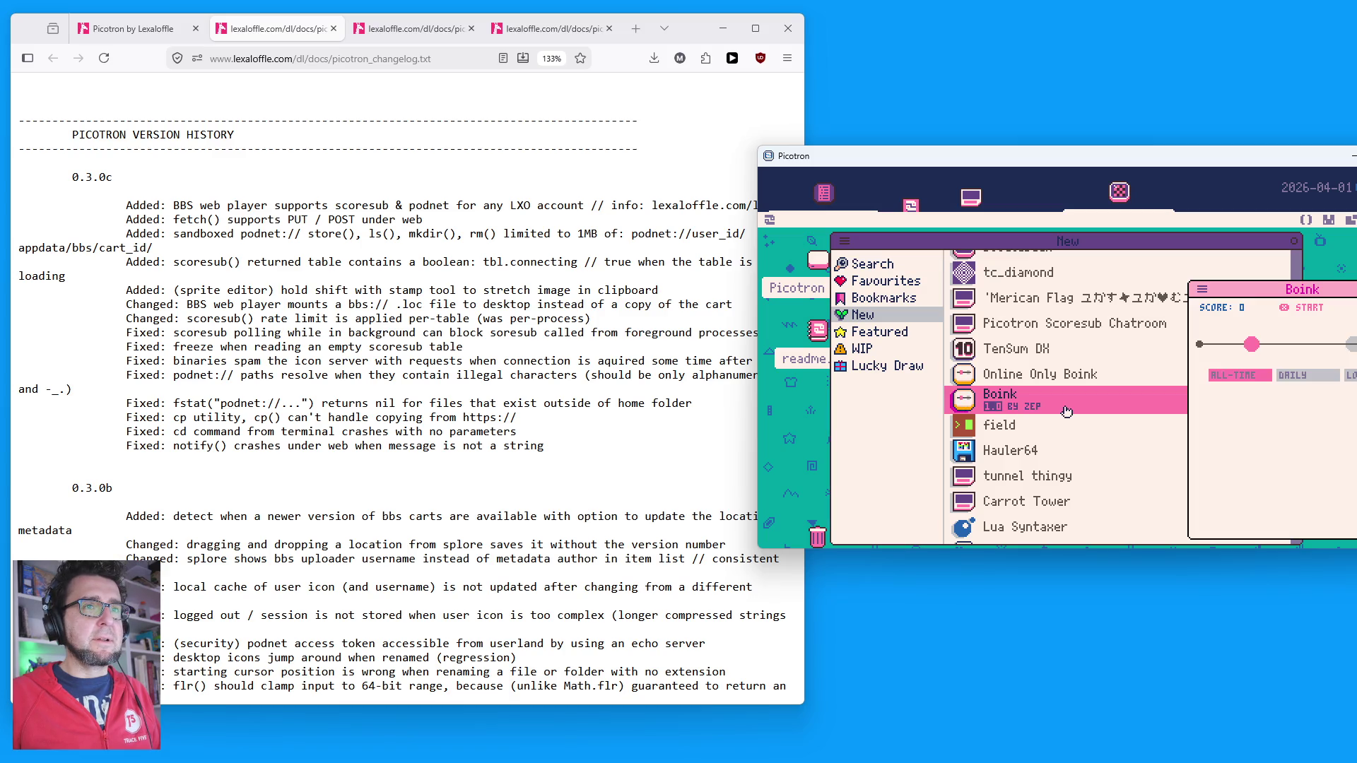
Step: Move Boink aside, show its daily leaderboard, and play several rounds reaching a best of 23
{"action": "left_click_drag", "start_coordinate": [1179, 289], "coordinate": [1004, 276]}
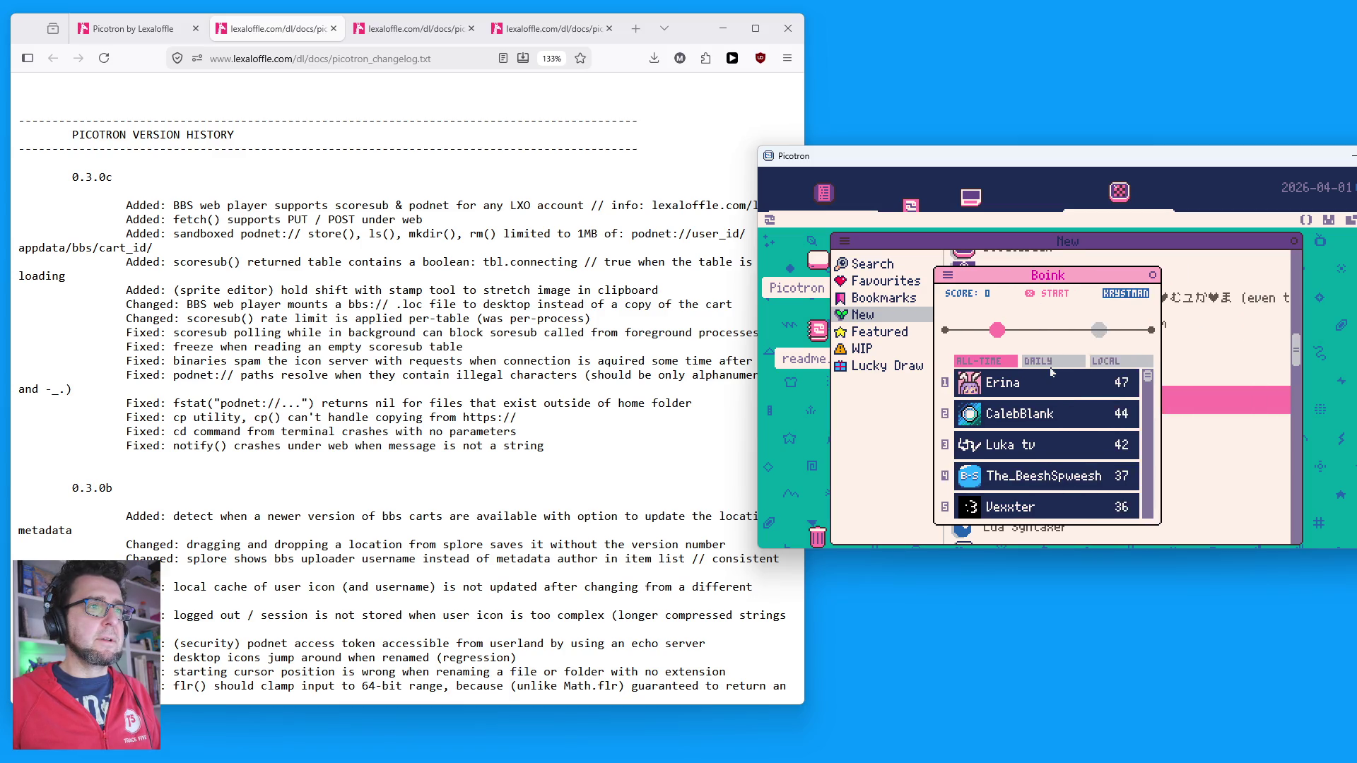
{"action": "left_click", "coordinate": [1051, 364]}
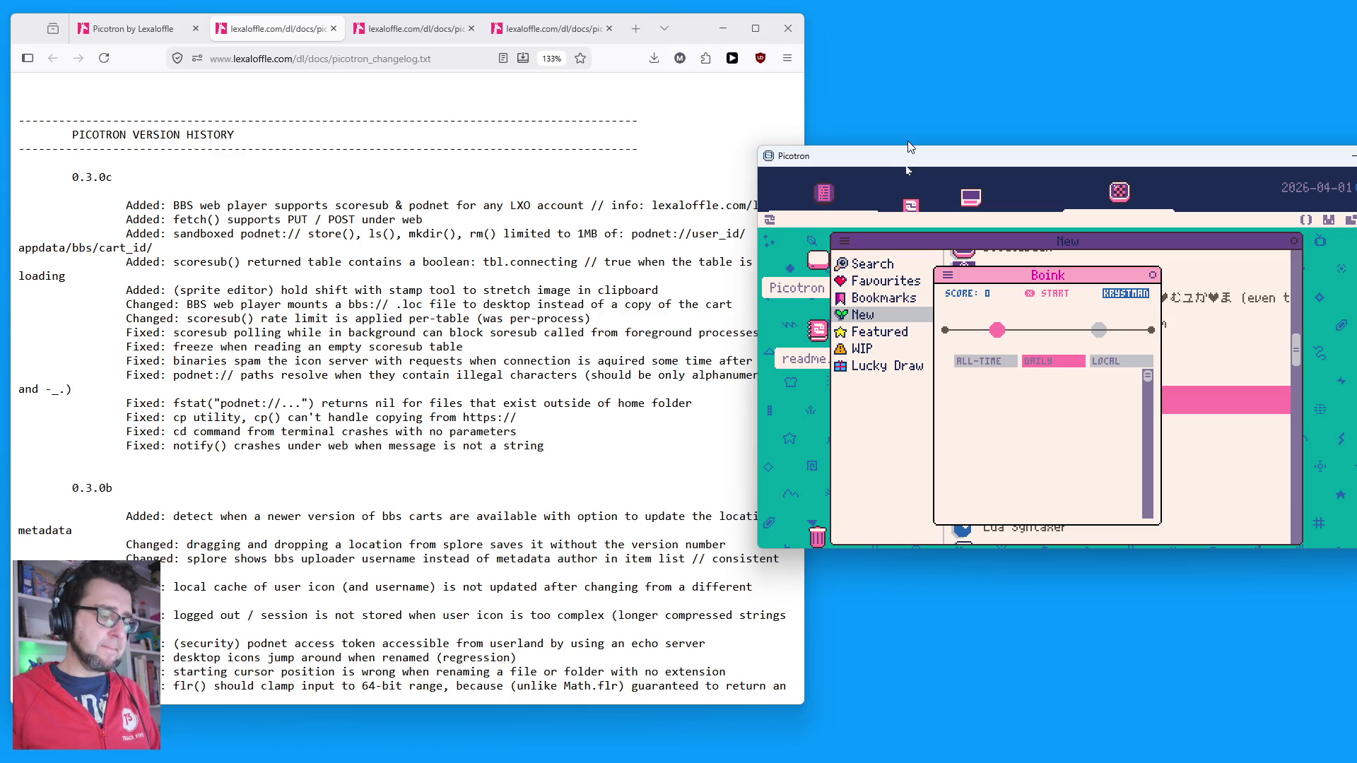
{"action": "key", "text": "z"}
{"action": "key", "text": "z"}
{"action": "key", "text": "z"}
{"action": "key", "text": "z"}
{"action": "key", "text": "z"}
{"action": "key", "text": "z"}
{"action": "key", "text": "z"}
{"action": "key", "text": "z"}
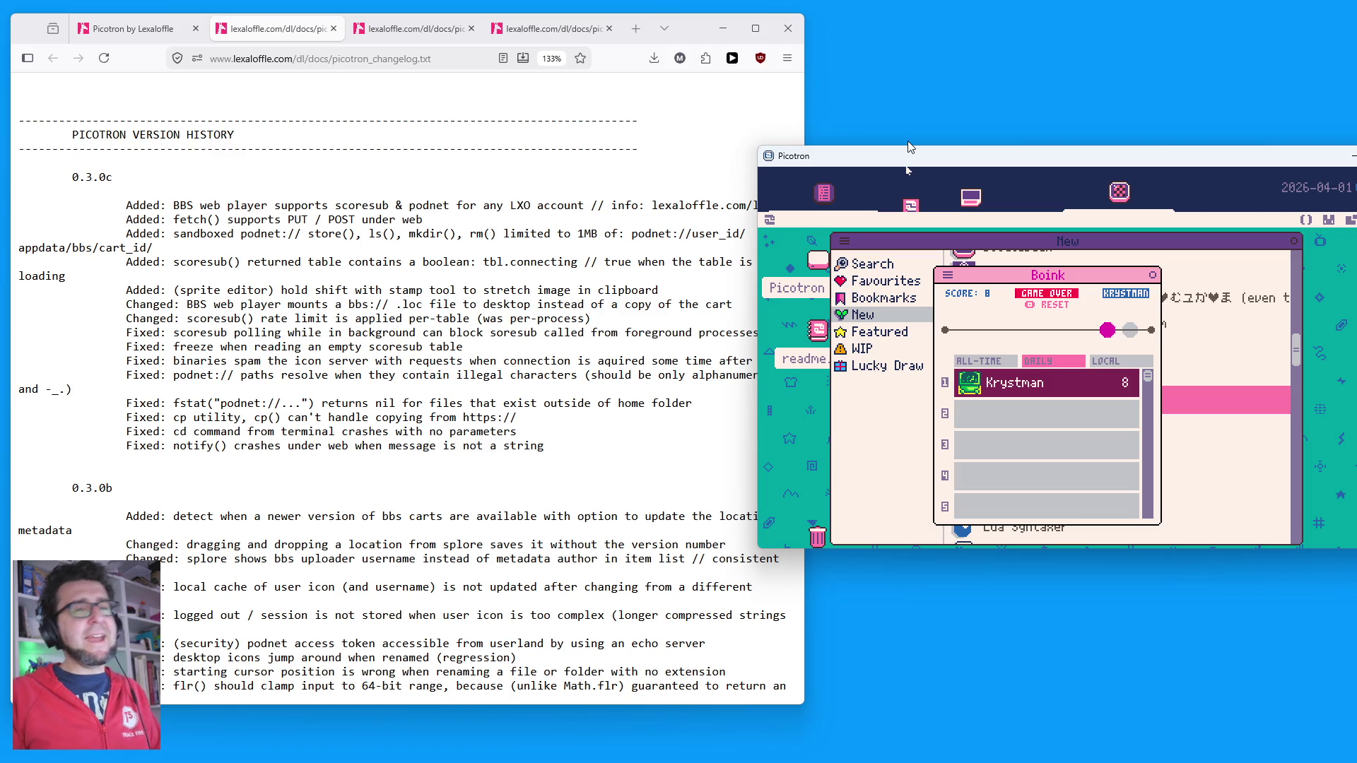
{"action": "key", "text": "z"}
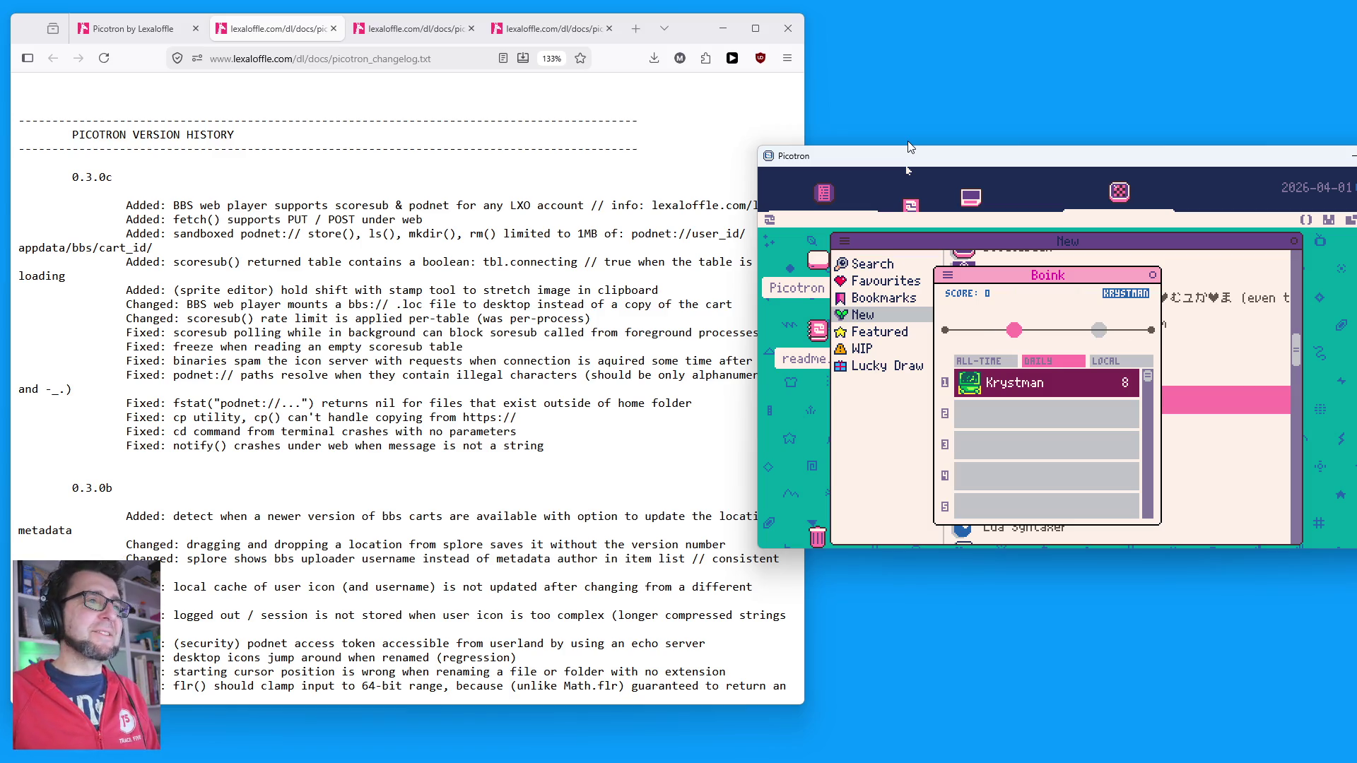
{"action": "key", "text": "z"}
{"action": "key", "text": "z"}
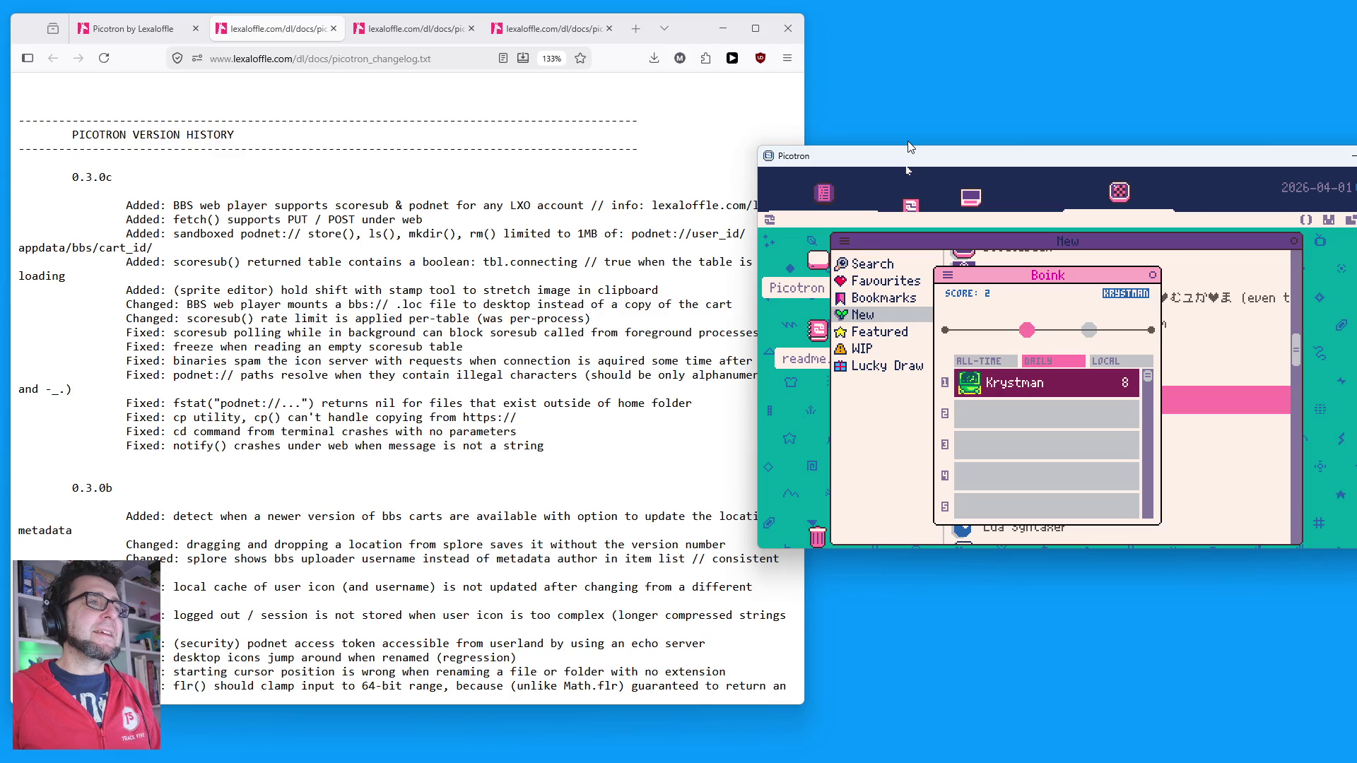
{"action": "key", "text": "z"}
{"action": "key", "text": "z"}
{"action": "key", "text": "z"}
{"action": "key", "text": "z"}
{"action": "key", "text": "z"}
{"action": "key", "text": "z"}
{"action": "key", "text": "z"}
{"action": "key", "text": "z"}
{"action": "key", "text": "z"}
{"action": "key", "text": "z"}
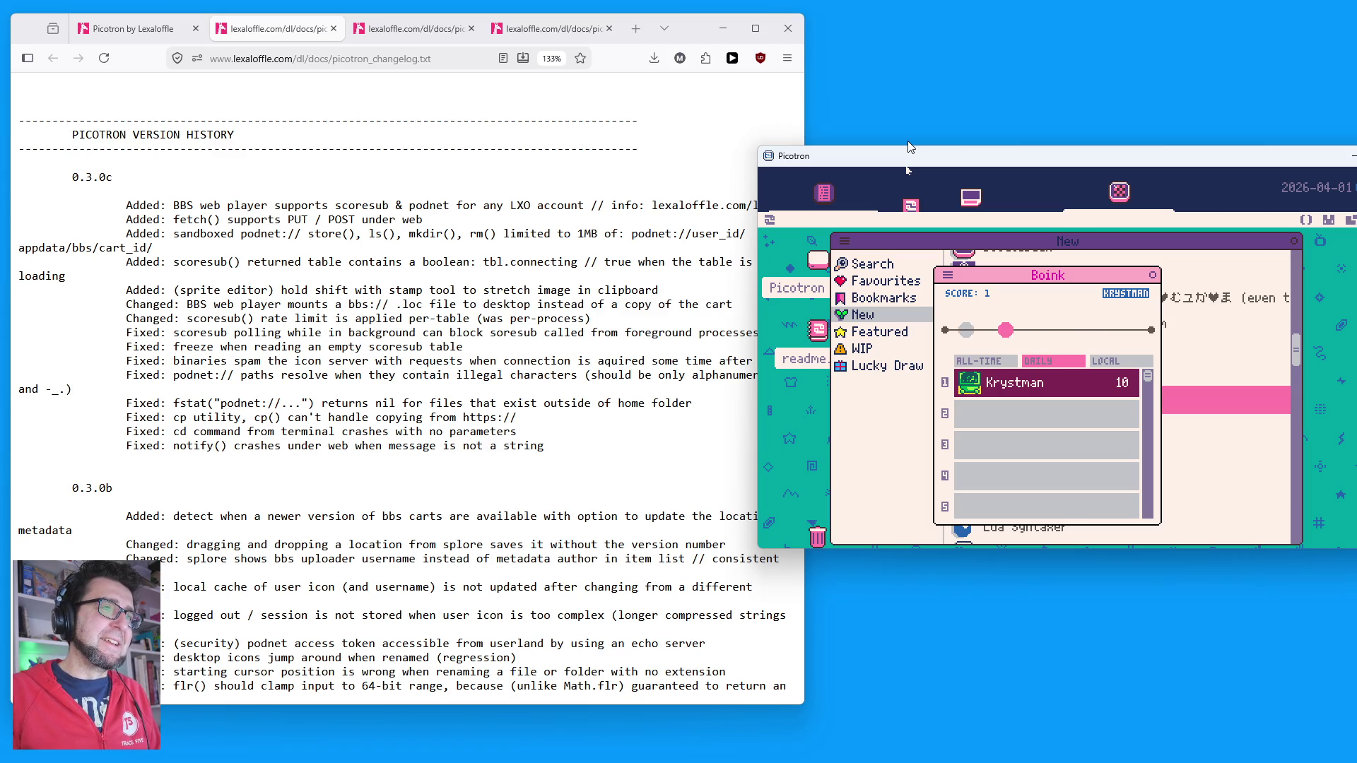
{"action": "key", "text": "z"}
{"action": "key", "text": "z"}
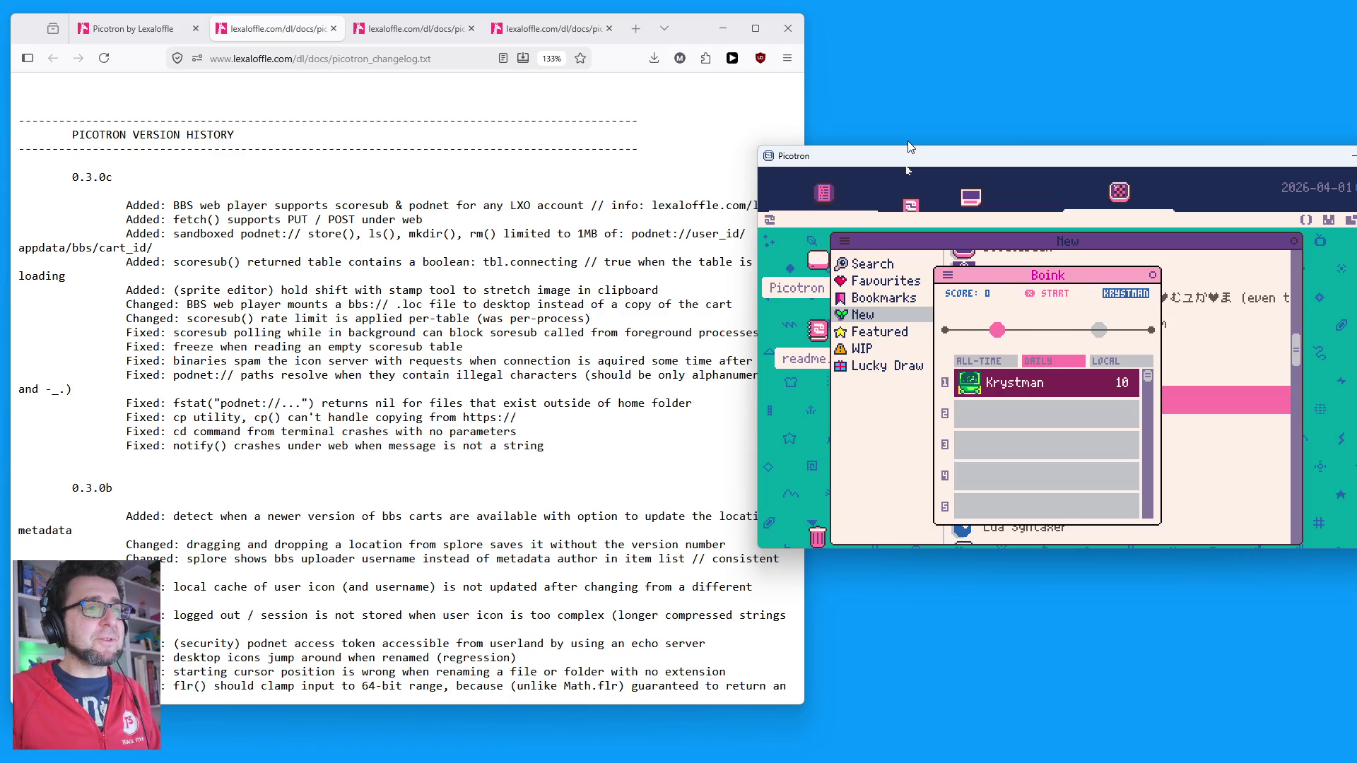
{"action": "key", "text": "z"}
{"action": "key", "text": "z"}
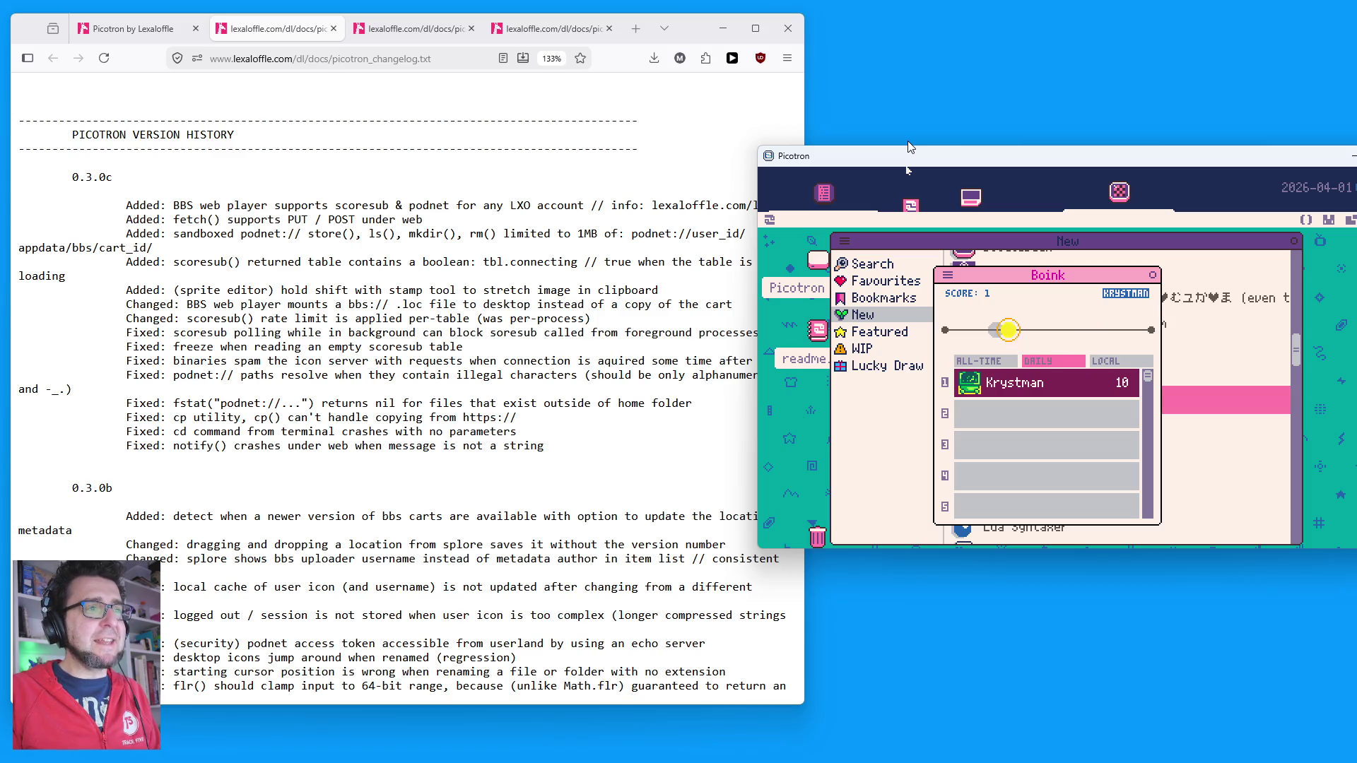
{"action": "key", "text": "z"}
{"action": "key", "text": "z"}
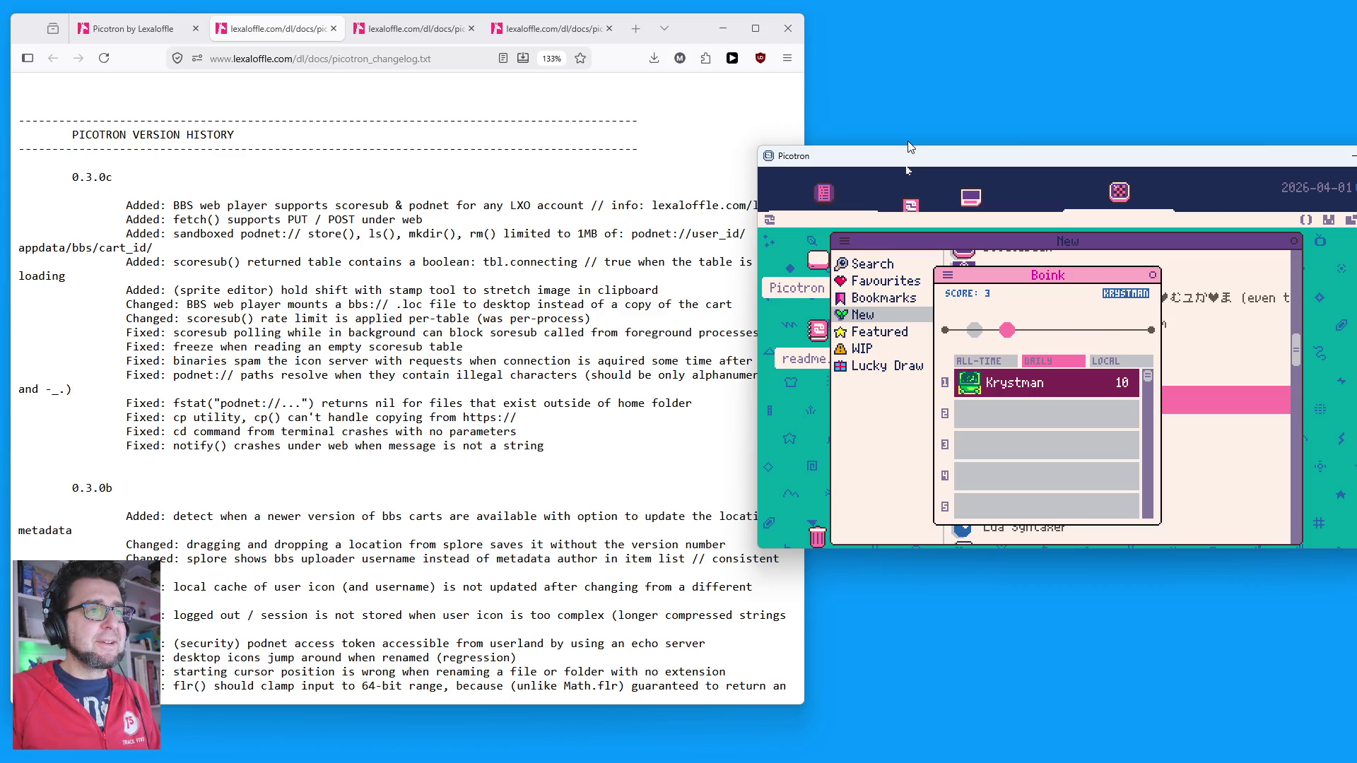
{"action": "key", "text": "z"}
{"action": "key", "text": "z"}
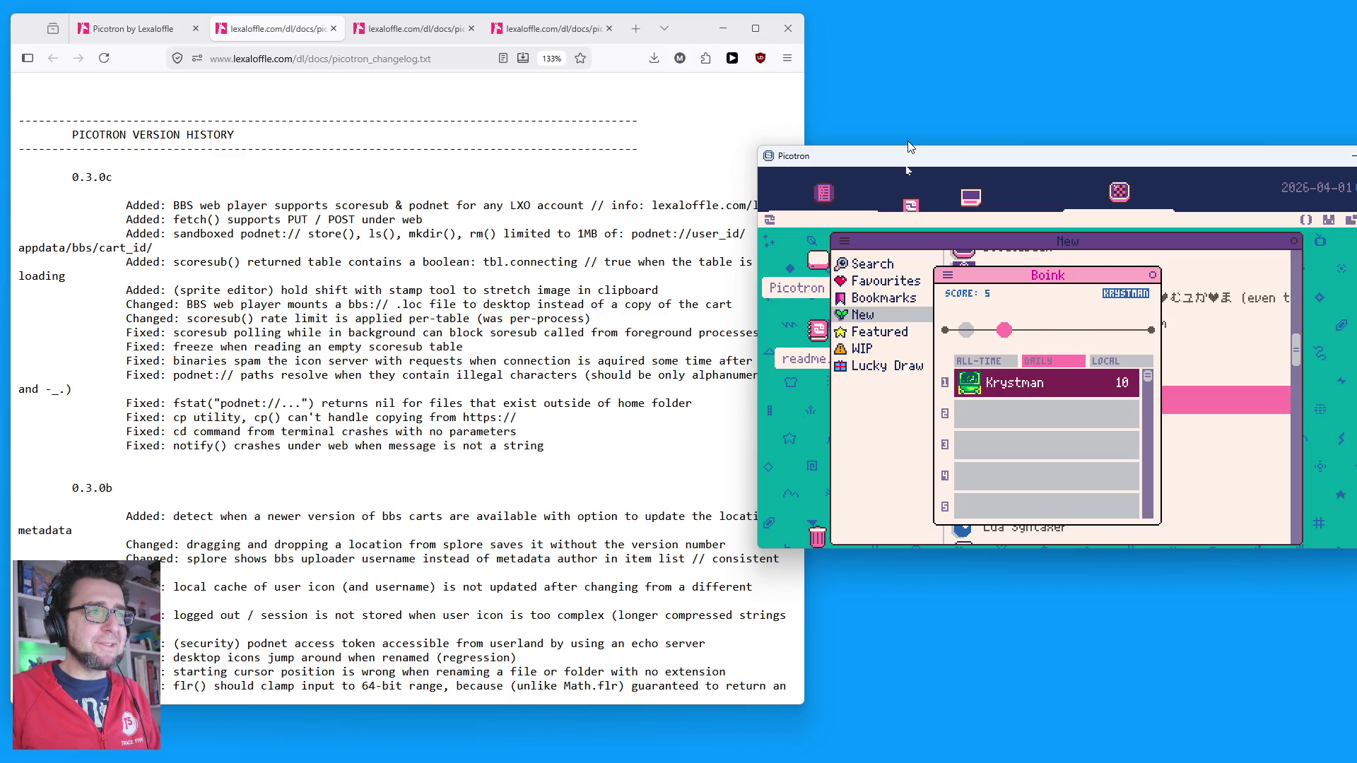
{"action": "key", "text": "z"}
{"action": "key", "text": "z"}
{"action": "key", "text": "z"}
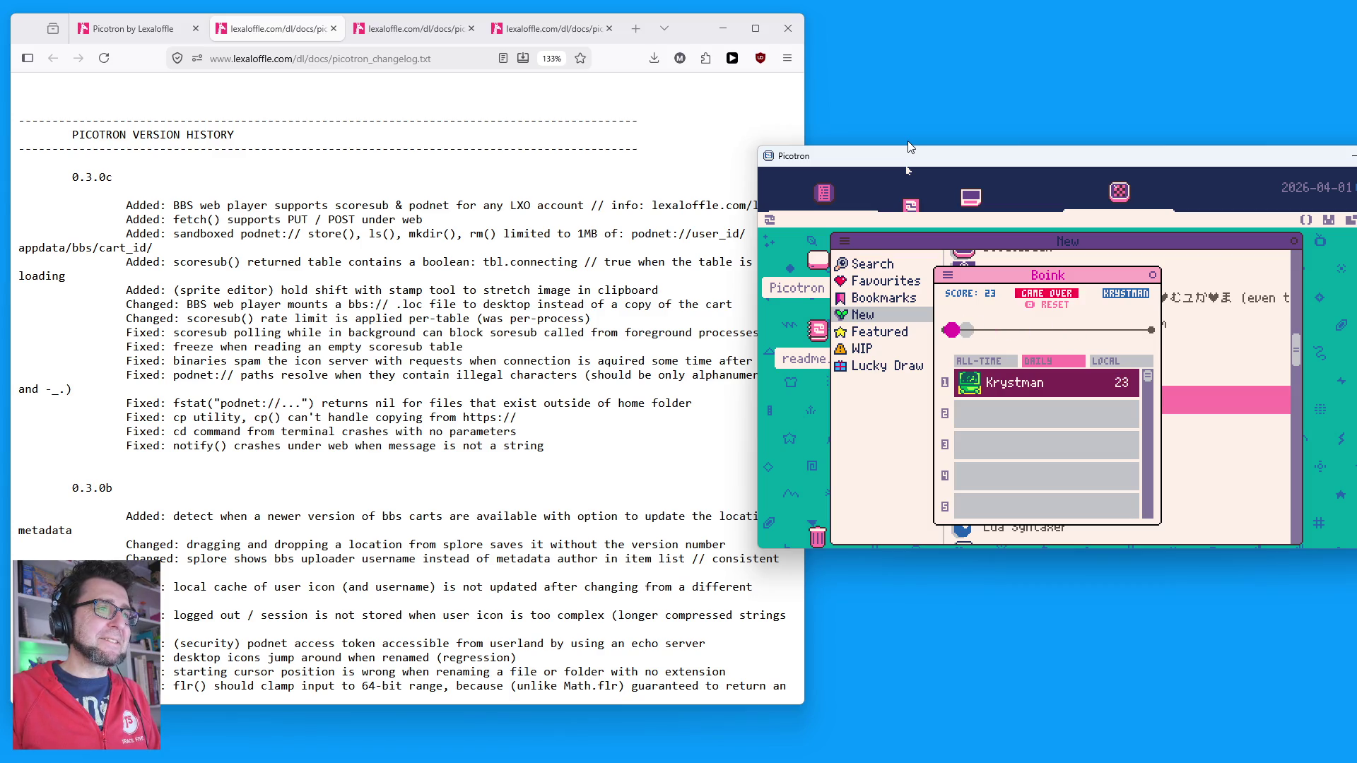
{"action": "key", "text": "z"}
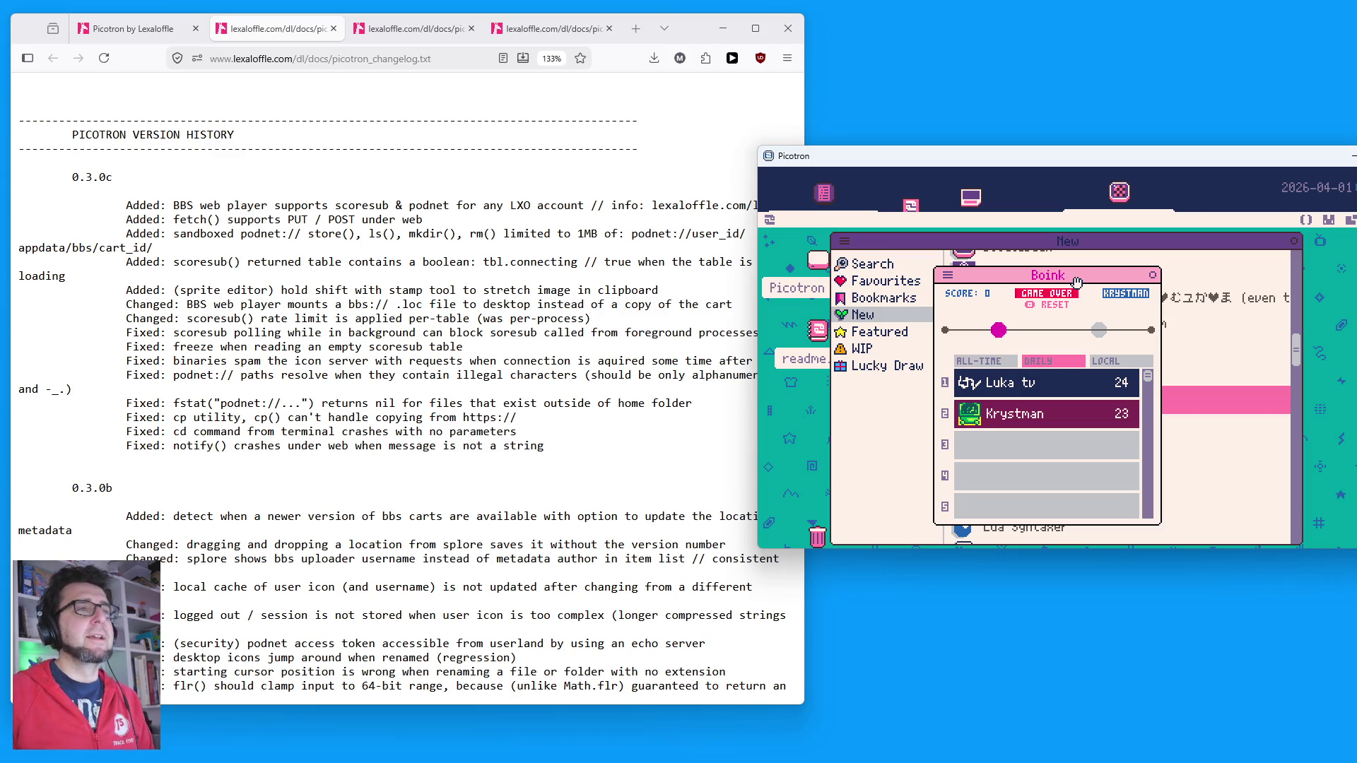
Step: Restart Boink and play a new round while the daily board shows 24 above 23
{"action": "key", "text": "z"}
{"action": "key", "text": "z"}
{"action": "key", "text": "z"}
{"action": "key", "text": "z"}
{"action": "key", "text": "z"}
{"action": "key", "text": "z"}
{"action": "key", "text": "z"}
{"action": "key", "text": "z"}
{"action": "key", "text": "z"}
{"action": "key", "text": "z"}
{"action": "key", "text": "z"}
{"action": "key", "text": "z"}
{"action": "key", "text": "z"}
{"action": "key", "text": "z"}
{"action": "key", "text": "z"}
{"action": "key", "text": "z"}
{"action": "key", "text": "z"}
{"action": "key", "text": "z"}
{"action": "key", "text": "z"}
{"action": "key", "text": "z"}
{"action": "key", "text": "z"}
{"action": "key", "text": "z"}
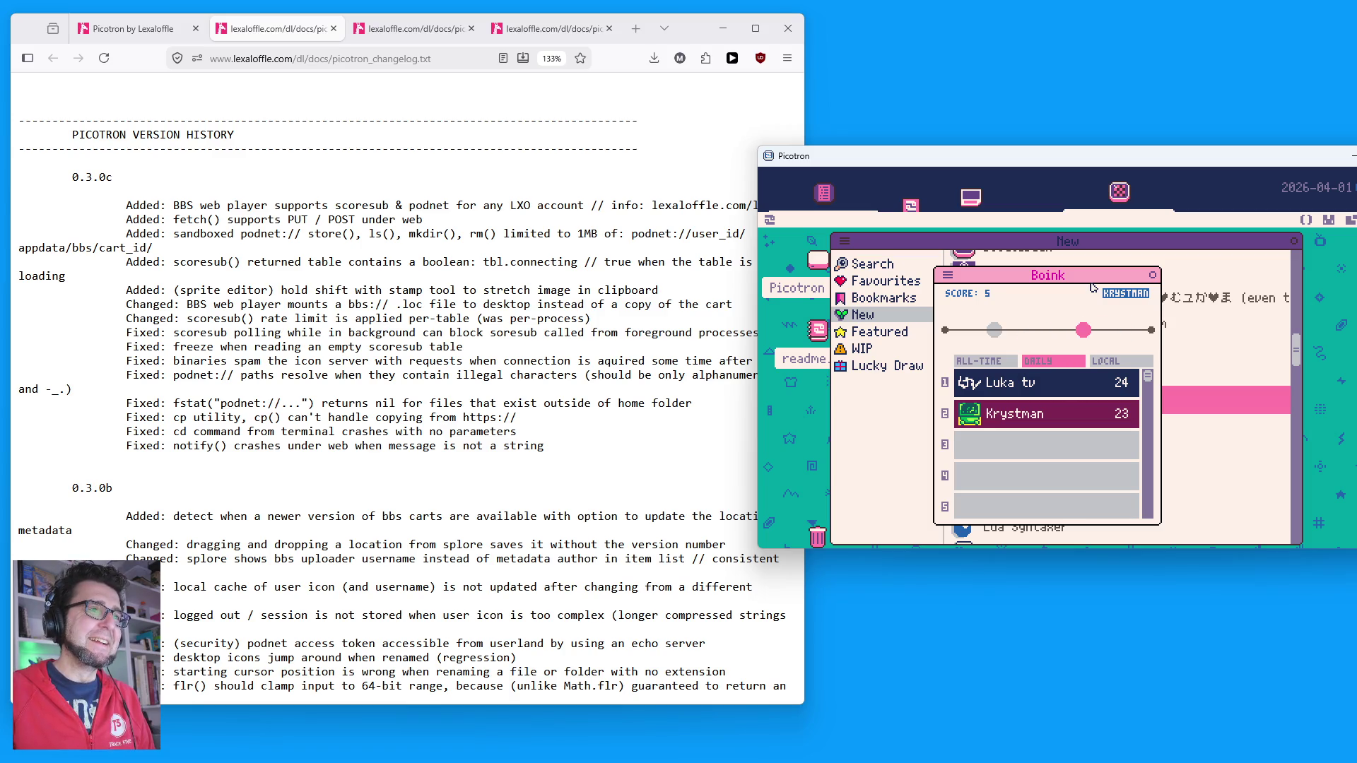
{"action": "key", "text": "z"}
{"action": "key", "text": "z"}
{"action": "key", "text": "z"}
{"action": "key", "text": "z"}
{"action": "key", "text": "z"}
{"action": "key", "text": "z"}
{"action": "key", "text": "z"}
{"action": "key", "text": "z"}
{"action": "key", "text": "z"}
{"action": "key", "text": "z"}
{"action": "key", "text": "z"}
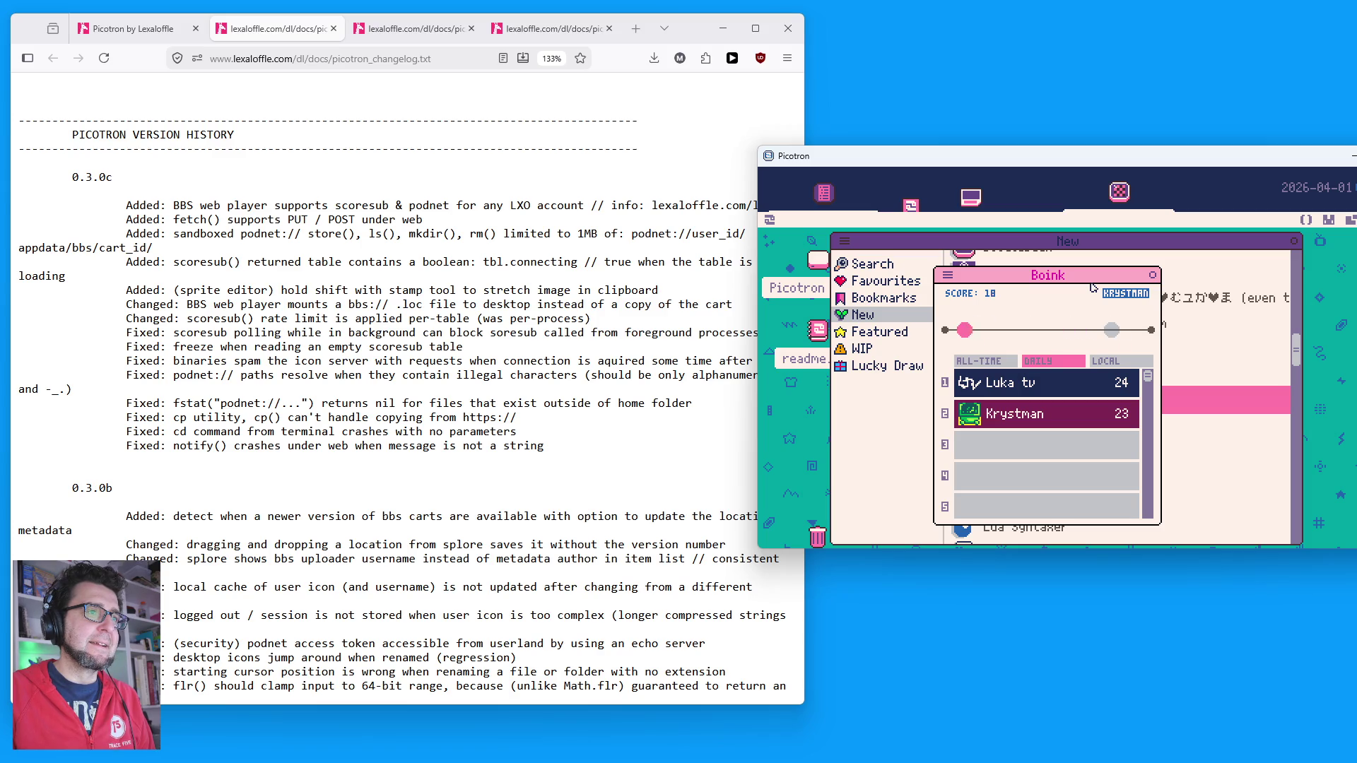
Step: Play more Boink rounds until scoring 27 to top the daily board, then open a new browser tab
{"action": "key", "text": "z"}
{"action": "key", "text": "z"}
{"action": "key", "text": "z"}
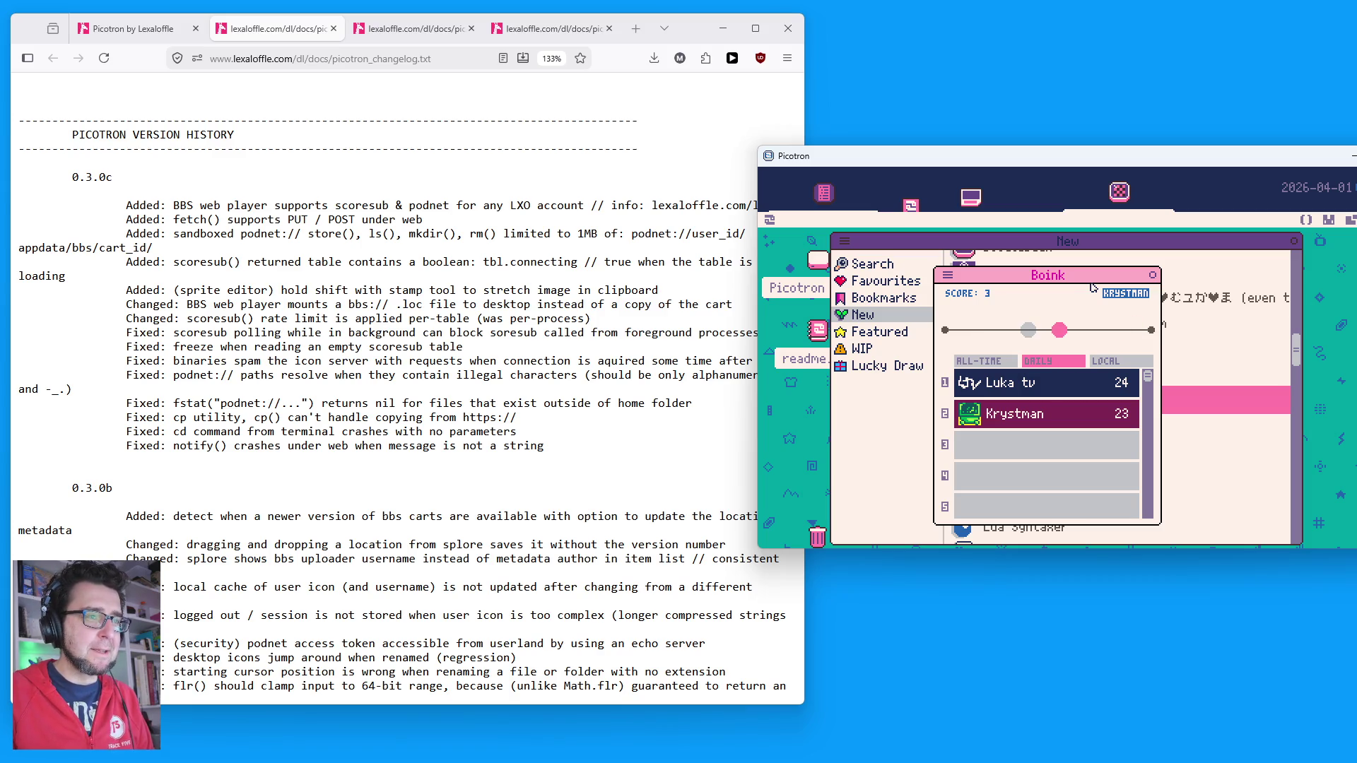
{"action": "key", "text": "z"}
{"action": "key", "text": "z"}
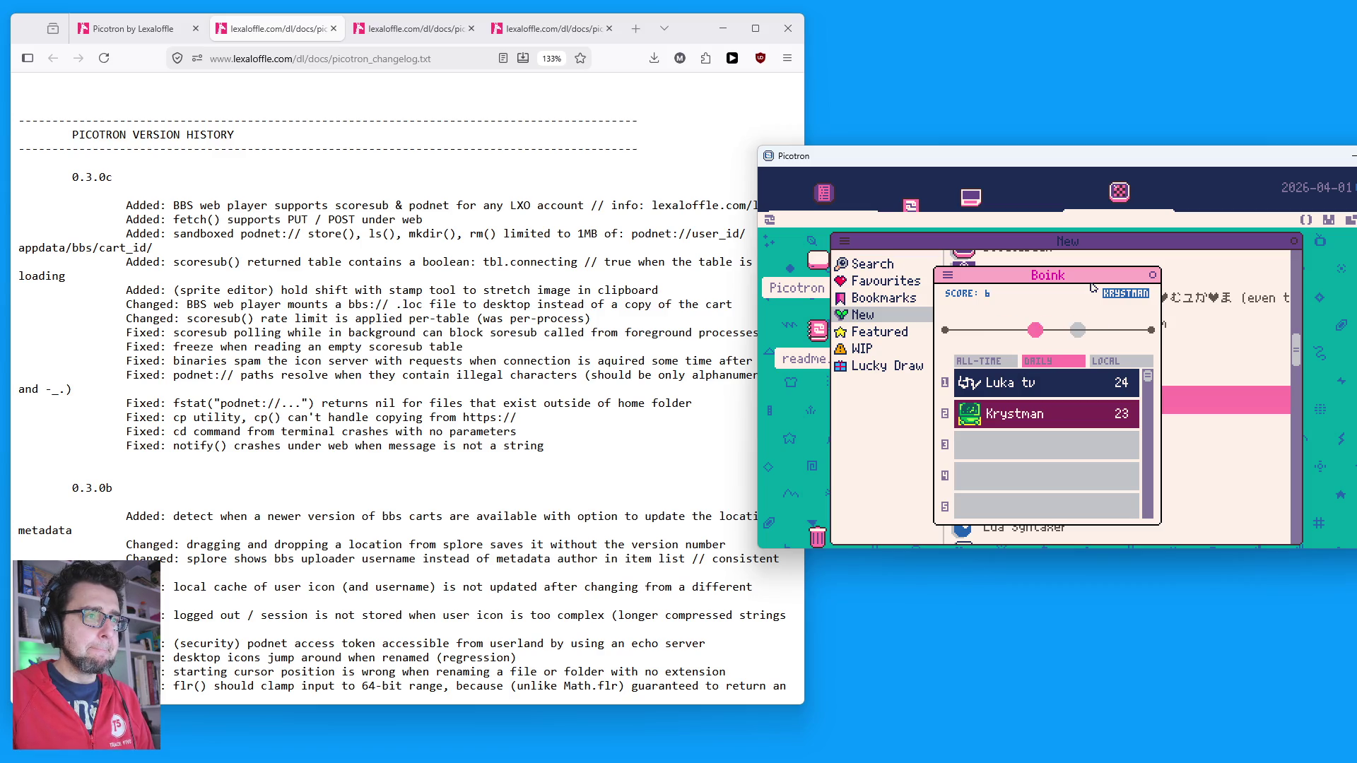
{"action": "key", "text": "z"}
{"action": "key", "text": "z"}
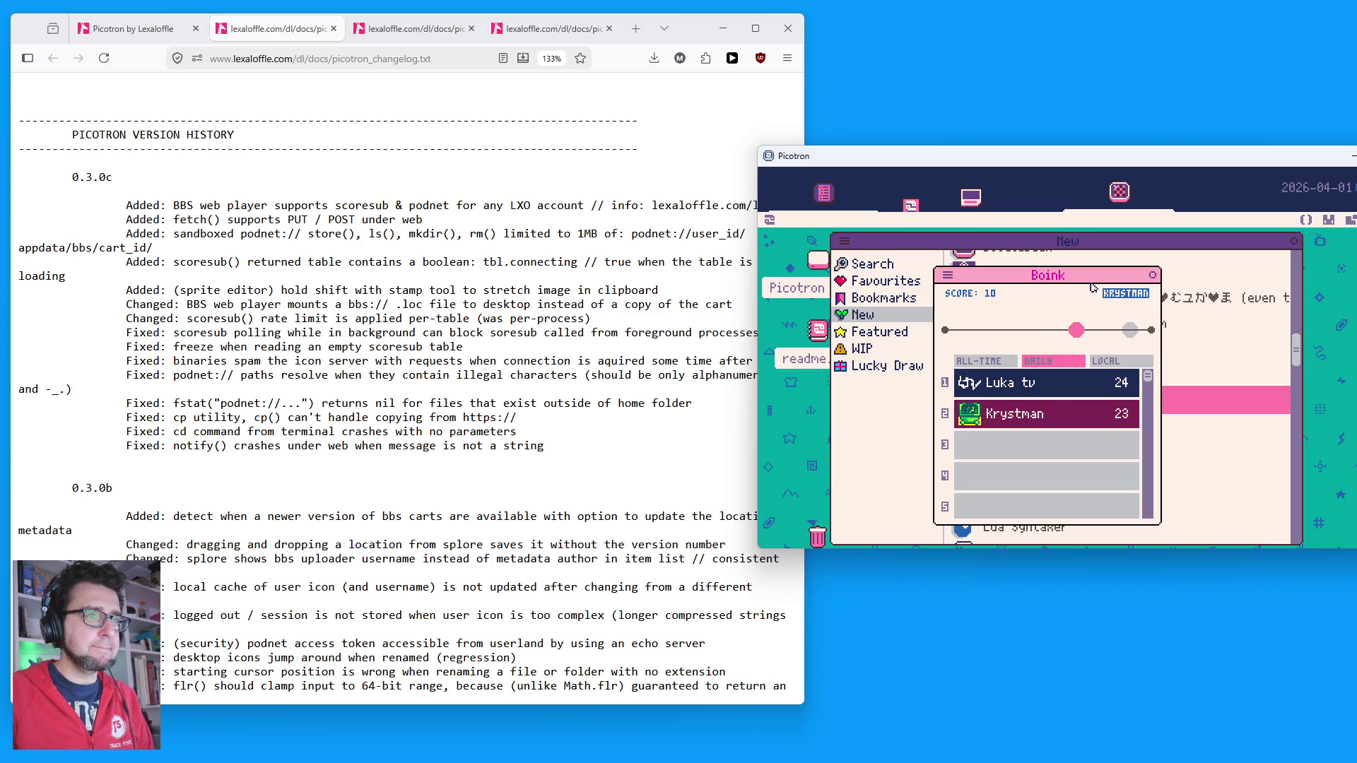
{"action": "key", "text": "z"}
{"action": "key", "text": "z"}
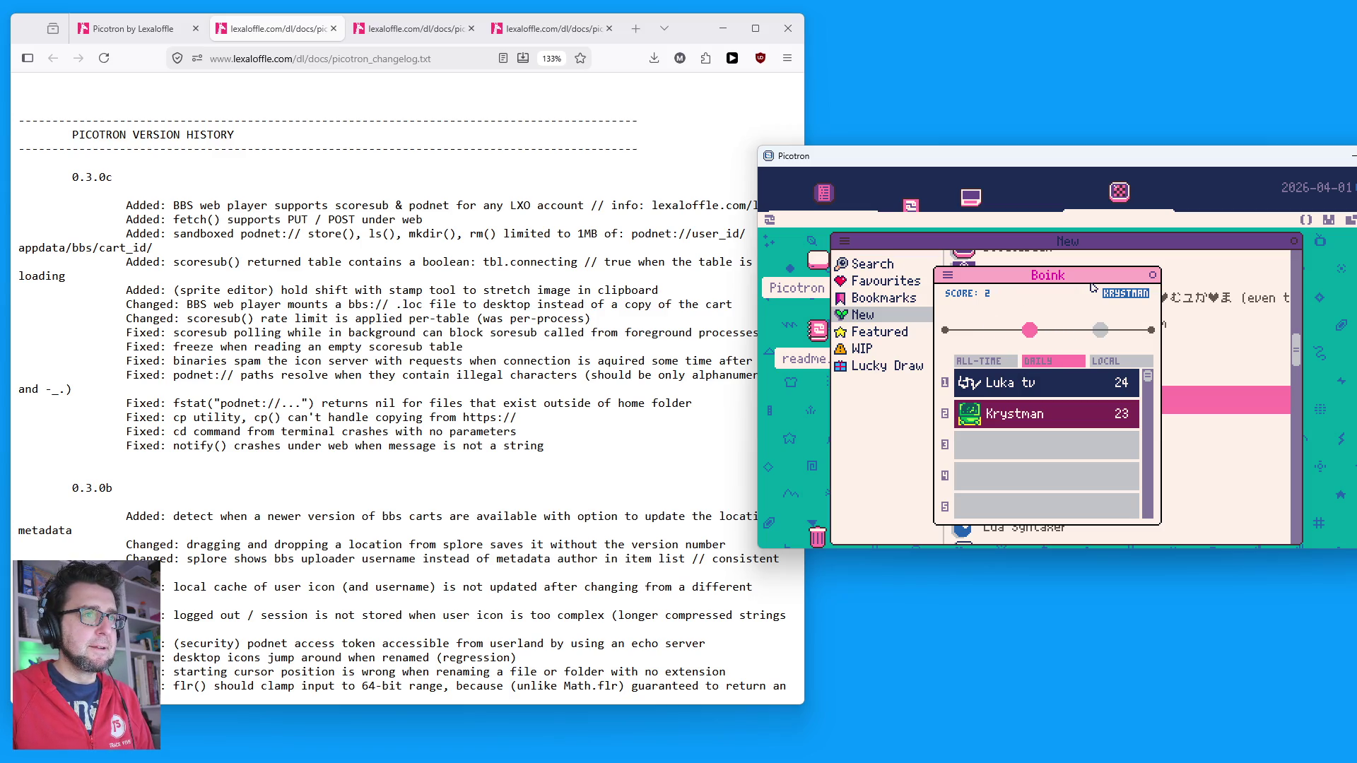
{"action": "key", "text": "z"}
{"action": "key", "text": "z"}
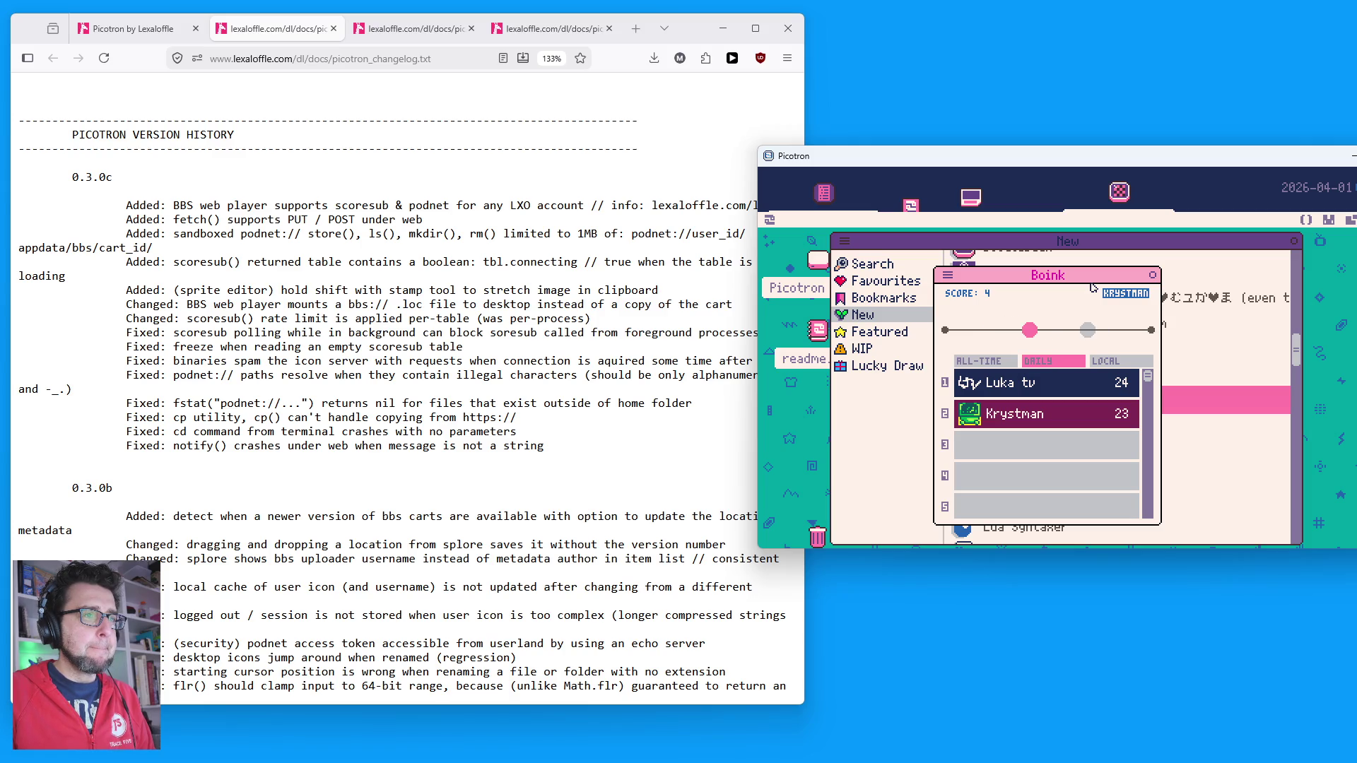
{"action": "key", "text": "z"}
{"action": "key", "text": "z"}
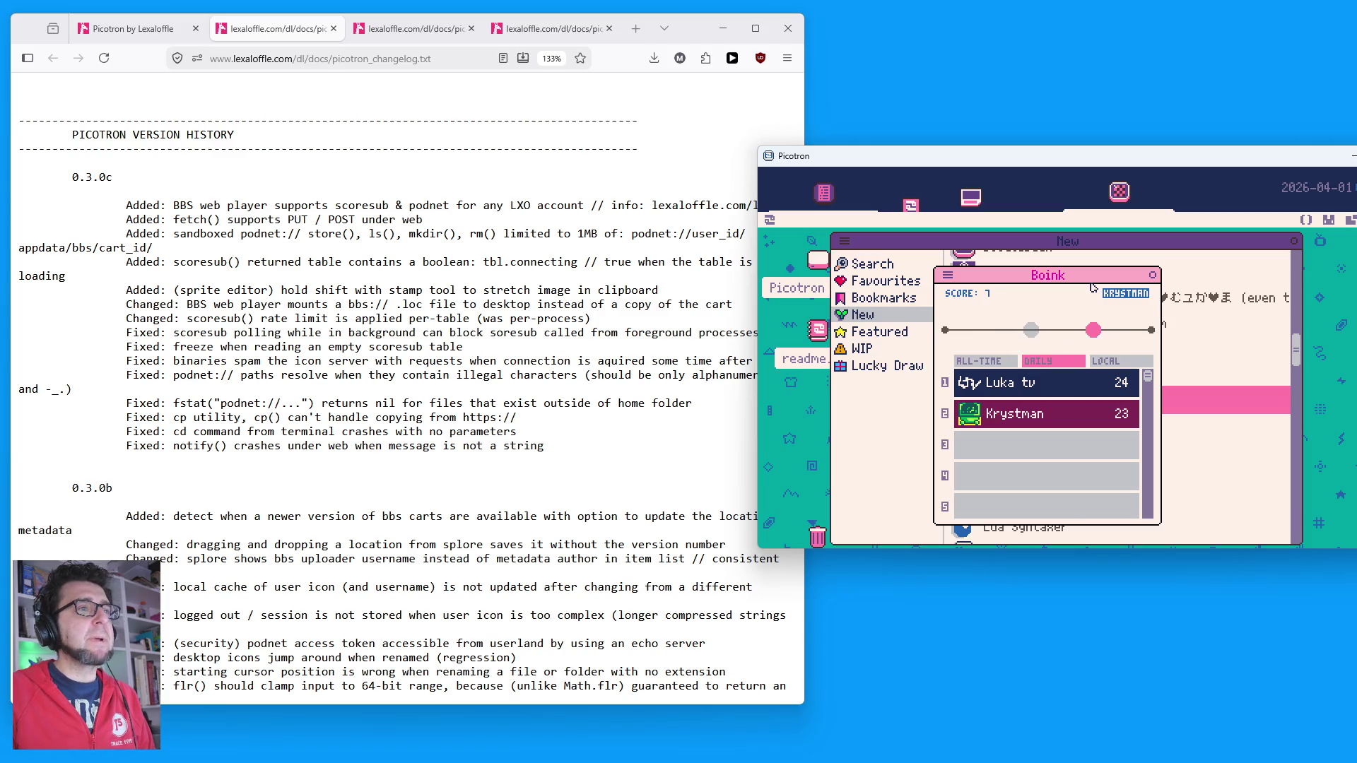
{"action": "key", "text": "z"}
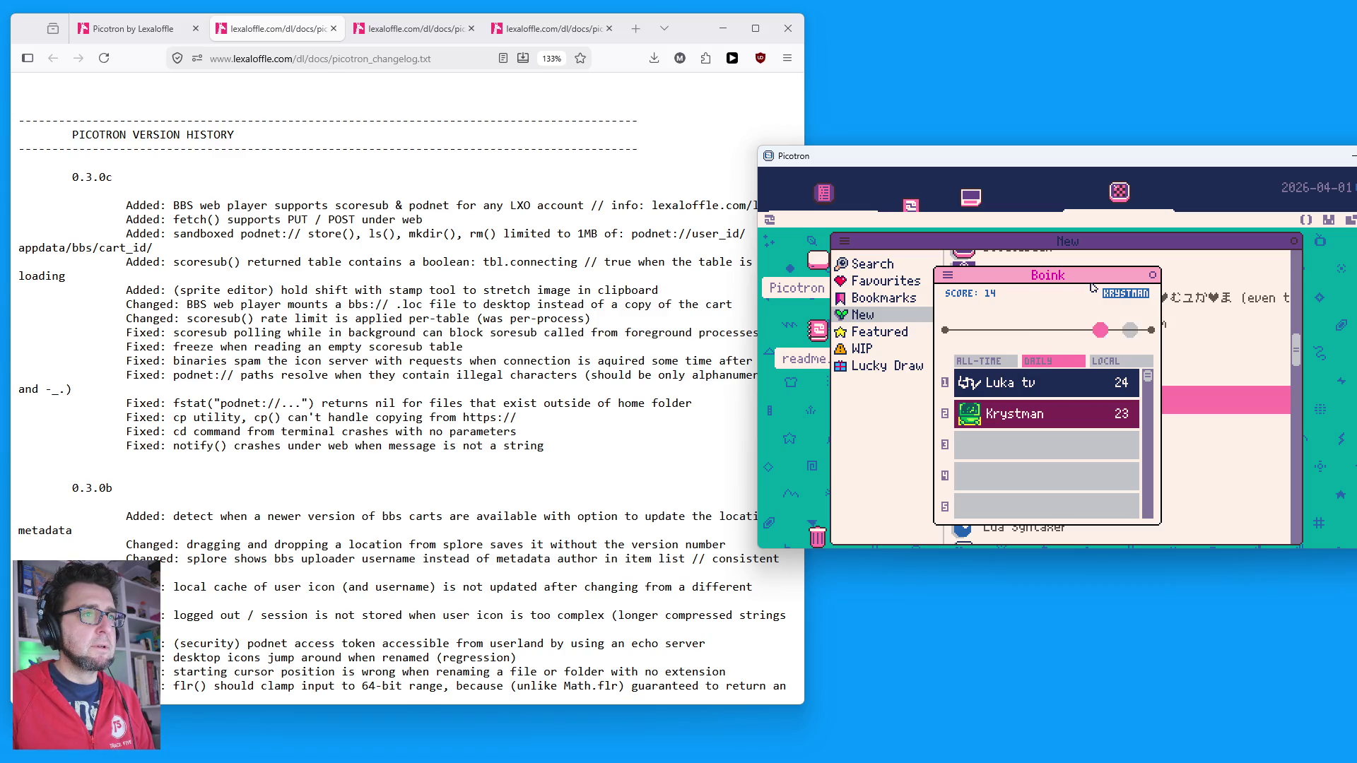
{"action": "key", "text": "z"}
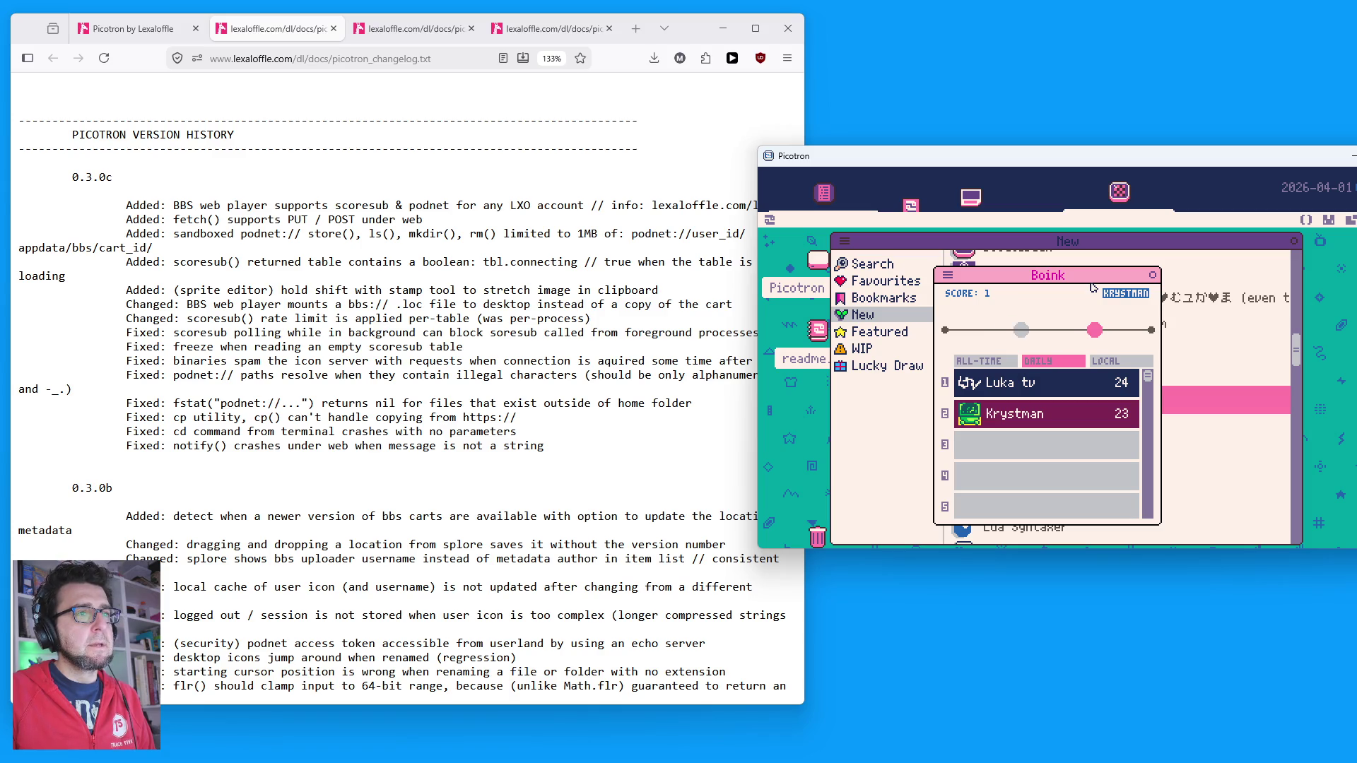
{"action": "key", "text": "z"}
{"action": "key", "text": "z"}
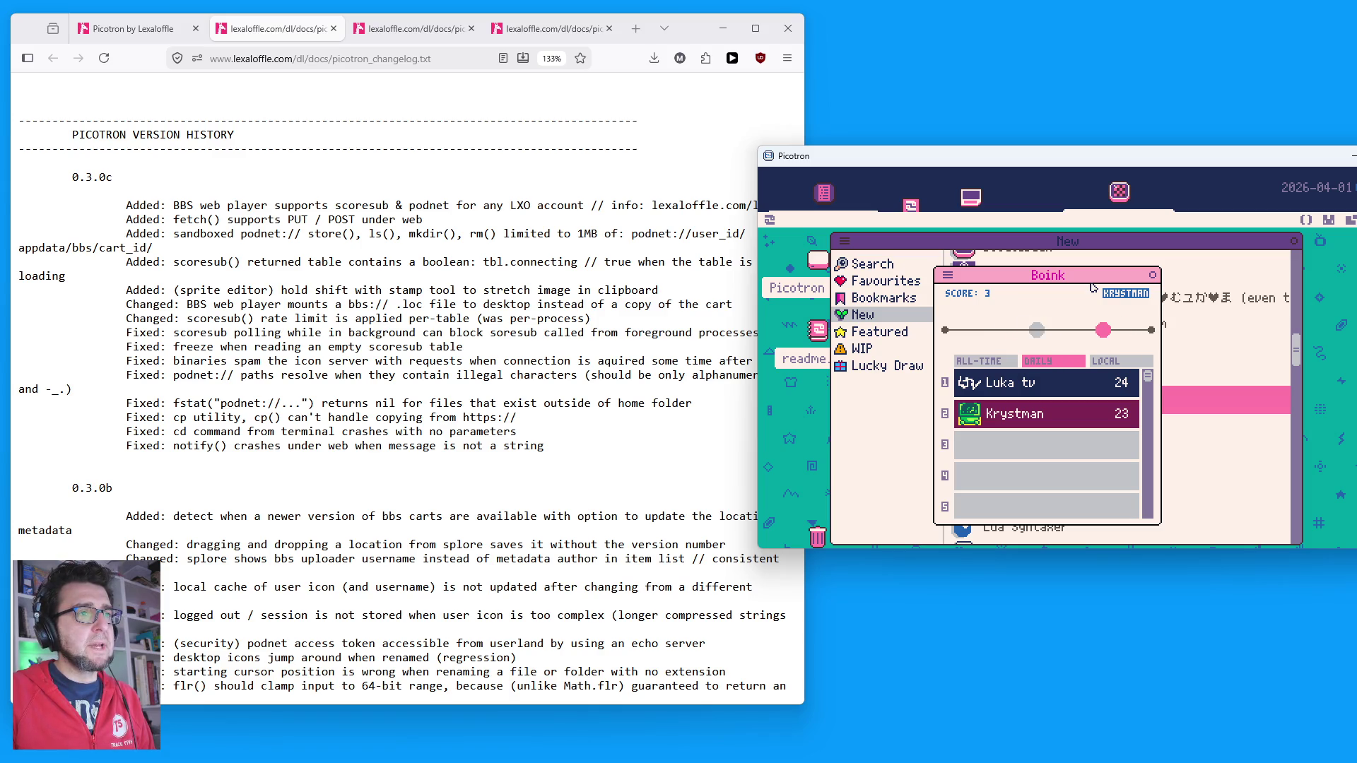
{"action": "key", "text": "z"}
{"action": "key", "text": "z"}
{"action": "key", "text": "z"}
{"action": "key", "text": "z"}
{"action": "key", "text": "z"}
{"action": "key", "text": "z"}
{"action": "key", "text": "z"}
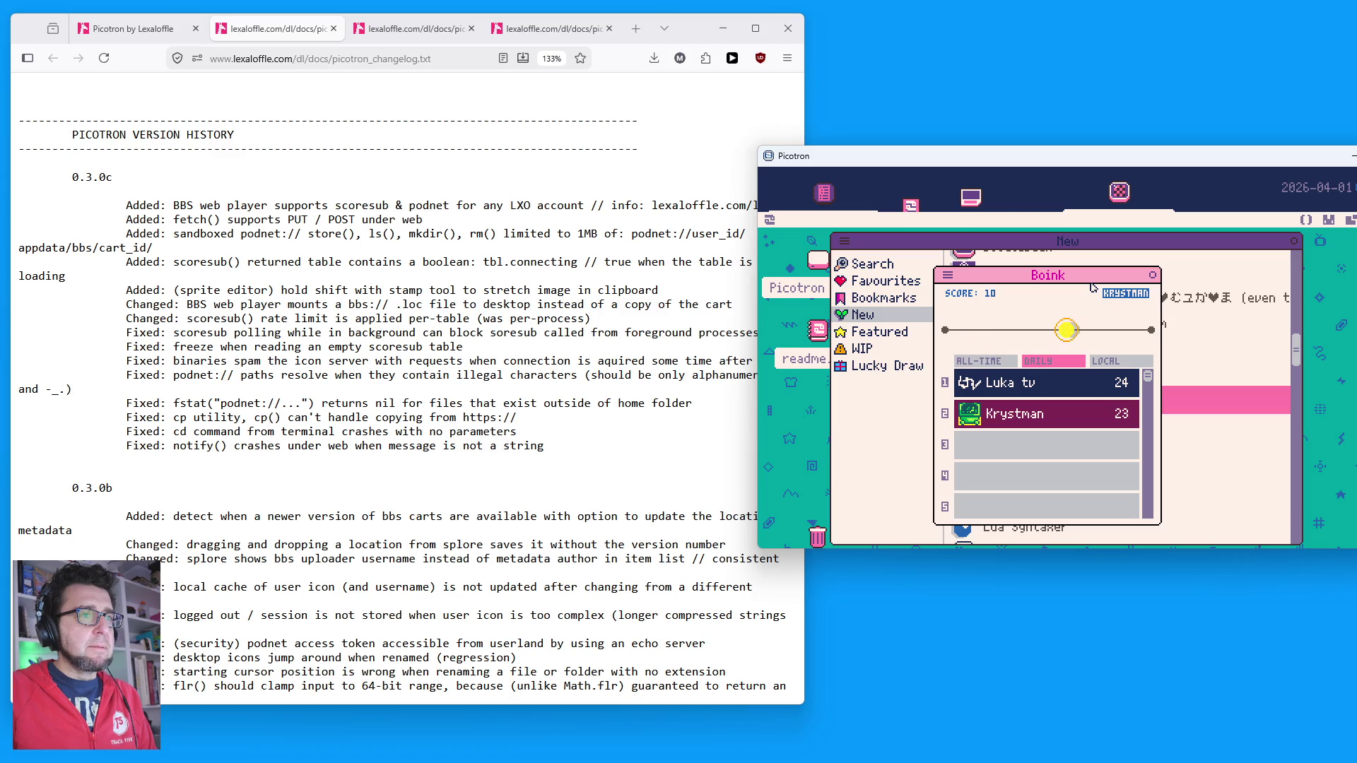
{"action": "key", "text": "z"}
{"action": "key", "text": "z"}
{"action": "key", "text": "z"}
{"action": "key", "text": "z"}
{"action": "key", "text": "z"}
{"action": "key", "text": "z"}
{"action": "key", "text": "z"}
{"action": "key", "text": "z"}
{"action": "key", "text": "z"}
{"action": "key", "text": "z"}
{"action": "key", "text": "z"}
{"action": "key", "text": "z"}
{"action": "key", "text": "z"}
{"action": "key", "text": "z"}
{"action": "key", "text": "z"}
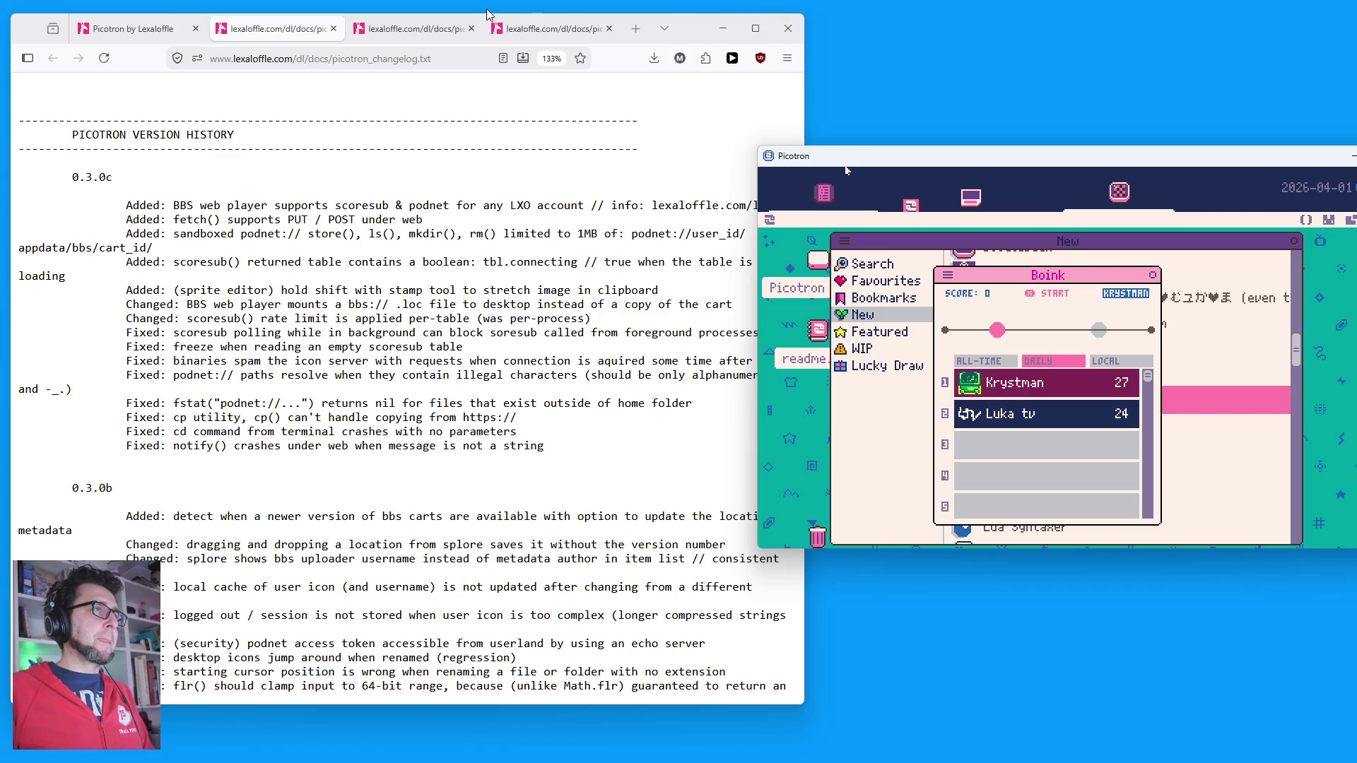
{"action": "left_click", "coordinate": [635, 28]}
{"action": "type", "text": "achro"}
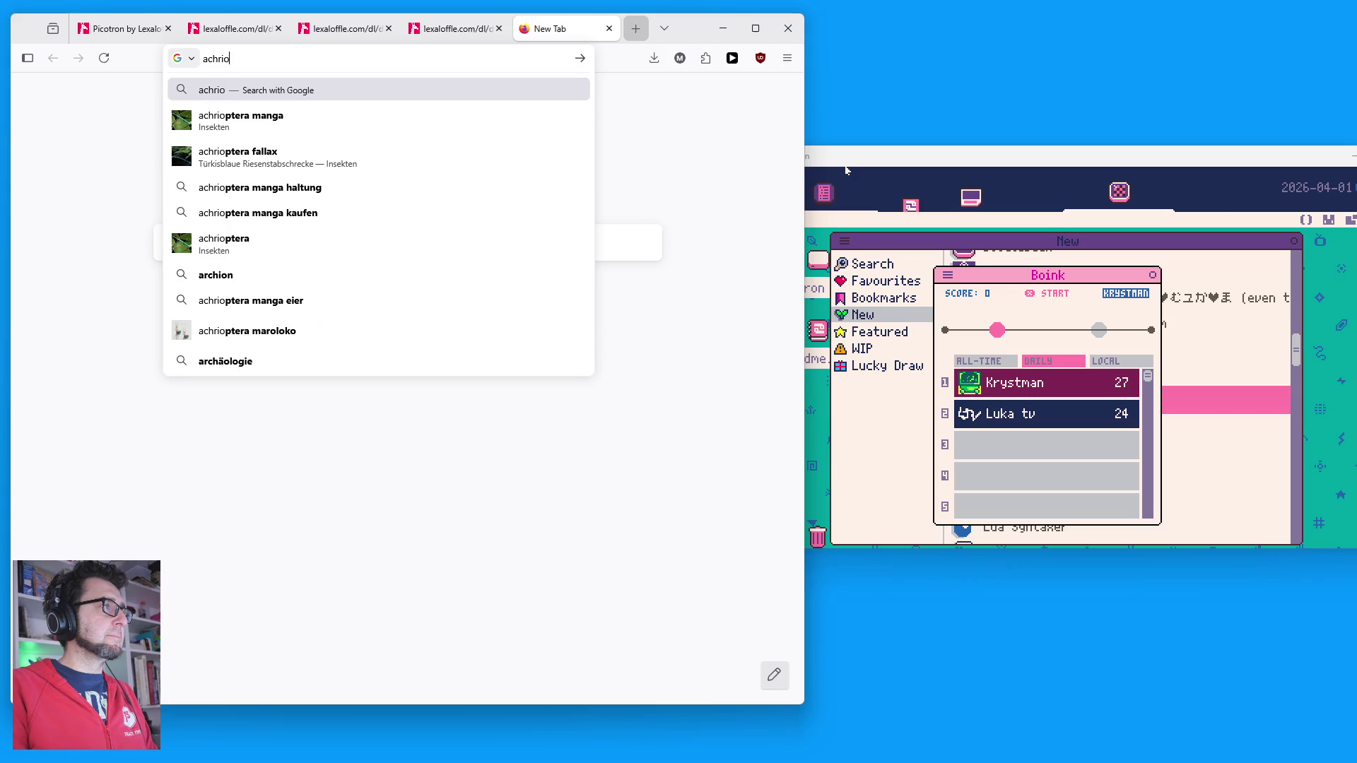
{"action": "type", "text": "n"}
{"action": "key", "text": "Return"}
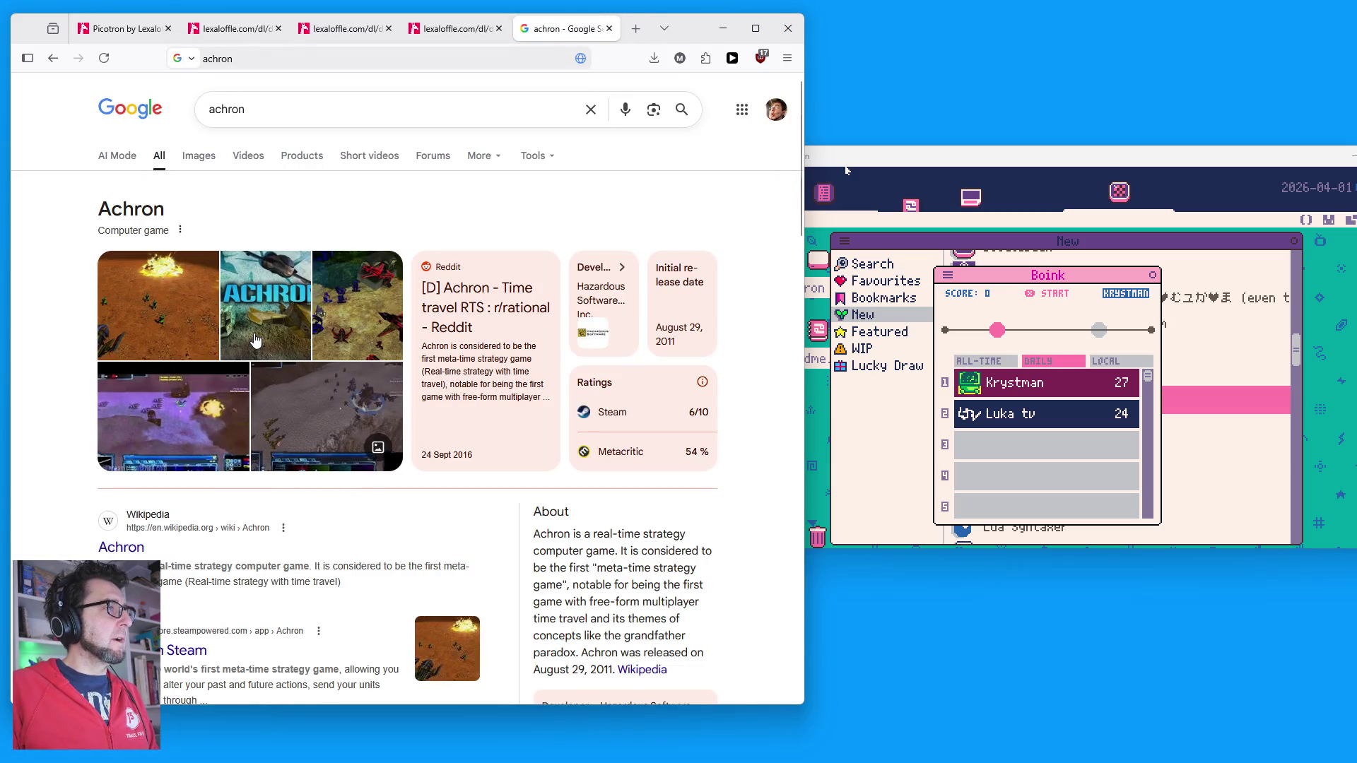
{"action": "left_click", "coordinate": [609, 28]}
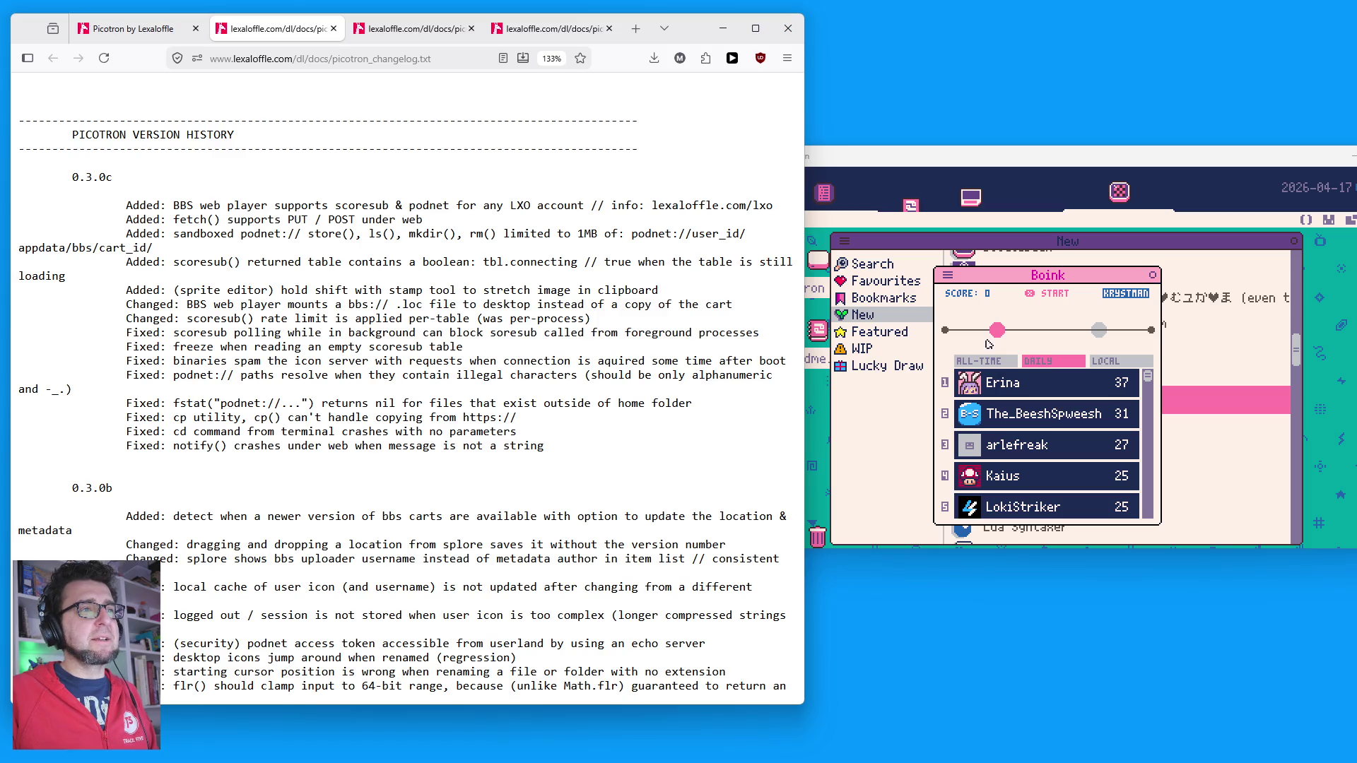
Step: Check Boink's all-time and local scores, then close the Boink and Splore windows
{"action": "left_click", "coordinate": [1067, 363]}
{"action": "left_click", "coordinate": [998, 362]}
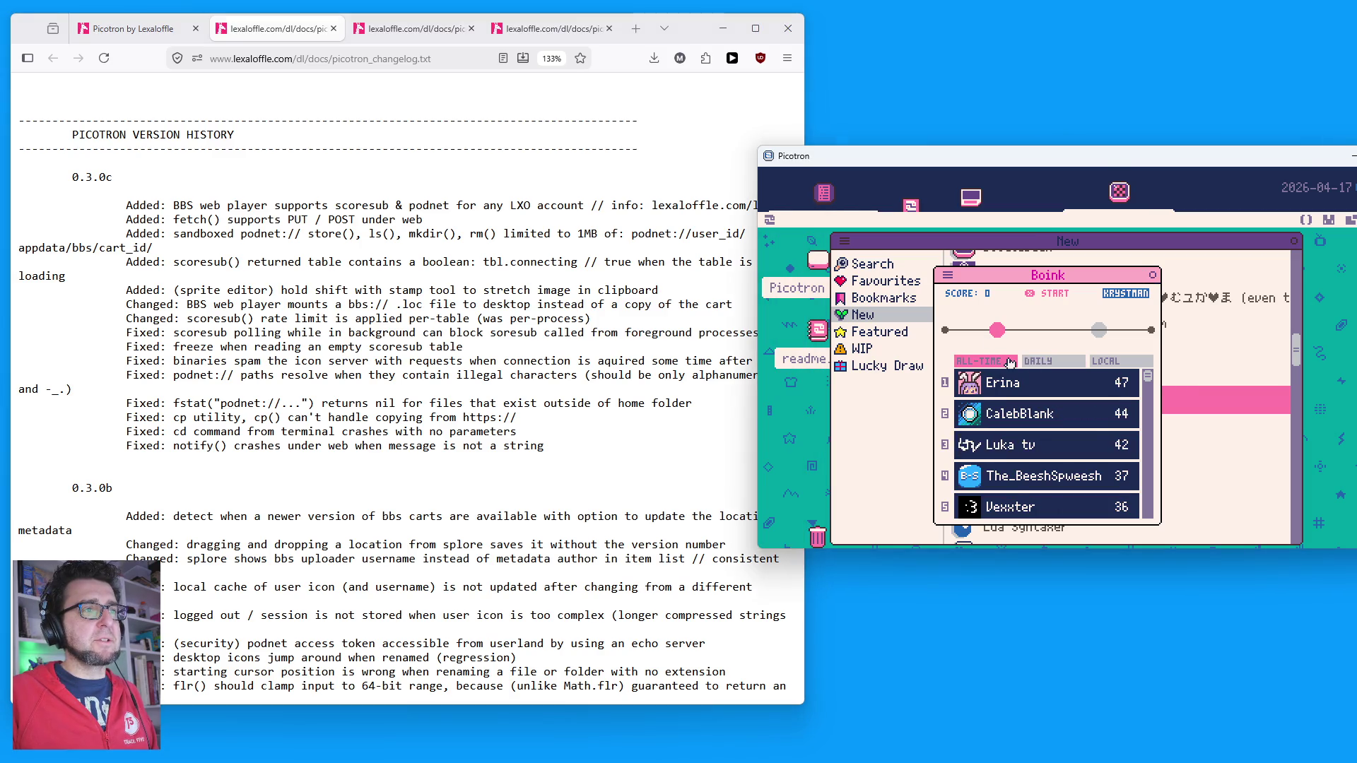
{"action": "left_click", "coordinate": [1122, 365]}
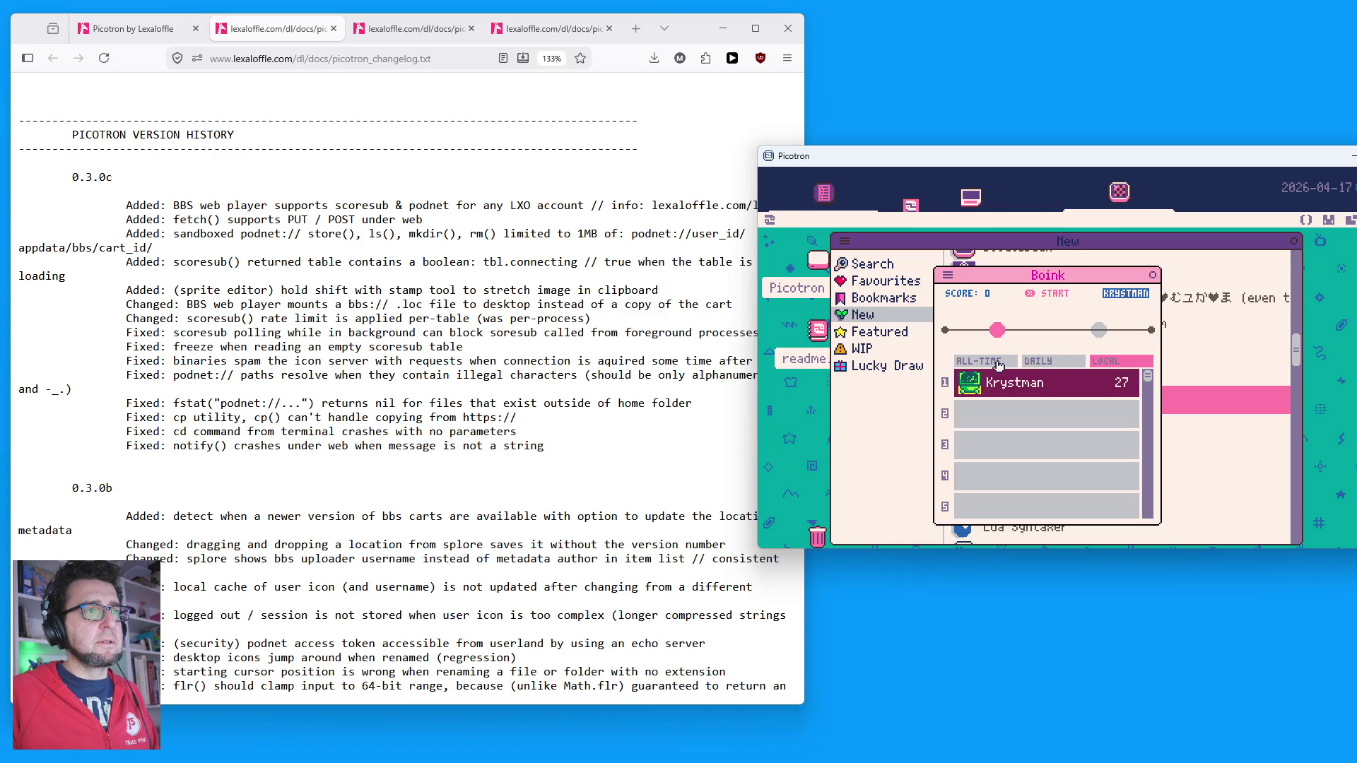
{"action": "left_click", "coordinate": [1162, 274]}
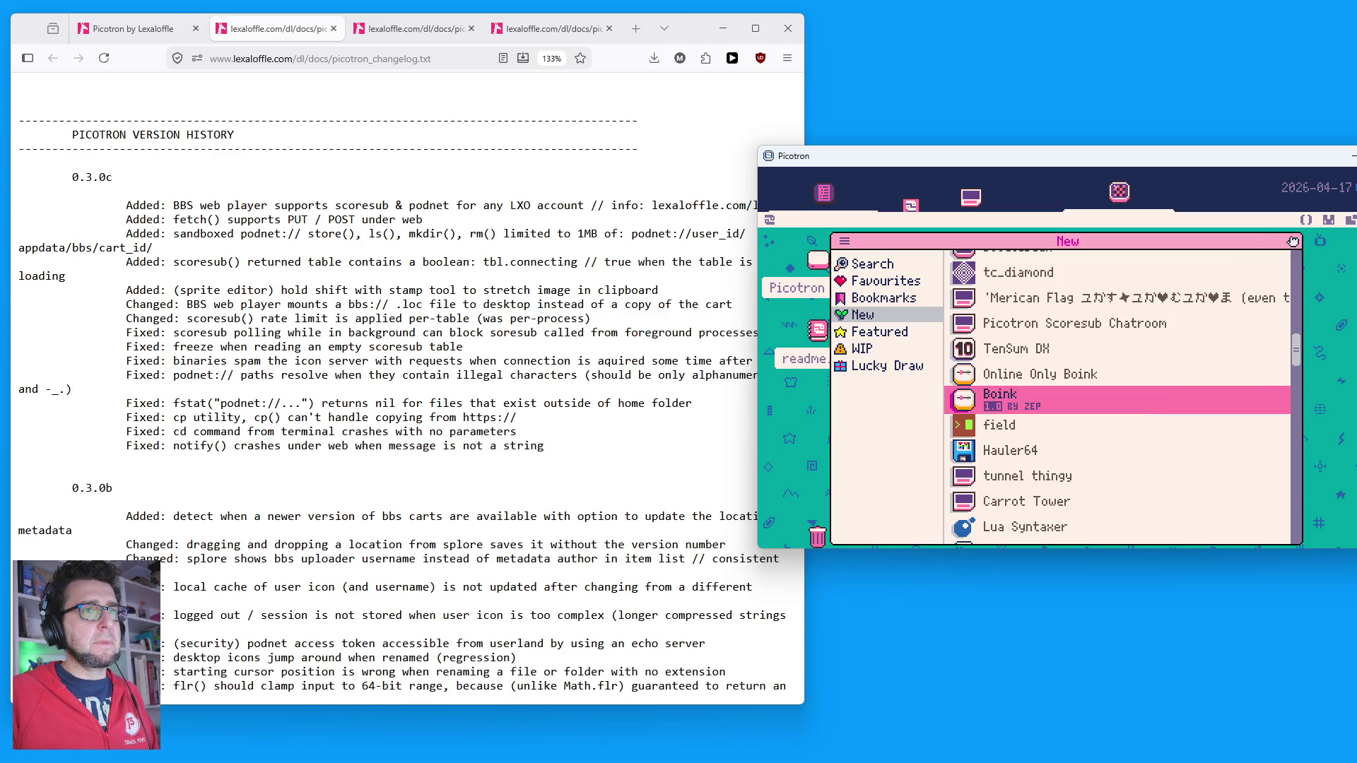
{"action": "left_click", "coordinate": [1294, 241]}
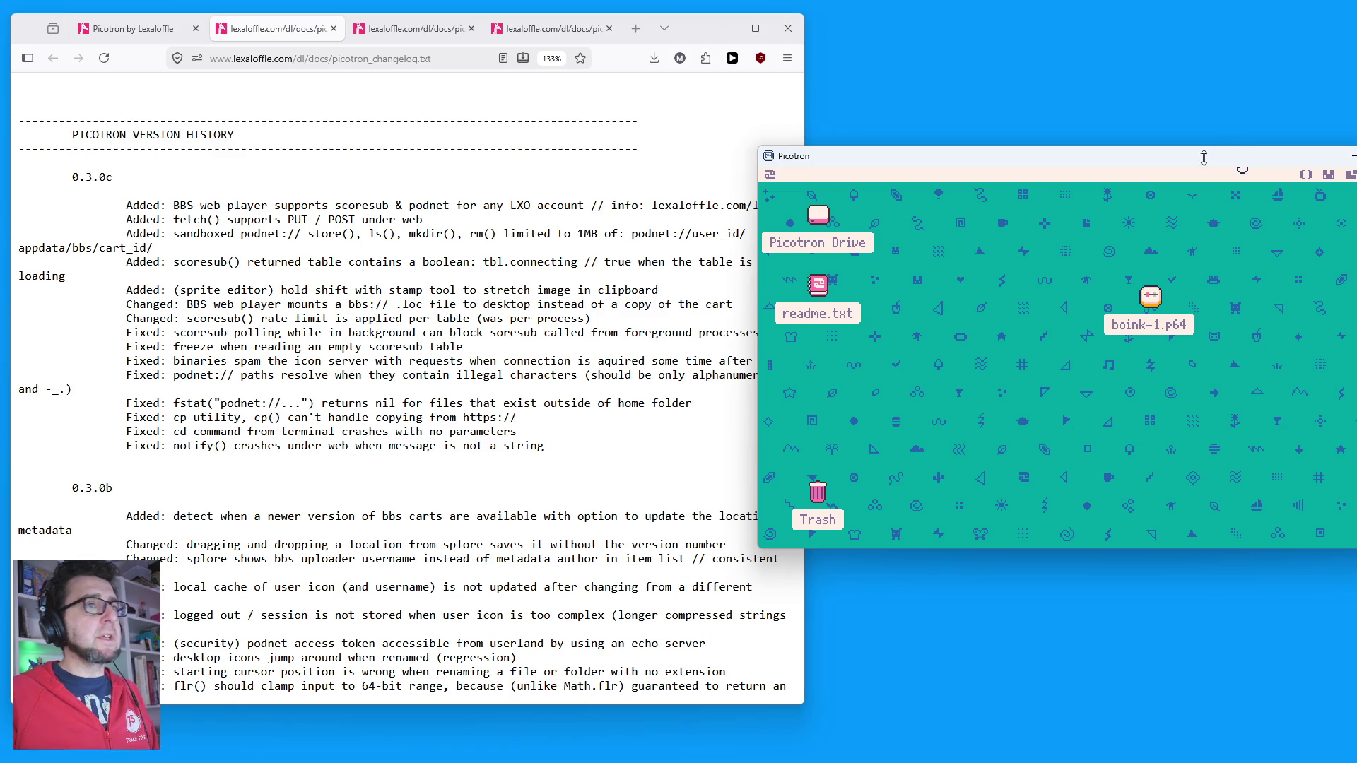
Step: Reboot Picotron and save the current cart as loading.p64
{"action": "key", "text": "Escape"}
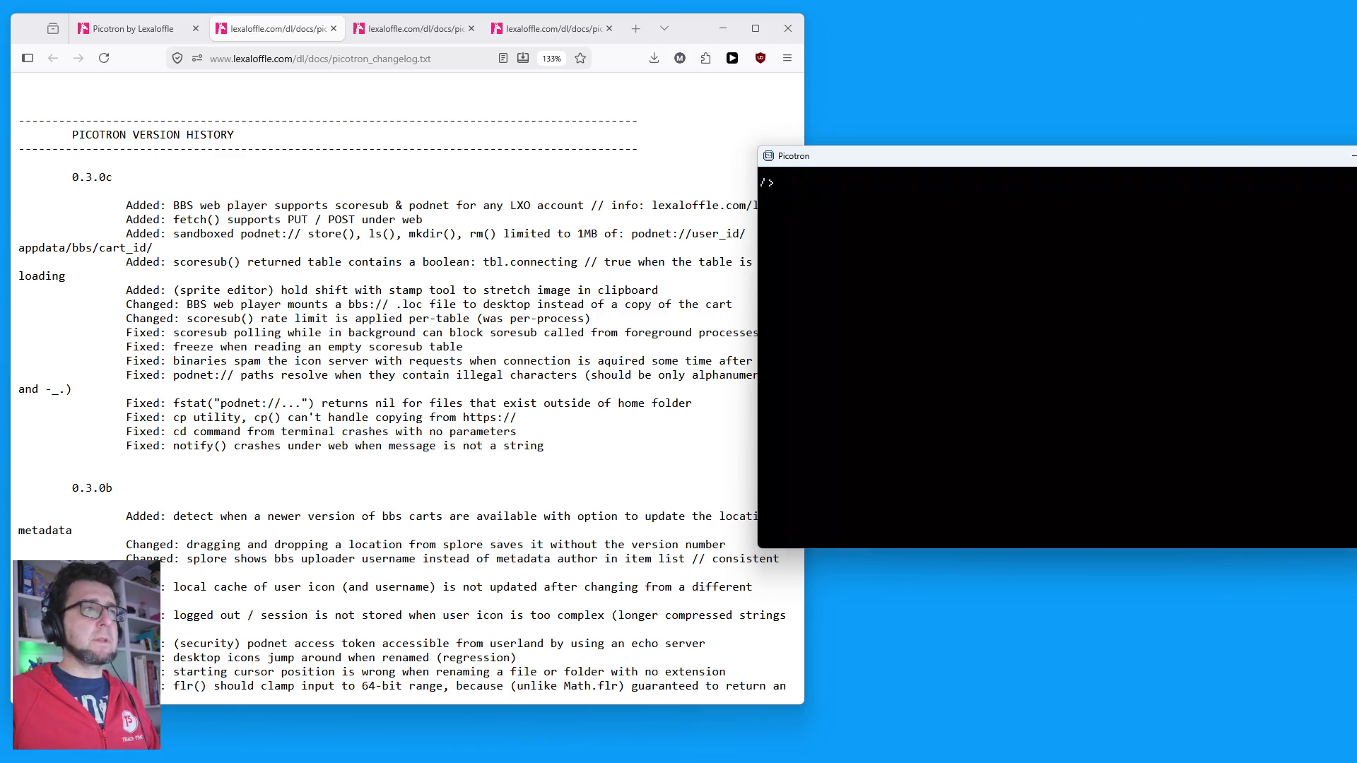
{"action": "type", "text": "rev"}
{"action": "key", "text": "BackSpace"}
{"action": "type", "text": "boot"}
{"action": "key", "text": "Return"}
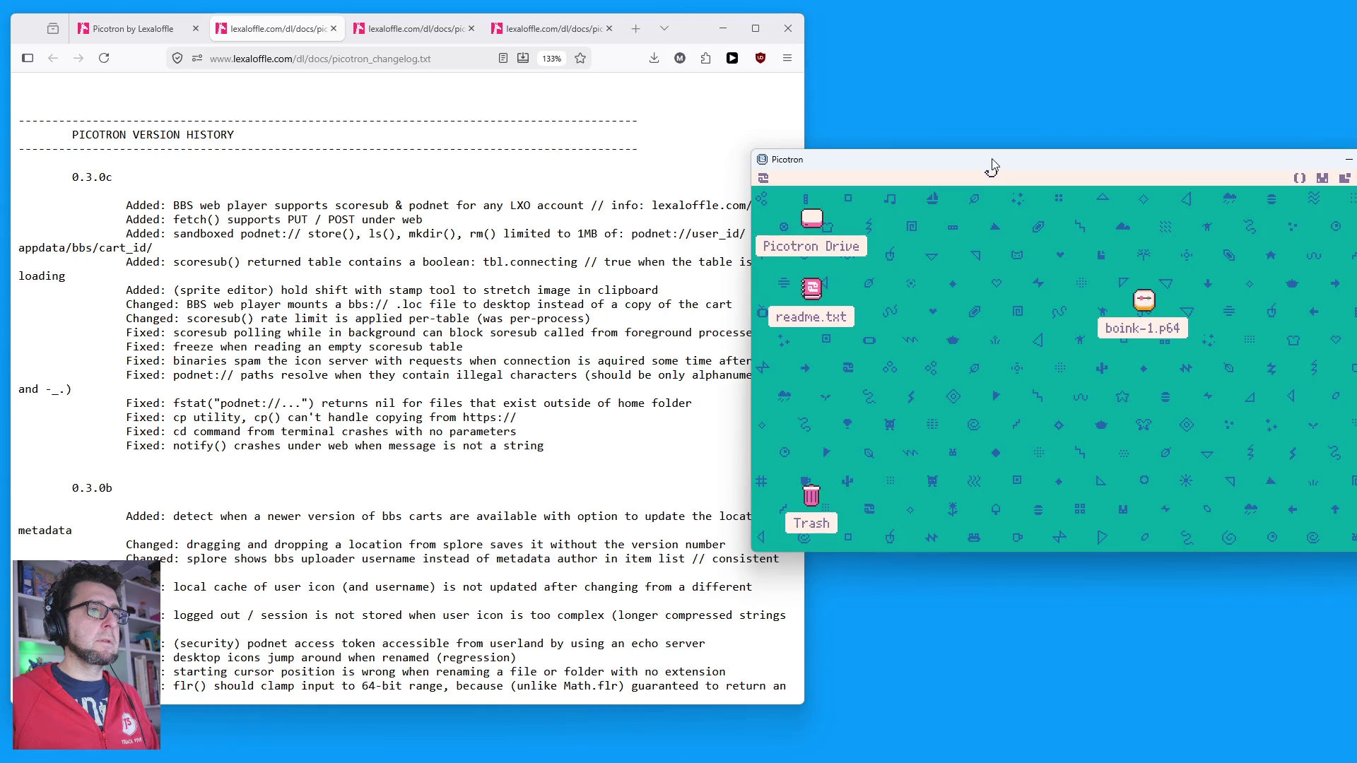
{"action": "key", "text": "Escape"}
{"action": "type", "text": "save loading test"}
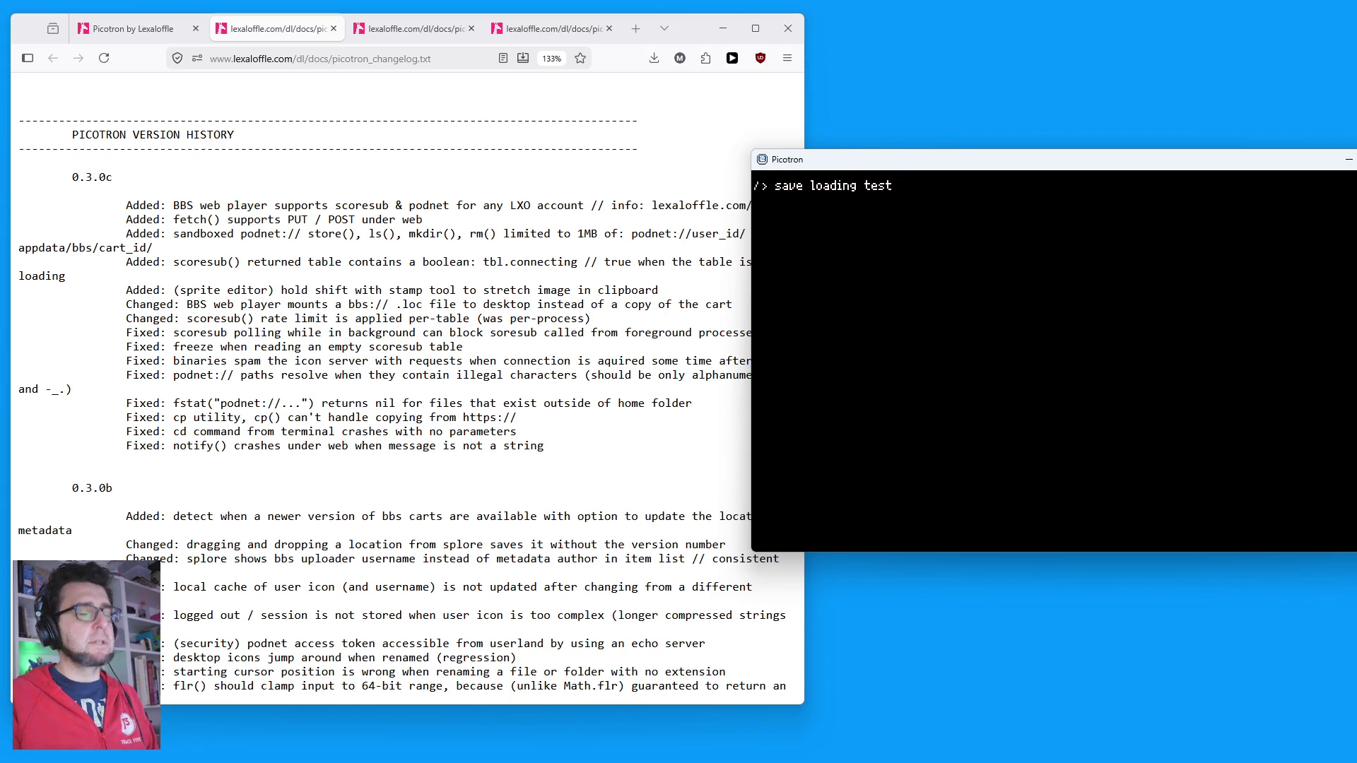
{"action": "key", "text": "Return"}
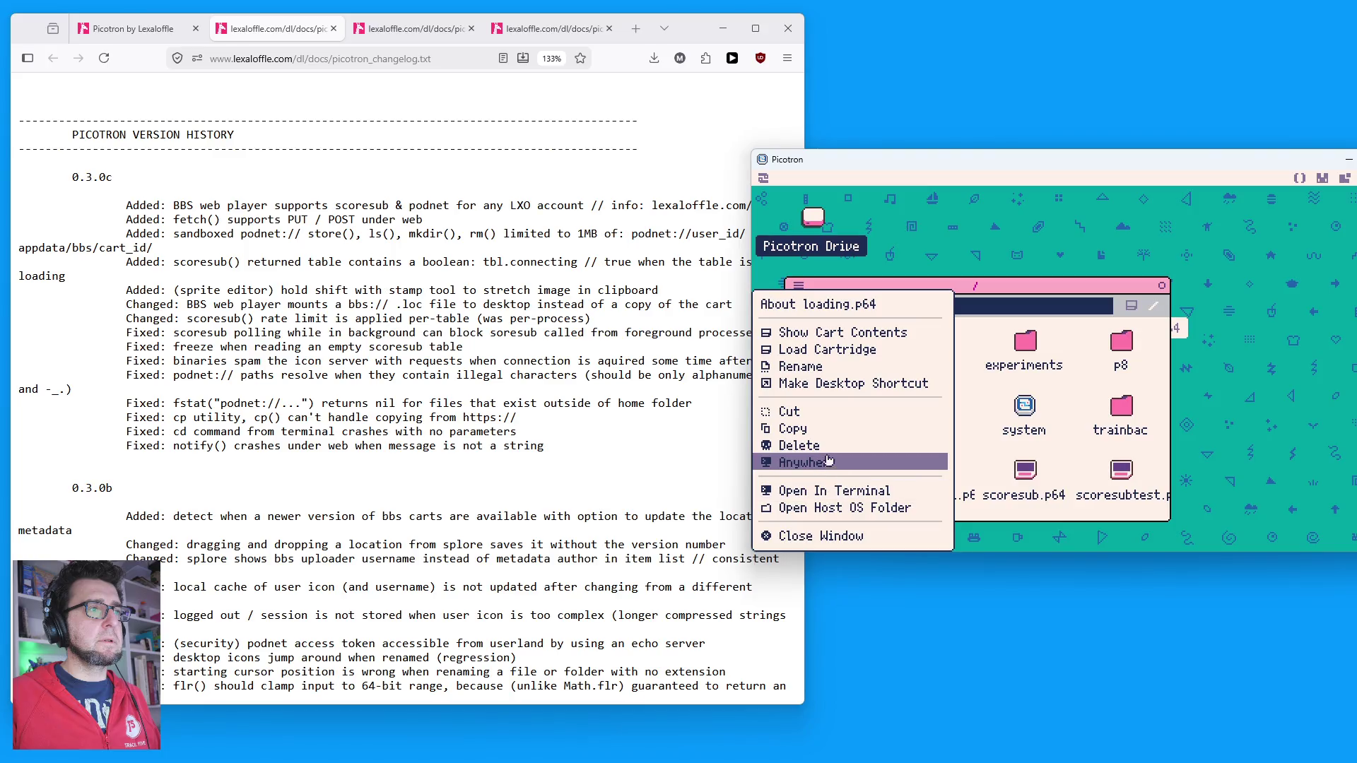
Step: Rename loading.p64 to subloading.p64 in the file browser
{"action": "left_click", "coordinate": [912, 368]}
{"action": "key", "text": "BackSpace"}
{"action": "key", "text": "BackSpace"}
{"action": "key", "text": "BackSpace"}
{"action": "type", "text": "subloading"}
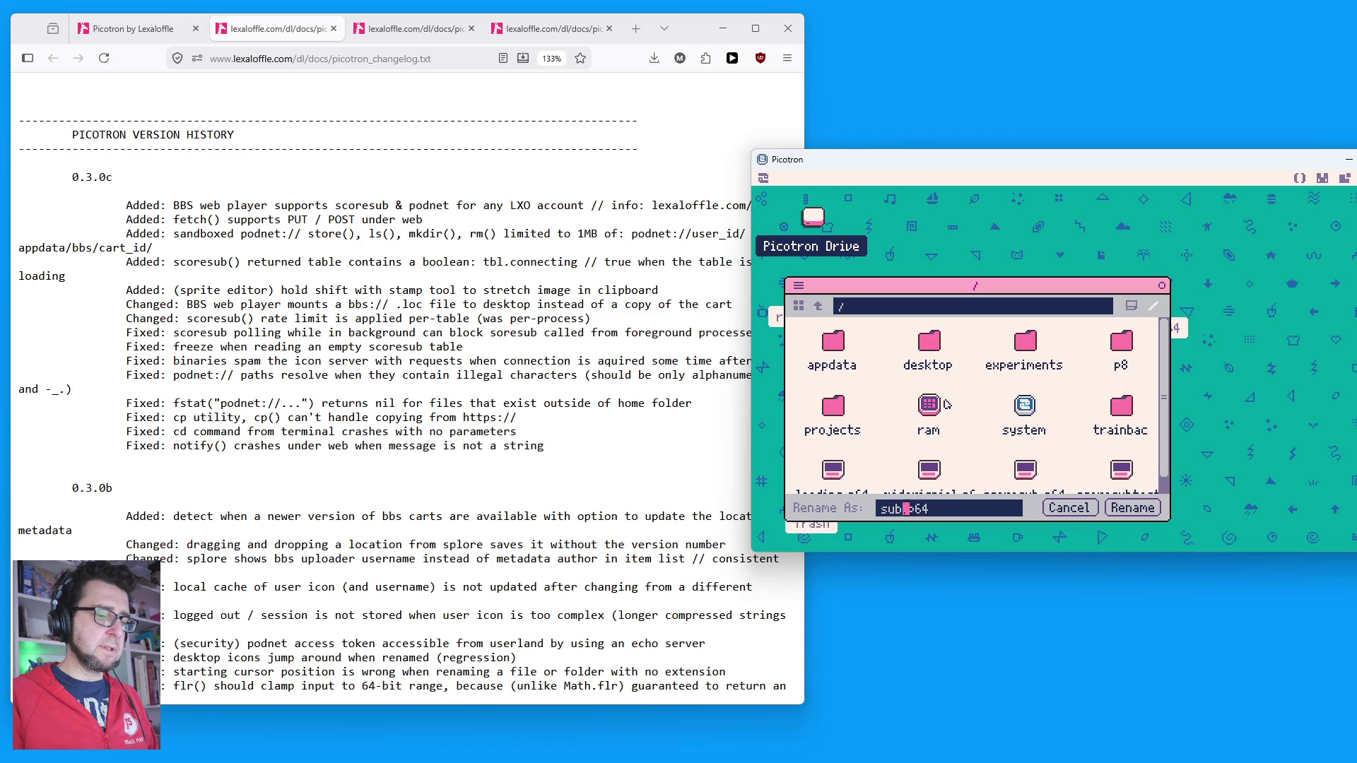
{"action": "key", "text": "Return"}
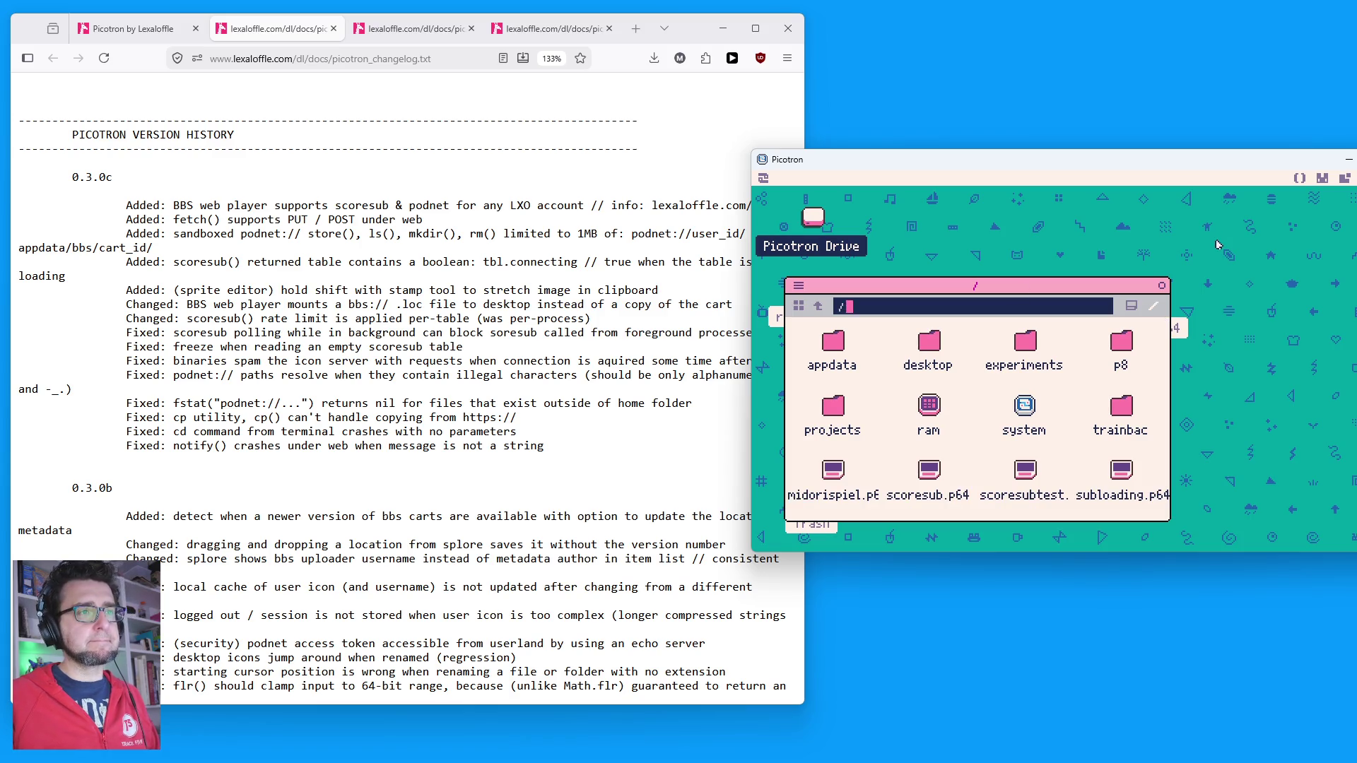
{"action": "left_click", "coordinate": [1161, 285]}
Step: Load subloading, clear the terminal, and open its empty main.lua in the code editor
{"action": "key", "text": "Escape"}
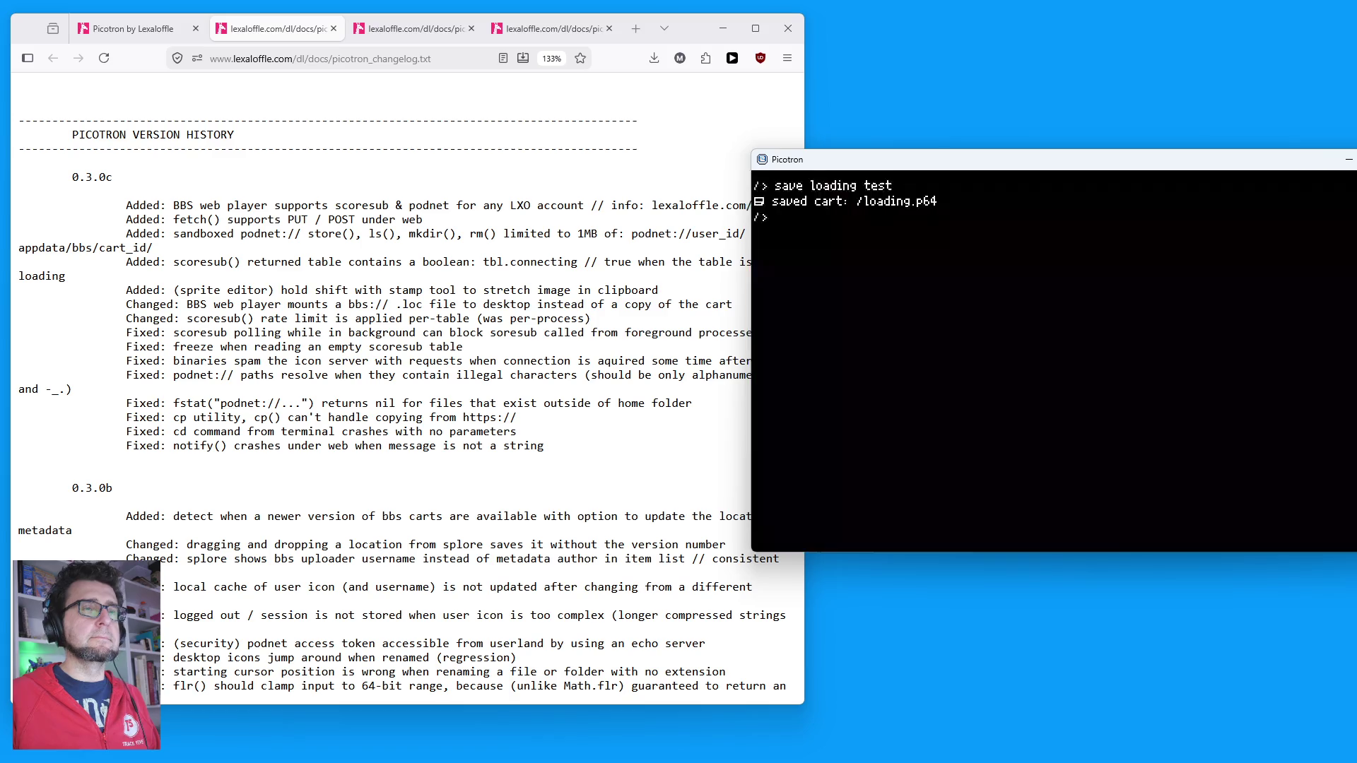
{"action": "type", "text": "load subloading"}
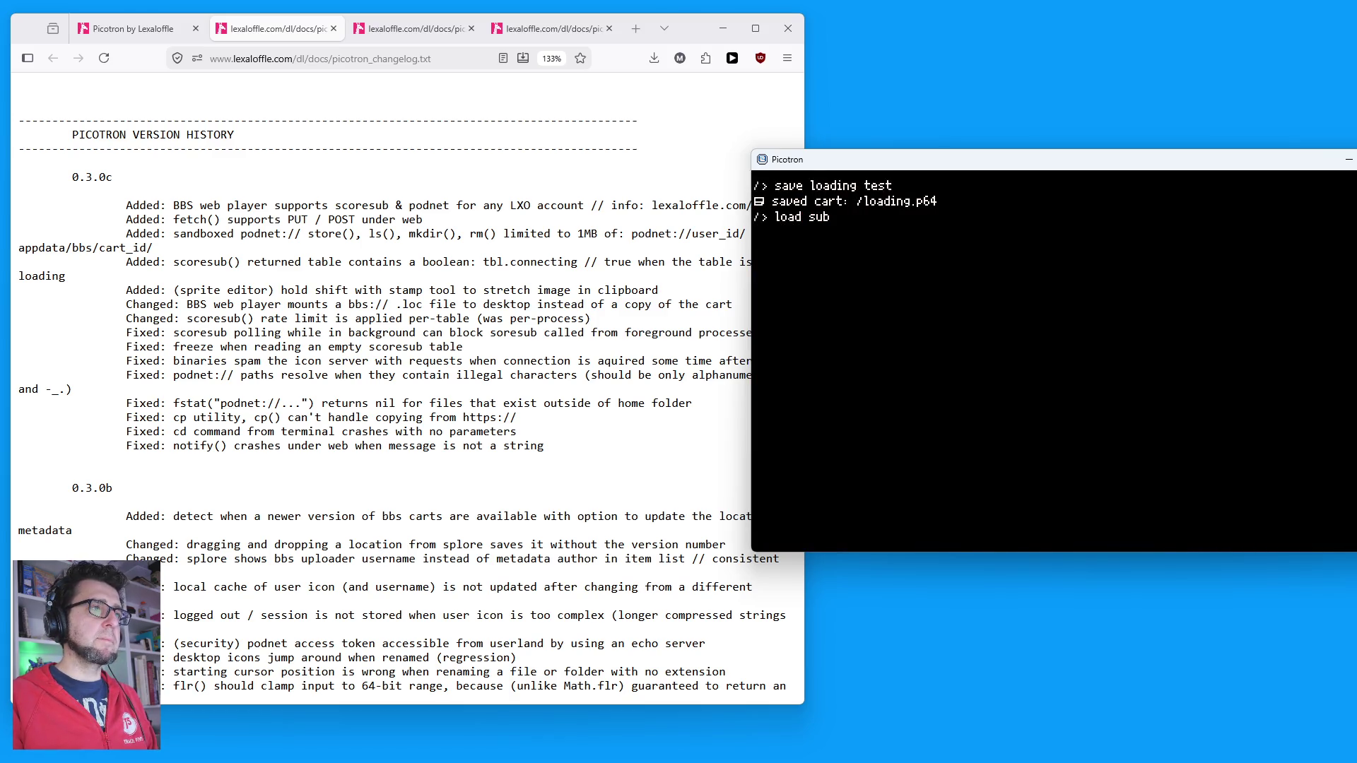
{"action": "key", "text": "Return"}
{"action": "key", "text": "ctrl+r"}
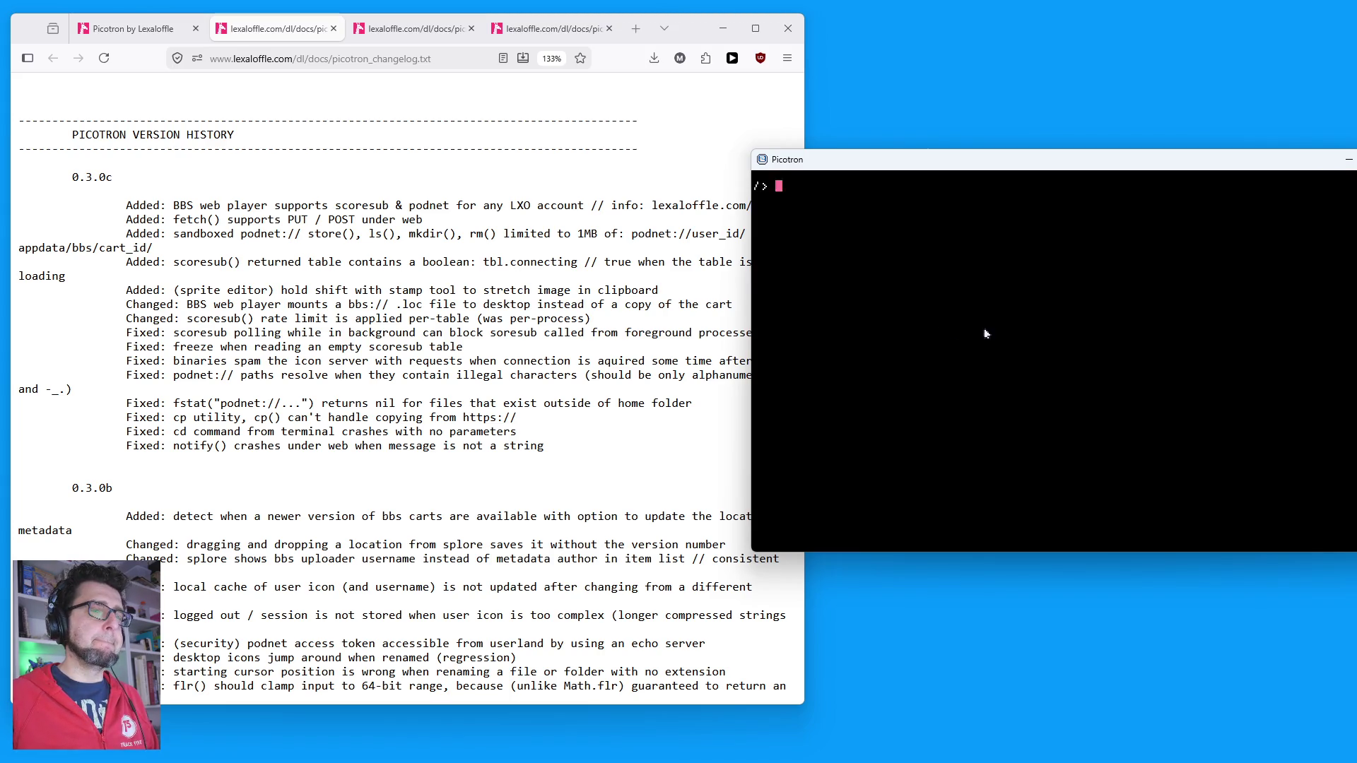
{"action": "key", "text": "Escape"}
{"action": "left_click", "coordinate": [1300, 180]}
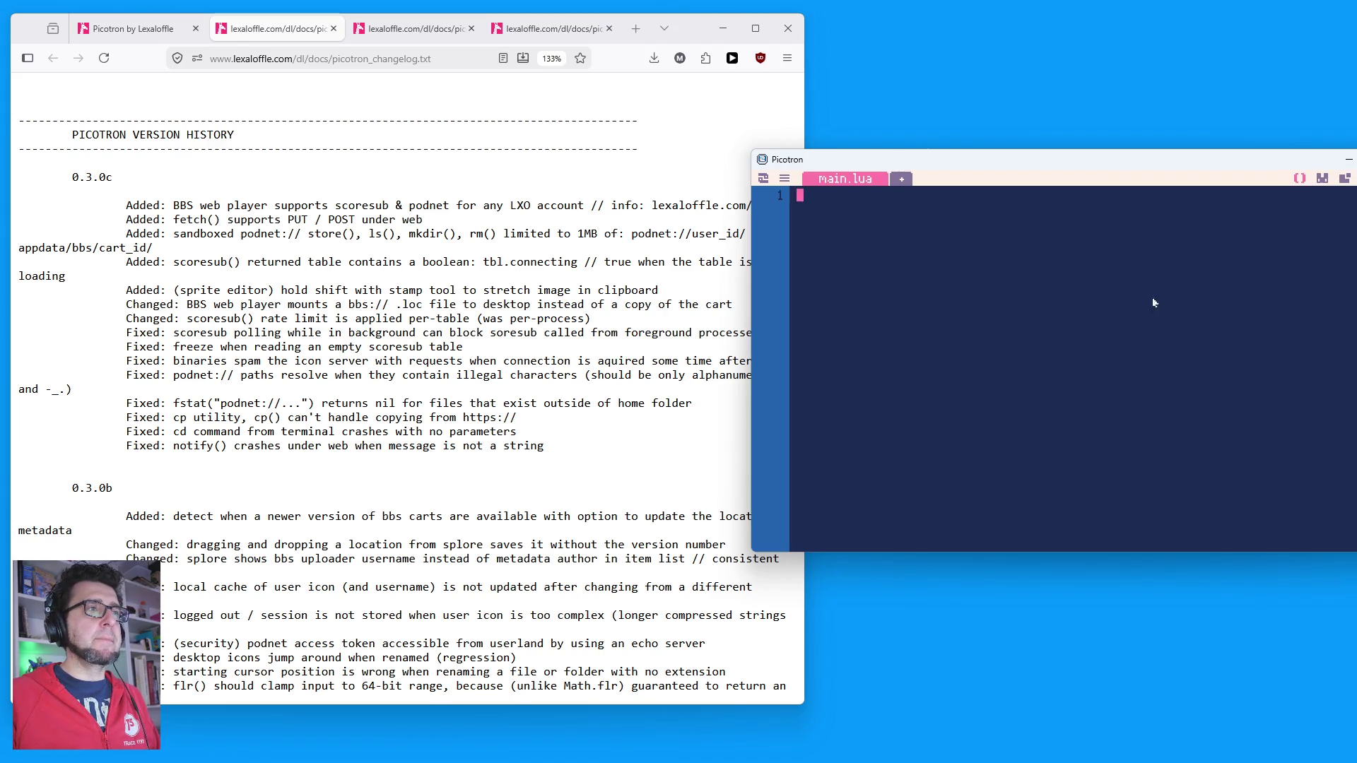
{"action": "type", "text": "finm"}
{"action": "key", "text": "BackSpace"}
{"action": "key", "text": "BackSpace"}
{"action": "key", "text": "BackSpace"}
Step: Write an empty _update() function block and paste two copies of it below
{"action": "type", "text": "unction _update()"}
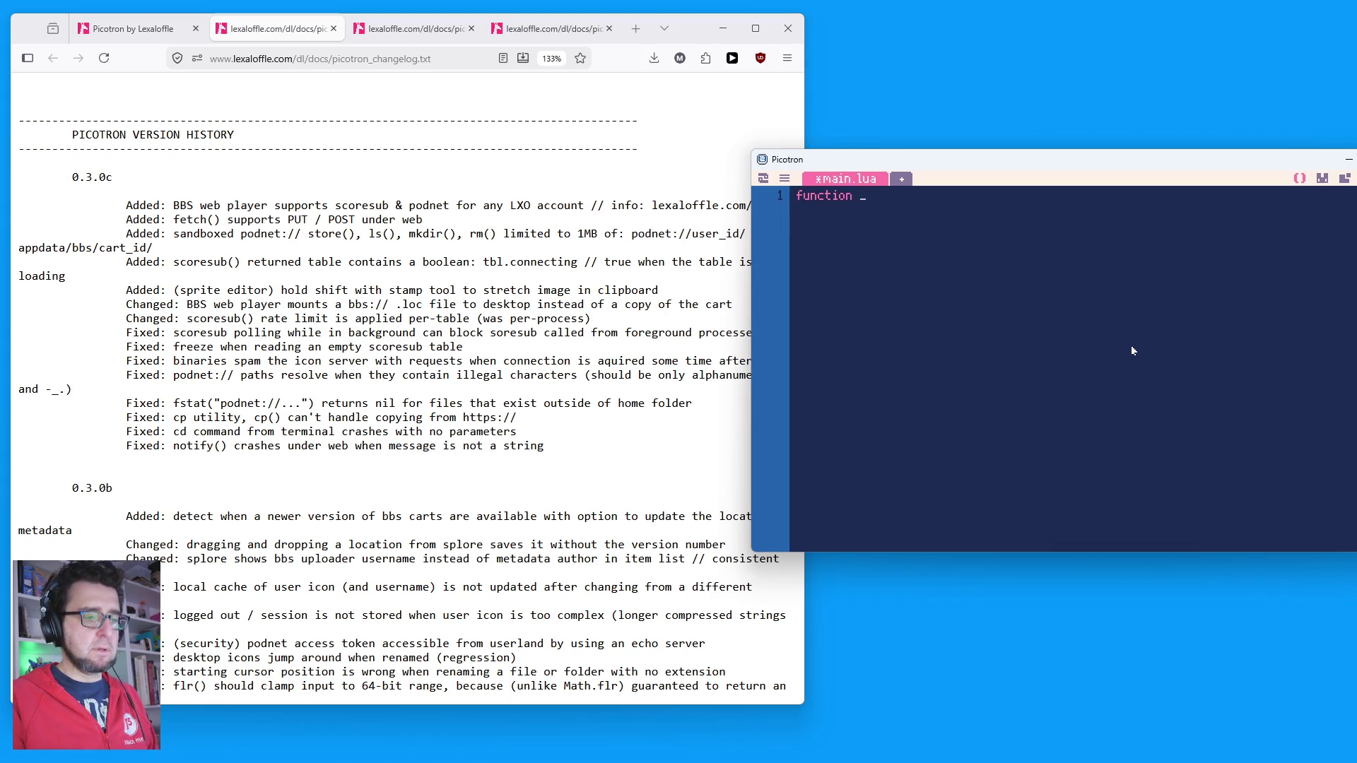
{"action": "key", "text": "Return"}
{"action": "key", "text": "Return"}
{"action": "type", "text": "end"}
{"action": "key", "text": "Return"}
{"action": "key", "text": "Return"}
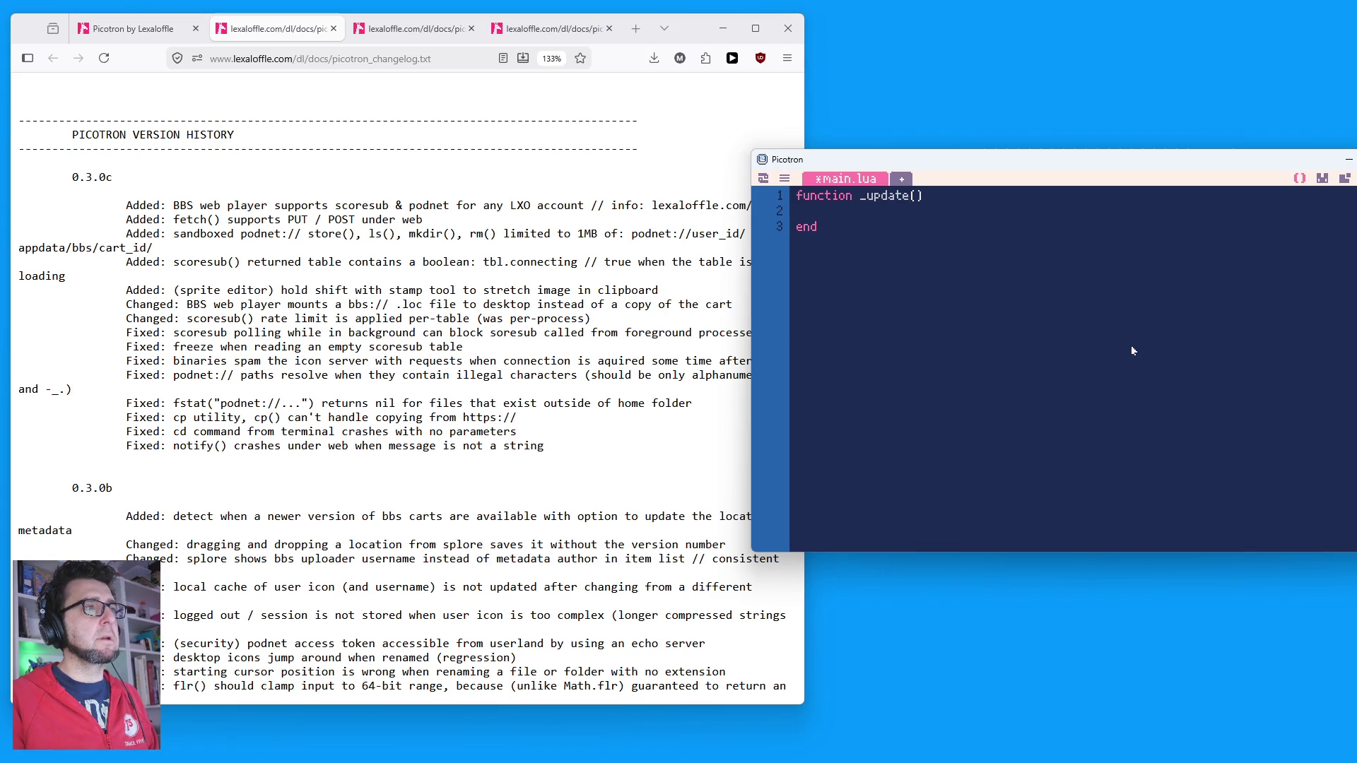
{"action": "key", "text": "shift+Up"}
{"action": "key", "text": "shift+Up"}
{"action": "key", "text": "shift+Up"}
{"action": "key", "text": "ctrl+c"}
{"action": "key", "text": "Left"}
{"action": "key", "text": "shift+Down"}
{"action": "key", "text": "shift+Down"}
{"action": "key", "text": "shift+Down"}
{"action": "key", "text": "Down"}
{"action": "key", "text": "ctrl+v"}
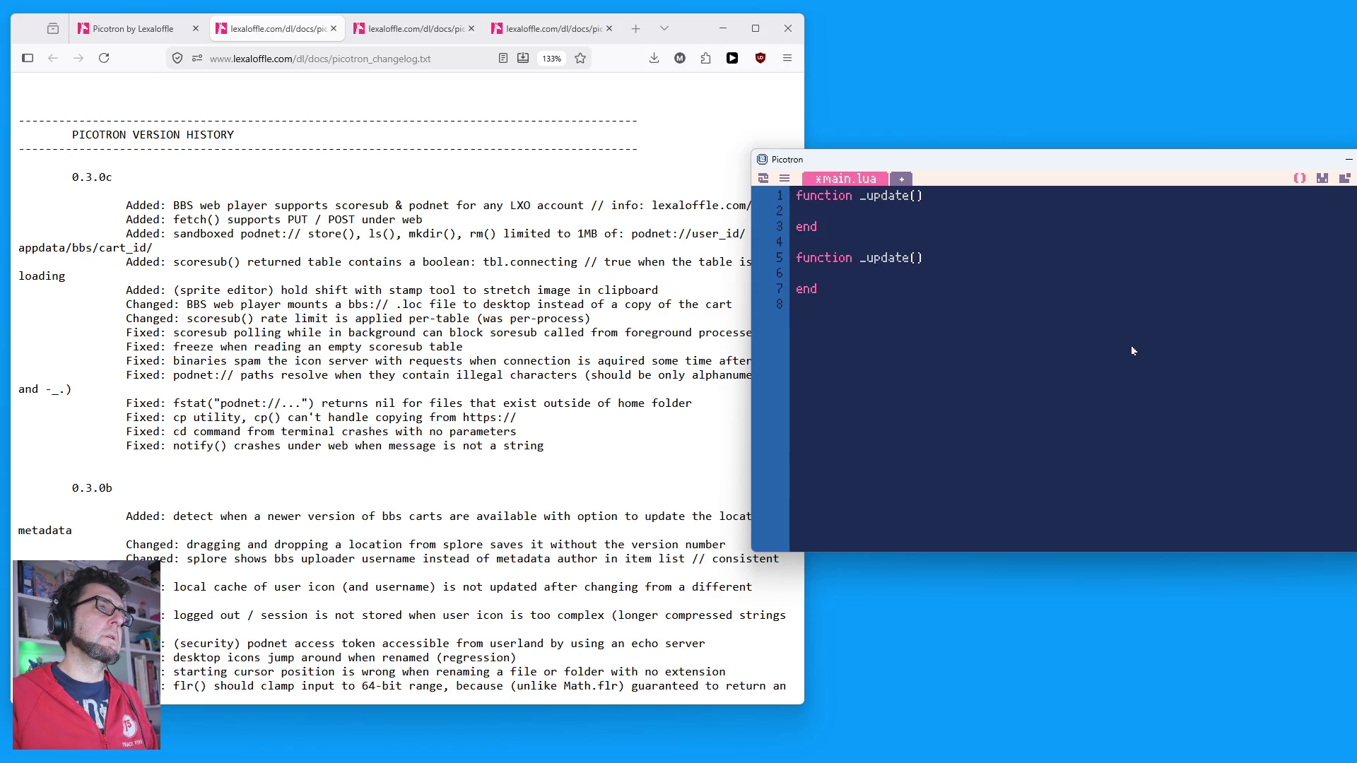
{"action": "key", "text": "ctrl+v"}
Step: Rename the copies to _draw() and _init(), then save the cart
{"action": "key", "text": "Up"}
{"action": "key", "text": "Up"}
{"action": "key", "text": "End"}
{"action": "key", "text": "Left"}
{"action": "key", "text": "Left"}
{"action": "key", "text": "BackSpace"}
{"action": "key", "text": "BackSpace"}
{"action": "key", "text": "BackSpace"}
{"action": "key", "text": "BackSpace"}
{"action": "key", "text": "BackSpace"}
{"action": "type", "text": "draw"}
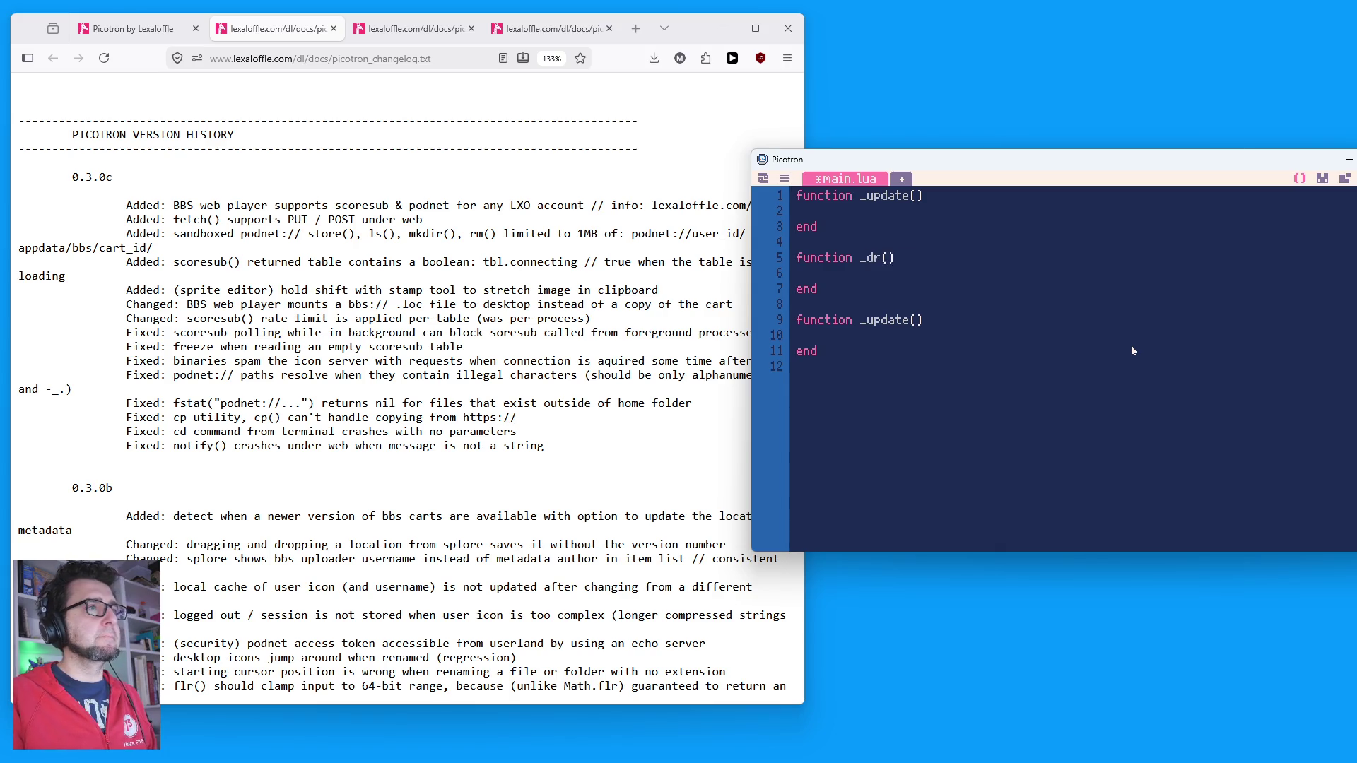
{"action": "key", "text": "Down"}
{"action": "key", "text": "Down"}
{"action": "key", "text": "Down"}
{"action": "key", "text": "Up"}
{"action": "key", "text": "Up"}
{"action": "key", "text": "Up"}
{"action": "key", "text": "Up"}
{"action": "key", "text": "shift+Left"}
{"action": "key", "text": "shift+Left"}
{"action": "key", "text": "shift+Left"}
{"action": "type", "text": "init"}
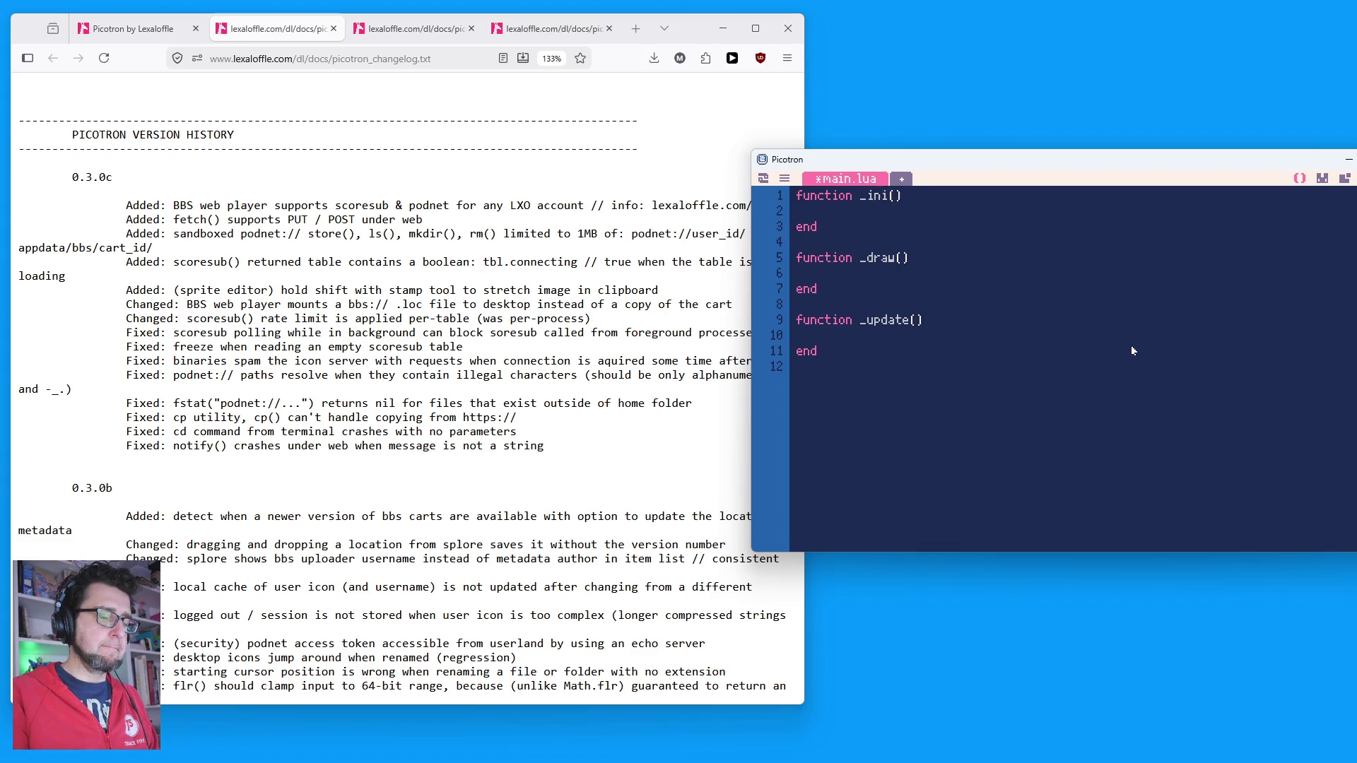
{"action": "key", "text": "ctrl+s"}
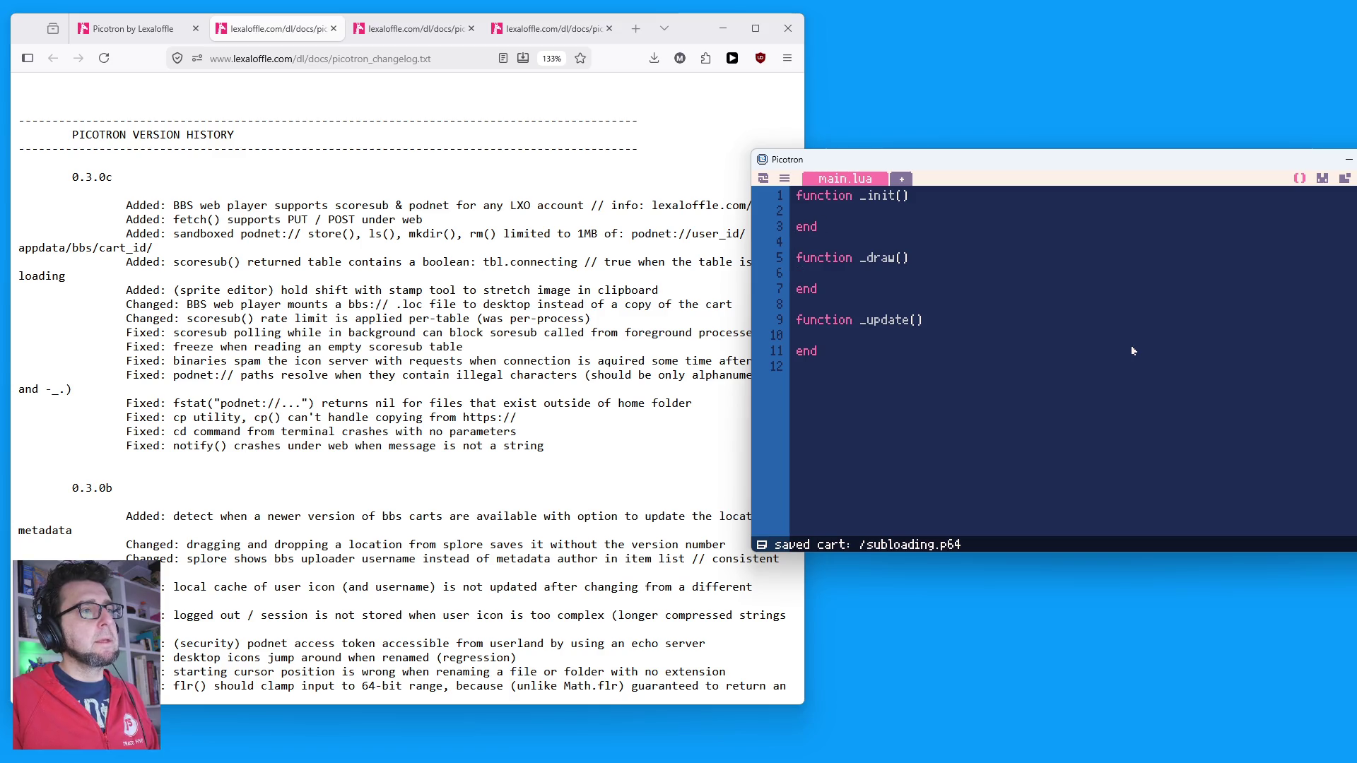
{"action": "key", "text": "Tab"}
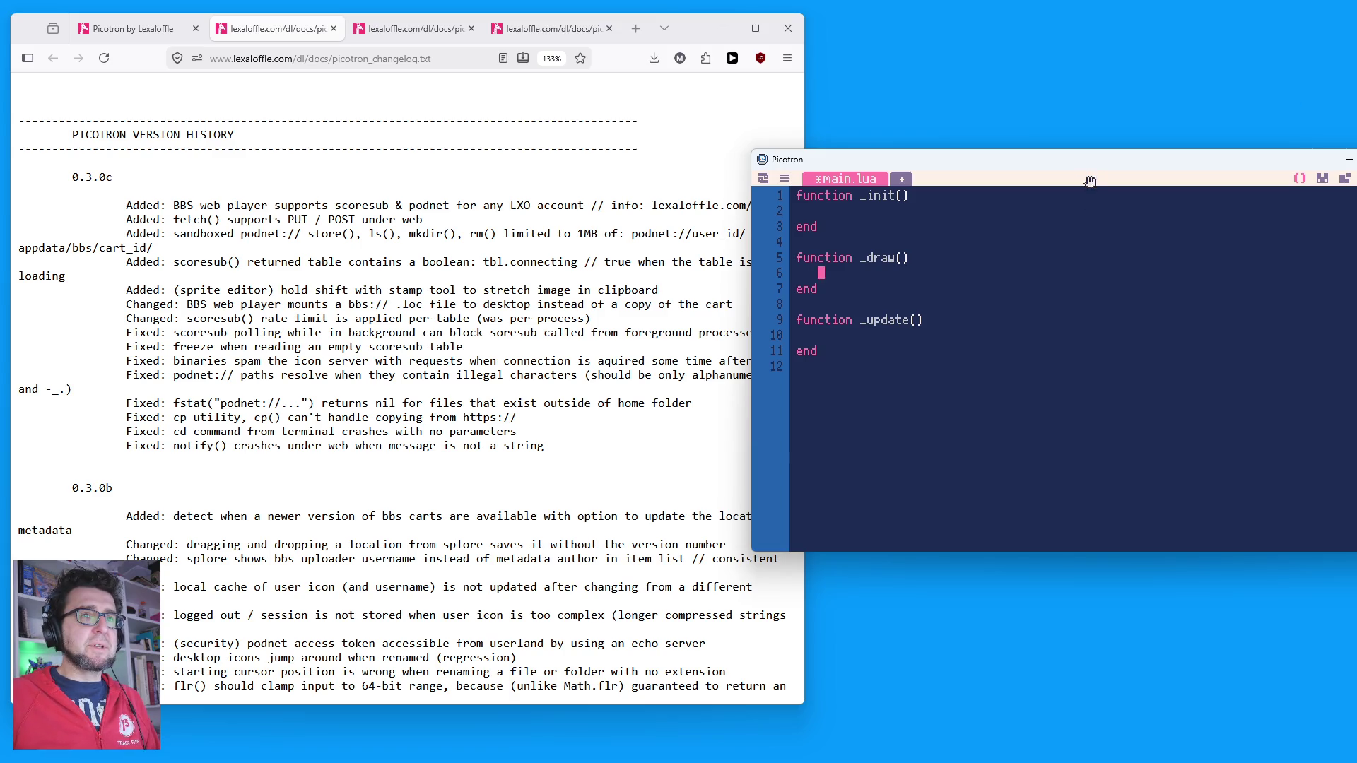
Step: Move Picotron to the top beside a narrower Firefox, save subloading.p64, and open the system menu
{"action": "mouse_move", "coordinate": [1099, 164]}
{"action": "left_mouse_down"}
{"action": "mouse_move", "coordinate": [939, 74]}
{"action": "mouse_move", "coordinate": [1012, 67]}
{"action": "left_mouse_up"}
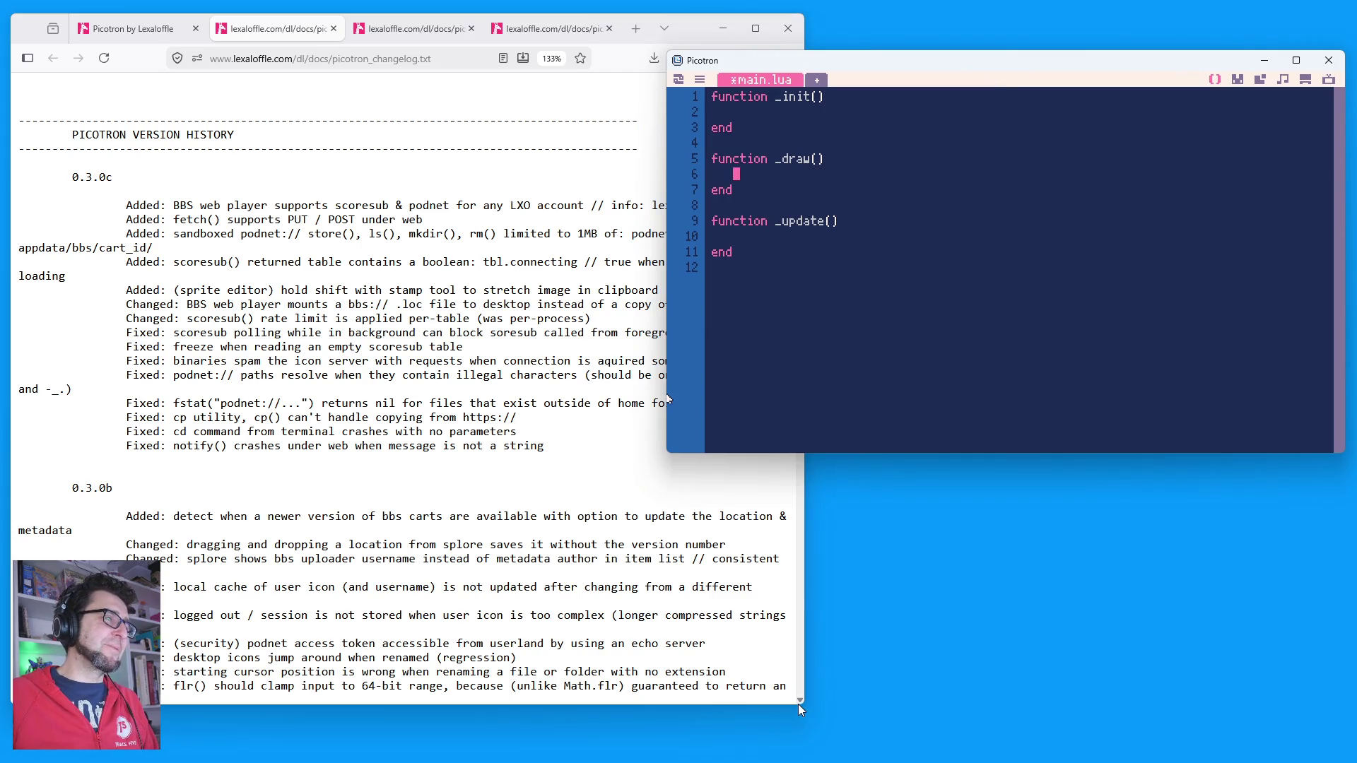
{"action": "mouse_move", "coordinate": [804, 704]}
{"action": "left_mouse_down"}
{"action": "mouse_move", "coordinate": [594, 752]}
{"action": "mouse_move", "coordinate": [746, 751]}
{"action": "mouse_move", "coordinate": [909, 693]}
{"action": "mouse_move", "coordinate": [841, 652]}
{"action": "mouse_move", "coordinate": [872, 670]}
{"action": "mouse_move", "coordinate": [919, 633]}
{"action": "left_mouse_up"}
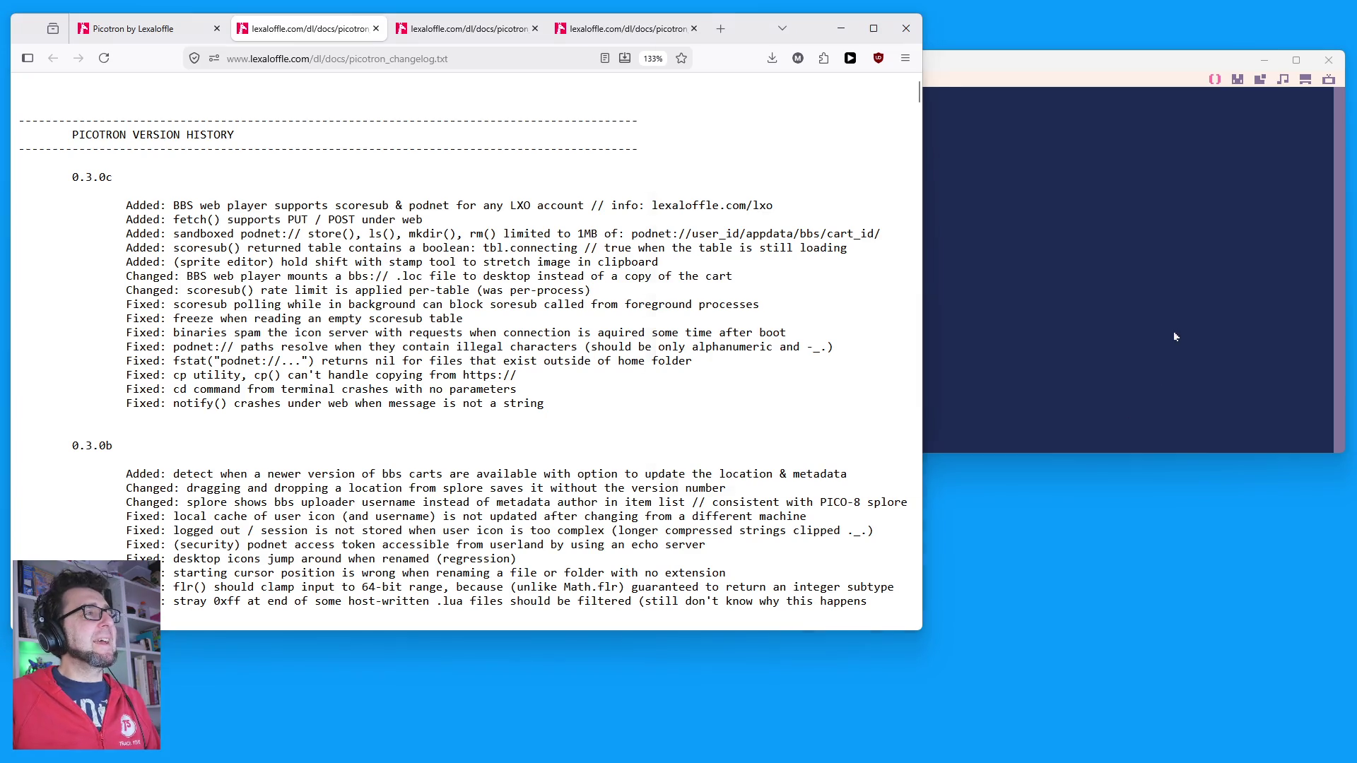
{"action": "left_click", "coordinate": [1173, 331]}
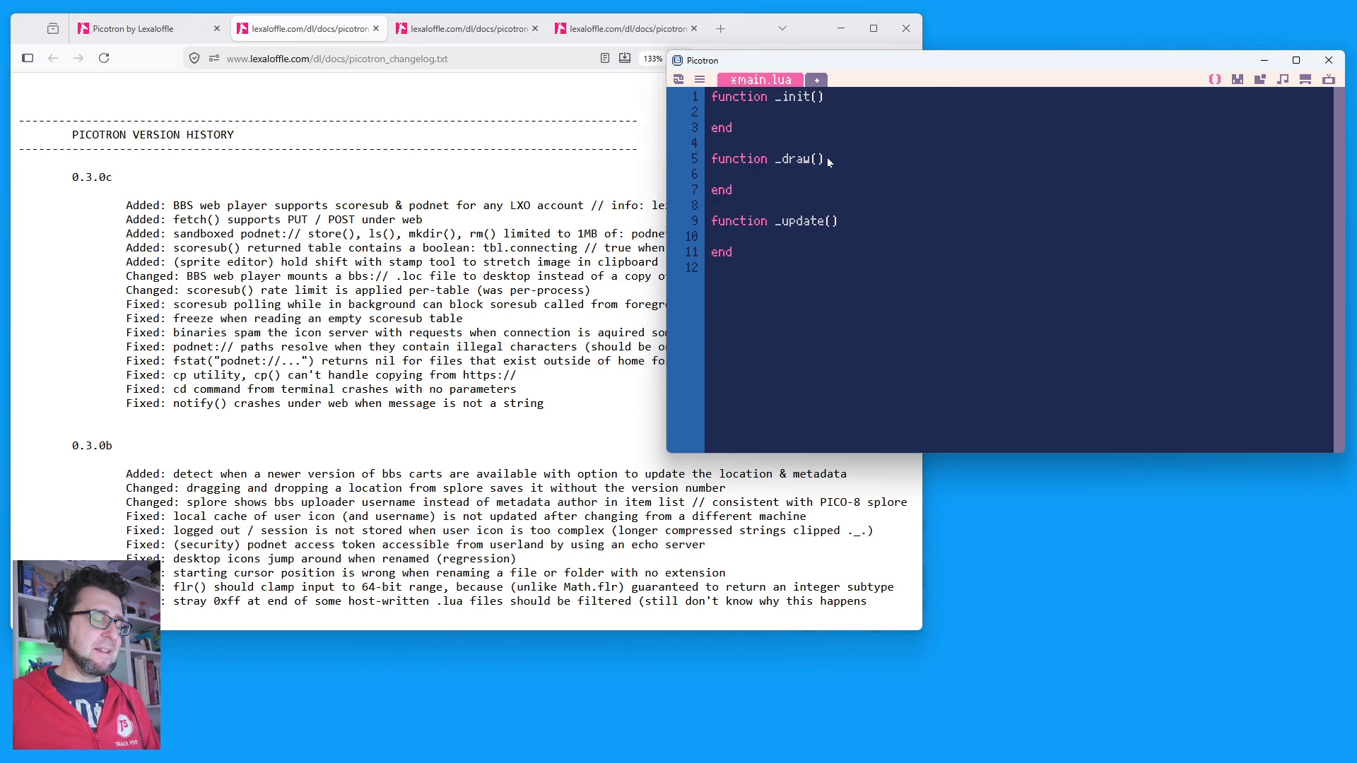
{"action": "key", "text": "ctrl+s"}
{"action": "left_click", "coordinate": [679, 79]}
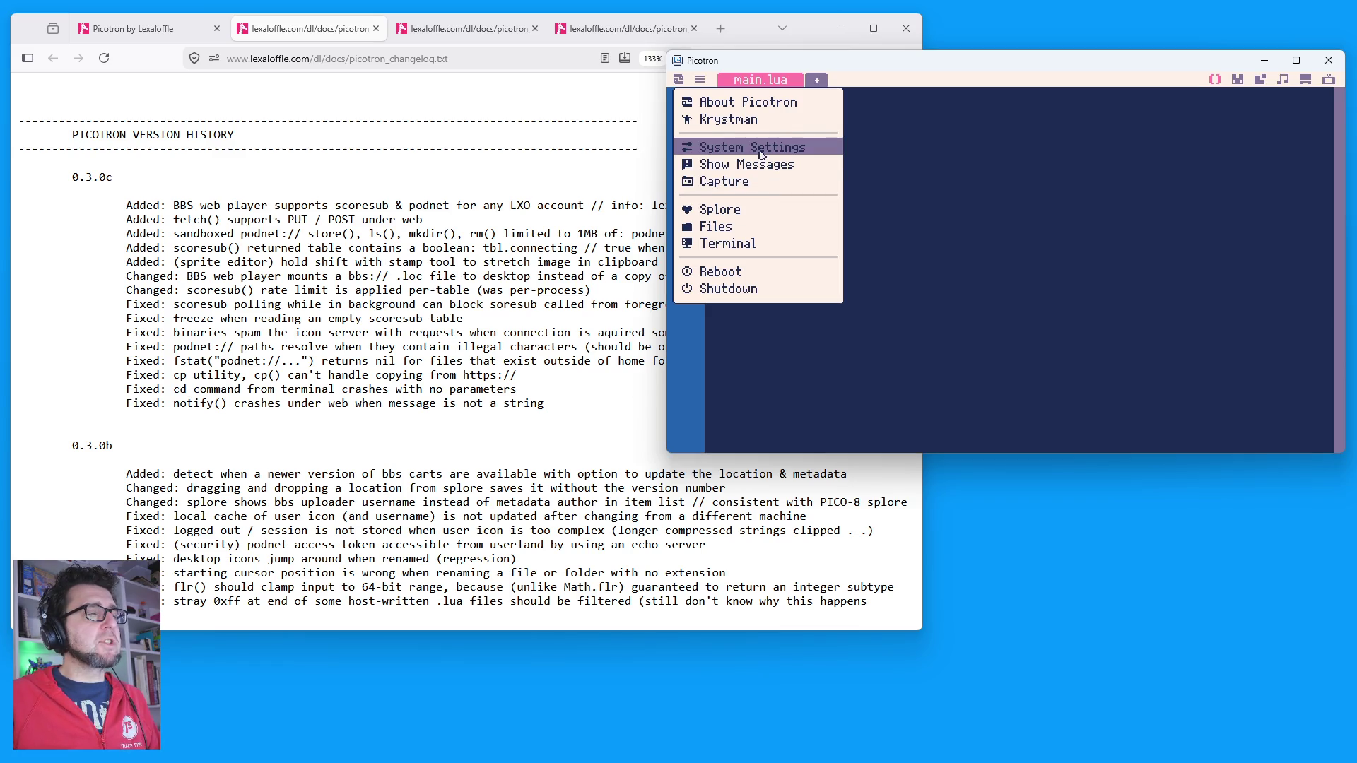
Step: Launch Splore on its Featured carts and move and enlarge its window
{"action": "left_click", "coordinate": [761, 211]}
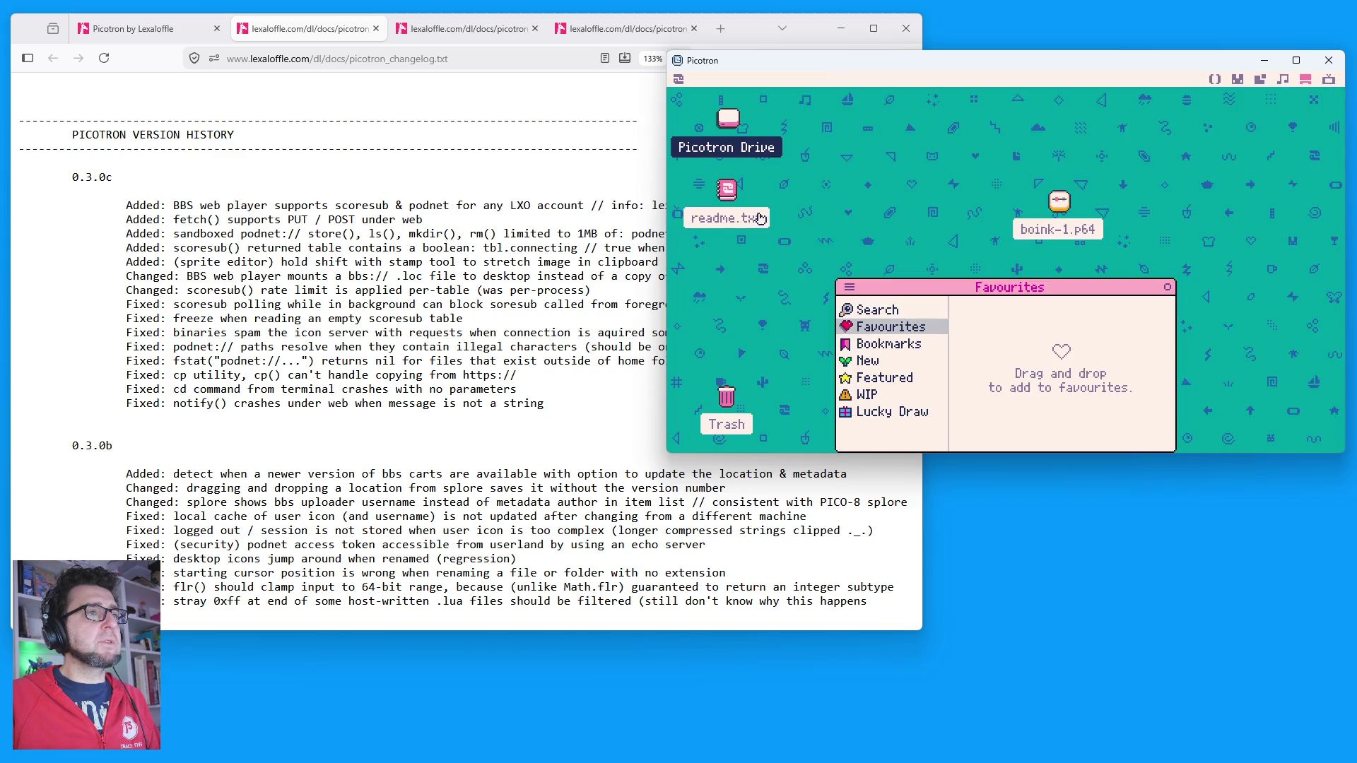
{"action": "left_click", "coordinate": [885, 377]}
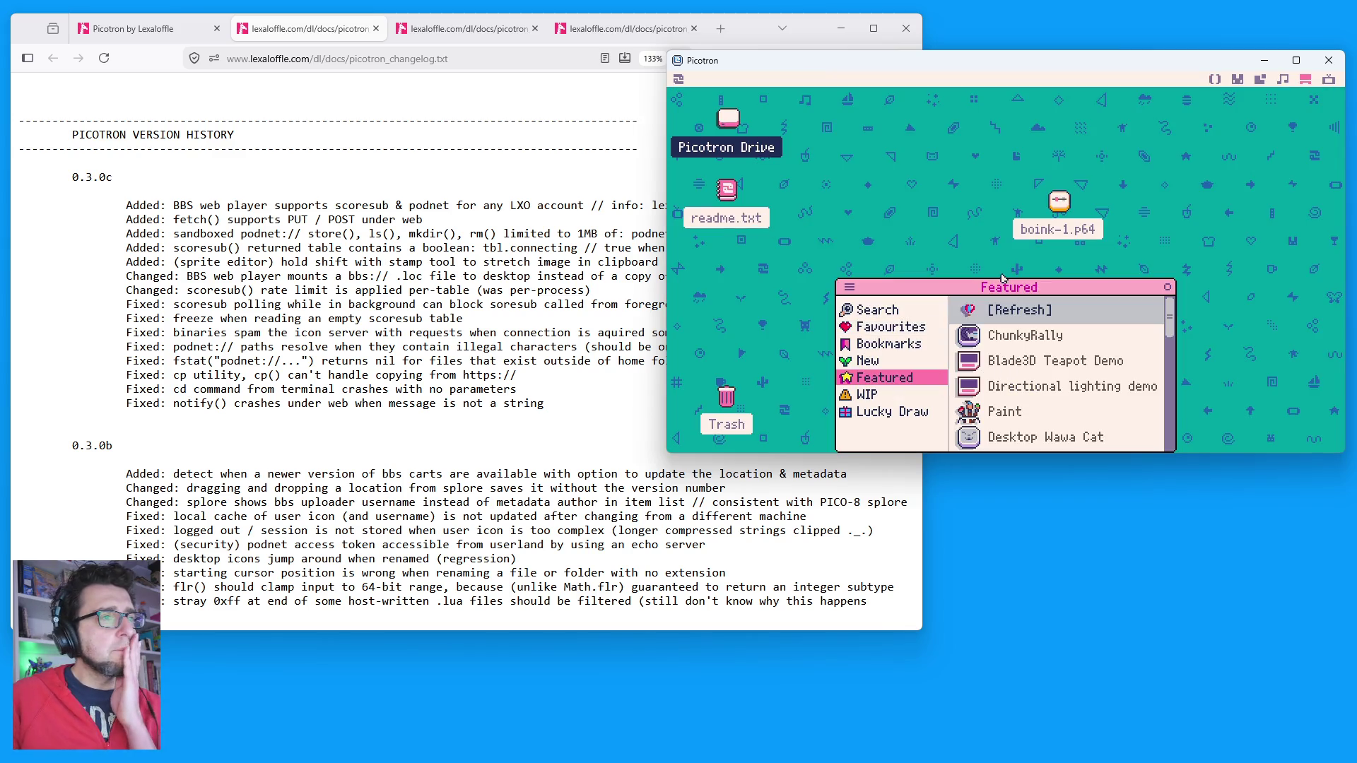
{"action": "left_click_drag", "start_coordinate": [999, 286], "coordinate": [912, 180]}
{"action": "mouse_move", "coordinate": [1084, 348]}
{"action": "left_mouse_down"}
{"action": "mouse_move", "coordinate": [1085, 410]}
{"action": "mouse_move", "coordinate": [1258, 438]}
{"action": "left_mouse_up"}
{"action": "scroll", "coordinate": [1041, 353], "scroll_direction": "down", "scroll_amount": 3}
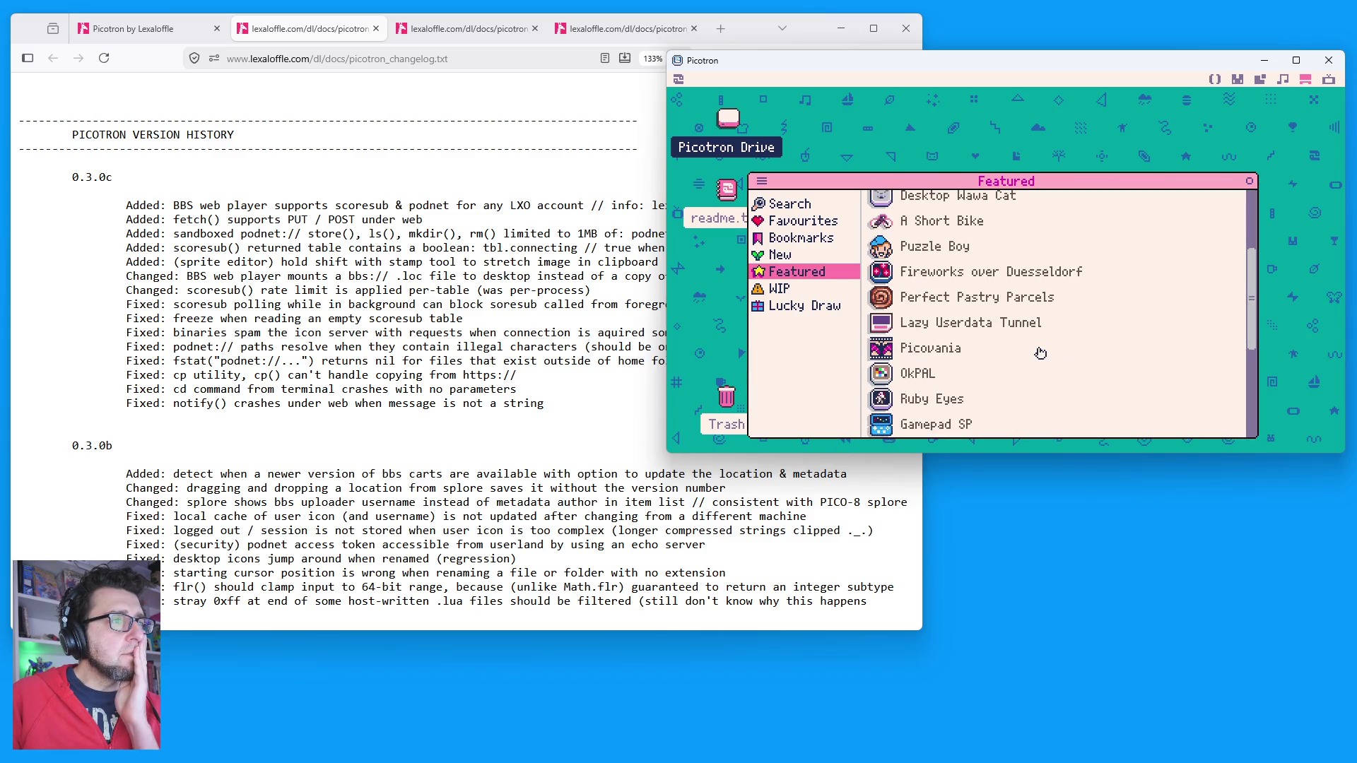
Step: Scroll through the New carts list and launch Picotron Scoresub Chatroom
{"action": "left_click", "coordinate": [783, 259]}
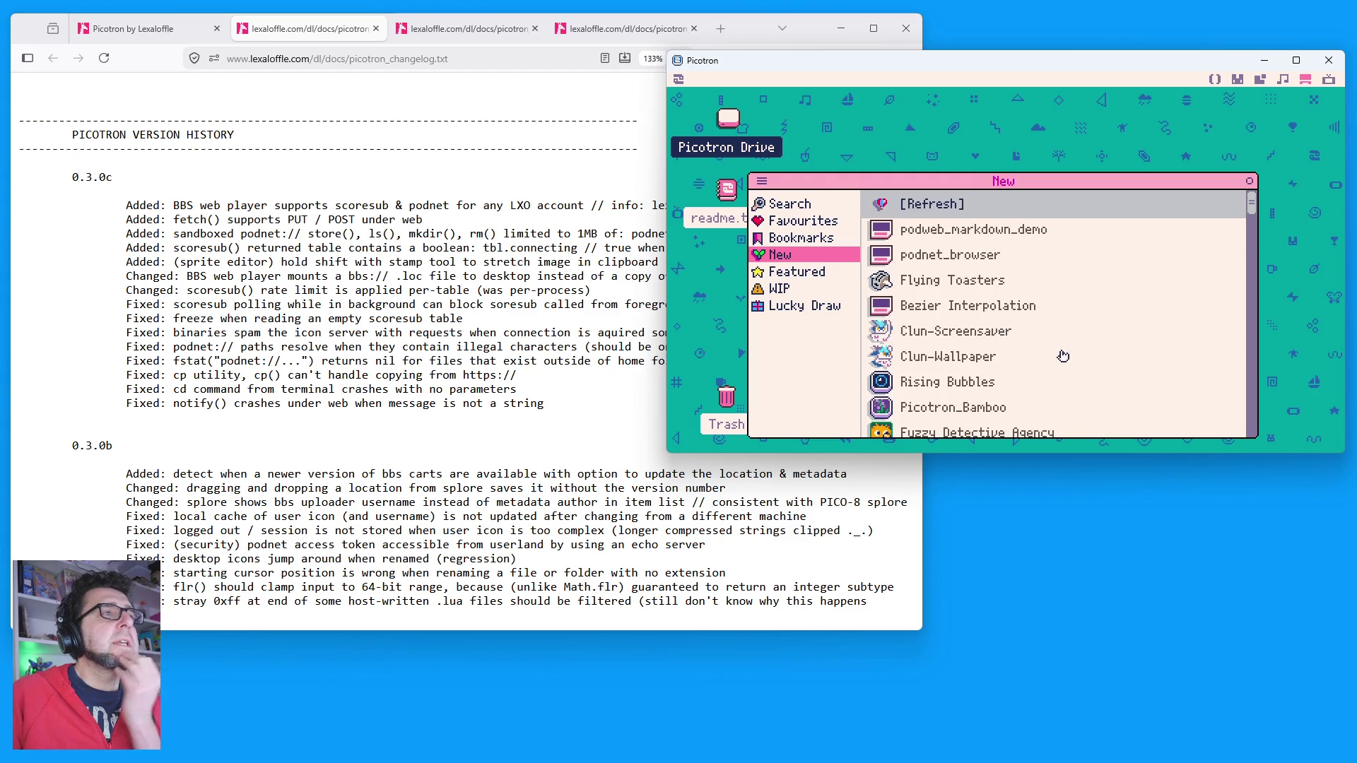
{"action": "scroll", "coordinate": [1057, 356], "scroll_direction": "down", "scroll_amount": 5}
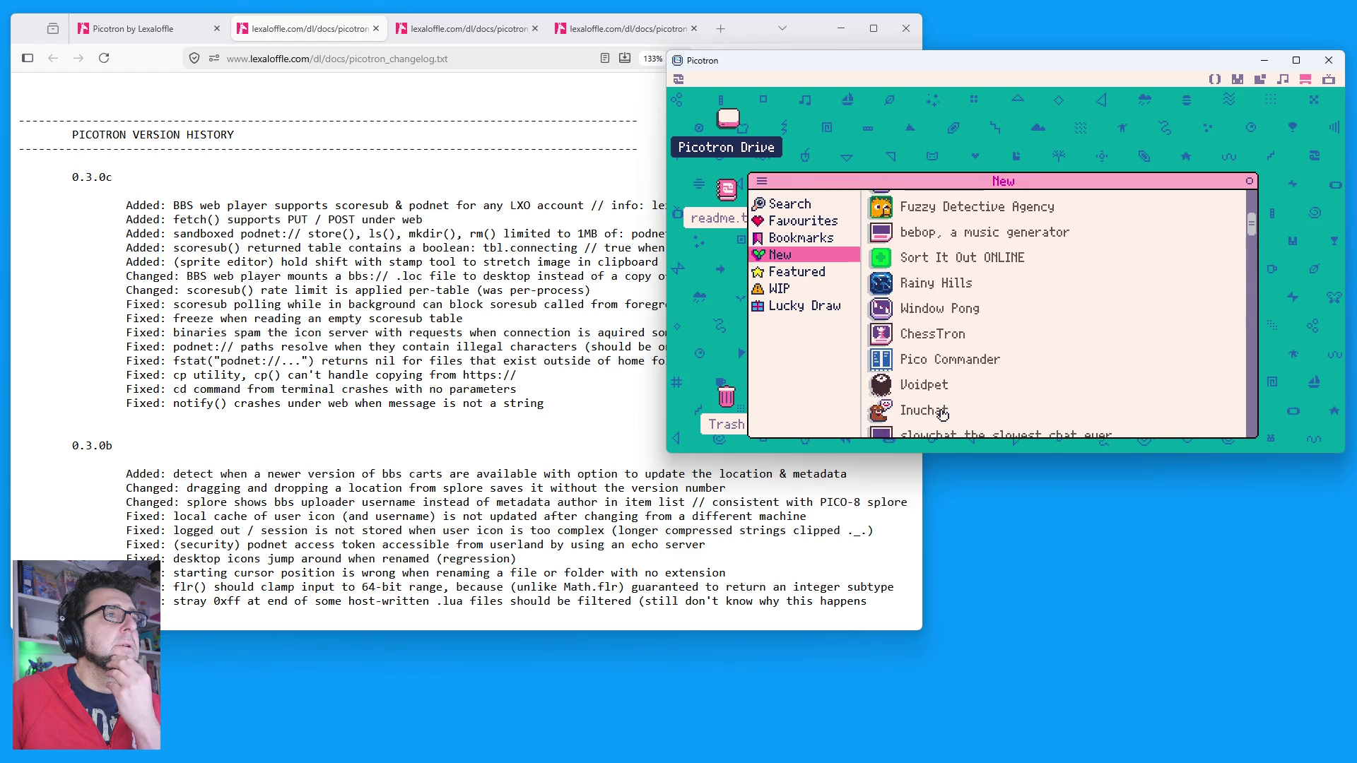
{"action": "scroll", "coordinate": [942, 415], "scroll_direction": "down", "scroll_amount": 2}
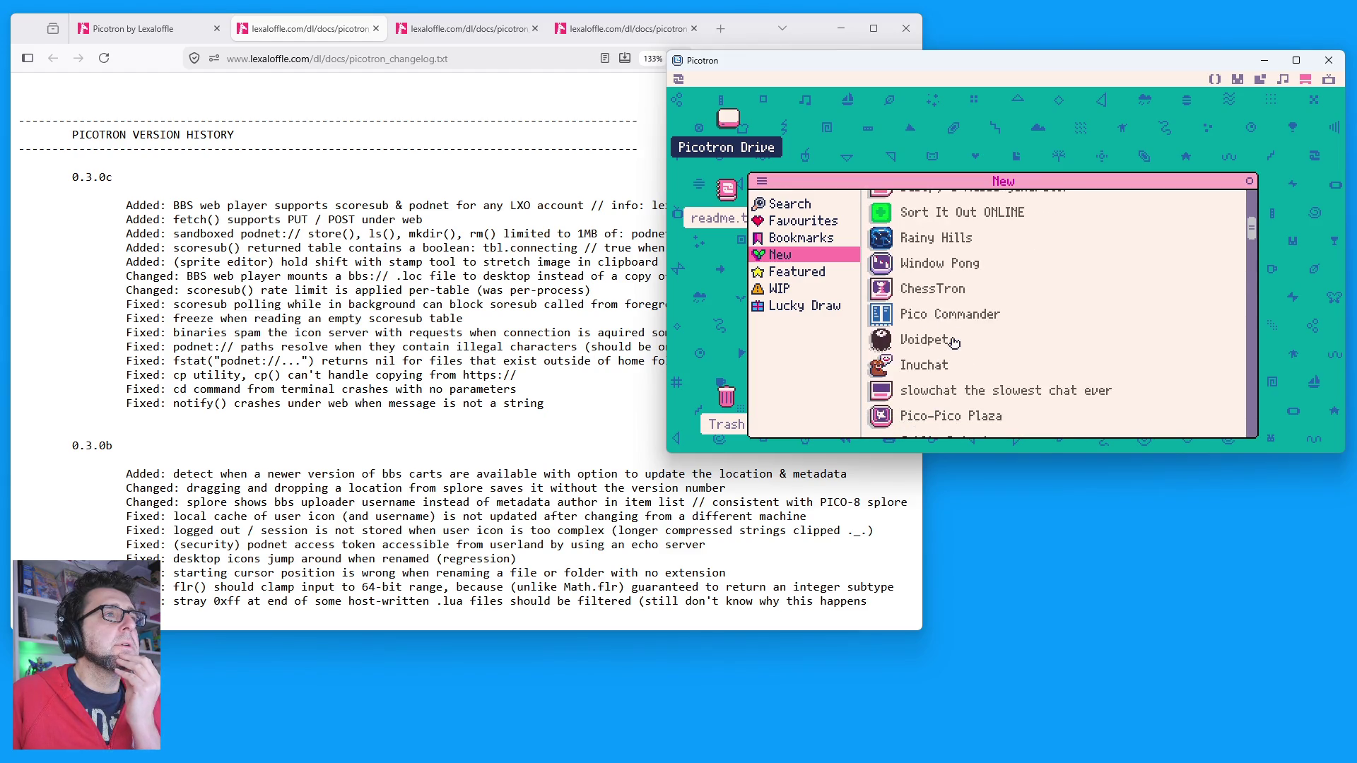
{"action": "scroll", "coordinate": [1002, 384], "scroll_direction": "down", "scroll_amount": 2}
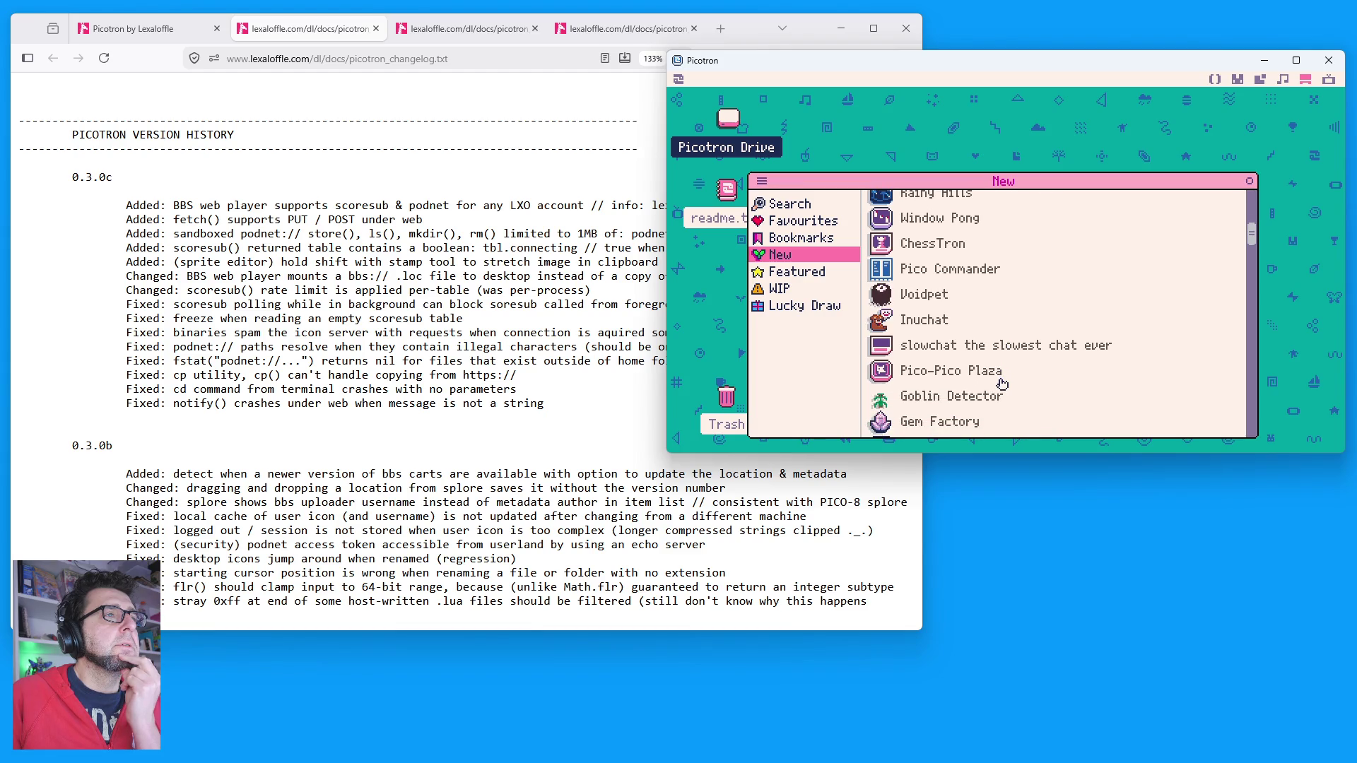
{"action": "scroll", "coordinate": [976, 319], "scroll_direction": "down", "scroll_amount": 2}
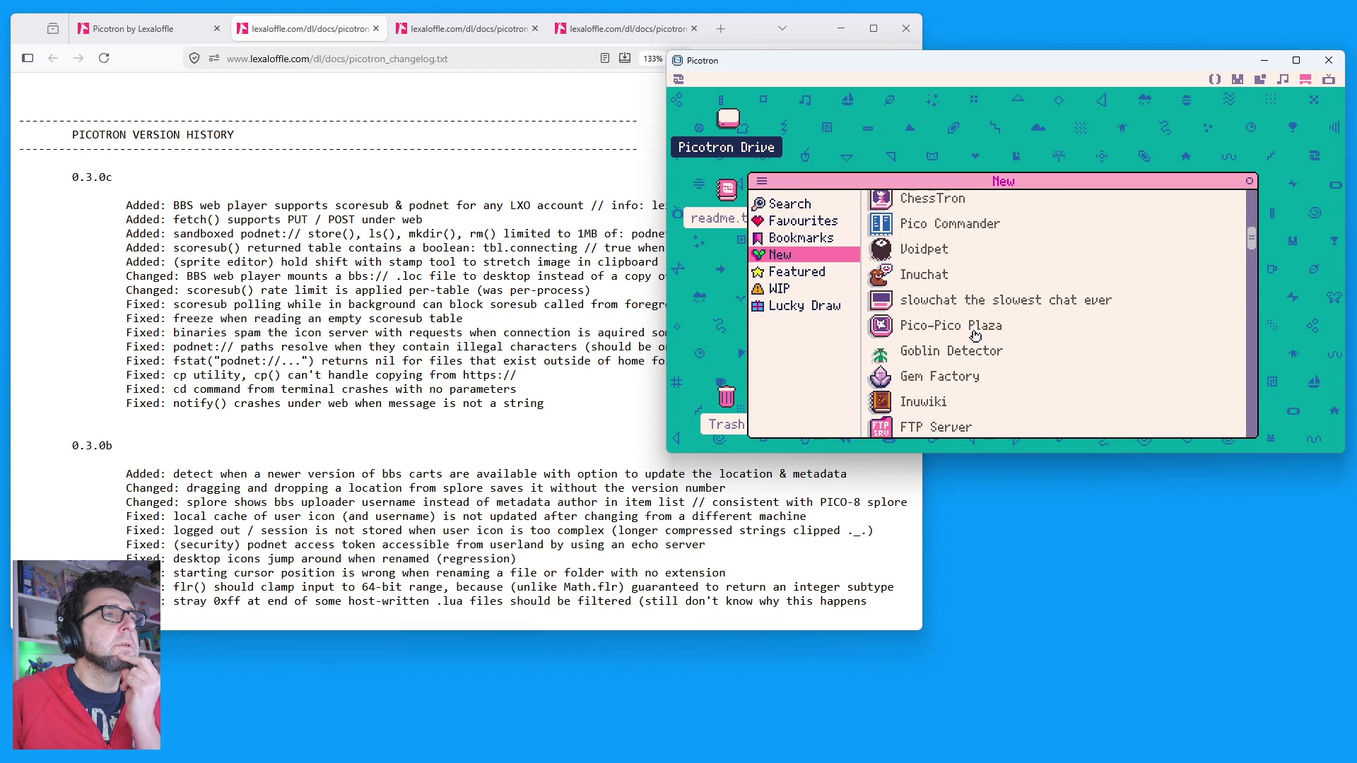
{"action": "scroll", "coordinate": [972, 308], "scroll_direction": "down", "scroll_amount": 2}
{"action": "scroll", "coordinate": [964, 371], "scroll_direction": "down", "scroll_amount": 2}
{"action": "scroll", "coordinate": [965, 374], "scroll_direction": "down", "scroll_amount": 3}
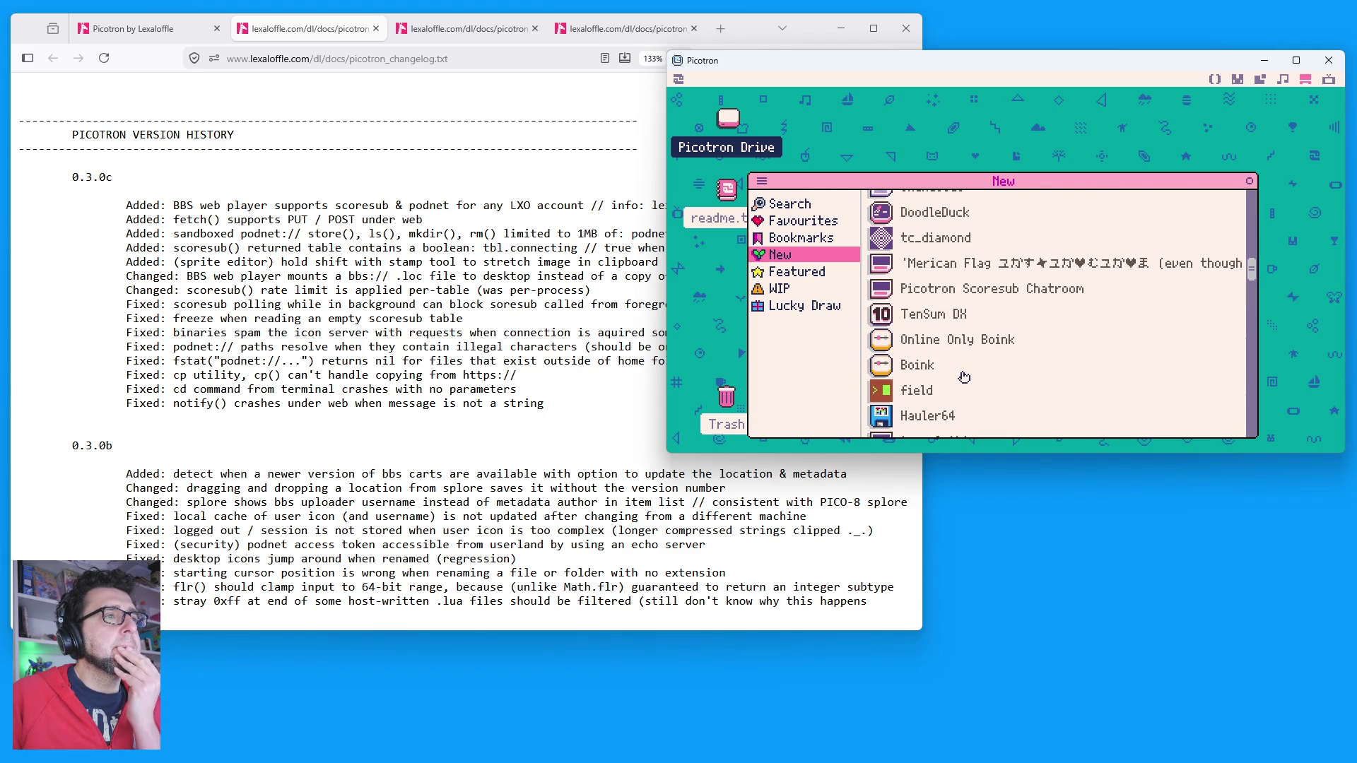
{"action": "double_click", "coordinate": [878, 288]}
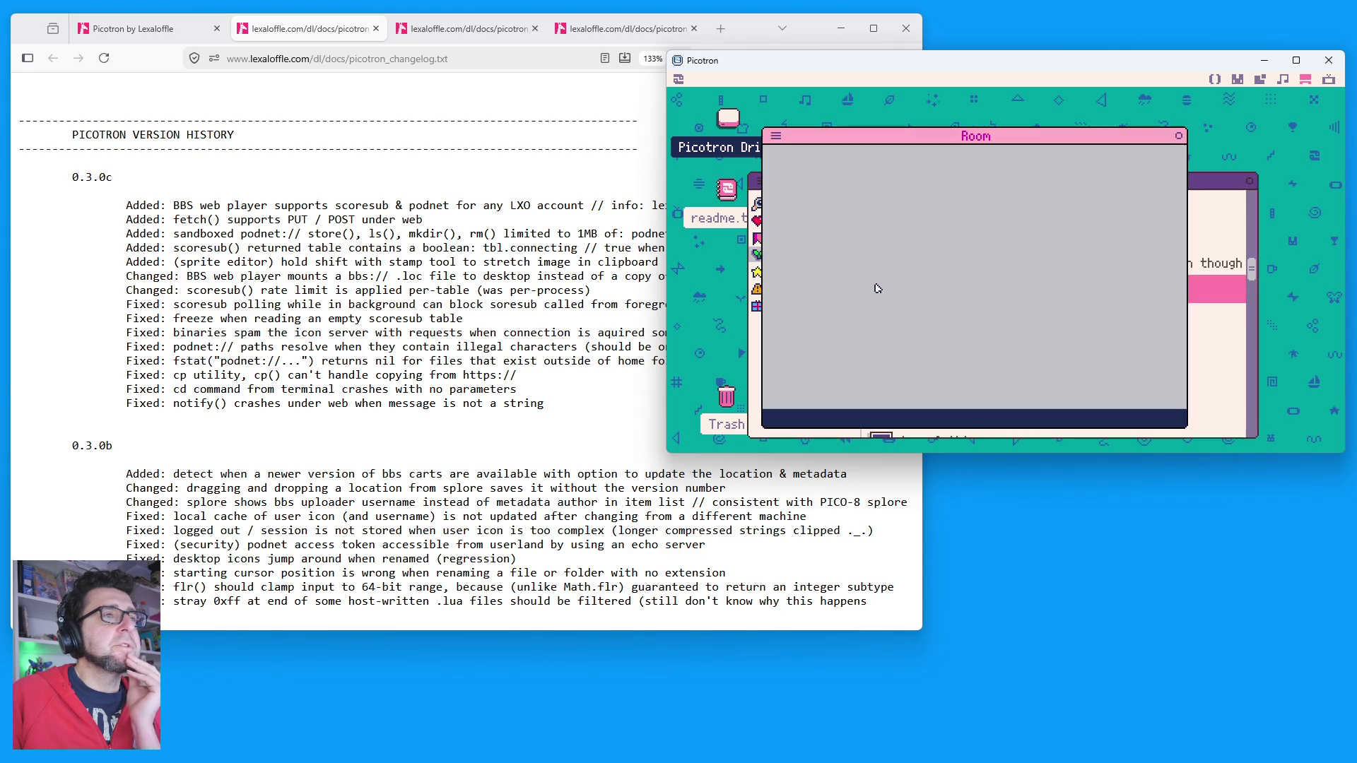
Step: Move the cart list down and shift the Room window slightly right and up
{"action": "left_click", "coordinate": [1229, 179]}
{"action": "left_click_drag", "start_coordinate": [1229, 178], "coordinate": [1228, 309]}
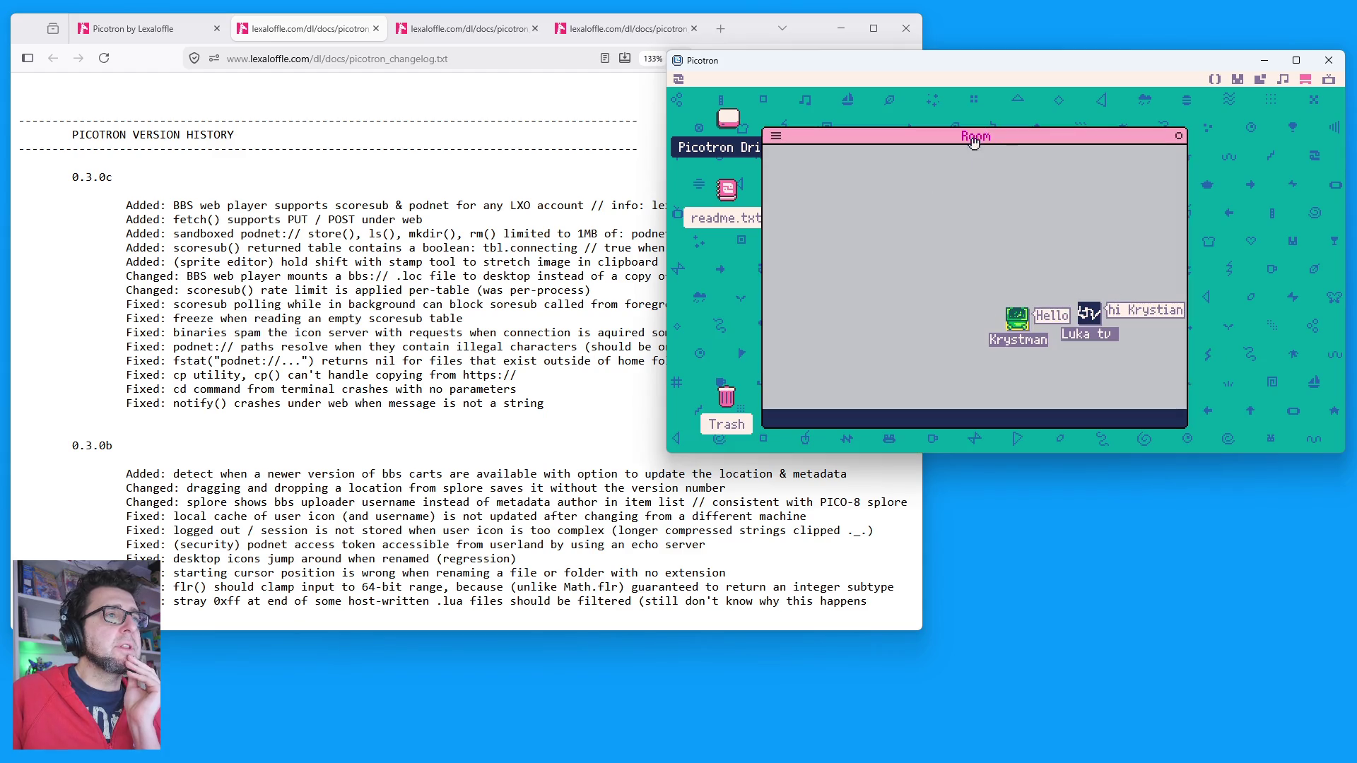
{"action": "left_click_drag", "start_coordinate": [1052, 127], "coordinate": [1129, 118]}
Step: Send 'Henlo' in the Room chat, then nudge the window up and right
{"action": "left_click", "coordinate": [995, 406]}
{"action": "type", "text": "Henlo"}
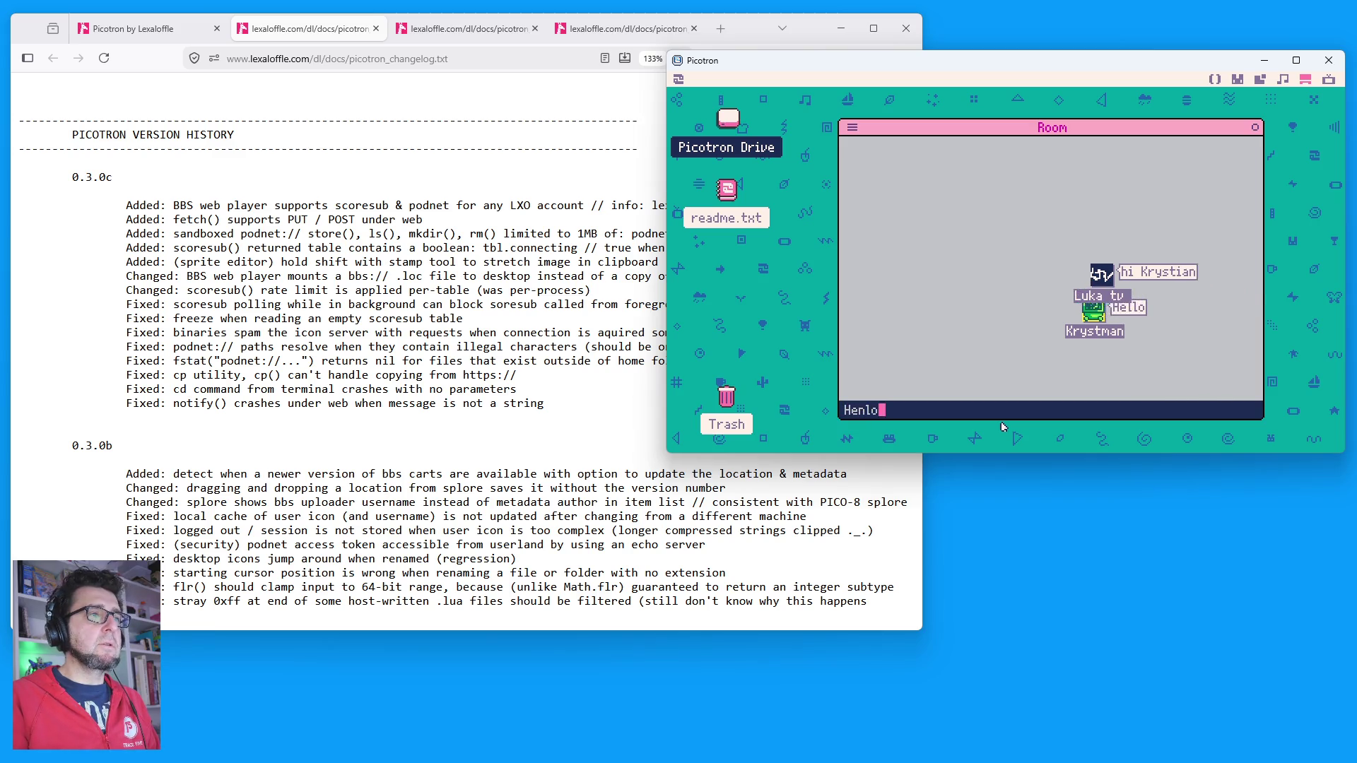
{"action": "key", "text": "Return"}
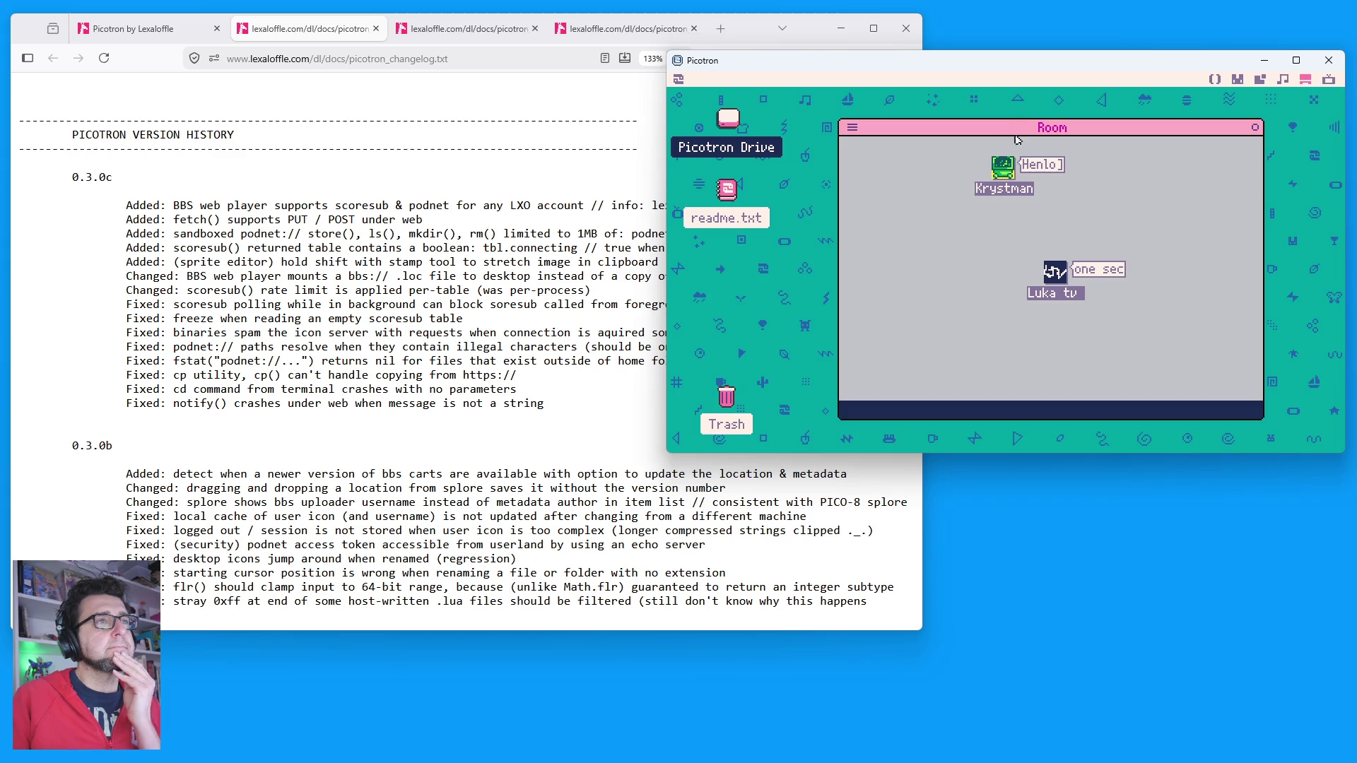
{"action": "mouse_move", "coordinate": [1007, 130]}
{"action": "left_mouse_down"}
{"action": "mouse_move", "coordinate": [1030, 108]}
{"action": "mouse_move", "coordinate": [1086, 102]}
{"action": "left_mouse_up"}
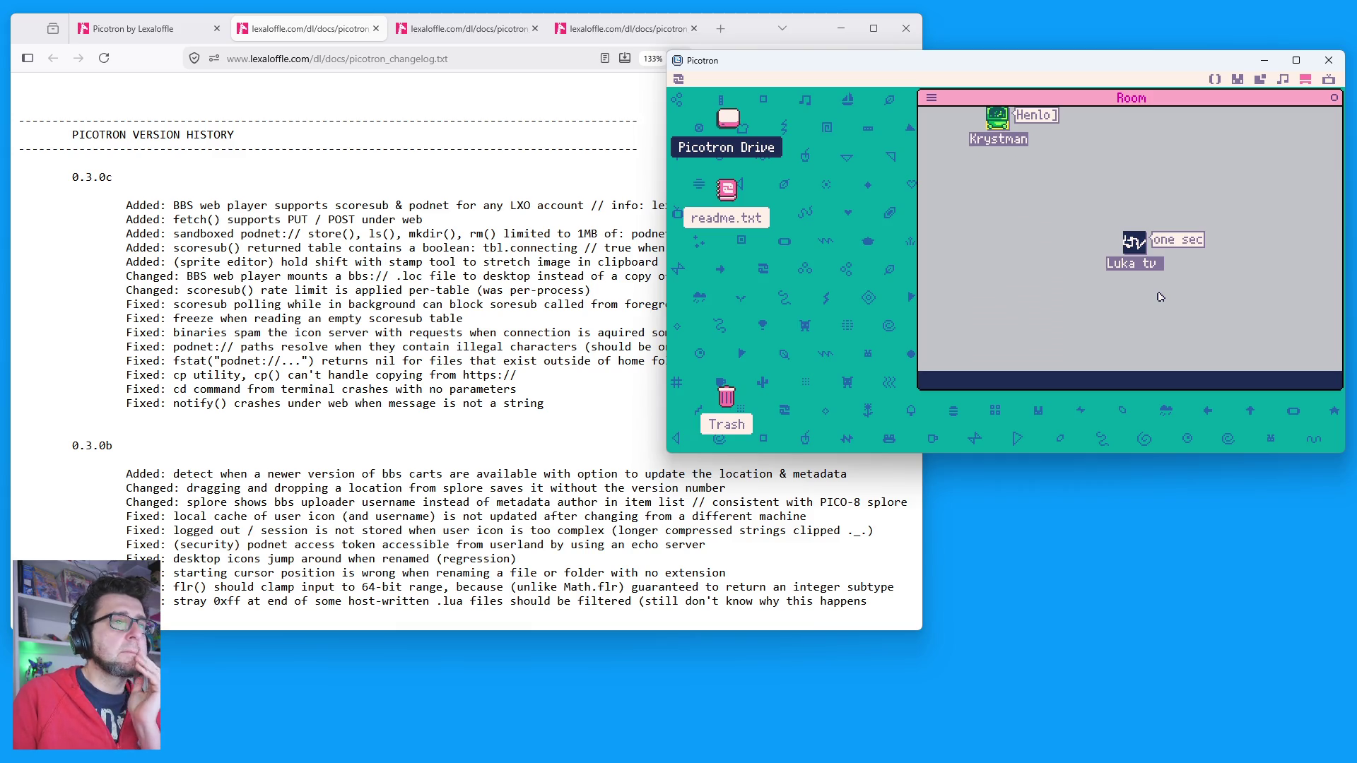
{"action": "left_click", "coordinate": [1238, 79]}
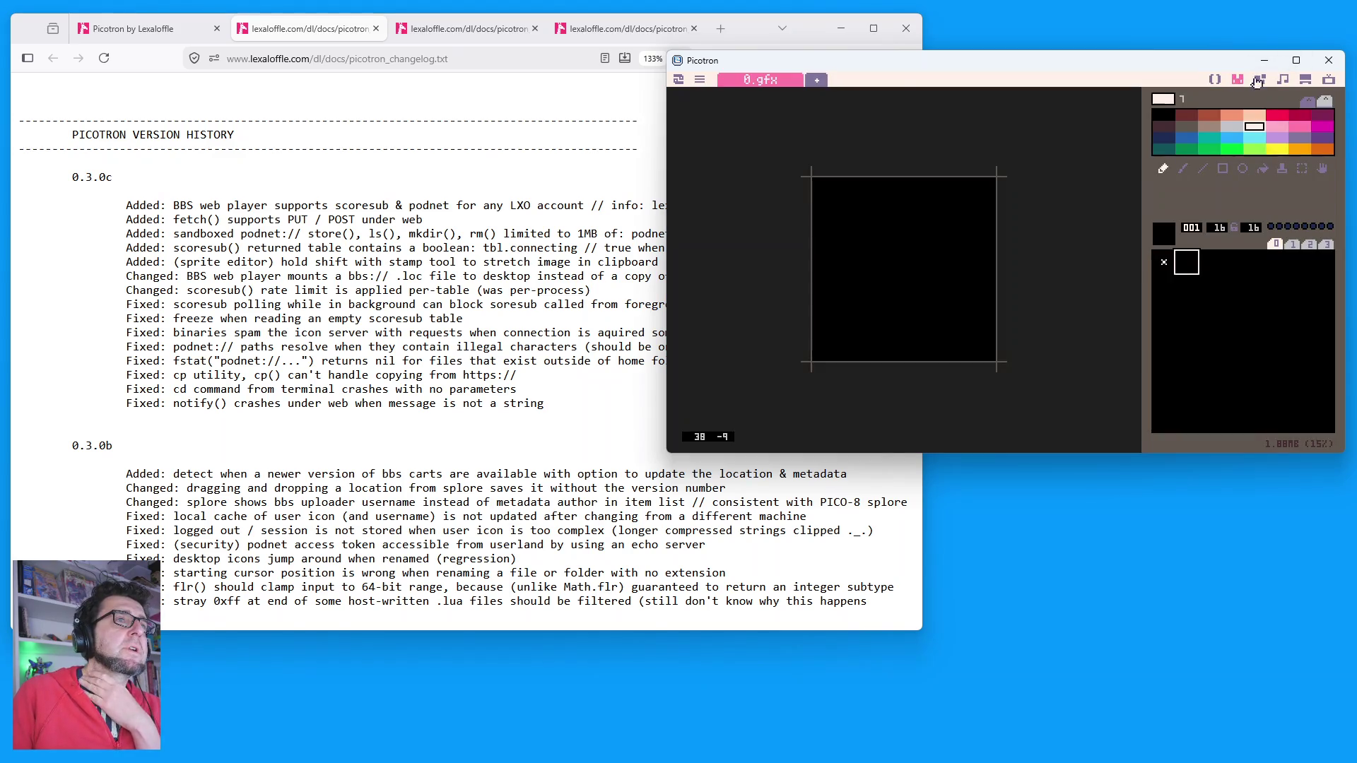
{"action": "left_click", "coordinate": [1260, 79]}
{"action": "left_click", "coordinate": [1215, 79]}
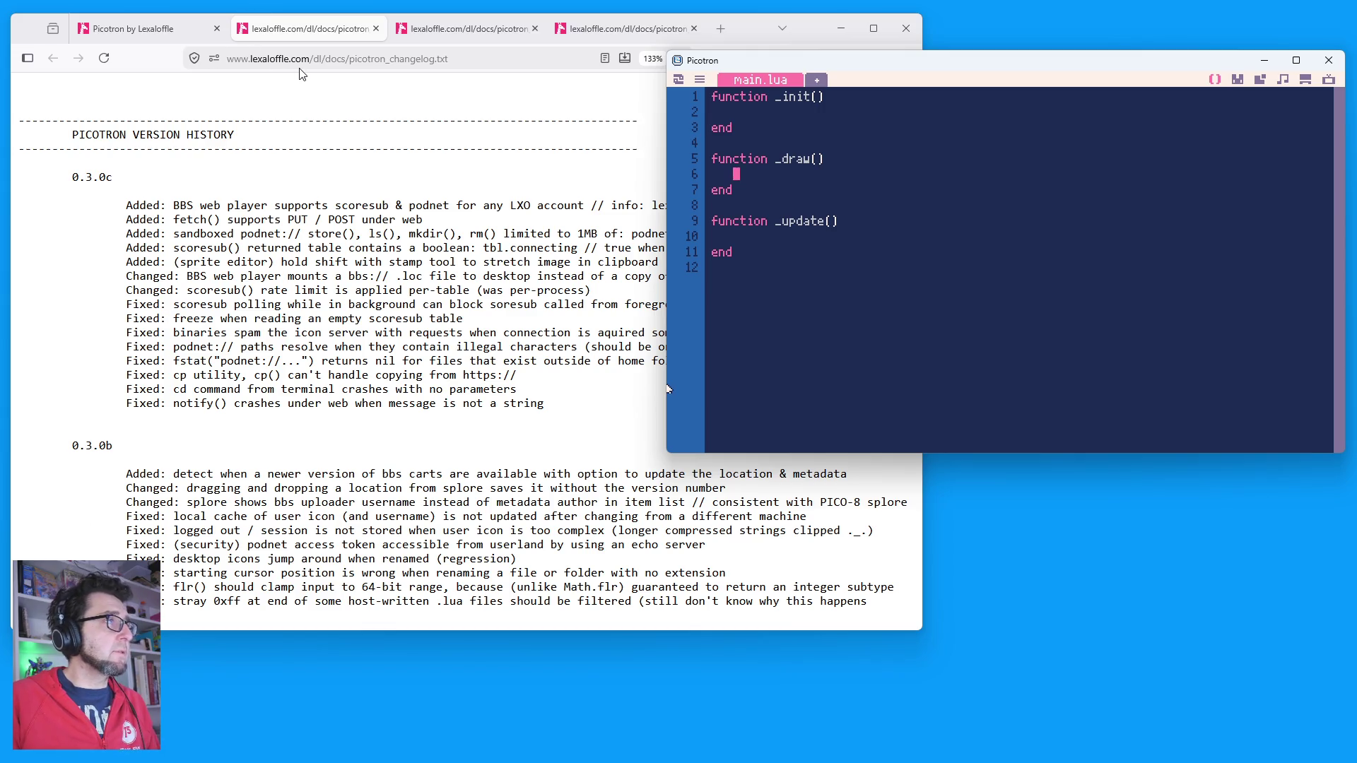
{"action": "left_click", "coordinate": [1304, 80]}
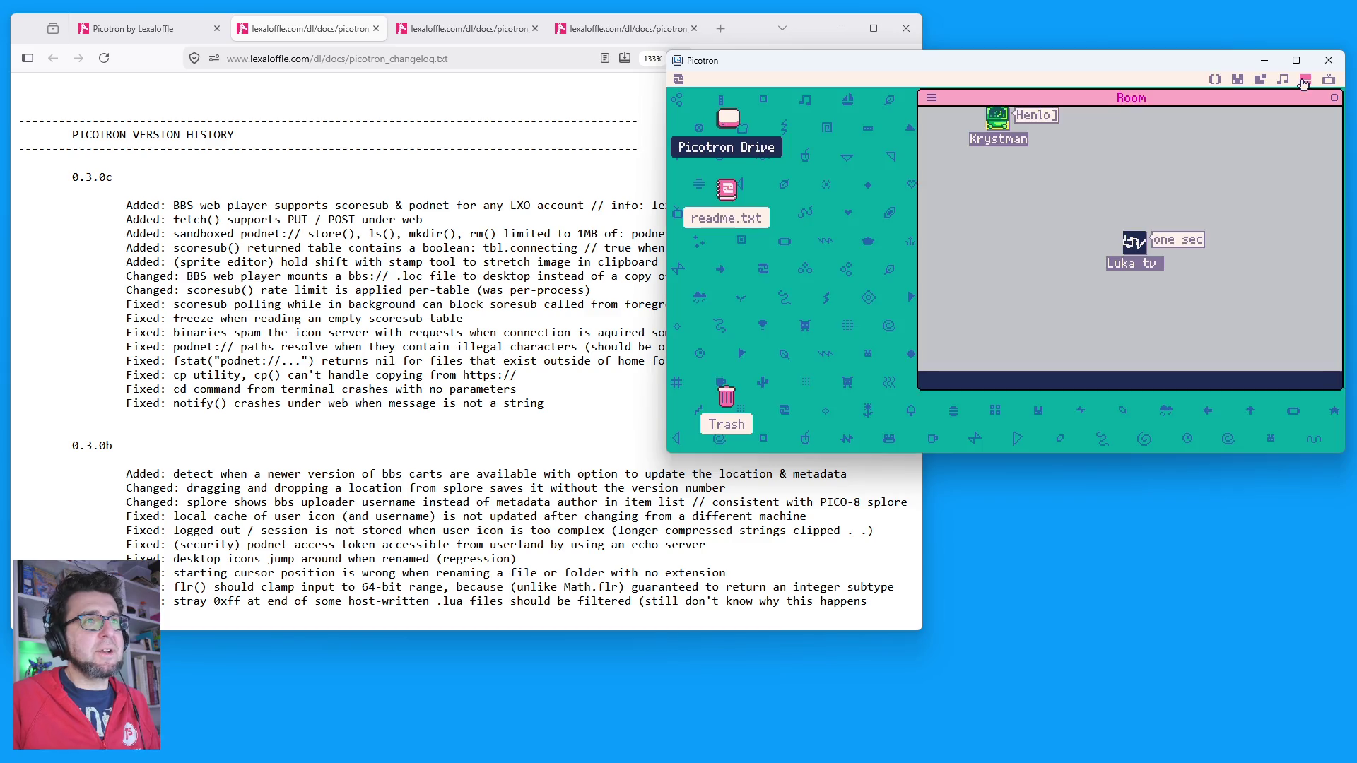
{"action": "left_click", "coordinate": [1329, 80]}
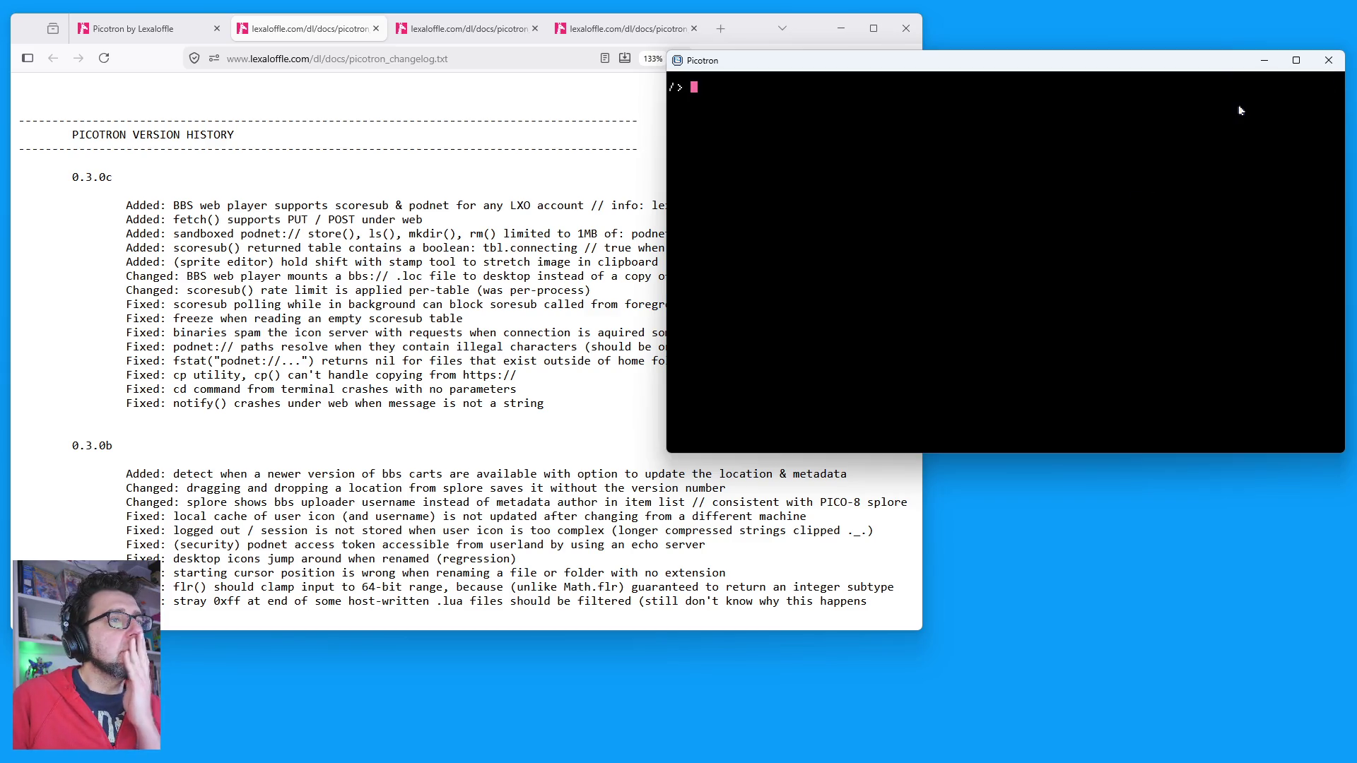
{"action": "key", "text": "Escape"}
{"action": "left_click_drag", "start_coordinate": [1189, 103], "coordinate": [939, 150]}
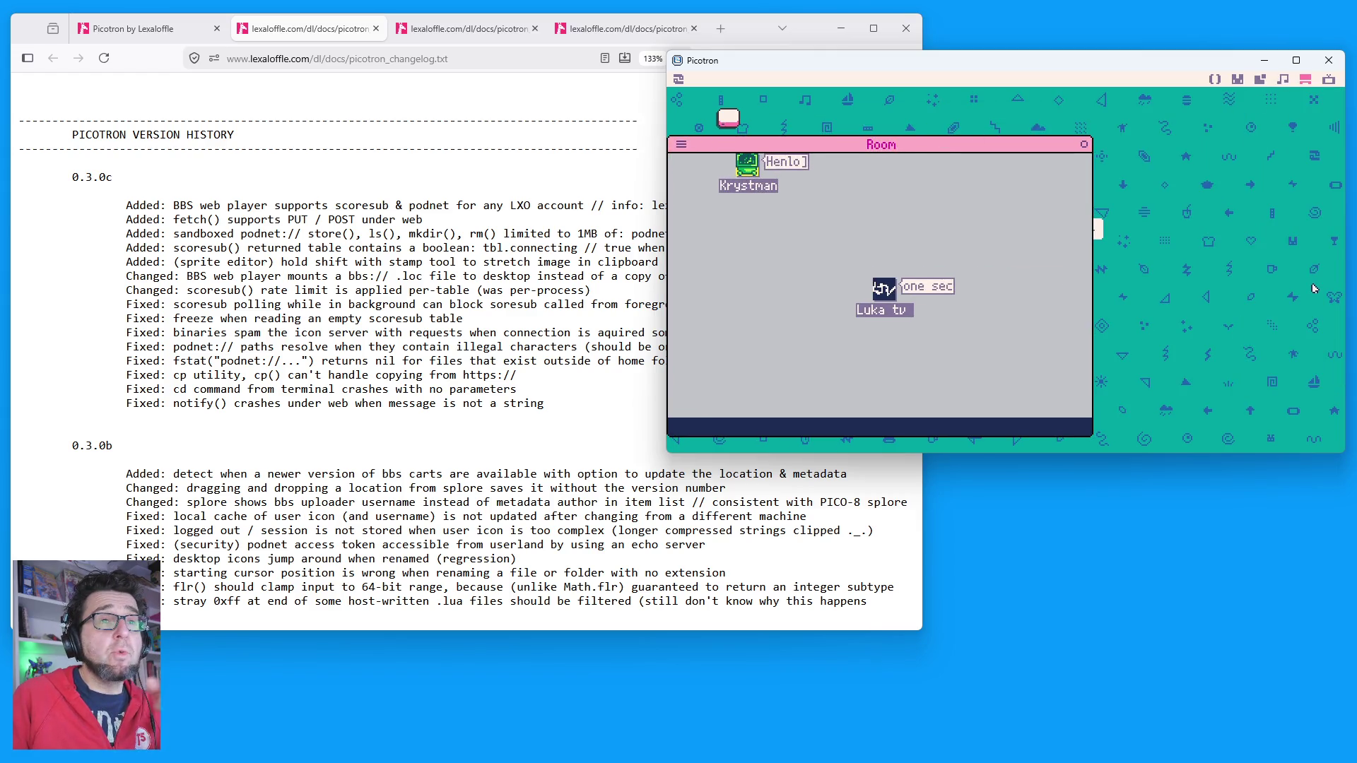
{"action": "left_click_drag", "start_coordinate": [969, 145], "coordinate": [1113, 143]}
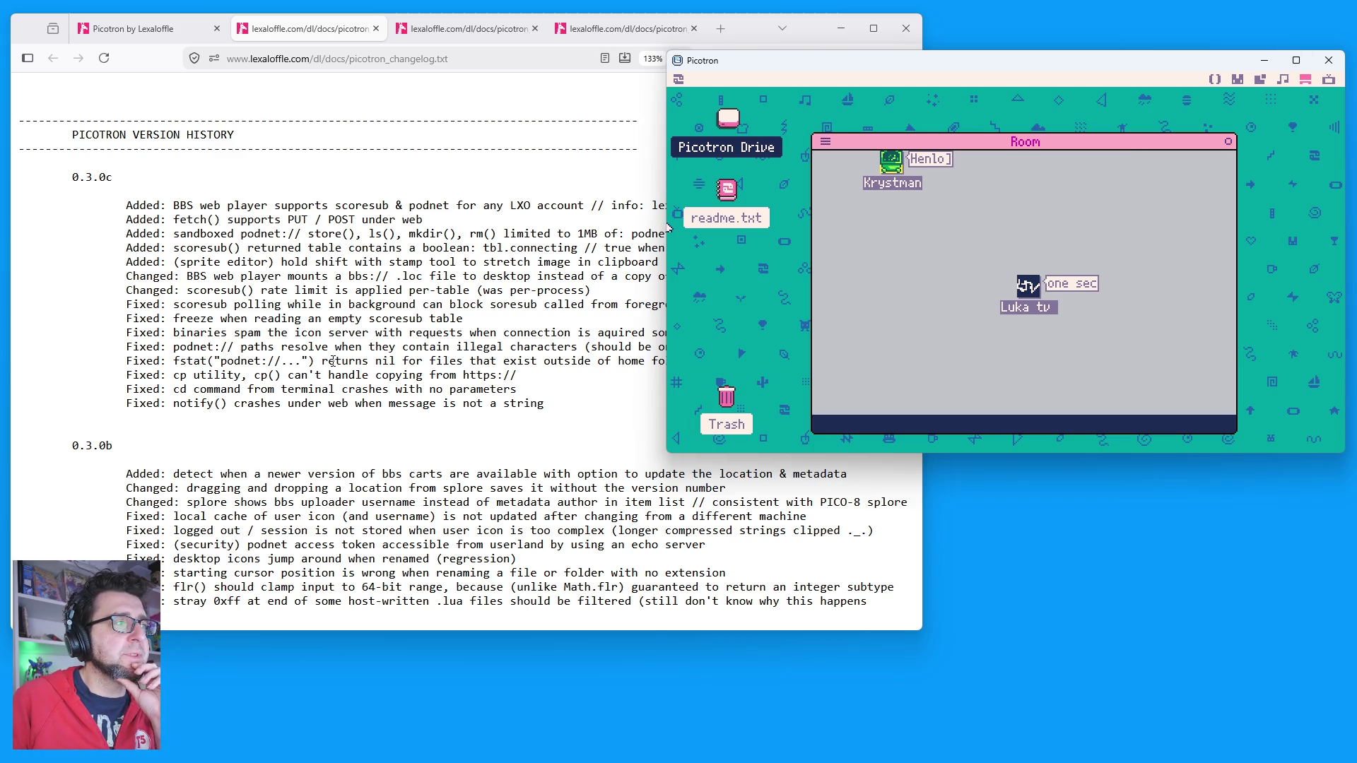
Step: Highlight the changelog fix about scoresub polling blocking foreground processes and widen Firefox slightly
{"action": "left_click", "coordinate": [248, 307]}
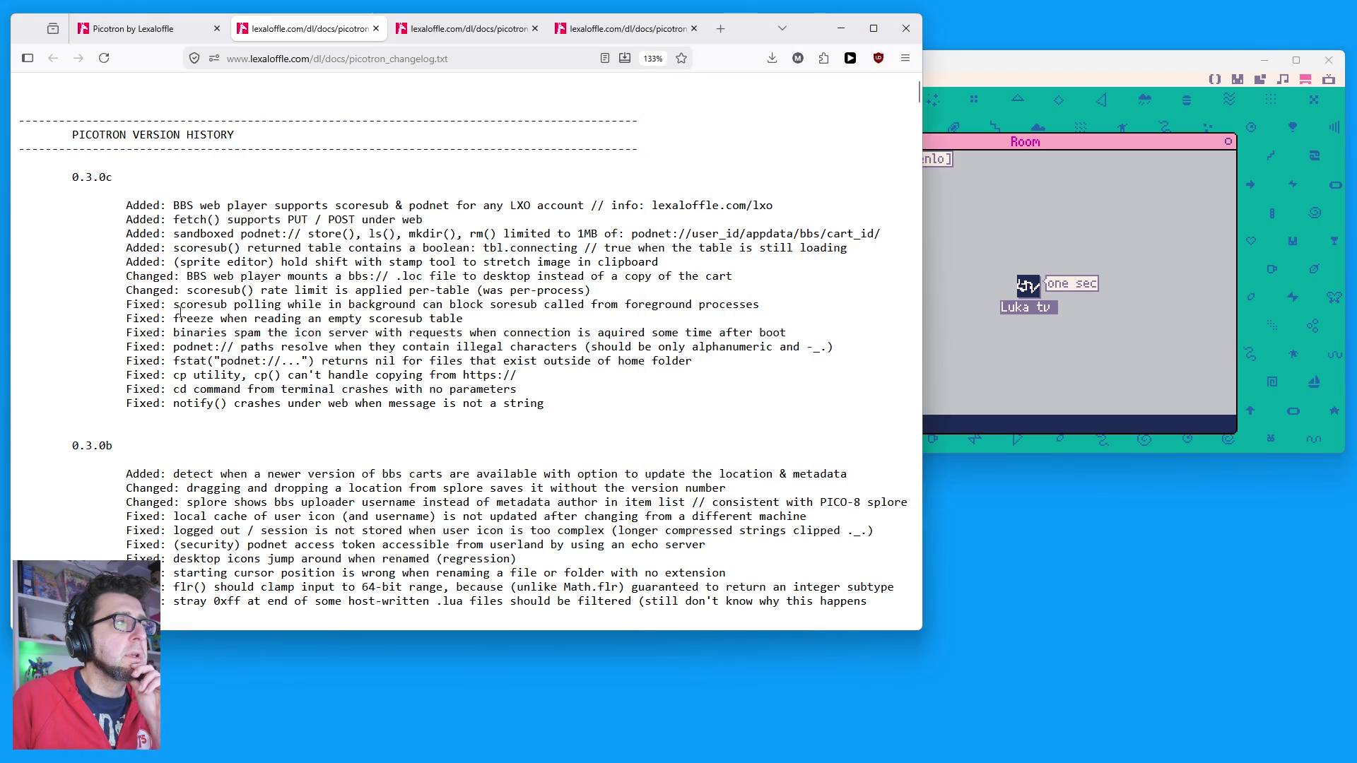
{"action": "left_click_drag", "start_coordinate": [176, 309], "coordinate": [660, 308]}
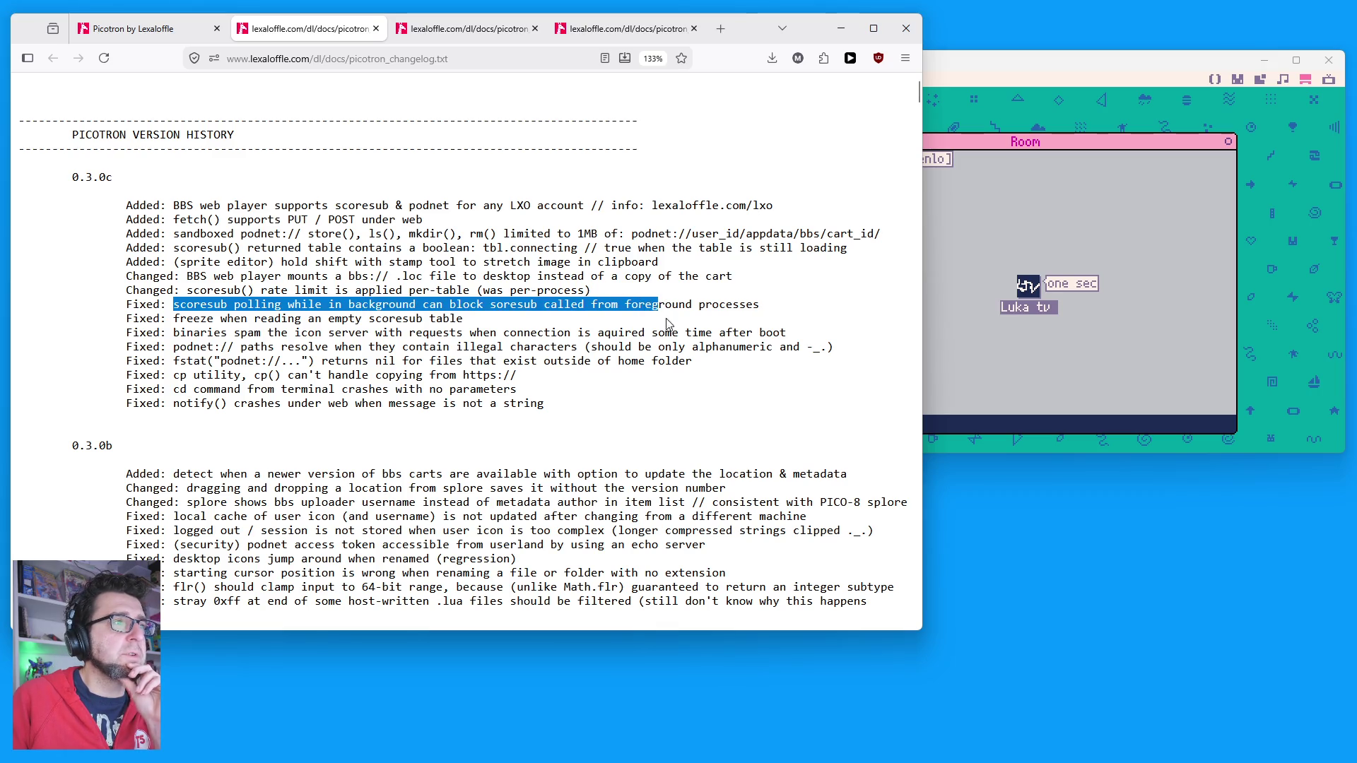
{"action": "mouse_move", "coordinate": [918, 633]}
{"action": "left_mouse_down"}
{"action": "mouse_move", "coordinate": [651, 756]}
{"action": "mouse_move", "coordinate": [862, 699]}
{"action": "mouse_move", "coordinate": [925, 584]}
{"action": "mouse_move", "coordinate": [944, 579]}
{"action": "left_mouse_up"}
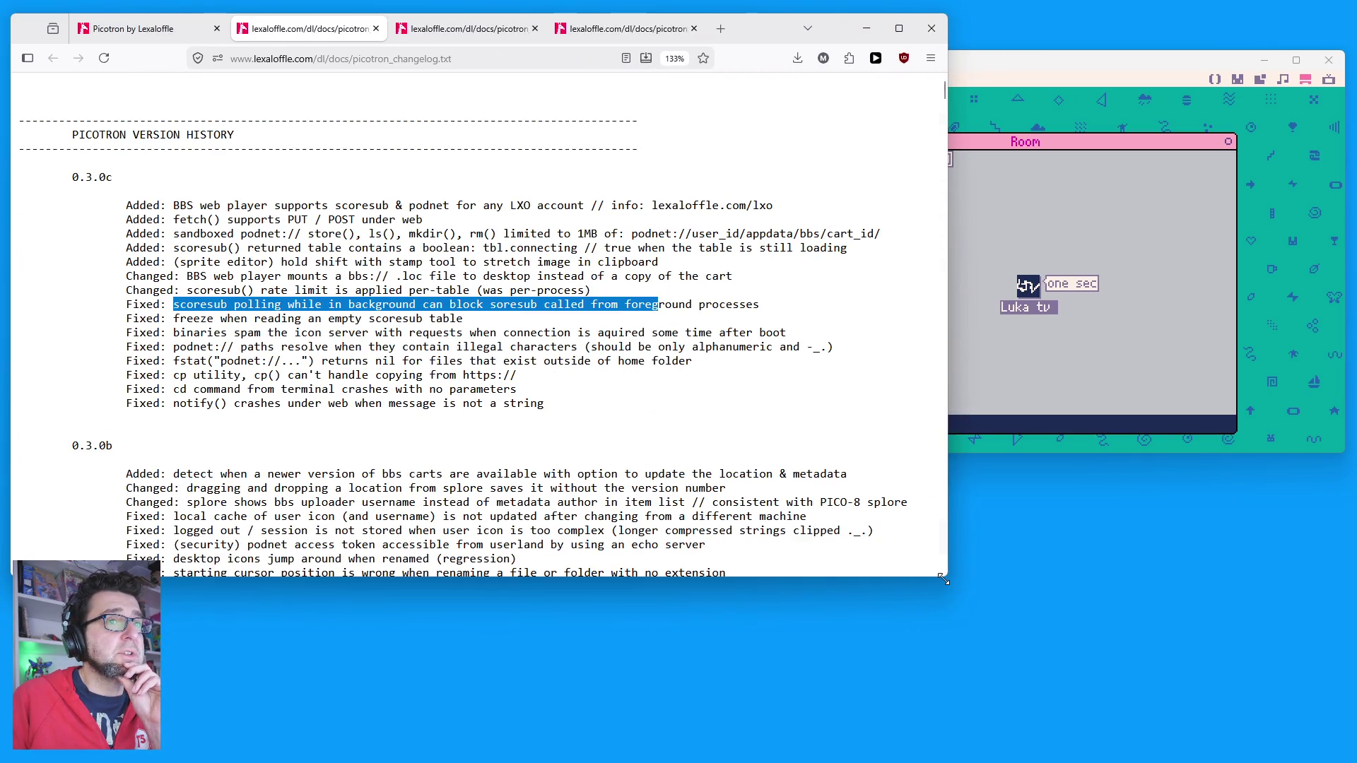
Step: Return to Picotron and walk the avatar to a new spot in Room
{"action": "left_click", "coordinate": [1103, 138]}
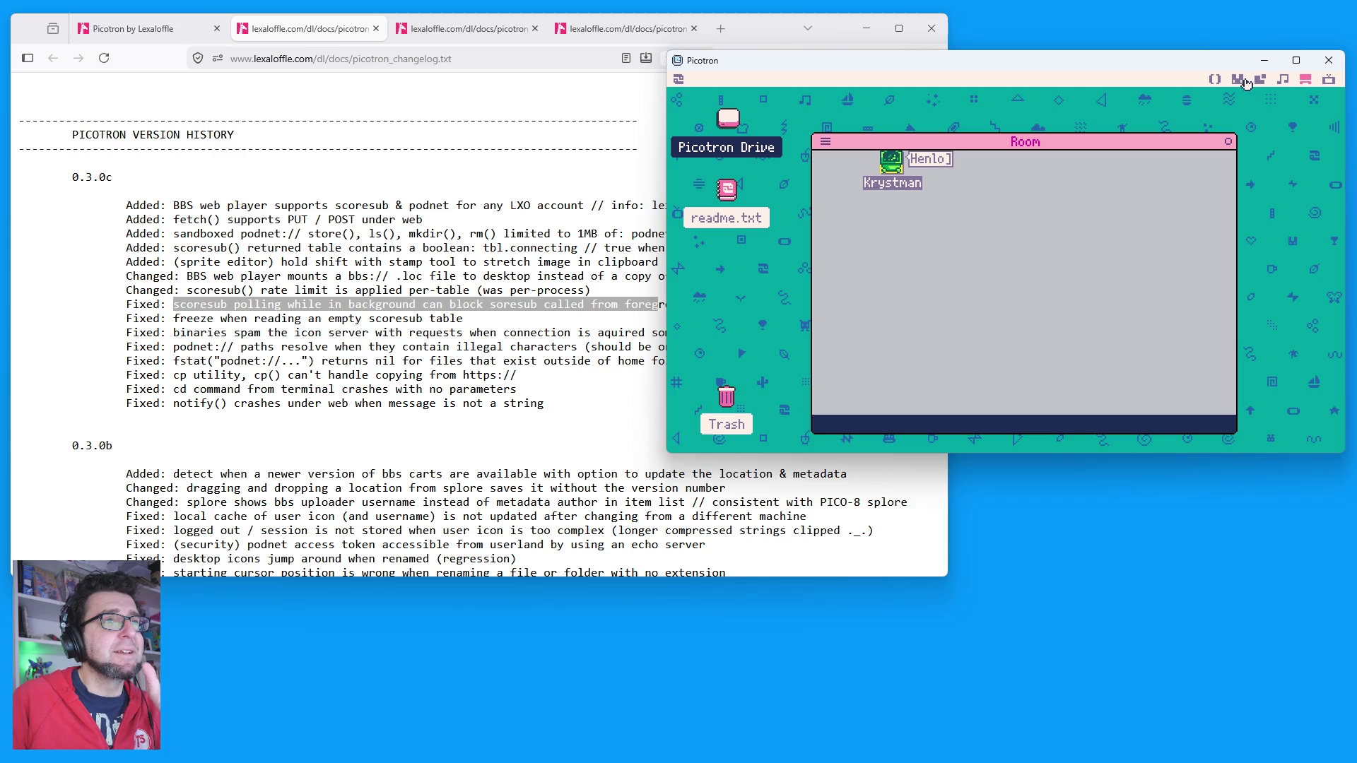
{"action": "left_click", "coordinate": [992, 236]}
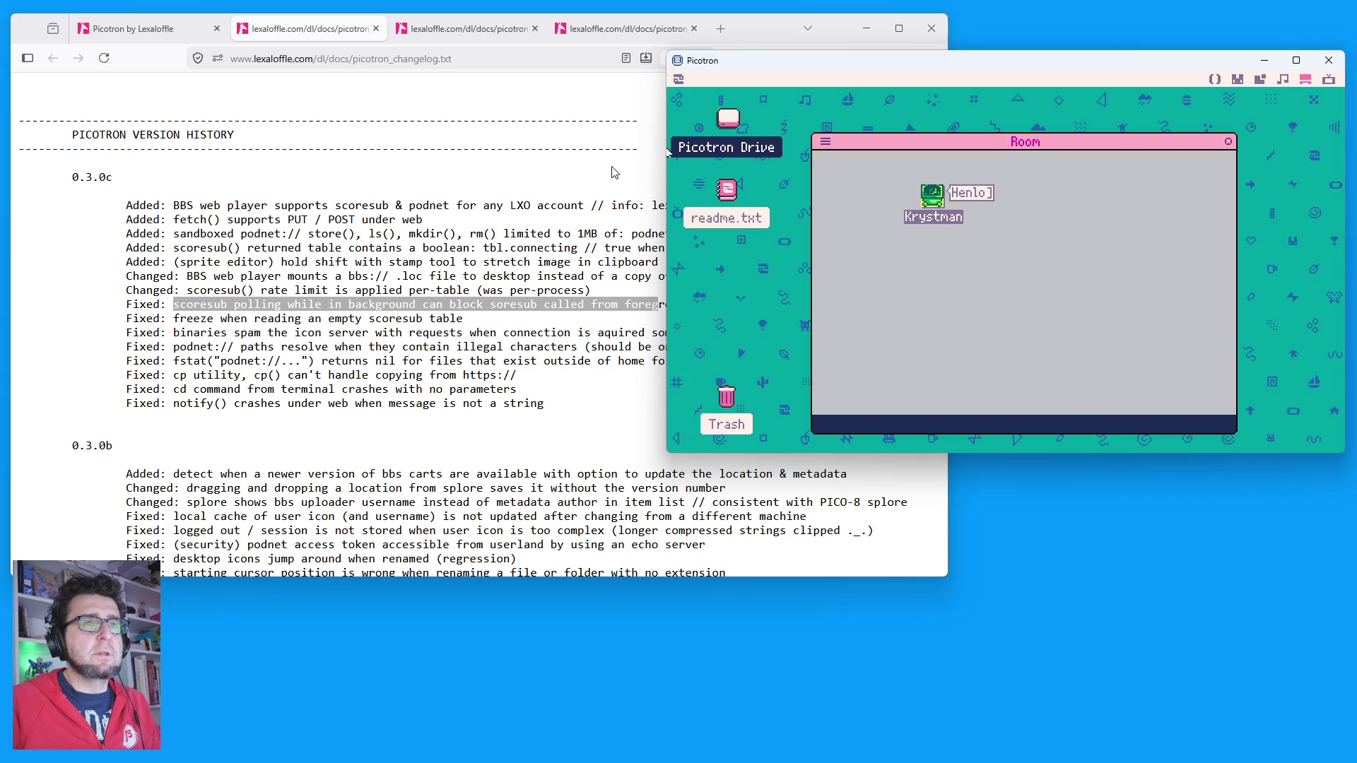
{"action": "left_click", "coordinate": [680, 80]}
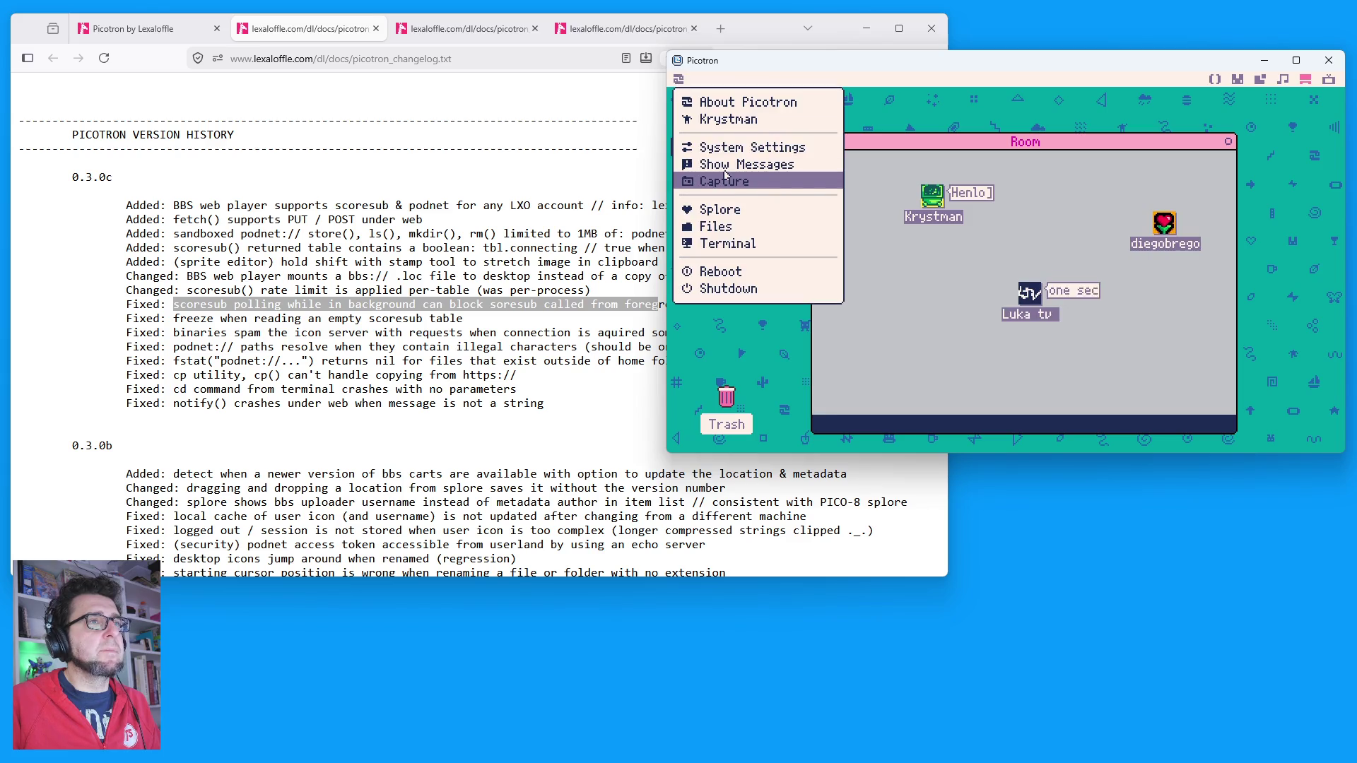
Step: Open Splore's New carts list in an enlarged window and scroll down to Scoresub Chatroom
{"action": "left_click", "coordinate": [749, 210]}
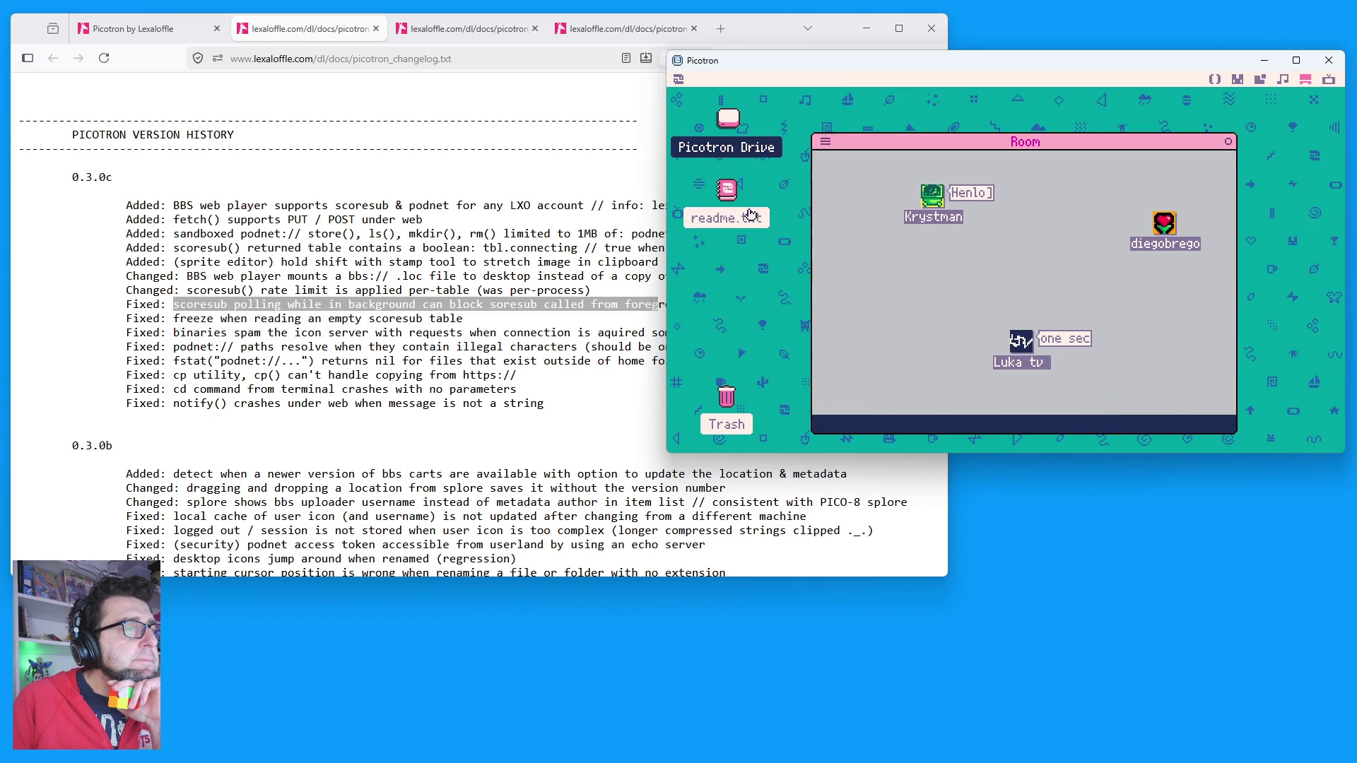
{"action": "left_click", "coordinate": [879, 379]}
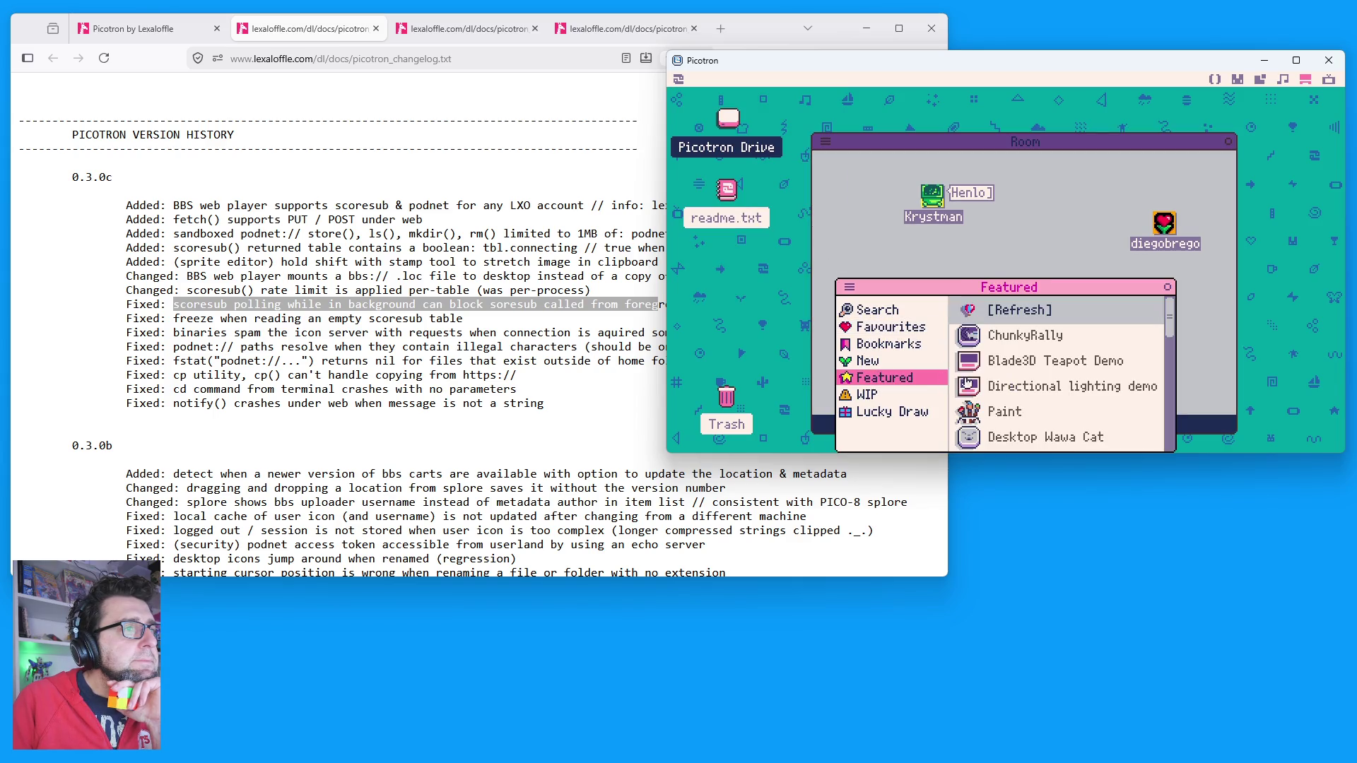
{"action": "mouse_move", "coordinate": [994, 279]}
{"action": "left_mouse_down"}
{"action": "mouse_move", "coordinate": [909, 201]}
{"action": "mouse_move", "coordinate": [909, 180]}
{"action": "left_mouse_up"}
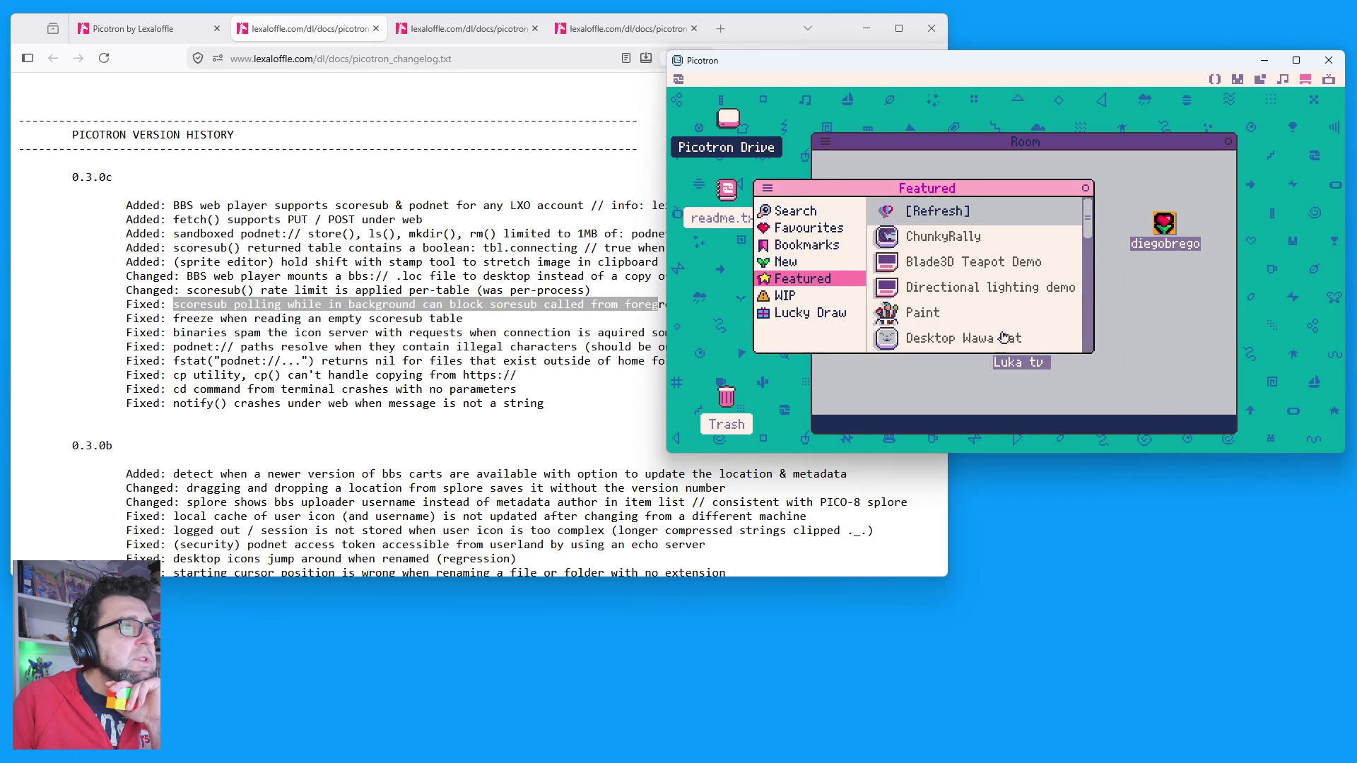
{"action": "left_click", "coordinate": [777, 263]}
{"action": "scroll", "coordinate": [1005, 313], "scroll_direction": "down", "scroll_amount": 2}
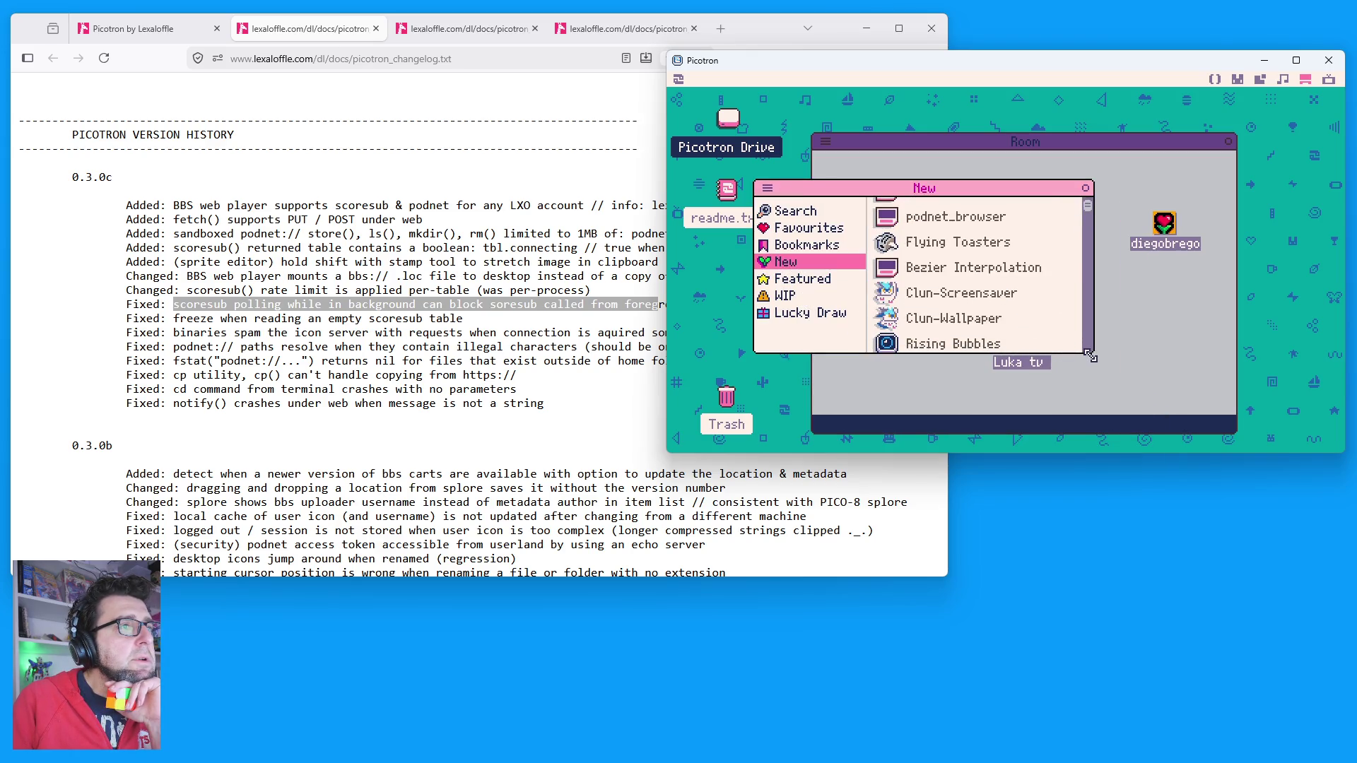
{"action": "left_click_drag", "start_coordinate": [1092, 357], "coordinate": [1196, 424]}
{"action": "scroll", "coordinate": [970, 329], "scroll_direction": "down", "scroll_amount": 5}
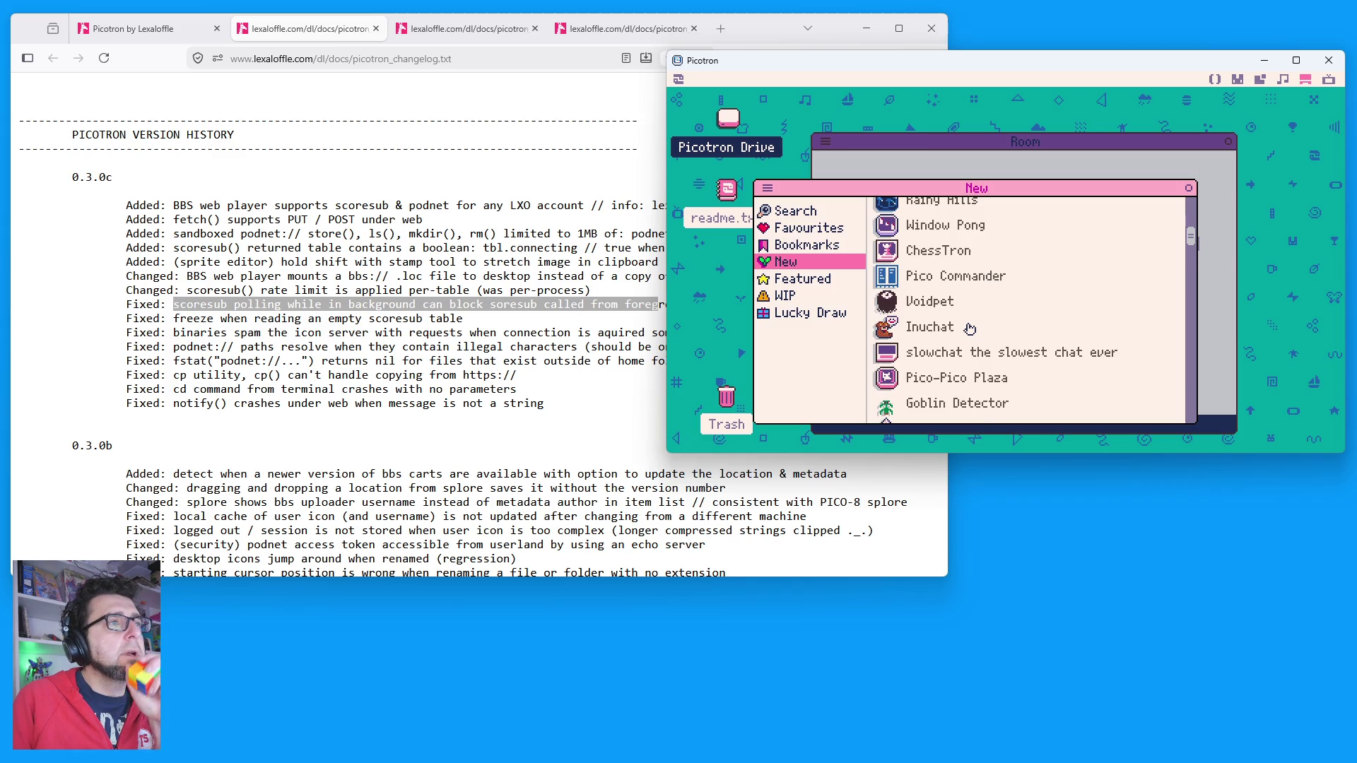
{"action": "scroll", "coordinate": [969, 329], "scroll_direction": "down", "scroll_amount": 6}
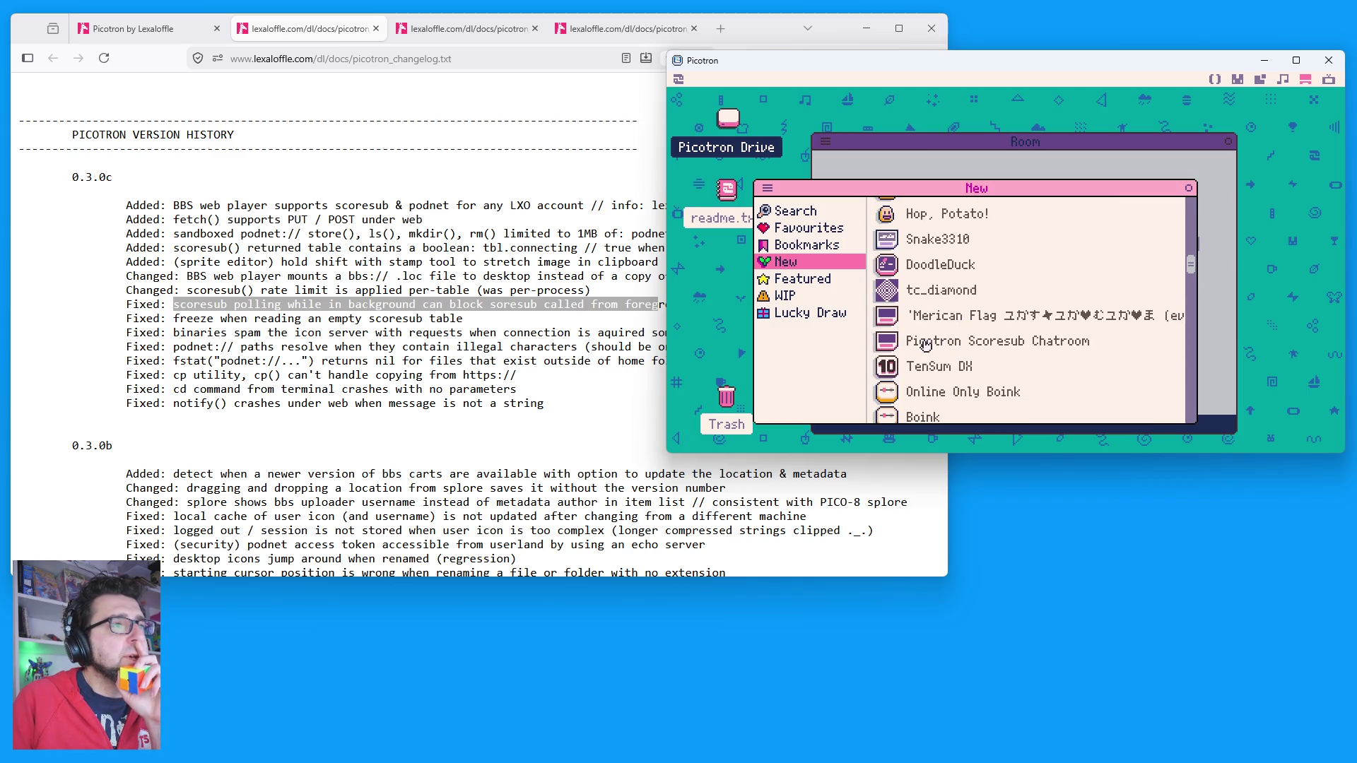
{"action": "left_click", "coordinate": [960, 347]}
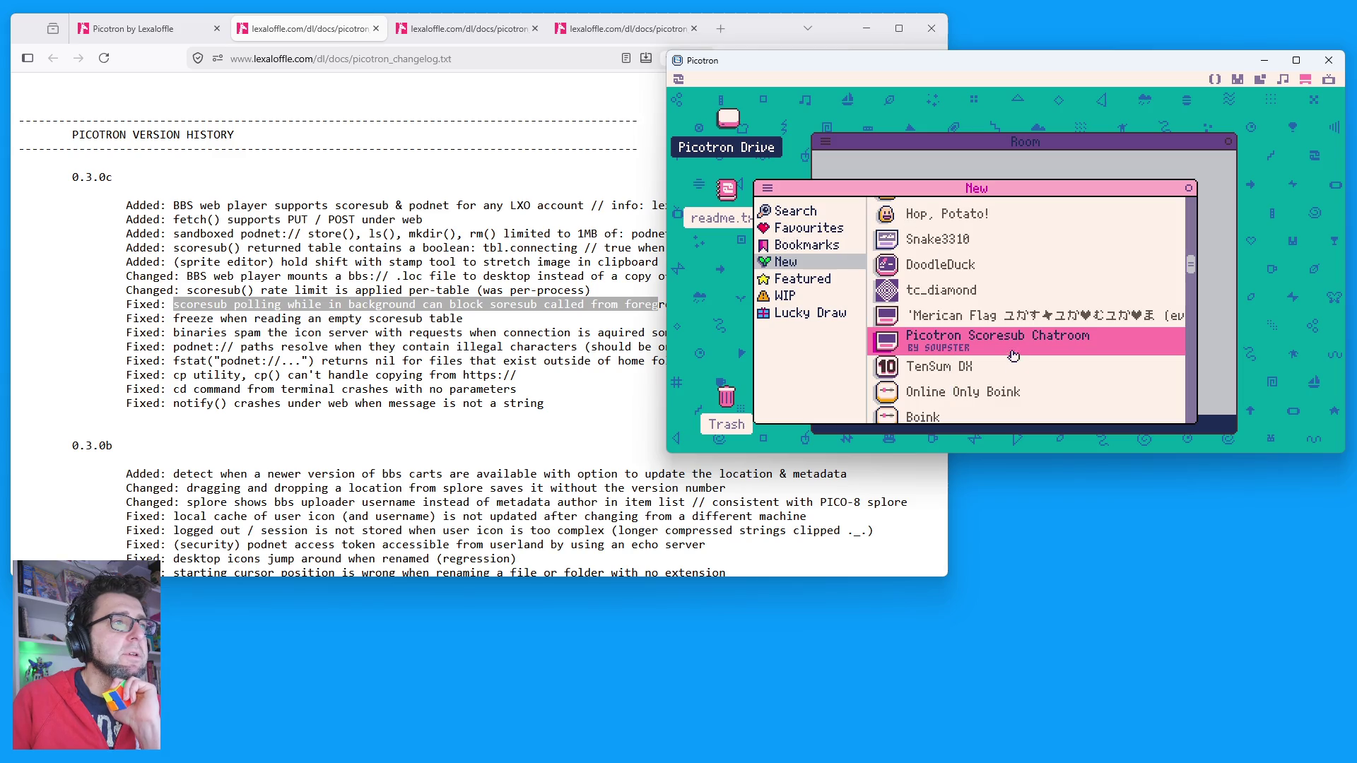
Step: Scroll up and launch Inuwiki and Inuchat, bringing Inuwiki's Picotron Wiki forward
{"action": "scroll", "coordinate": [1007, 377], "scroll_direction": "up", "scroll_amount": 2}
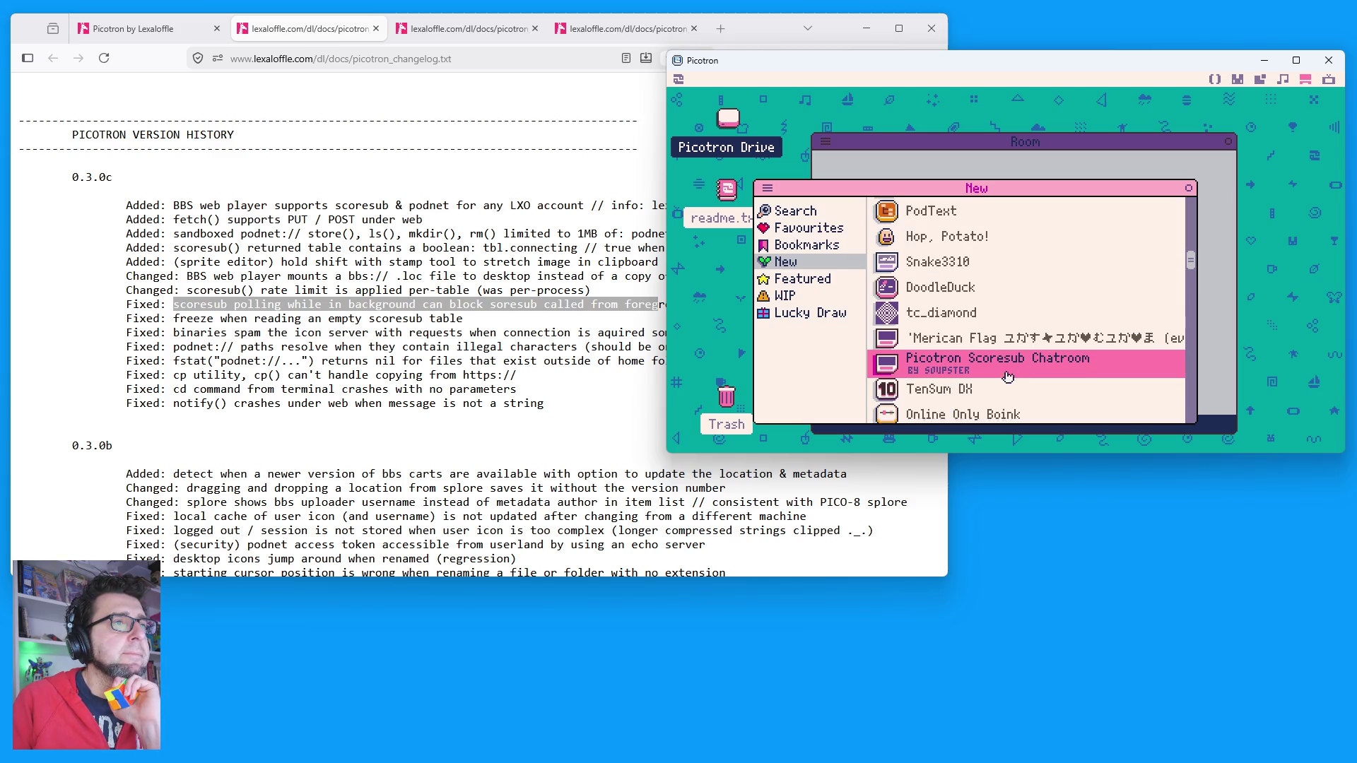
{"action": "scroll", "coordinate": [964, 382], "scroll_direction": "up", "scroll_amount": 2}
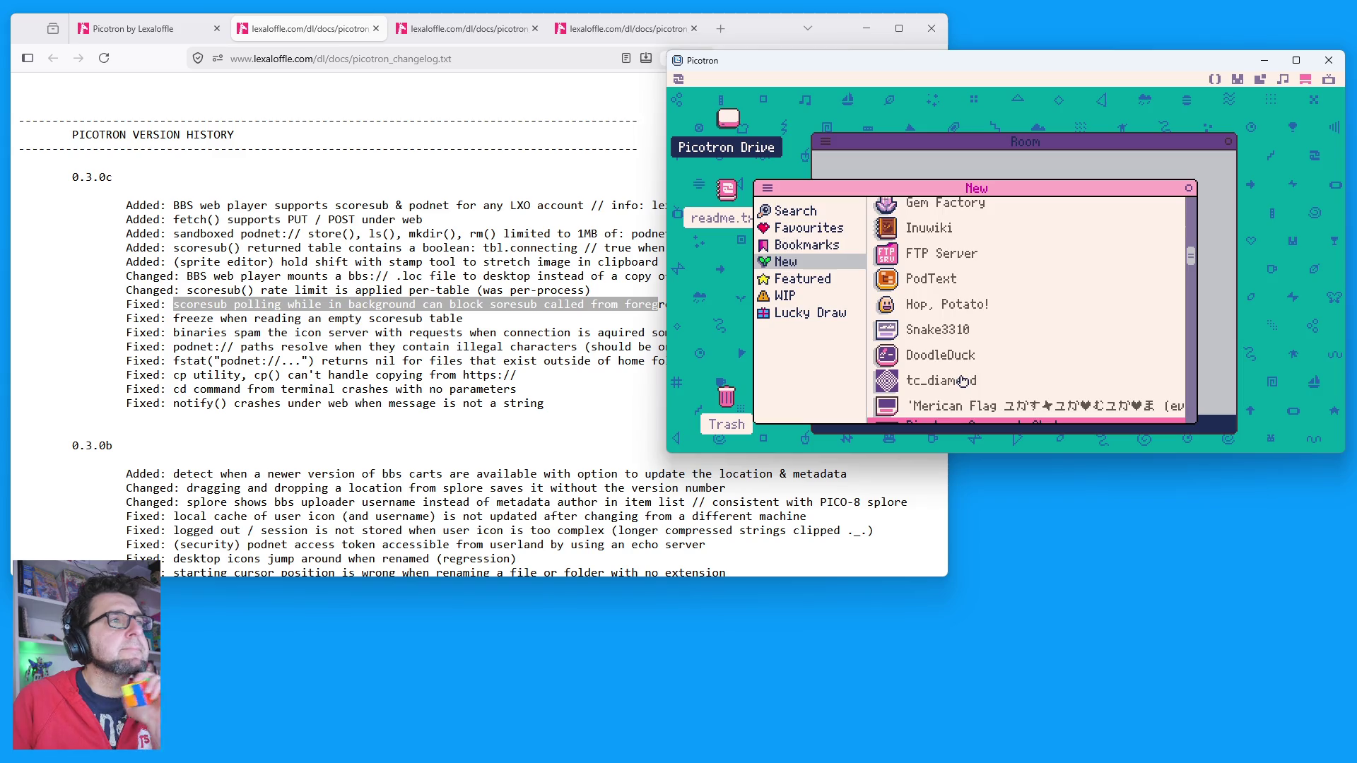
{"action": "scroll", "coordinate": [962, 367], "scroll_direction": "up", "scroll_amount": 3}
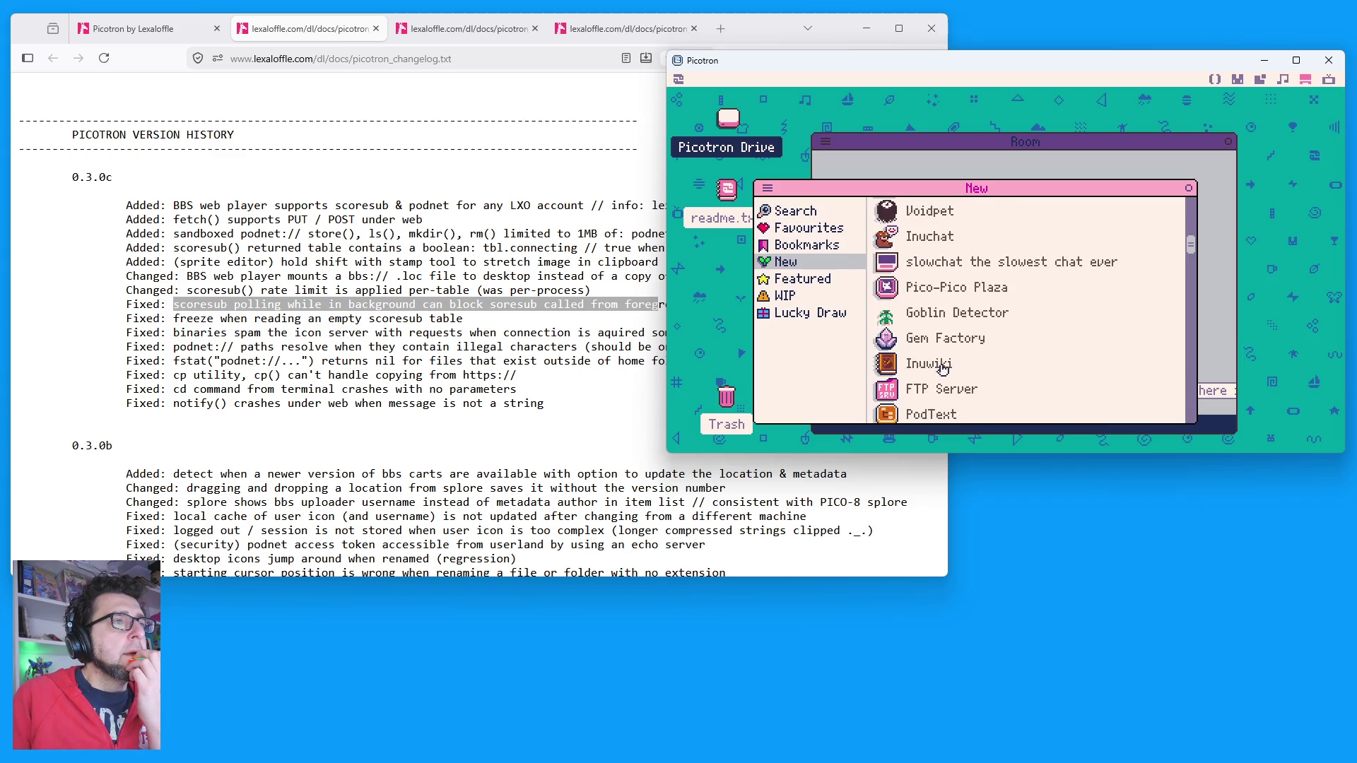
{"action": "left_click", "coordinate": [950, 367]}
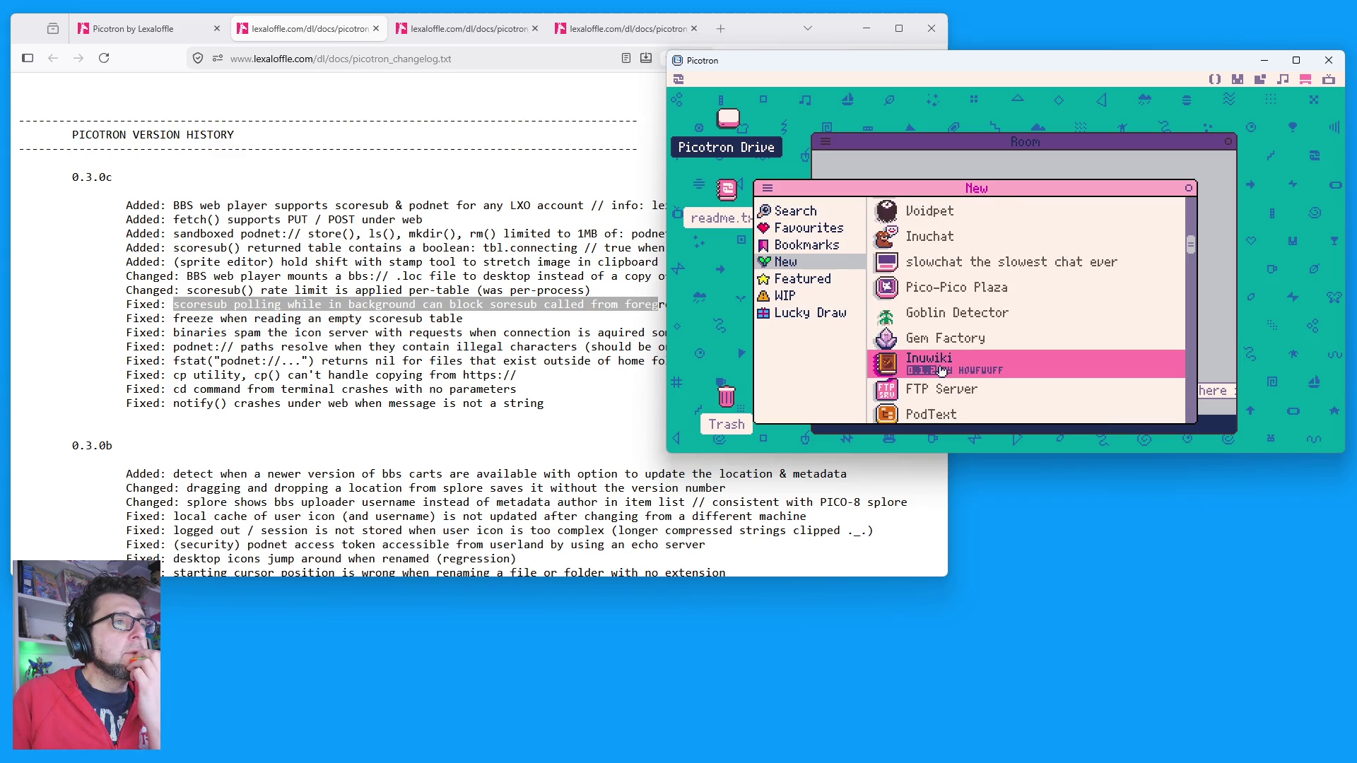
{"action": "left_click", "coordinate": [1018, 364]}
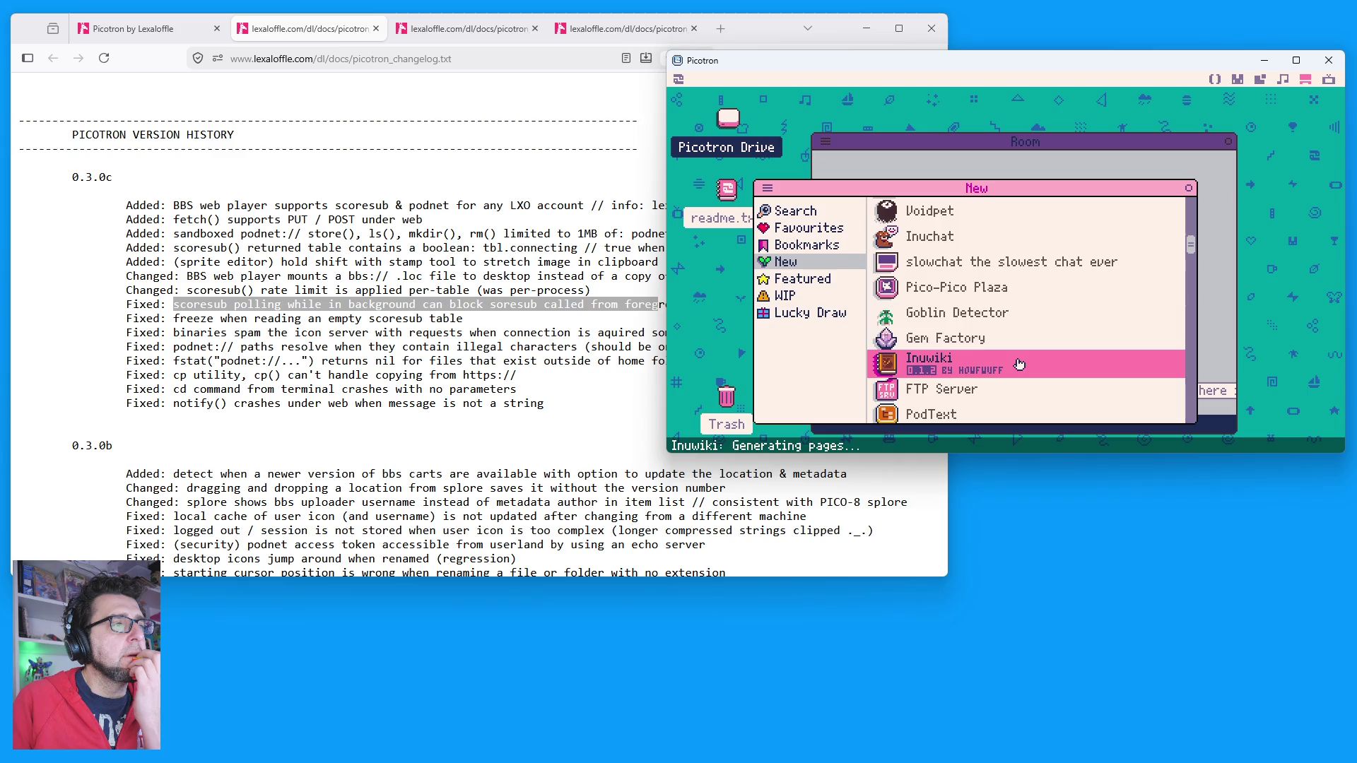
{"action": "scroll", "coordinate": [989, 361], "scroll_direction": "up", "scroll_amount": 1}
{"action": "left_click", "coordinate": [945, 280]}
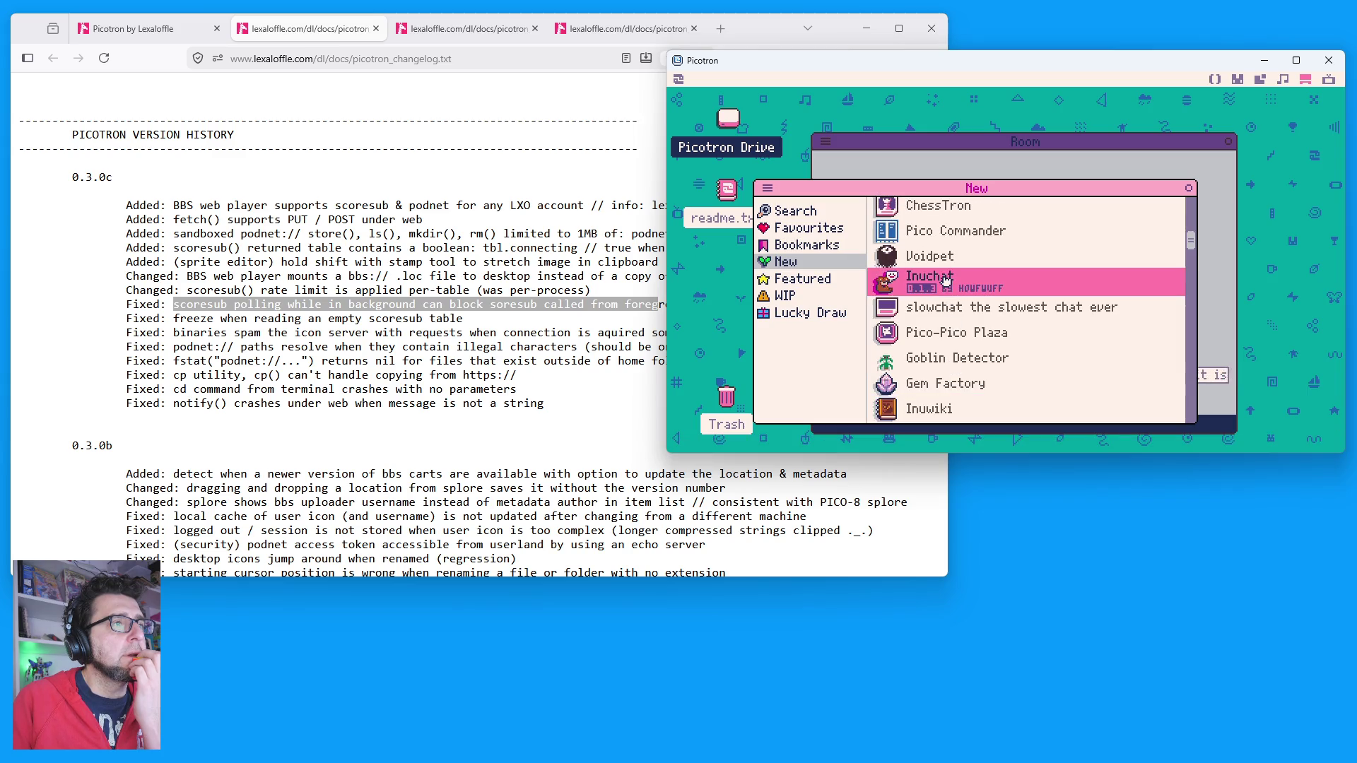
{"action": "left_click", "coordinate": [945, 281]}
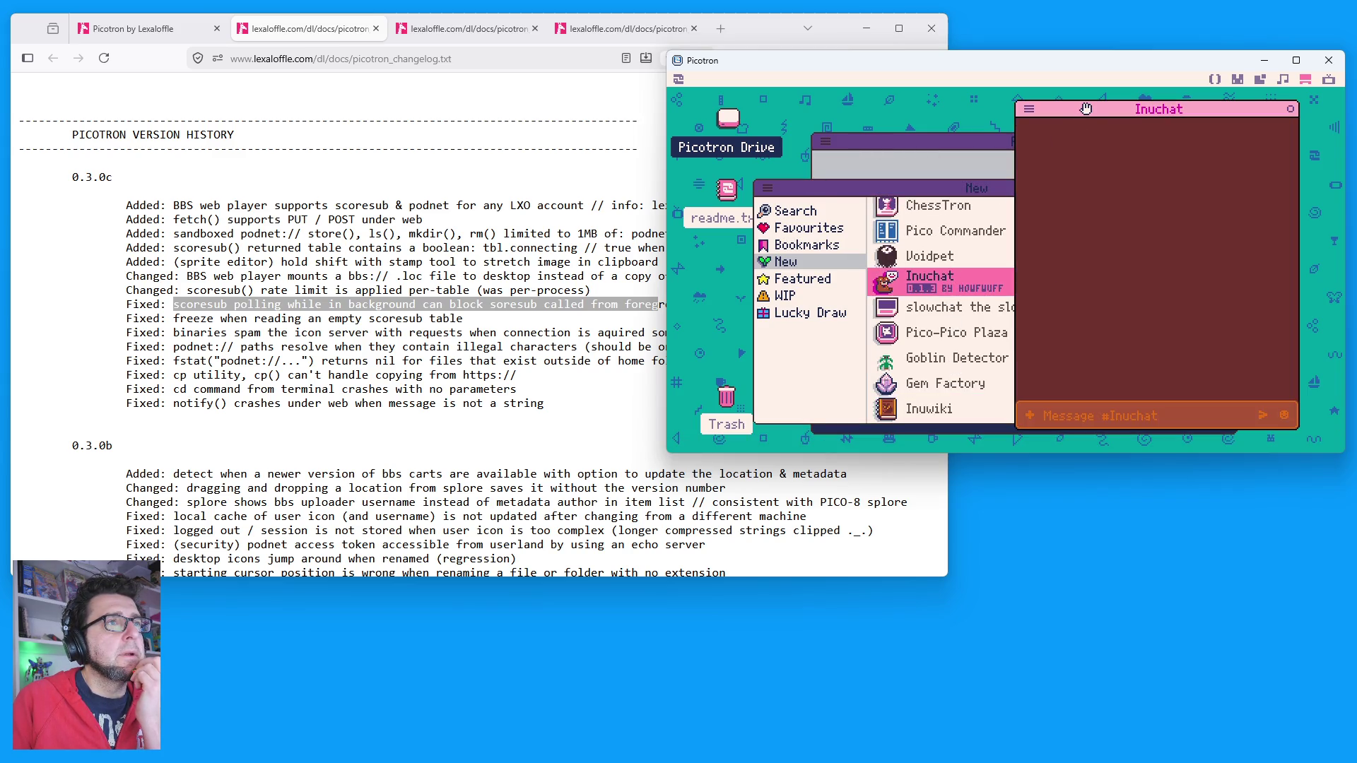
{"action": "left_click", "coordinate": [928, 409]}
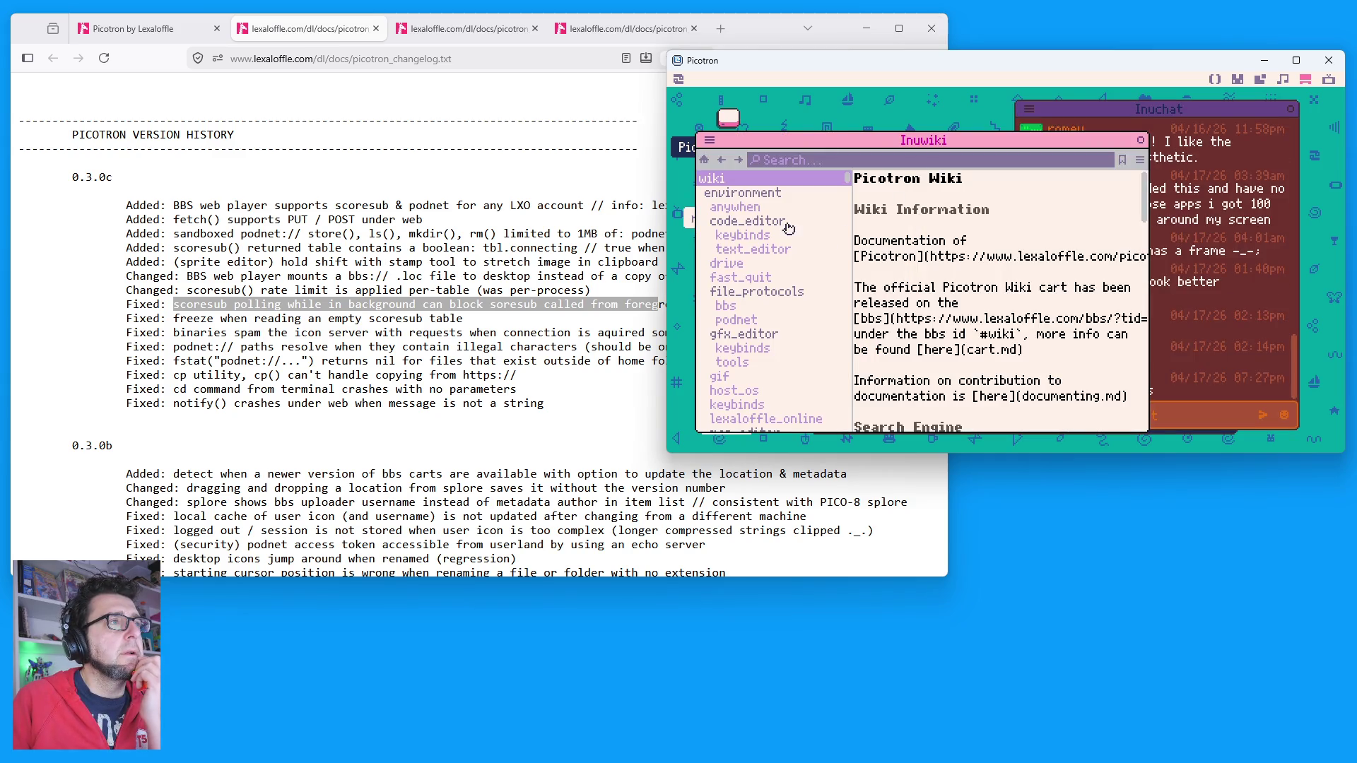
Step: Browse the wiki's code_editor keybinds and anywhen pages, return home, and enlarge Inuwiki
{"action": "left_click", "coordinate": [756, 209]}
{"action": "left_click", "coordinate": [759, 230]}
{"action": "left_click", "coordinate": [760, 193]}
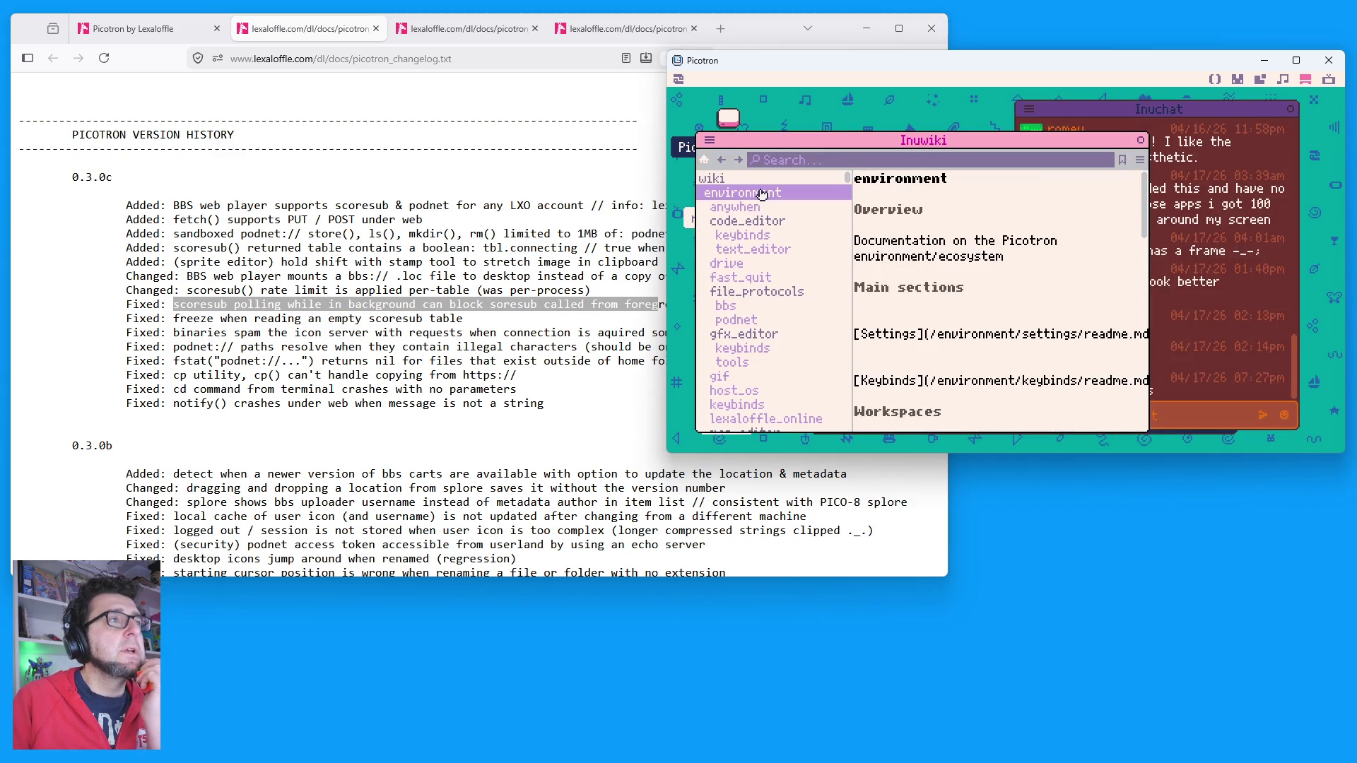
{"action": "left_click", "coordinate": [760, 207]}
{"action": "left_click", "coordinate": [761, 193]}
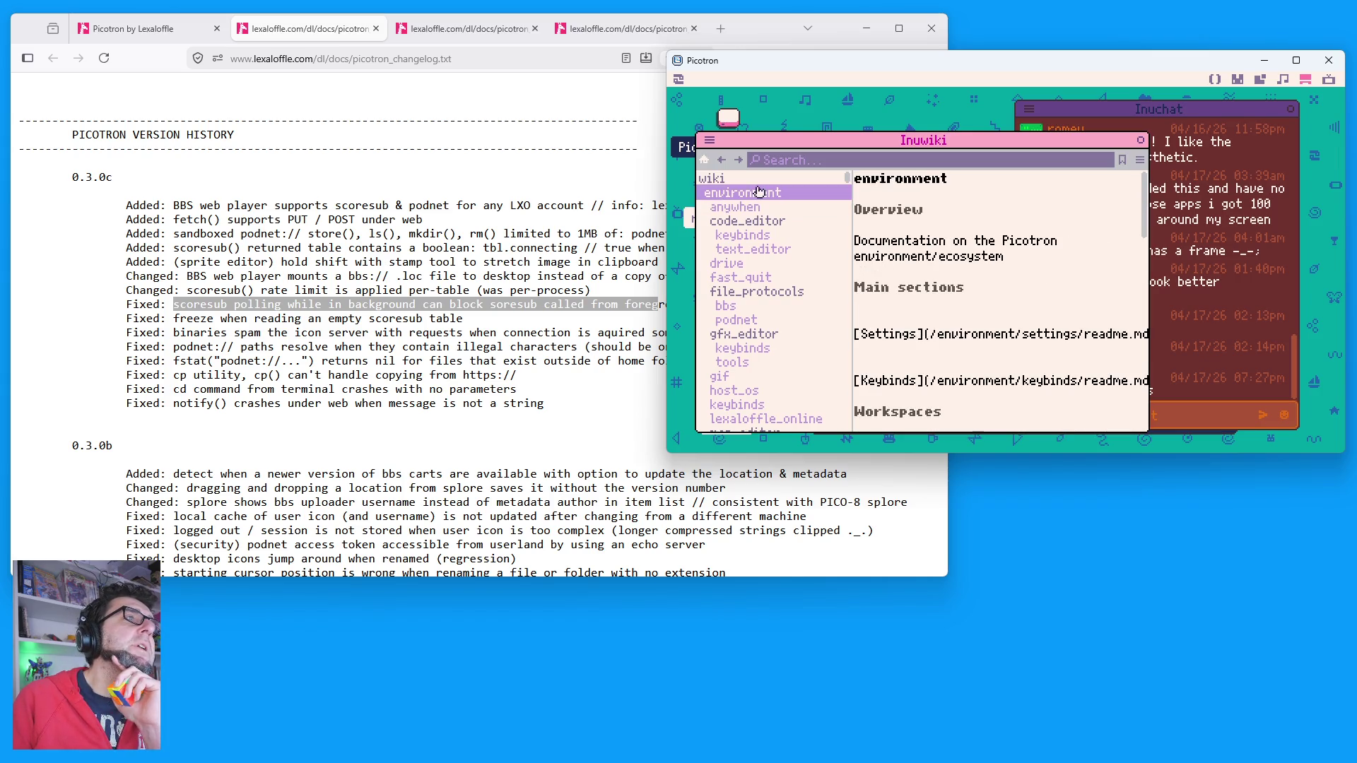
{"action": "left_click", "coordinate": [749, 181]}
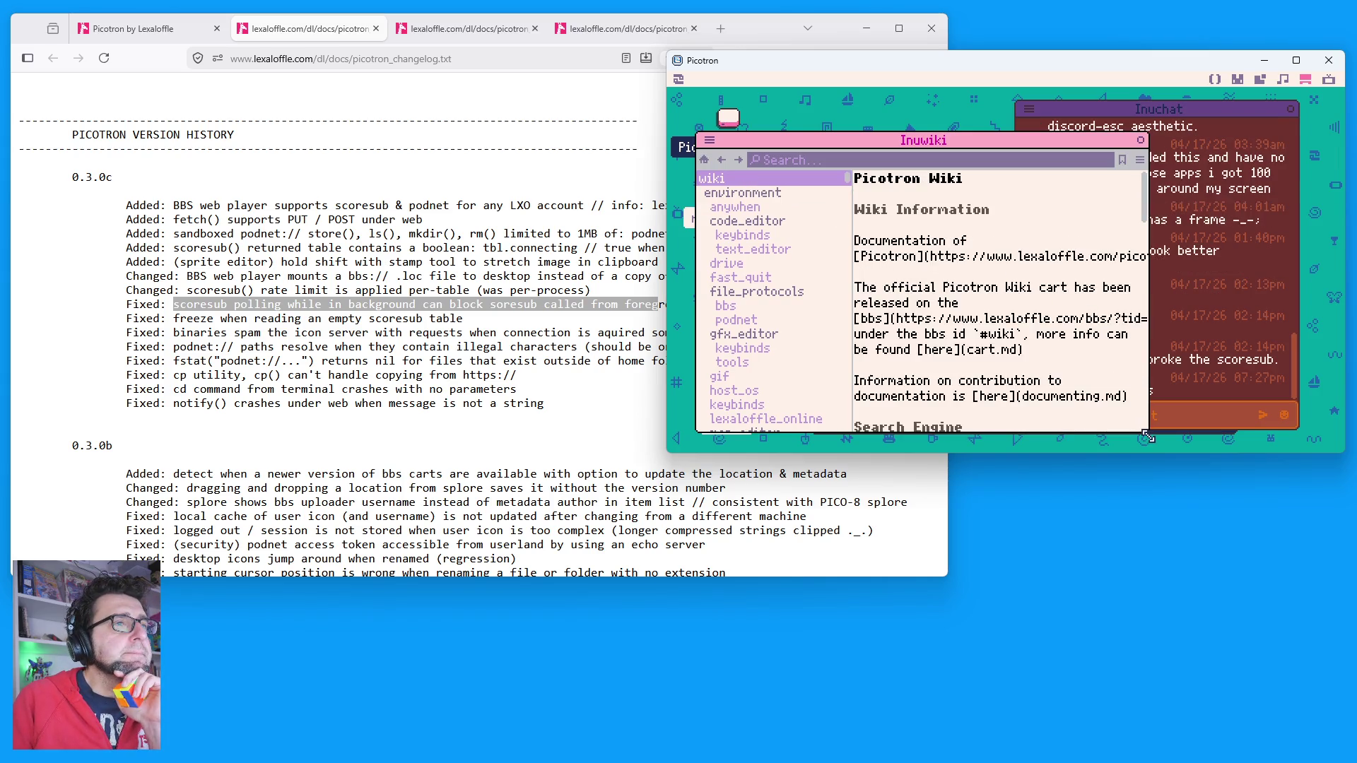
{"action": "left_click_drag", "start_coordinate": [1148, 433], "coordinate": [1291, 445]}
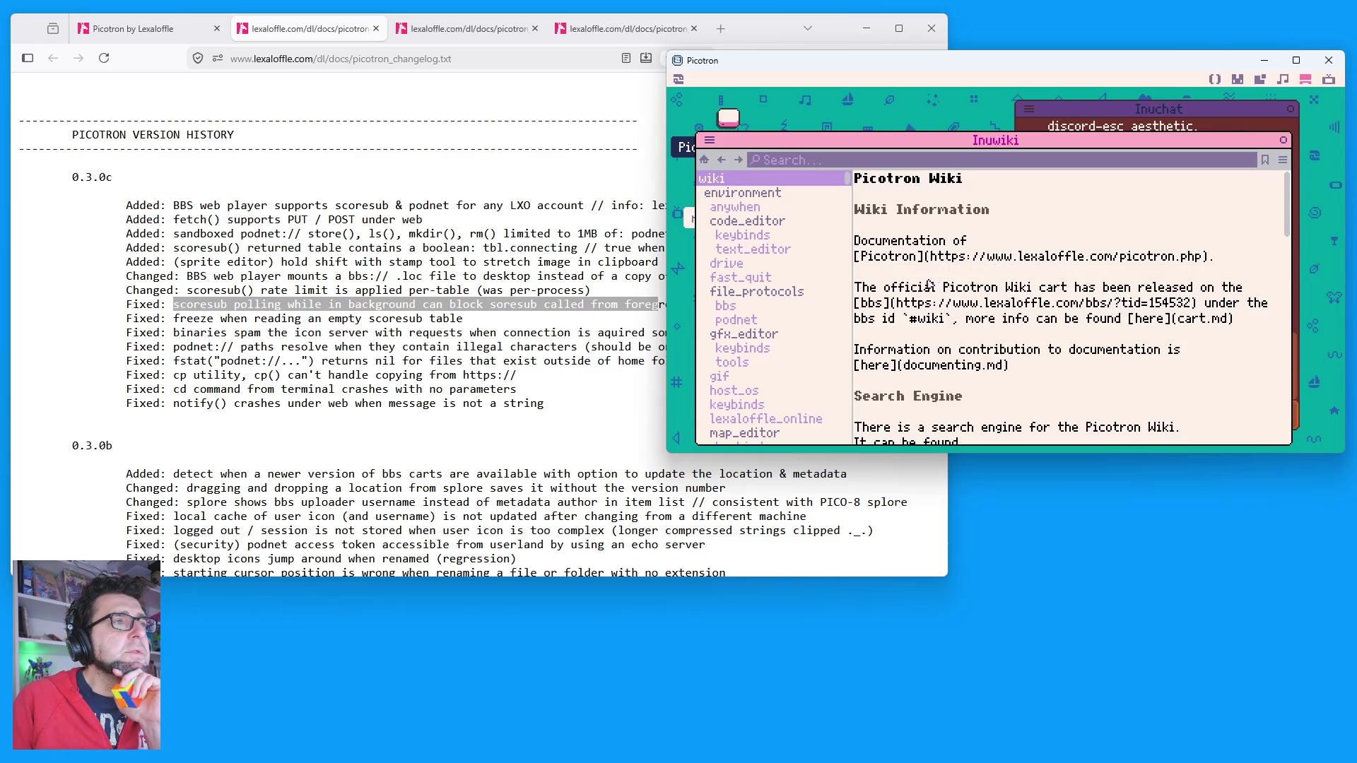
{"action": "scroll", "coordinate": [922, 305], "scroll_direction": "down", "scroll_amount": 1}
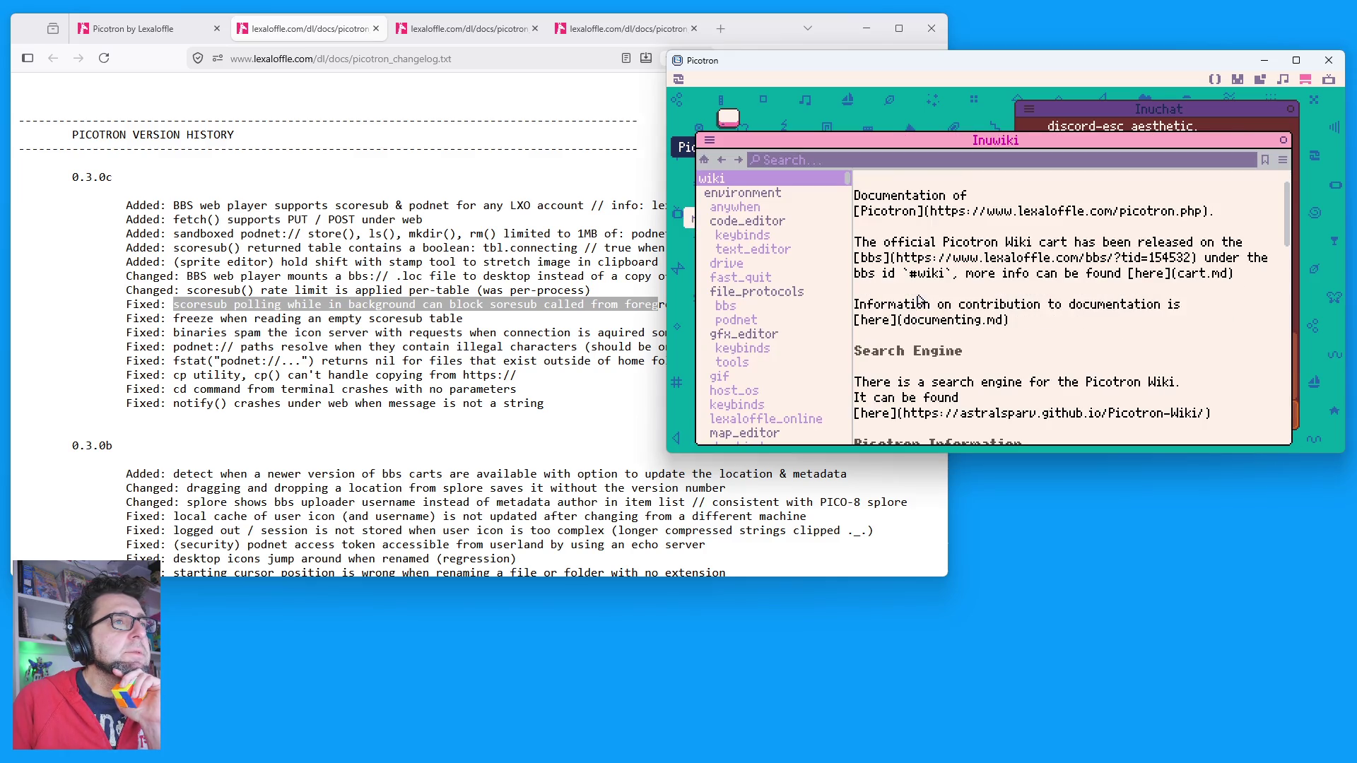
{"action": "scroll", "coordinate": [920, 300], "scroll_direction": "down", "scroll_amount": 1}
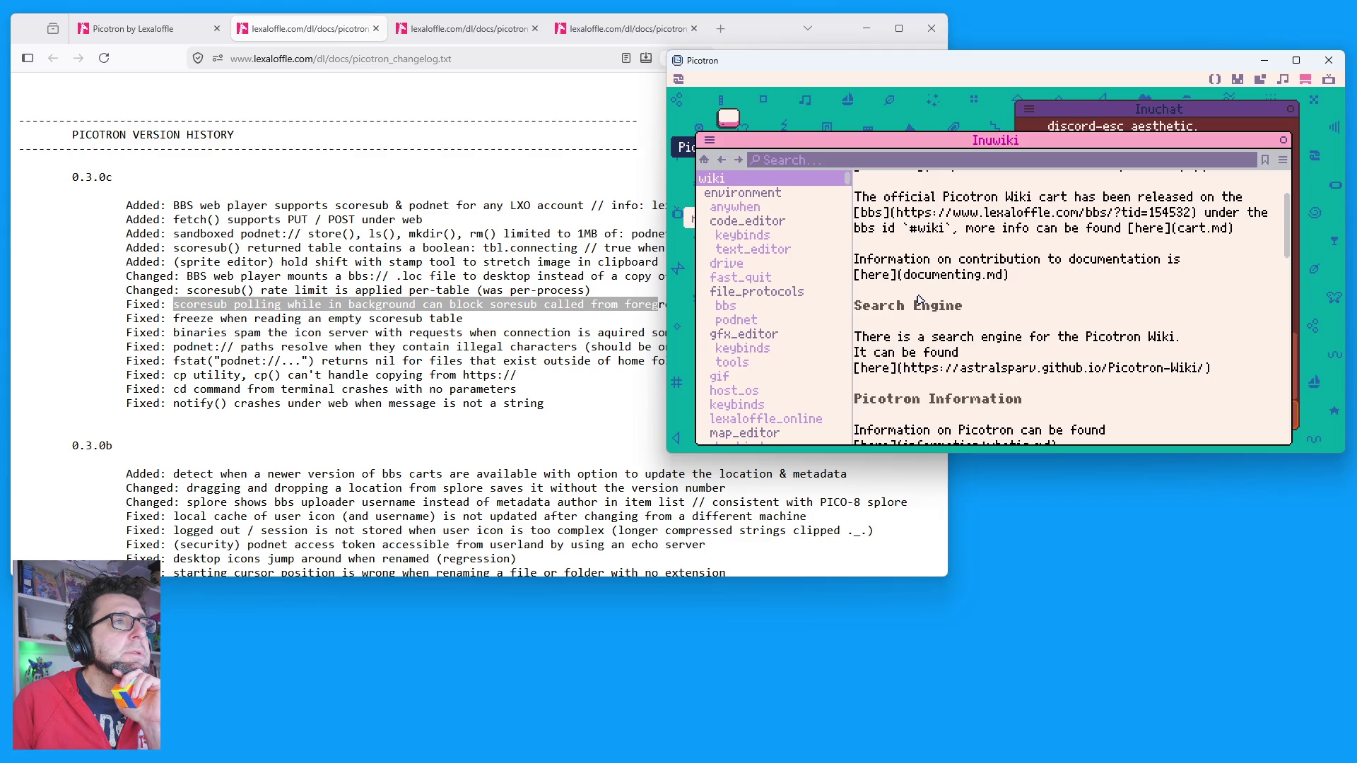
Step: Read GFX editor tools, keybinds, and the snap_to_grid, rshift_magnify, fullscreen, battery_saver settings
{"action": "left_click", "coordinate": [758, 362]}
{"action": "left_click", "coordinate": [753, 352]}
{"action": "scroll", "coordinate": [989, 318], "scroll_direction": "down", "scroll_amount": 5}
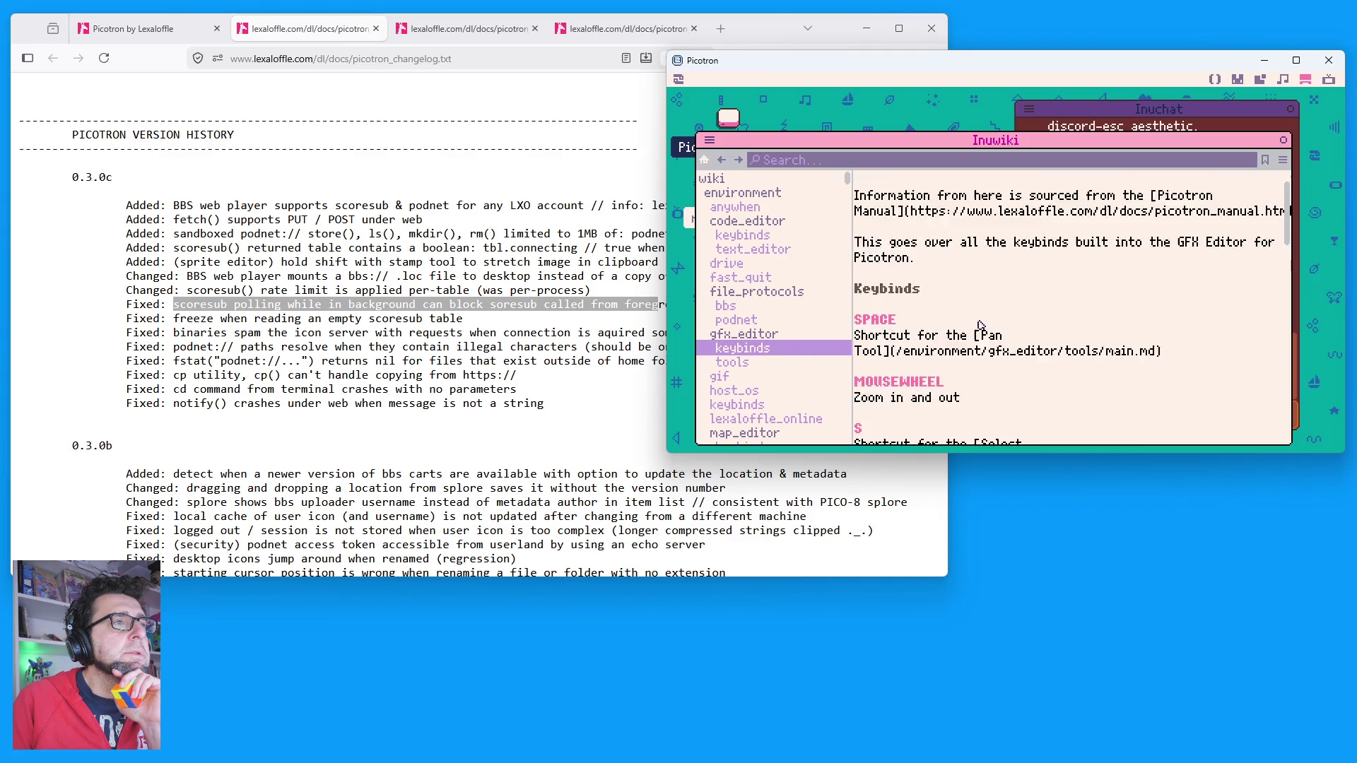
{"action": "scroll", "coordinate": [751, 425], "scroll_direction": "down", "scroll_amount": 5}
{"action": "left_click", "coordinate": [763, 418]}
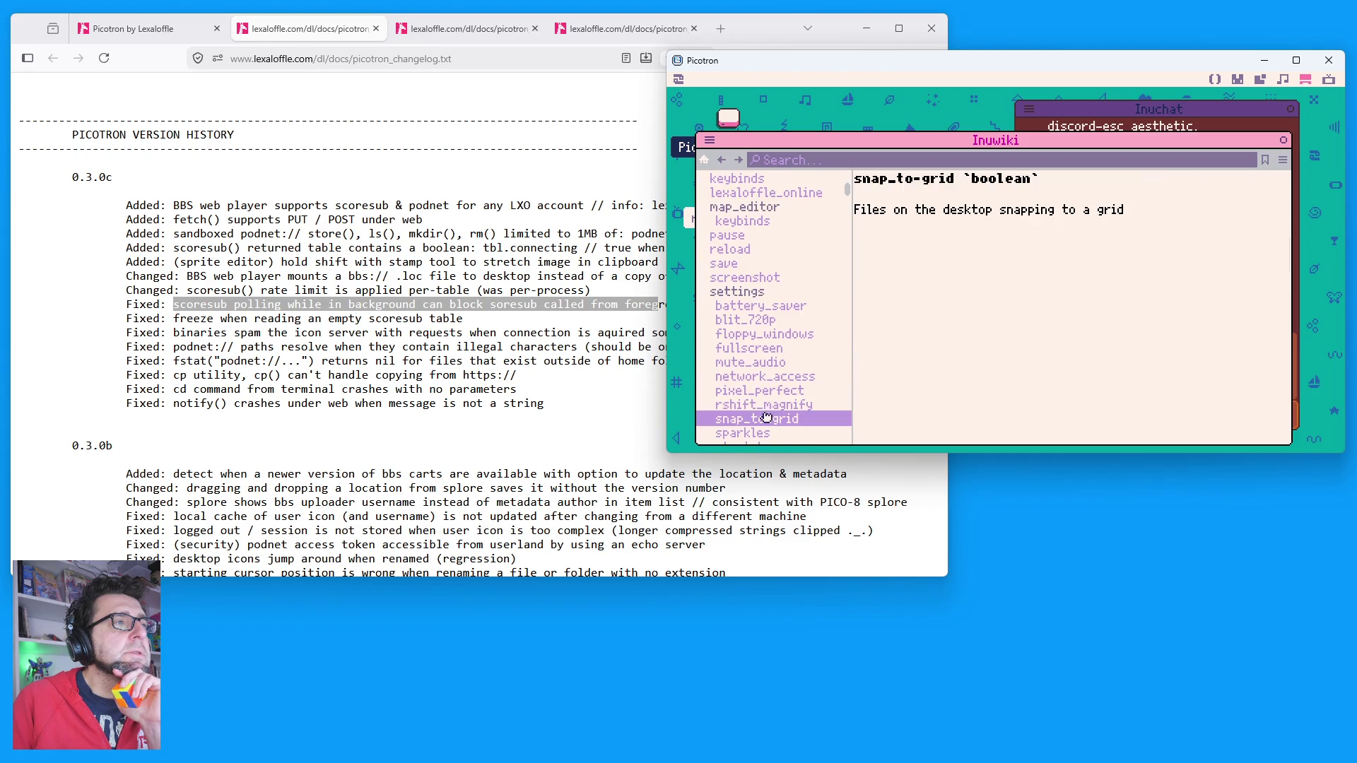
{"action": "left_click", "coordinate": [765, 404]}
{"action": "left_click", "coordinate": [767, 349]}
{"action": "left_click", "coordinate": [760, 305]}
{"action": "scroll", "coordinate": [771, 332], "scroll_direction": "down", "scroll_amount": 8}
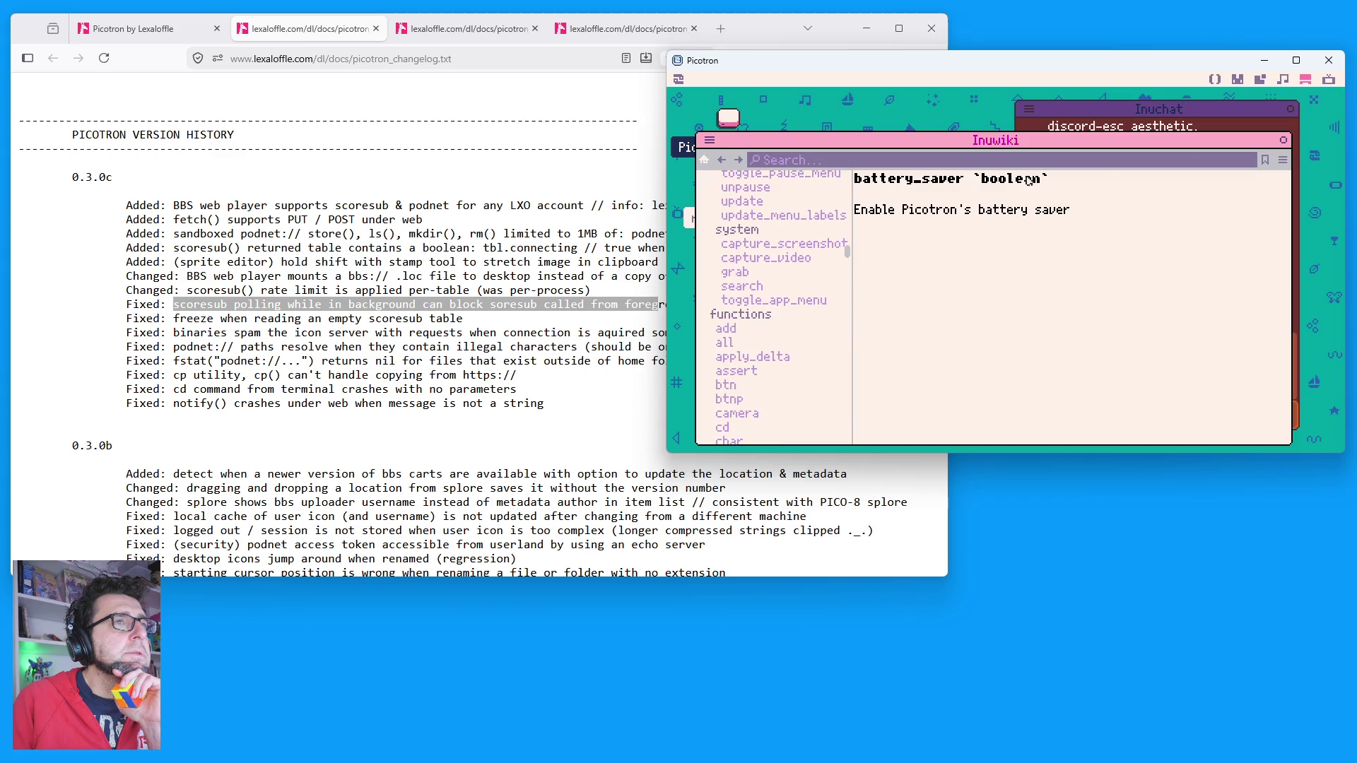
{"action": "left_click", "coordinate": [704, 161]}
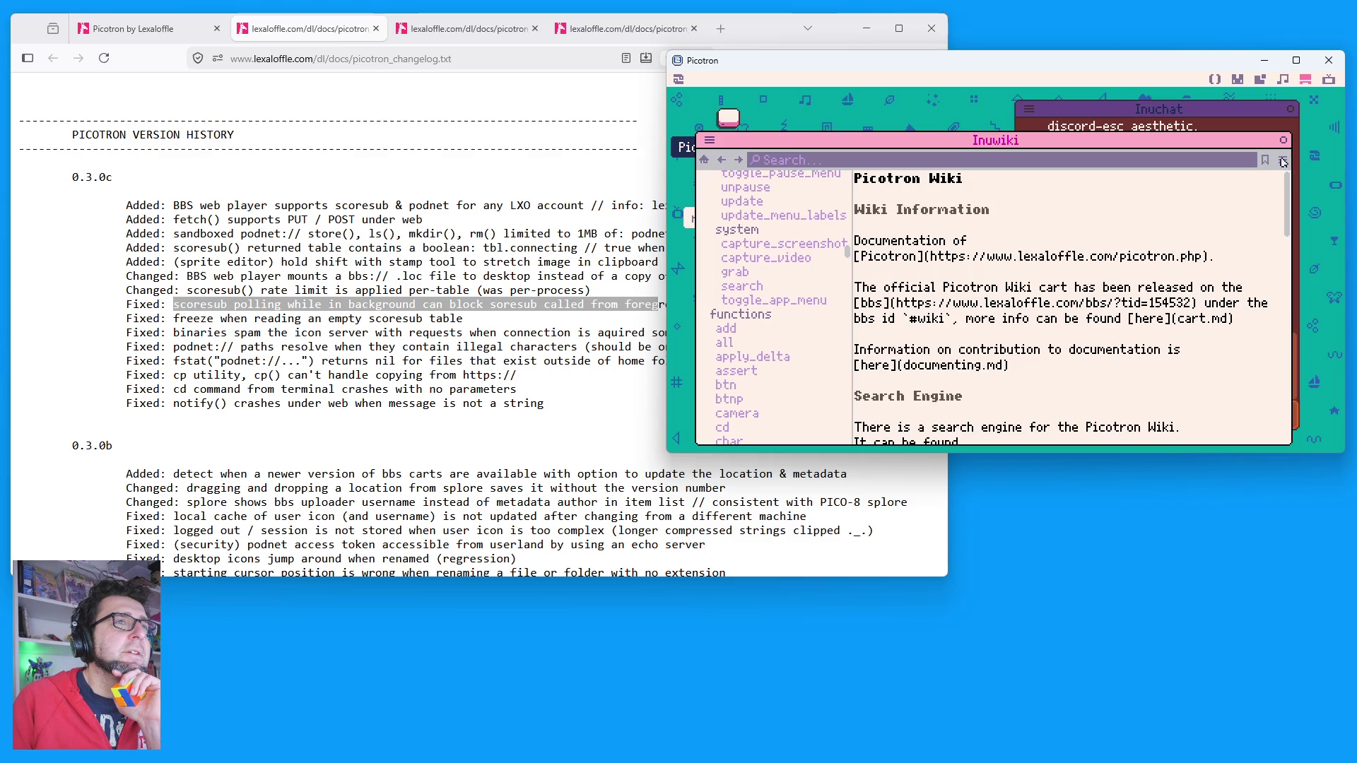
Step: Revisit the anywhen, text_editor and GFX Editor pages, then close Inuwiki
{"action": "left_click_drag", "start_coordinate": [1285, 162], "coordinate": [1283, 175]}
{"action": "scroll", "coordinate": [787, 276], "scroll_direction": "up", "scroll_amount": 10}
{"action": "scroll", "coordinate": [798, 276], "scroll_direction": "up", "scroll_amount": 10}
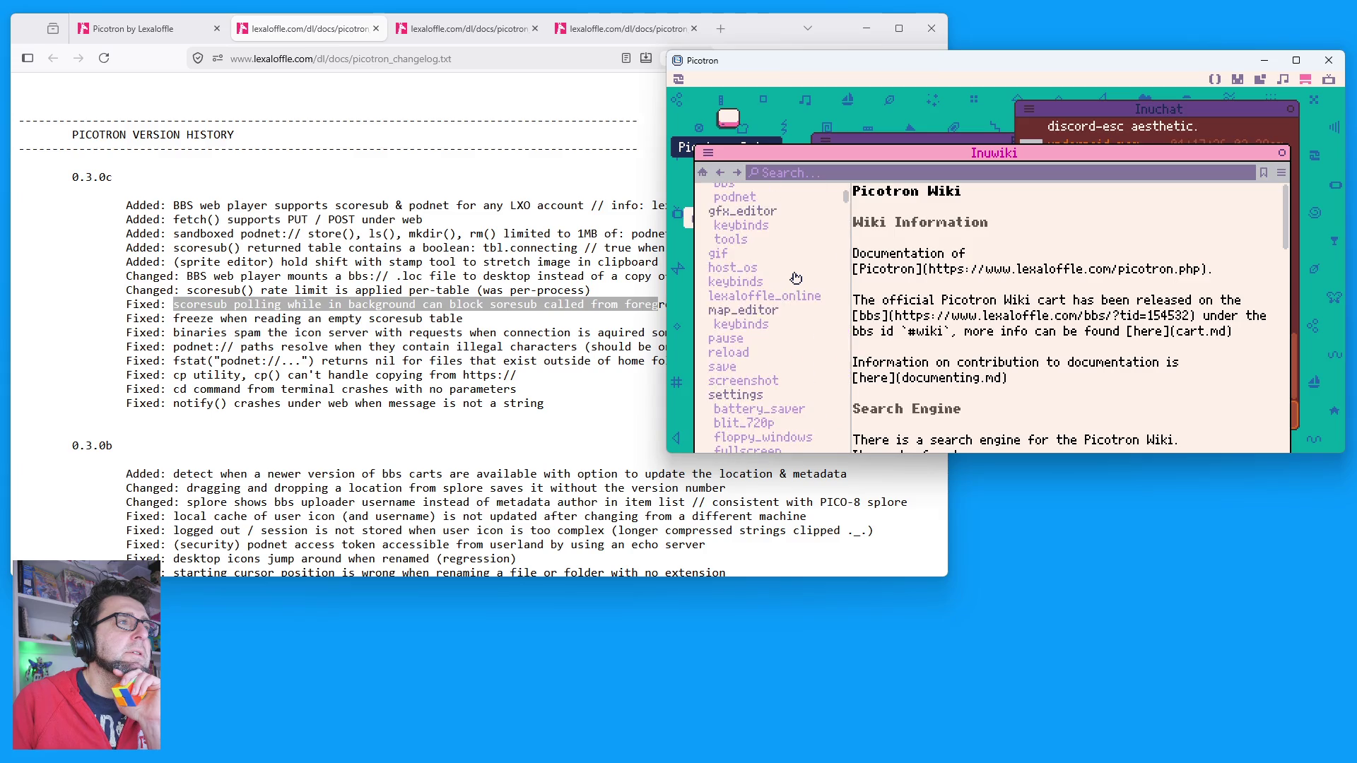
{"action": "left_click", "coordinate": [747, 222]}
{"action": "left_click", "coordinate": [755, 267]}
{"action": "left_click", "coordinate": [767, 346]}
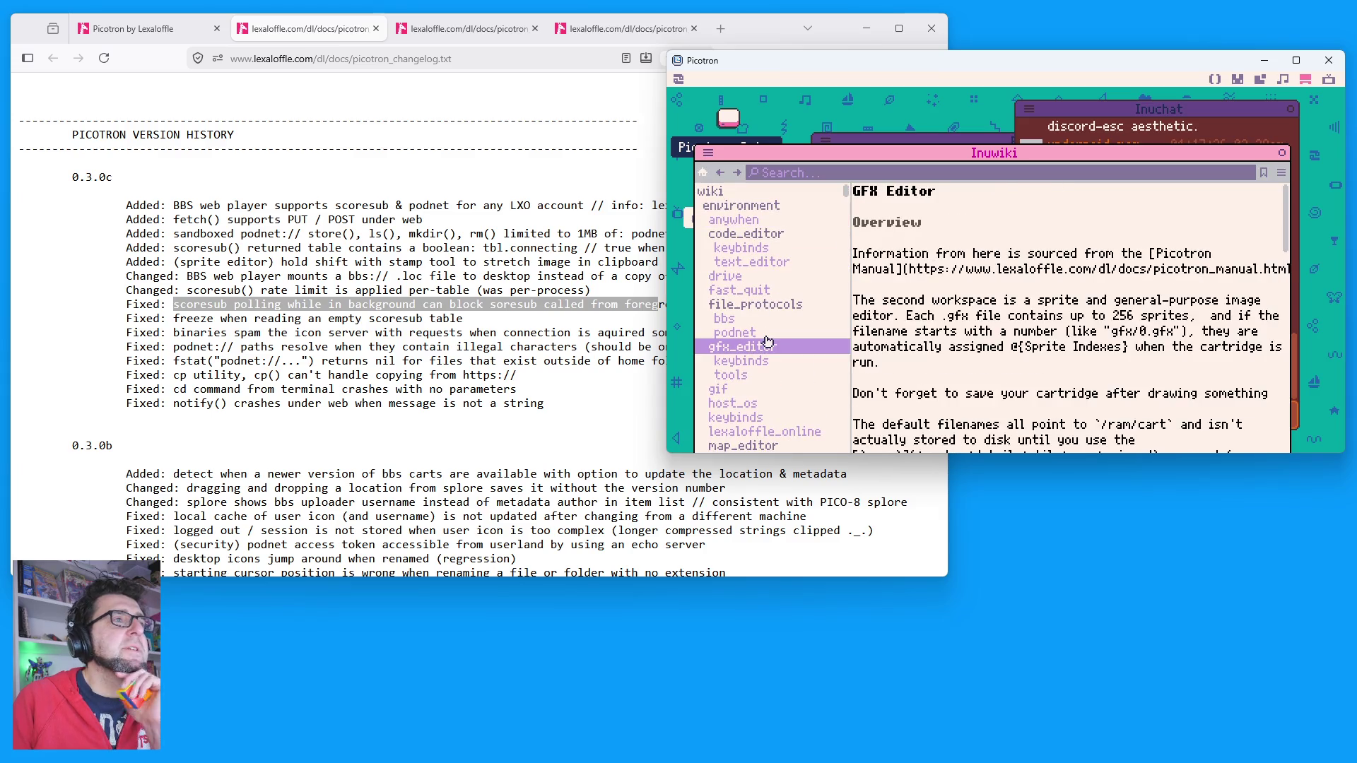
{"action": "left_click", "coordinate": [1282, 153]}
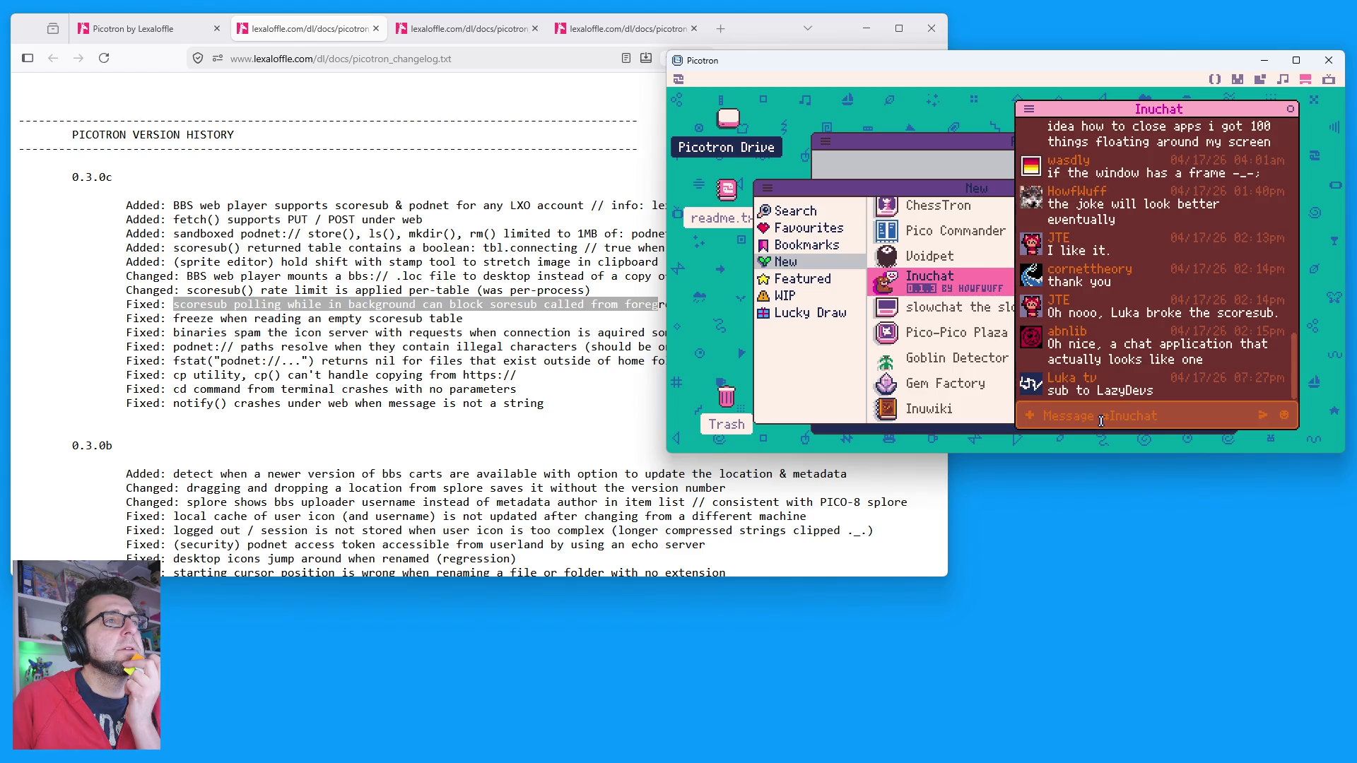
Step: Post 'SCORESUB to LazyDevs LMAO' and 'Wait am I in the past?' in Inuchat
{"action": "type", "text": "SCO"}
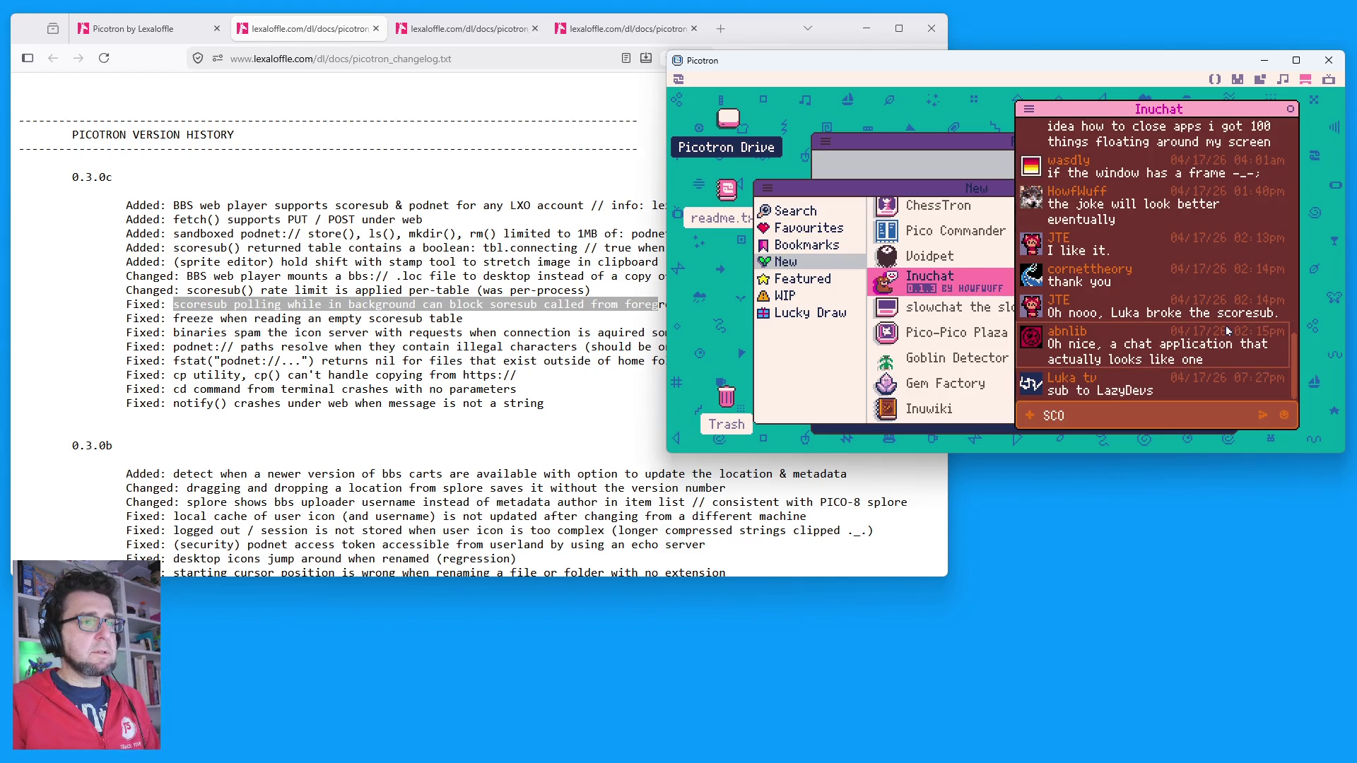
{"action": "type", "text": "RESIU"}
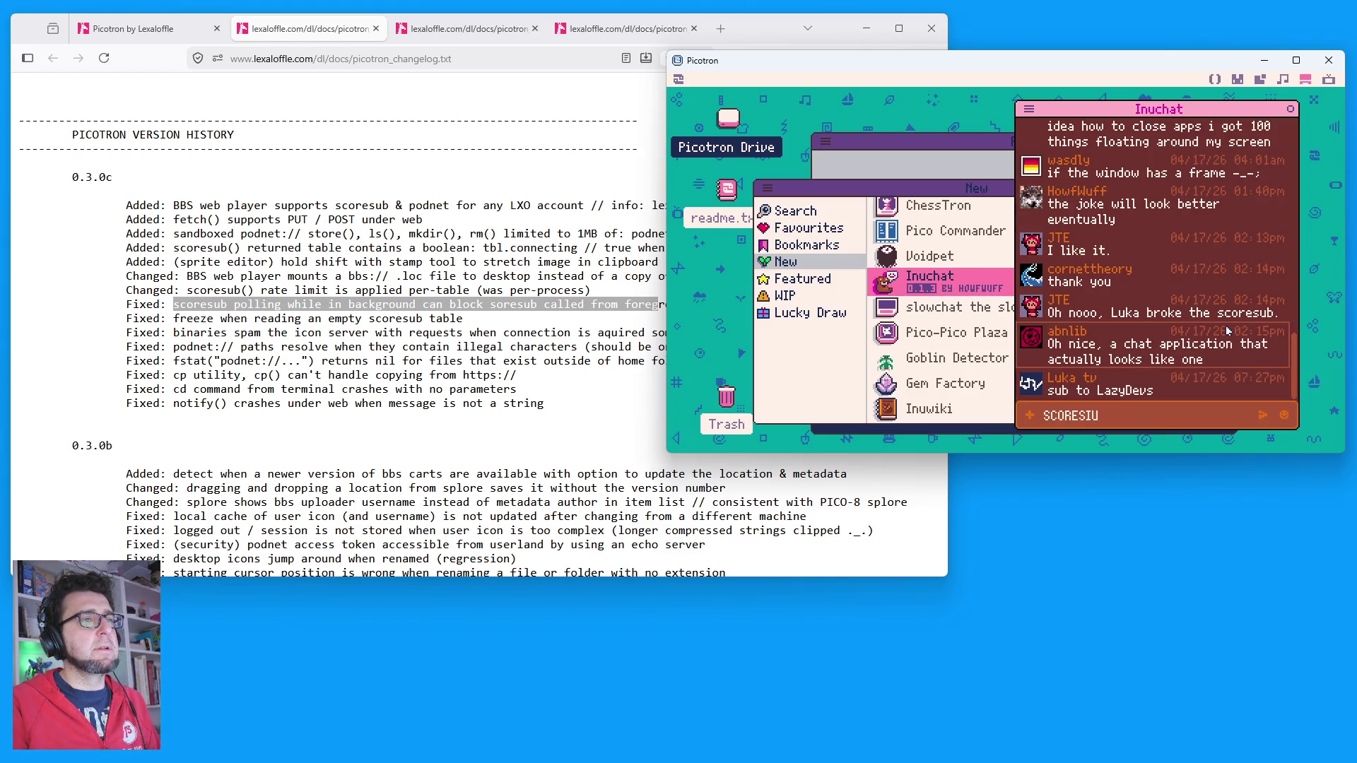
{"action": "key", "text": "BackSpace"}
{"action": "key", "text": "BackSpace"}
{"action": "type", "text": "UB to L"}
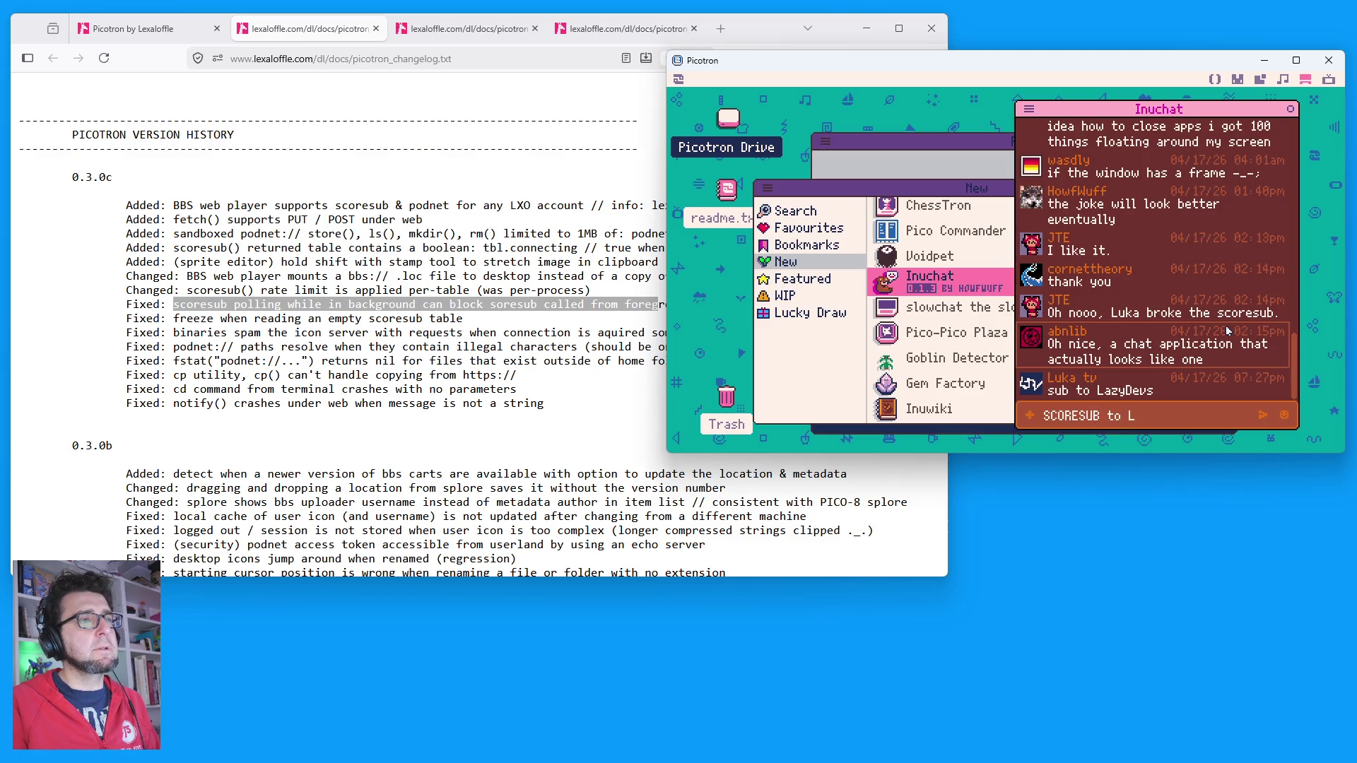
{"action": "type", "text": "azyD"}
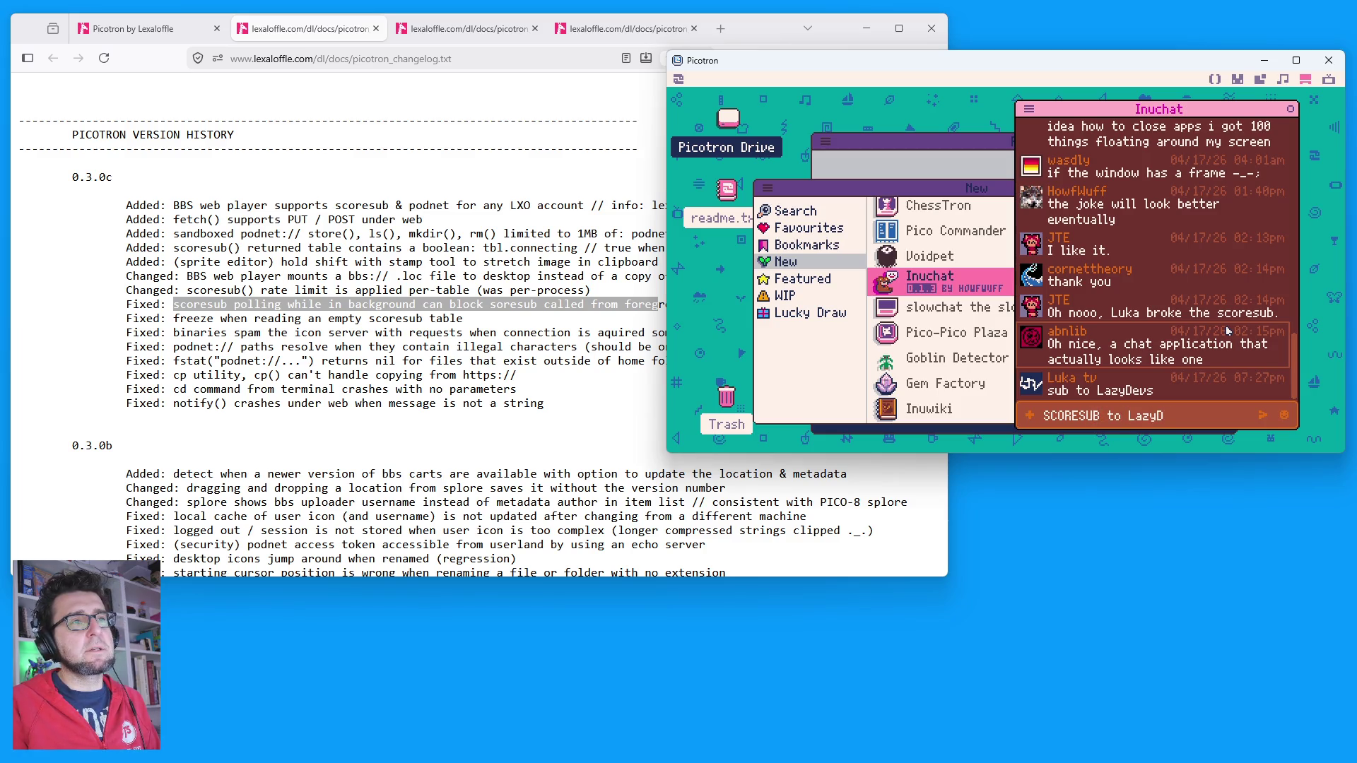
{"action": "type", "text": "evs LMAO"}
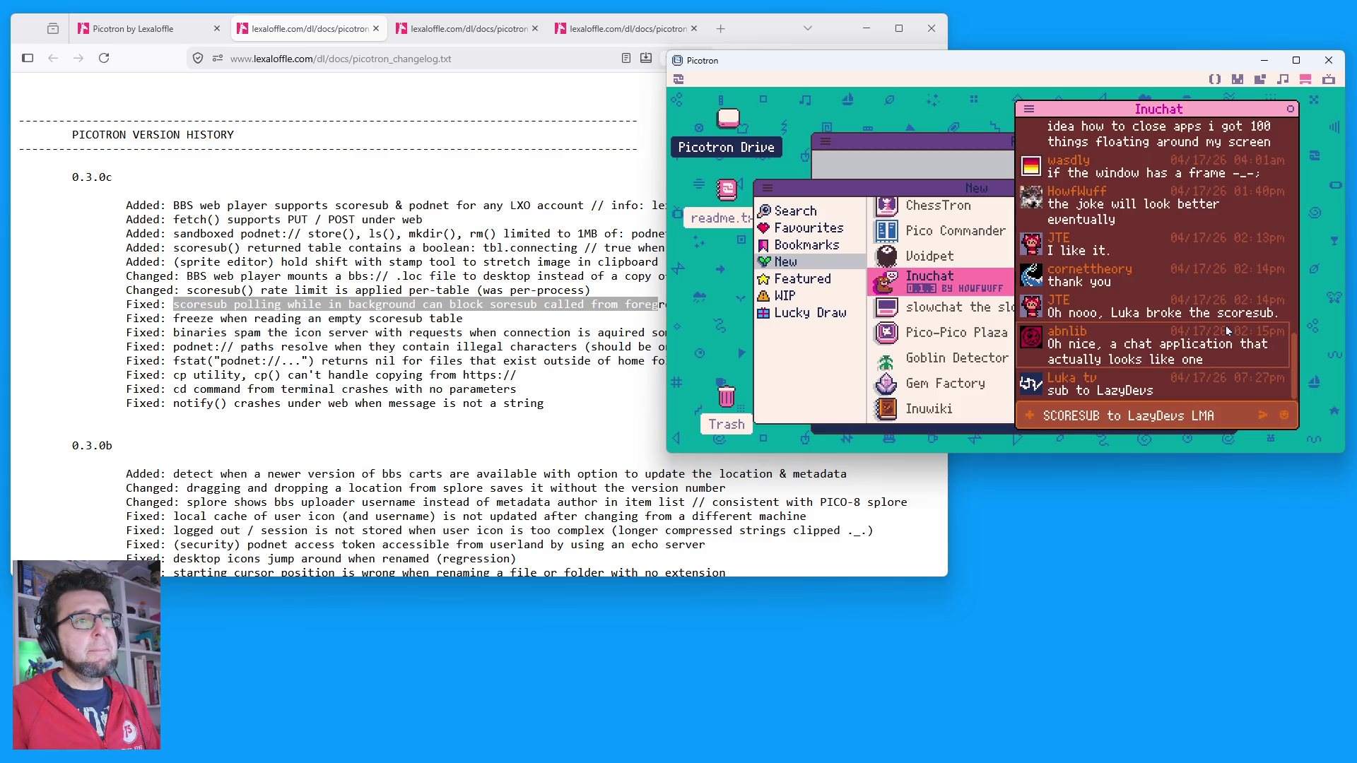
{"action": "key", "text": "Return"}
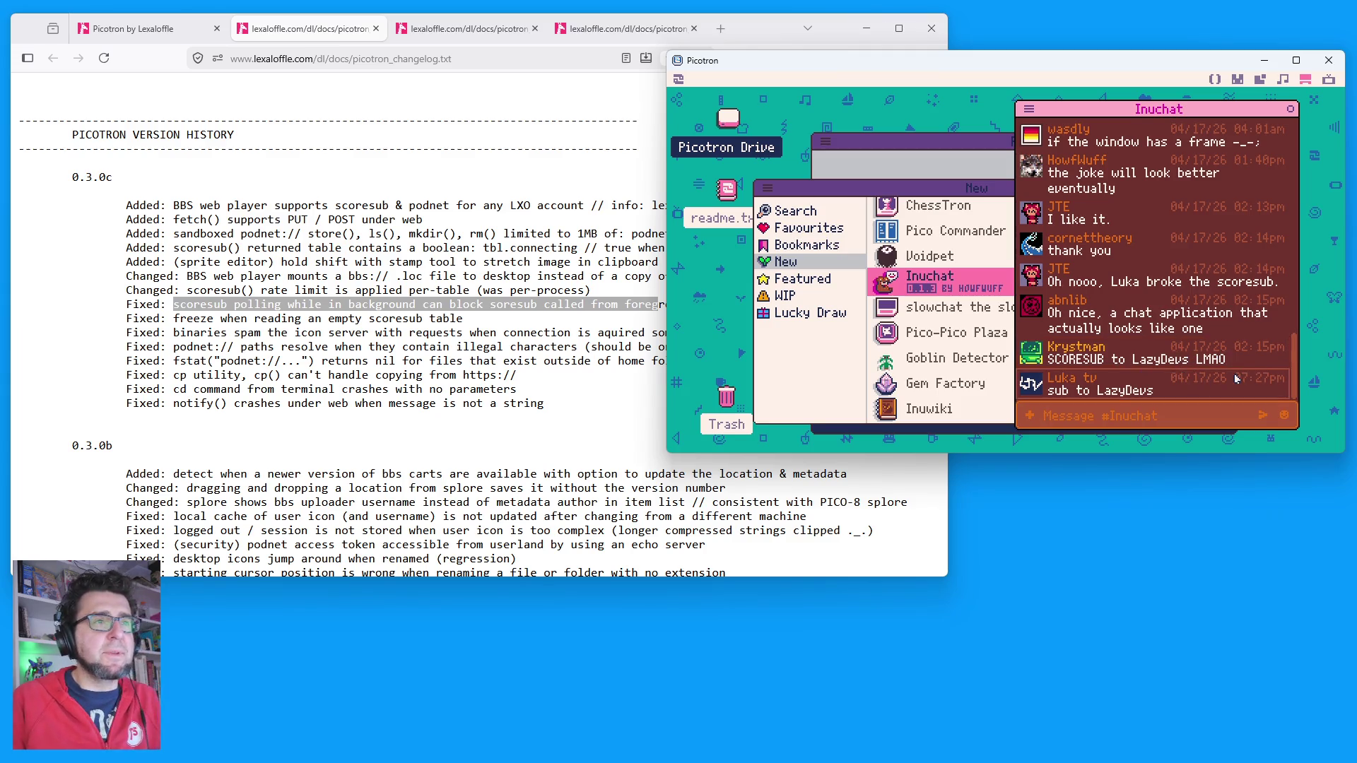
{"action": "type", "text": "Wait am"}
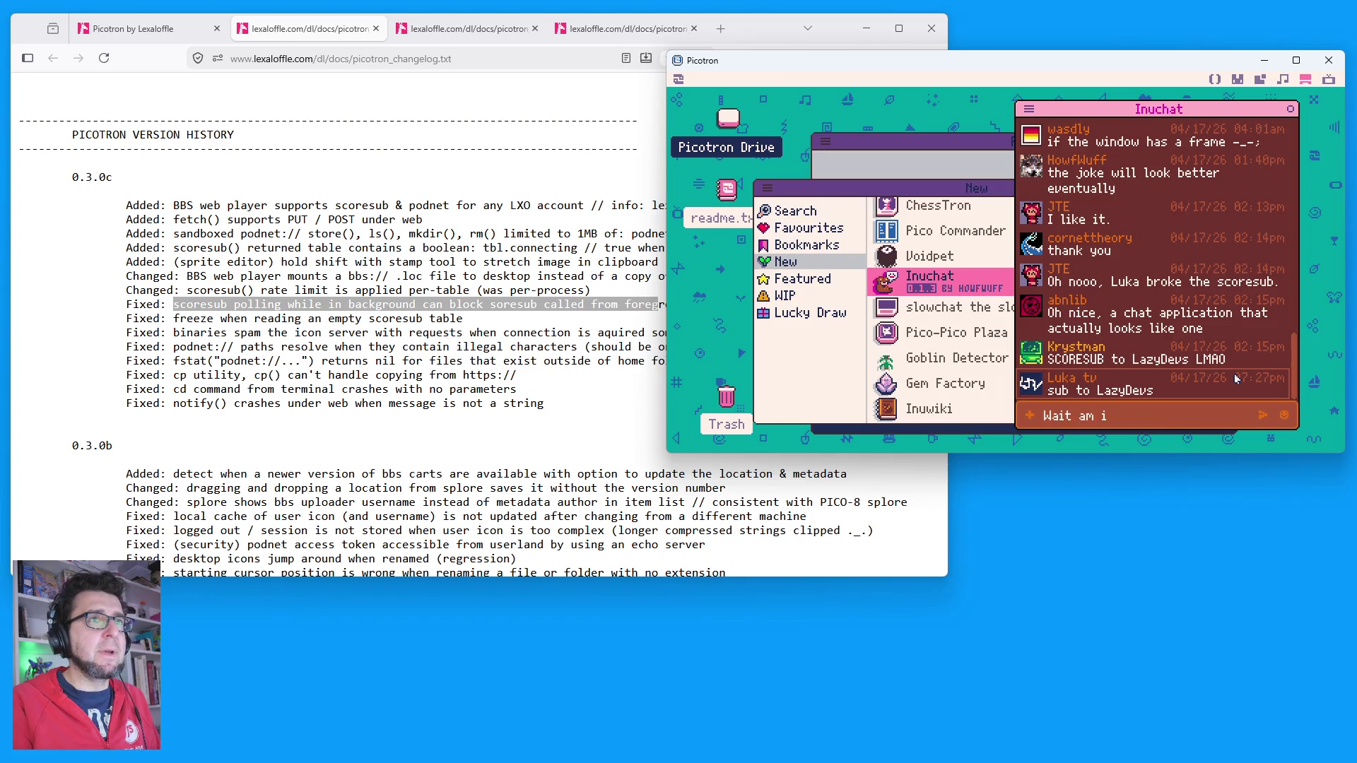
{"action": "type", "text": " I in the"}
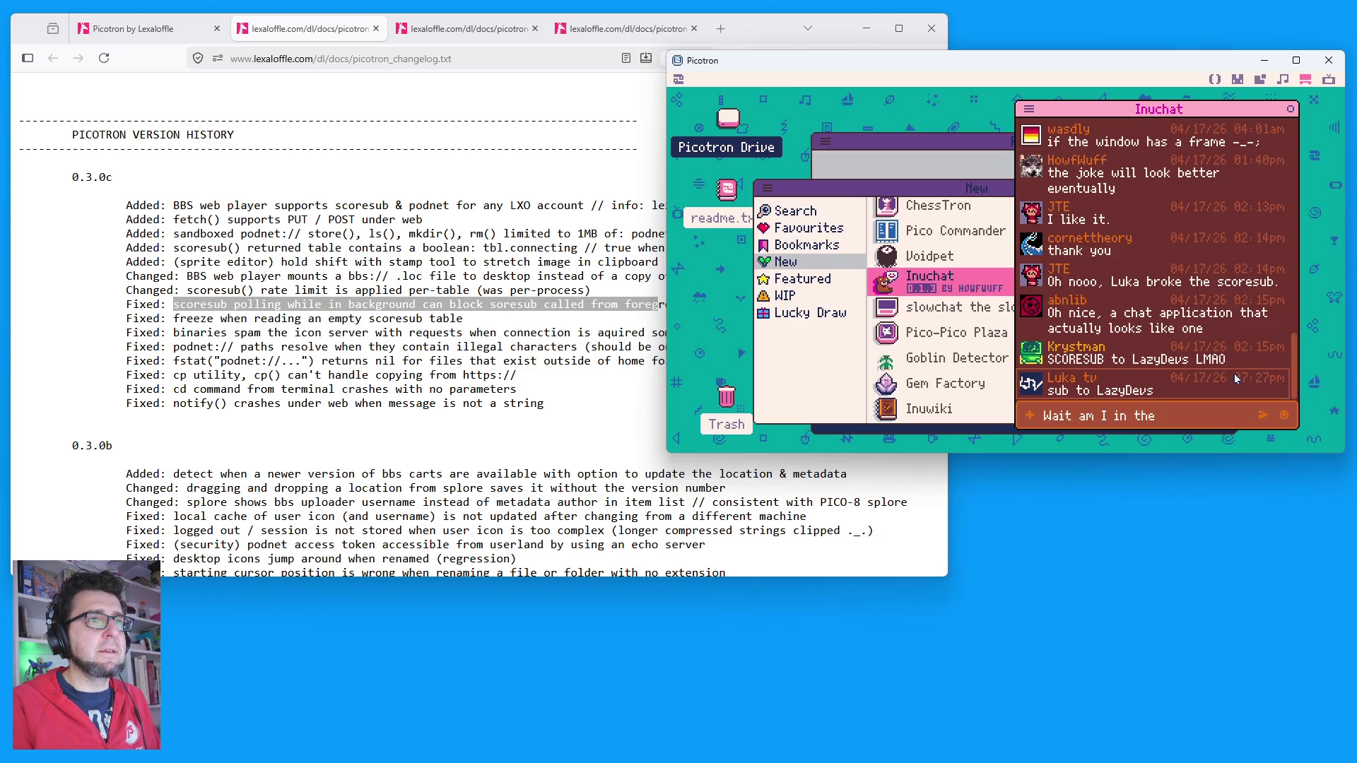
{"action": "type", "text": " past?"}
{"action": "key", "text": "Return"}
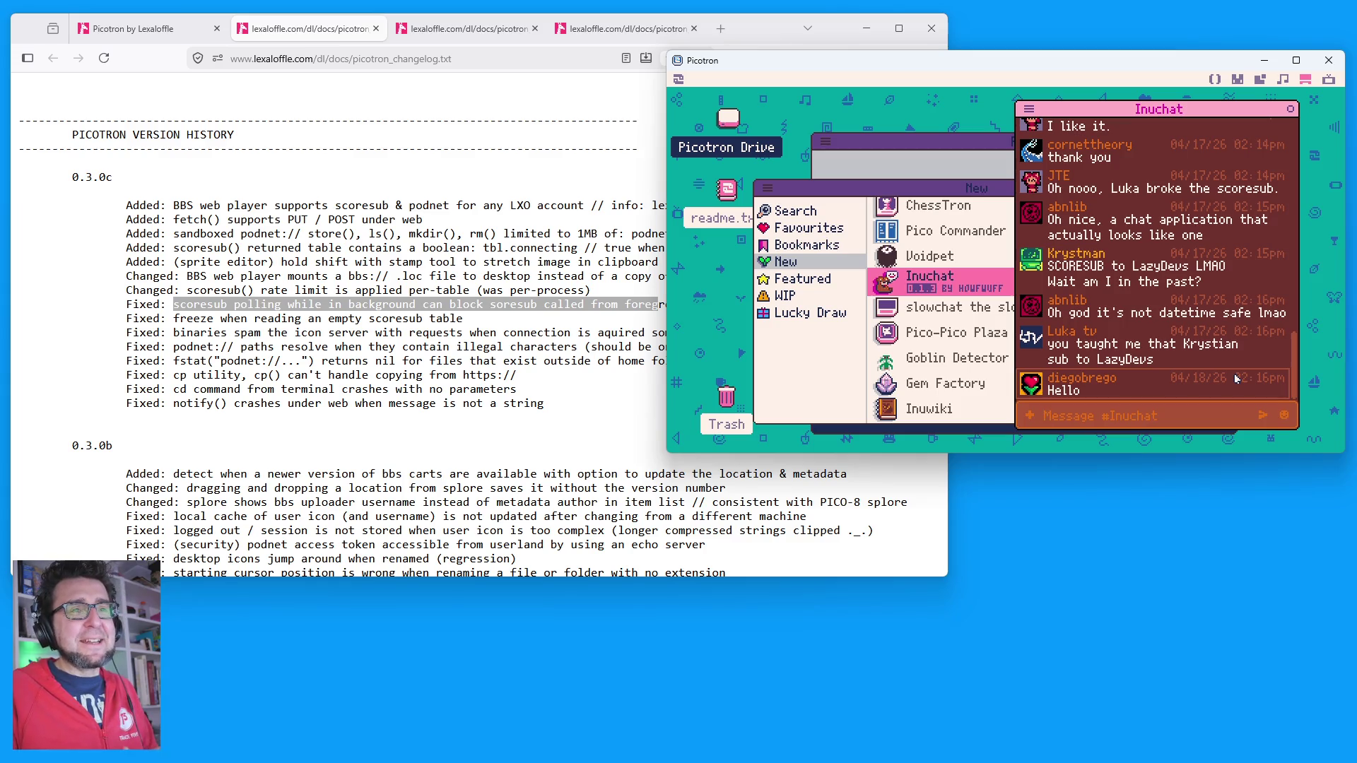
Step: Raise the Room window above Inuchat to see the avatars' chat bubbles
{"action": "left_click", "coordinate": [930, 147]}
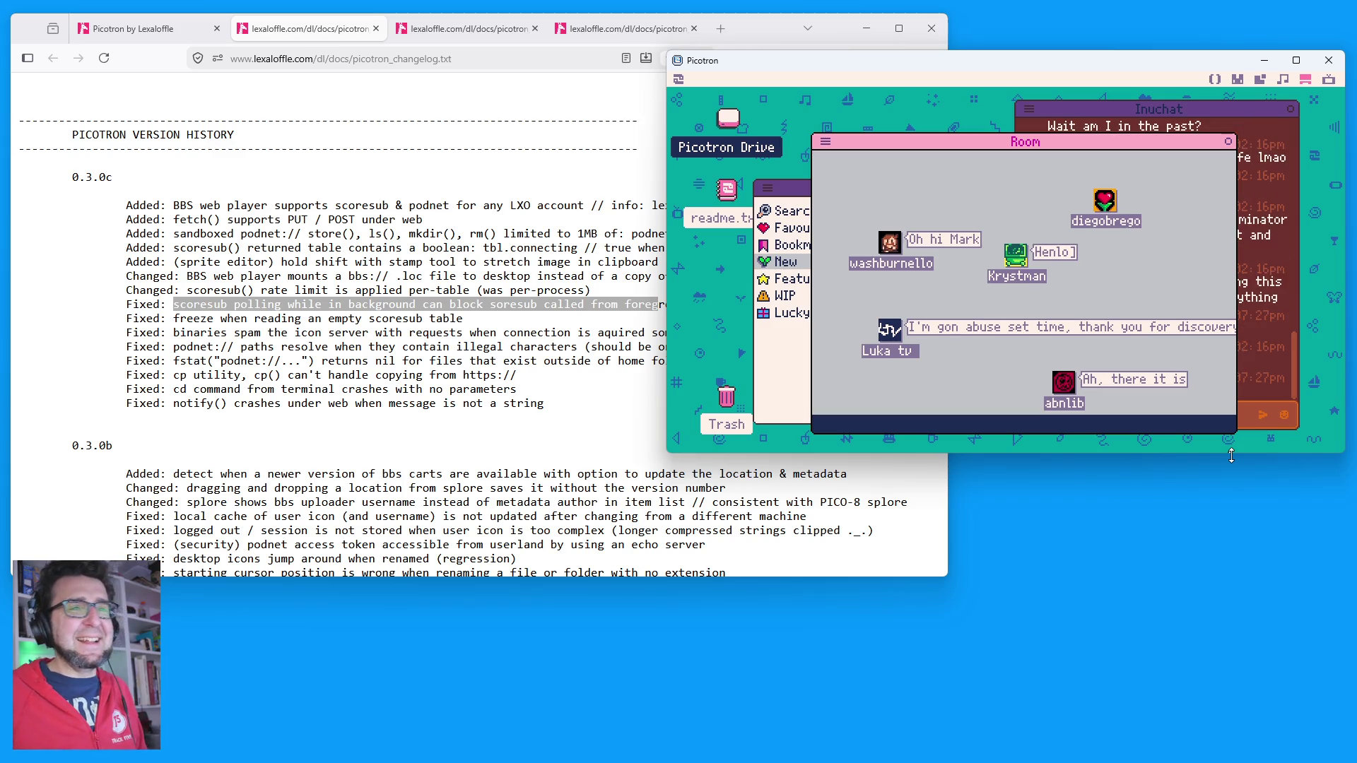
Step: Show and hide the desktop tray, cycle the New list and Room forward, ending with Inuchat in front
{"action": "left_click", "coordinate": [1206, 111]}
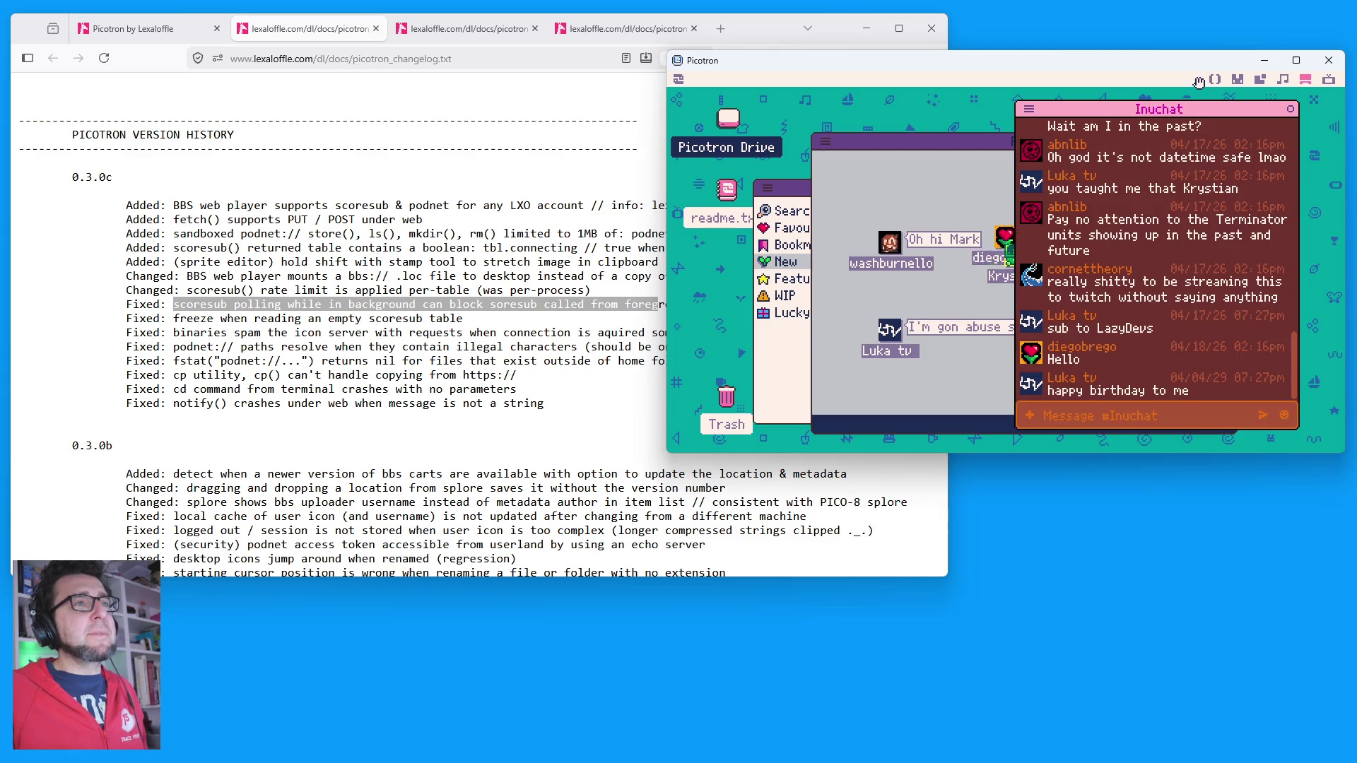
{"action": "left_click", "coordinate": [1200, 79]}
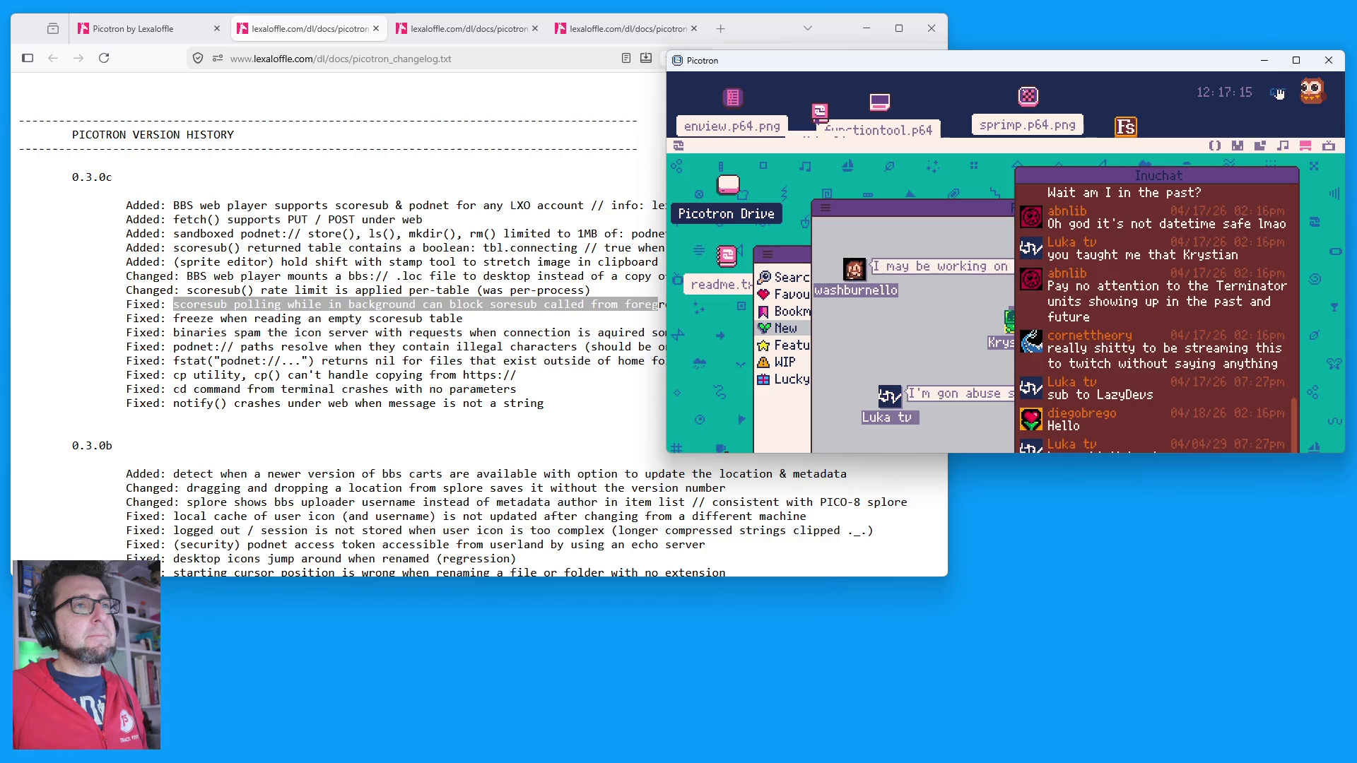
{"action": "left_click", "coordinate": [1175, 141]}
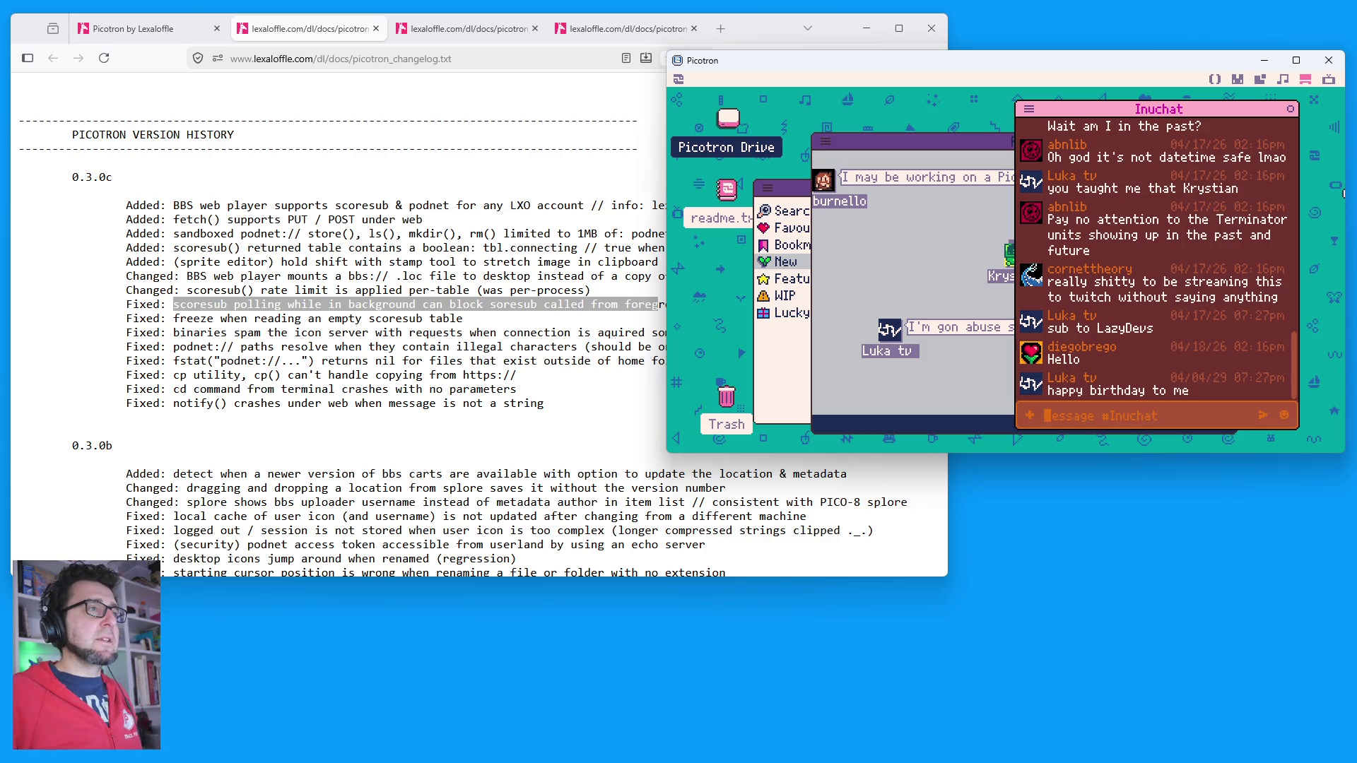
{"action": "left_click", "coordinate": [800, 188]}
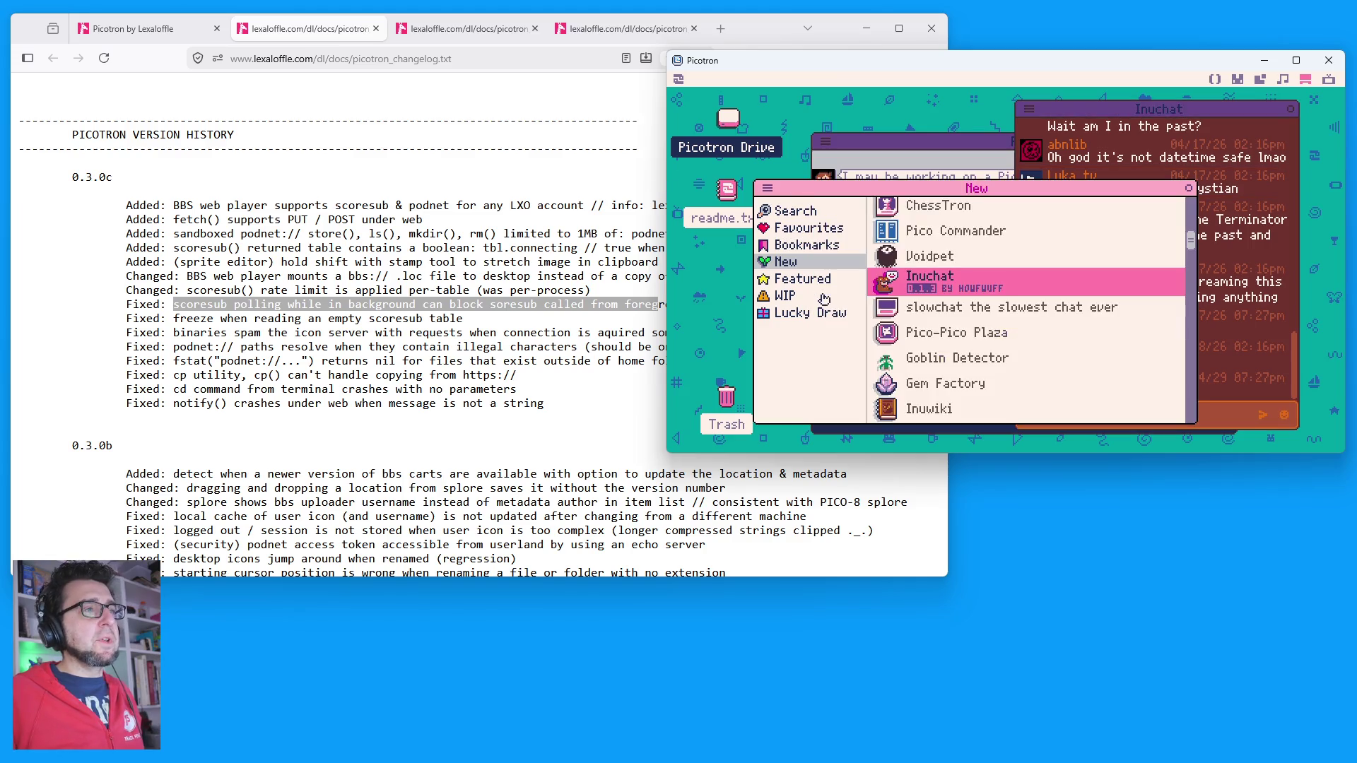
{"action": "left_click", "coordinate": [905, 141]}
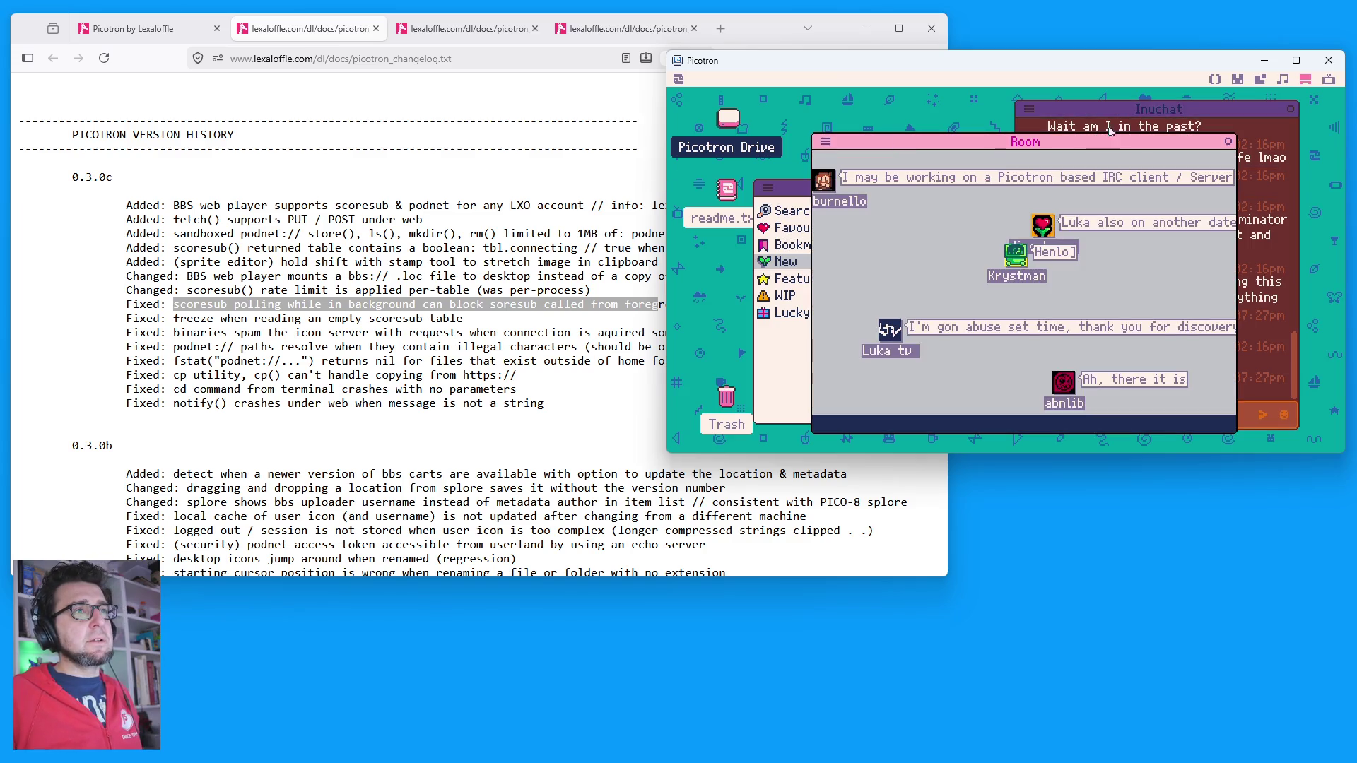
{"action": "left_click", "coordinate": [1108, 129]}
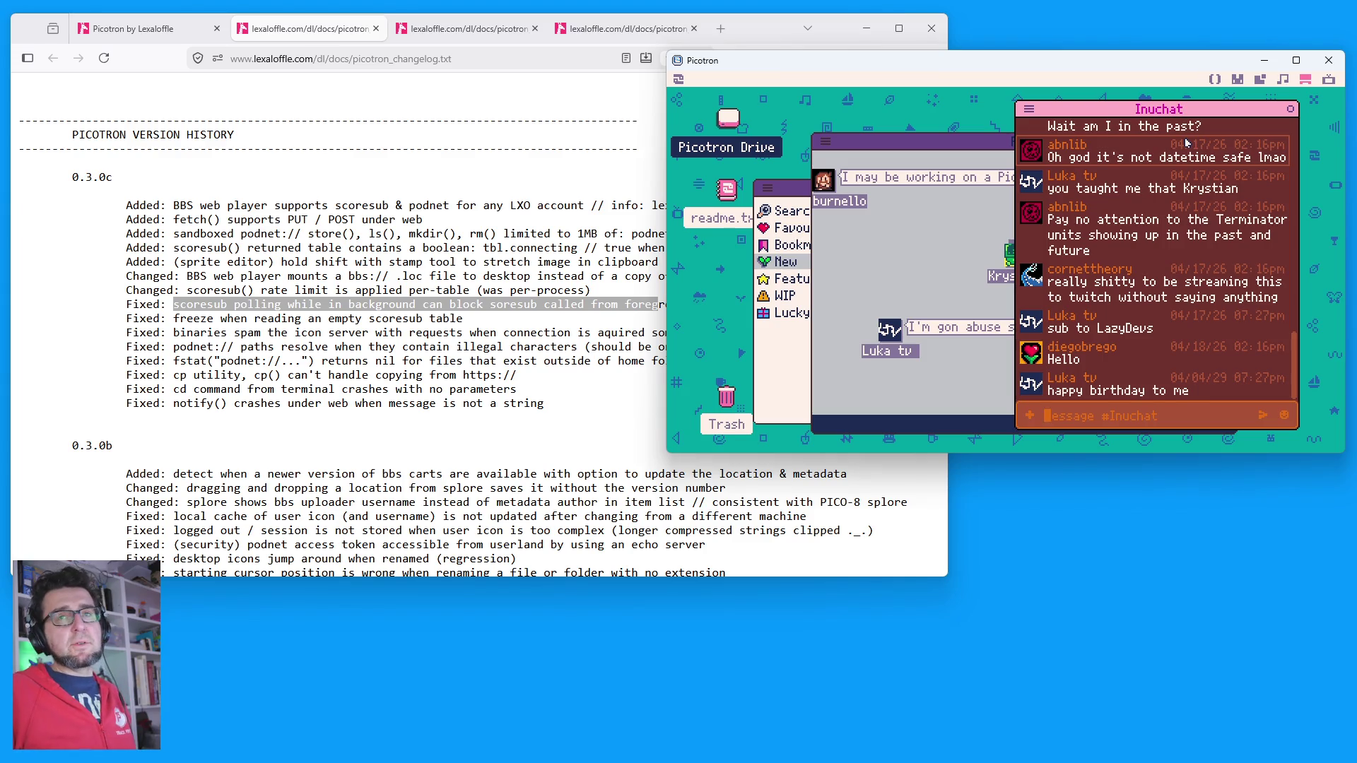
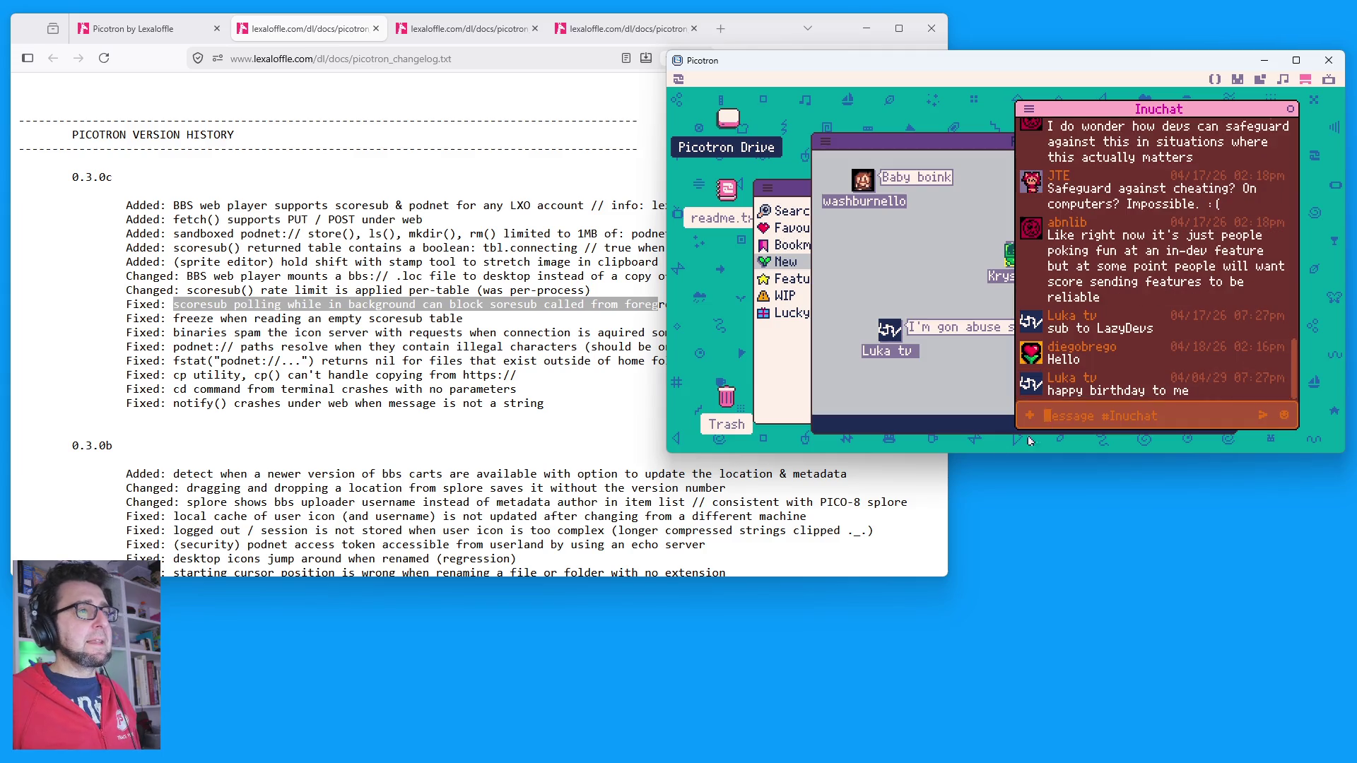
Step: Walk the avatar in the chat room, then close the Room, Inuchat and New list windows
{"action": "left_click", "coordinate": [868, 285]}
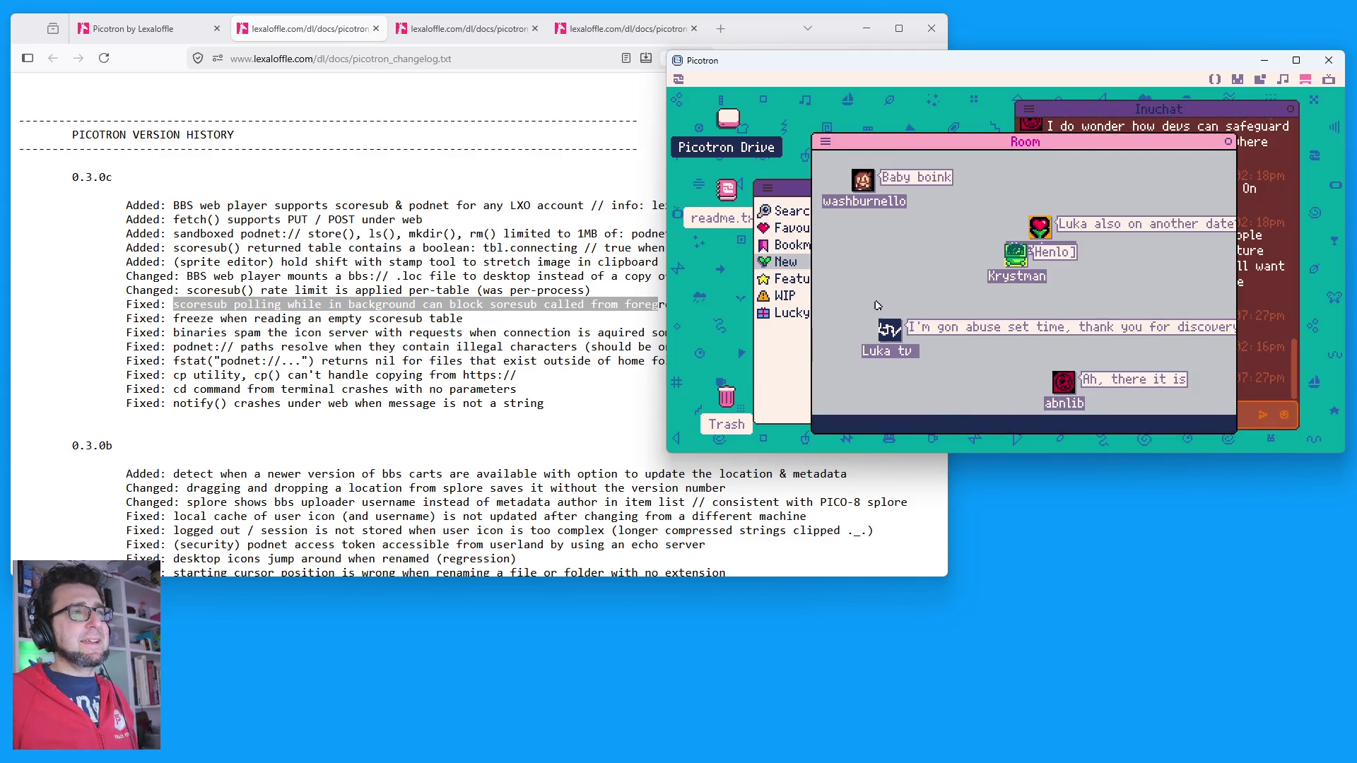
{"action": "left_click", "coordinate": [933, 274]}
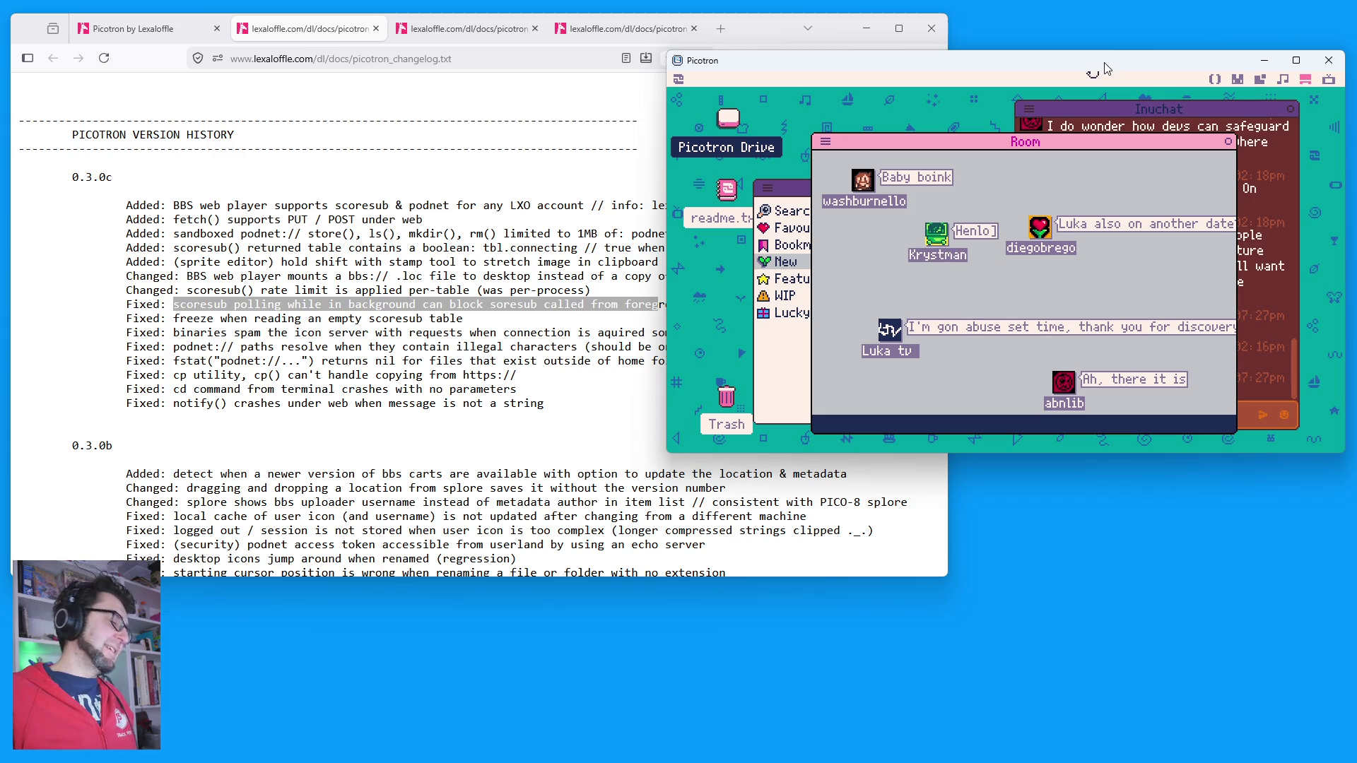
{"action": "left_click", "coordinate": [1228, 142]}
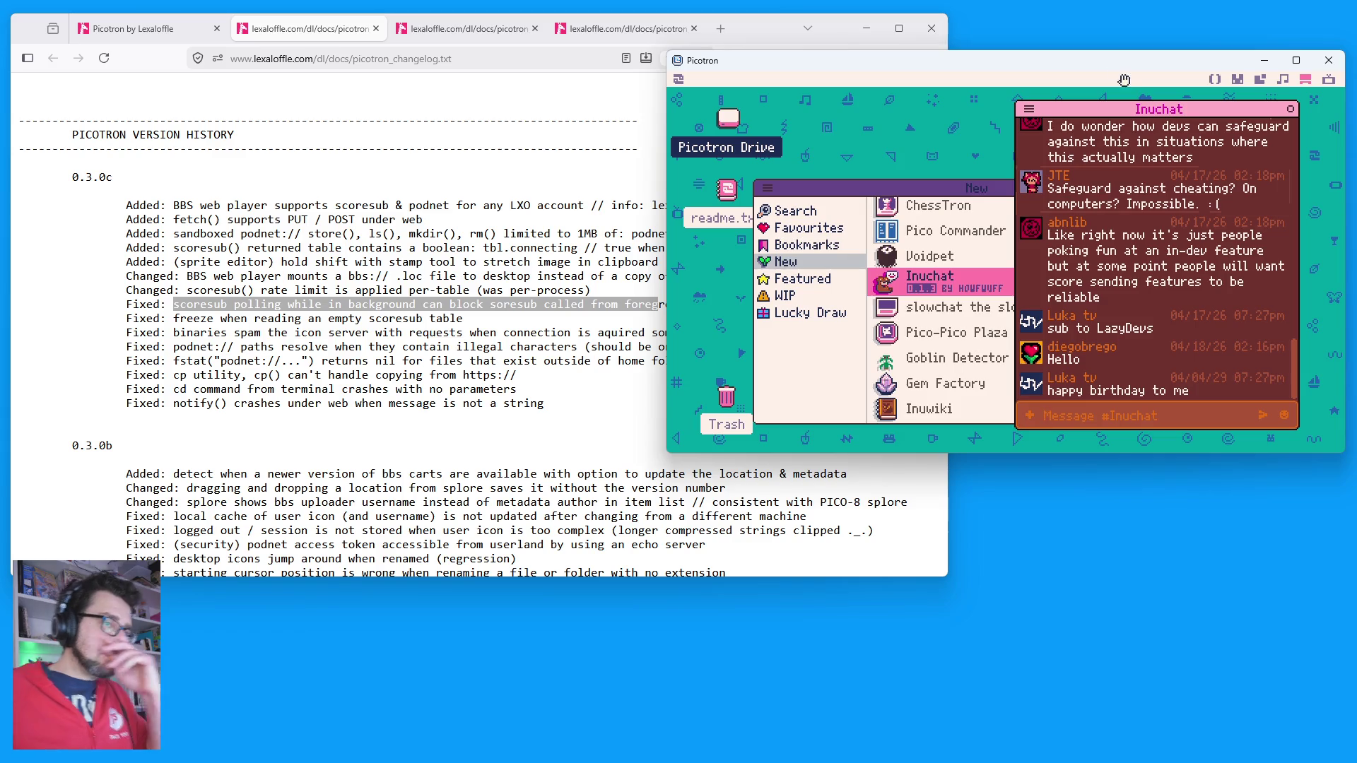
{"action": "left_click", "coordinate": [1290, 111]}
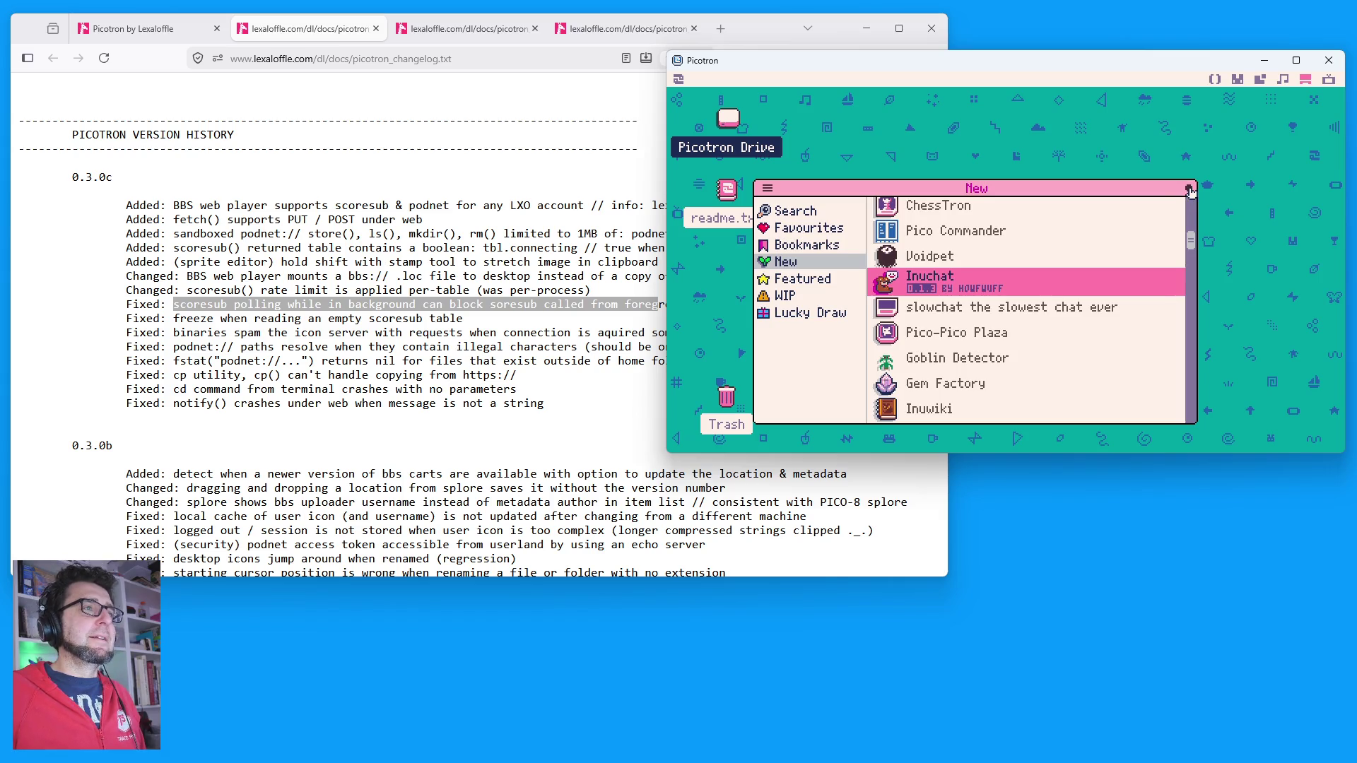
{"action": "left_click", "coordinate": [1189, 190]}
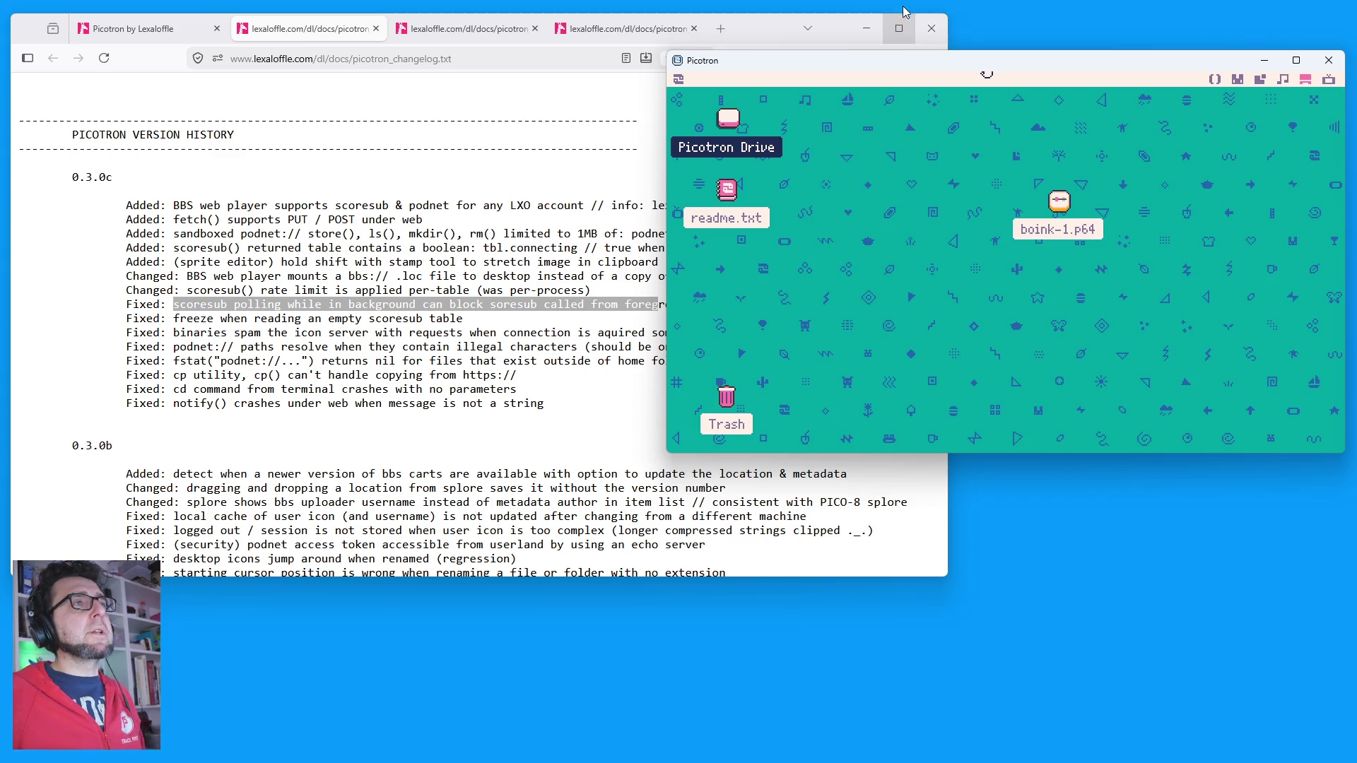
Step: Pull down the tooltray and open the Picotron system menu
{"action": "mouse_move", "coordinate": [912, 78]}
{"action": "left_mouse_down"}
{"action": "mouse_move", "coordinate": [911, 196]}
{"action": "mouse_move", "coordinate": [997, 121]}
{"action": "left_mouse_up"}
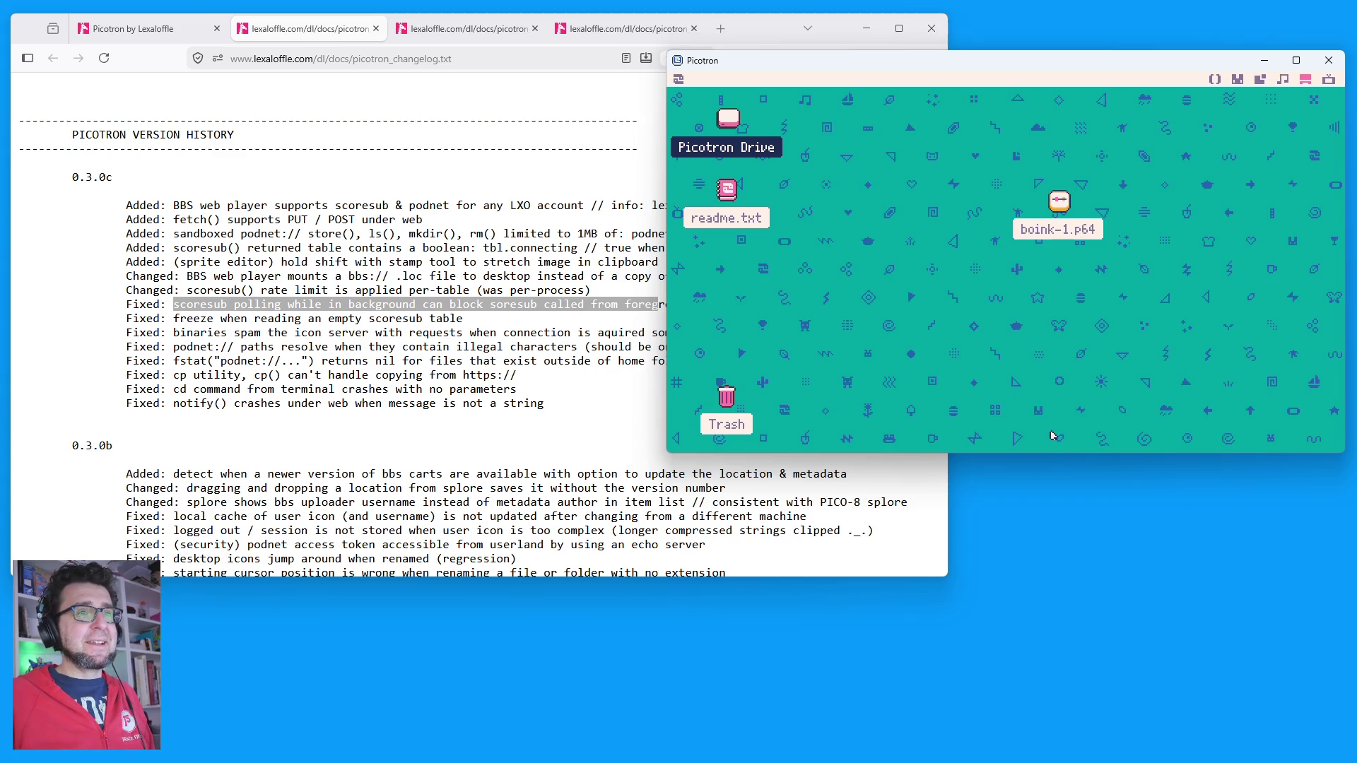
{"action": "left_click", "coordinate": [679, 79]}
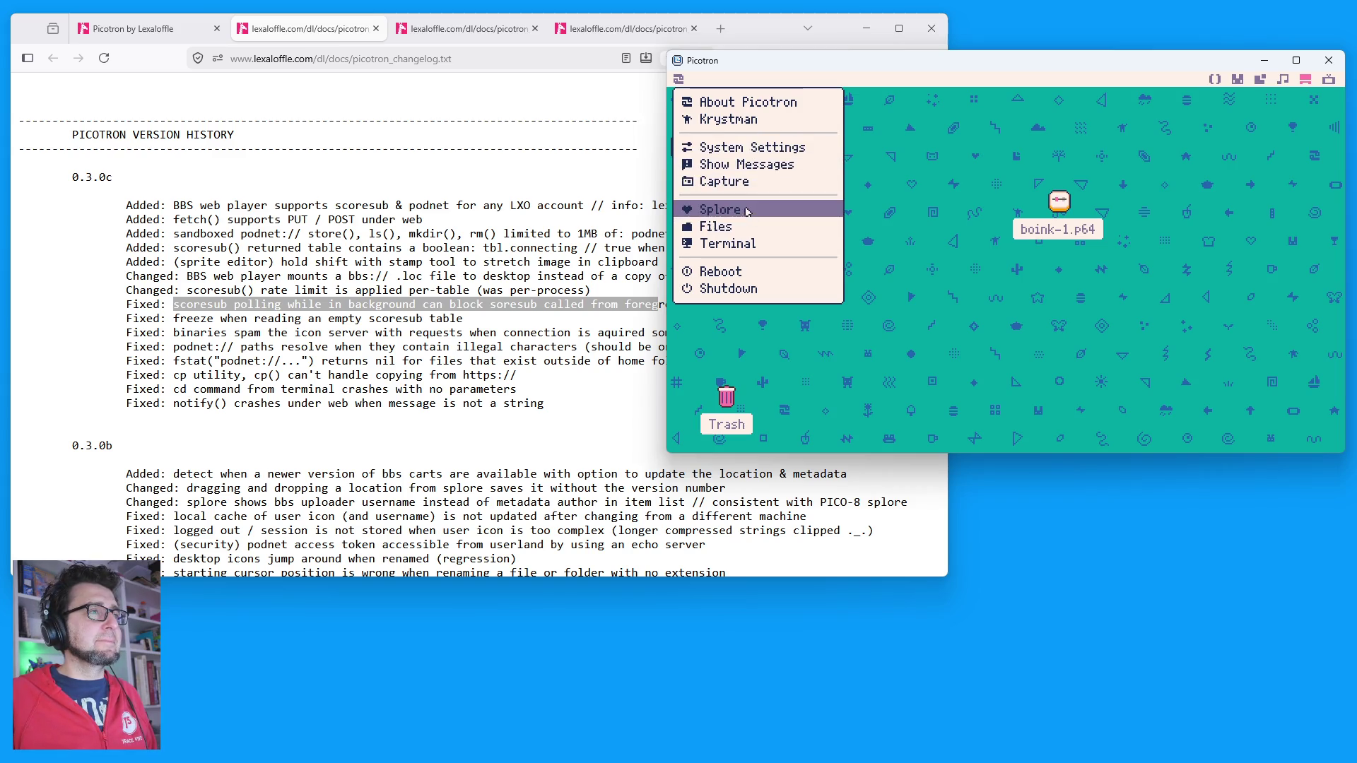
Step: Launch Splore and browse the Bookmarks, Featured, New and WIP cart lists
{"action": "left_click", "coordinate": [747, 211]}
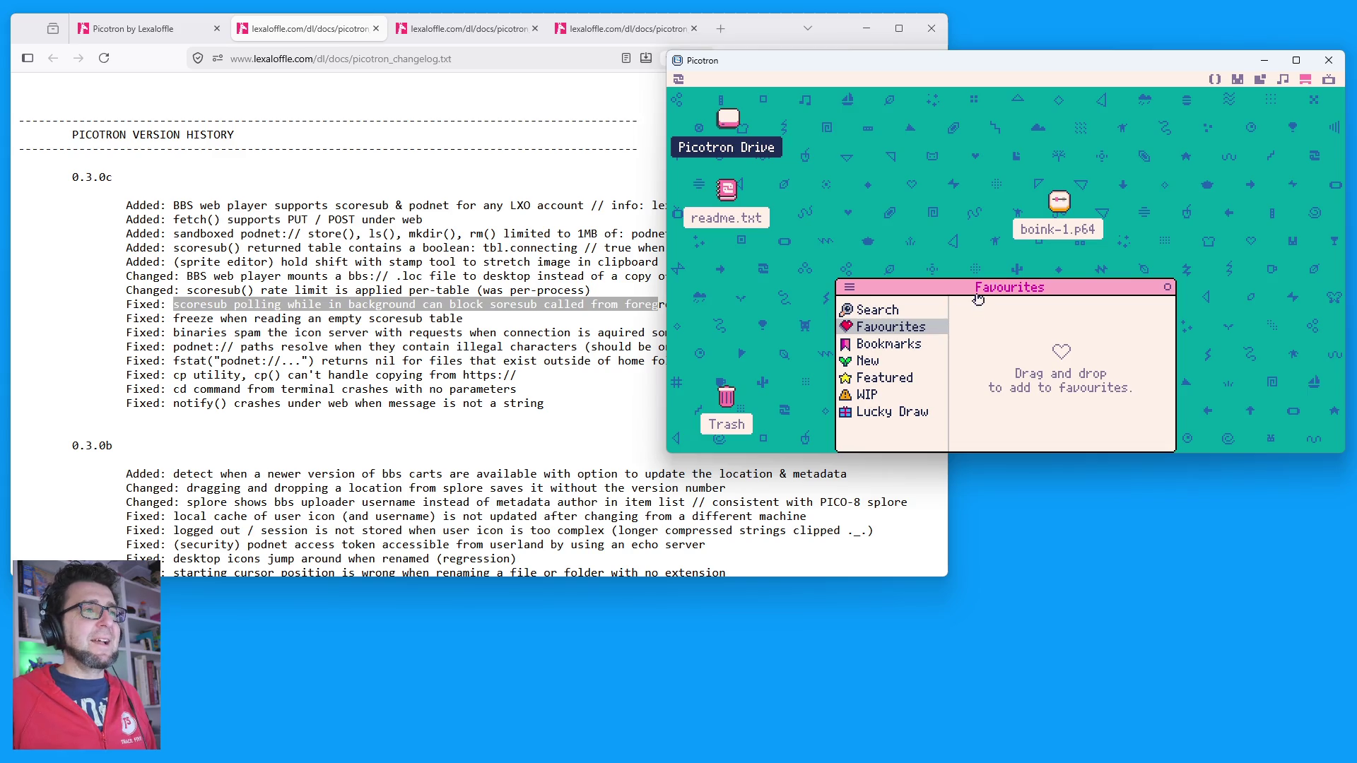
{"action": "left_click_drag", "start_coordinate": [978, 299], "coordinate": [927, 188]}
{"action": "left_click", "coordinate": [840, 239]}
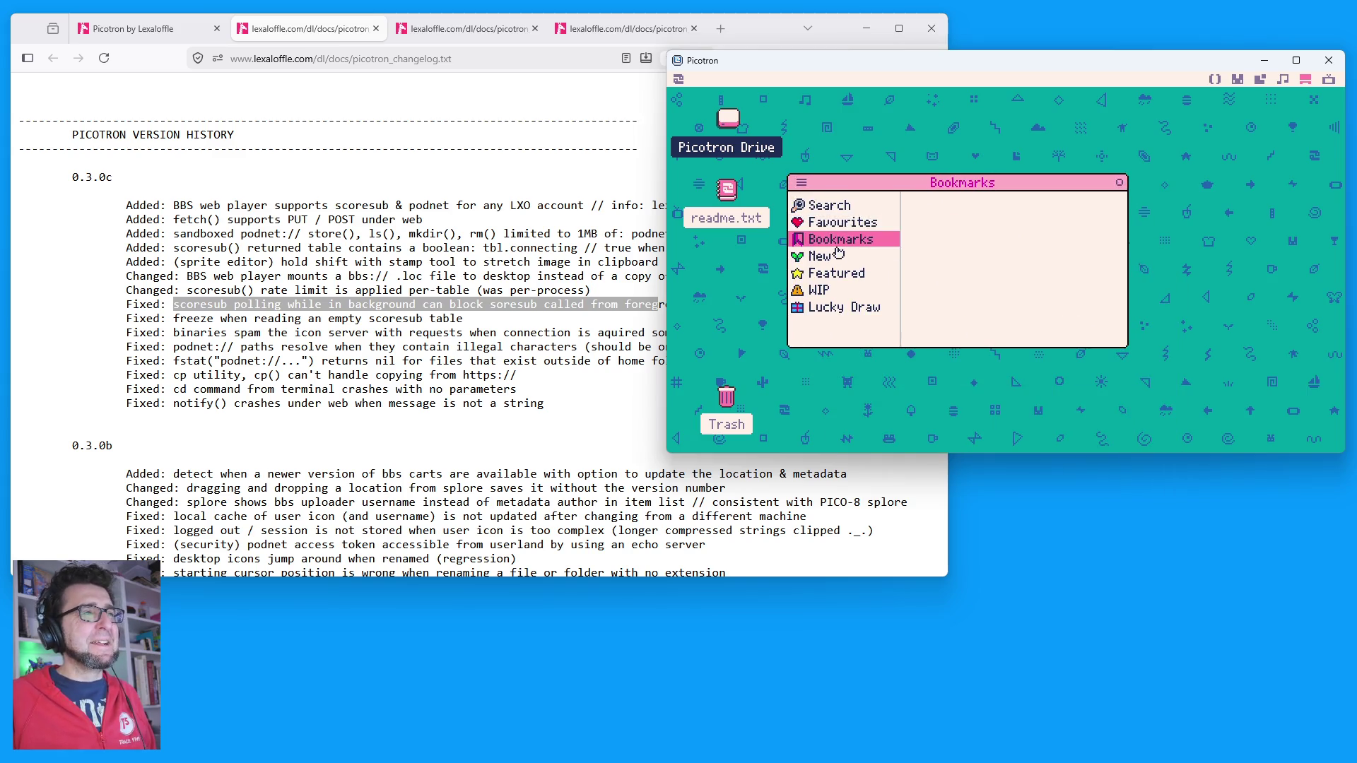
{"action": "left_click", "coordinate": [837, 272]}
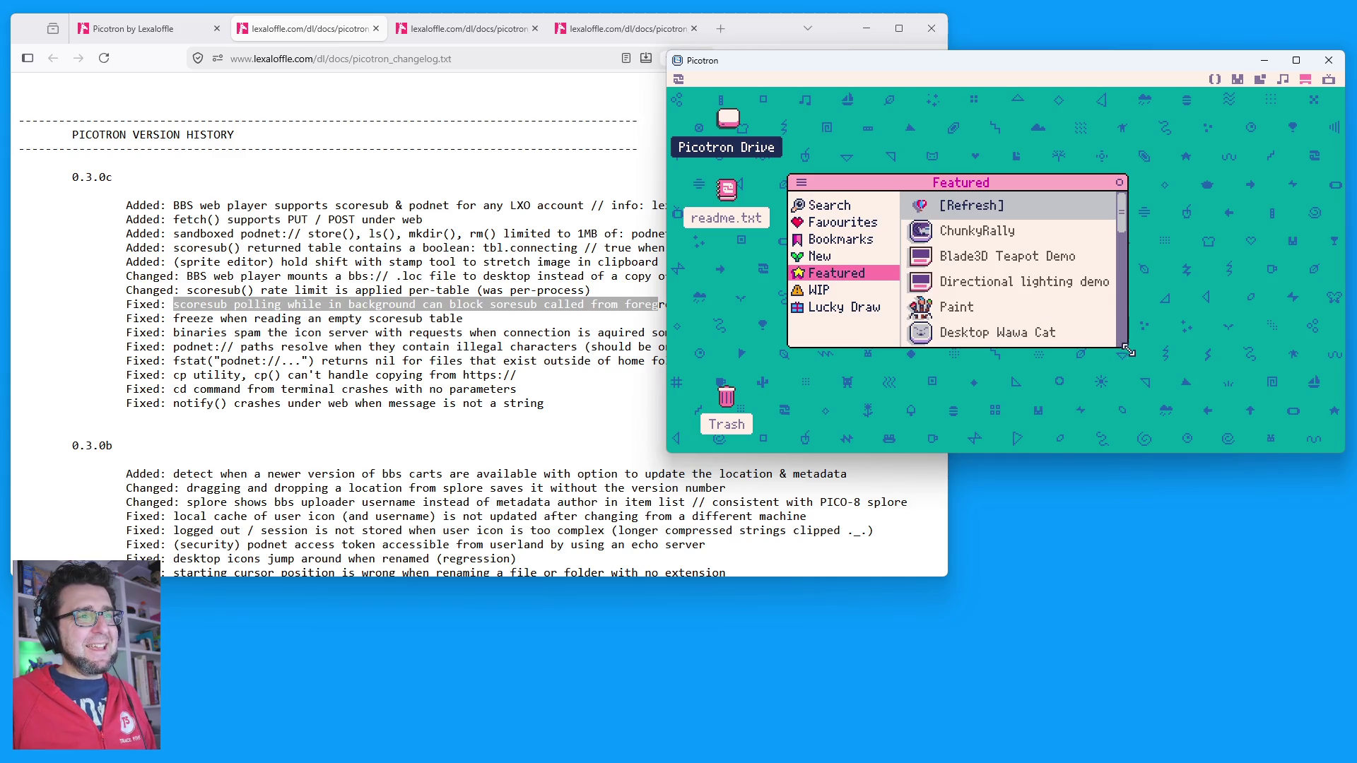
{"action": "left_click_drag", "start_coordinate": [1128, 350], "coordinate": [1244, 417]}
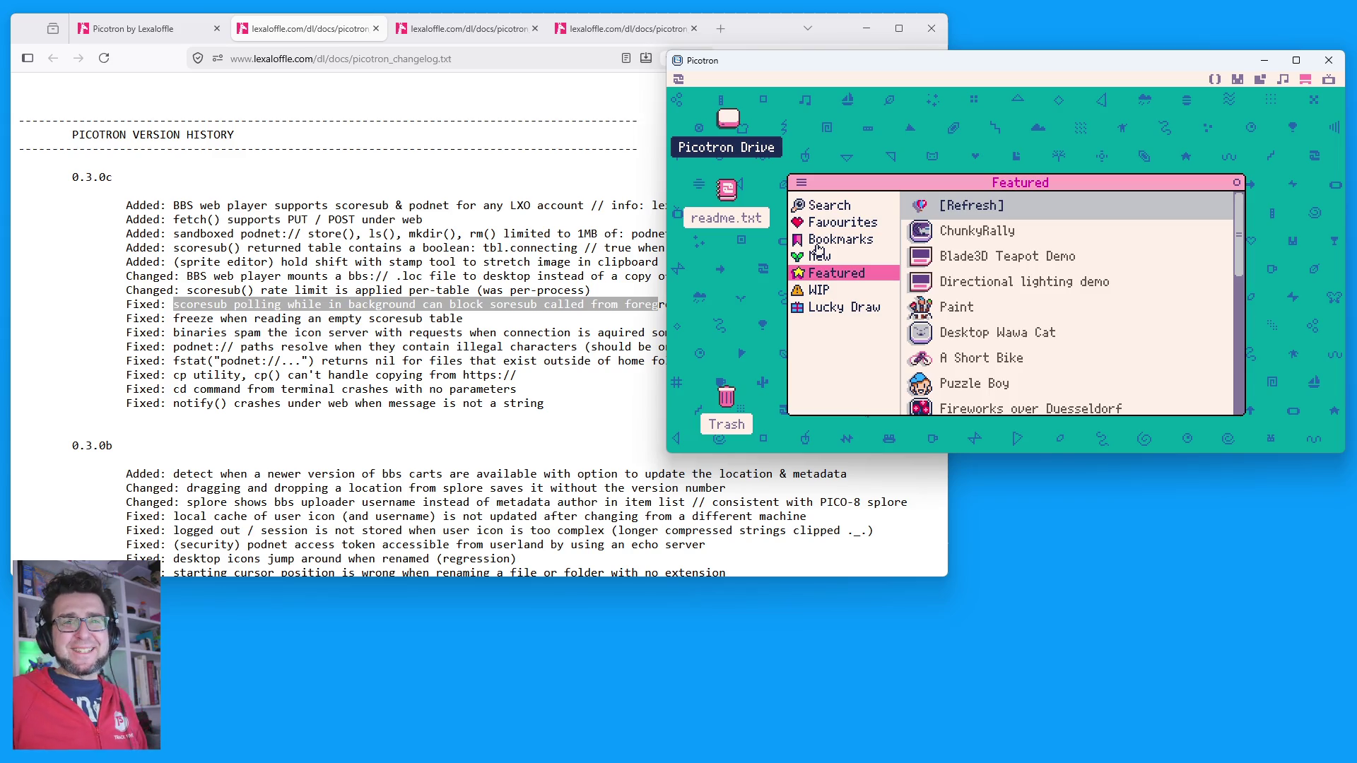
{"action": "left_click", "coordinate": [818, 244]}
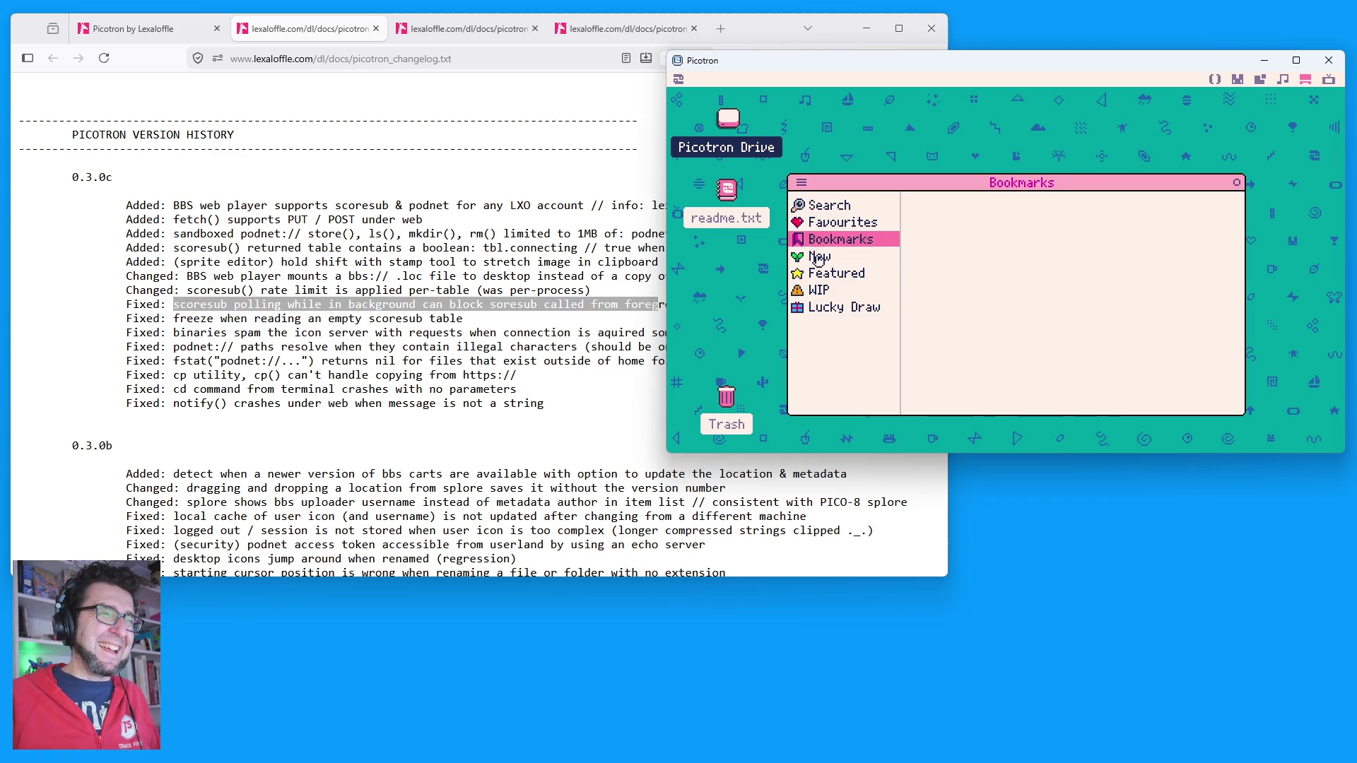
{"action": "left_click", "coordinate": [819, 260]}
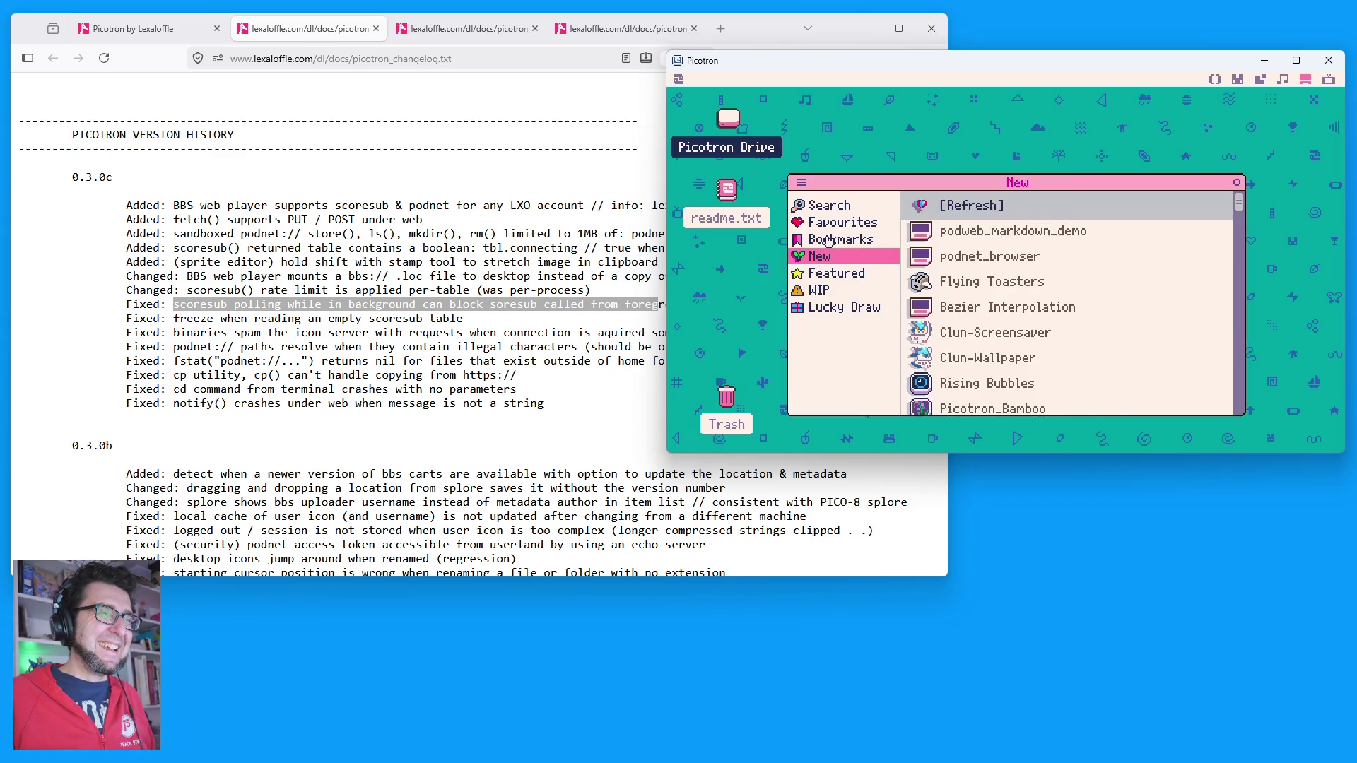
{"action": "left_click", "coordinate": [823, 291]}
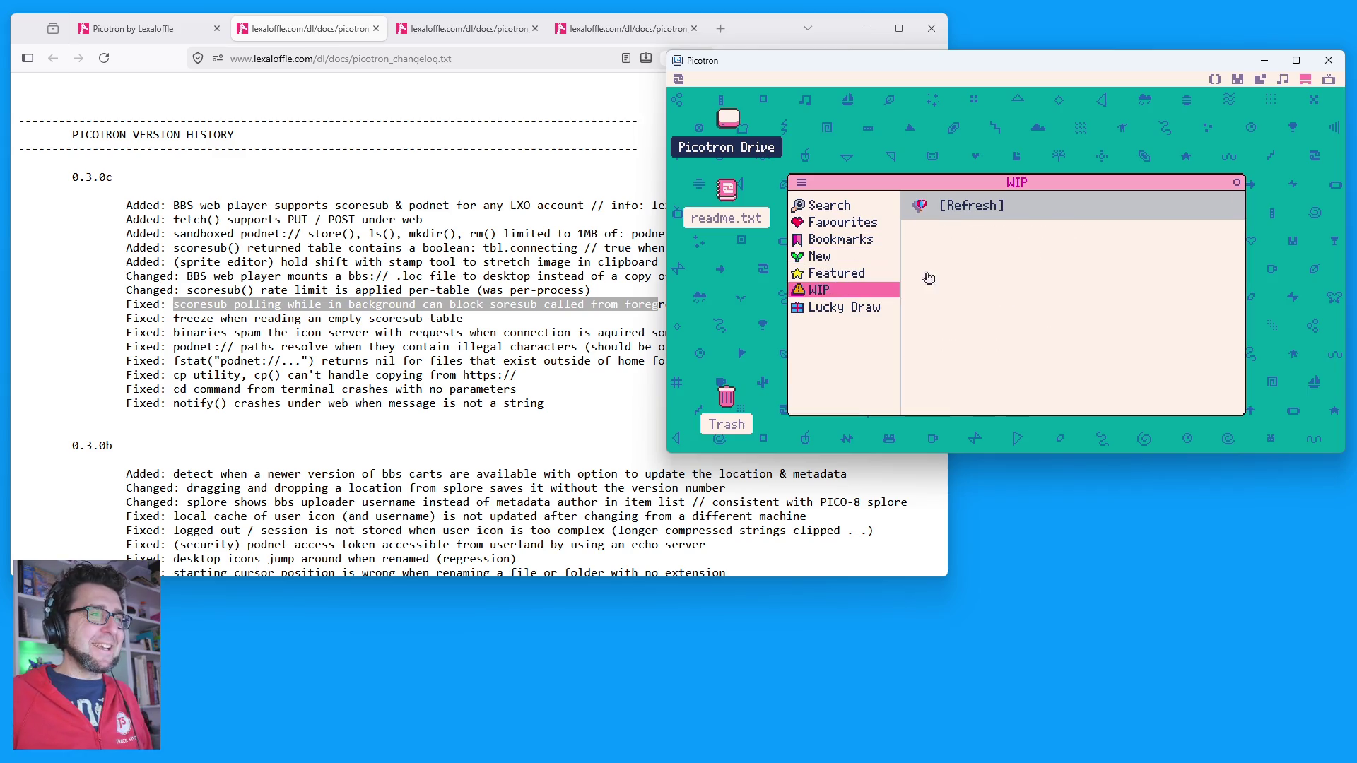
Step: Return to the New list and run the Inuwiki cart
{"action": "left_click", "coordinate": [837, 260]}
{"action": "scroll", "coordinate": [1025, 276], "scroll_direction": "down", "scroll_amount": 10}
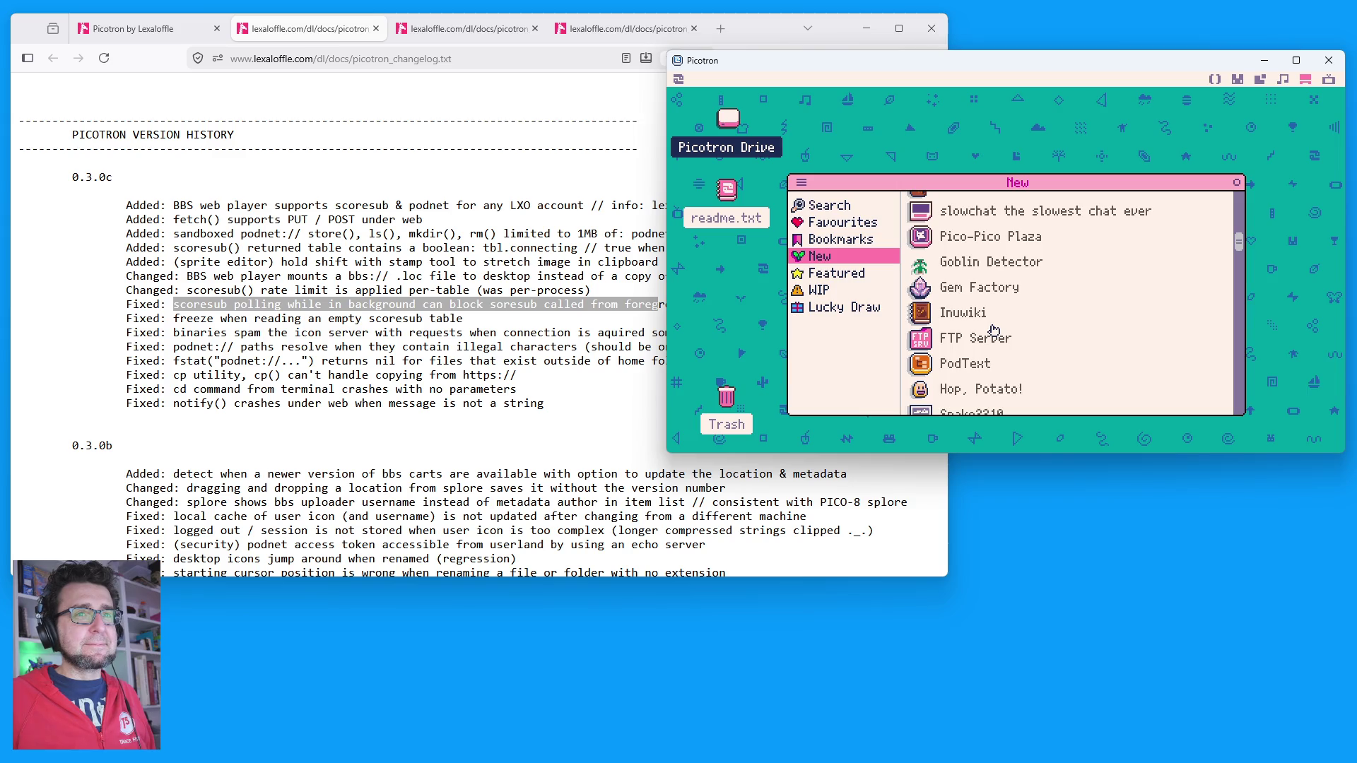
{"action": "left_click", "coordinate": [986, 315]}
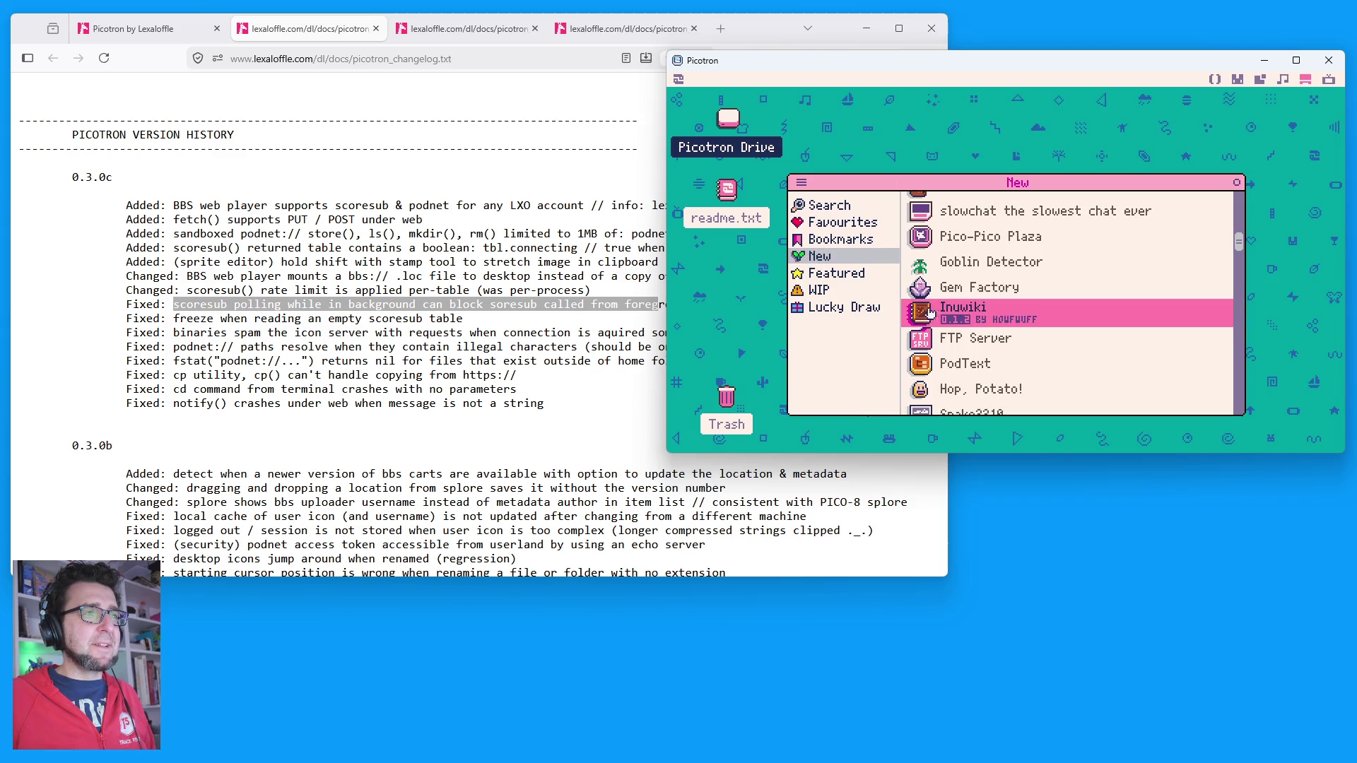
{"action": "left_click", "coordinate": [1015, 312]}
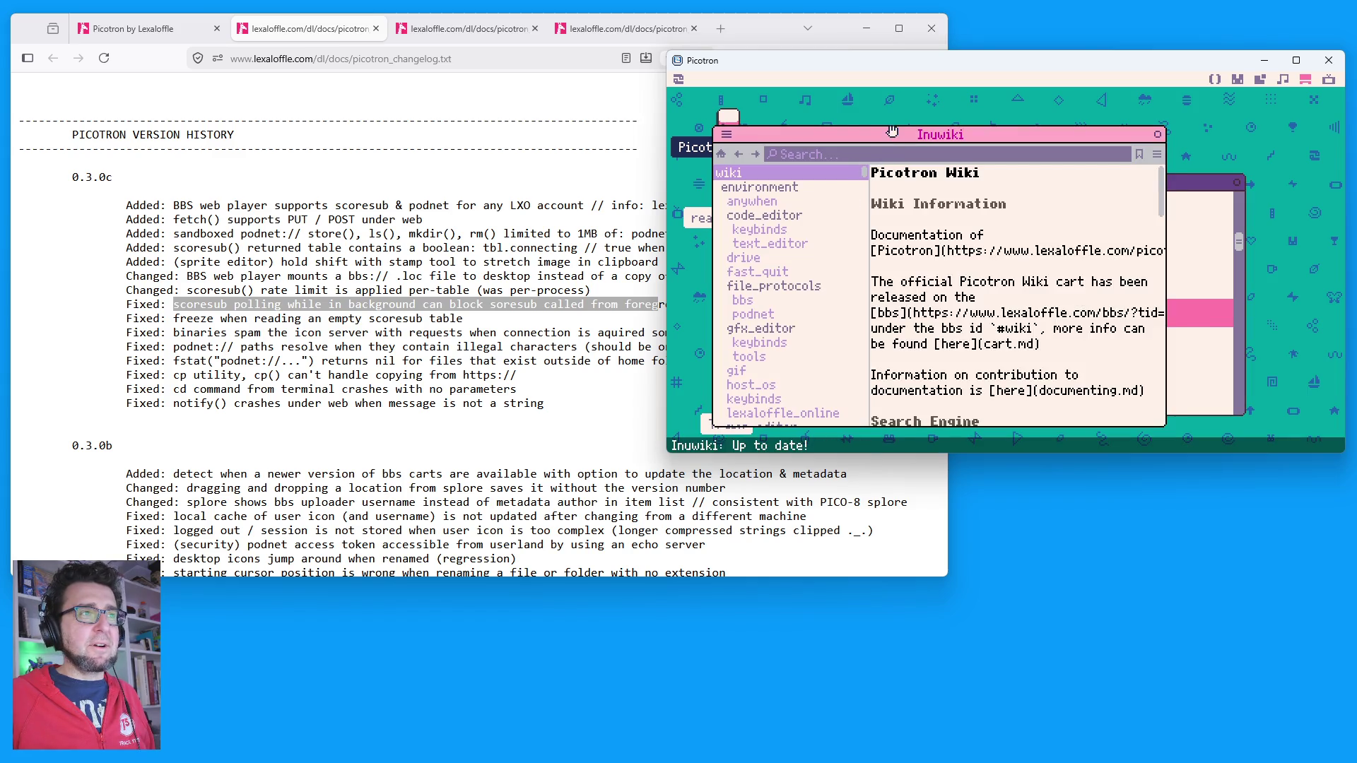
Step: Move and scroll through the Inuwiki window, then close it
{"action": "mouse_move", "coordinate": [895, 134]}
{"action": "left_mouse_down"}
{"action": "mouse_move", "coordinate": [951, 141]}
{"action": "mouse_move", "coordinate": [928, 152]}
{"action": "mouse_move", "coordinate": [940, 128]}
{"action": "left_mouse_up"}
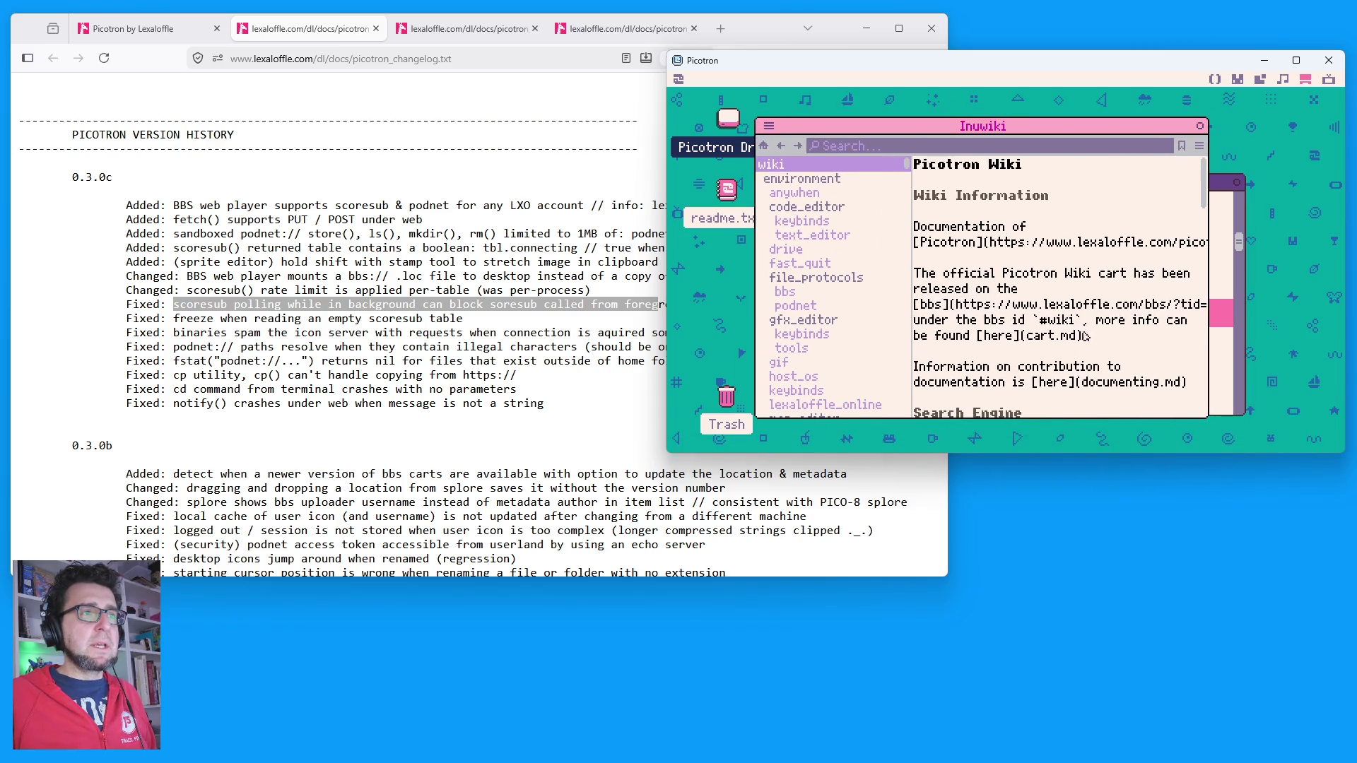
{"action": "scroll", "coordinate": [1087, 326], "scroll_direction": "down", "scroll_amount": 5}
{"action": "scroll", "coordinate": [1087, 325], "scroll_direction": "up", "scroll_amount": 3}
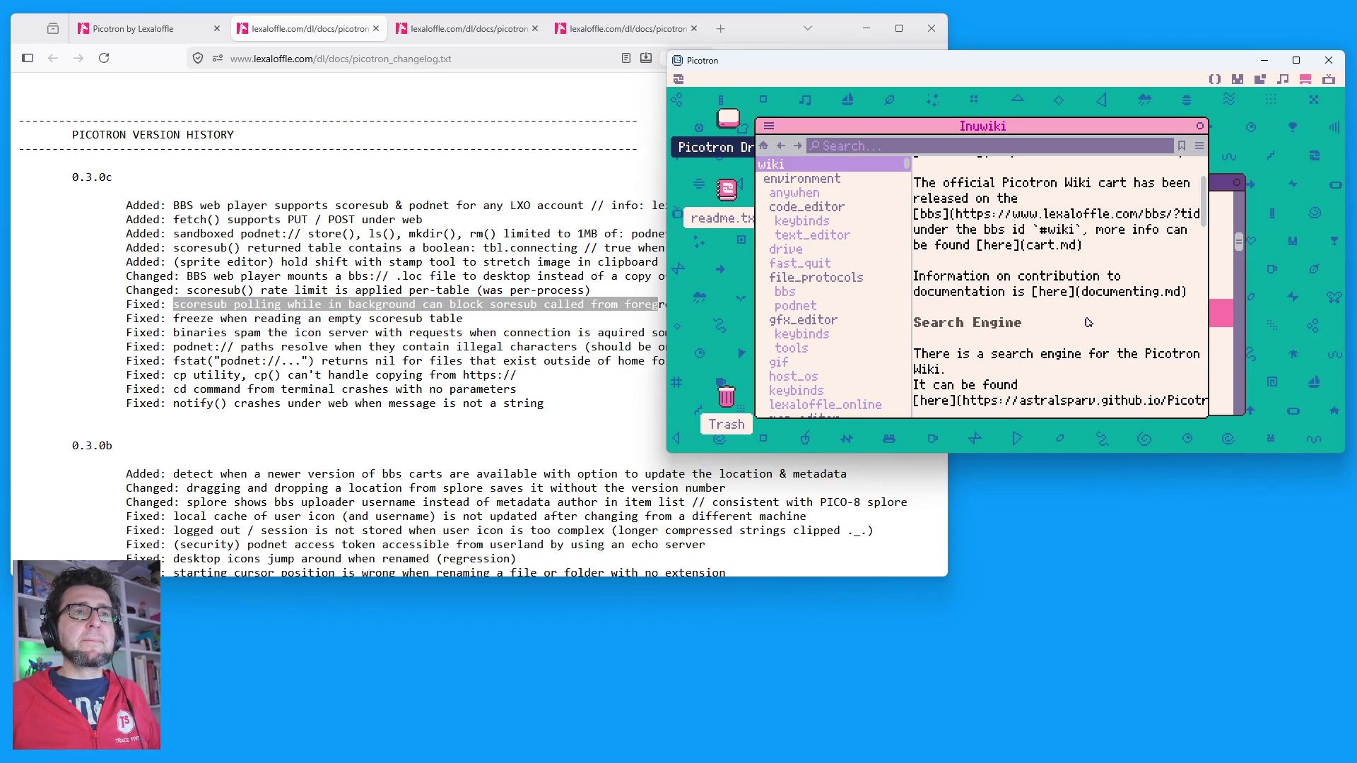
{"action": "left_click", "coordinate": [1199, 126]}
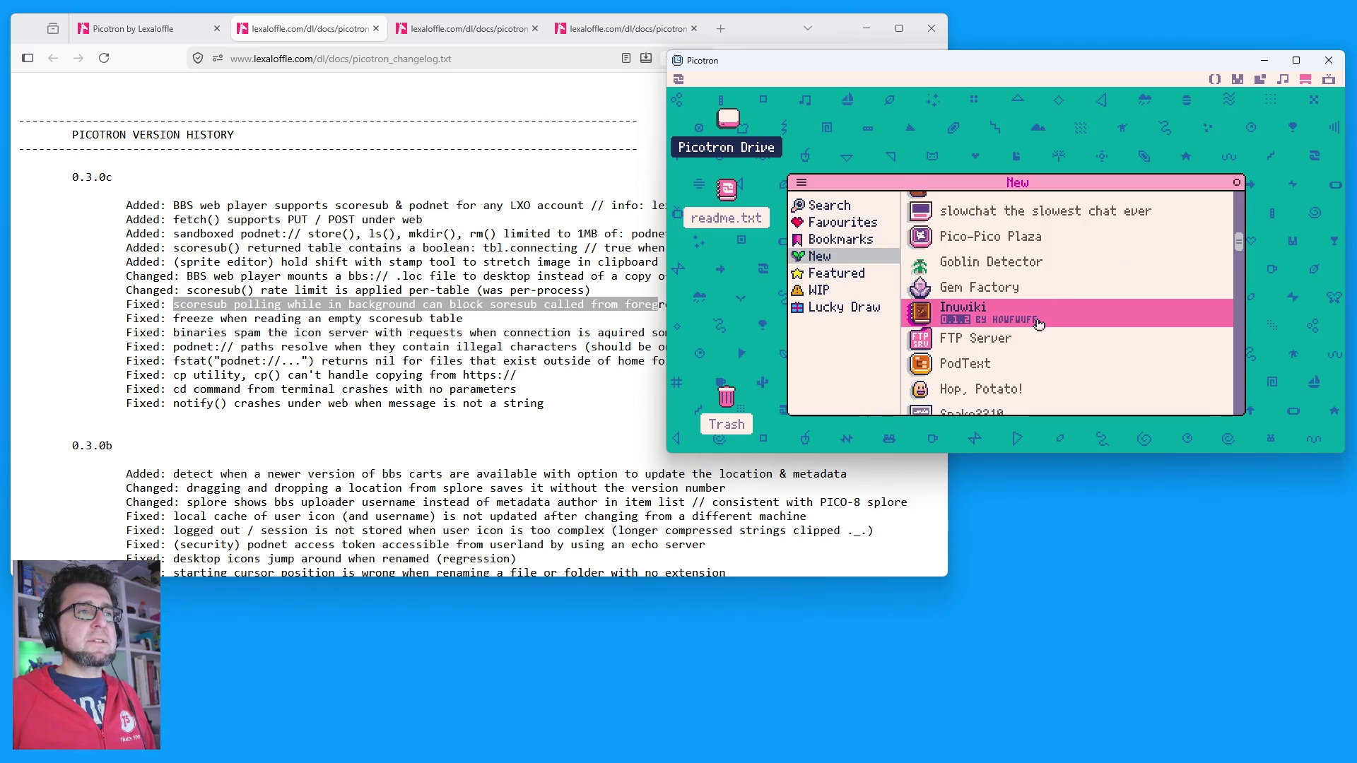
Step: Find Inuchat in the New cart list and run it
{"action": "scroll", "coordinate": [1018, 354], "scroll_direction": "down", "scroll_amount": 2}
{"action": "scroll", "coordinate": [1011, 309], "scroll_direction": "down", "scroll_amount": 2}
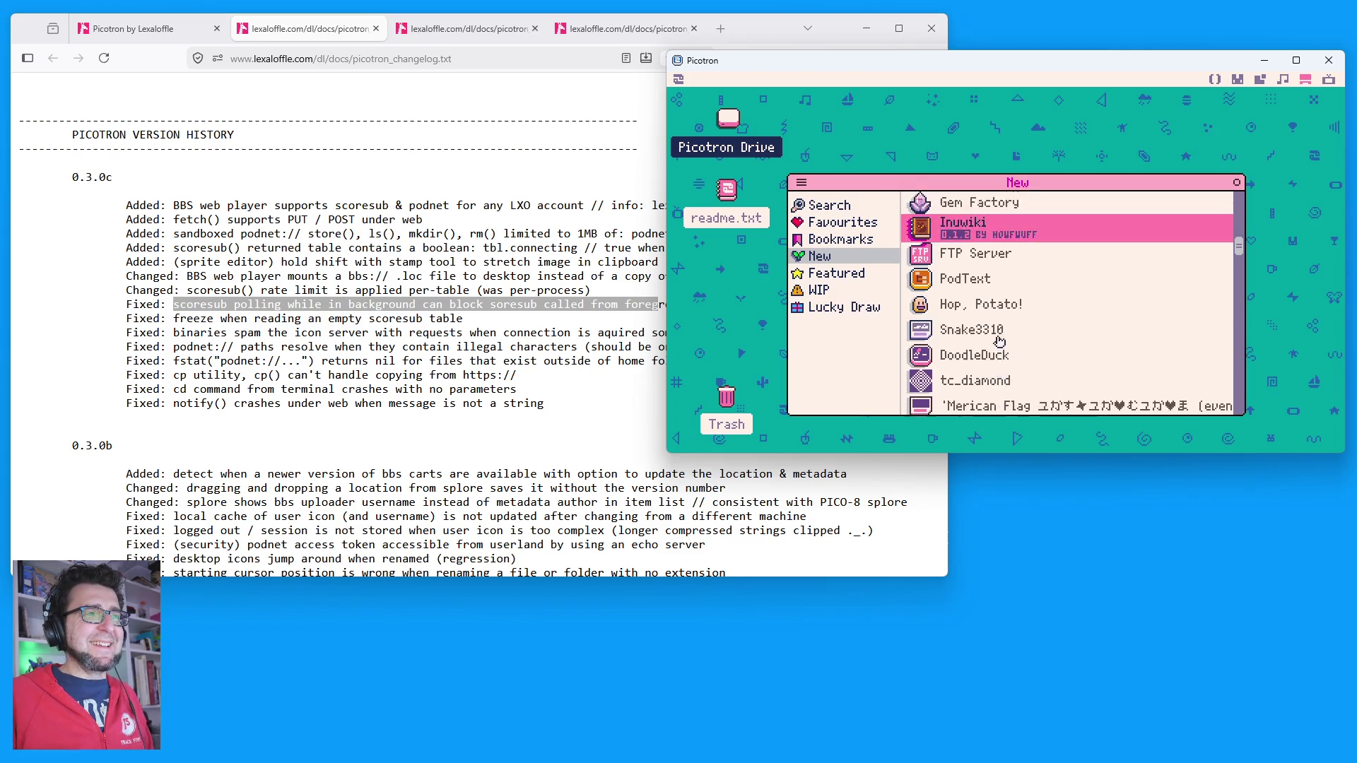
{"action": "scroll", "coordinate": [999, 342], "scroll_direction": "up", "scroll_amount": 6}
{"action": "left_click", "coordinate": [986, 229]}
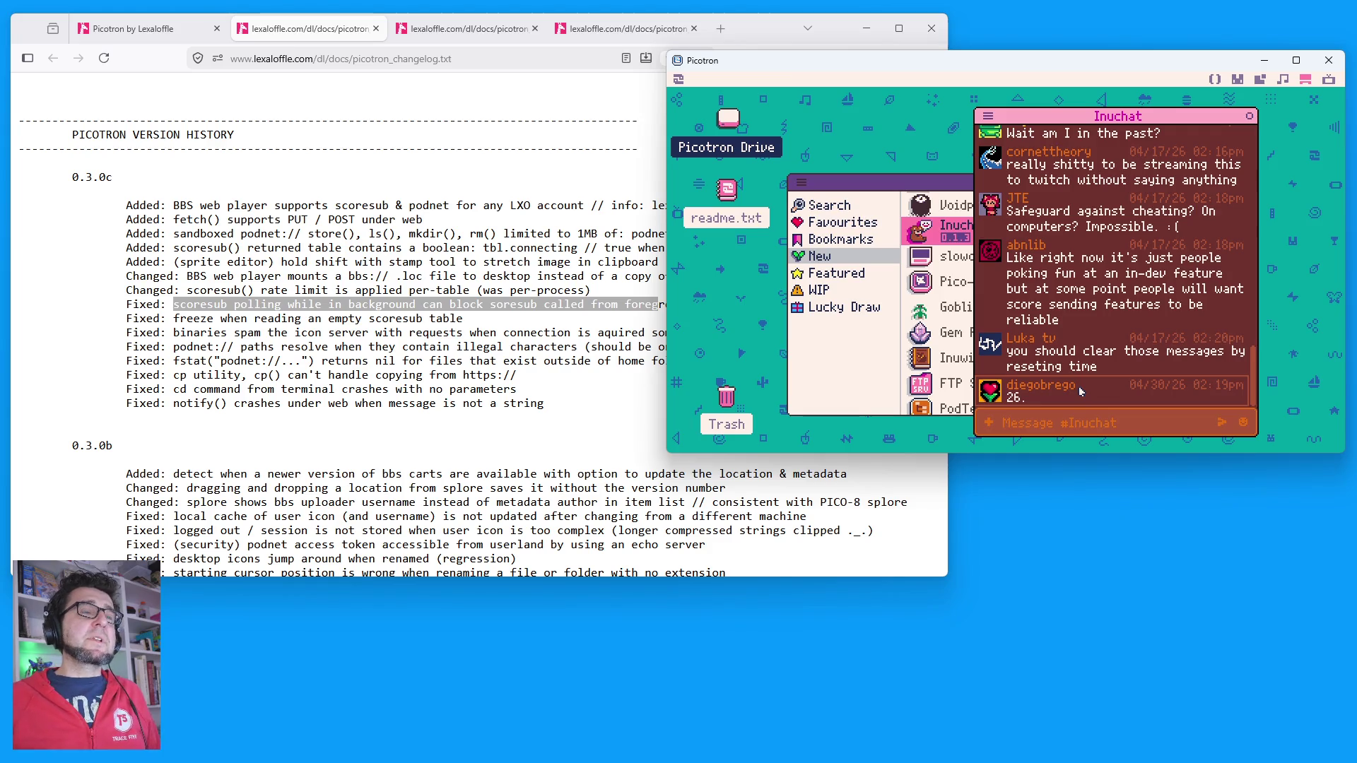
Step: Scroll through the Inuchat message history, then close the Inuchat window
{"action": "scroll", "coordinate": [1101, 317], "scroll_direction": "up", "scroll_amount": 3}
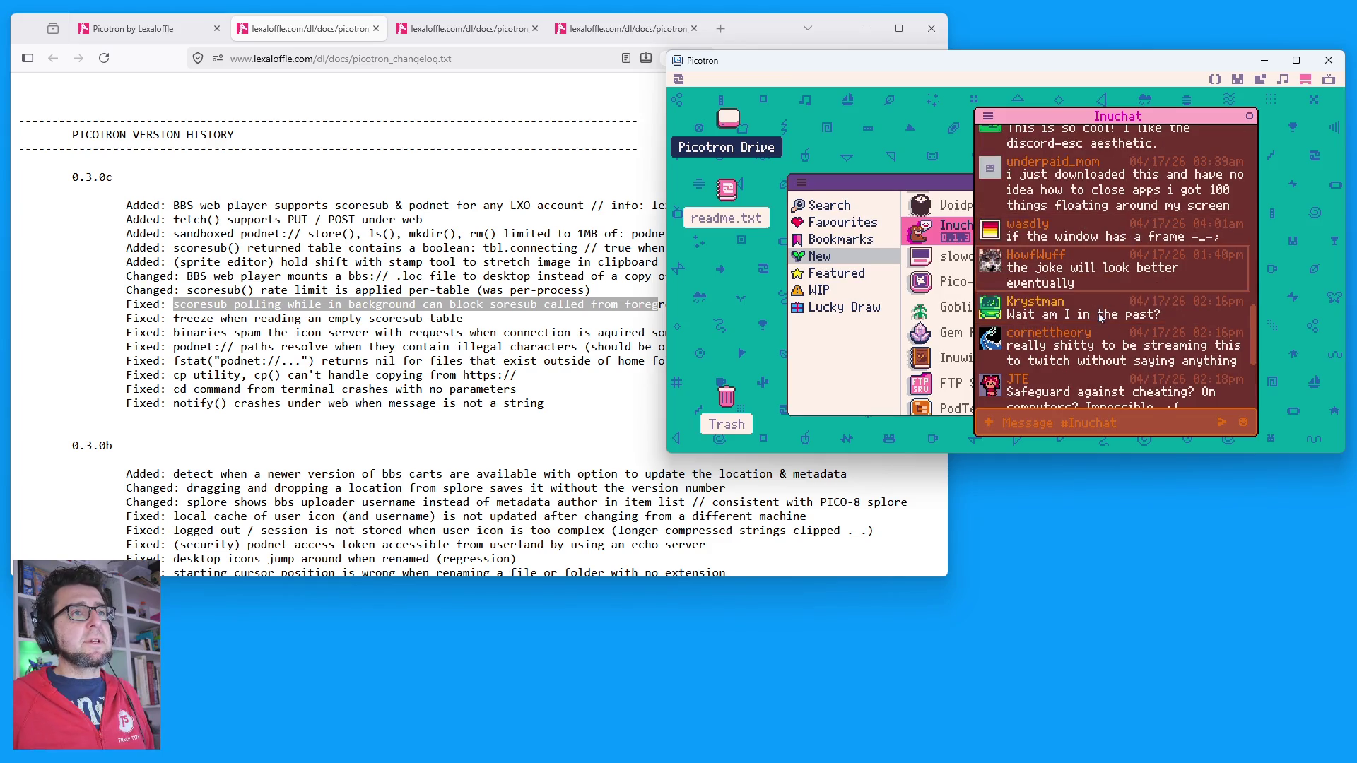
{"action": "scroll", "coordinate": [1101, 317], "scroll_direction": "down", "scroll_amount": 3}
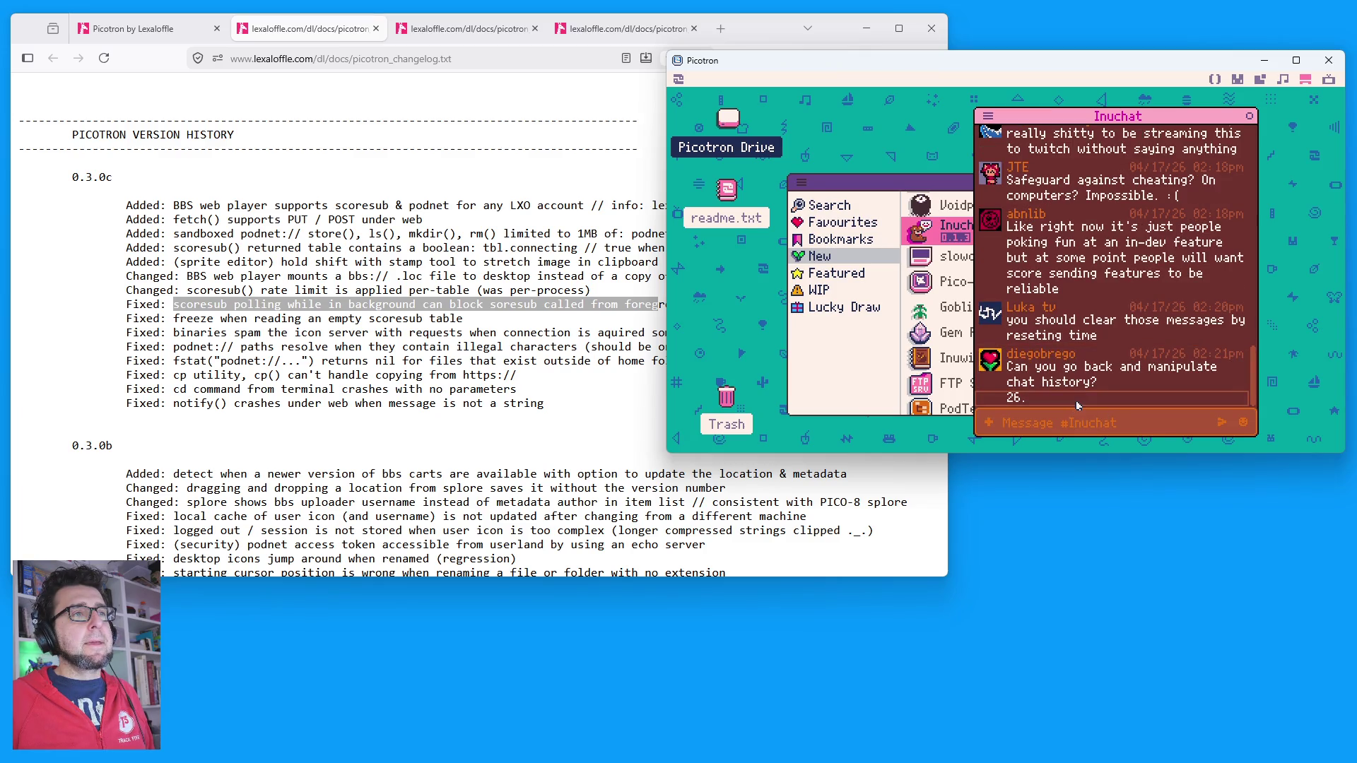
{"action": "scroll", "coordinate": [1074, 297], "scroll_direction": "up", "scroll_amount": 3}
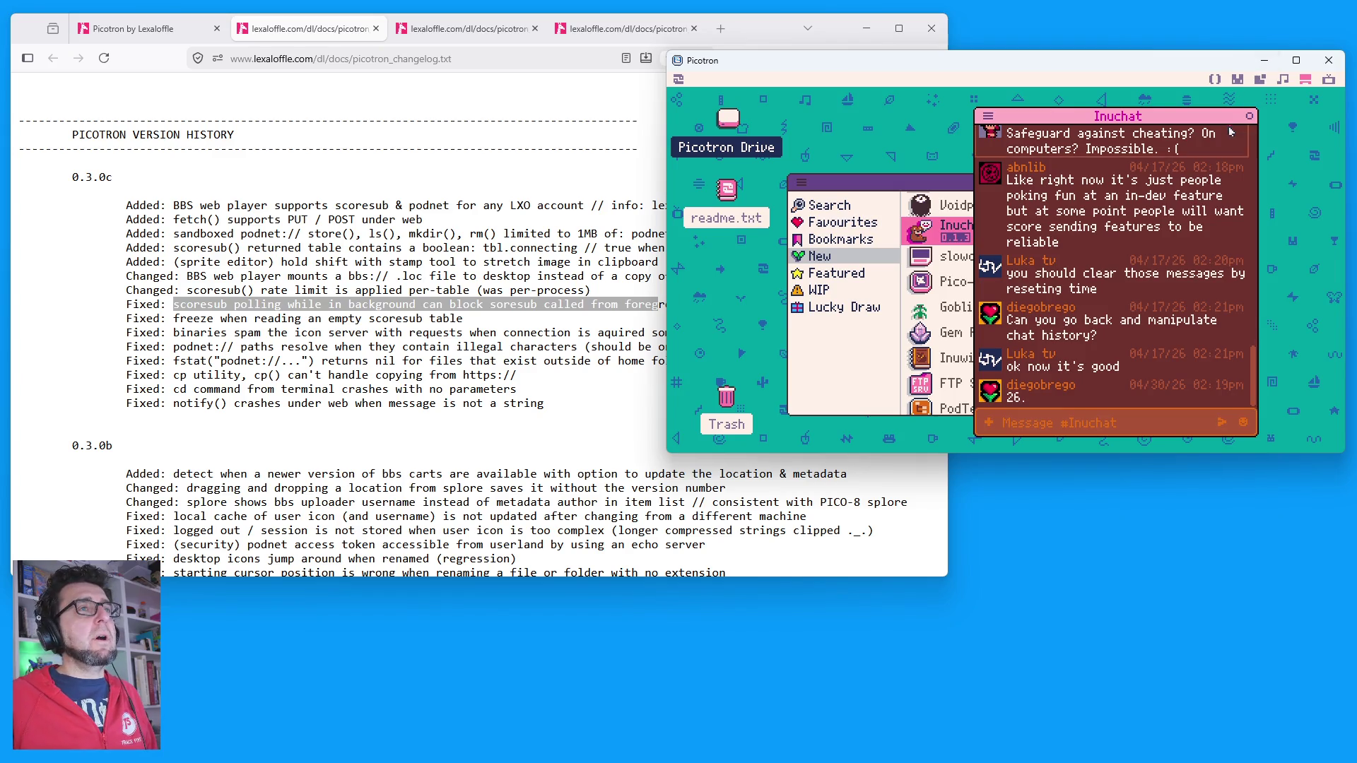
{"action": "left_click", "coordinate": [1249, 116]}
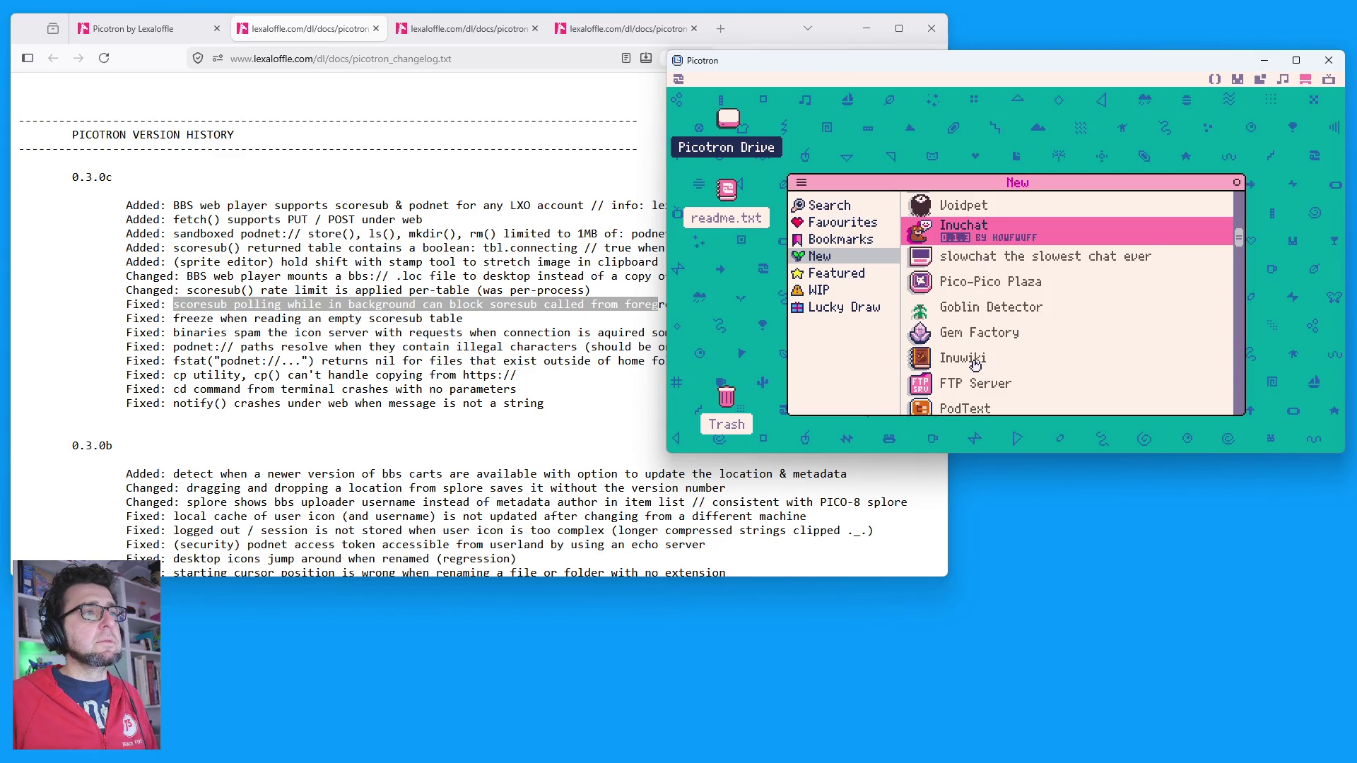
{"action": "double_click", "coordinate": [975, 364]}
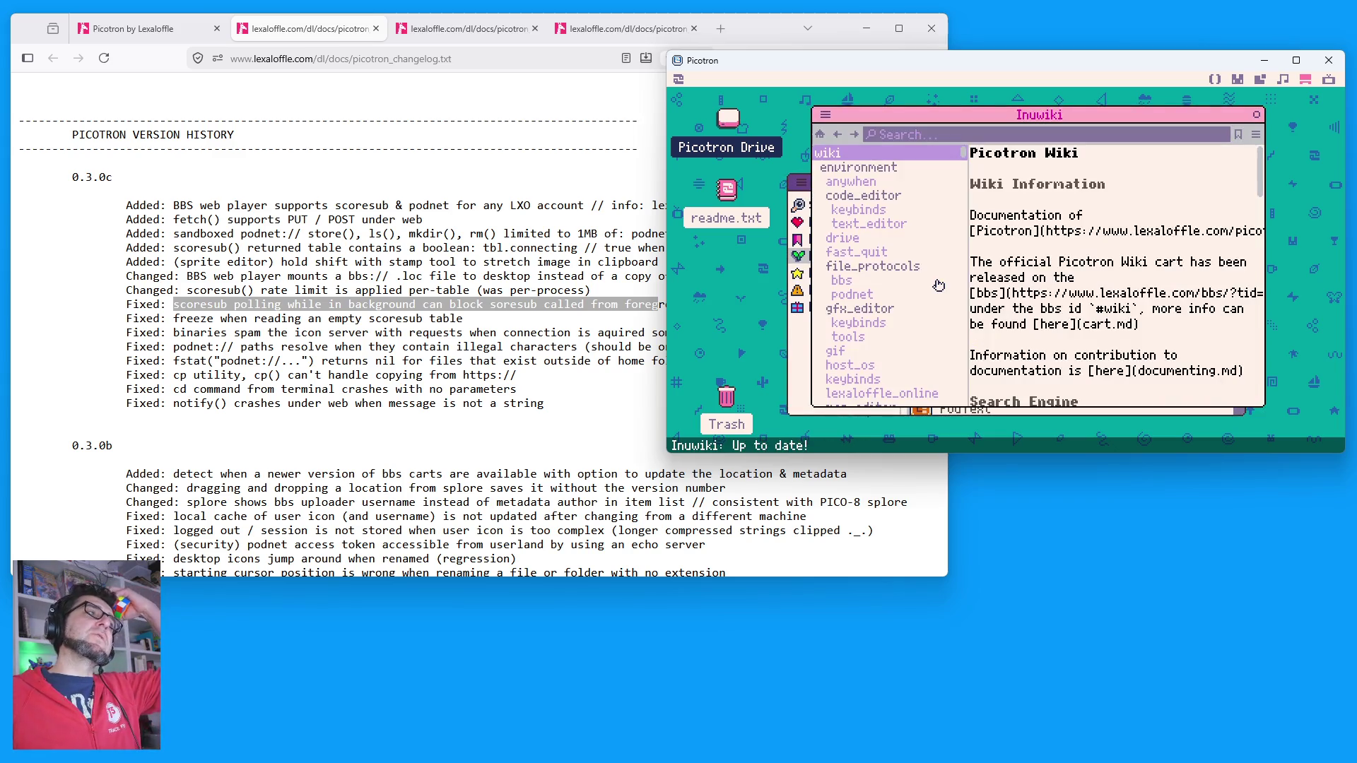
{"action": "scroll", "coordinate": [899, 379], "scroll_direction": "down", "scroll_amount": 10}
{"action": "left_click", "coordinate": [889, 364]}
{"action": "left_click", "coordinate": [889, 391]}
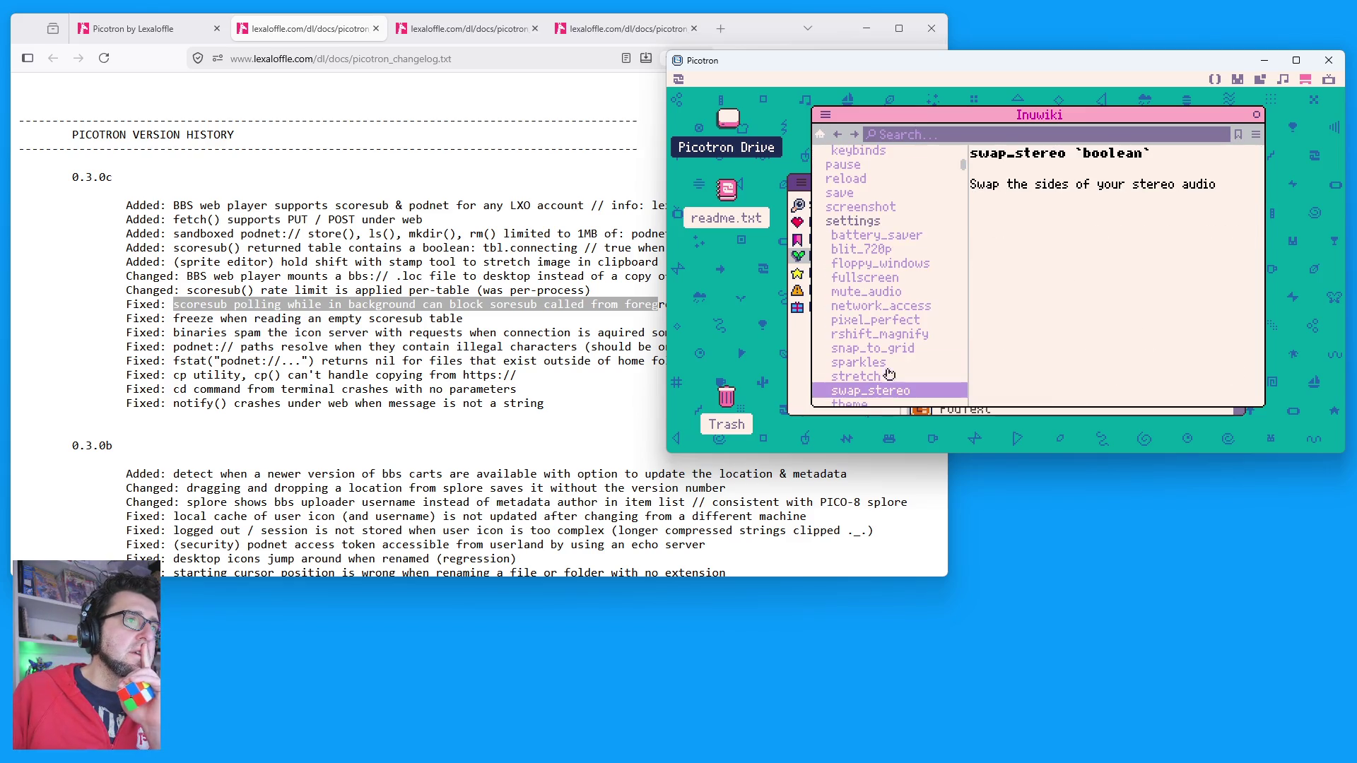
{"action": "left_click", "coordinate": [879, 306]}
{"action": "scroll", "coordinate": [880, 325], "scroll_direction": "down", "scroll_amount": 6}
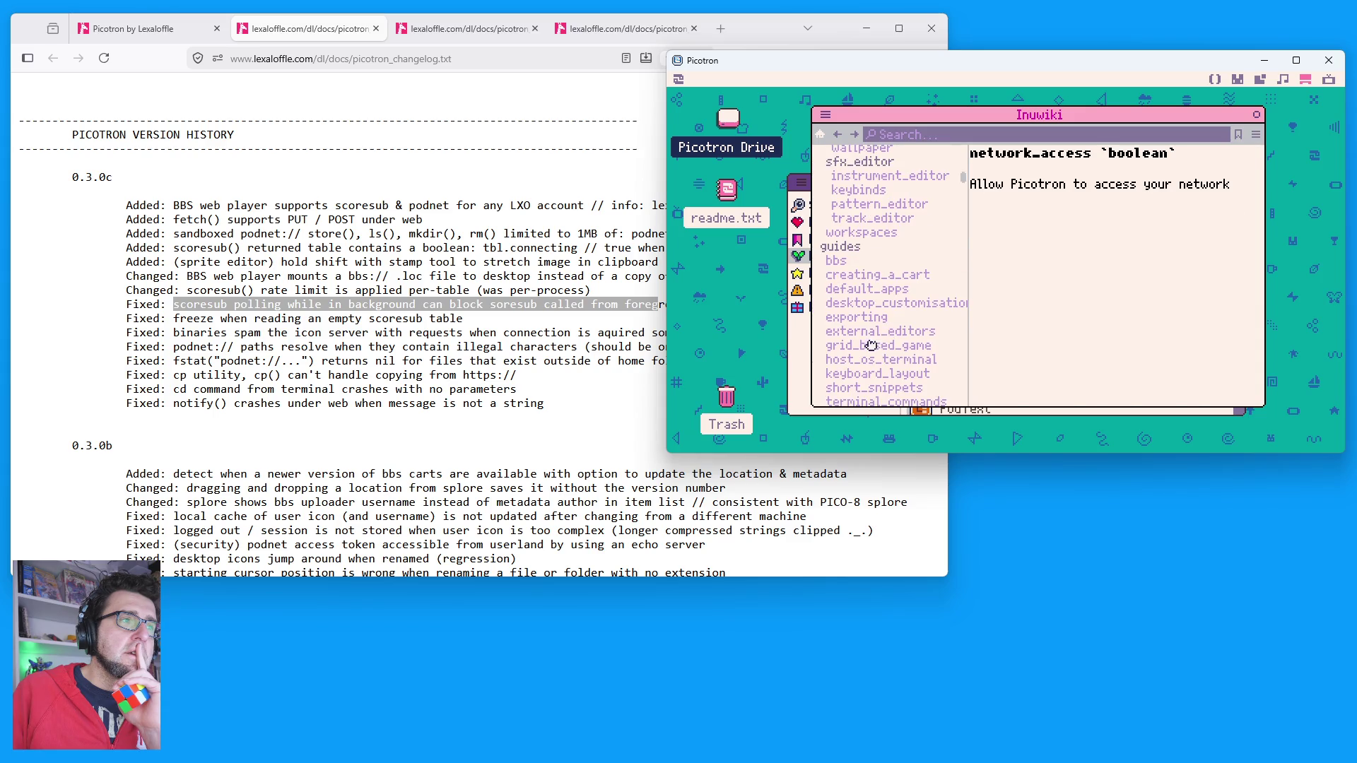
{"action": "left_click", "coordinate": [870, 345]}
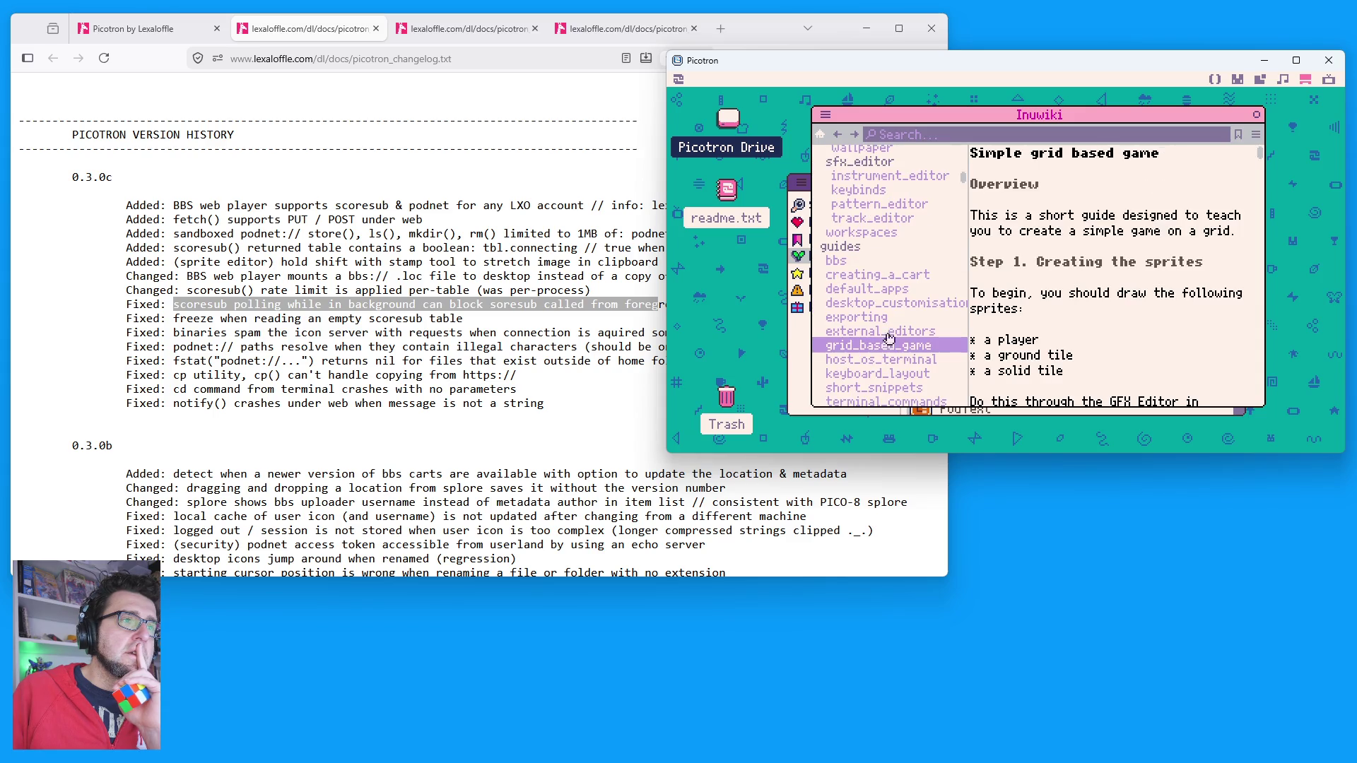
{"action": "left_click", "coordinate": [1257, 117]}
{"action": "left_click", "coordinate": [1241, 181]}
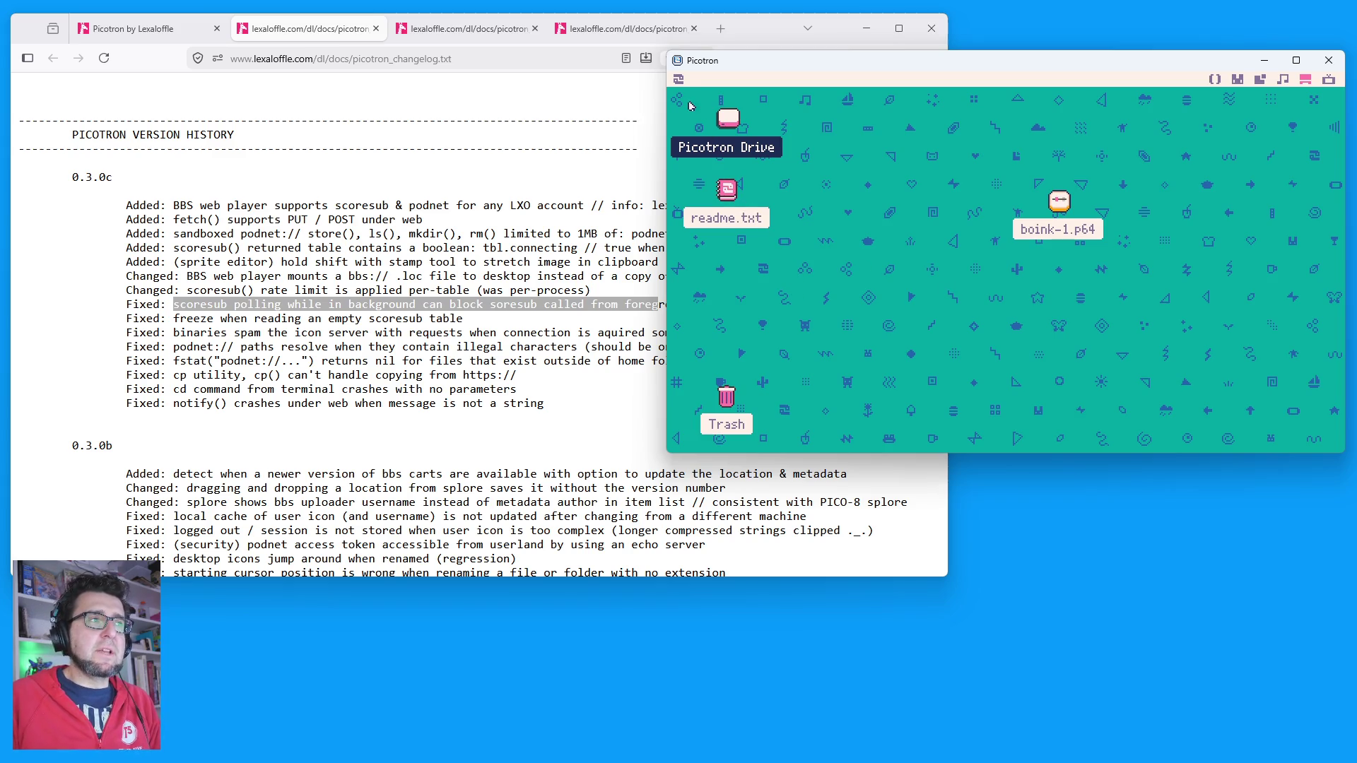
{"action": "left_click", "coordinate": [679, 78]}
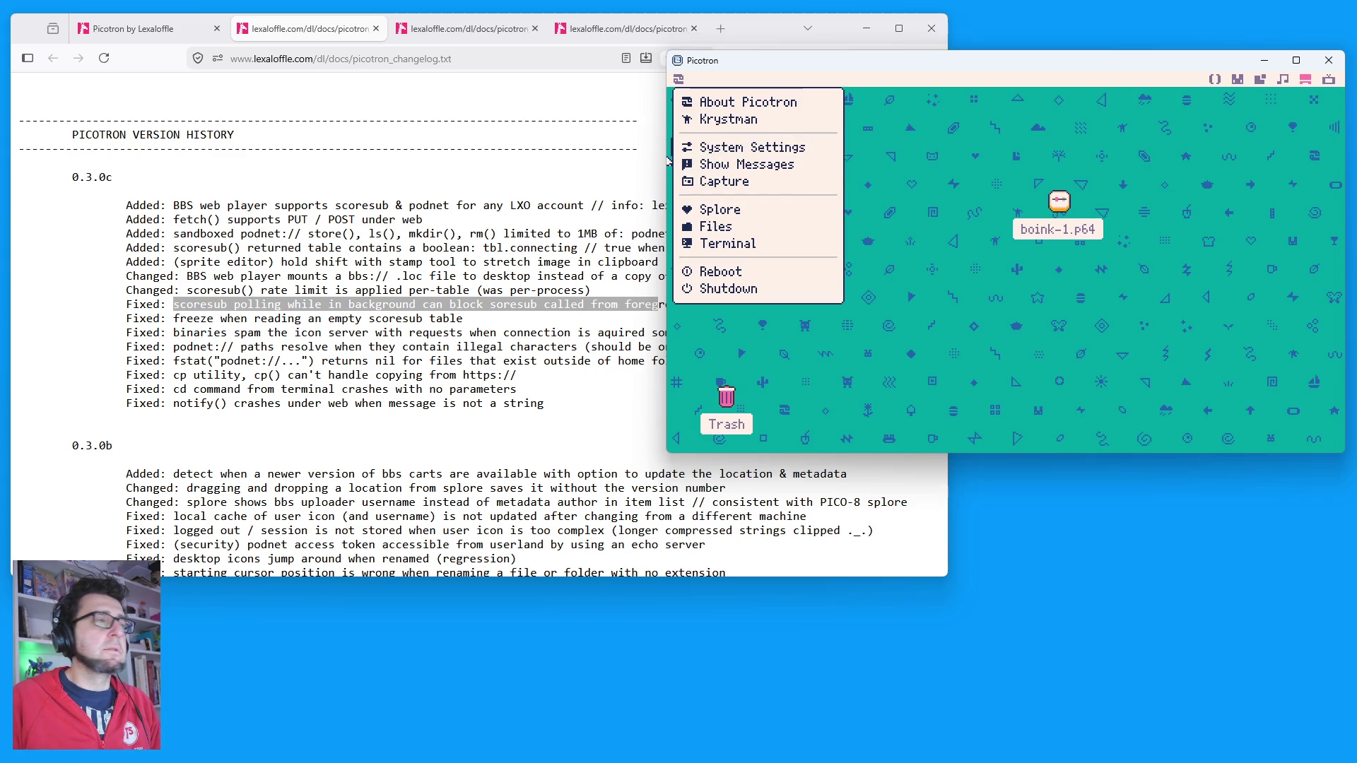
Step: Bring the browser's Picotron changelog in front of the Picotron desktop
{"action": "left_click", "coordinate": [92, 360]}
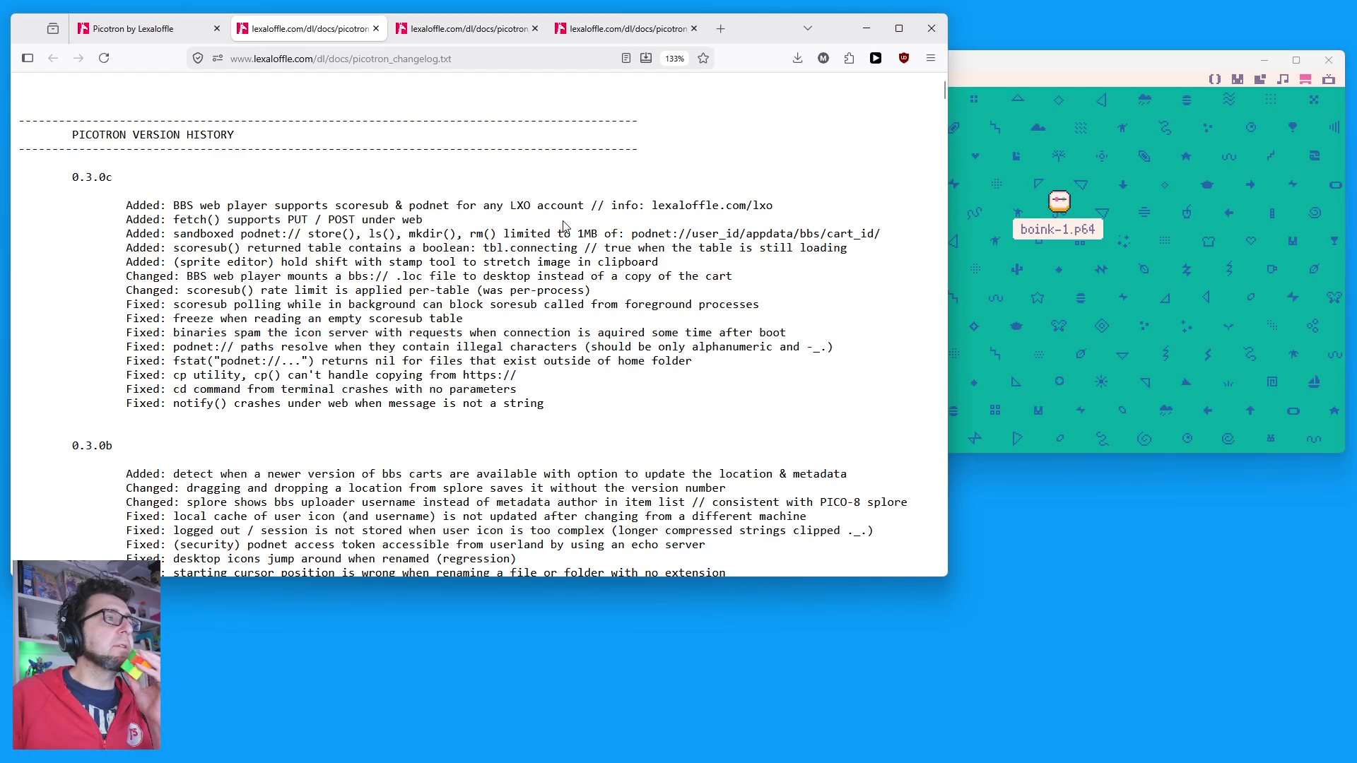
Step: Bring the Picotron desktop back in front of Firefox
{"action": "left_click", "coordinate": [1273, 281]}
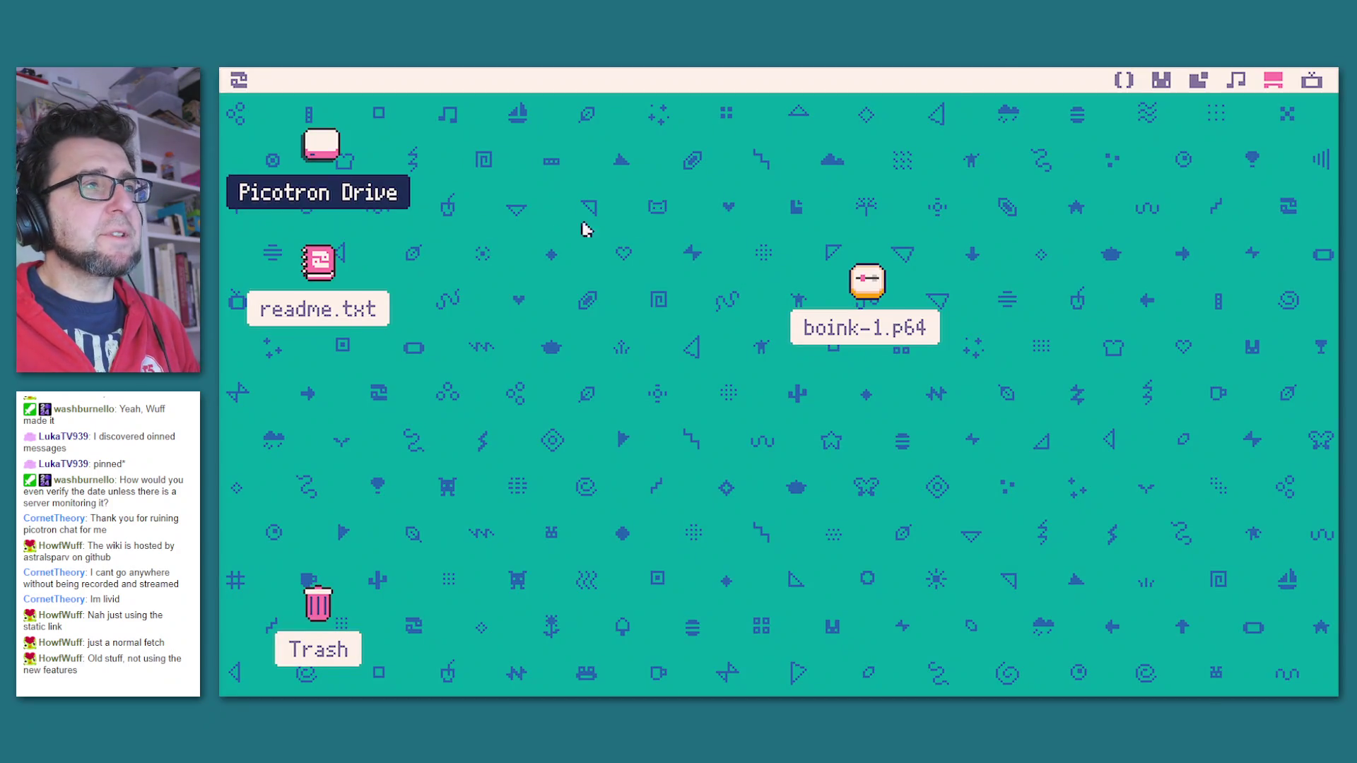
Step: Open scoresubtest.p64's main.lua for editing via Show Cart Contents
{"action": "double_click", "coordinate": [325, 156]}
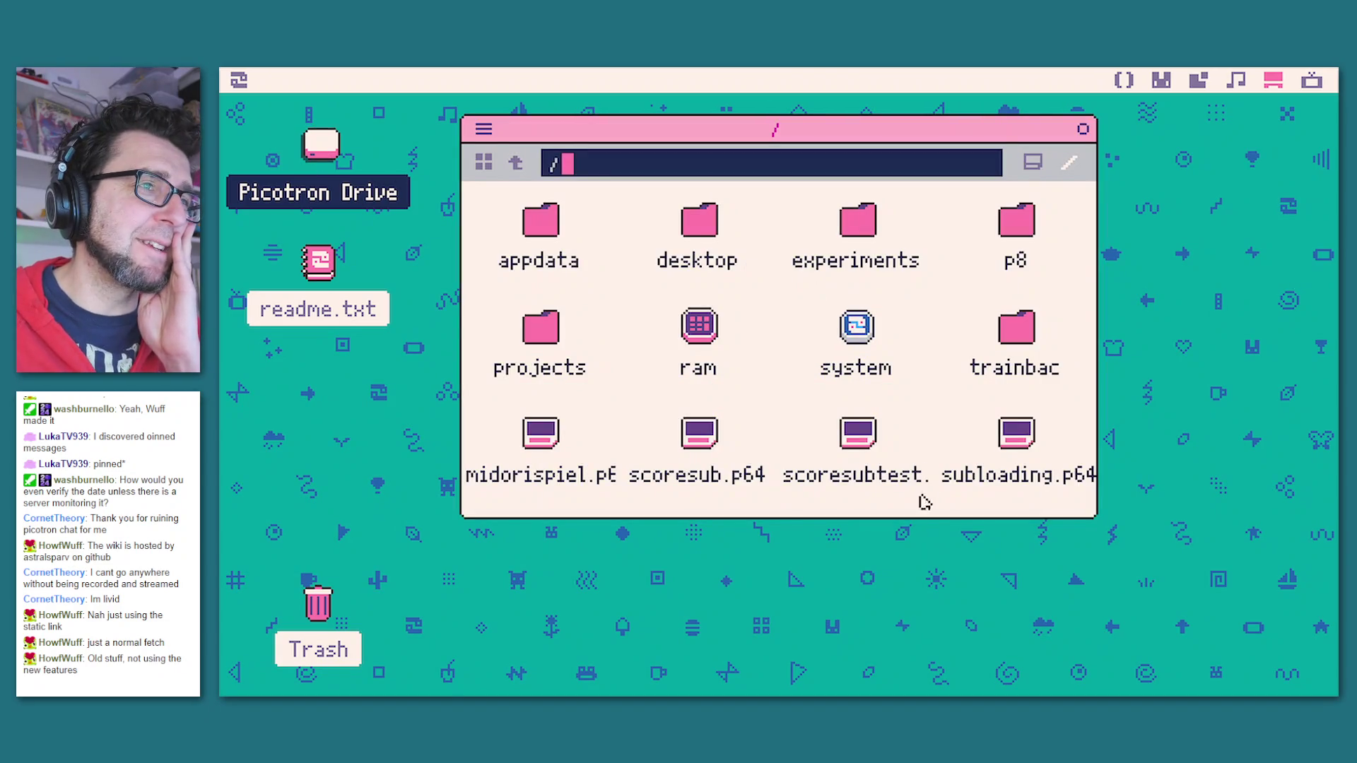
{"action": "left_click", "coordinate": [856, 433]}
{"action": "right_click", "coordinate": [856, 432]}
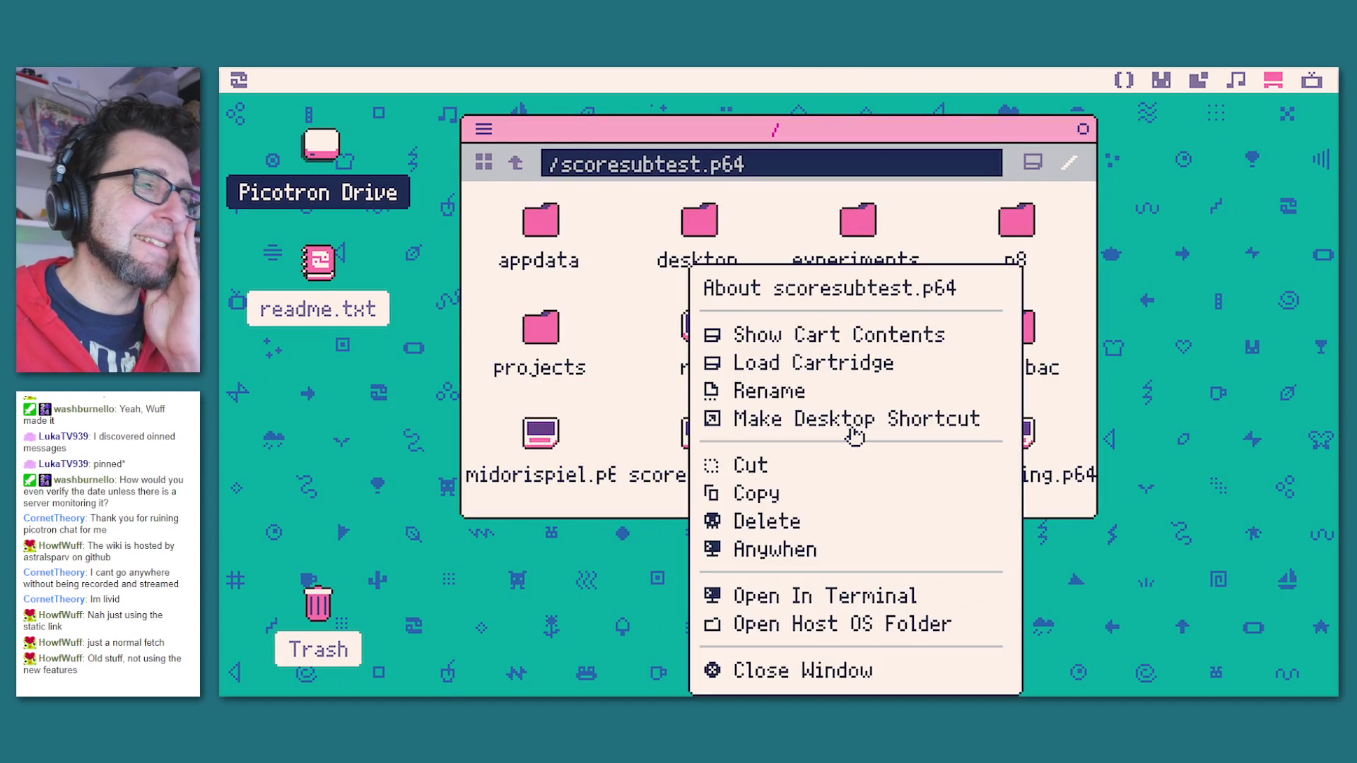
{"action": "left_click", "coordinate": [880, 333]}
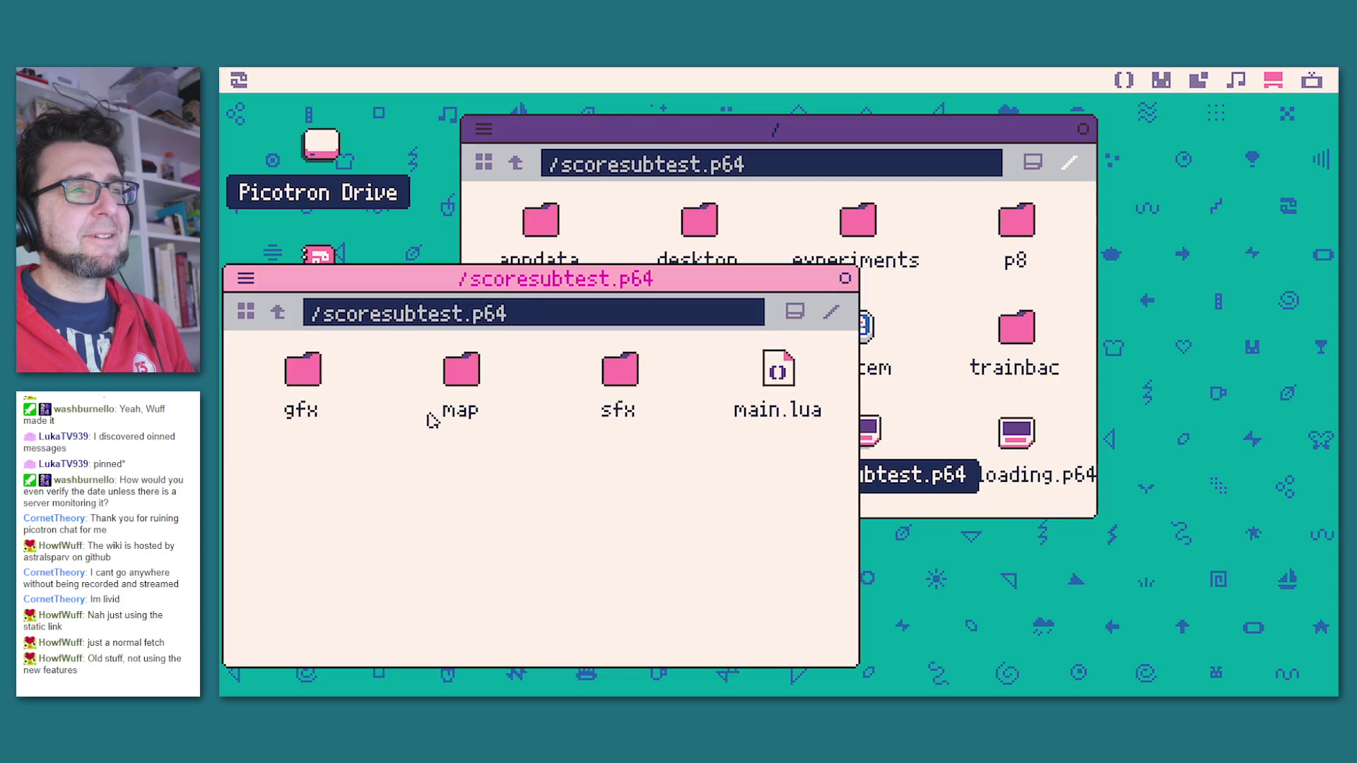
{"action": "double_click", "coordinate": [779, 373]}
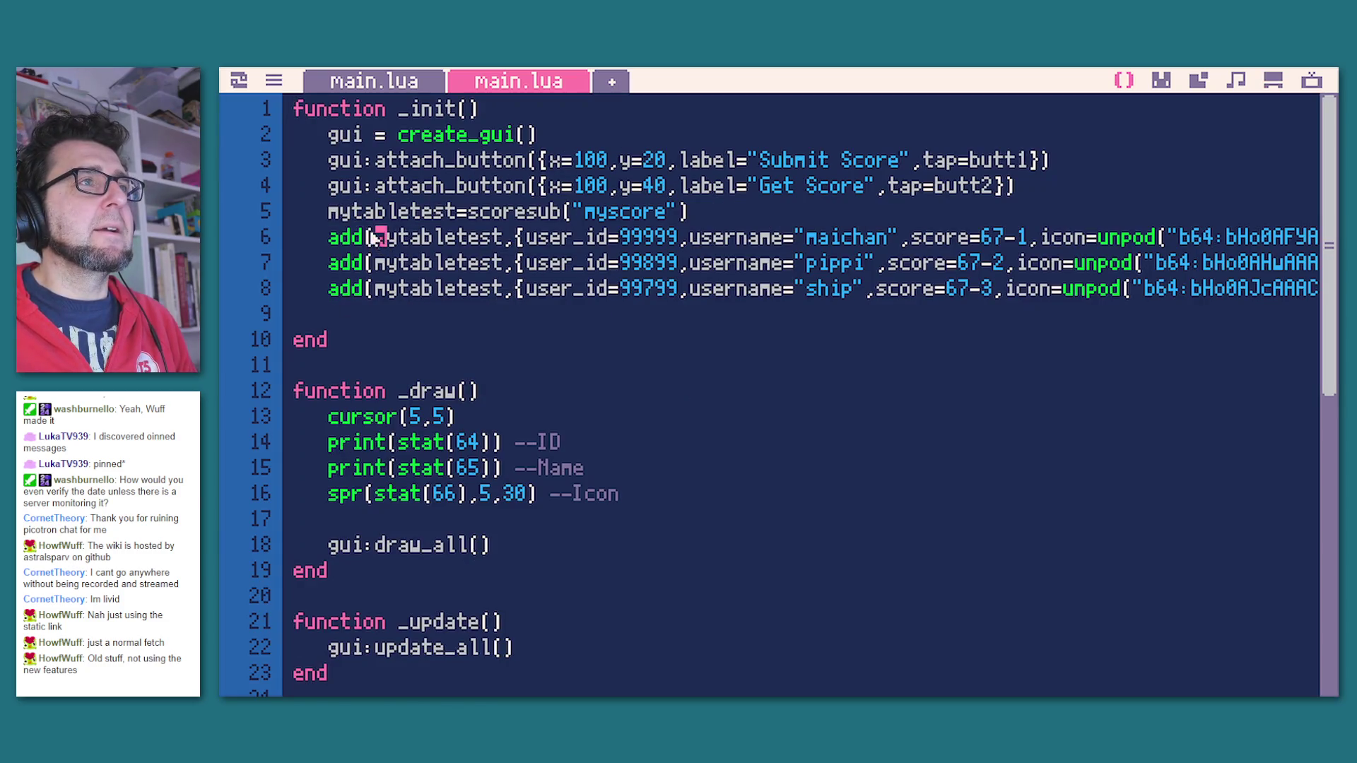
Step: Copy the gui button setup lines from scoresubtest into the other main.lua's _init
{"action": "mouse_move", "coordinate": [1106, 198]}
{"action": "left_mouse_down"}
{"action": "mouse_move", "coordinate": [355, 161]}
{"action": "mouse_move", "coordinate": [296, 136]}
{"action": "left_mouse_up"}
{"action": "key", "text": "ctrl+c"}
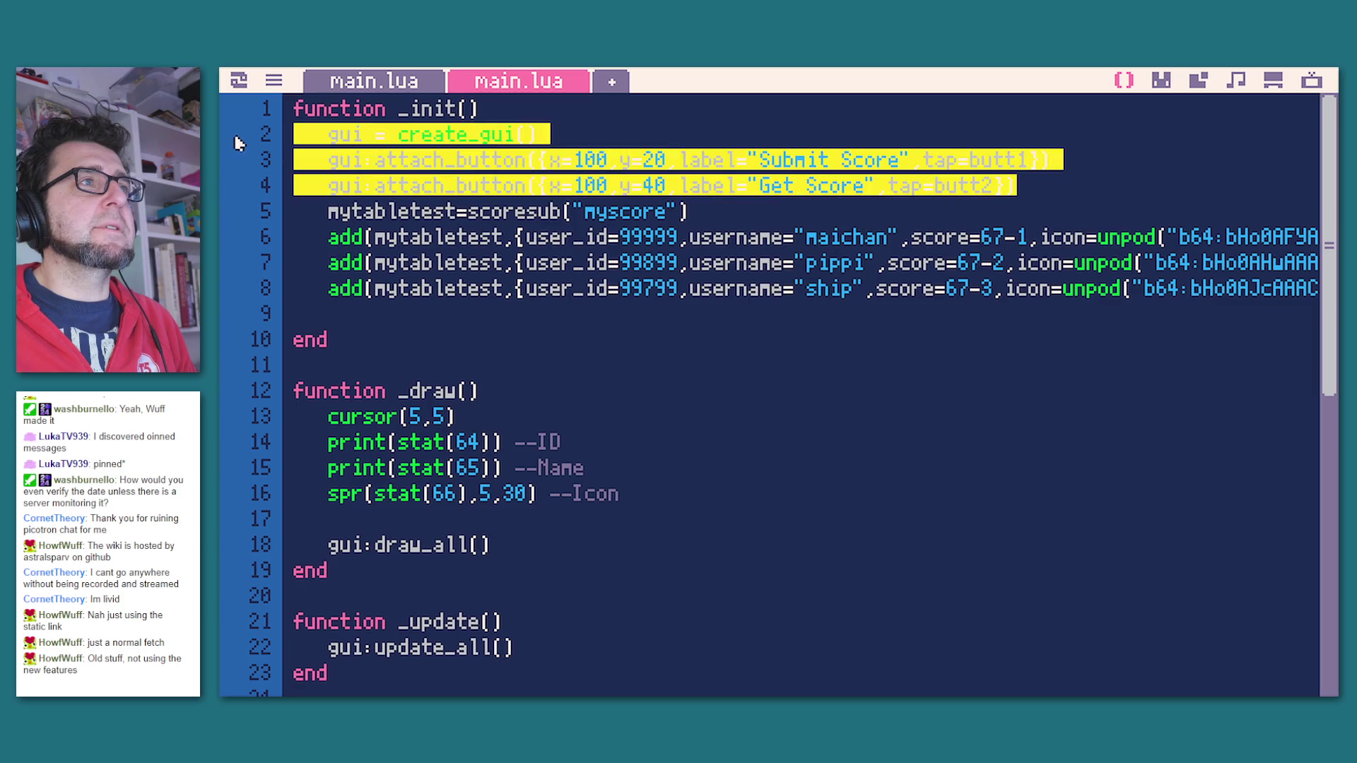
{"action": "left_click", "coordinate": [368, 81]}
{"action": "key", "text": "ctrl+v"}
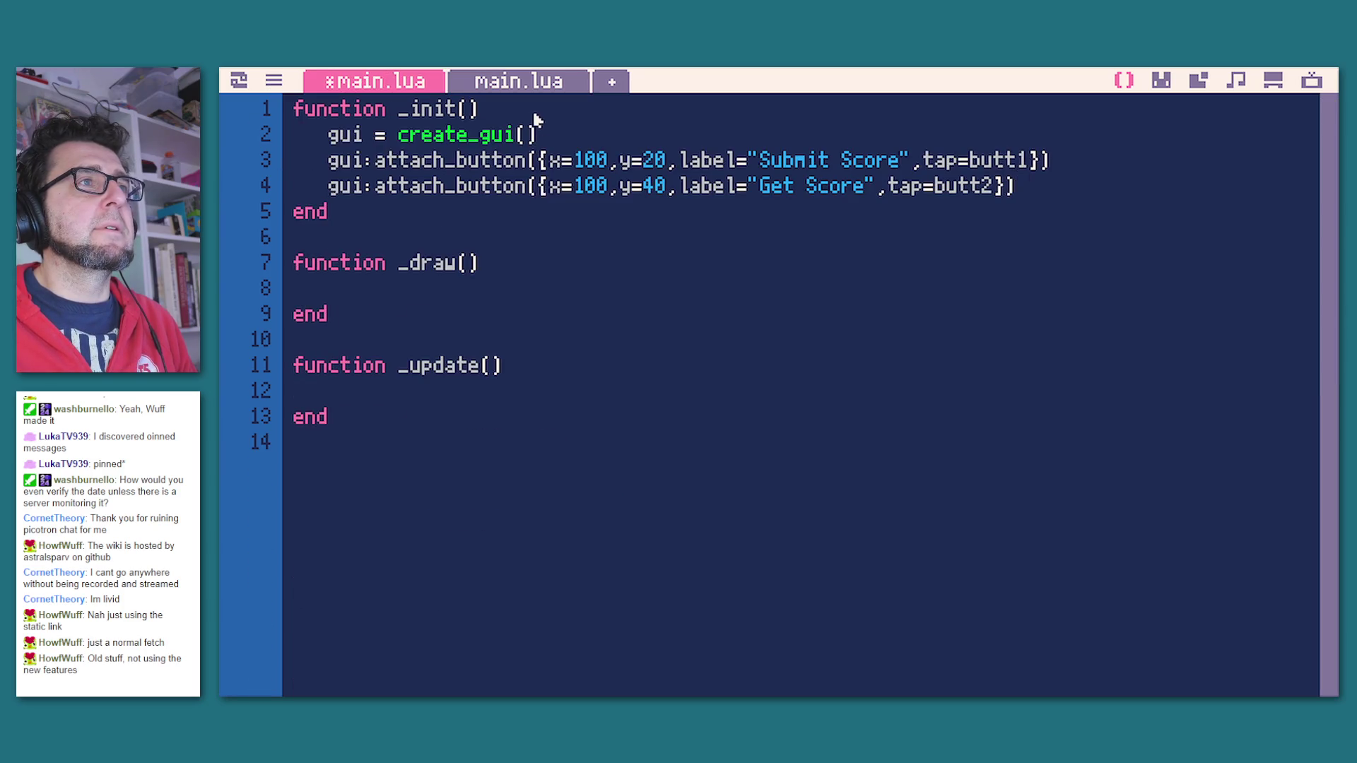
{"action": "left_click", "coordinate": [518, 81]}
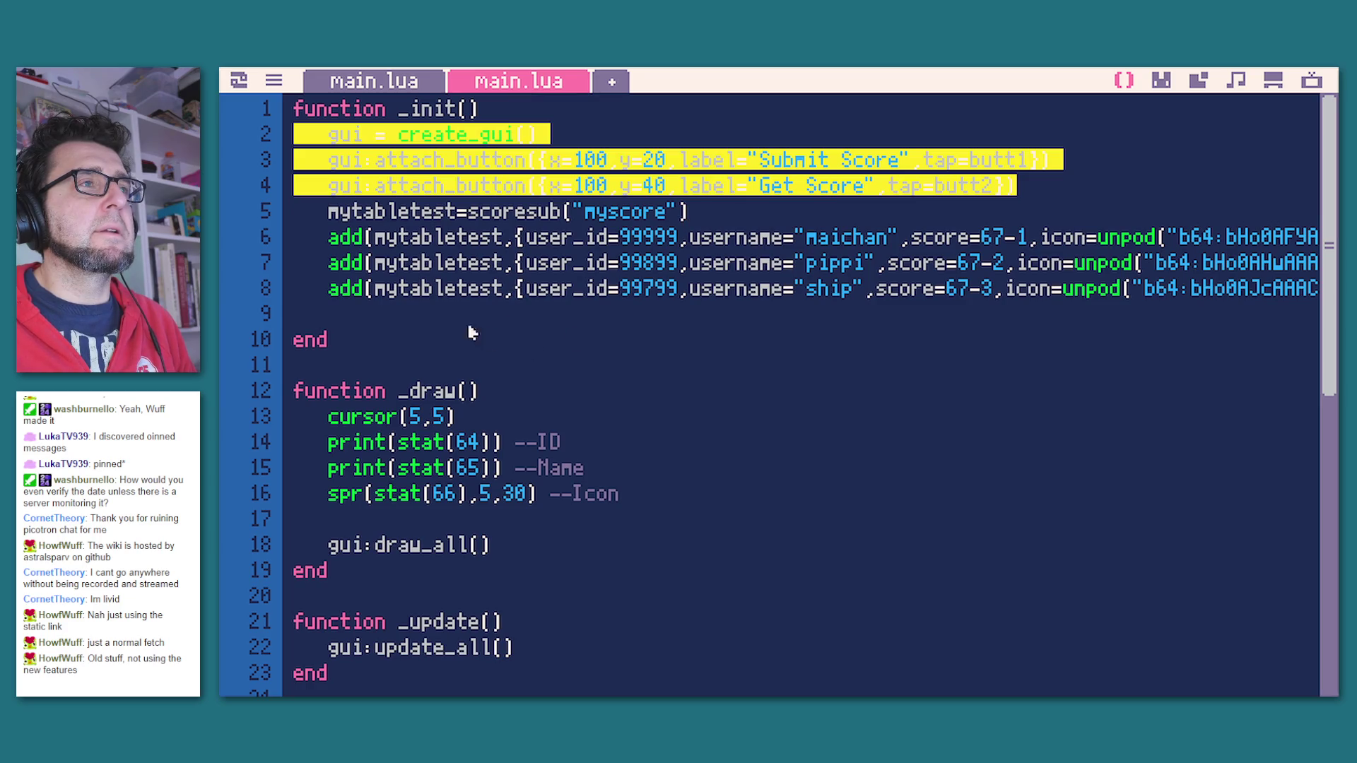
{"action": "left_click", "coordinate": [337, 309]}
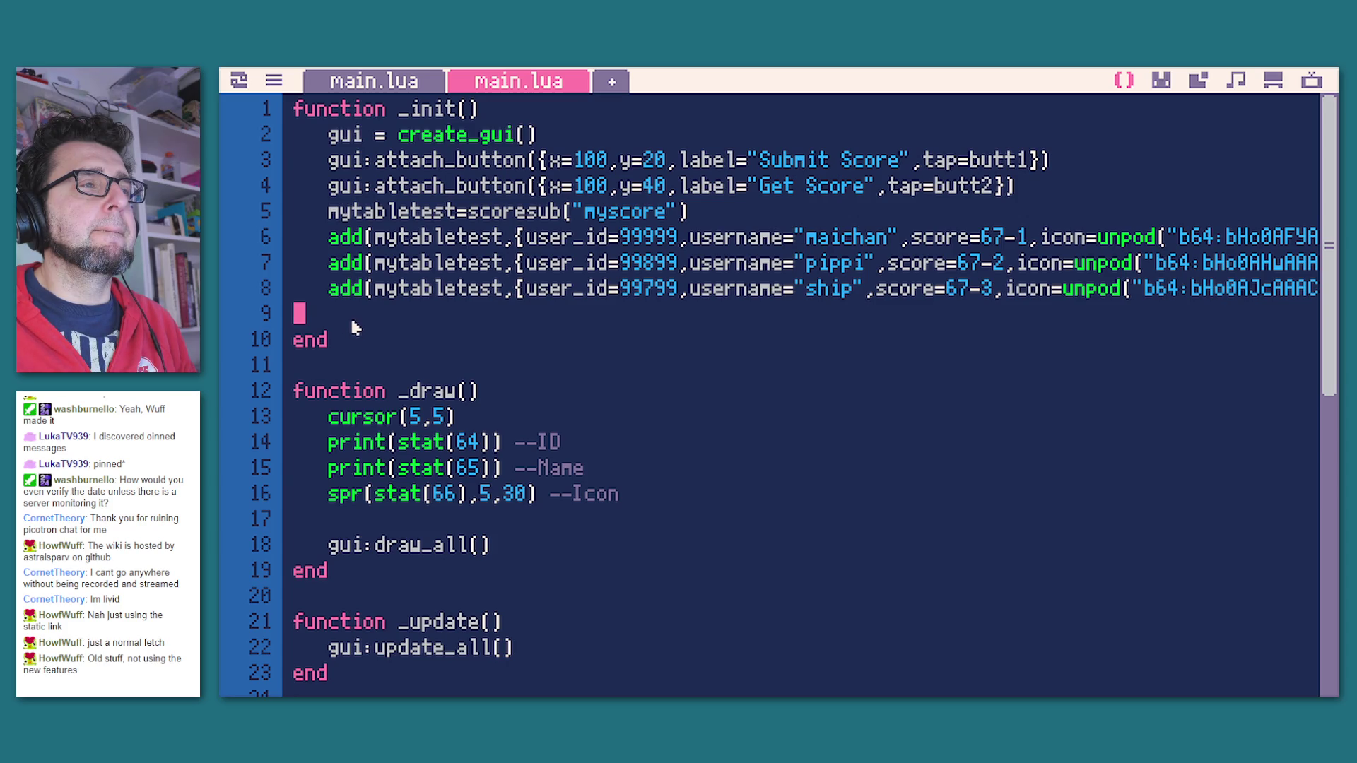
Step: Copy the cursor, print and spr drawing lines into _draw and delete the Get Score button line
{"action": "scroll", "coordinate": [602, 376], "scroll_direction": "down", "scroll_amount": 2}
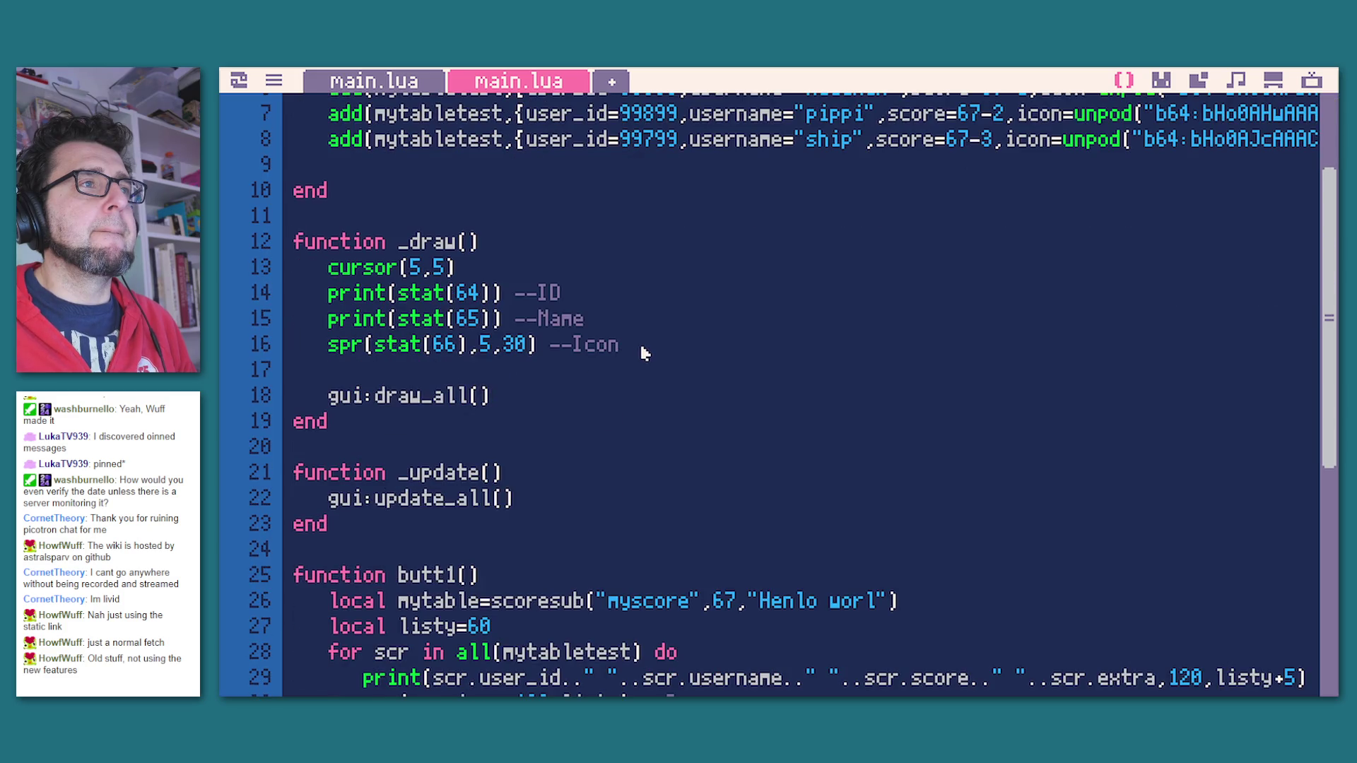
{"action": "mouse_move", "coordinate": [639, 344]}
{"action": "left_mouse_down"}
{"action": "mouse_move", "coordinate": [303, 283]}
{"action": "mouse_move", "coordinate": [296, 267]}
{"action": "left_mouse_up"}
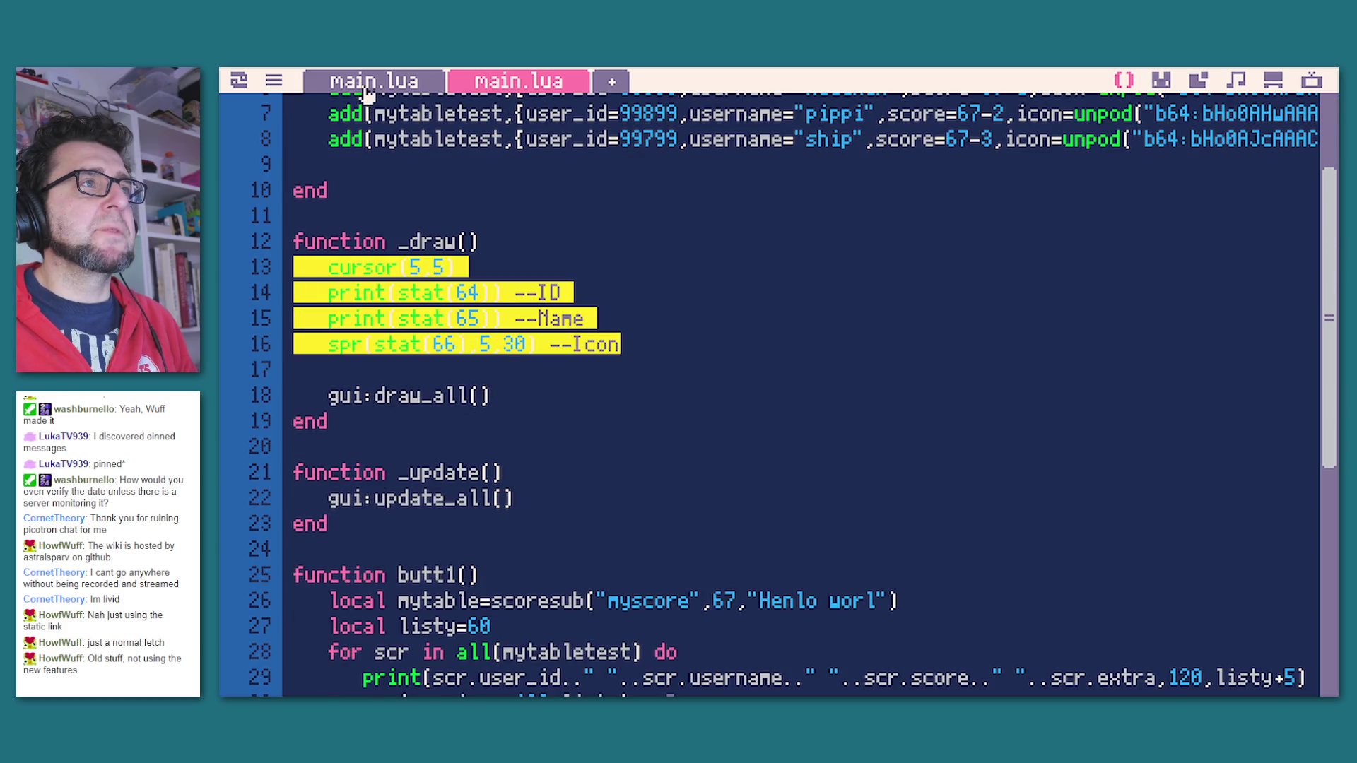
{"action": "key", "text": "ctrl+c"}
{"action": "left_click", "coordinate": [366, 84]}
{"action": "left_click", "coordinate": [354, 282]}
{"action": "key", "text": "ctrl+v"}
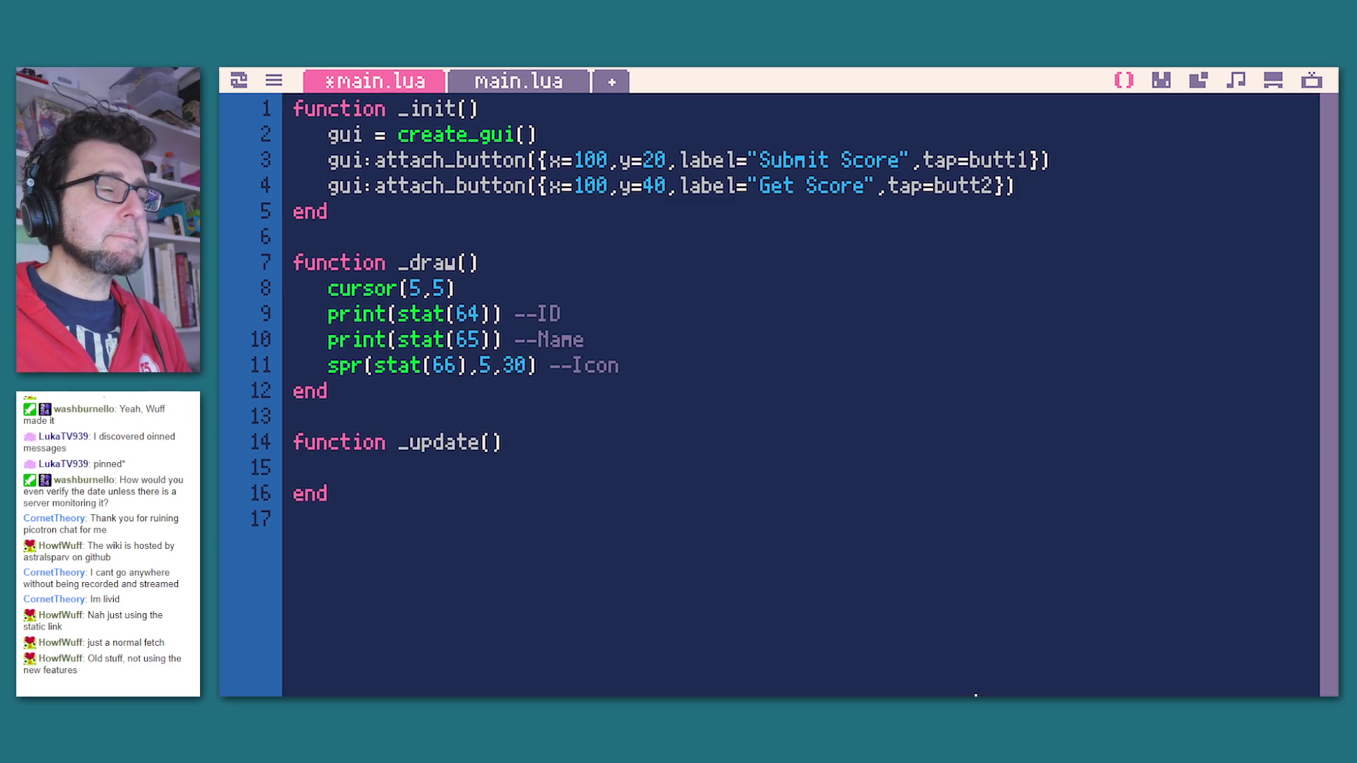
{"action": "key", "text": "Home"}
{"action": "key", "text": "shift+Up"}
{"action": "key", "text": "BackSpace"}
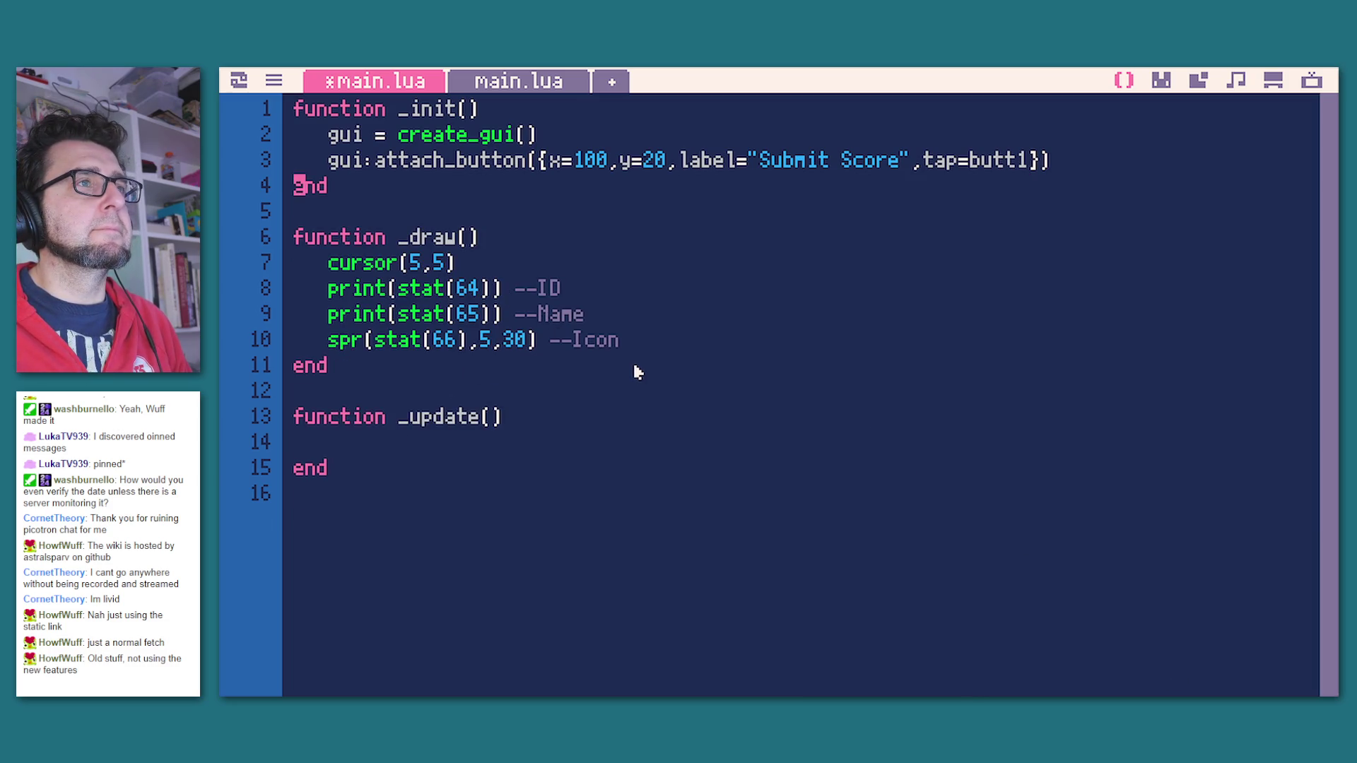
Step: Paste the butt1 function from scoresubtest at the end of the other main.lua
{"action": "left_click", "coordinate": [485, 82]}
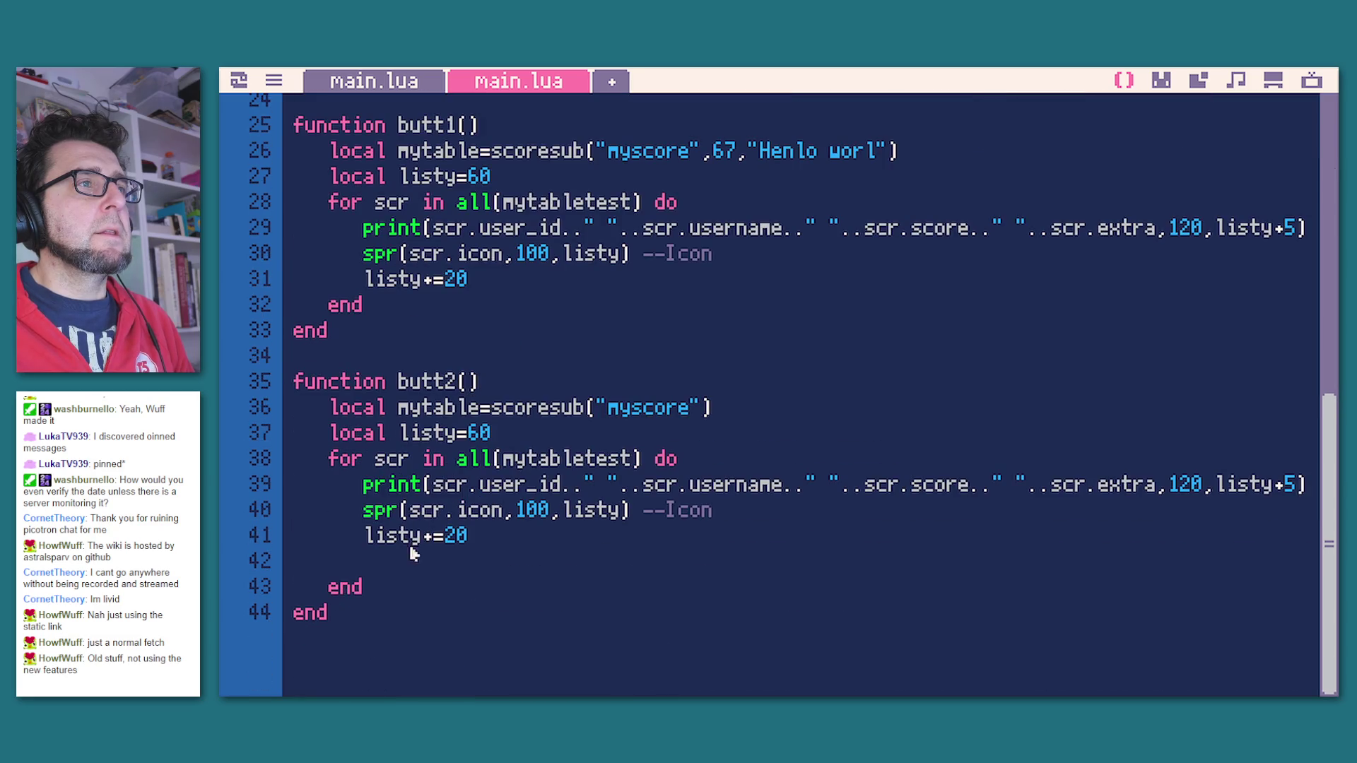
{"action": "scroll", "coordinate": [422, 588], "scroll_direction": "up", "scroll_amount": 4}
{"action": "left_click_drag", "start_coordinate": [396, 631], "coordinate": [278, 424]}
{"action": "left_click", "coordinate": [353, 84]}
{"action": "left_click", "coordinate": [428, 486]}
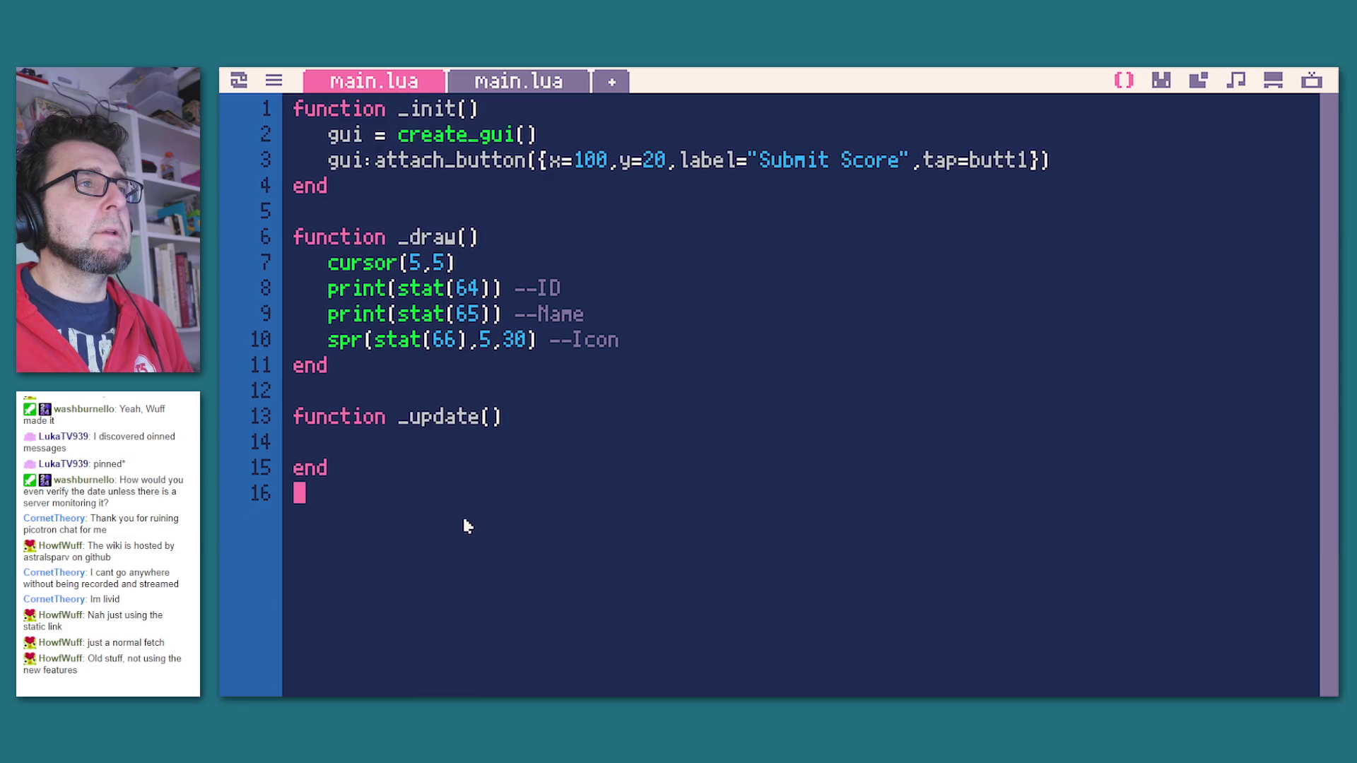
{"action": "key", "text": "ctrl+v"}
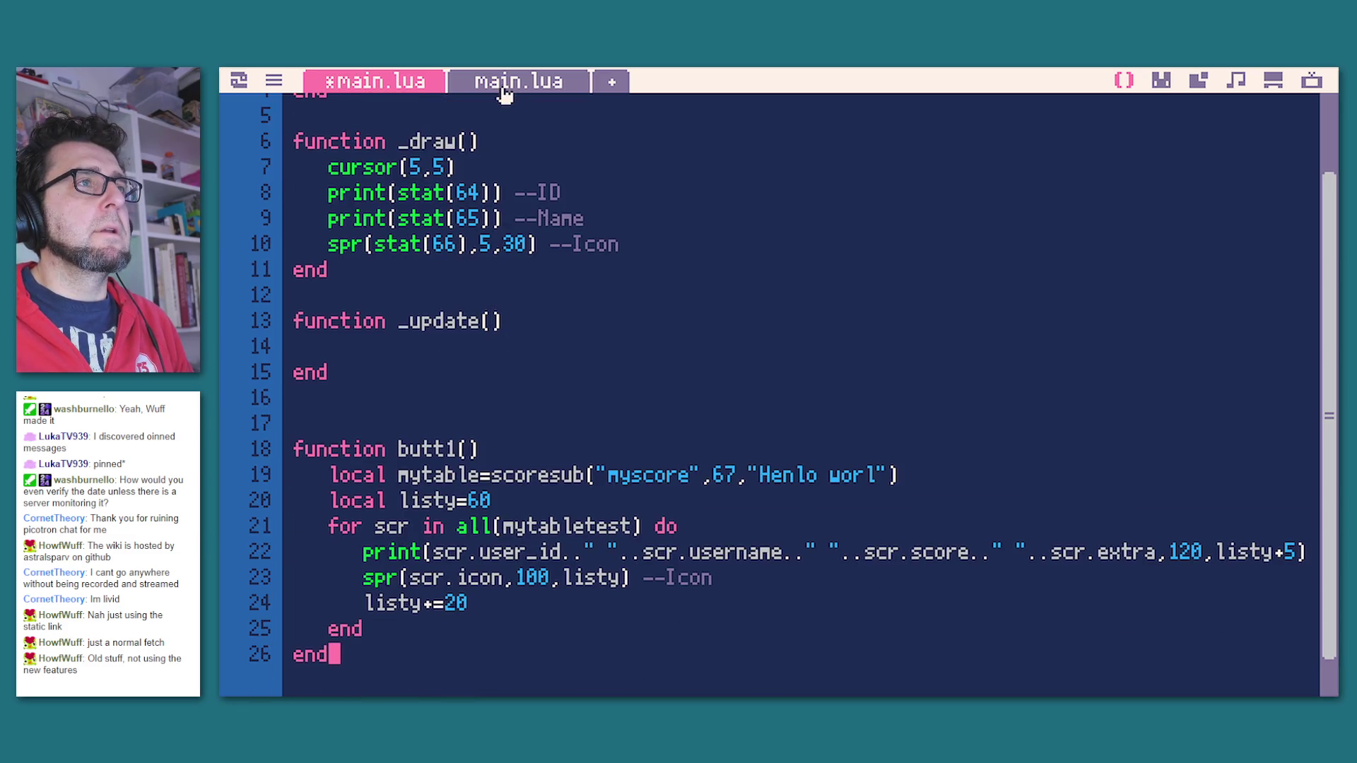
Step: Replace the empty _update with the version calling gui:update_all()
{"action": "left_click", "coordinate": [500, 83]}
{"action": "left_click_drag", "start_coordinate": [380, 372], "coordinate": [292, 322]}
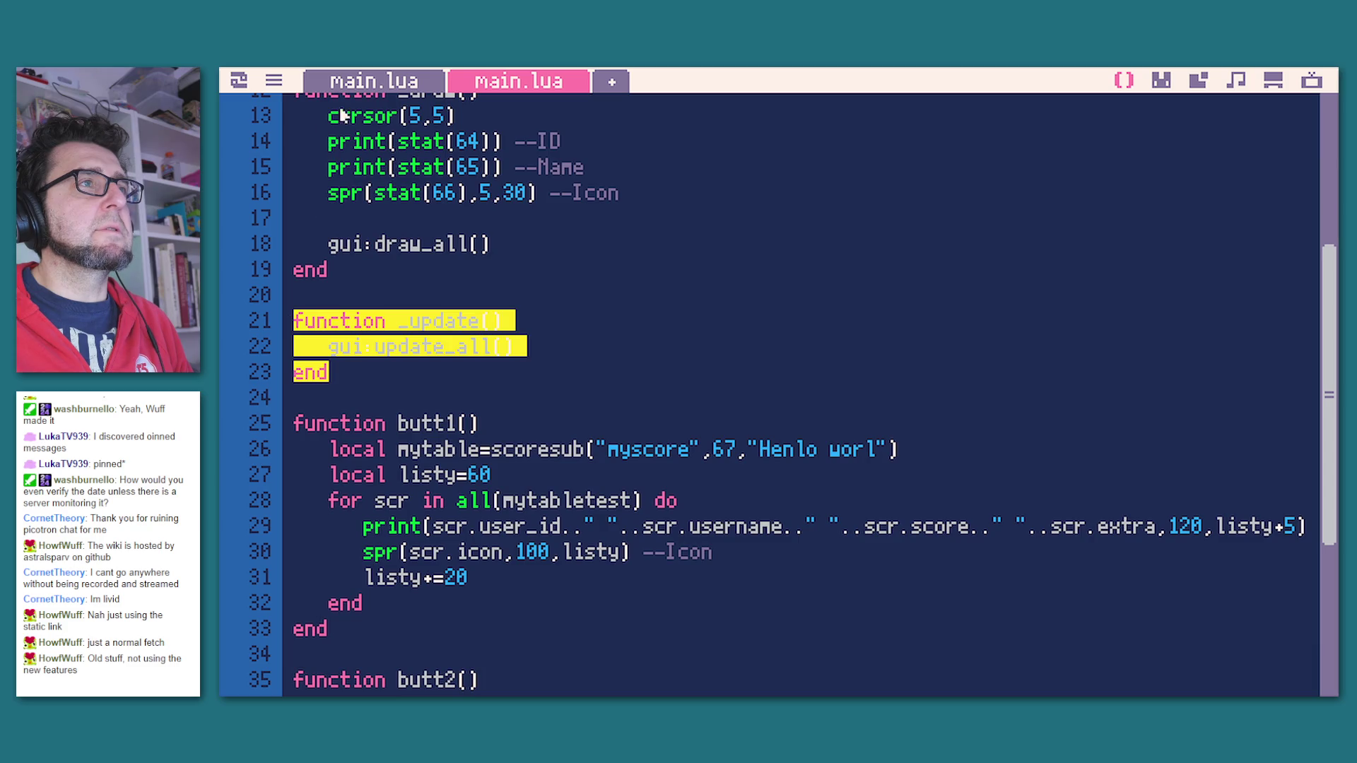
{"action": "left_click", "coordinate": [357, 83]}
{"action": "left_click_drag", "start_coordinate": [348, 376], "coordinate": [265, 316]}
{"action": "key", "text": "ctrl+v"}
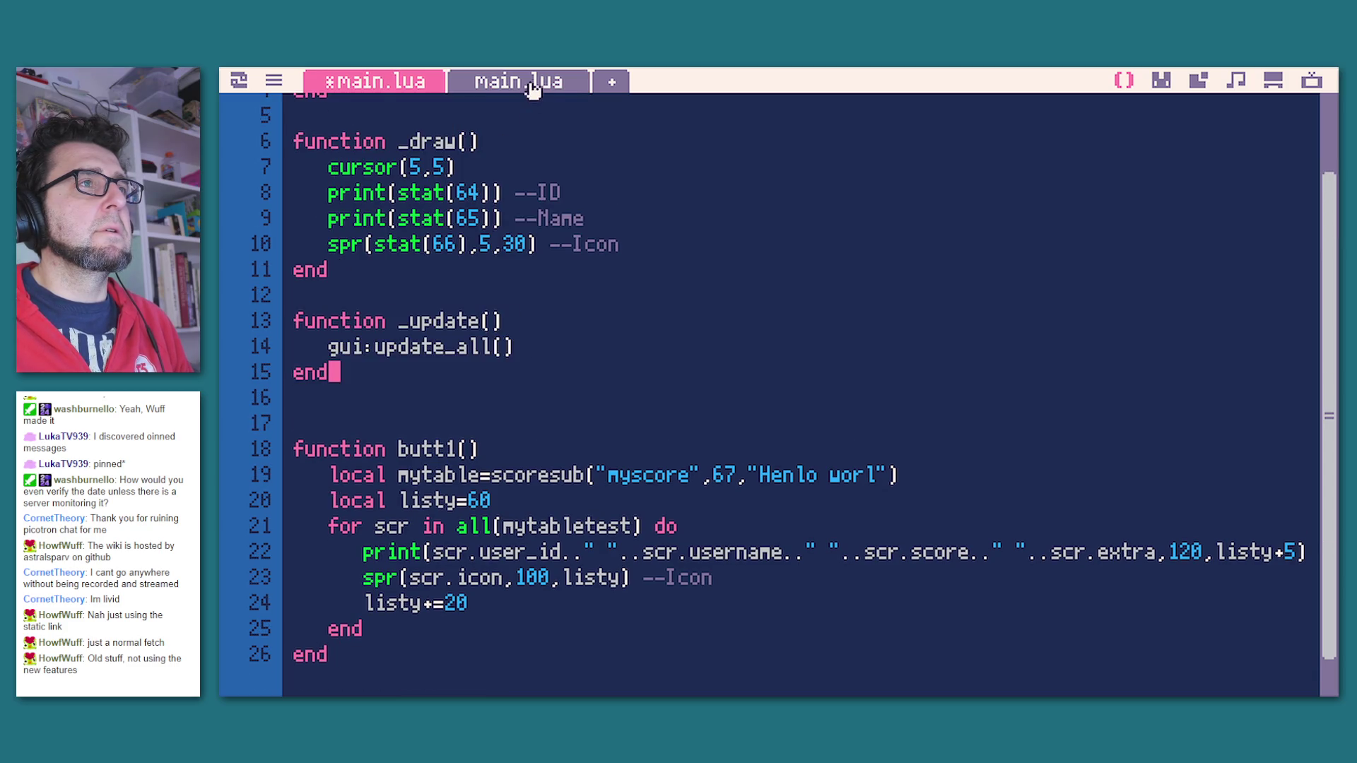
Step: Add gui:draw_all() after the spr line in _draw and save the cart
{"action": "left_click", "coordinate": [523, 83]}
{"action": "left_click_drag", "start_coordinate": [495, 244], "coordinate": [327, 244]}
{"action": "key", "text": "ctrl+c"}
{"action": "left_click", "coordinate": [374, 81]}
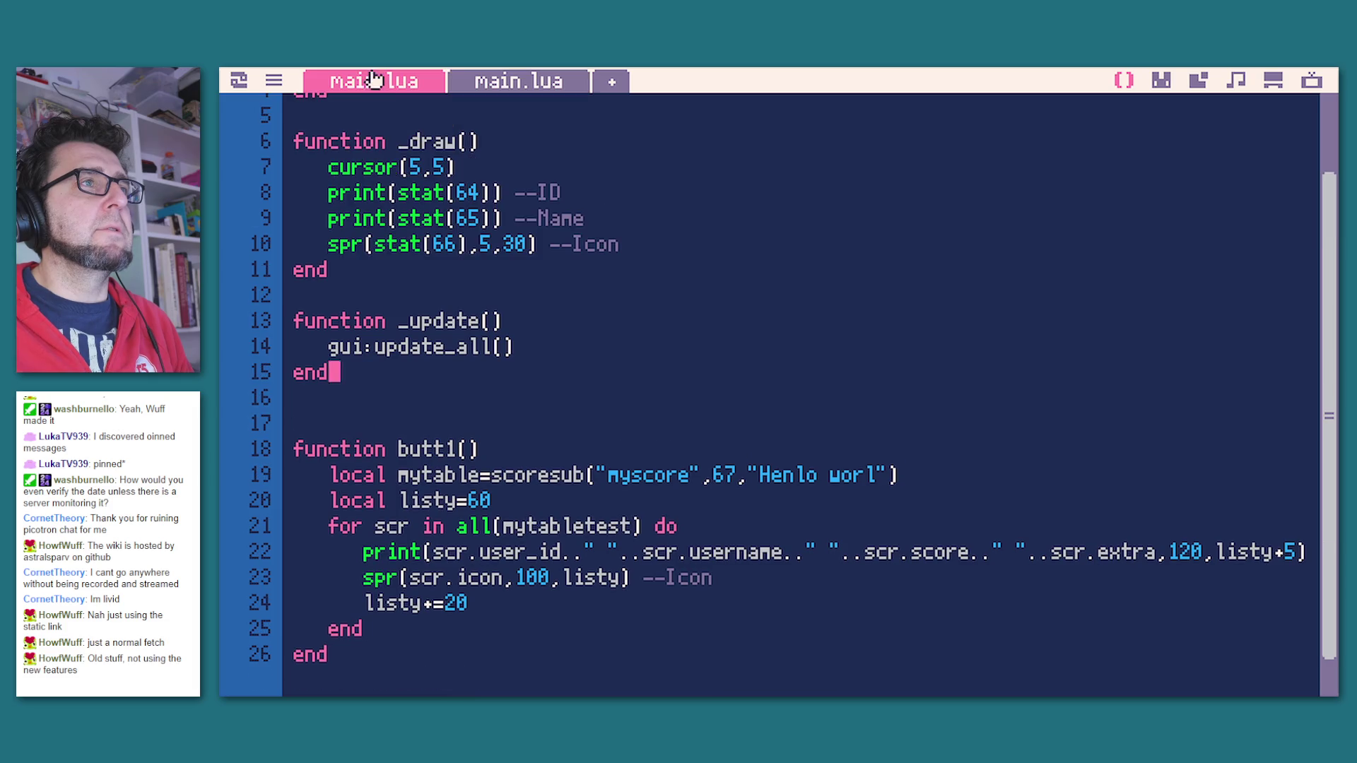
{"action": "left_click", "coordinate": [633, 247]}
{"action": "key", "text": "Return"}
{"action": "key", "text": "Return"}
{"action": "key", "text": "ctrl+v"}
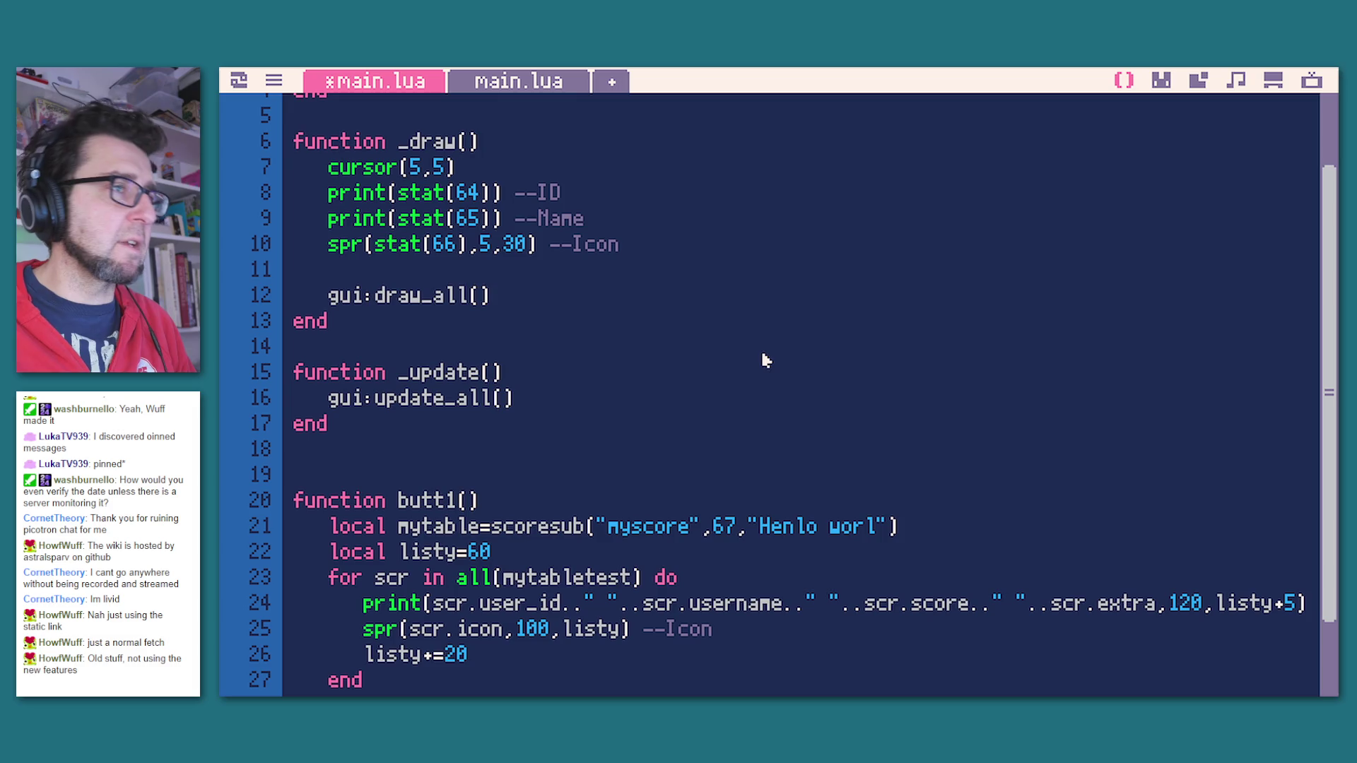
{"action": "key", "text": "ctrl+s"}
Step: Test-run the cart with Ctrl+R, then stop it and return to the code
{"action": "key", "text": "ctrl+r"}
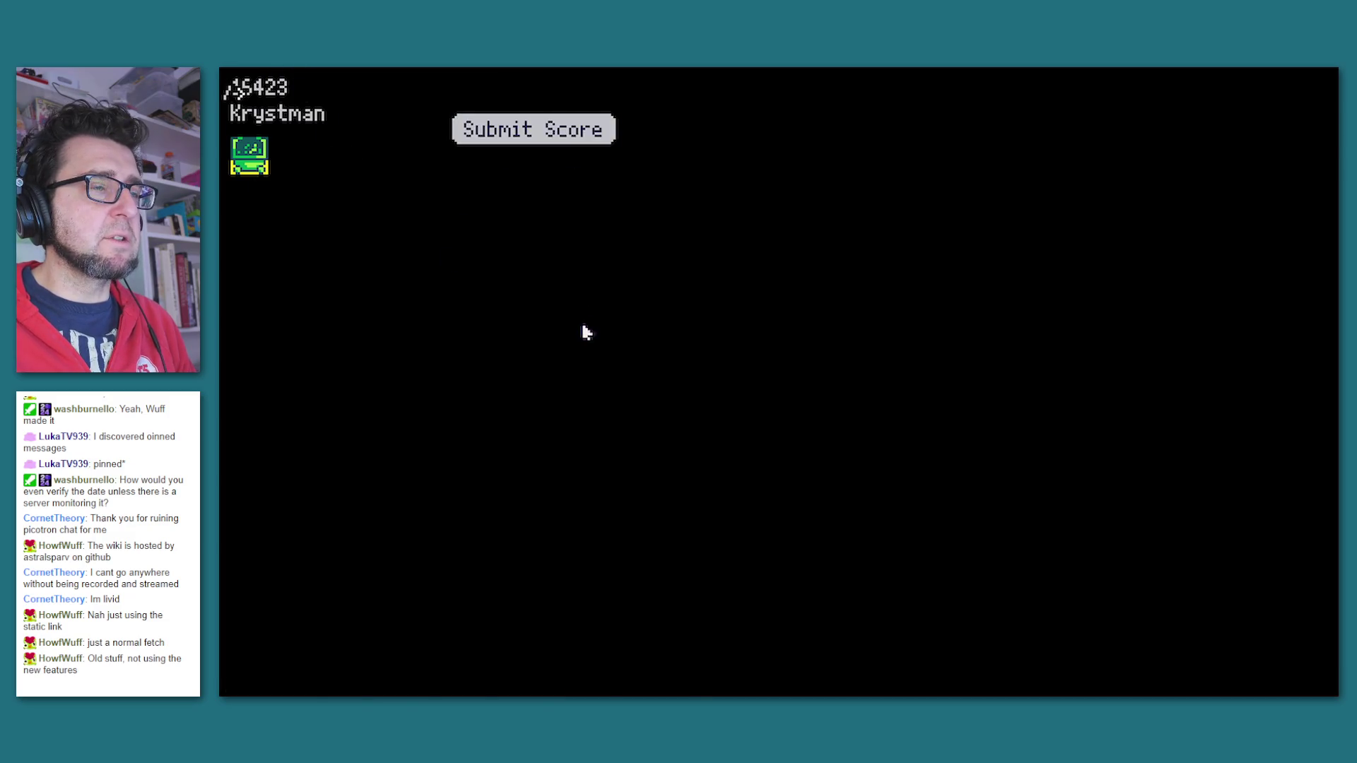
{"action": "key", "text": "Escape"}
{"action": "scroll", "coordinate": [714, 349], "scroll_direction": "down", "scroll_amount": 3}
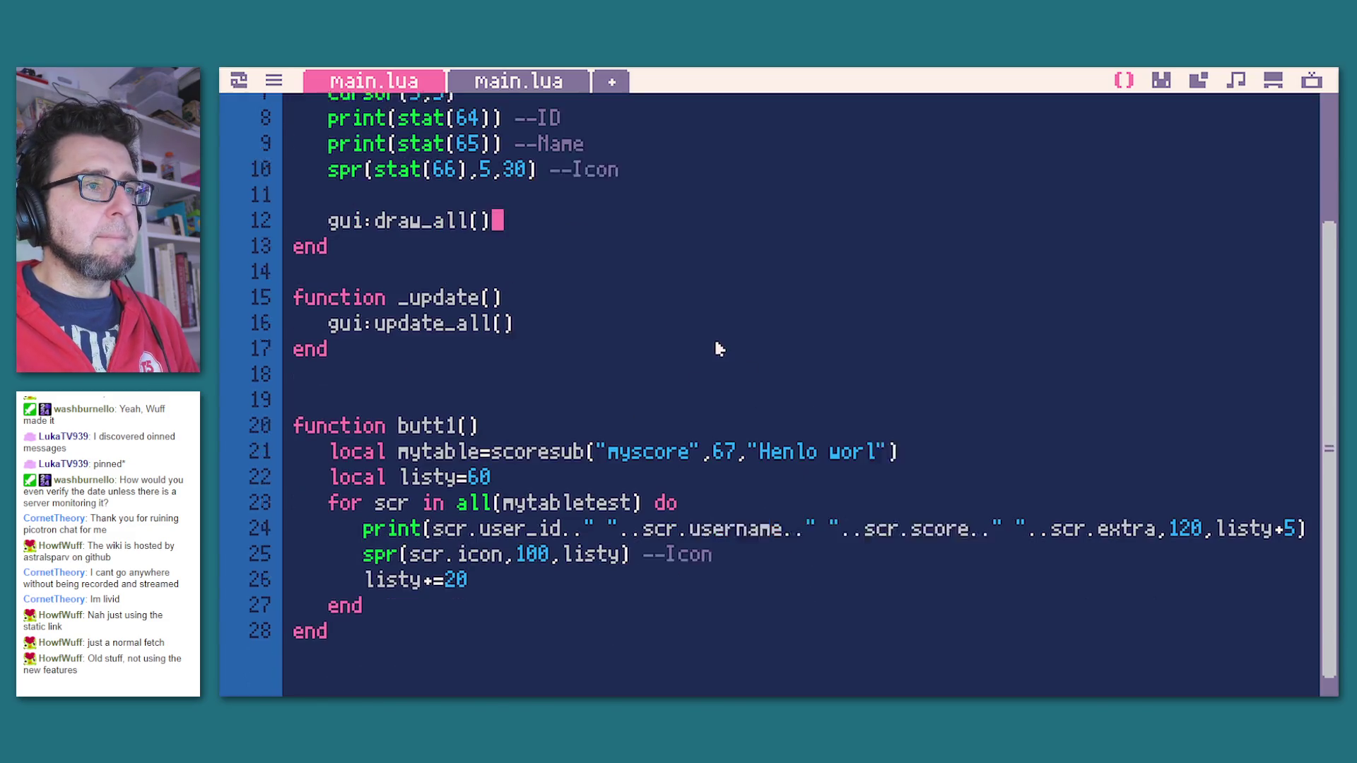
{"action": "scroll", "coordinate": [728, 374], "scroll_direction": "up", "scroll_amount": 5}
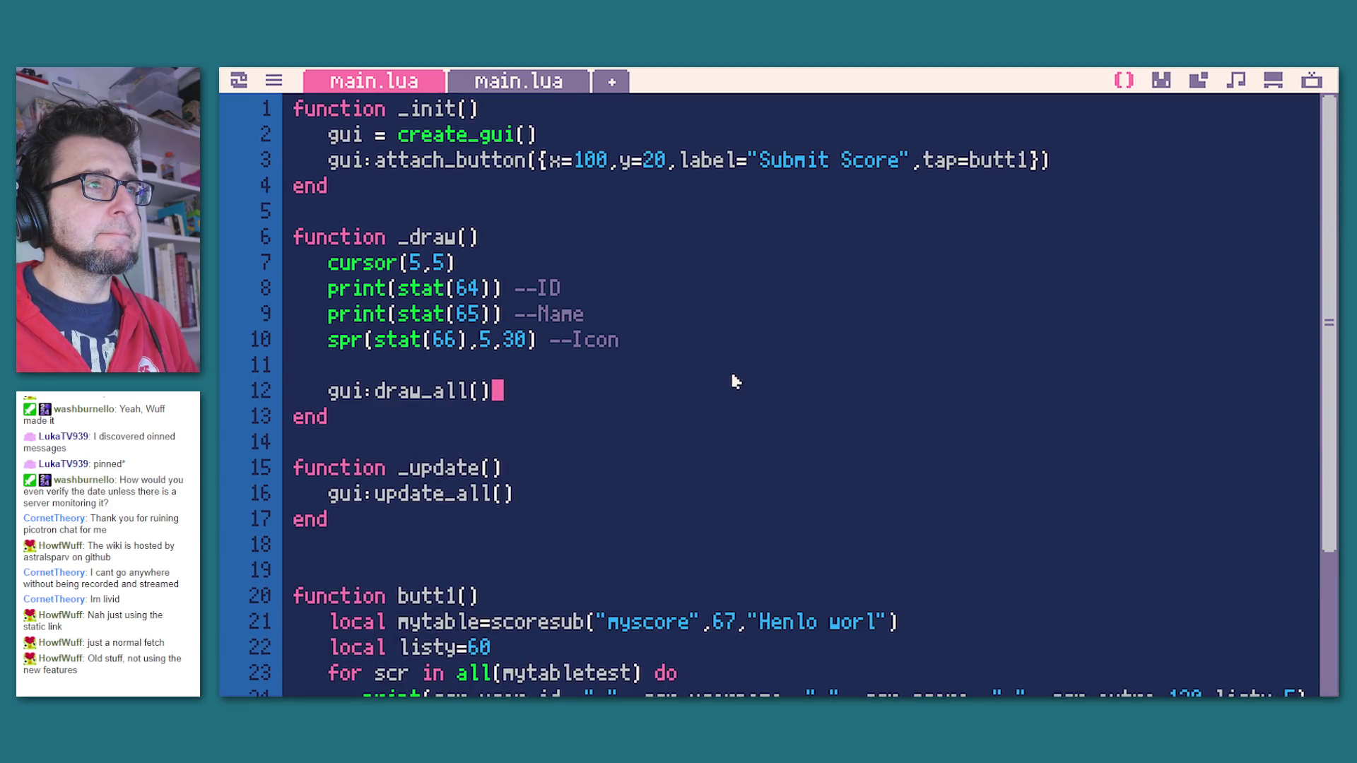
{"action": "scroll", "coordinate": [684, 250], "scroll_direction": "down", "scroll_amount": 1}
{"action": "scroll", "coordinate": [685, 249], "scroll_direction": "down", "scroll_amount": 2}
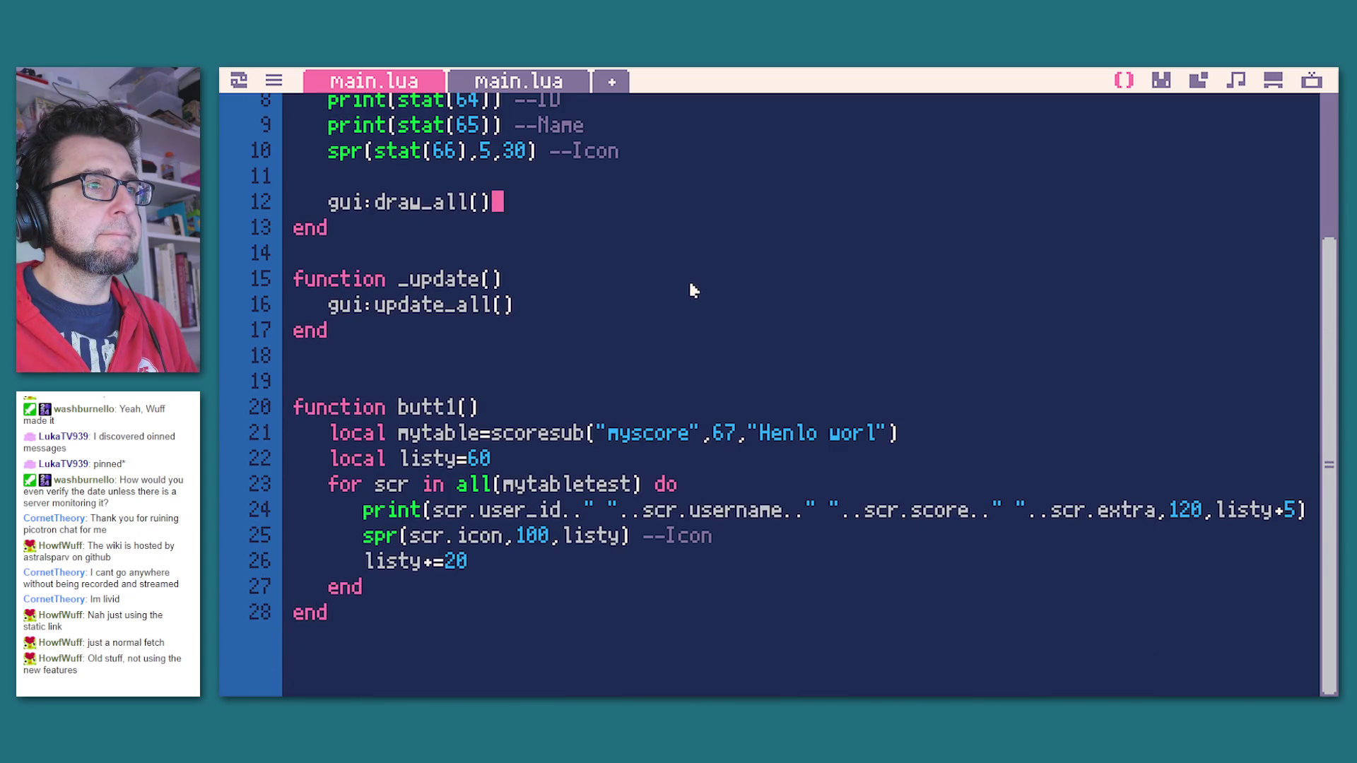
Step: Change butt1's submitted myscore value from 67 to 1 and save the cart
{"action": "double_click", "coordinate": [663, 437]}
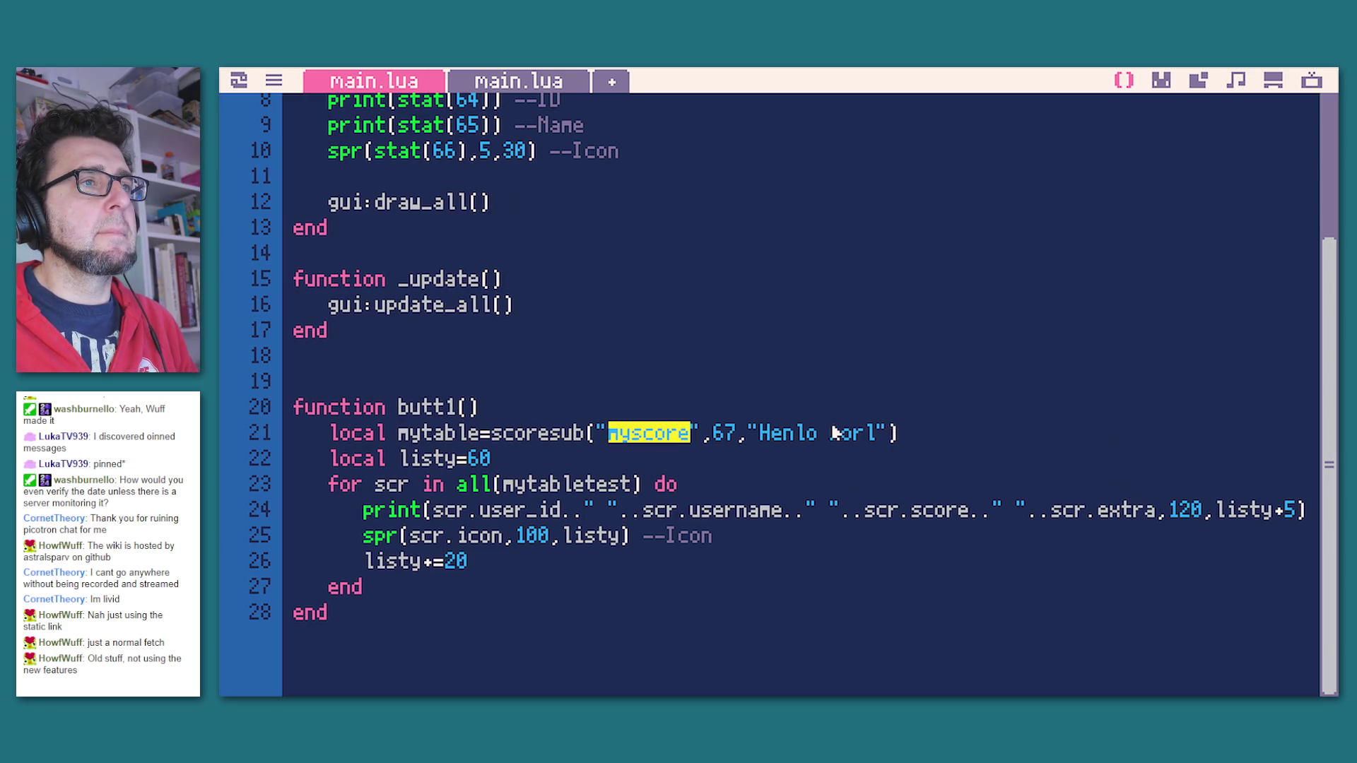
{"action": "double_click", "coordinate": [722, 434]}
{"action": "type", "text": "1"}
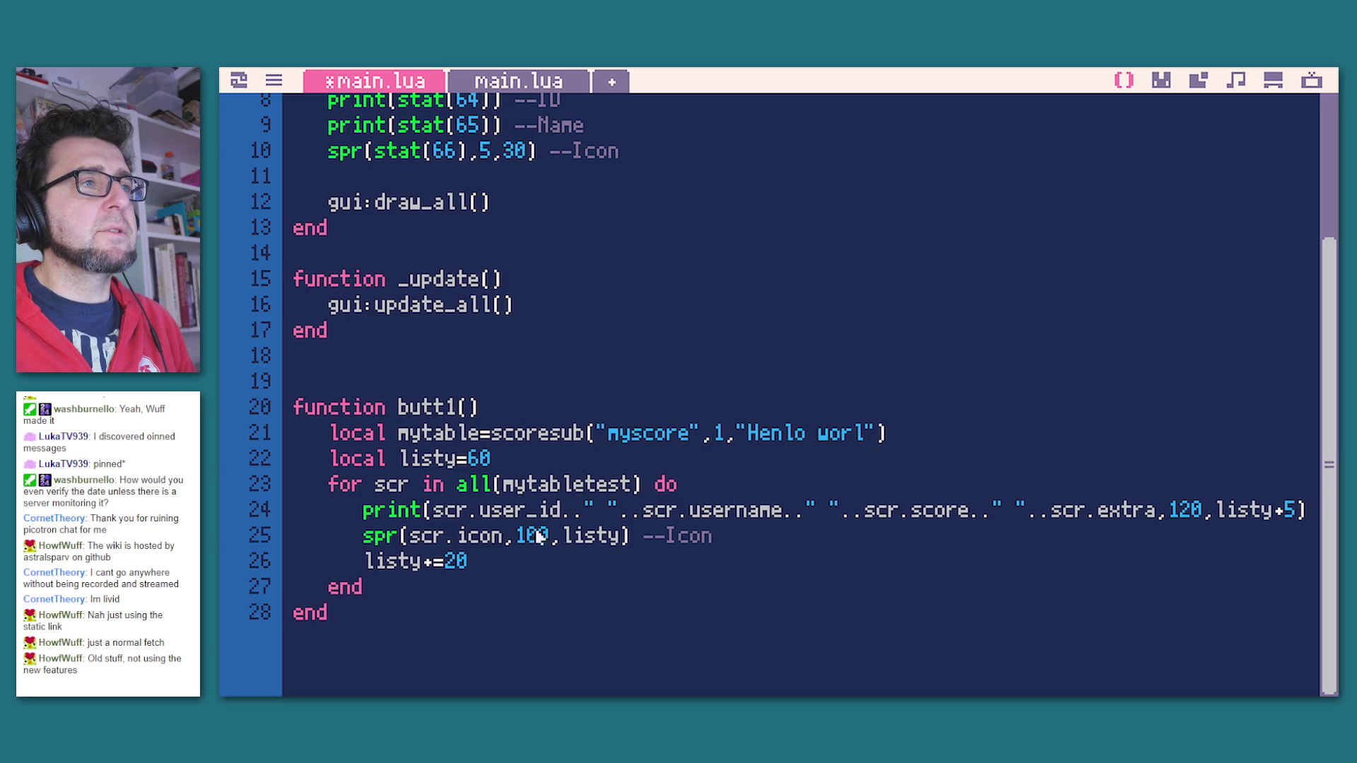
{"action": "key", "text": "ctrl+s"}
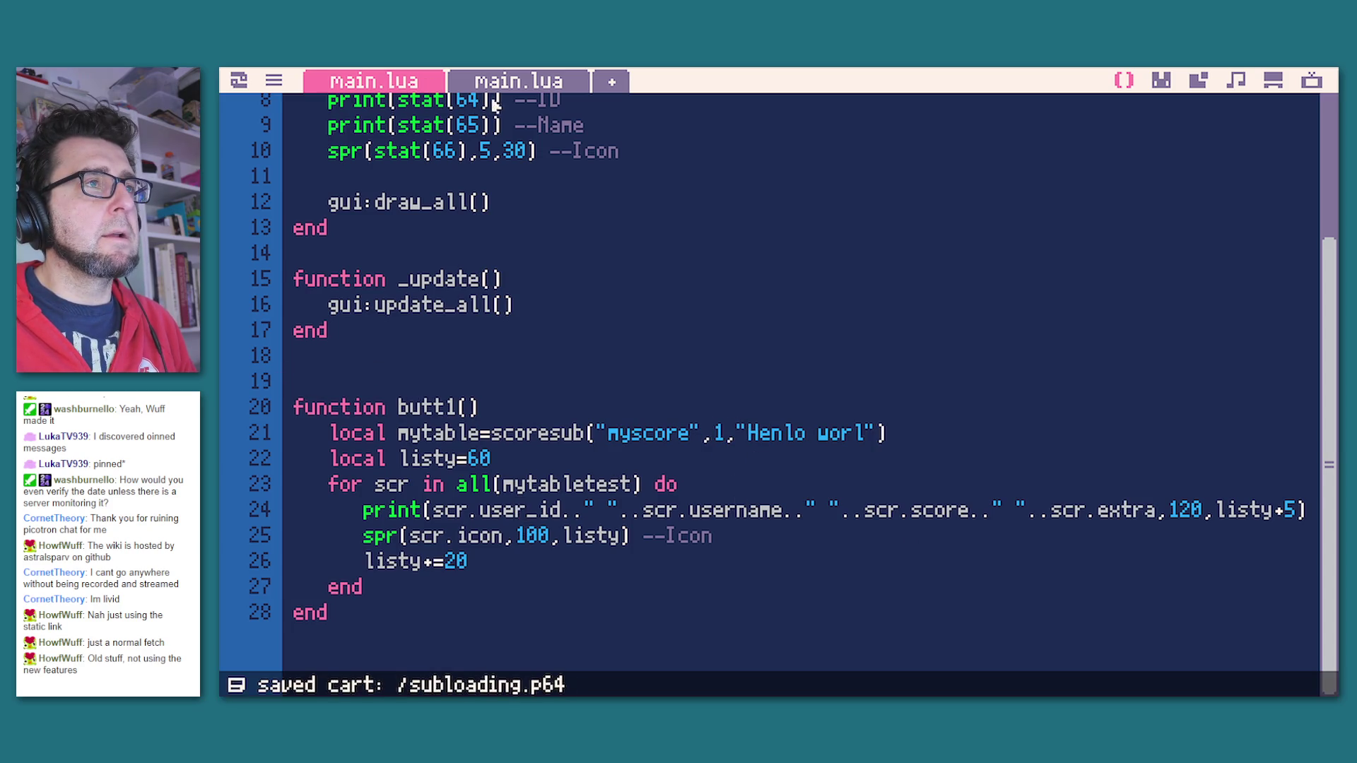
Step: Close the scoresubtest main.lua tab in the code editor
{"action": "left_click_drag", "start_coordinate": [492, 100], "coordinate": [507, 85]}
{"action": "right_click", "coordinate": [507, 85]}
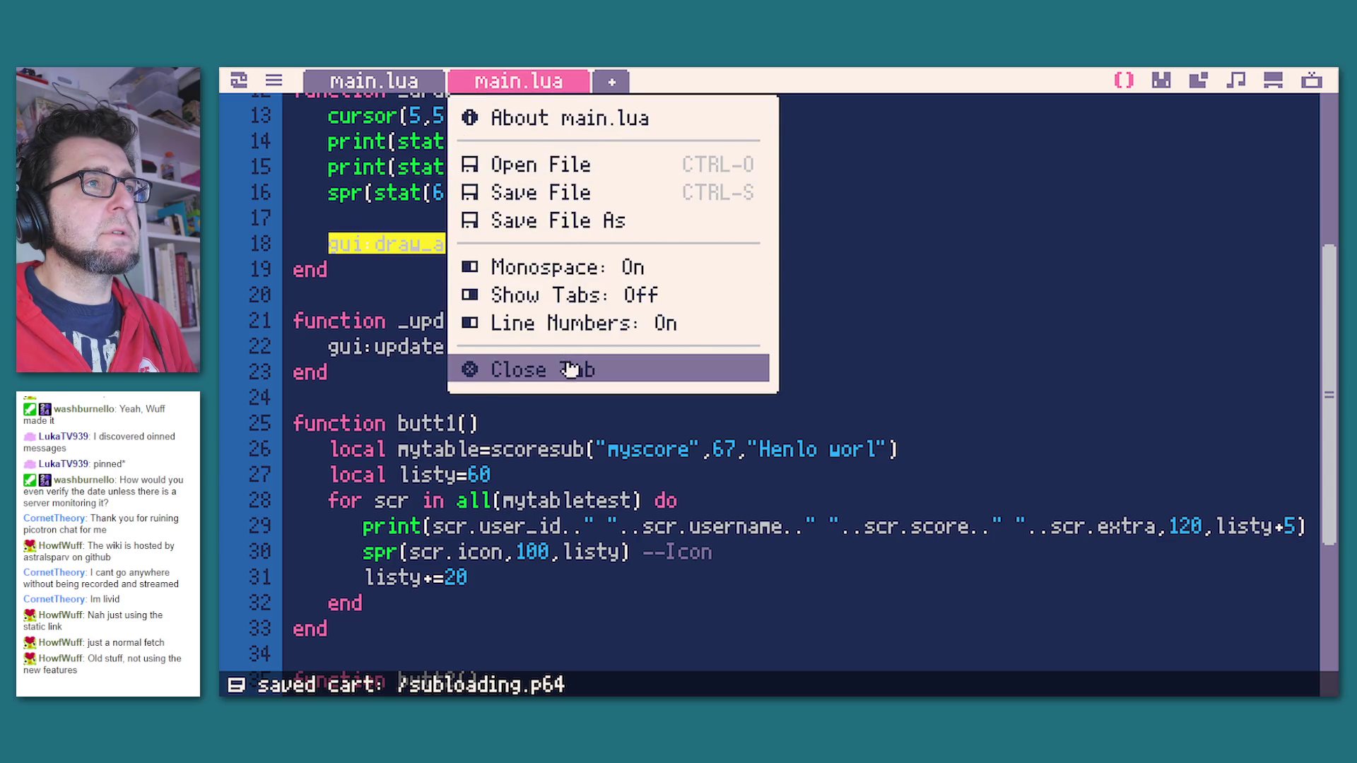
{"action": "left_click", "coordinate": [570, 366]}
Step: In butt1, place the cursor at the end of the local listy=60 declaration
{"action": "scroll", "coordinate": [495, 424], "scroll_direction": "down", "scroll_amount": 1}
{"action": "left_click", "coordinate": [408, 573]}
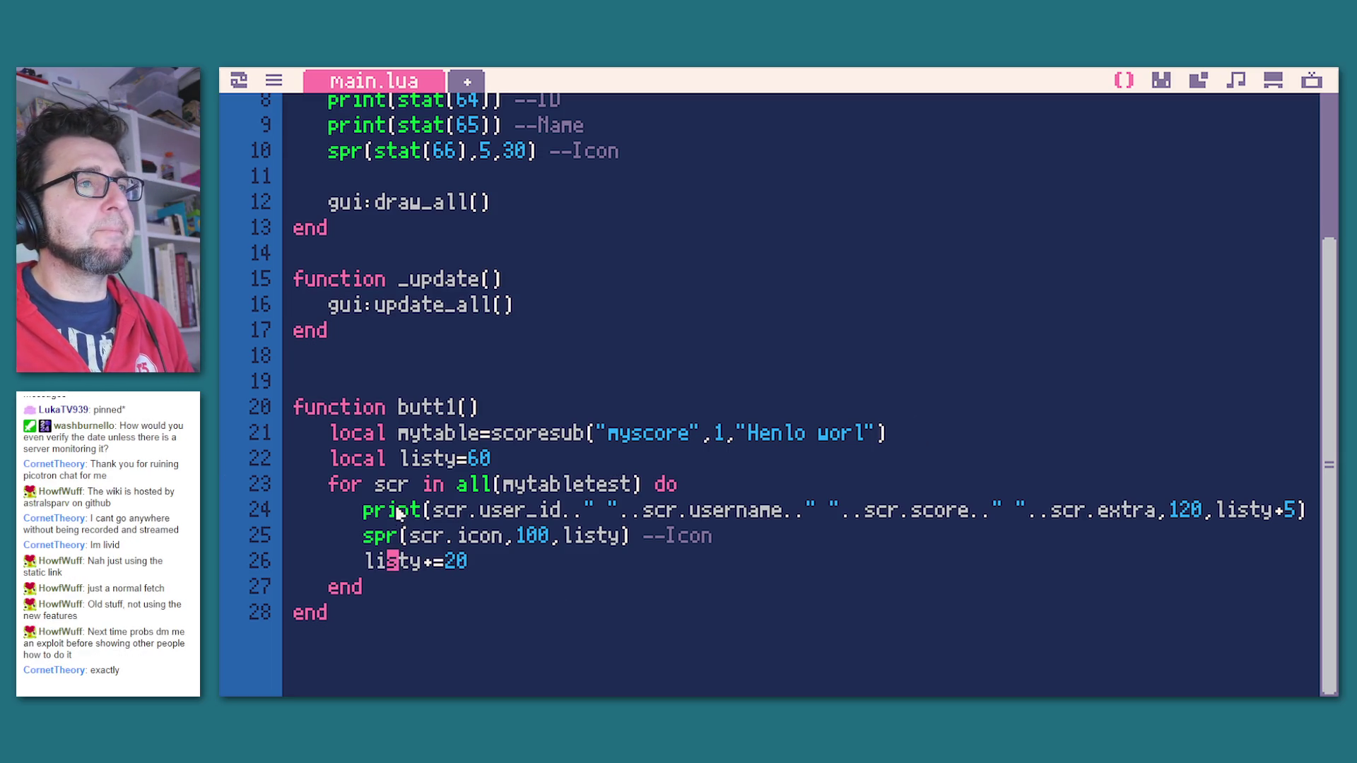
{"action": "left_click", "coordinate": [636, 461]}
Step: Wrap the score-list for loop in 'if mytable.connecting then … else … end', indenting it under else
{"action": "key", "text": "Return"}
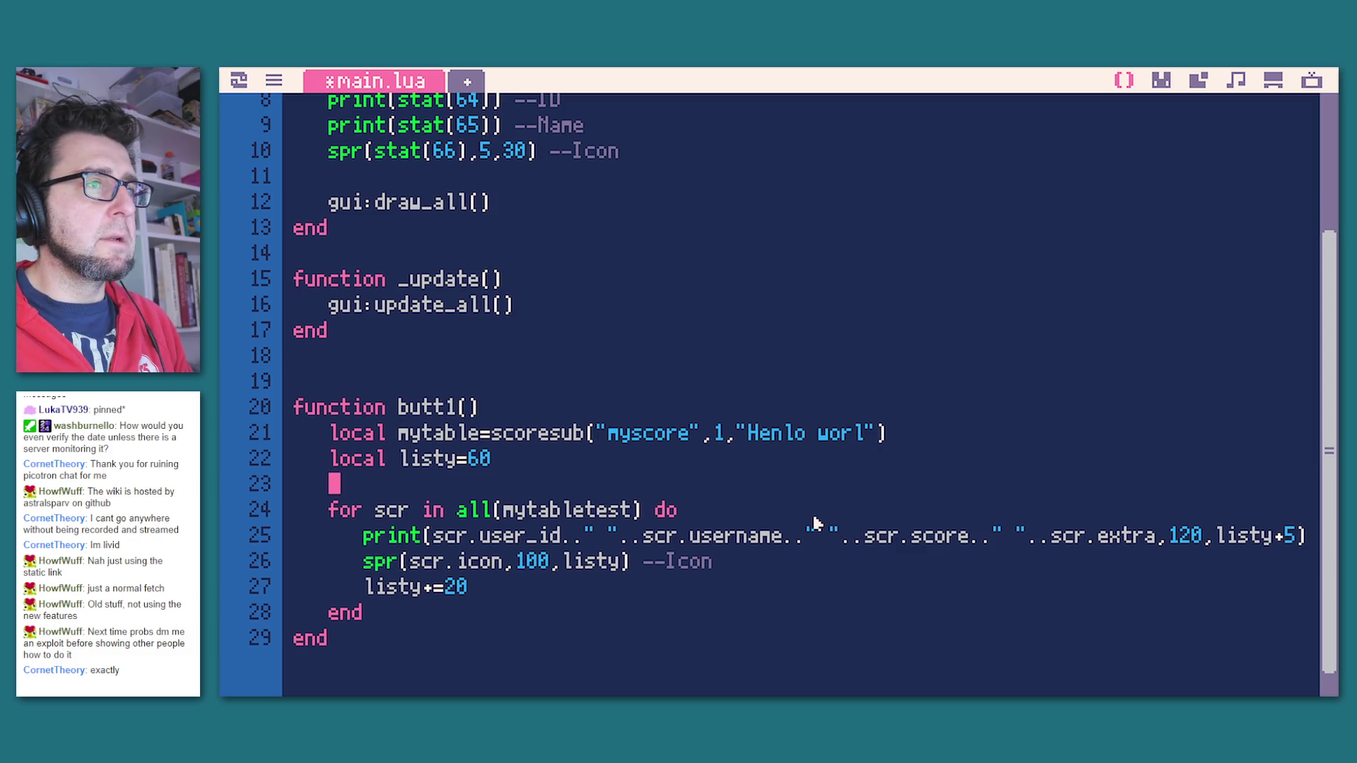
{"action": "type", "text": "if m"}
{"action": "type", "text": "table.connecting"}
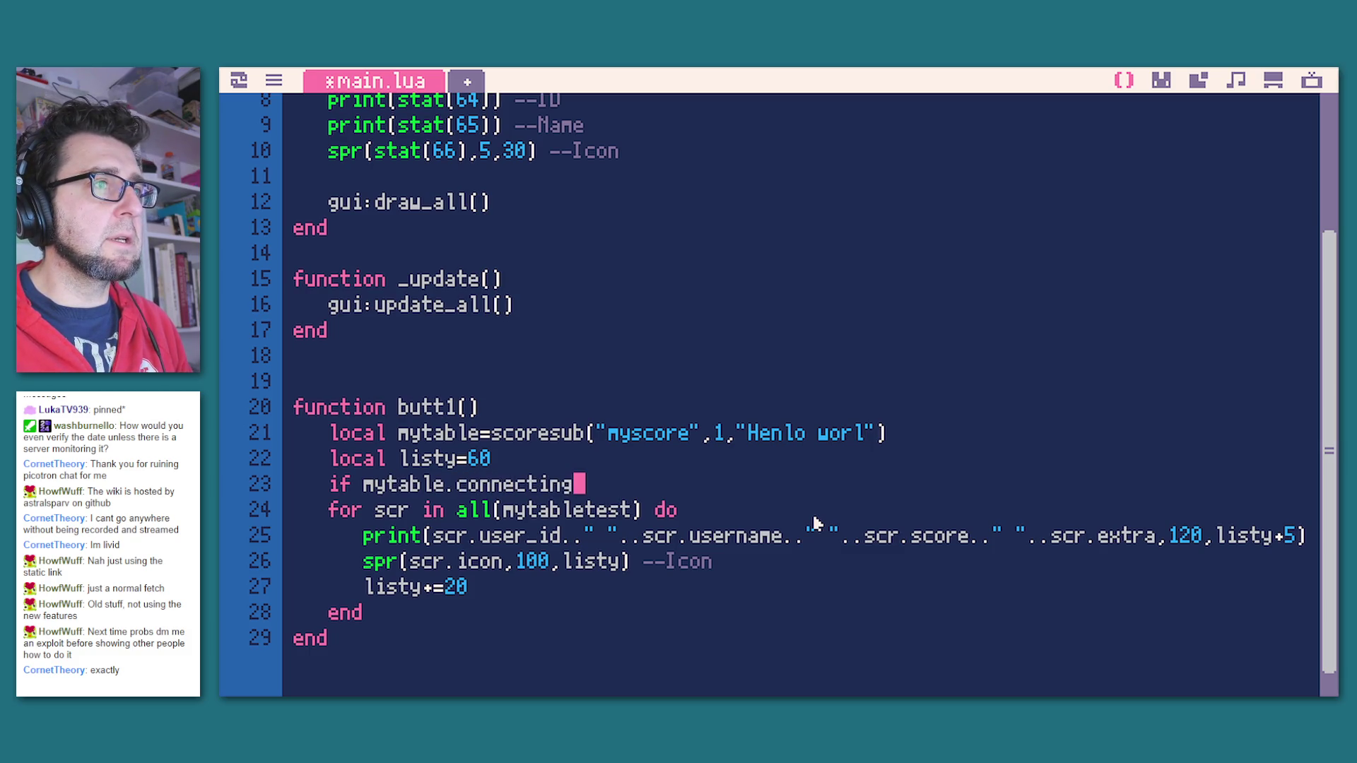
{"action": "type", "text": " tbne"}
{"action": "key", "text": "BackSpace"}
{"action": "key", "text": "BackSpace"}
{"action": "key", "text": "BackSpace"}
{"action": "type", "text": "hen"}
{"action": "key", "text": "Return"}
{"action": "key", "text": "Return"}
{"action": "type", "text": "else"}
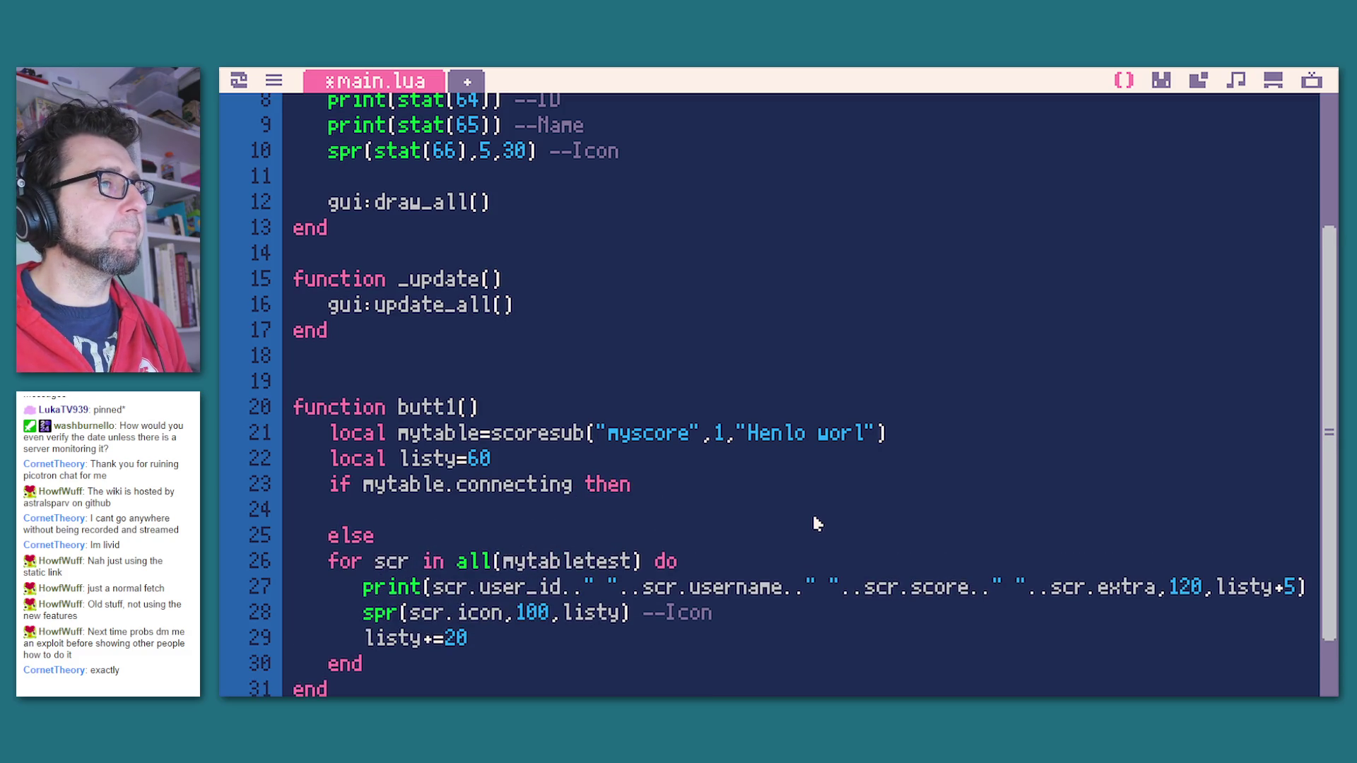
{"action": "key", "text": "Down"}
{"action": "key", "text": "Tab"}
{"action": "key", "text": "Down"}
{"action": "key", "text": "Tab"}
{"action": "key", "text": "Down"}
{"action": "key", "text": "Tab"}
{"action": "key", "text": "Down"}
{"action": "key", "text": "Tab"}
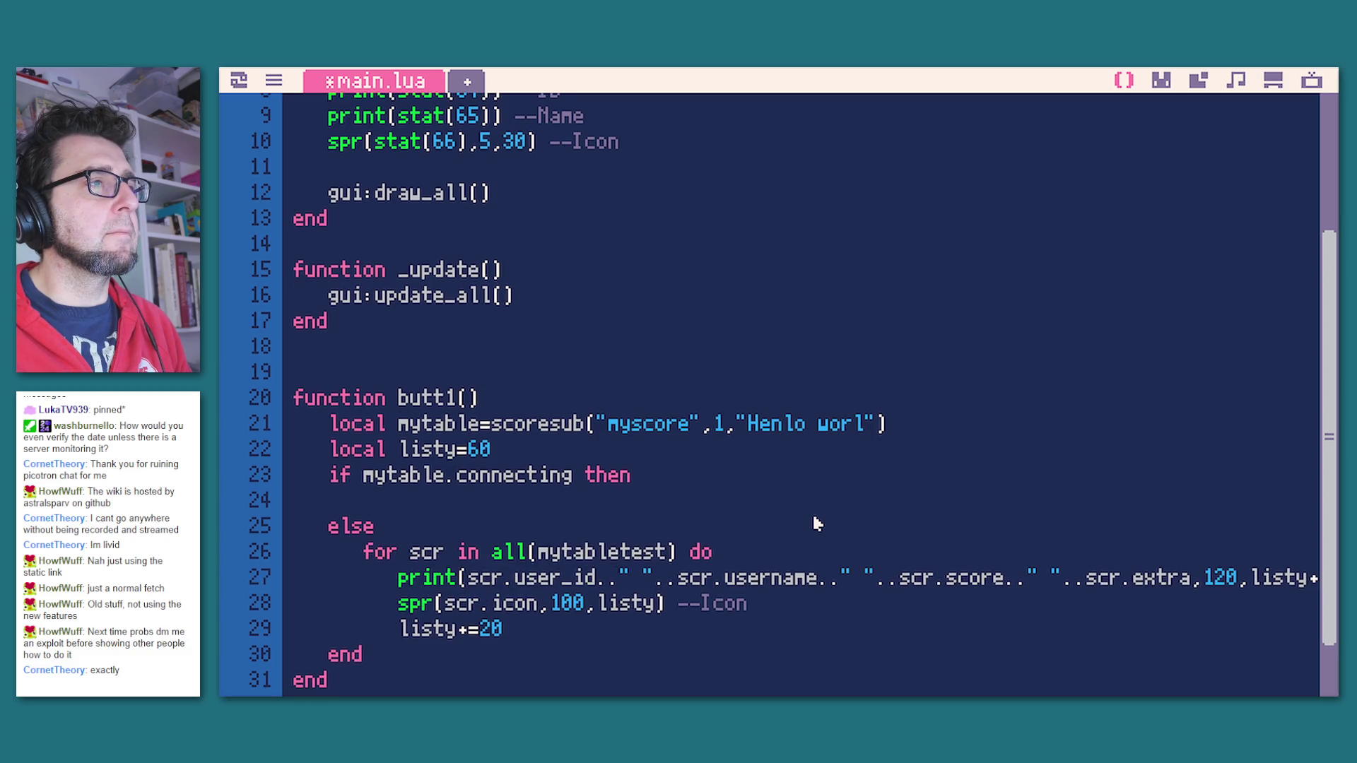
{"action": "key", "text": "Down"}
{"action": "key", "text": "Tab"}
{"action": "key", "text": "Return"}
{"action": "key", "text": "BackSpace"}
{"action": "type", "text": "end"}
Step: Add print("connecting",200,…) to the if body, adapted from the score print call
{"action": "left_click_drag", "start_coordinate": [400, 551], "coordinate": [616, 556]}
{"action": "key", "text": "ctrl+c"}
{"action": "left_click", "coordinate": [434, 467]}
{"action": "key", "text": "Tab"}
{"action": "key", "text": "ctrl+v"}
{"action": "left_click_drag", "start_coordinate": [664, 487], "coordinate": [438, 493]}
{"action": "type", "text": "\""}
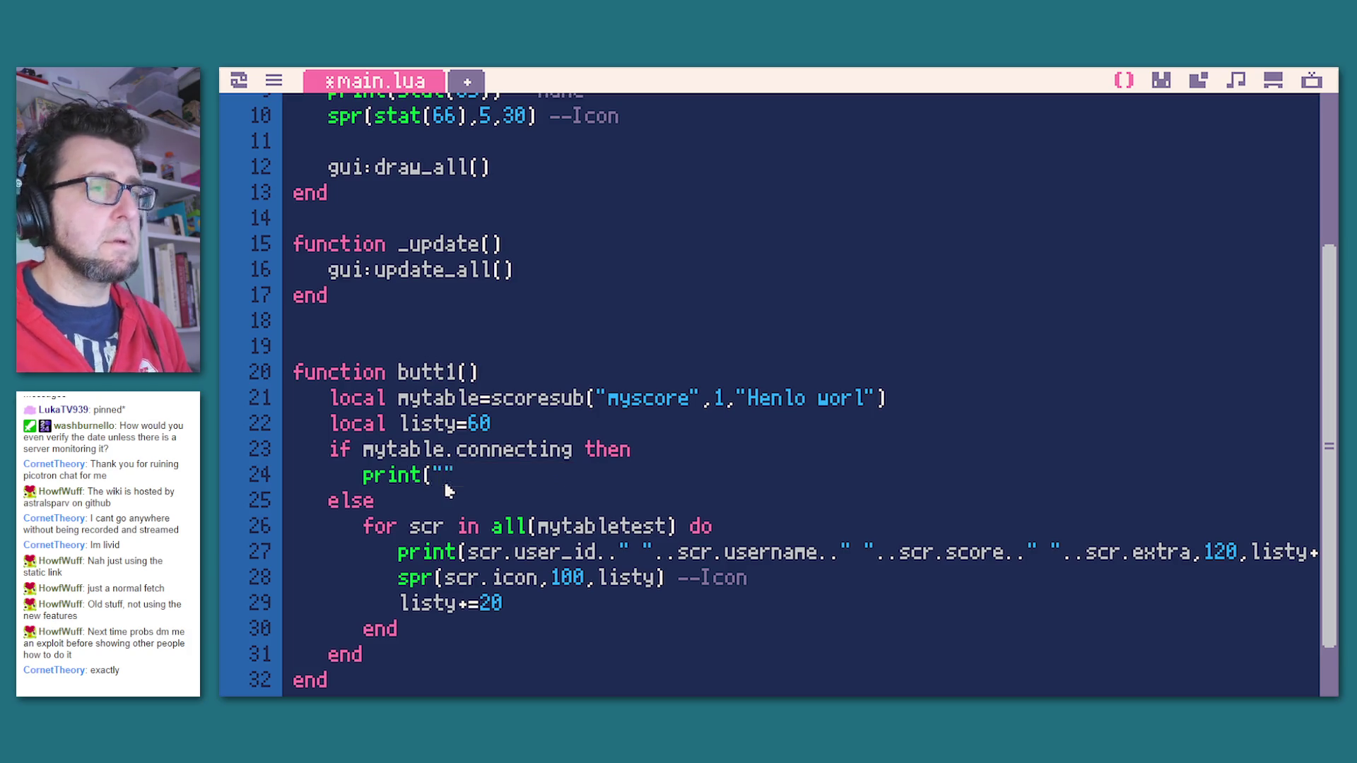
{"action": "type", "text": "connecting\")"}
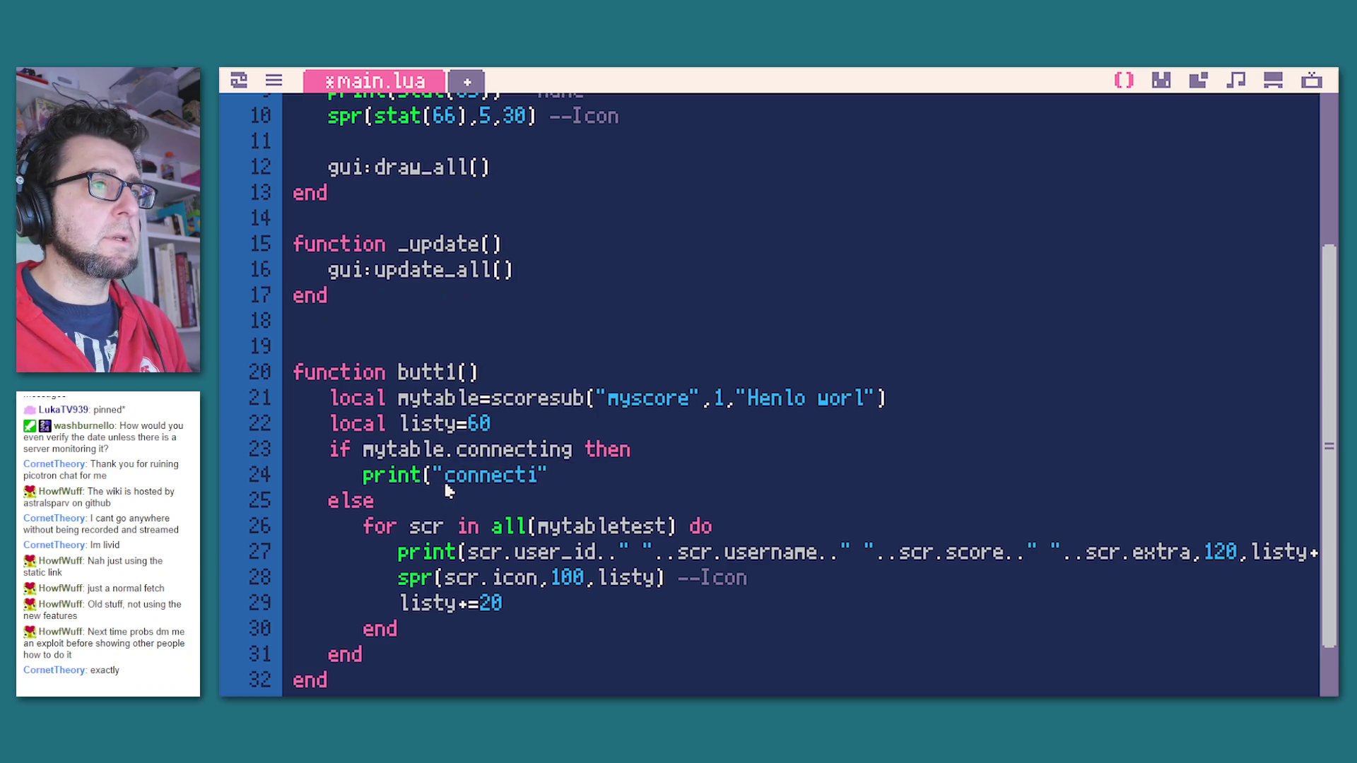
{"action": "scroll", "coordinate": [560, 349], "scroll_direction": "up", "scroll_amount": 2}
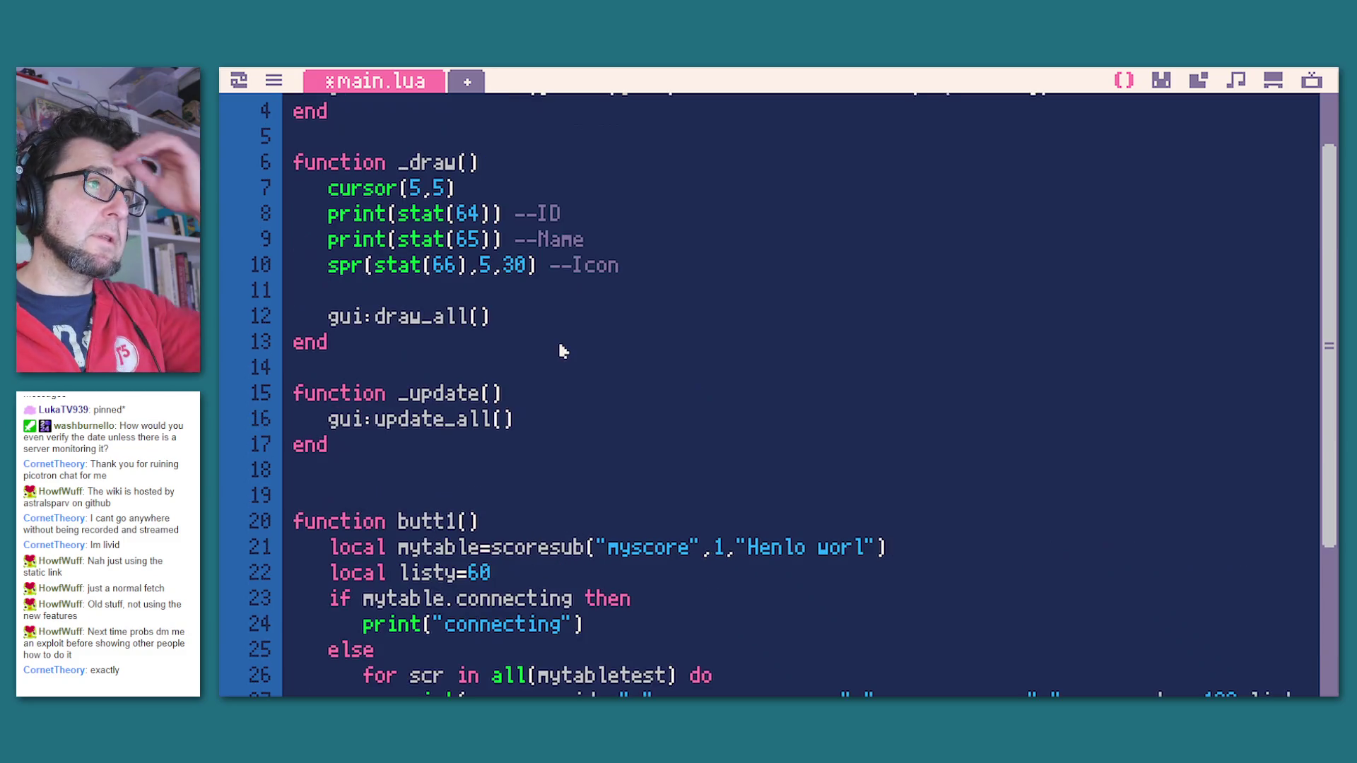
{"action": "scroll", "coordinate": [675, 516], "scroll_direction": "down", "scroll_amount": 1}
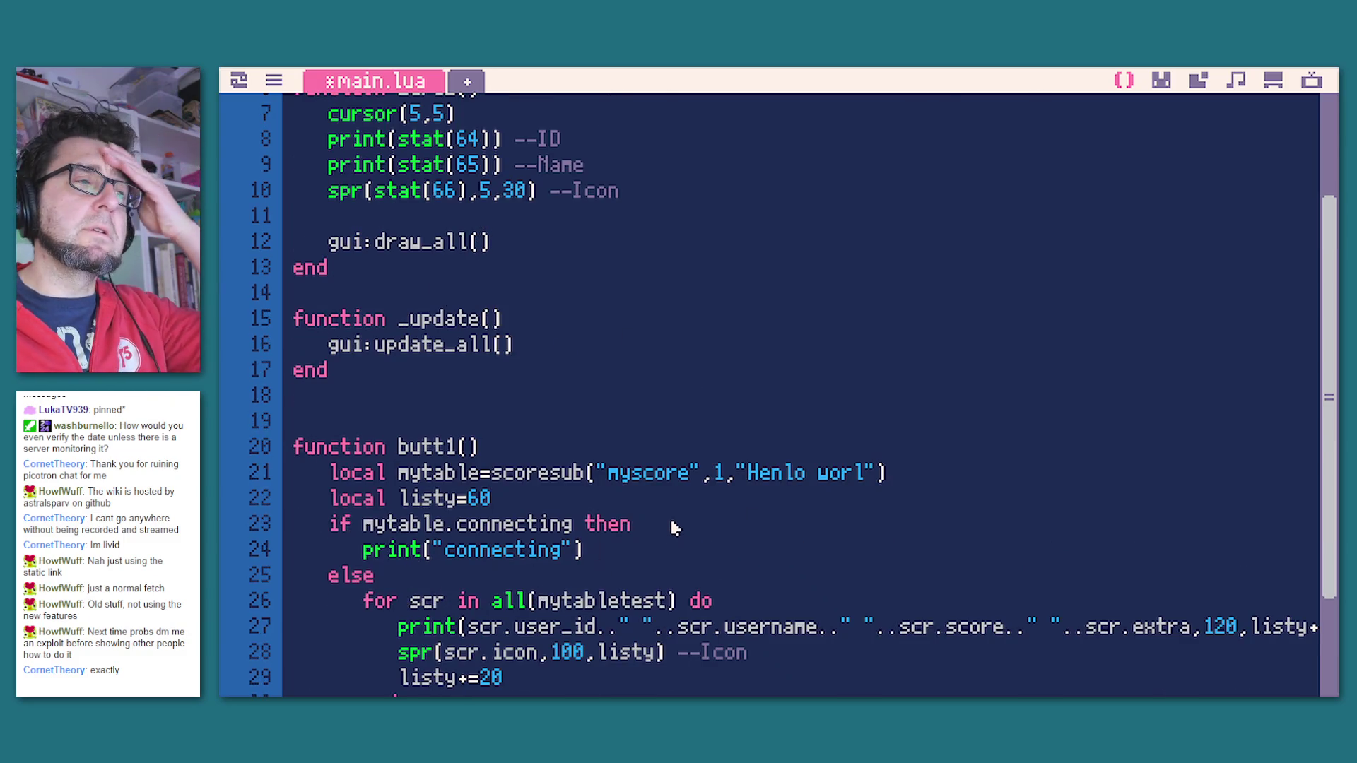
{"action": "scroll", "coordinate": [581, 527], "scroll_direction": "down", "scroll_amount": 1}
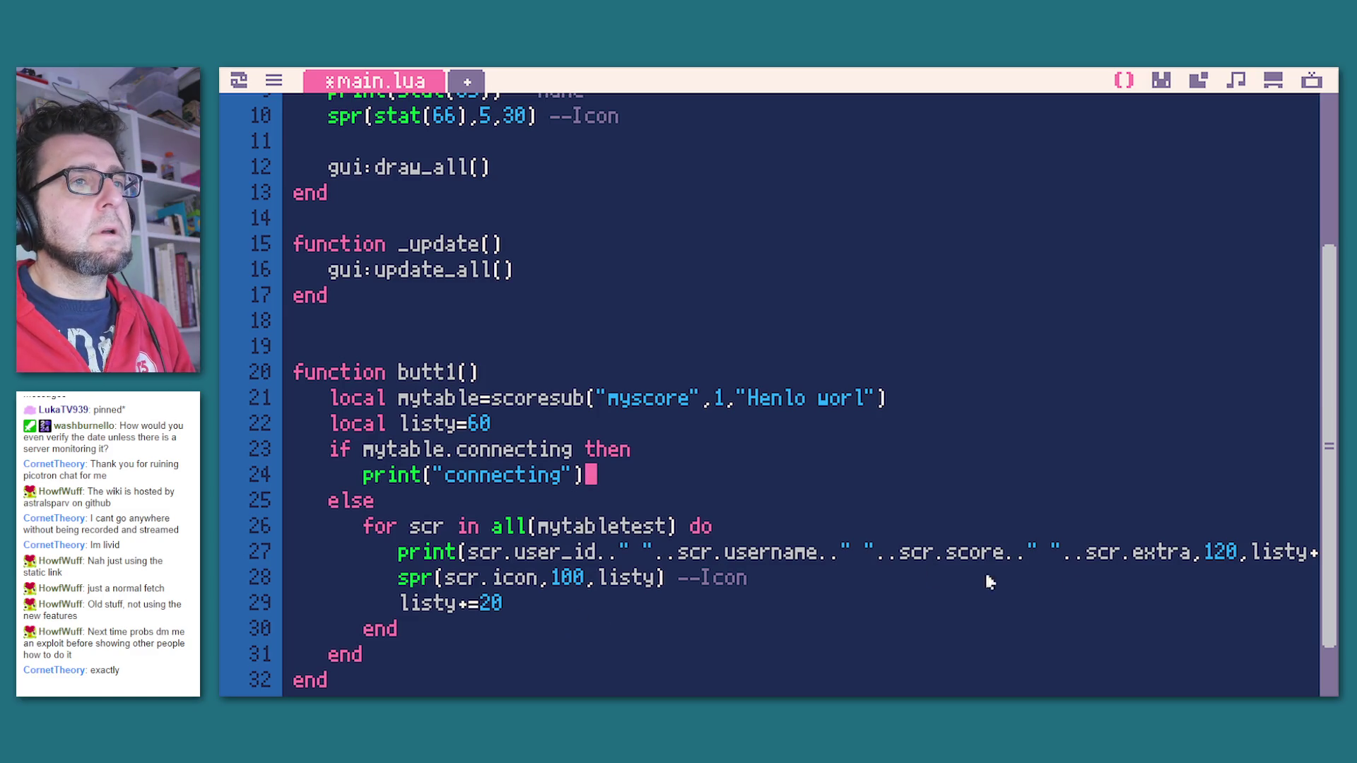
{"action": "left_click", "coordinate": [1230, 552]}
{"action": "left_click", "coordinate": [596, 475]}
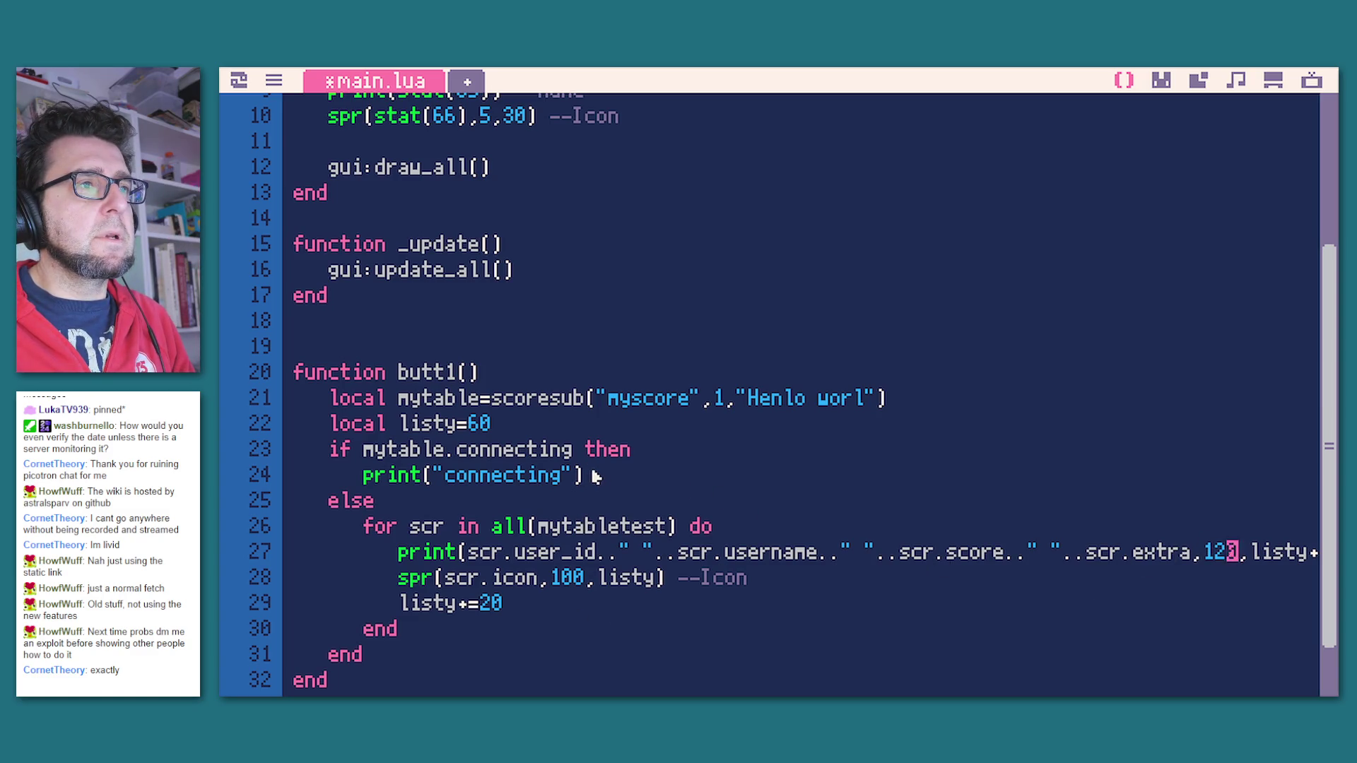
{"action": "key", "text": "Left"}
{"action": "type", "text": ","}
{"action": "key", "text": "ctrl+v"}
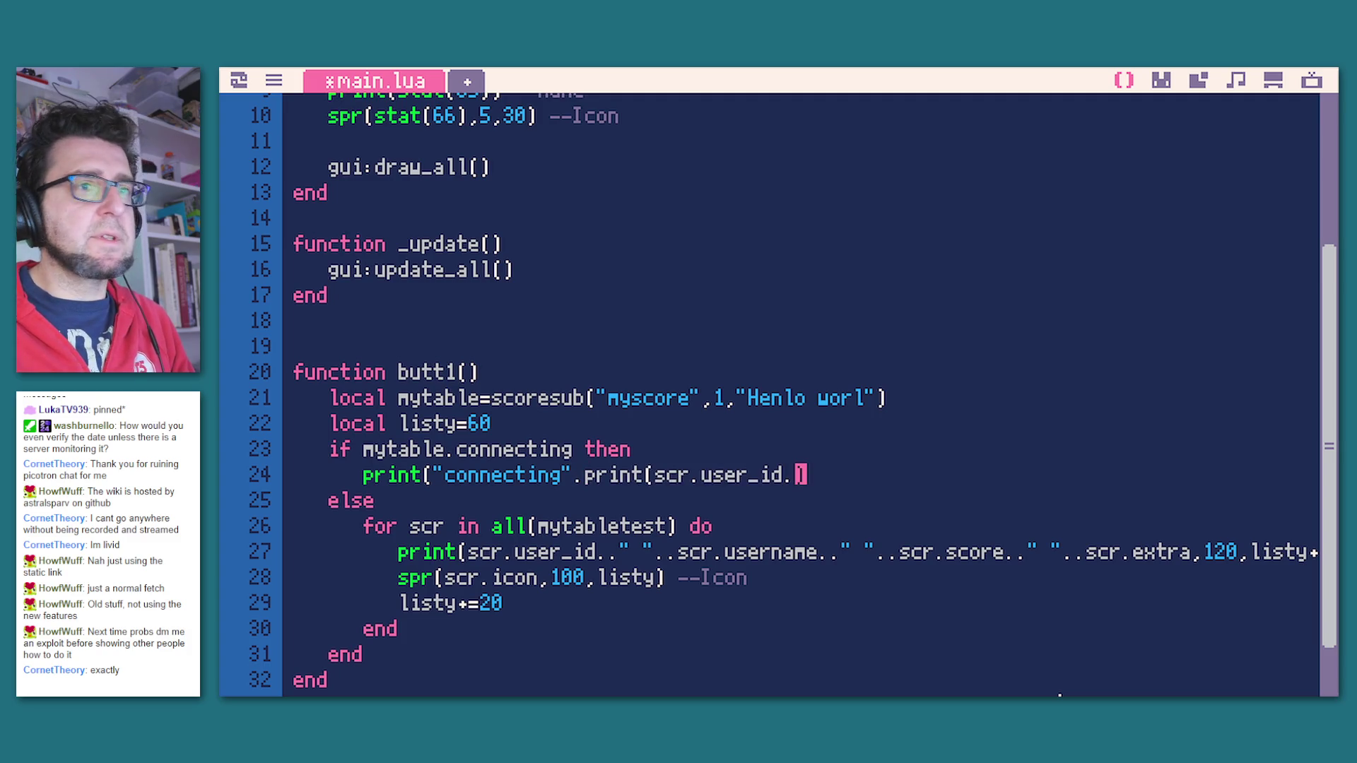
{"action": "key", "text": "BackSpace"}
{"action": "key", "text": "BackSpace"}
{"action": "key", "text": "BackSpace"}
{"action": "key", "text": "BackSpace"}
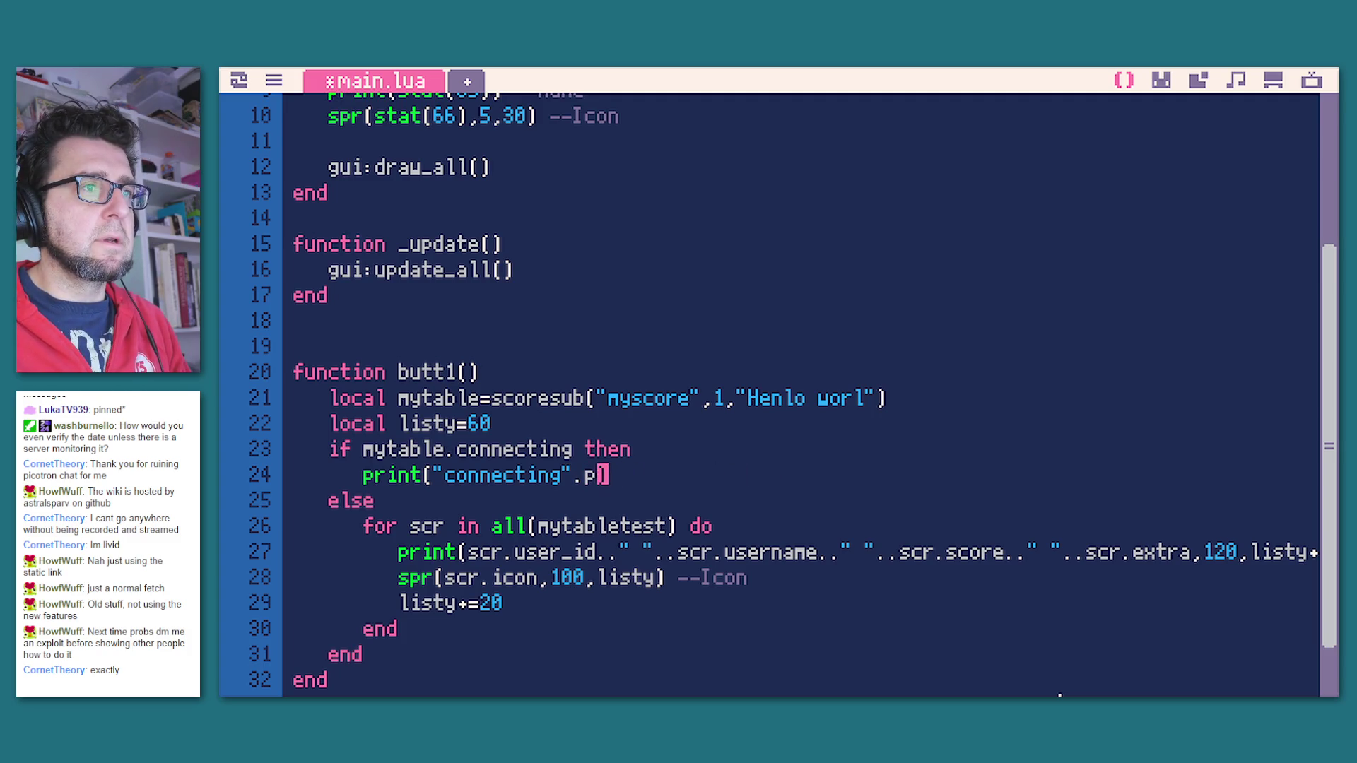
{"action": "type", "text": "129"}
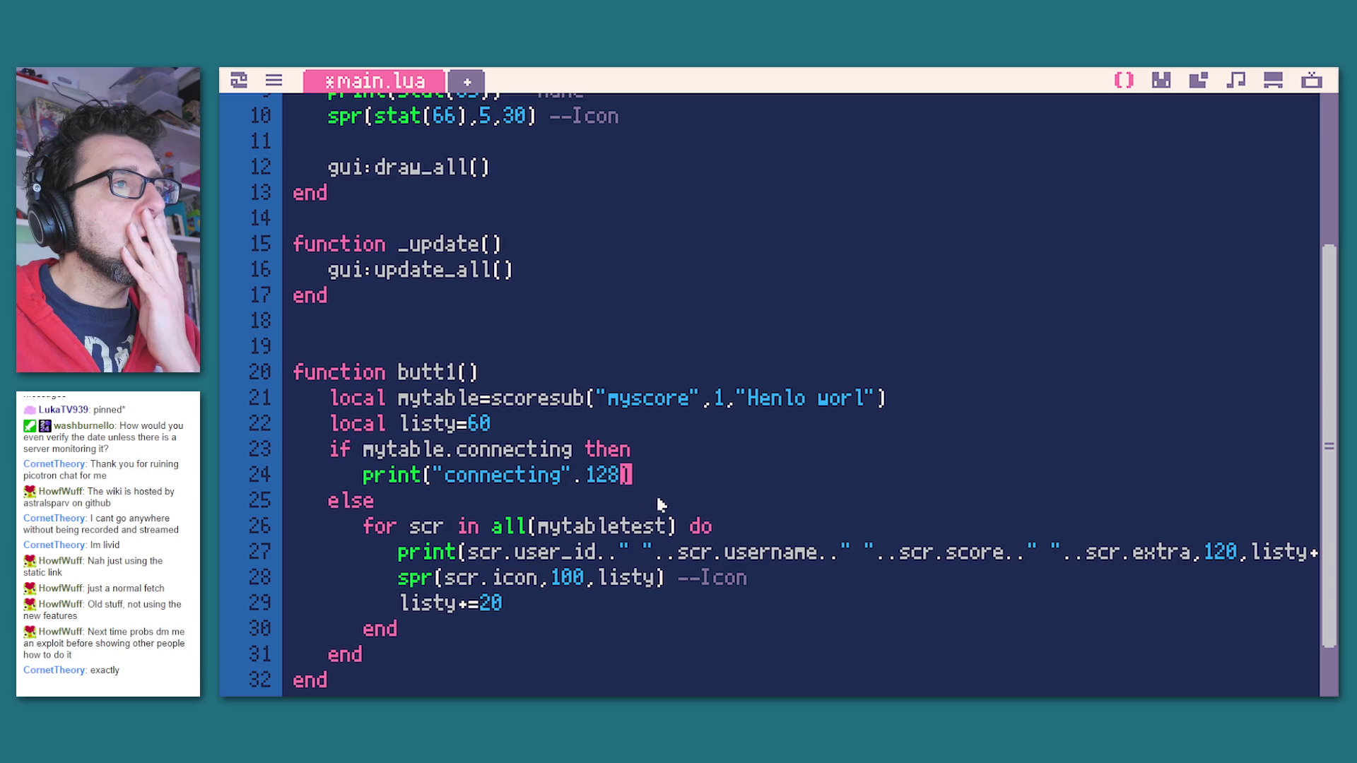
{"action": "key", "text": "Left"}
{"action": "key", "text": "Left"}
{"action": "key", "text": "Left"}
{"action": "key", "text": "BackSpace"}
{"action": "type", "text": ","}
{"action": "key", "text": "Right"}
{"action": "key", "text": "Right"}
{"action": "key", "text": "Right"}
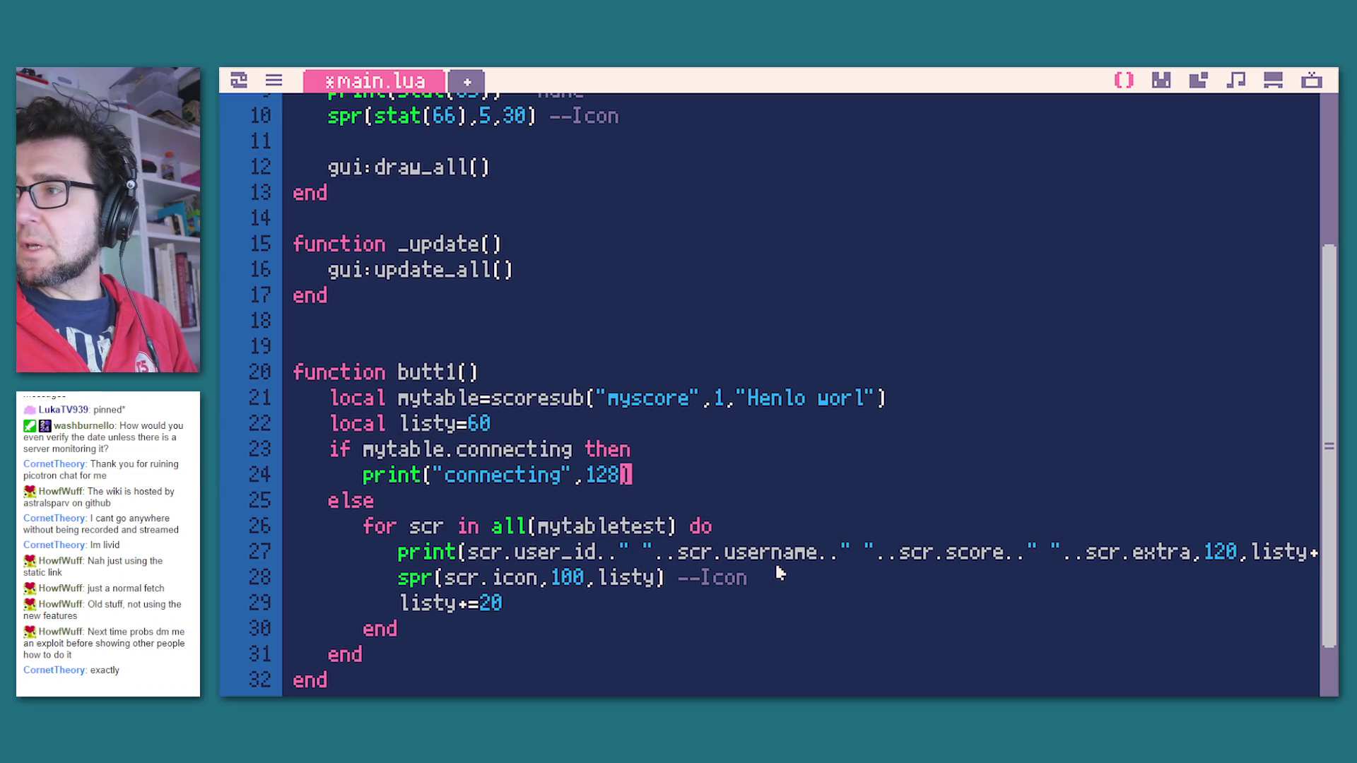
{"action": "key", "text": "BackSpace"}
{"action": "key", "text": "BackSpace"}
{"action": "key", "text": "BackSpace"}
{"action": "type", "text": "20"}
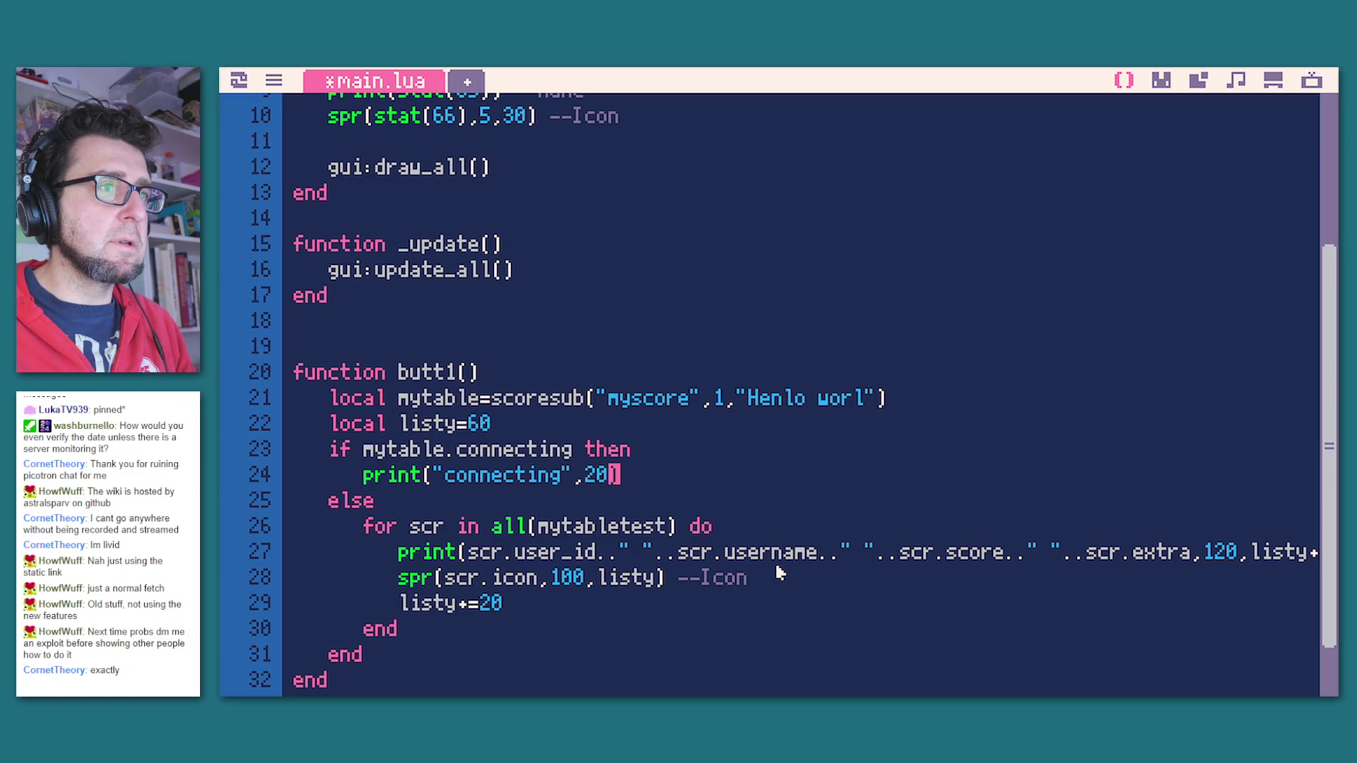
{"action": "type", "text": "0"}
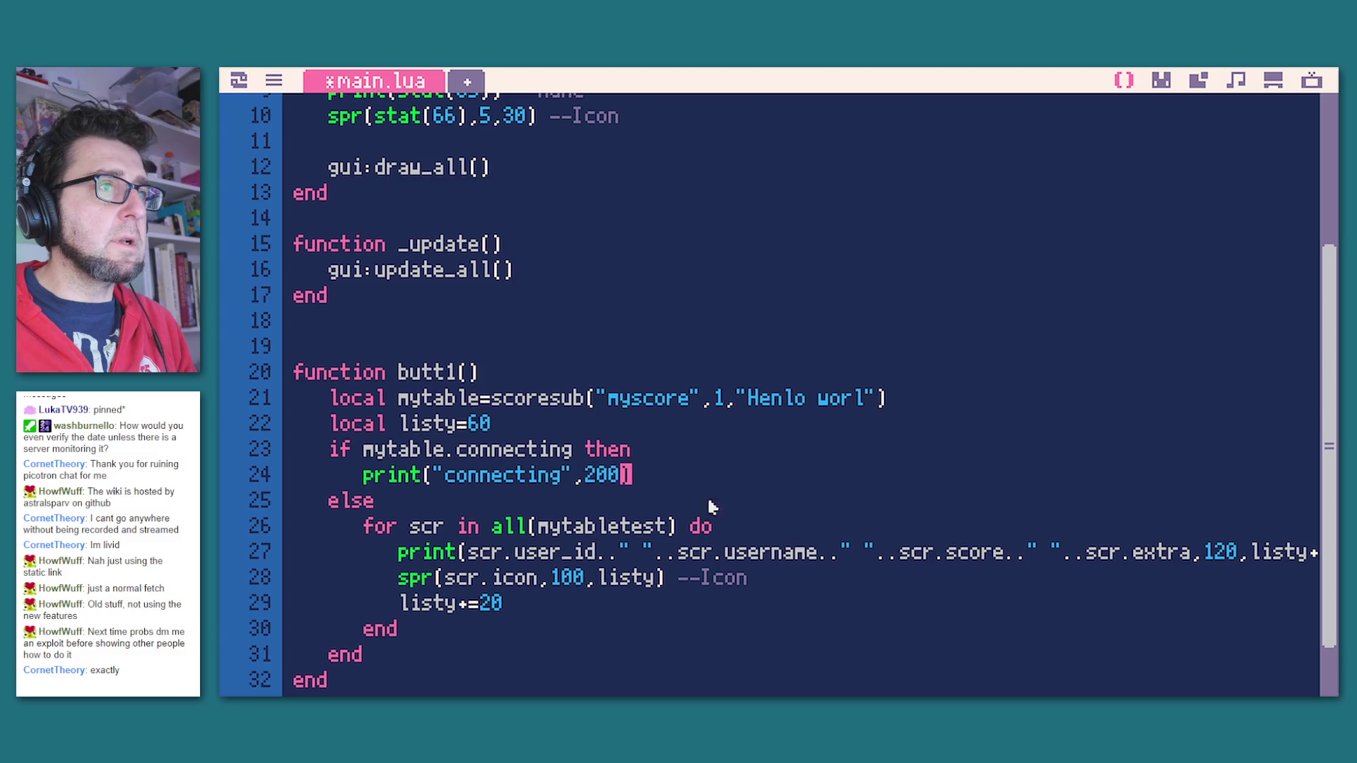
Step: Use listy as the y position of the "connecting" print; a trial cls() under else is removed
{"action": "left_click", "coordinate": [414, 428]}
{"action": "double_click", "coordinate": [414, 427]}
{"action": "key", "text": "ctrl+c"}
{"action": "left_click", "coordinate": [626, 475]}
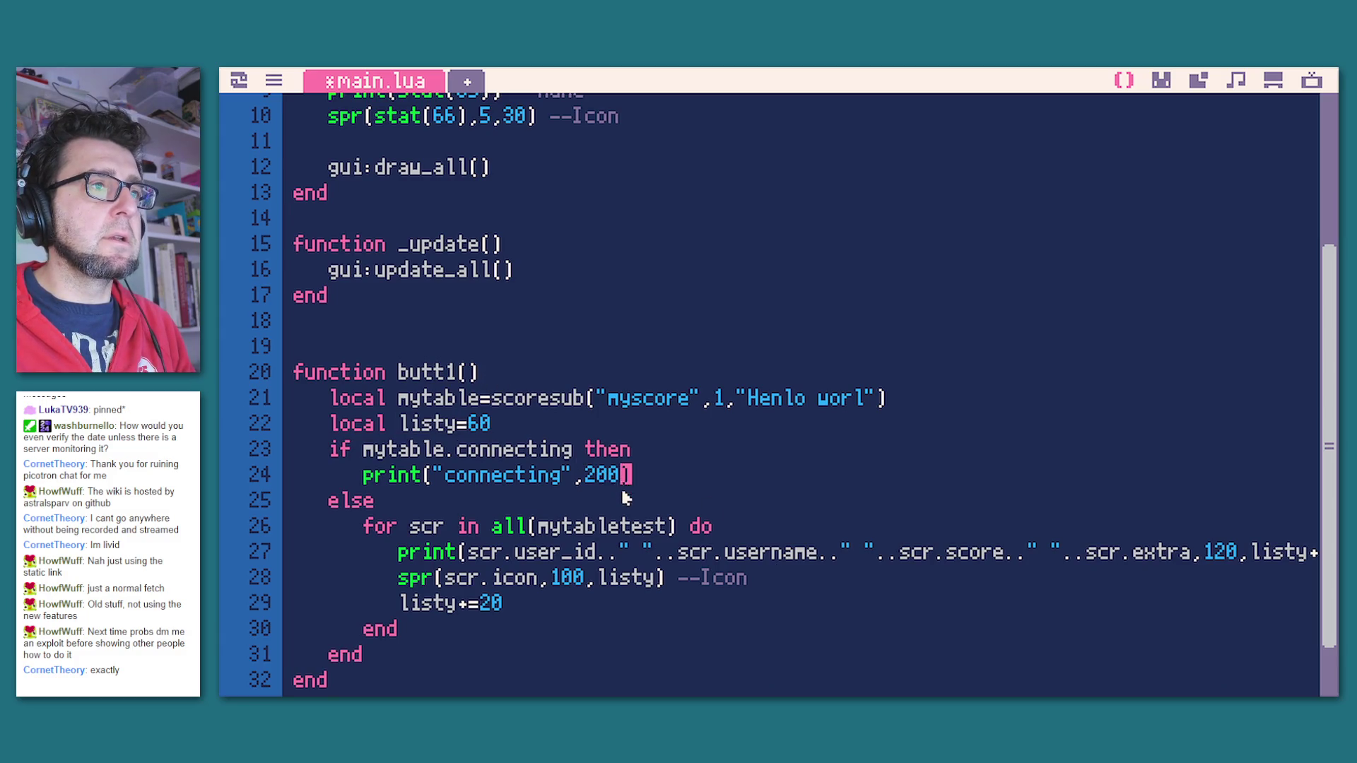
{"action": "type", "text": ","}
{"action": "key", "text": "ctrl+v"}
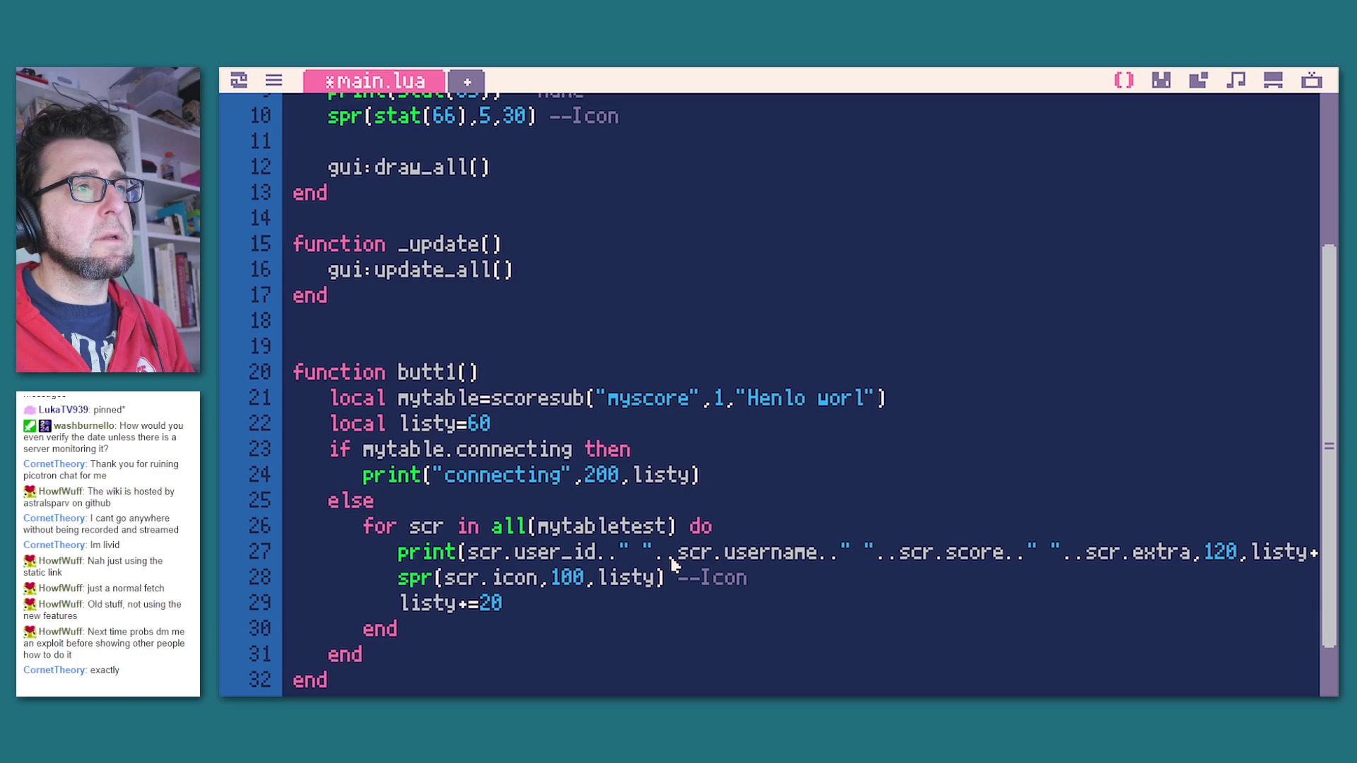
{"action": "key", "text": "Return"}
{"action": "key", "text": "Tab"}
{"action": "type", "text": "cls()"}
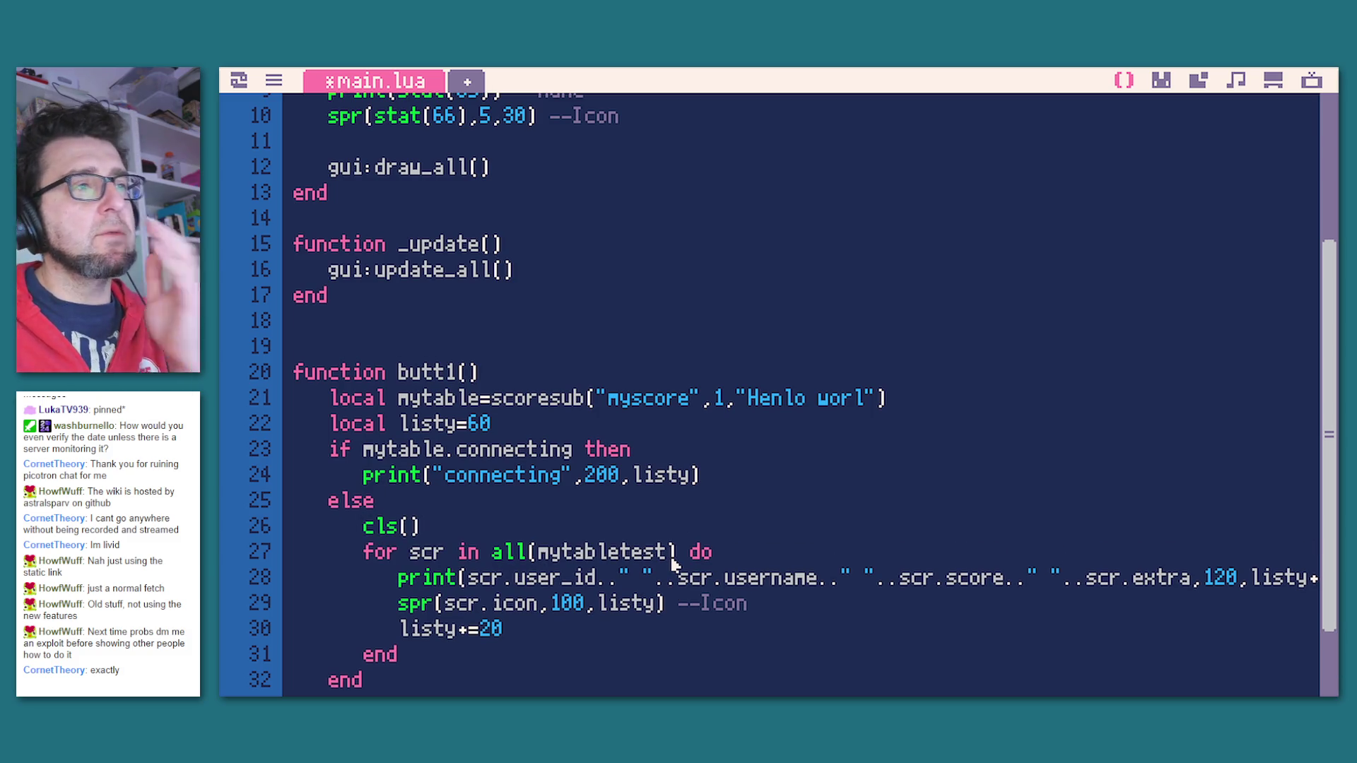
{"action": "key", "text": "BackSpace"}
{"action": "key", "text": "BackSpace"}
{"action": "key", "text": "BackSpace"}
{"action": "key", "text": "BackSpace"}
{"action": "key", "text": "BackSpace"}
{"action": "key", "text": "BackSpace"}
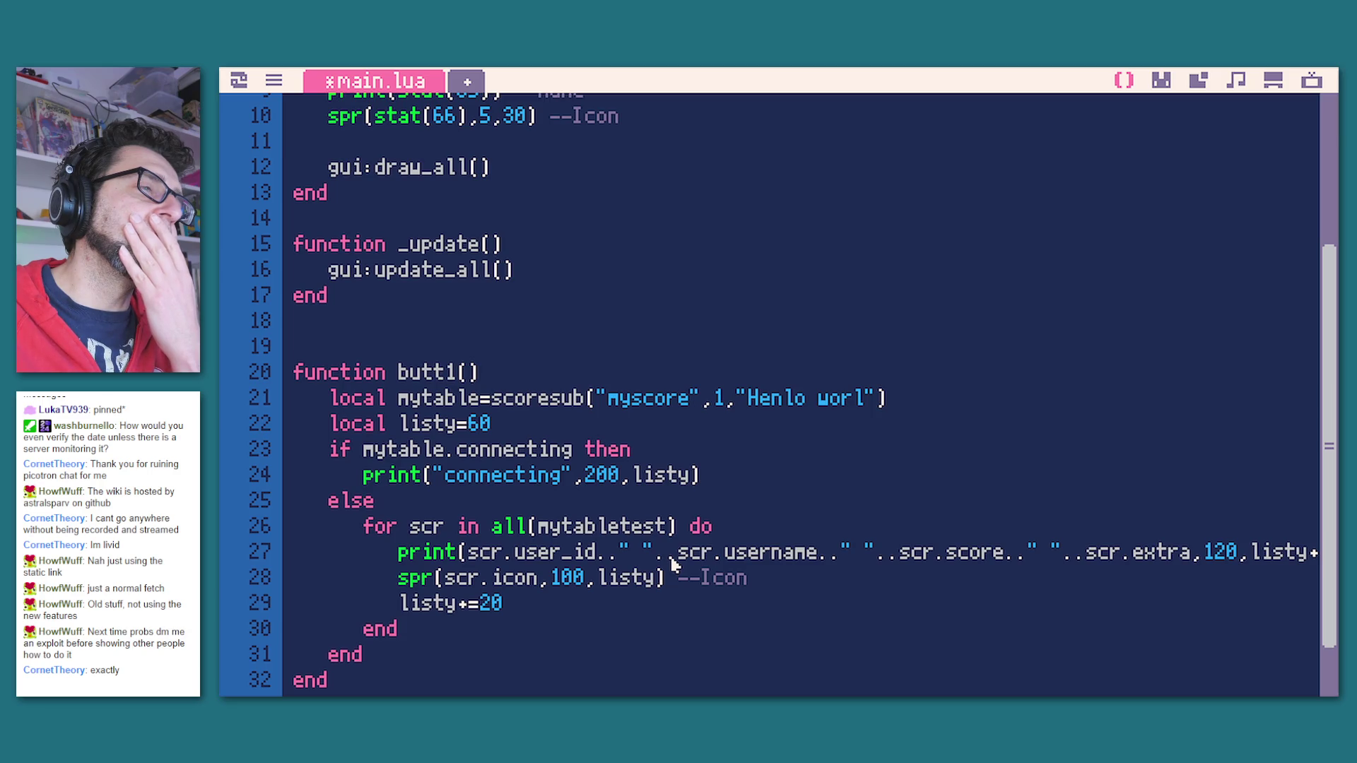
{"action": "key", "text": "Return"}
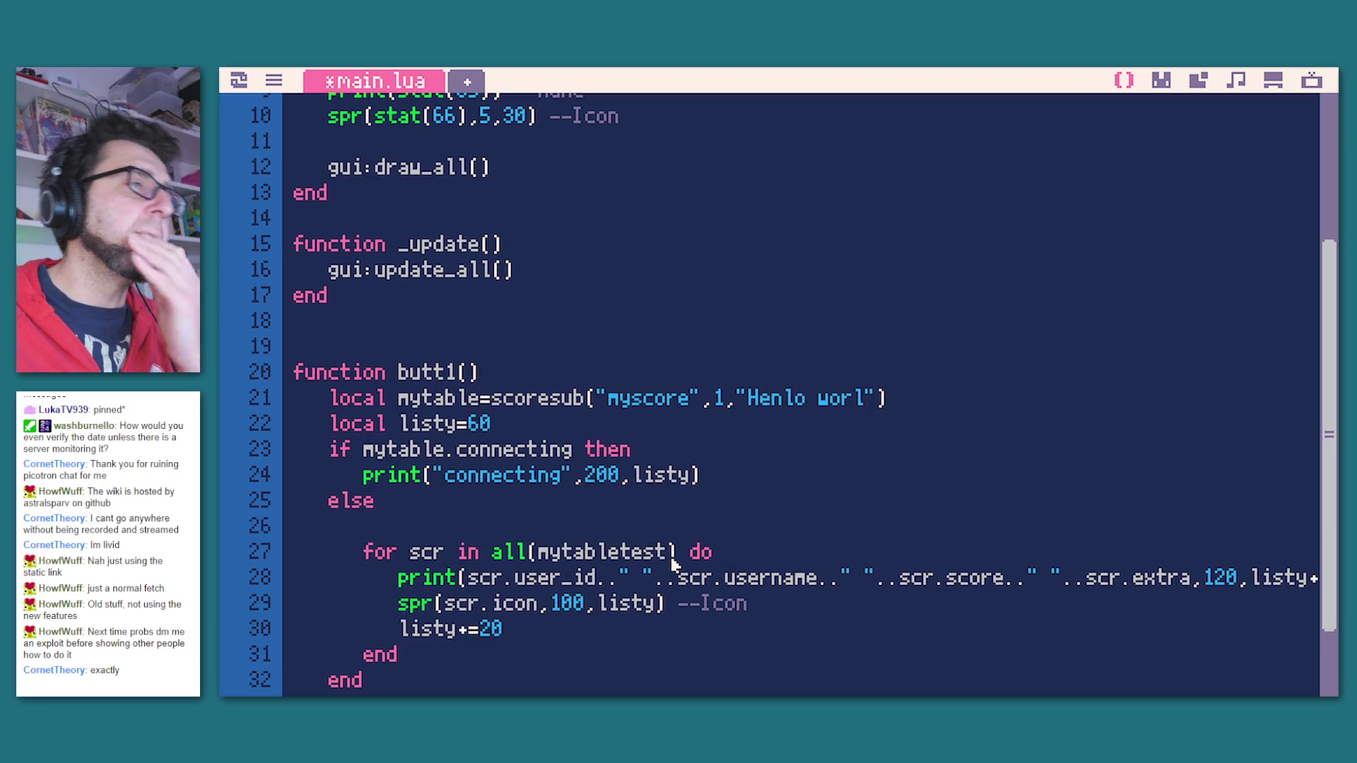
{"action": "key", "text": "Down"}
{"action": "key", "text": "Down"}
{"action": "key", "text": "Down"}
{"action": "key", "text": "Home"}
{"action": "key", "text": "shift+Up"}
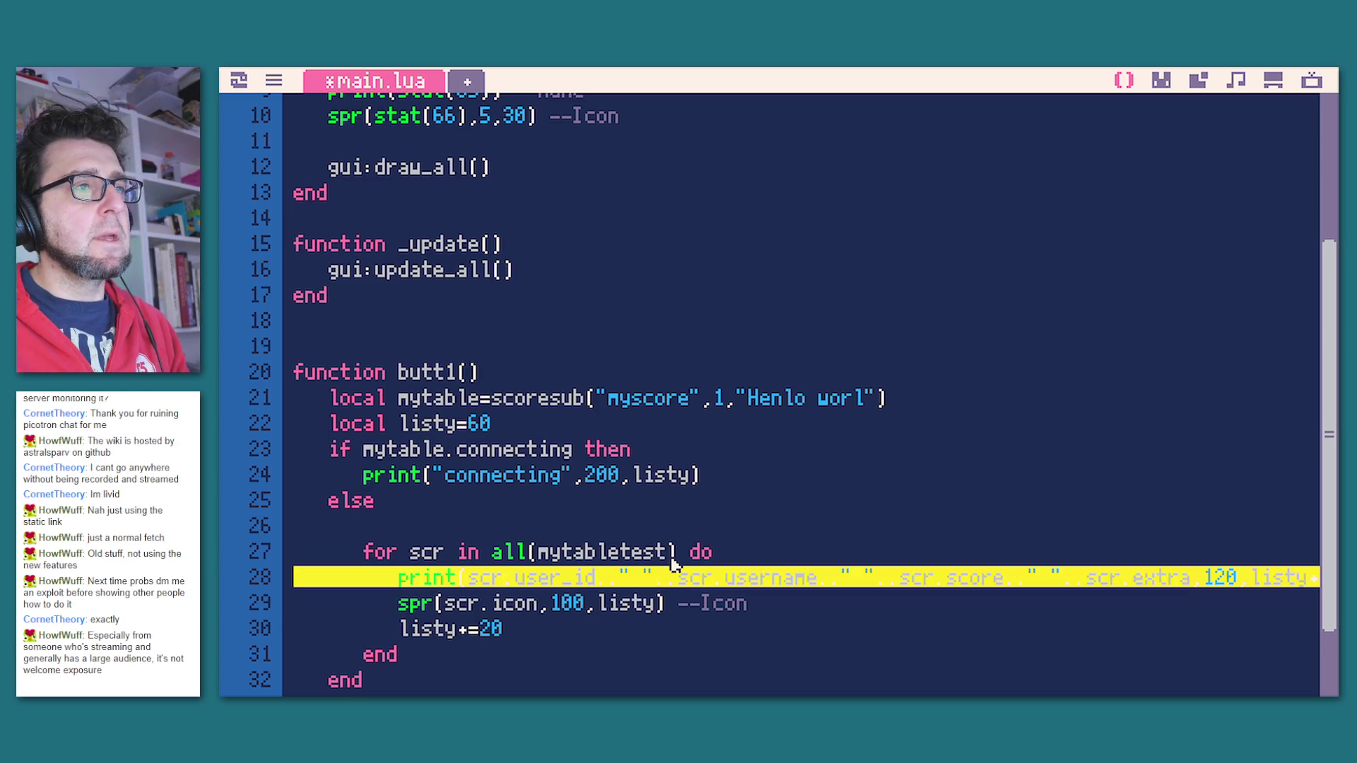
{"action": "key", "text": "ctrl+c"}
{"action": "key", "text": "Up"}
{"action": "key", "text": "Up"}
{"action": "key", "text": "ctrl+v"}
{"action": "key", "text": "Up"}
{"action": "key", "text": "Home"}
{"action": "key", "text": "BackSpace"}
{"action": "key", "text": "Right"}
{"action": "key", "text": "Right"}
{"action": "key", "text": "Right"}
{"action": "key", "text": "Right"}
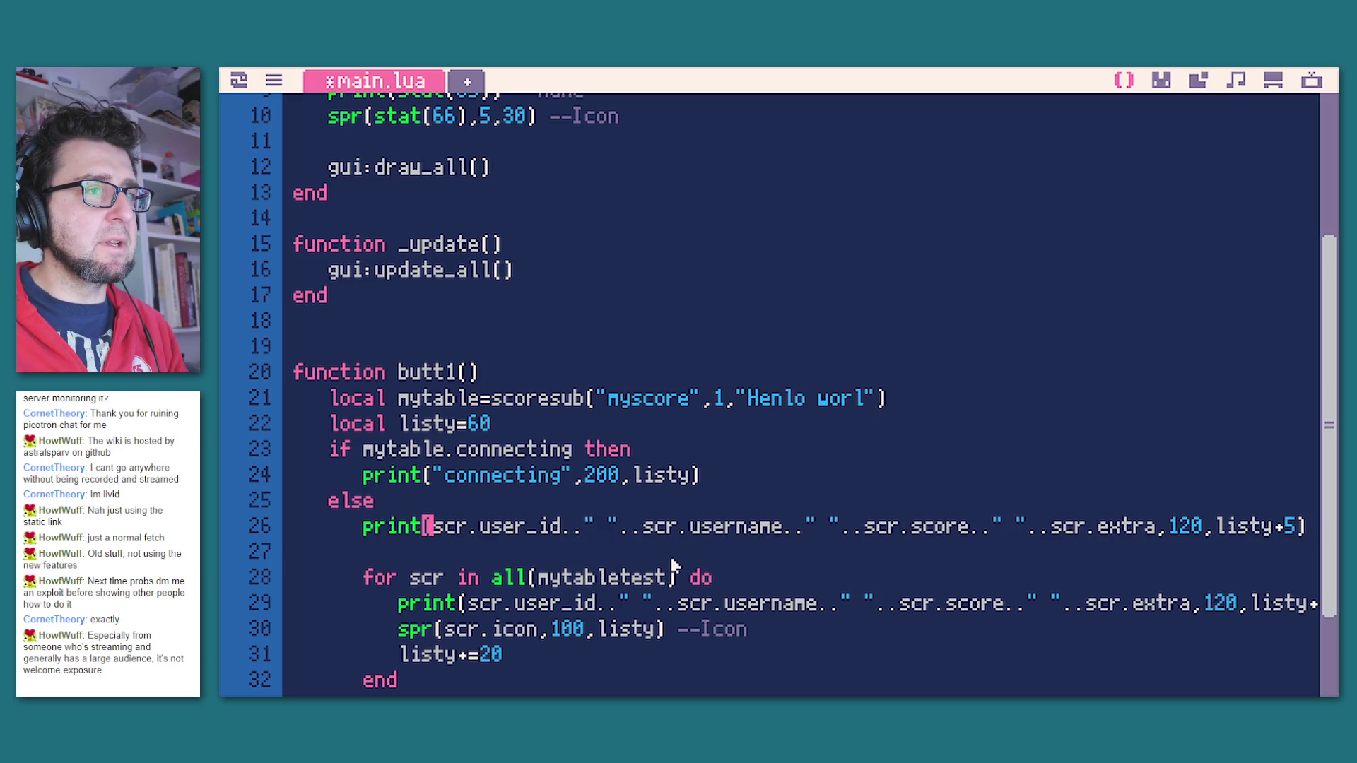
{"action": "key", "text": "shift+Right"}
{"action": "key", "text": "shift+Right"}
{"action": "key", "text": "shift+Right"}
{"action": "key", "text": "shift+Right"}
{"action": "key", "text": "shift+Right"}
{"action": "key", "text": "shift+Right"}
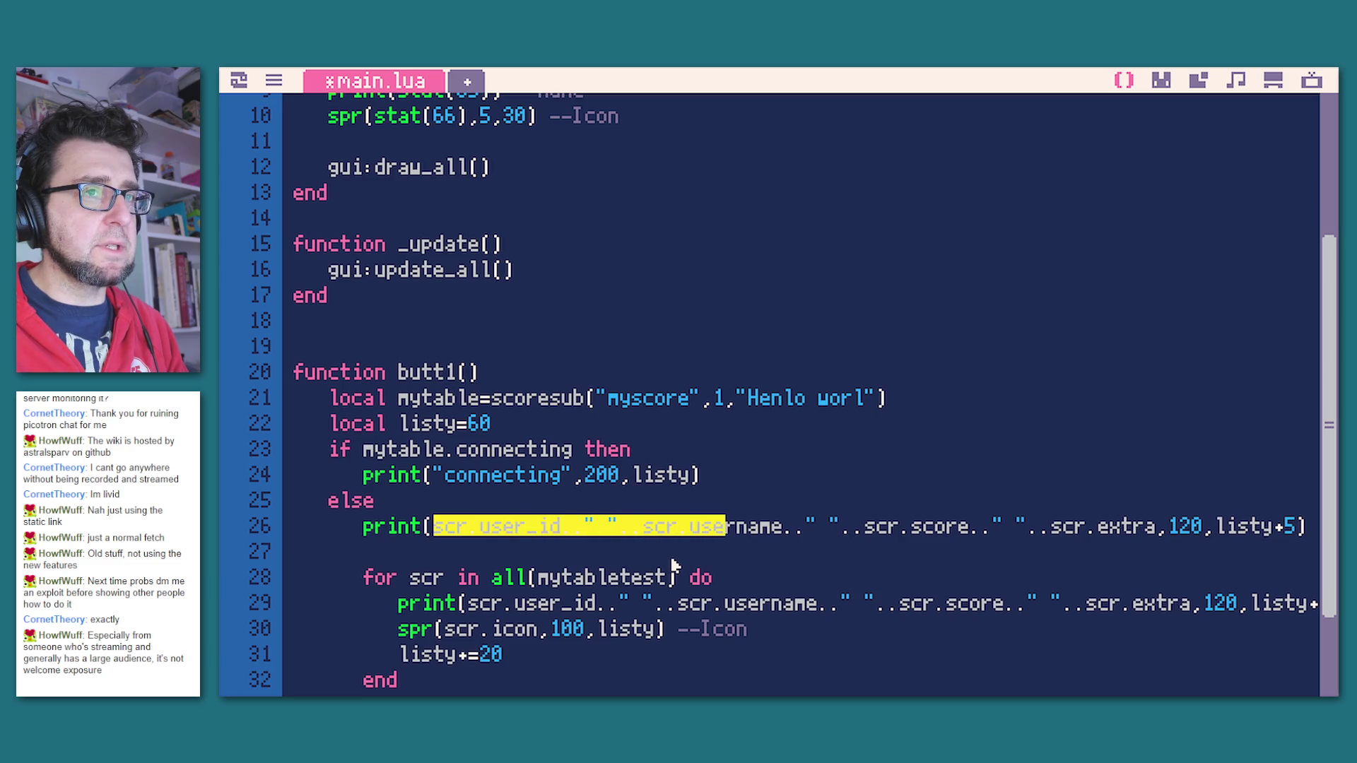
{"action": "key", "text": "shift+Right"}
{"action": "key", "text": "shift+Right"}
{"action": "key", "text": "shift+Right"}
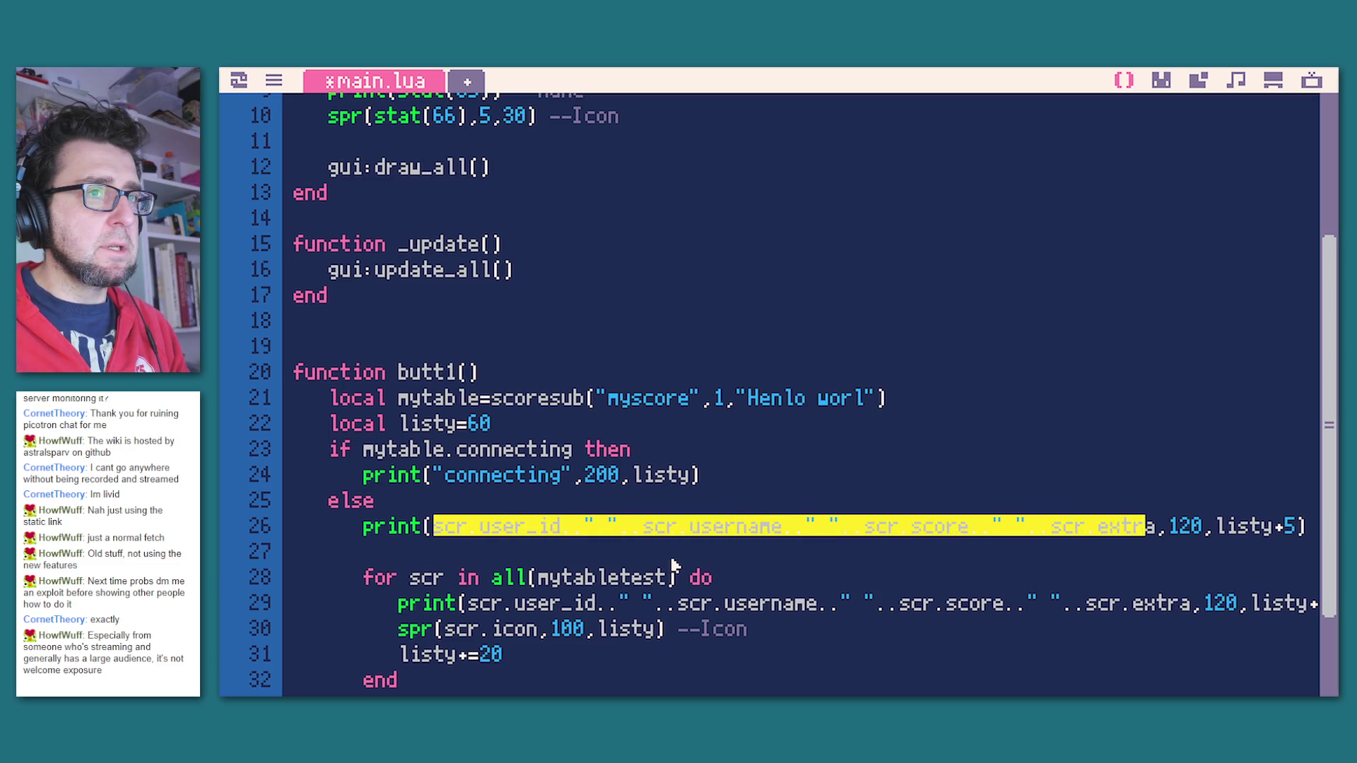
{"action": "key", "text": "Delete"}
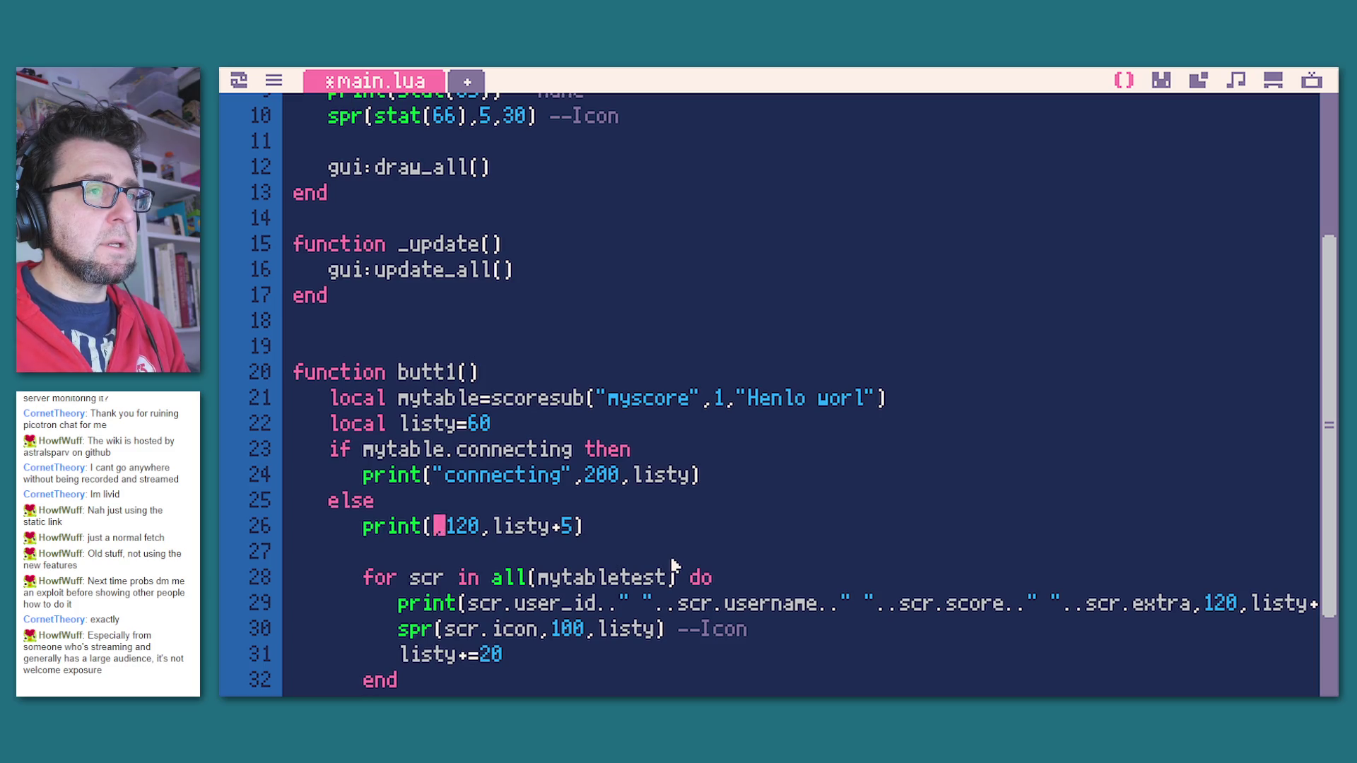
{"action": "key", "text": "Up"}
{"action": "key", "text": "Up"}
{"action": "key", "text": "Down"}
{"action": "key", "text": "Up"}
{"action": "key", "text": "End"}
{"action": "key", "text": "Left"}
{"action": "type", "text": "+5"}
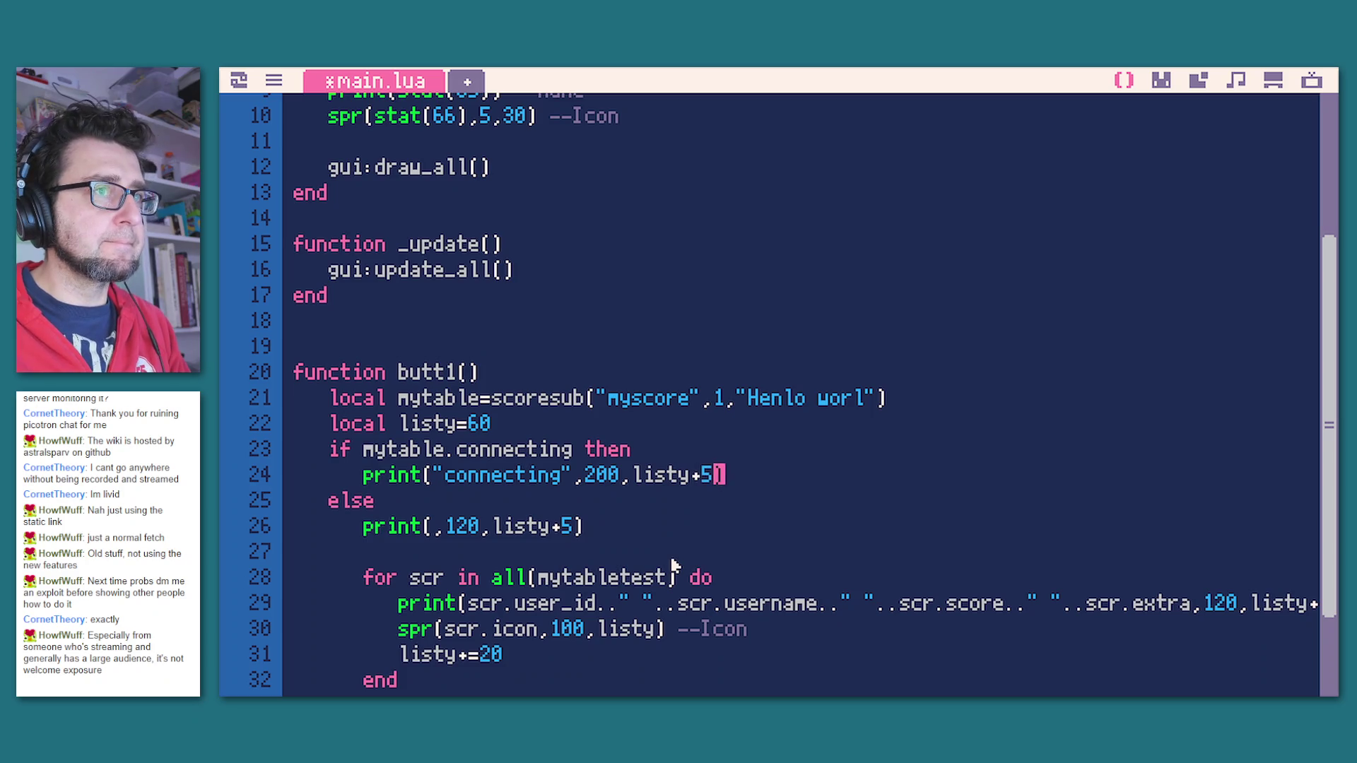
{"action": "key", "text": "Down"}
{"action": "mouse_move", "coordinate": [539, 651]}
{"action": "left_mouse_down"}
{"action": "mouse_move", "coordinate": [364, 658]}
{"action": "mouse_move", "coordinate": [413, 668]}
{"action": "left_mouse_up"}
{"action": "key", "text": "ctrl+c"}
{"action": "left_click", "coordinate": [532, 555]}
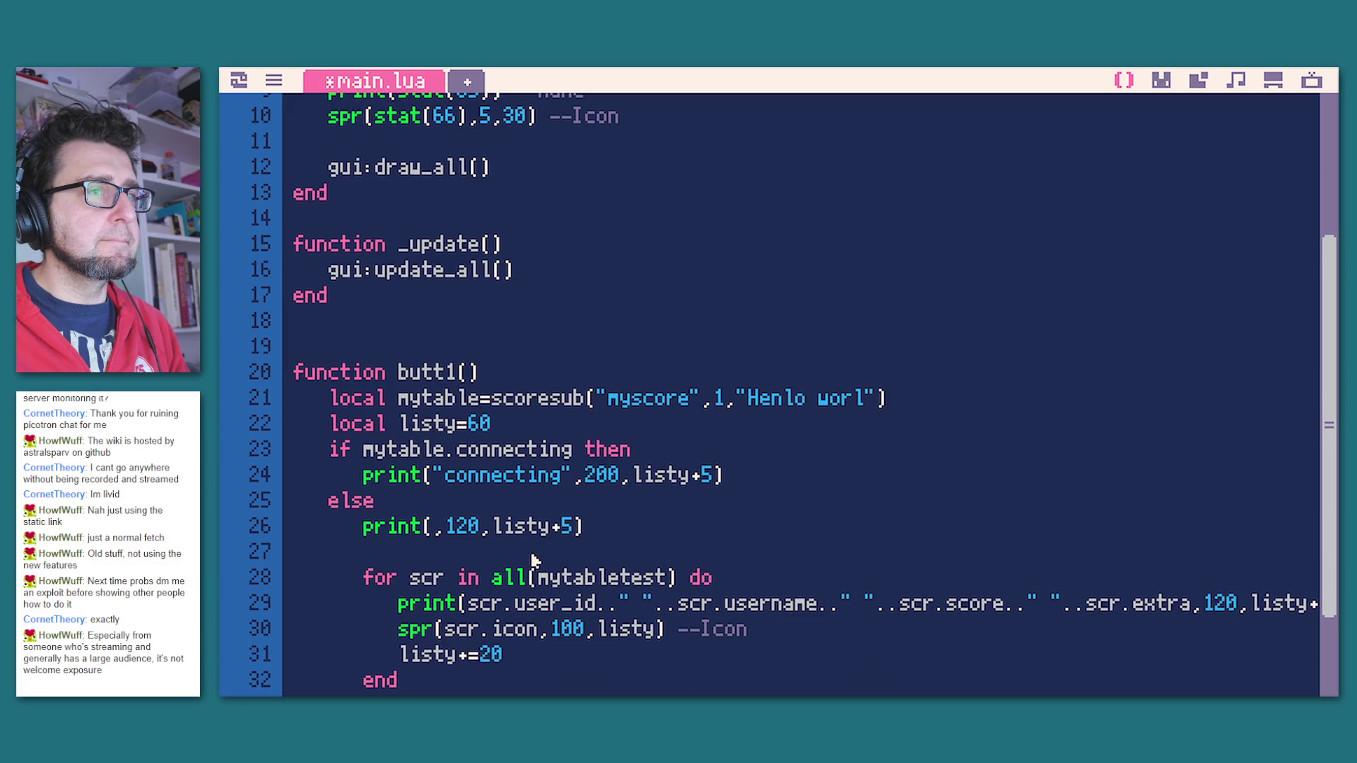
{"action": "key", "text": "ctrl+v"}
{"action": "left_click", "coordinate": [437, 526]}
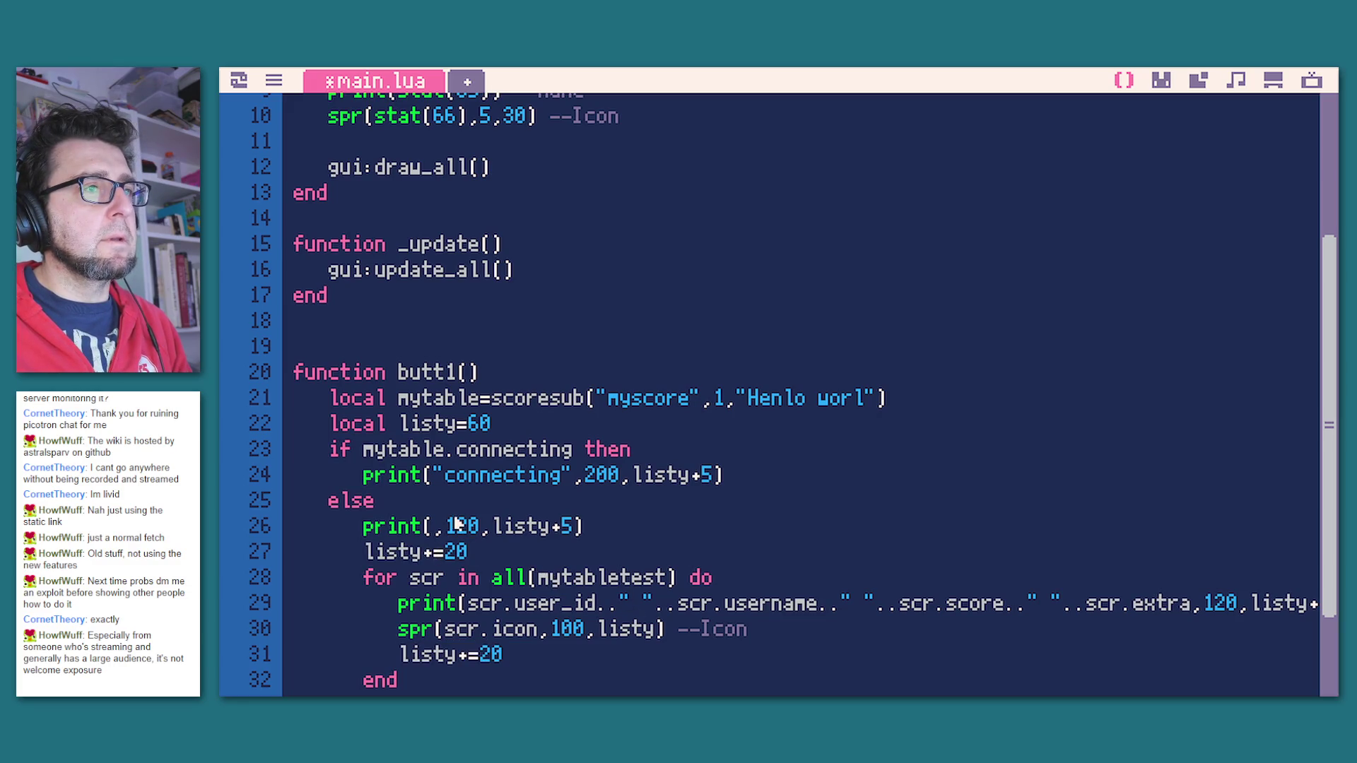
{"action": "type", "text": "\" \""}
{"action": "key", "text": "Left"}
{"action": "type", "text": "connected"}
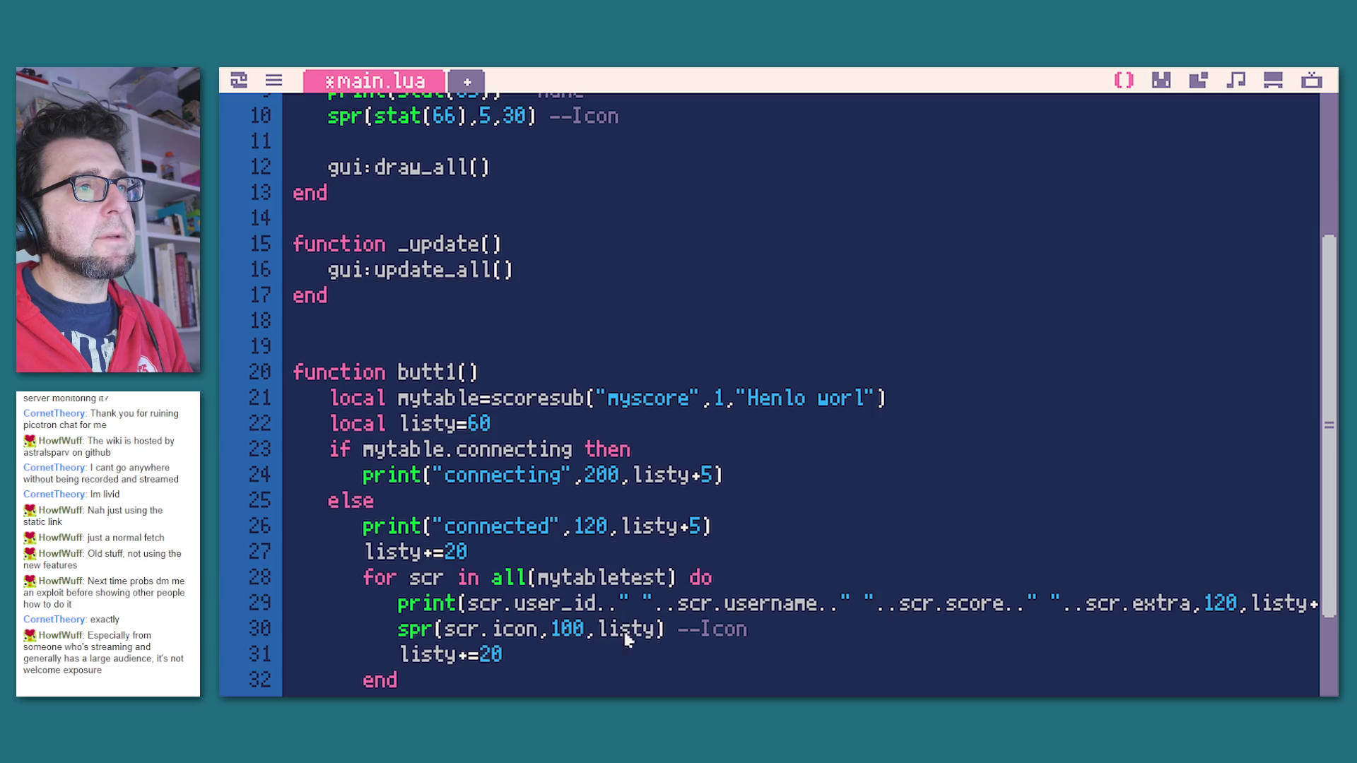
{"action": "scroll", "coordinate": [700, 605], "scroll_direction": "down", "scroll_amount": 3}
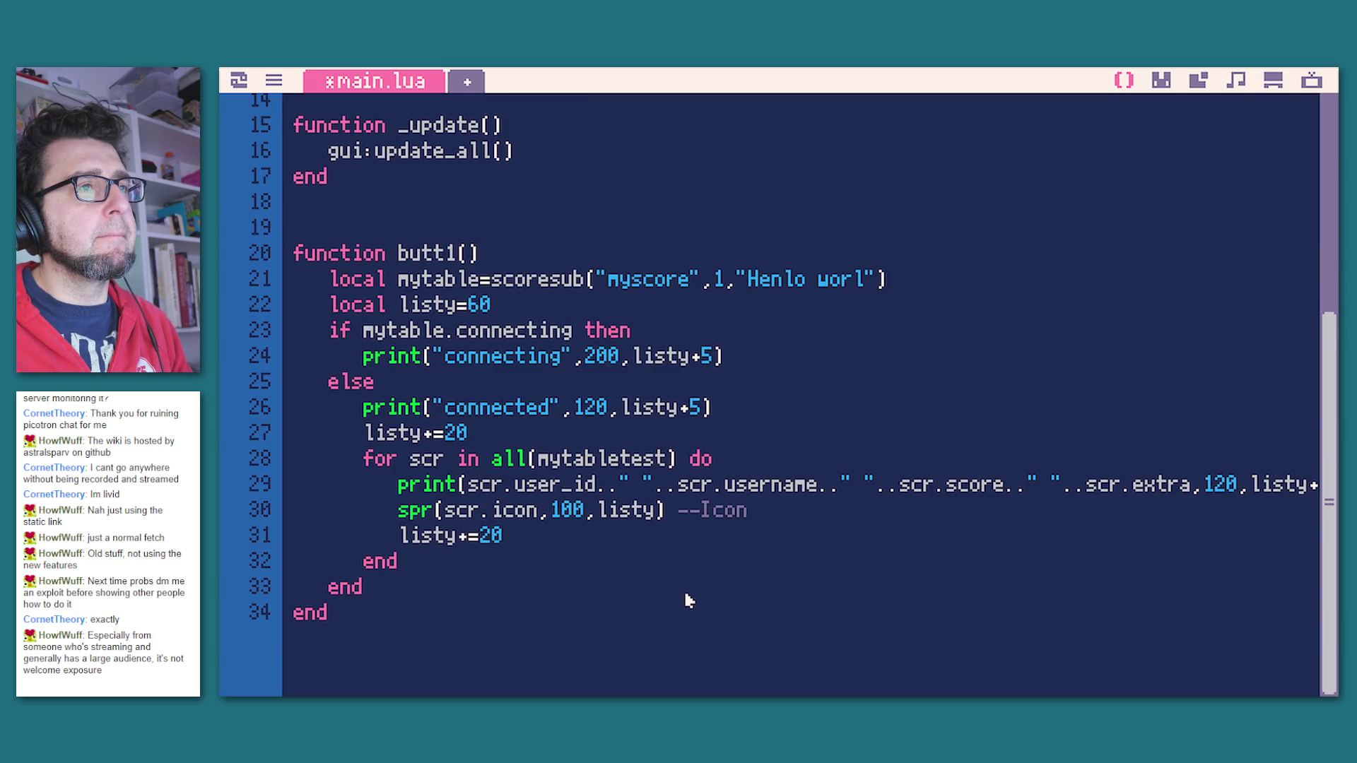
{"action": "key", "text": "ctrl+r"}
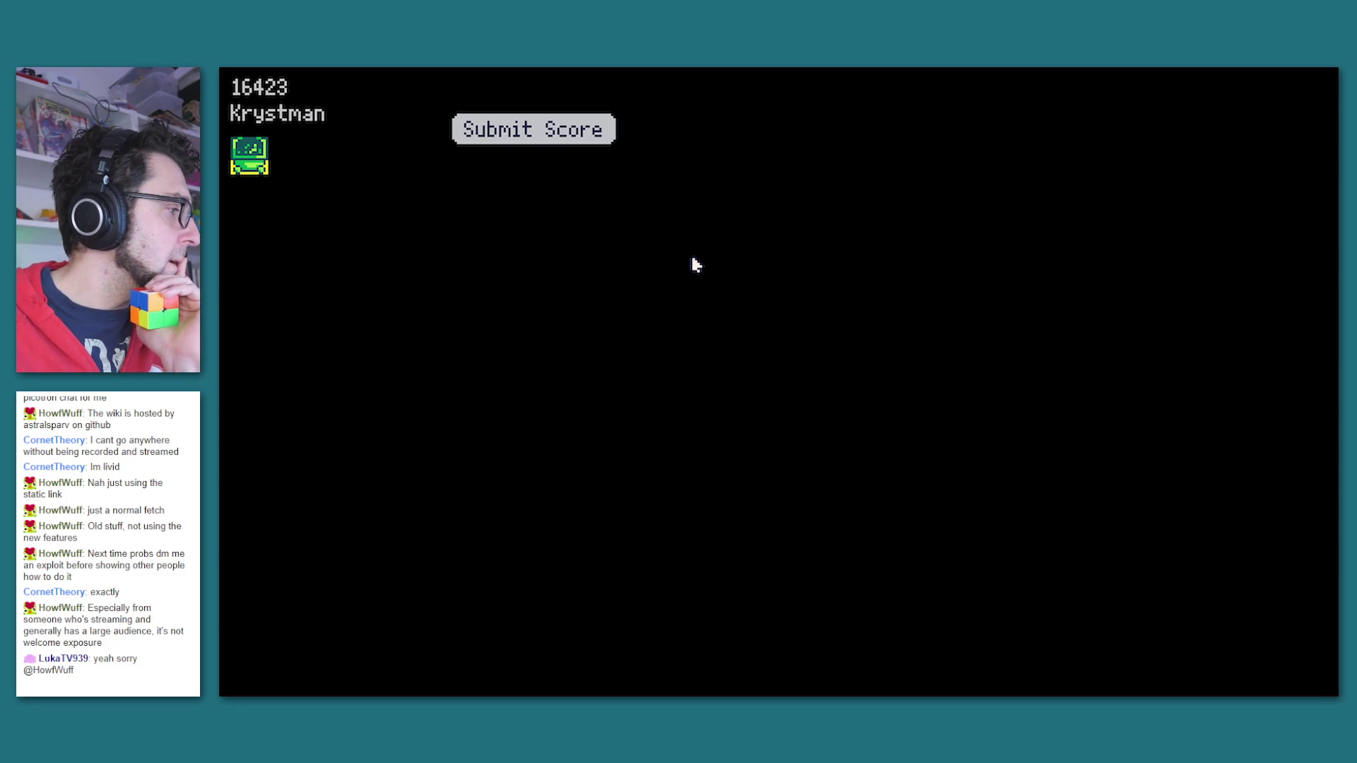
Step: Submit the score twice in the running cart, then return to main.lua's code
{"action": "left_click", "coordinate": [589, 141]}
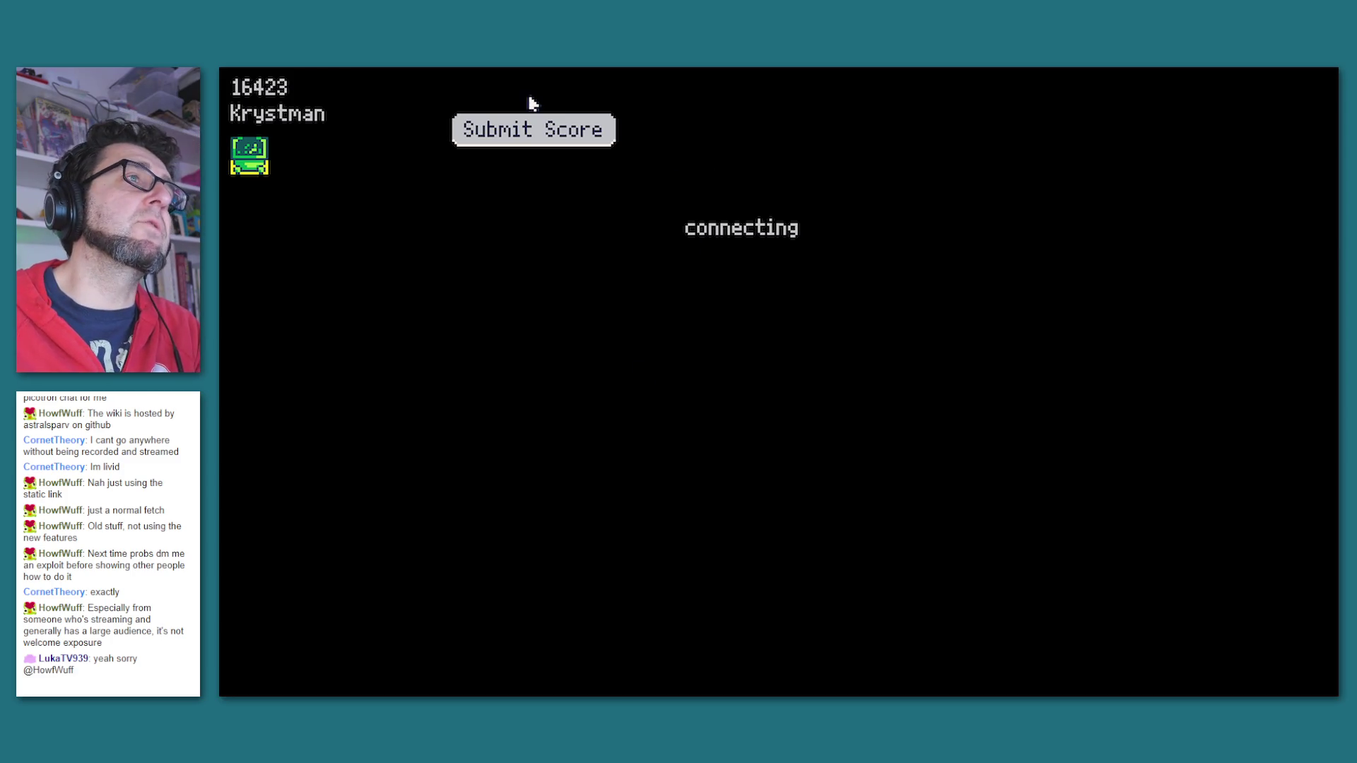
{"action": "left_click", "coordinate": [526, 141]}
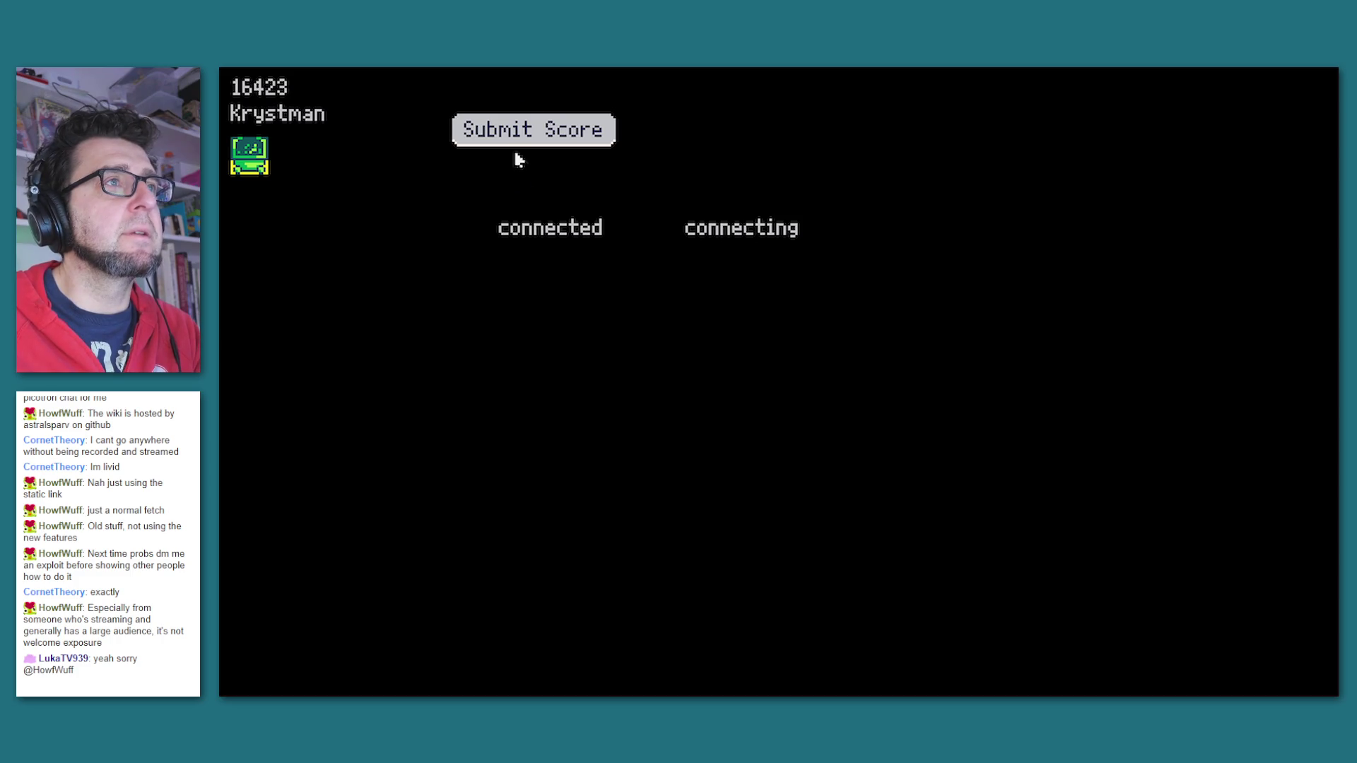
{"action": "key", "text": "Escape"}
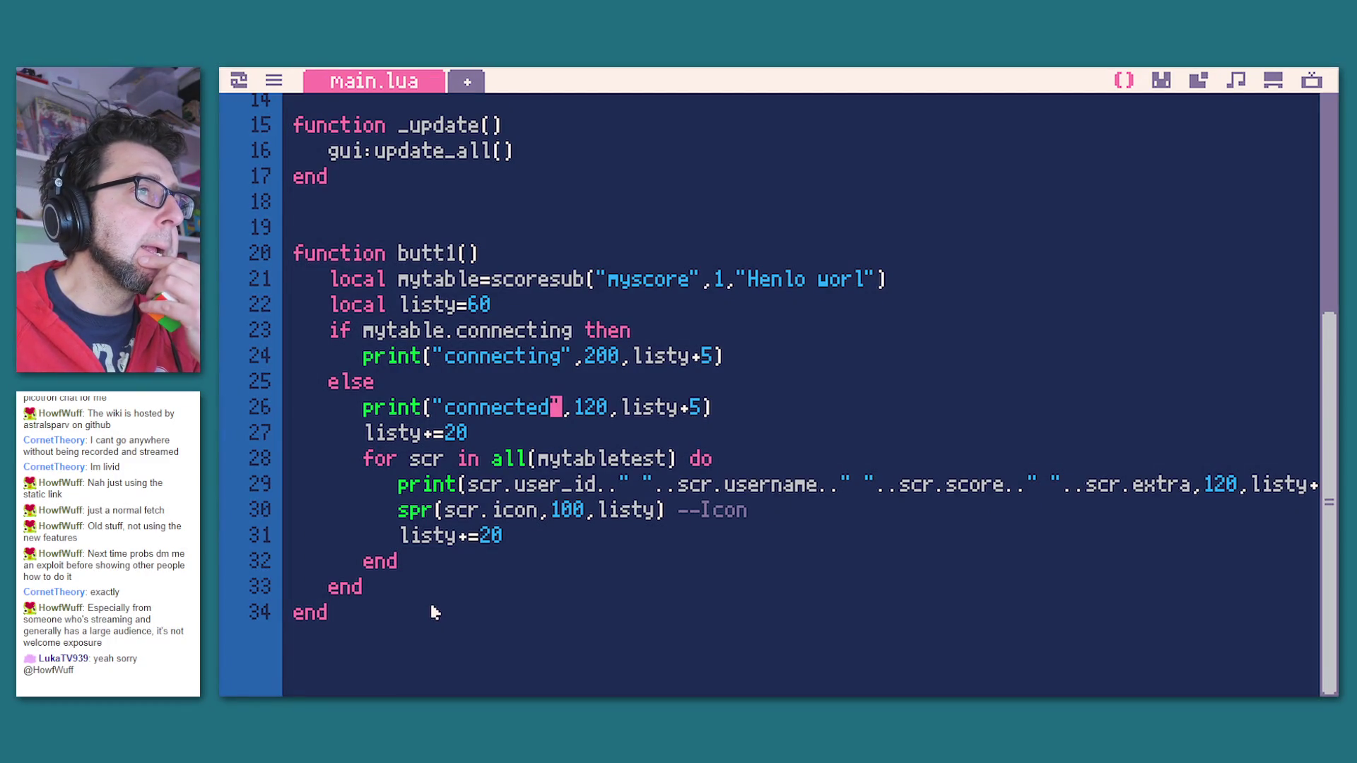
Step: Replace mytabletest with mytable from line 23 in the line 28 loop
{"action": "left_click", "coordinate": [417, 333]}
{"action": "double_click", "coordinate": [417, 332]}
{"action": "key", "text": "ctrl+c"}
{"action": "double_click", "coordinate": [607, 460]}
{"action": "key", "text": "ctrl+v"}
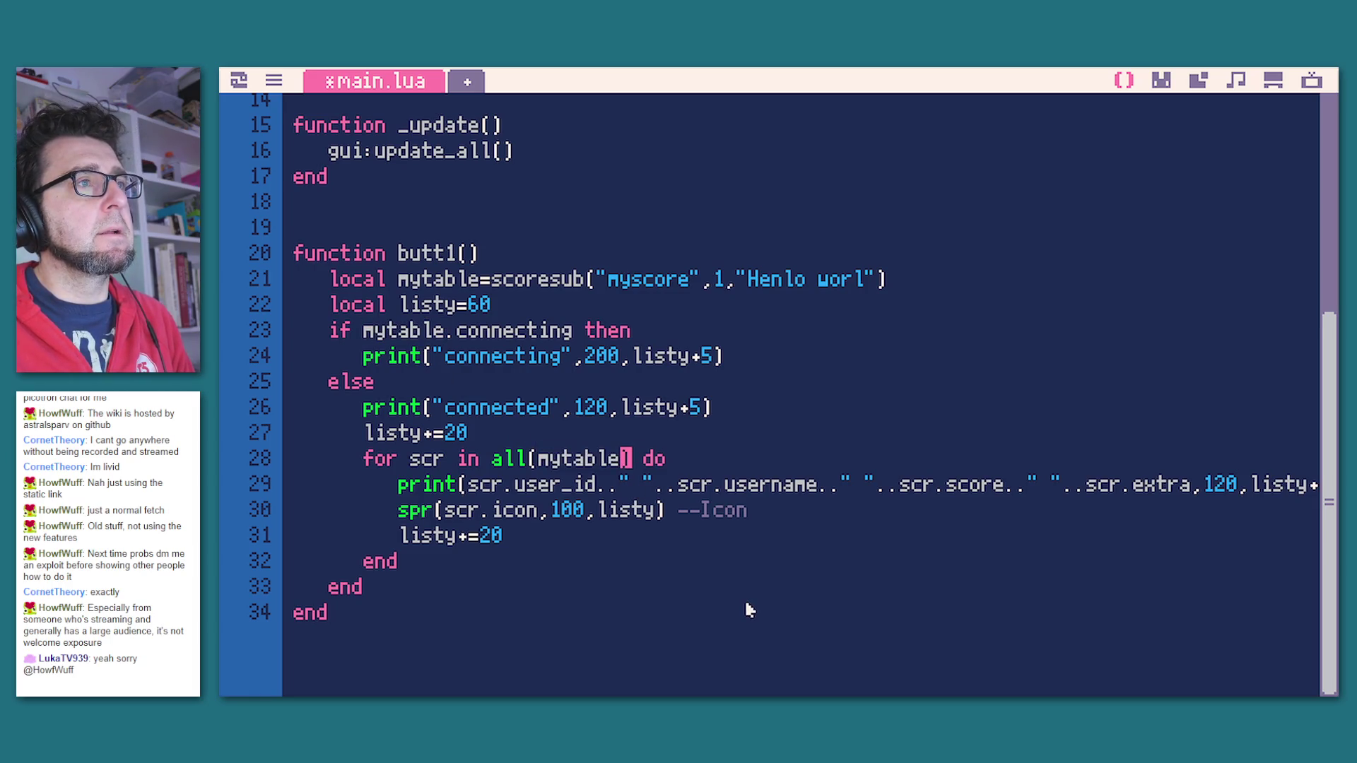
Step: Save and run the cart, submit a score, and return to the editor
{"action": "key", "text": "ctrl+r"}
{"action": "left_click", "coordinate": [496, 137]}
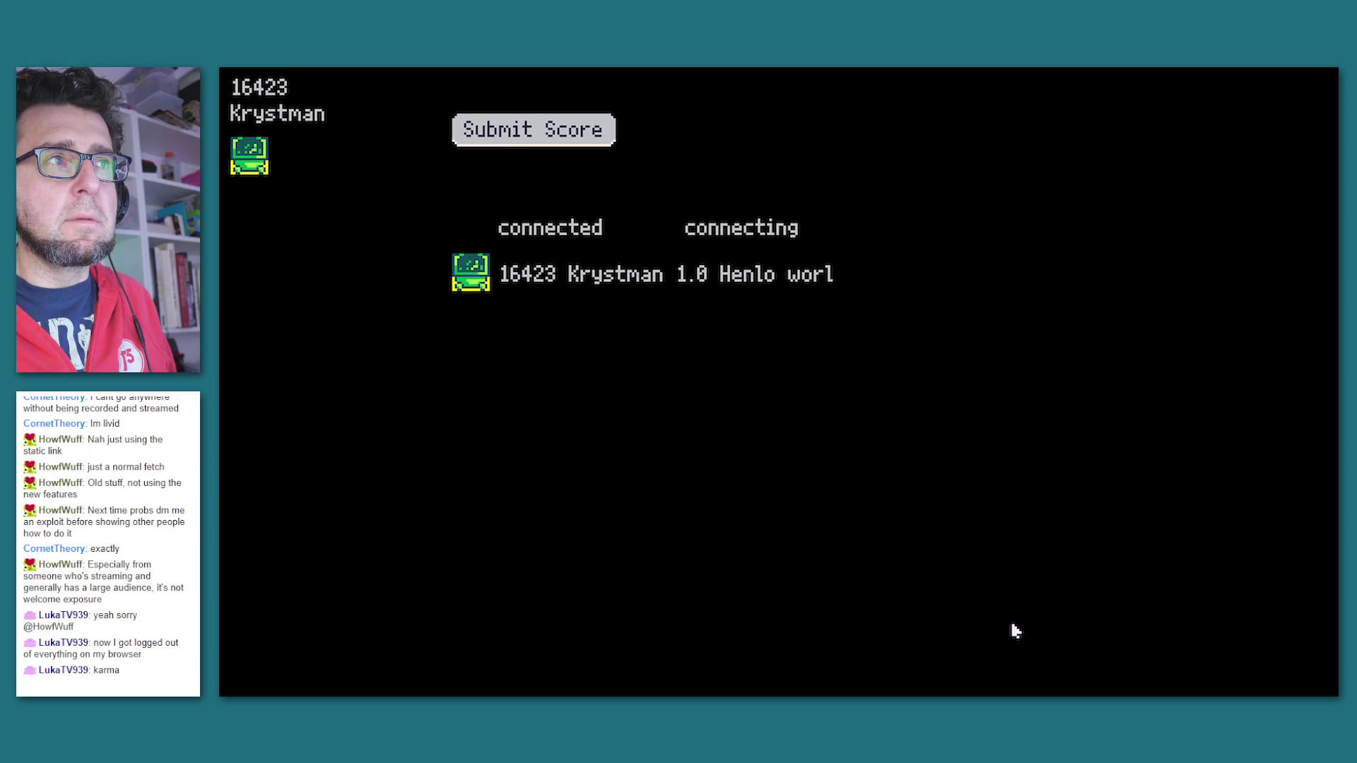
{"action": "key", "text": "Escape"}
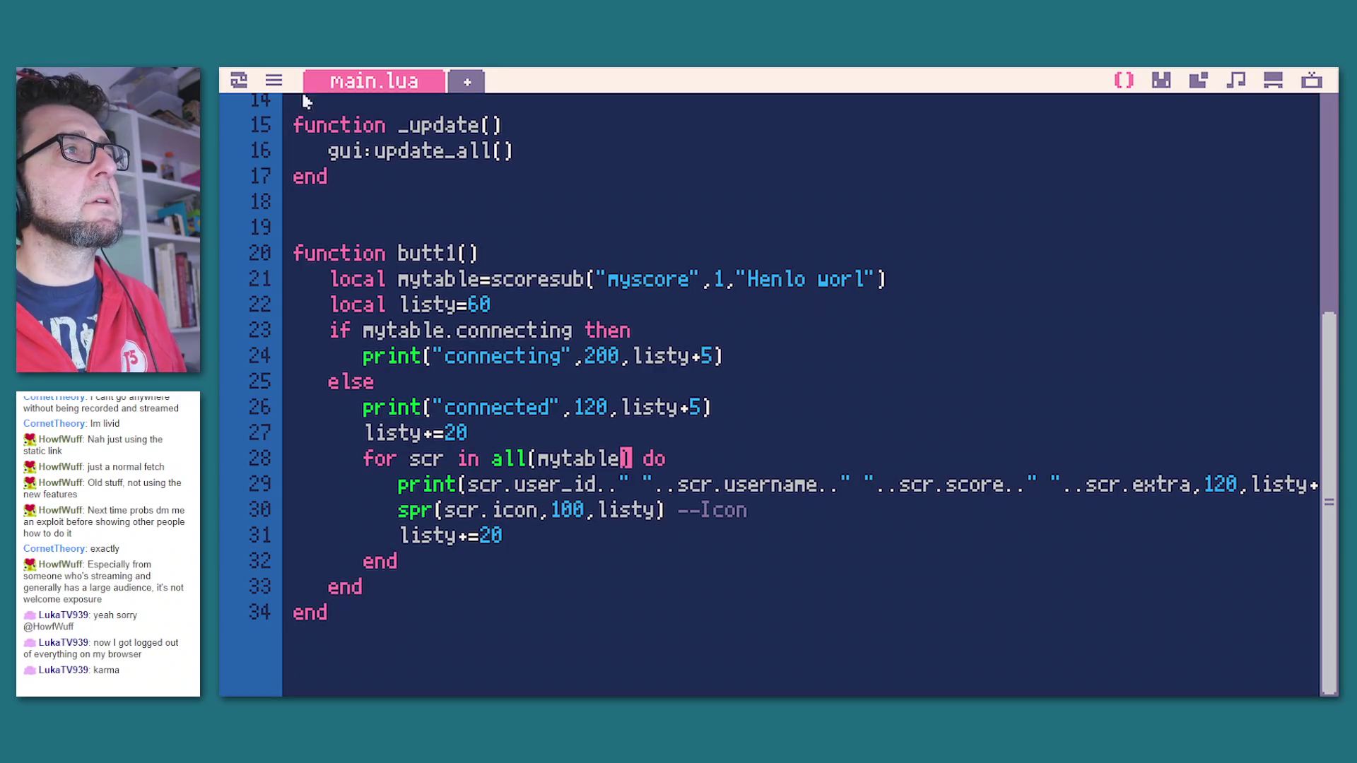
Step: Open Files, then close the Favourites, scoresubtest.p64 and root file windows
{"action": "left_click", "coordinate": [239, 80]}
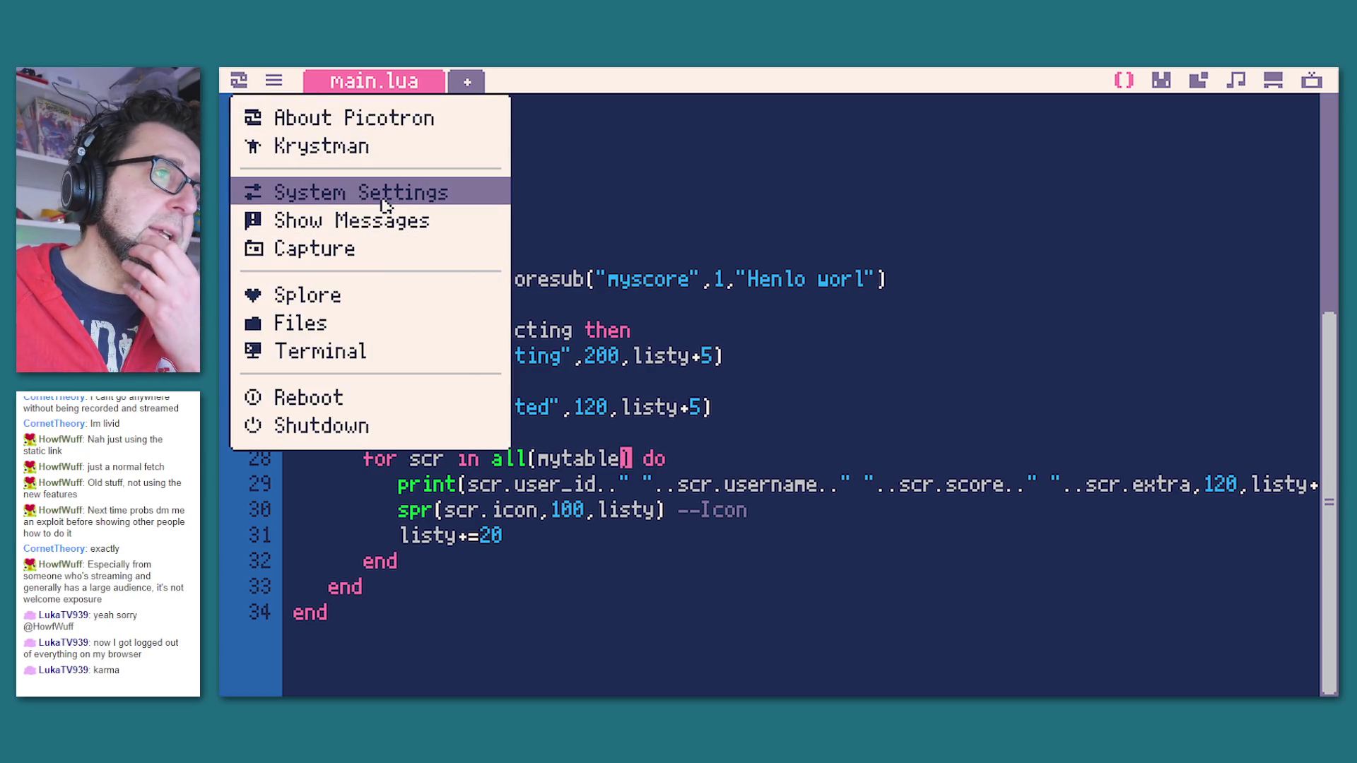
{"action": "left_click", "coordinate": [377, 320]}
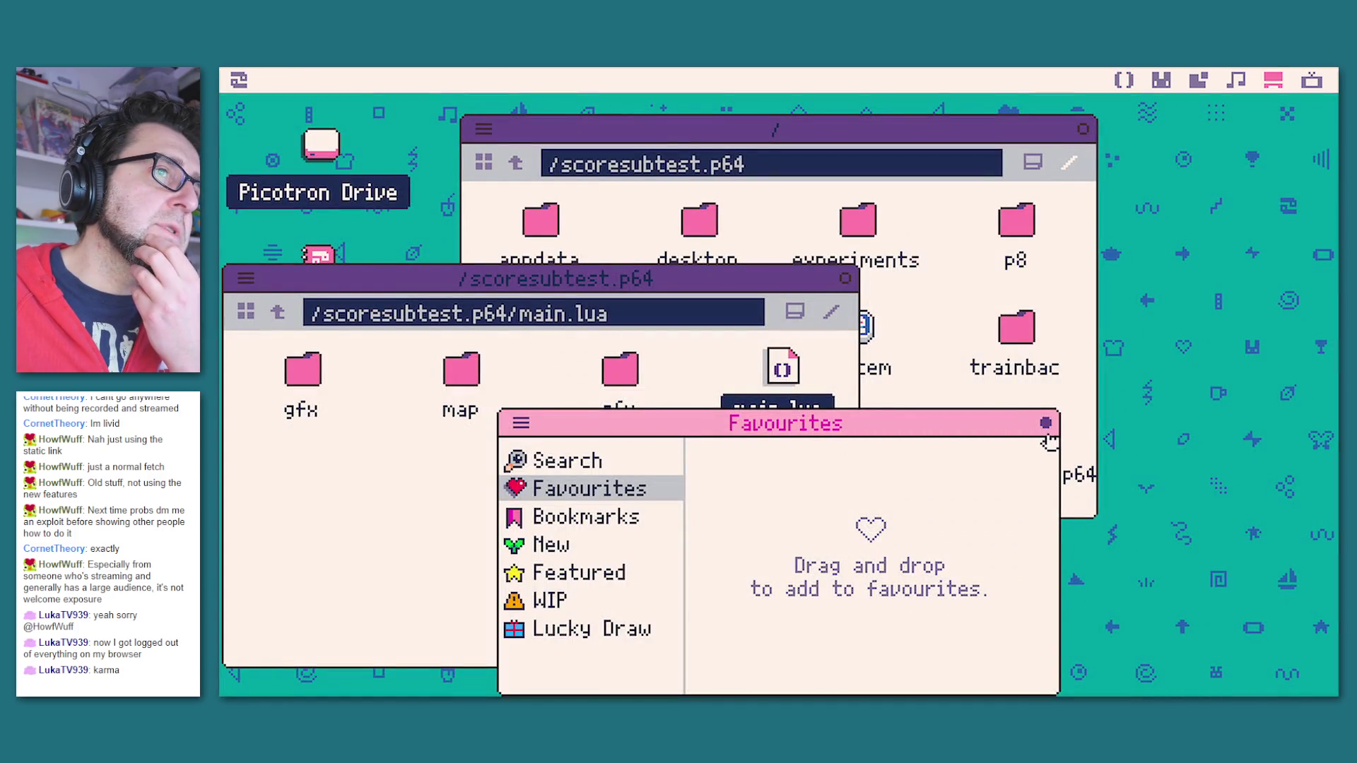
{"action": "left_click", "coordinate": [1045, 423]}
{"action": "left_click", "coordinate": [846, 279]}
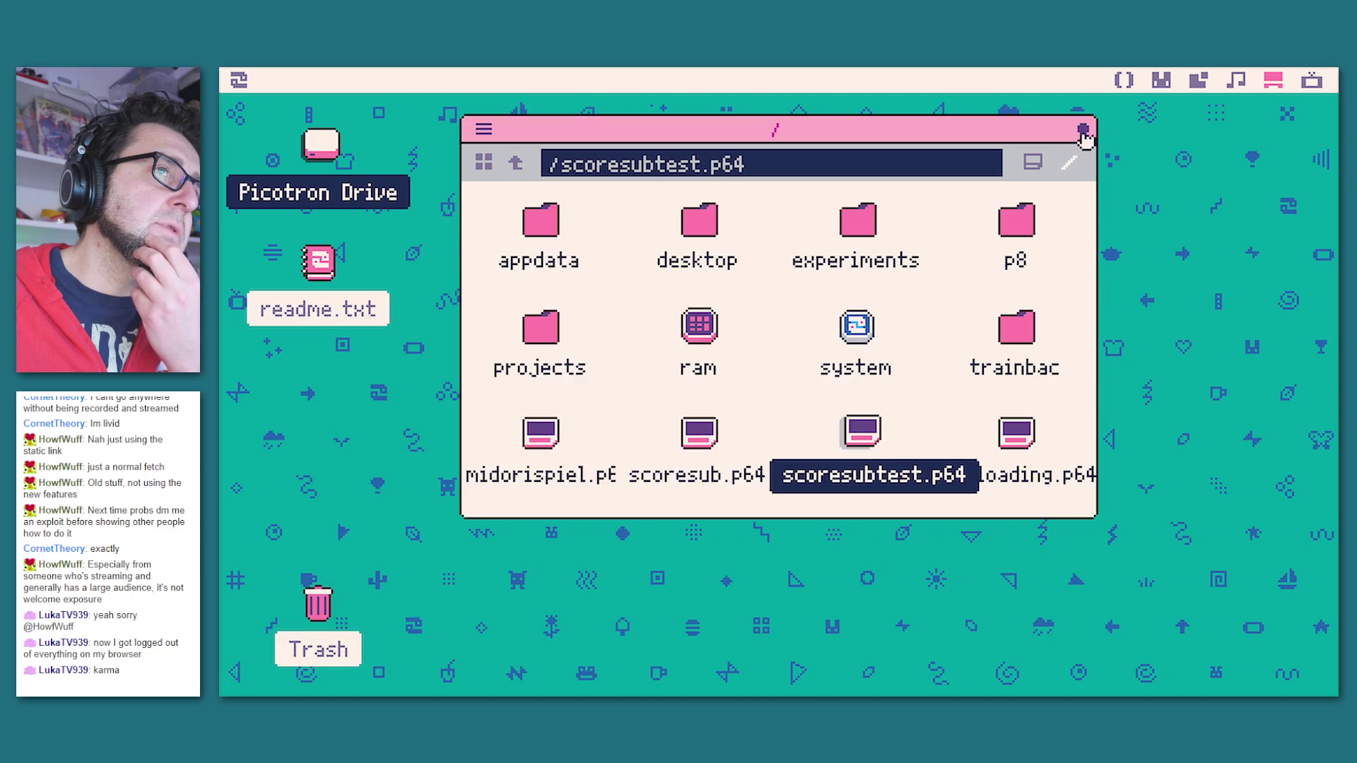
{"action": "left_click", "coordinate": [1083, 131]}
Step: Open Splore, reposition its window, and browse the Featured, WIP and Lucky Draw cart lists
{"action": "left_click", "coordinate": [241, 80]}
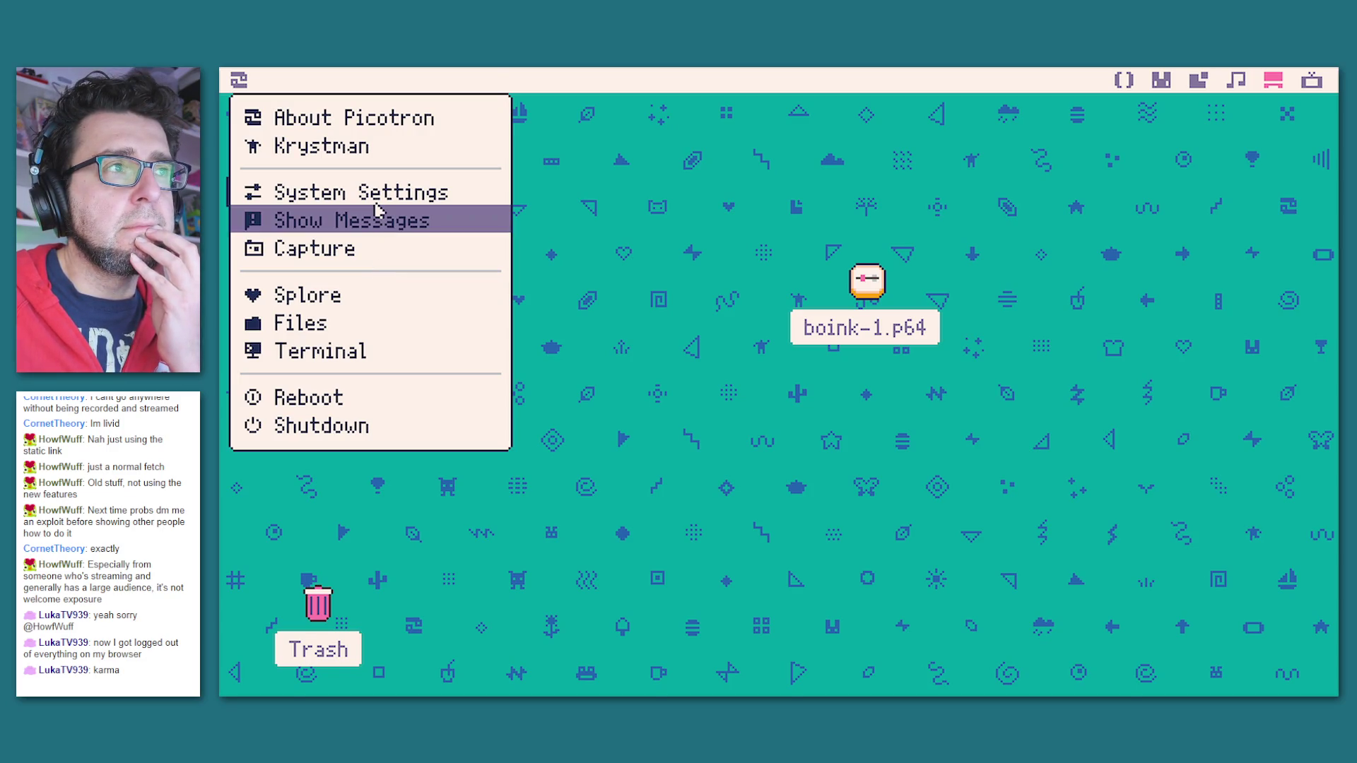
{"action": "left_click", "coordinate": [367, 306]}
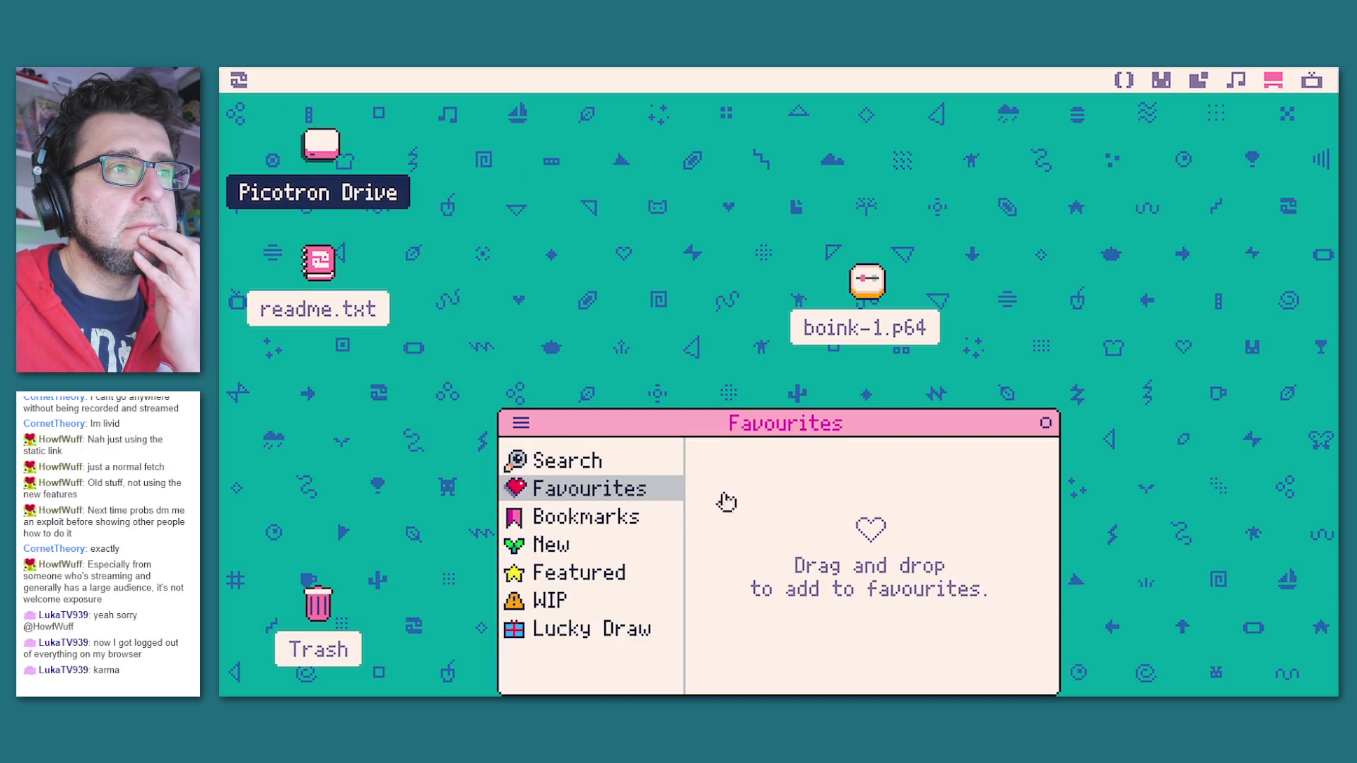
{"action": "left_click", "coordinate": [597, 627]}
{"action": "left_click", "coordinate": [575, 599]}
{"action": "left_click", "coordinate": [560, 572]}
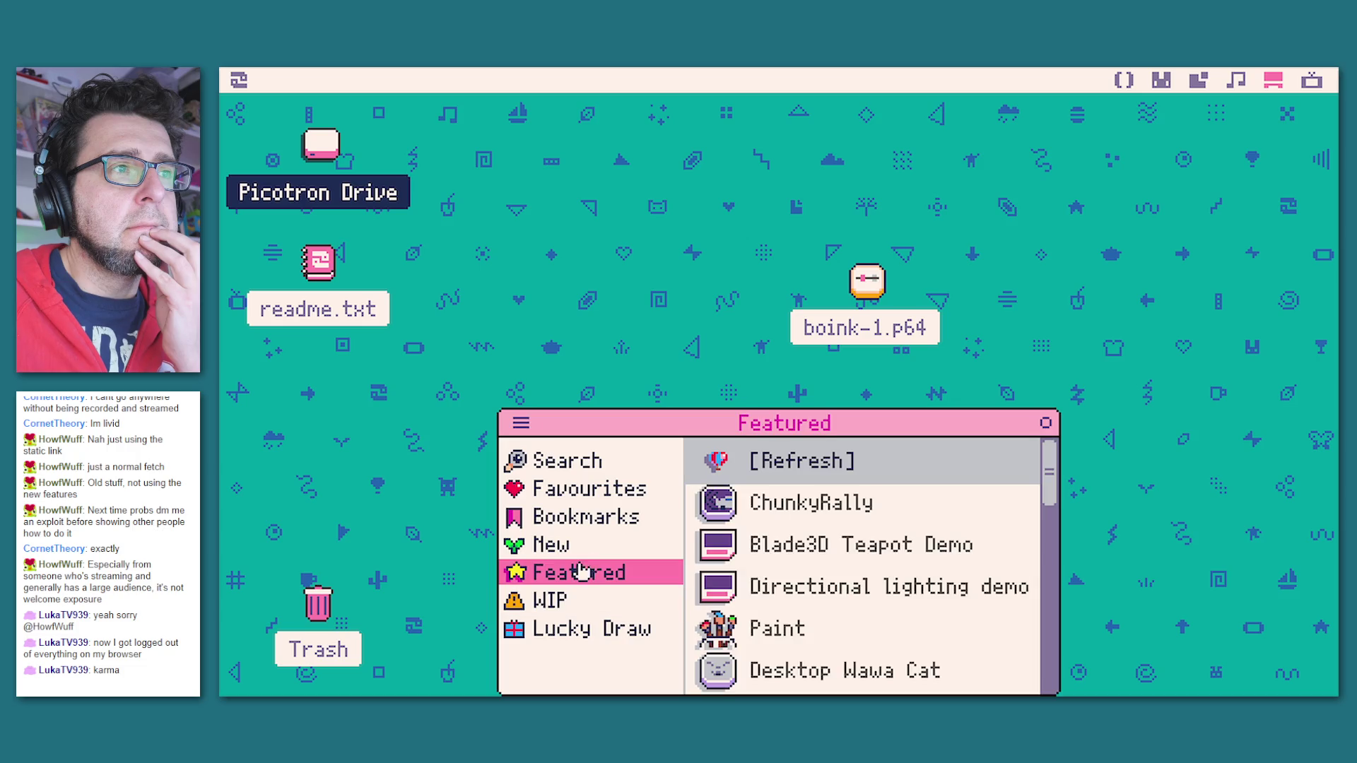
{"action": "left_click_drag", "start_coordinate": [760, 426], "coordinate": [604, 216]}
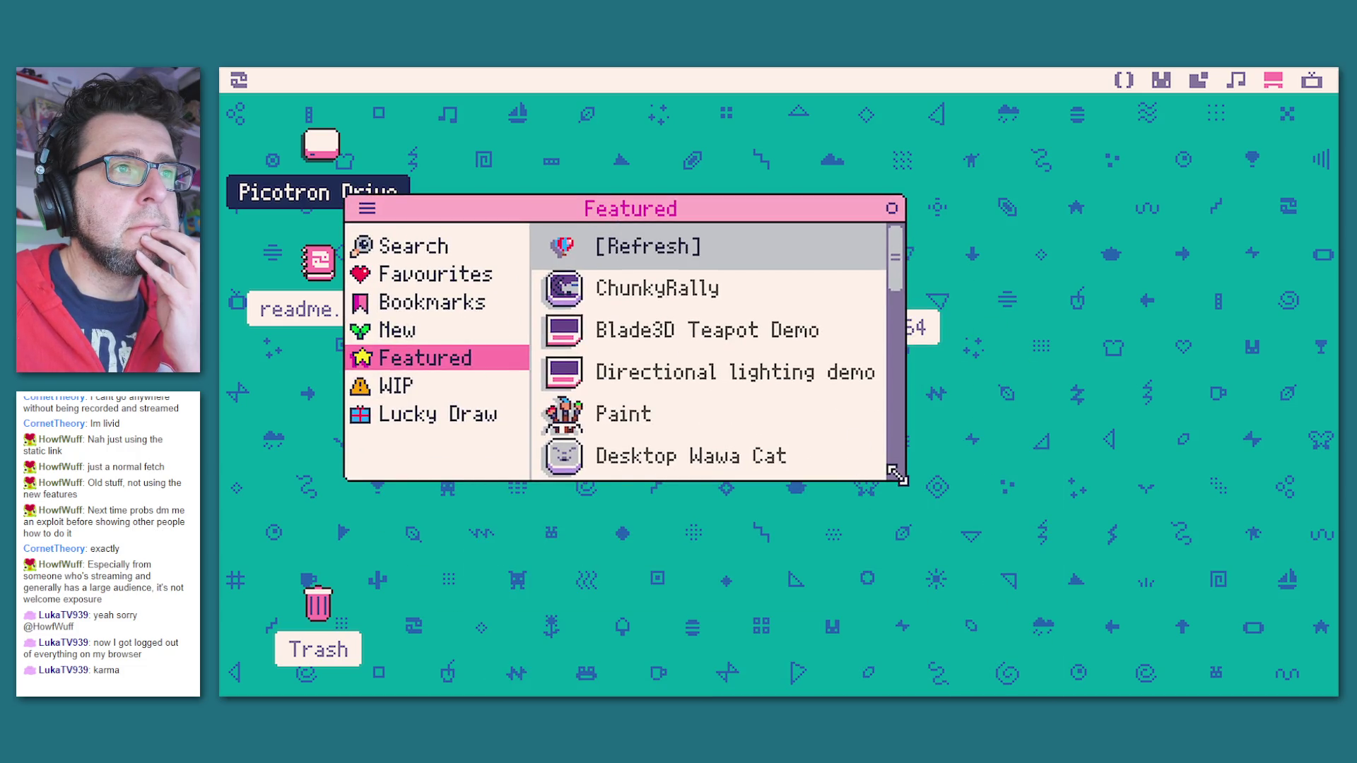
{"action": "left_click_drag", "start_coordinate": [899, 475], "coordinate": [1143, 659]}
{"action": "scroll", "coordinate": [728, 498], "scroll_direction": "down", "scroll_amount": 5}
{"action": "scroll", "coordinate": [728, 498], "scroll_direction": "down", "scroll_amount": 1}
{"action": "left_click", "coordinate": [400, 386]}
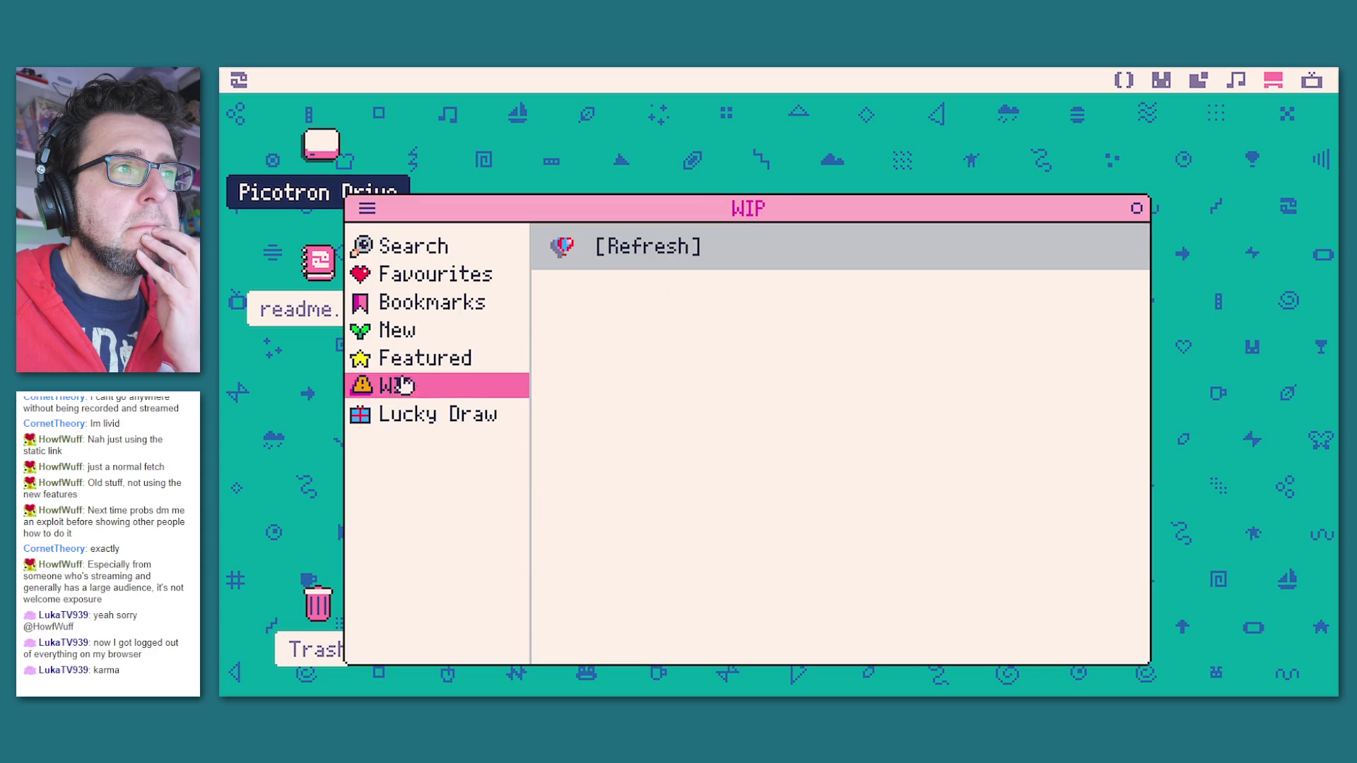
{"action": "left_click", "coordinate": [450, 417]}
{"action": "left_click", "coordinate": [449, 358]}
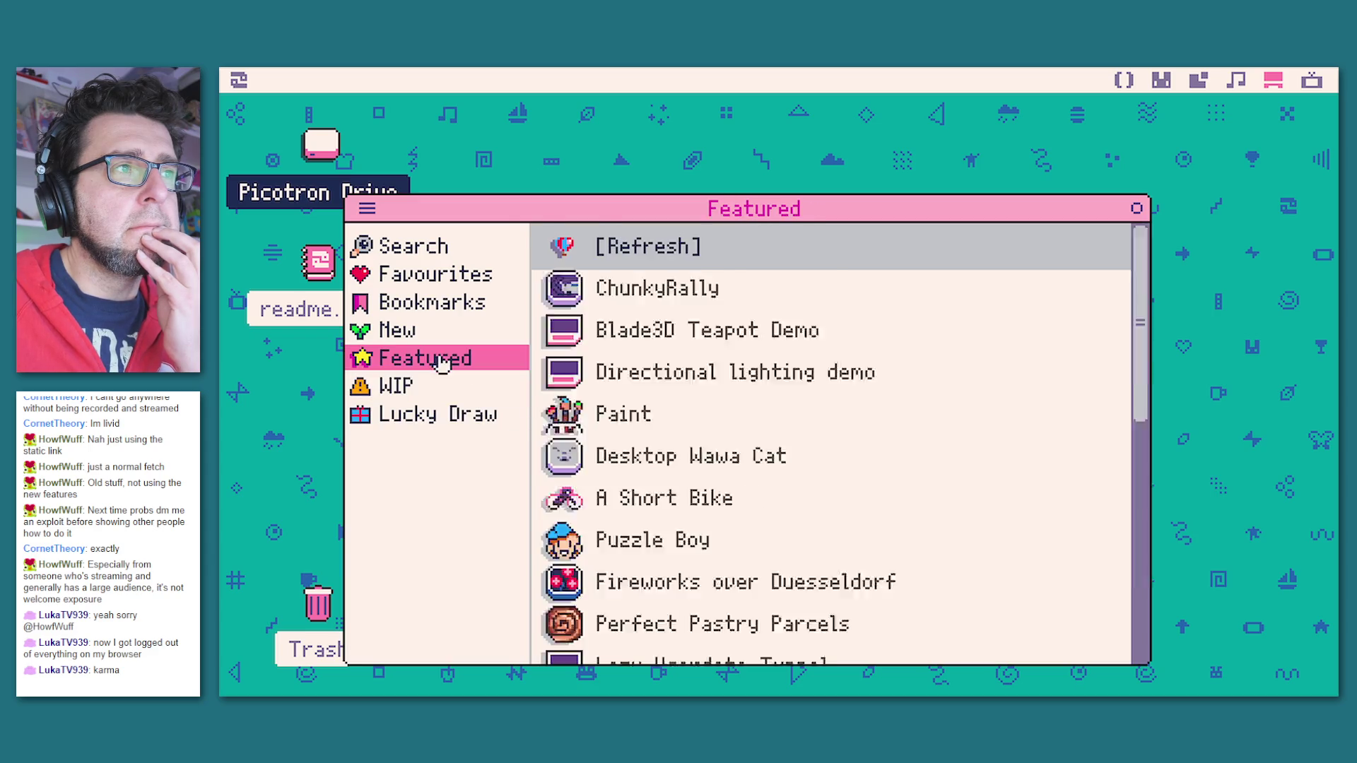
Step: Switch Splore to the New carts list and launch Inuchat
{"action": "scroll", "coordinate": [657, 369], "scroll_direction": "down", "scroll_amount": 5}
{"action": "scroll", "coordinate": [667, 476], "scroll_direction": "up", "scroll_amount": 3}
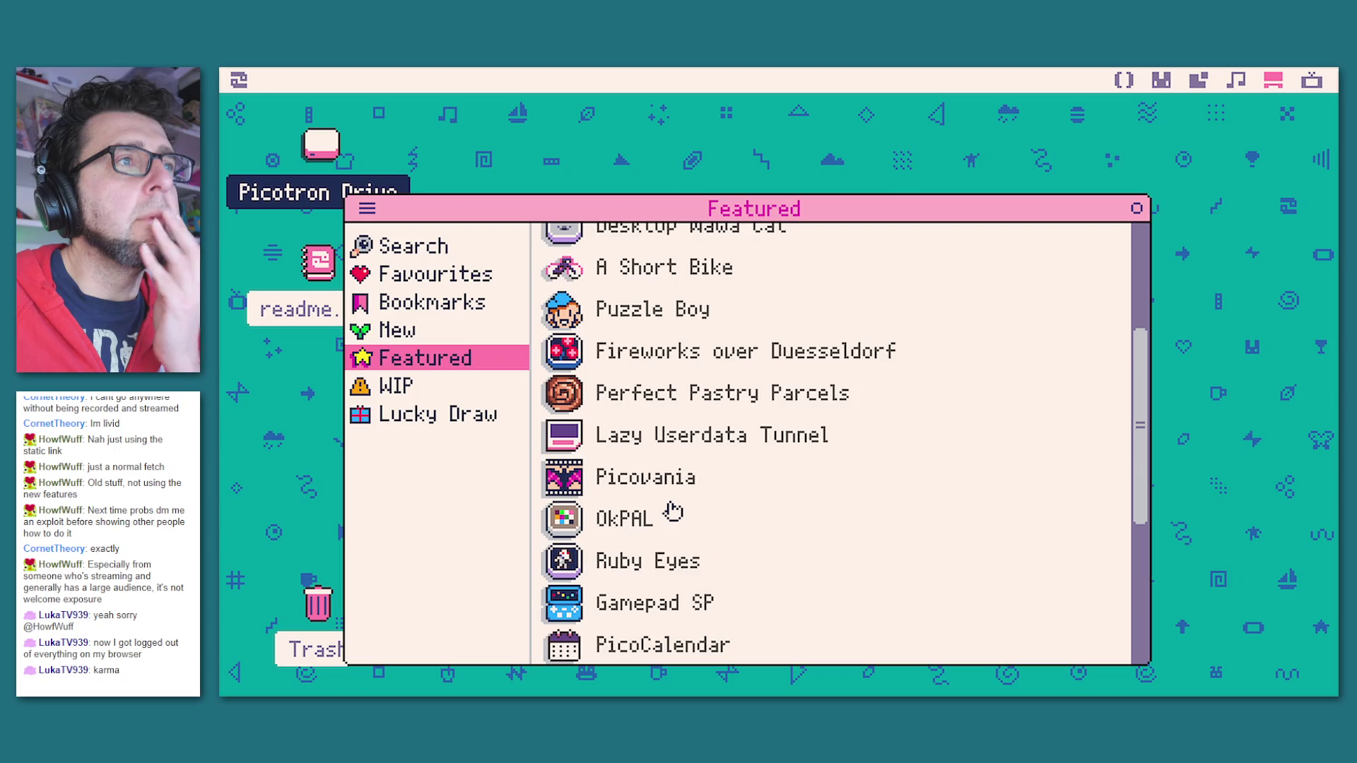
{"action": "scroll", "coordinate": [672, 509], "scroll_direction": "down", "scroll_amount": 5}
{"action": "scroll", "coordinate": [675, 505], "scroll_direction": "up", "scroll_amount": 5}
{"action": "scroll", "coordinate": [675, 504], "scroll_direction": "up", "scroll_amount": 3}
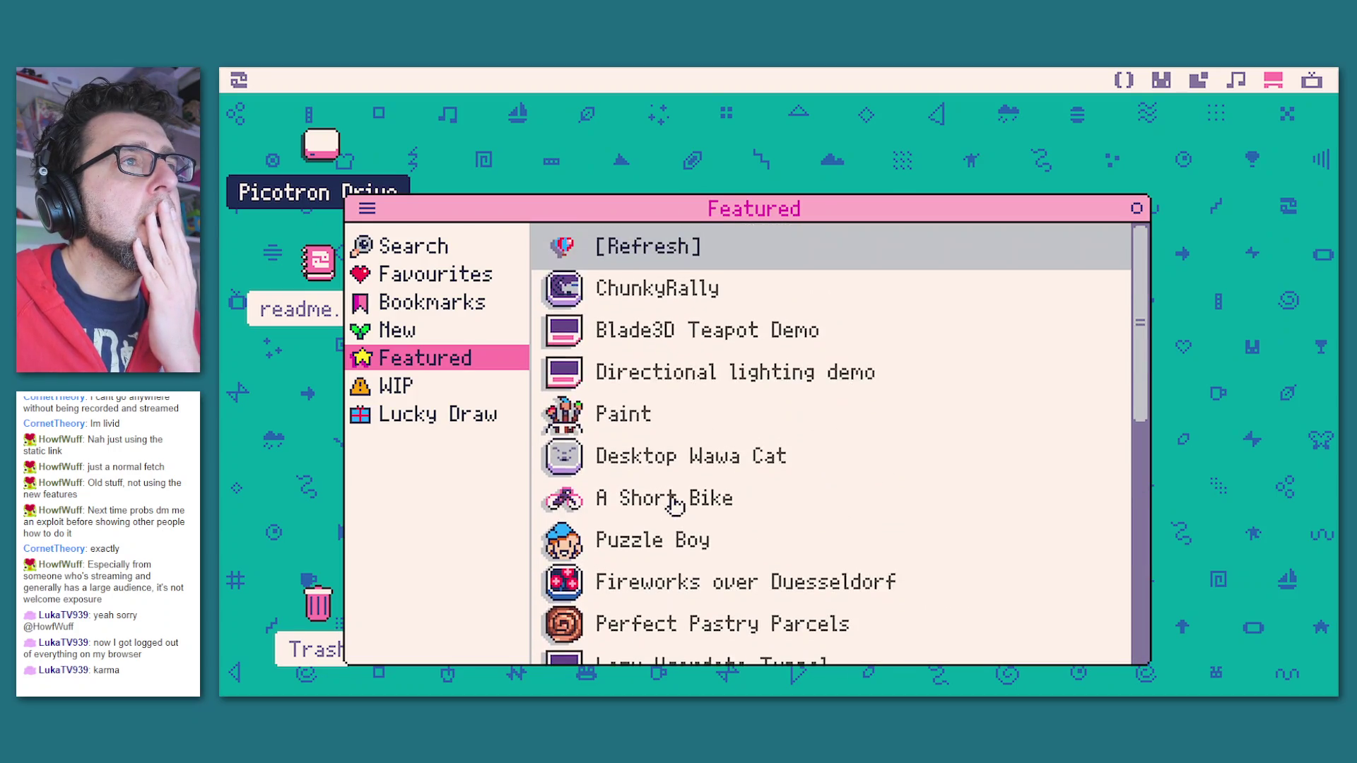
{"action": "left_click", "coordinate": [418, 390]}
{"action": "left_click", "coordinate": [427, 417]}
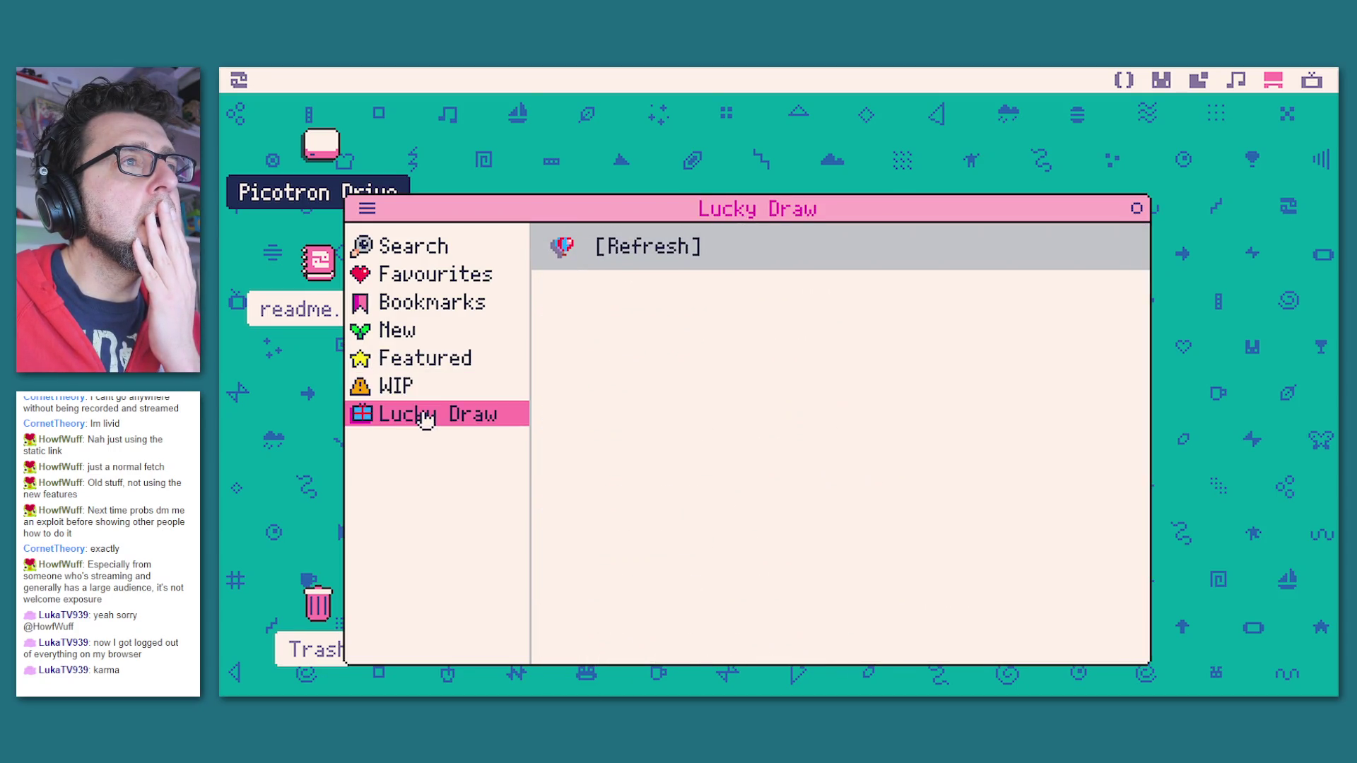
{"action": "left_click", "coordinate": [399, 330]}
{"action": "scroll", "coordinate": [700, 494], "scroll_direction": "down", "scroll_amount": 5}
{"action": "left_click", "coordinate": [667, 512]}
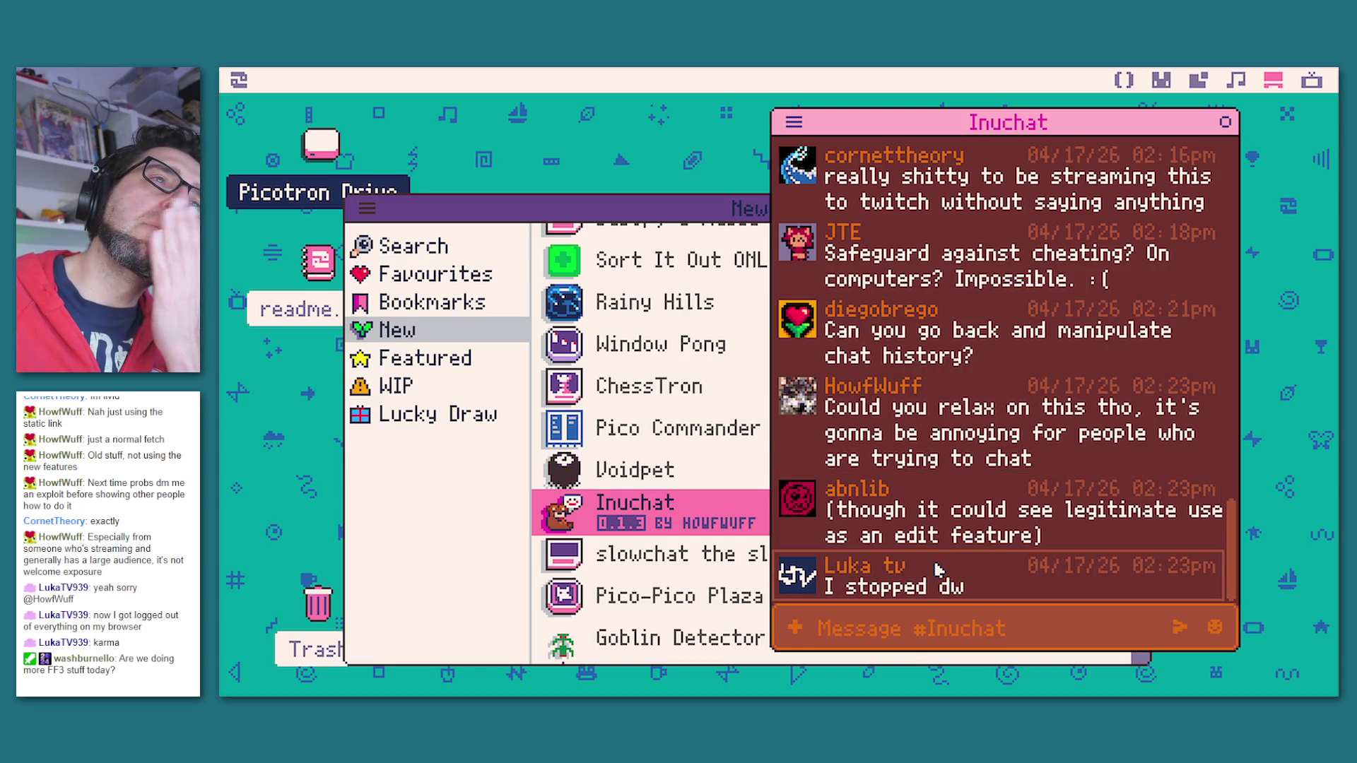
Step: Read through the Inuchat chat feed, then close the Inuchat and Splore New windows
{"action": "scroll", "coordinate": [938, 570], "scroll_direction": "up", "scroll_amount": 10}
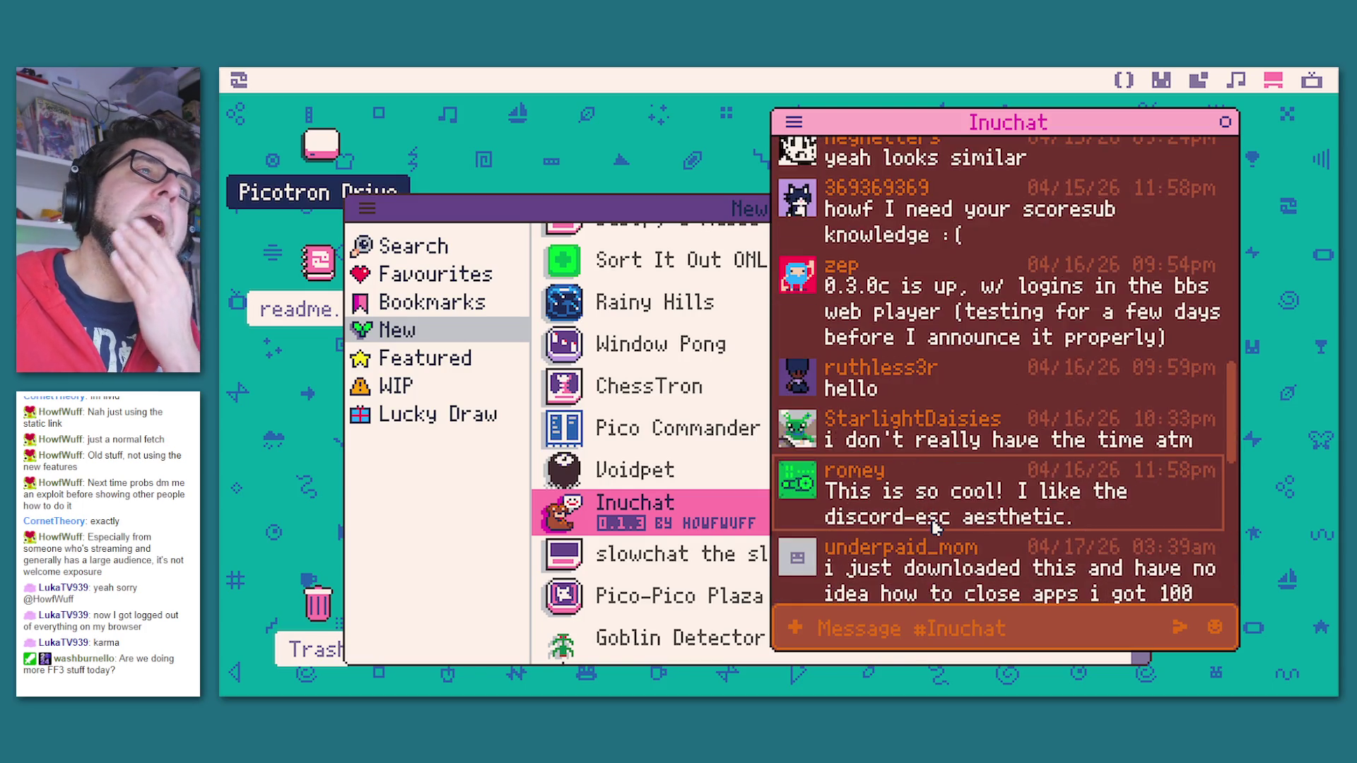
{"action": "scroll", "coordinate": [936, 535], "scroll_direction": "down", "scroll_amount": 5}
{"action": "scroll", "coordinate": [936, 535], "scroll_direction": "up", "scroll_amount": 2}
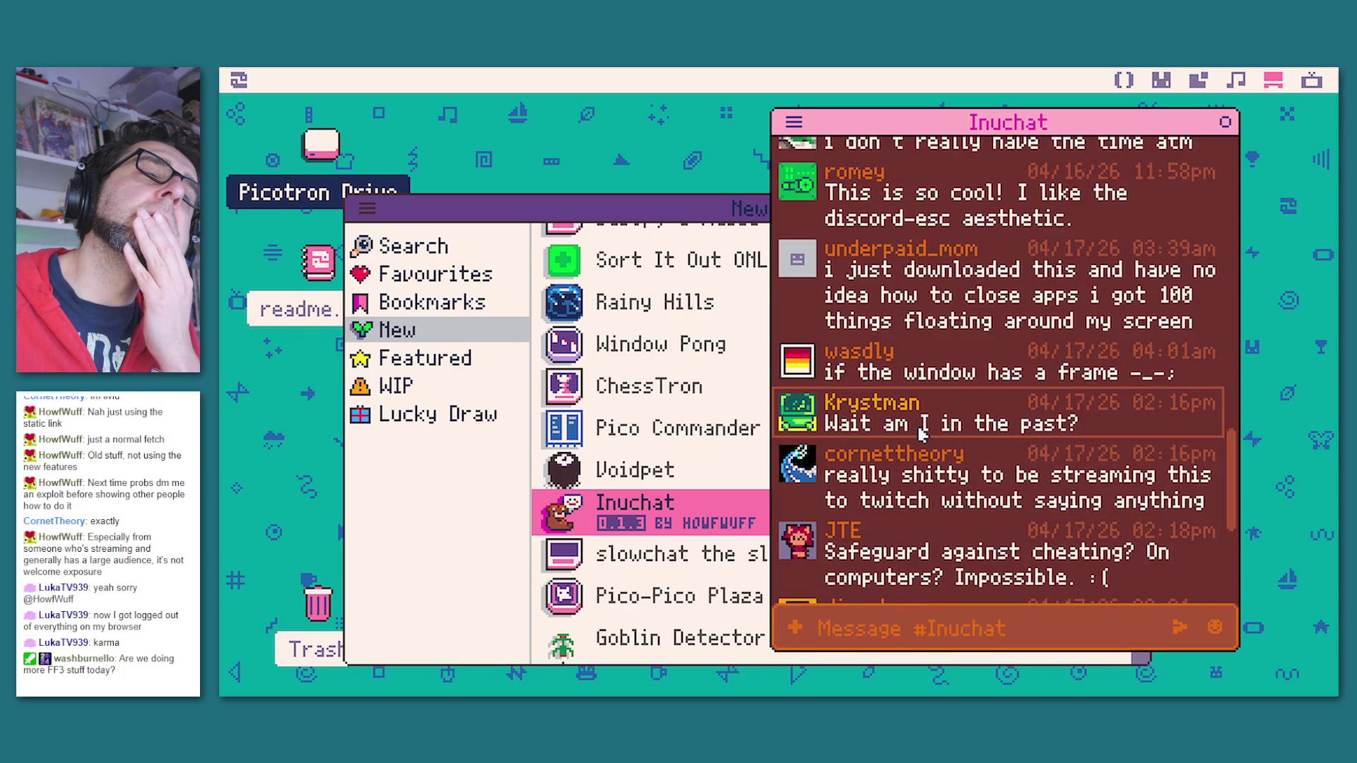
{"action": "scroll", "coordinate": [926, 445], "scroll_direction": "up", "scroll_amount": 5}
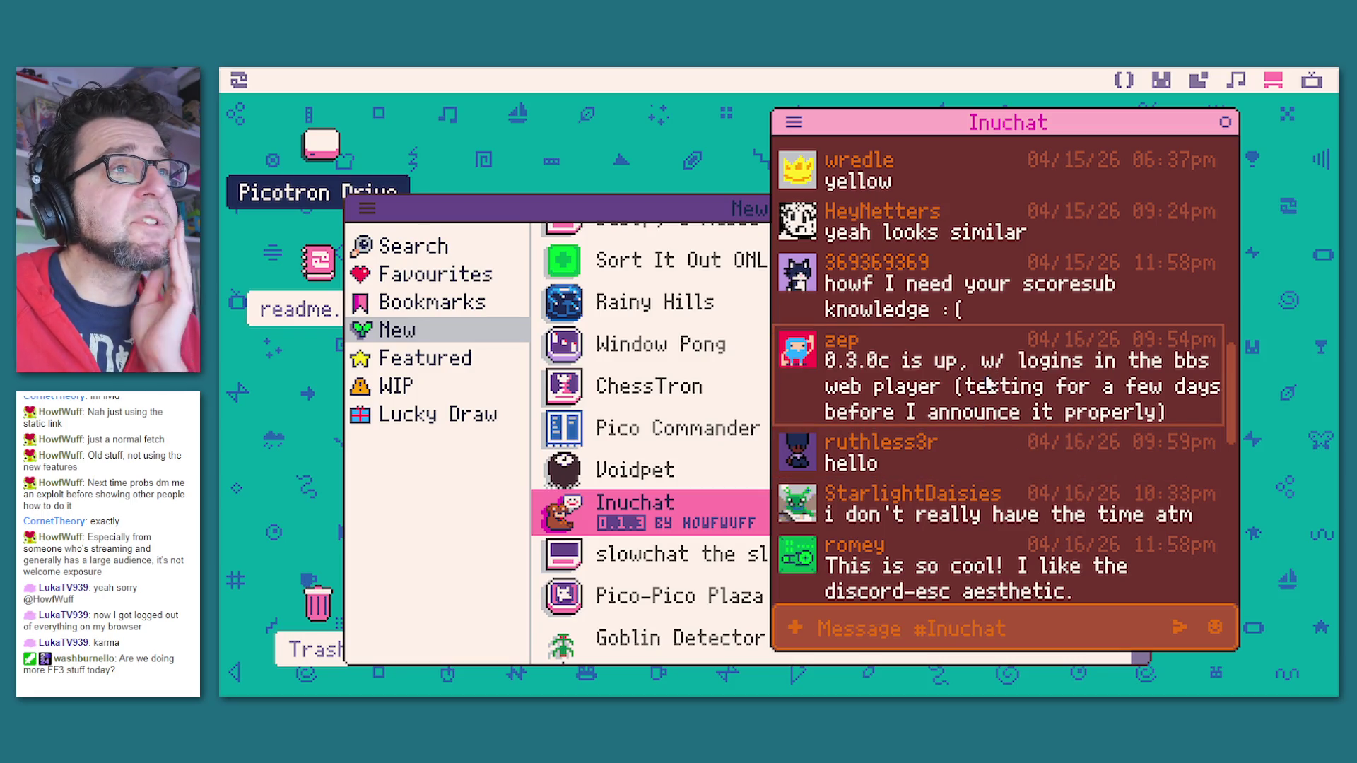
{"action": "scroll", "coordinate": [988, 402], "scroll_direction": "down", "scroll_amount": 5}
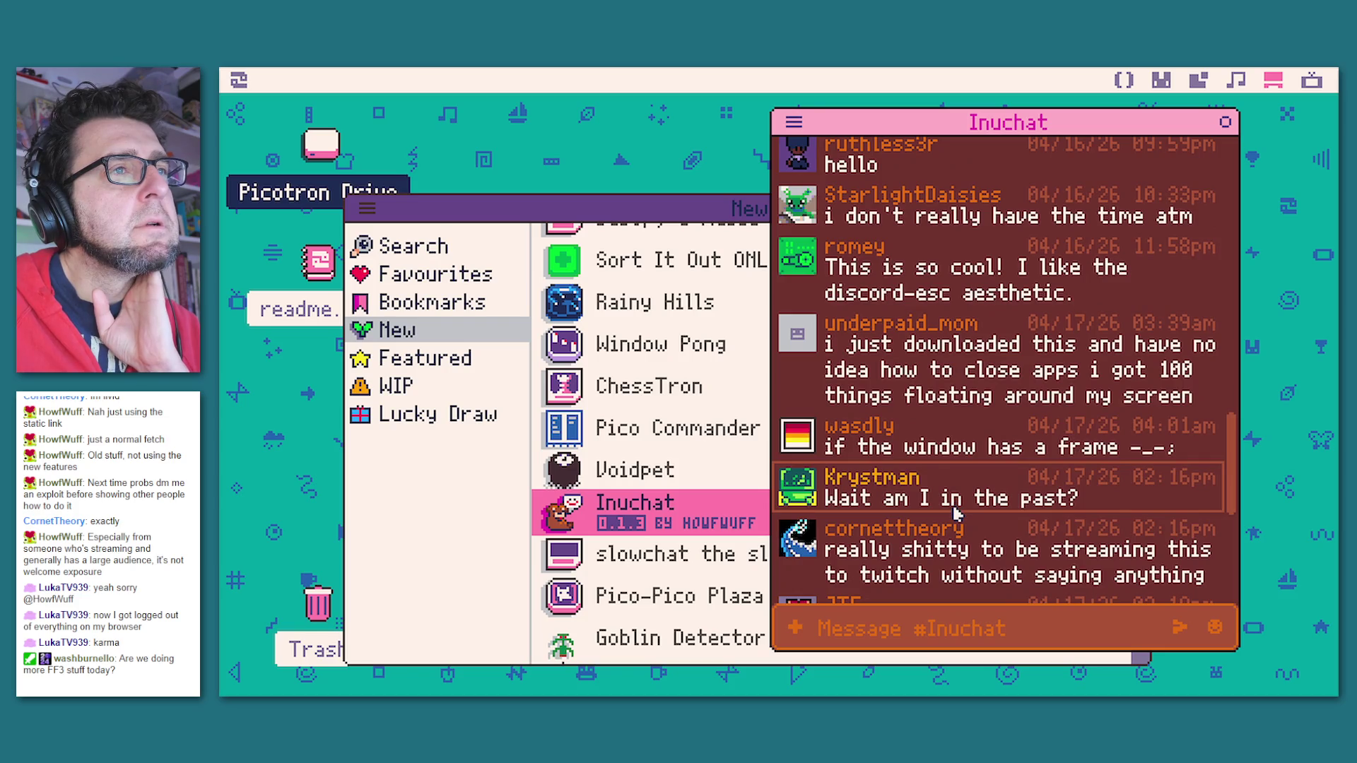
{"action": "scroll", "coordinate": [955, 514], "scroll_direction": "down", "scroll_amount": 5}
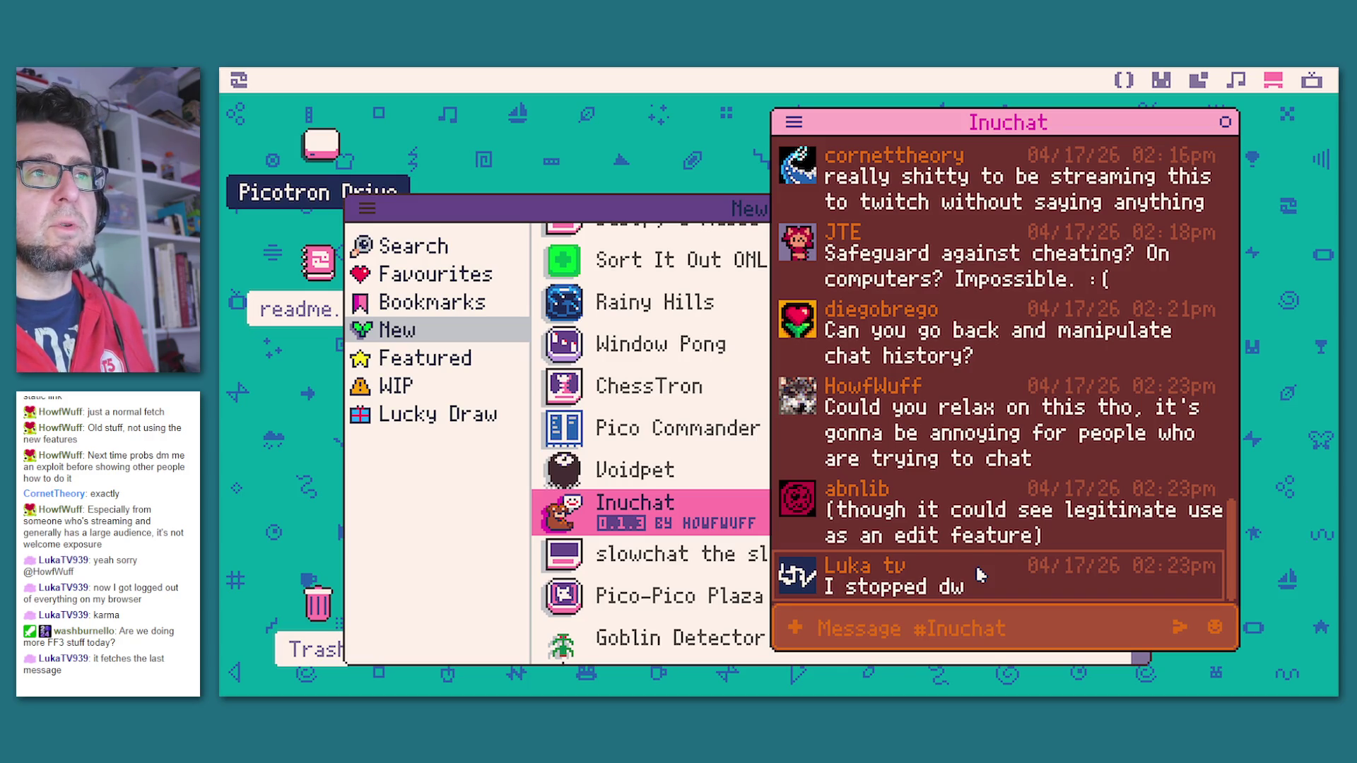
{"action": "scroll", "coordinate": [979, 573], "scroll_direction": "up", "scroll_amount": 10}
{"action": "scroll", "coordinate": [979, 467], "scroll_direction": "up", "scroll_amount": 10}
{"action": "scroll", "coordinate": [978, 460], "scroll_direction": "down", "scroll_amount": 15}
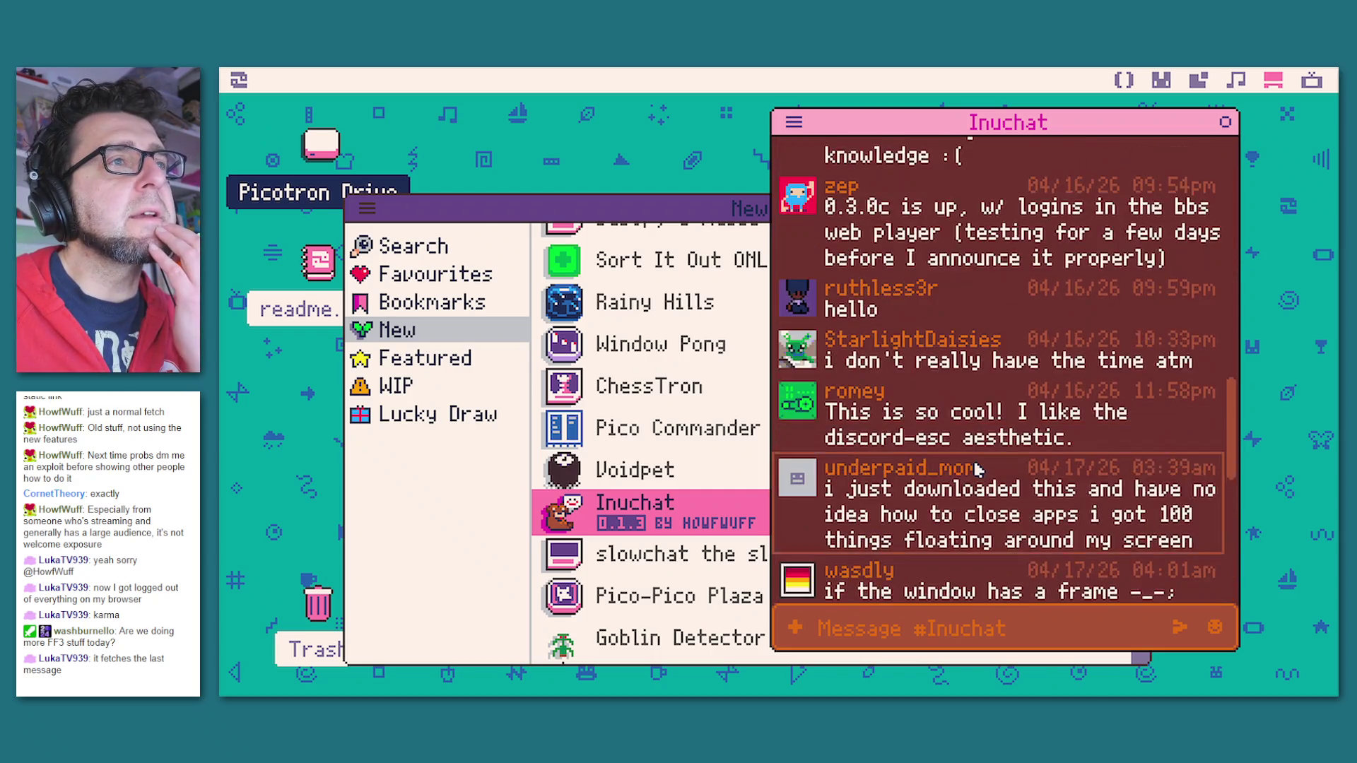
{"action": "scroll", "coordinate": [978, 468], "scroll_direction": "down", "scroll_amount": 5}
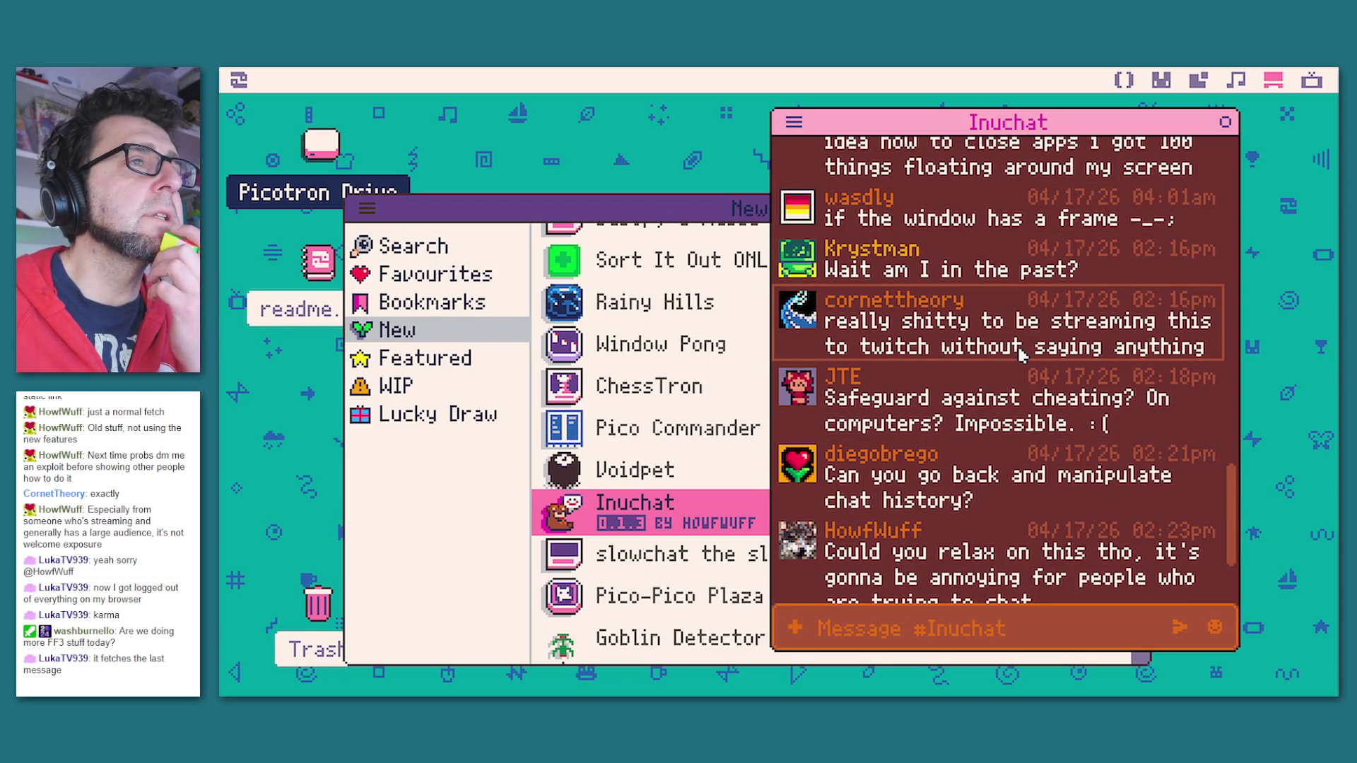
{"action": "scroll", "coordinate": [1022, 355], "scroll_direction": "down", "scroll_amount": 3}
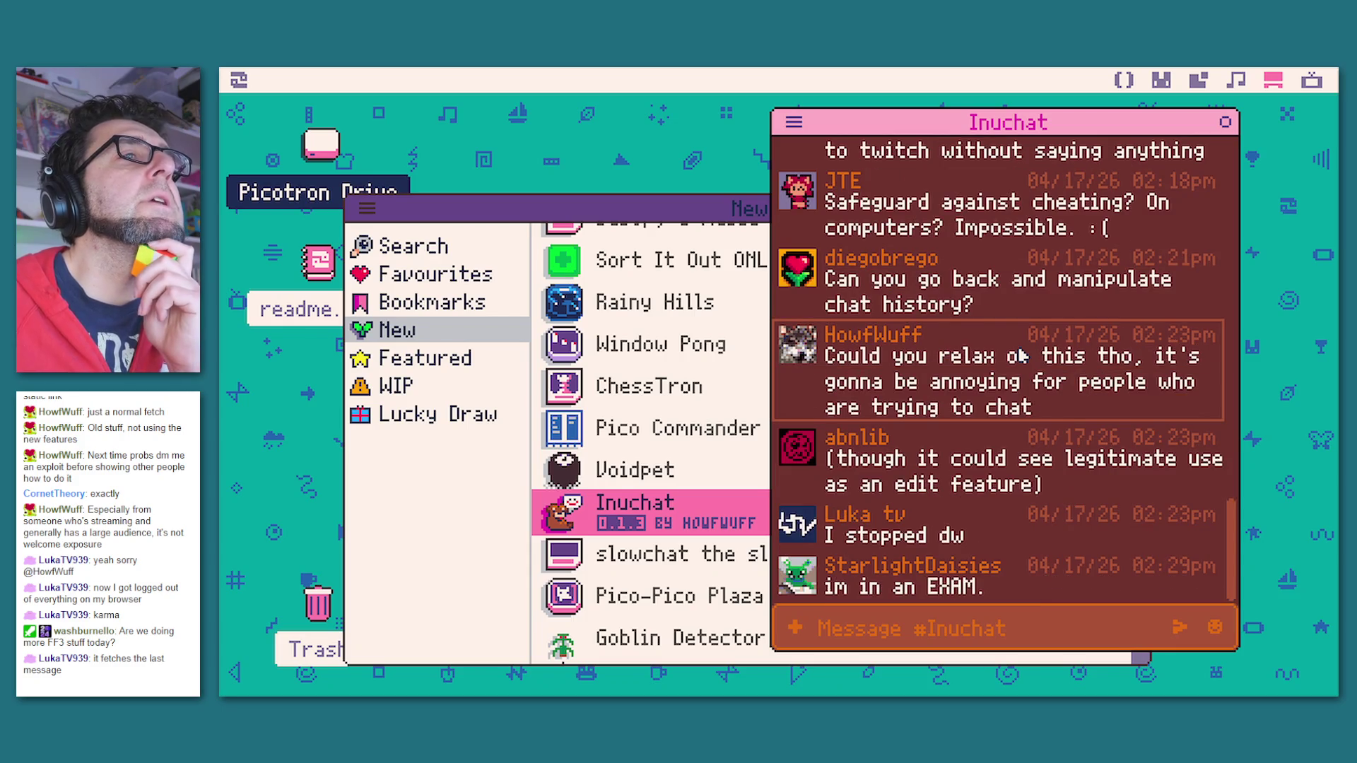
{"action": "scroll", "coordinate": [996, 353], "scroll_direction": "up", "scroll_amount": 5}
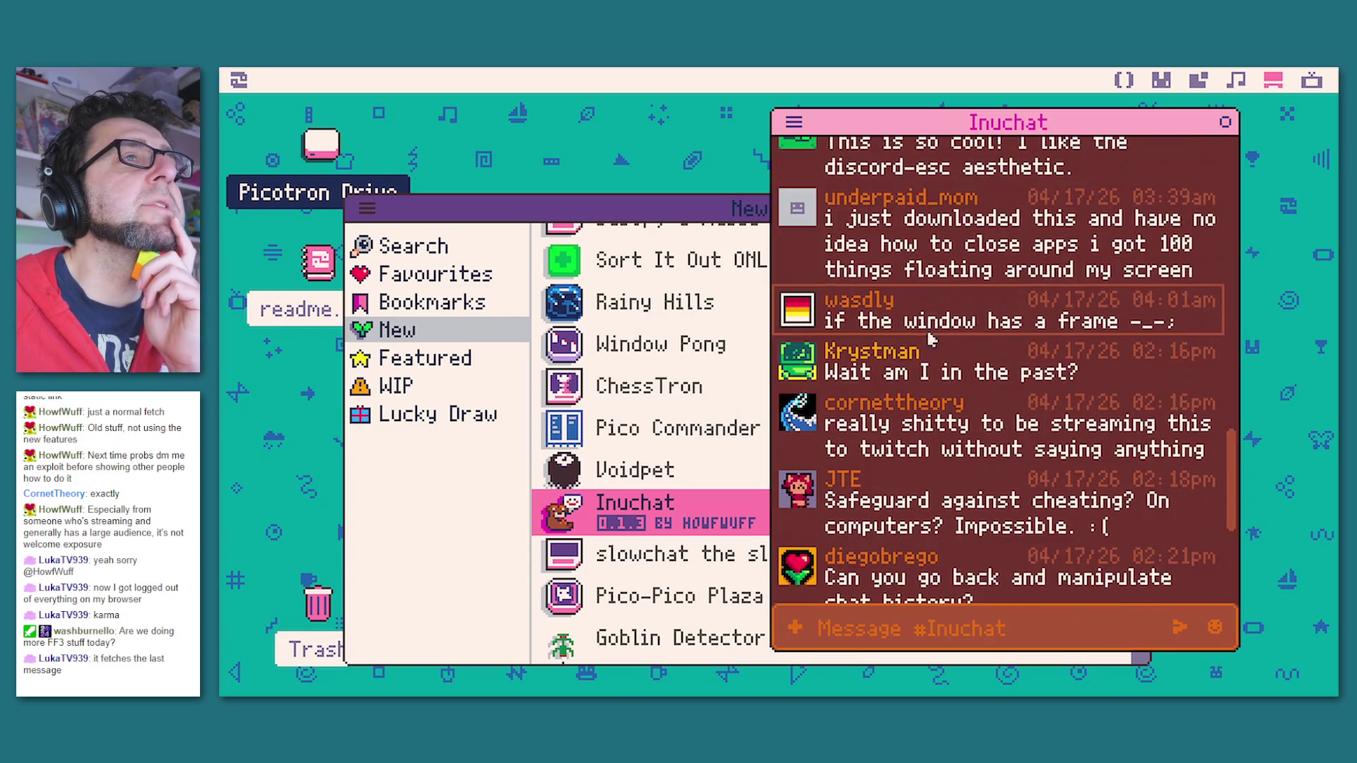
{"action": "scroll", "coordinate": [932, 341], "scroll_direction": "down", "scroll_amount": 6}
{"action": "scroll", "coordinate": [884, 282], "scroll_direction": "up", "scroll_amount": 2}
{"action": "scroll", "coordinate": [958, 403], "scroll_direction": "up", "scroll_amount": 1}
{"action": "scroll", "coordinate": [965, 421], "scroll_direction": "down", "scroll_amount": 2}
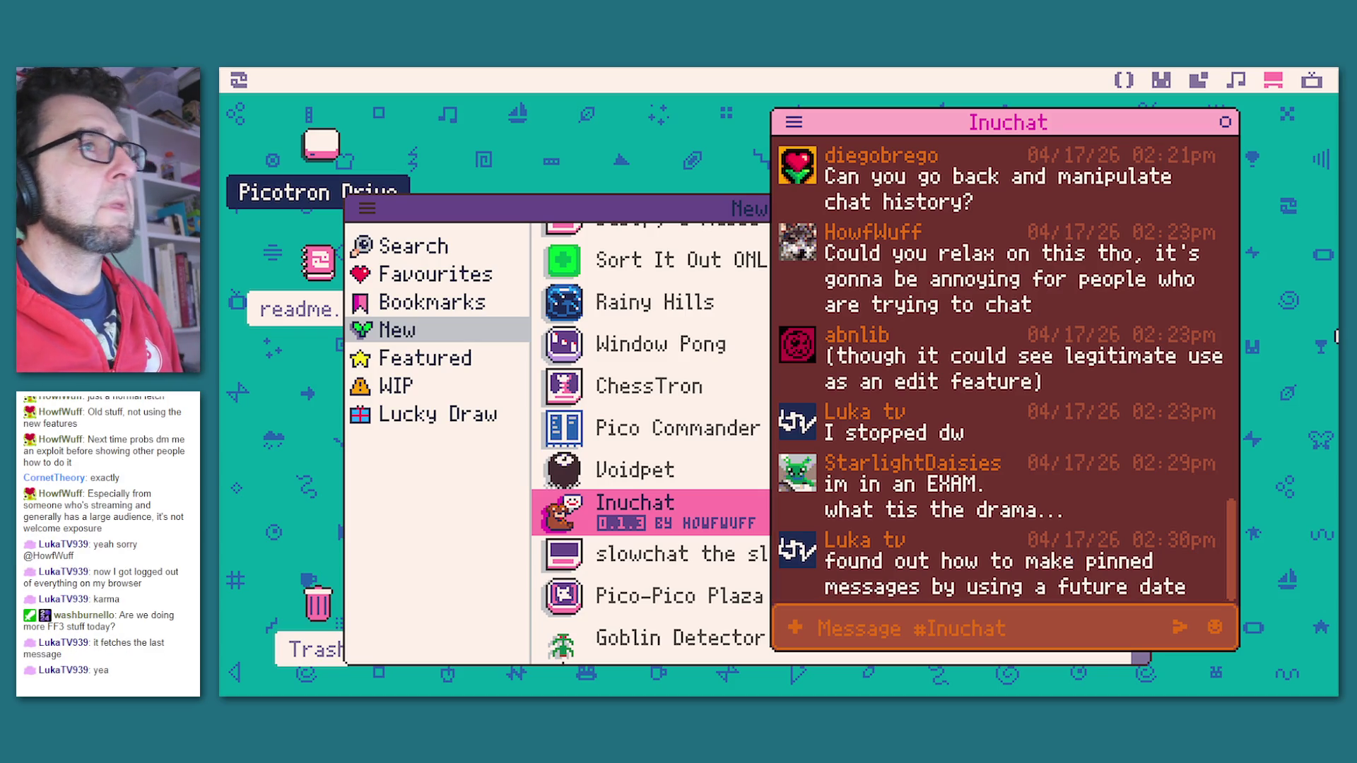
{"action": "left_click", "coordinate": [1225, 121]}
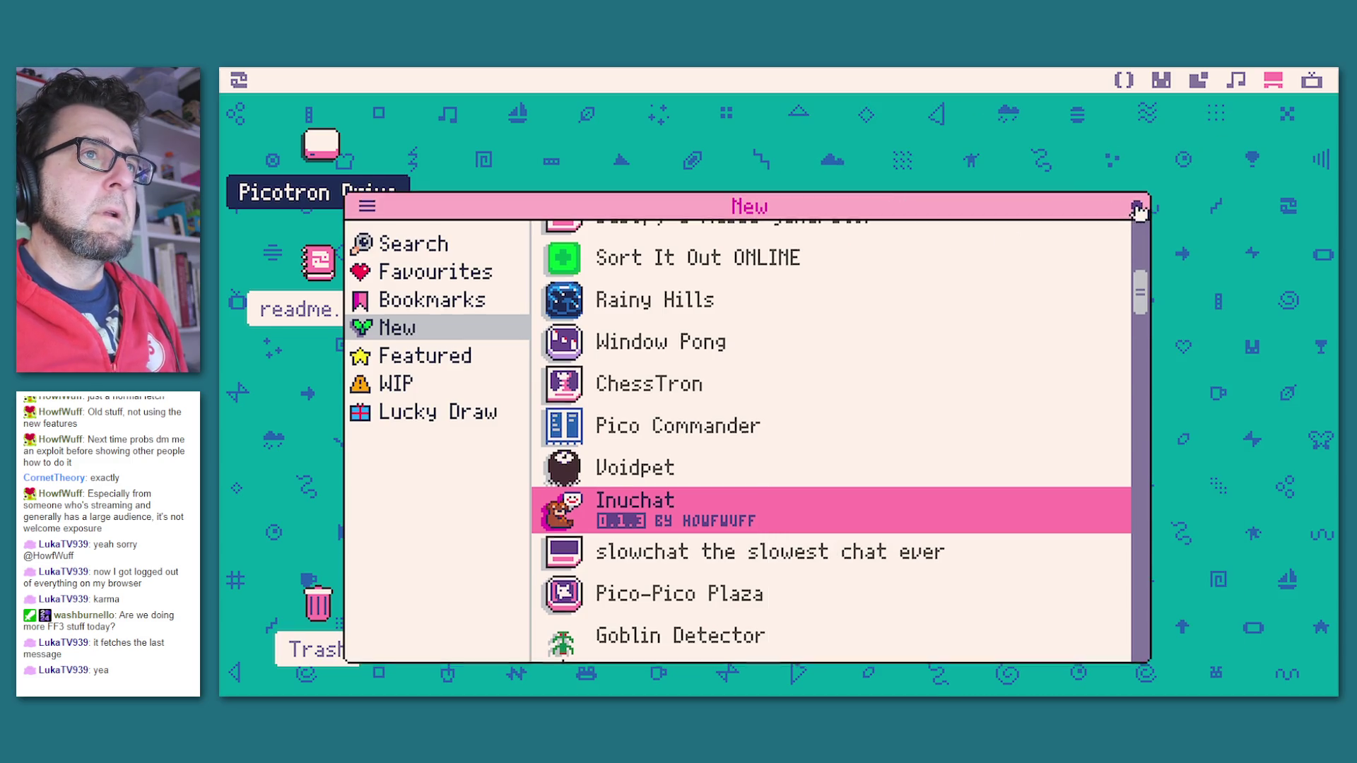
{"action": "left_click", "coordinate": [1137, 207]}
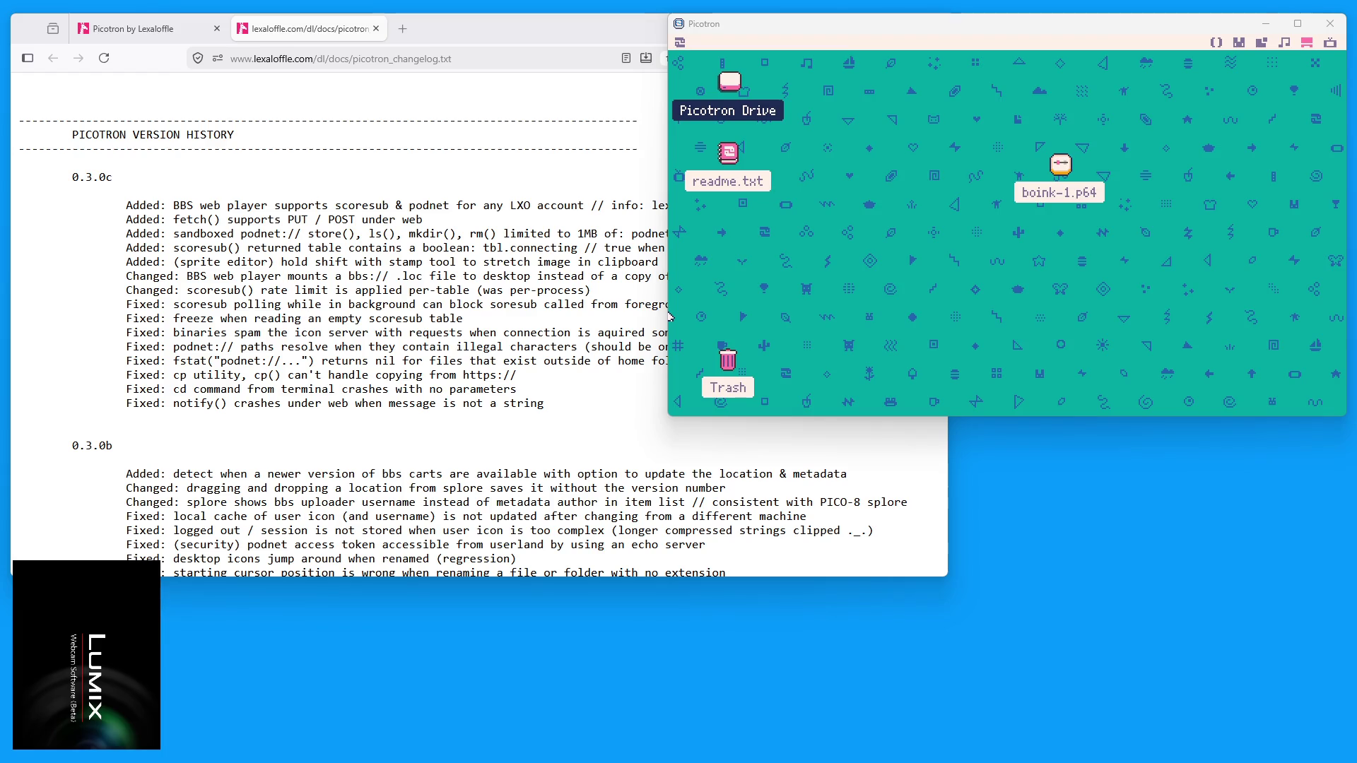
Step: Bring the Firefox changelog forward and select the 0.3.0c line on BBS web player scoresub & podnet support
{"action": "left_click", "coordinate": [537, 358]}
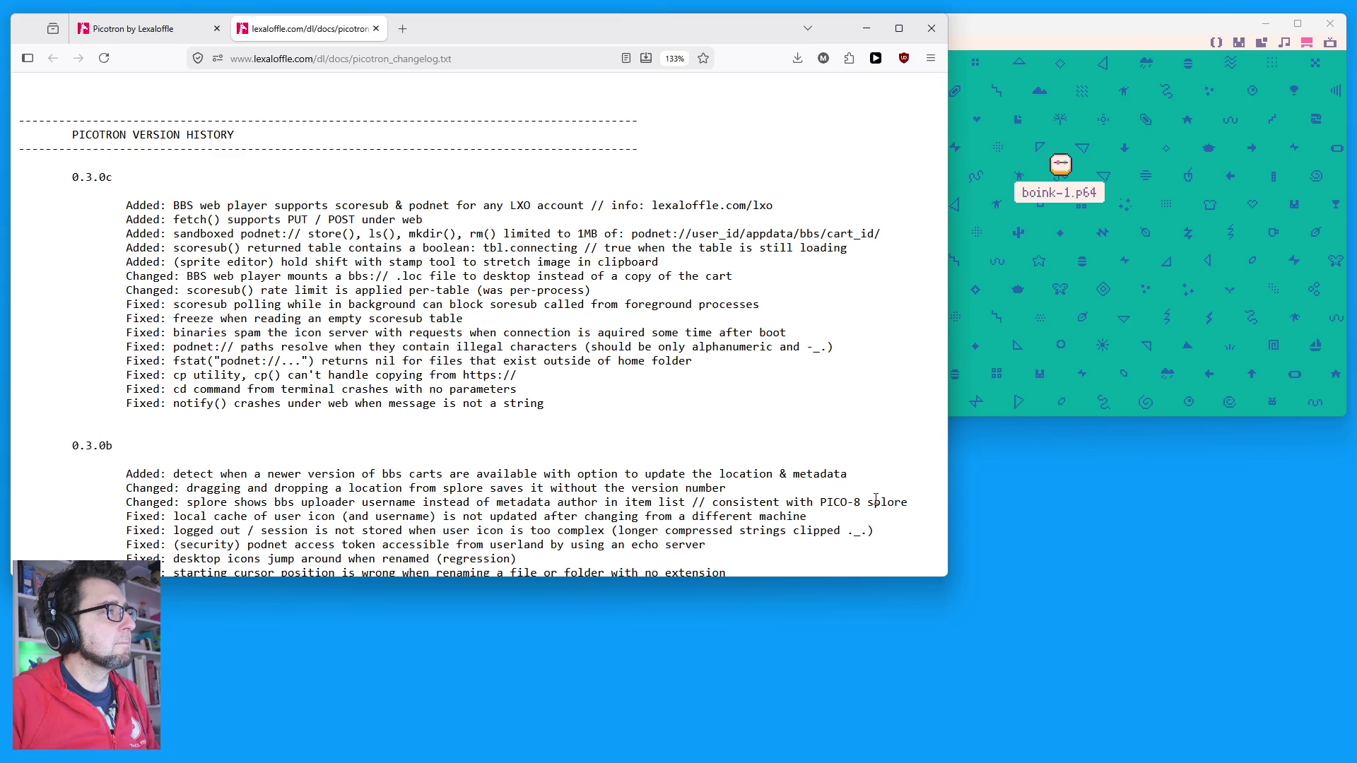
{"action": "double_click", "coordinate": [377, 206]}
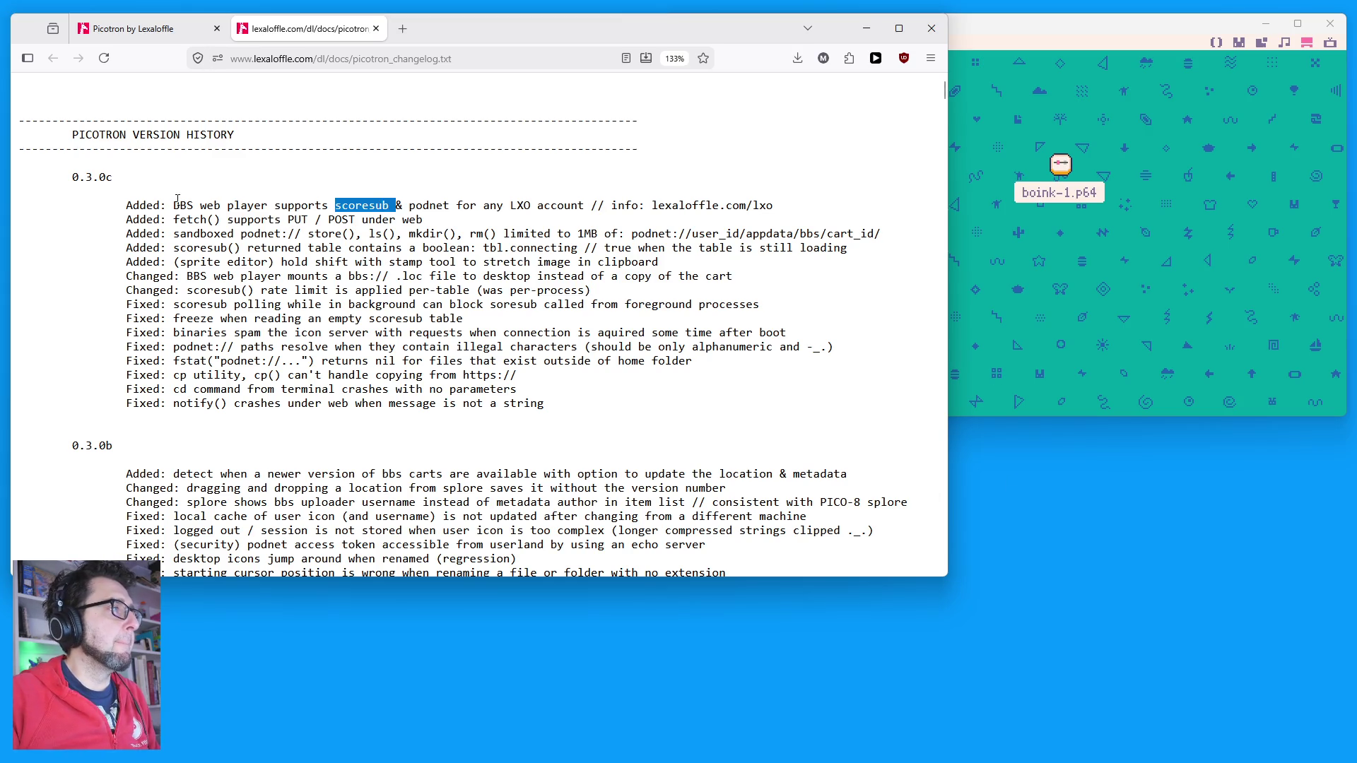
{"action": "left_click_drag", "start_coordinate": [175, 205], "coordinate": [872, 212]}
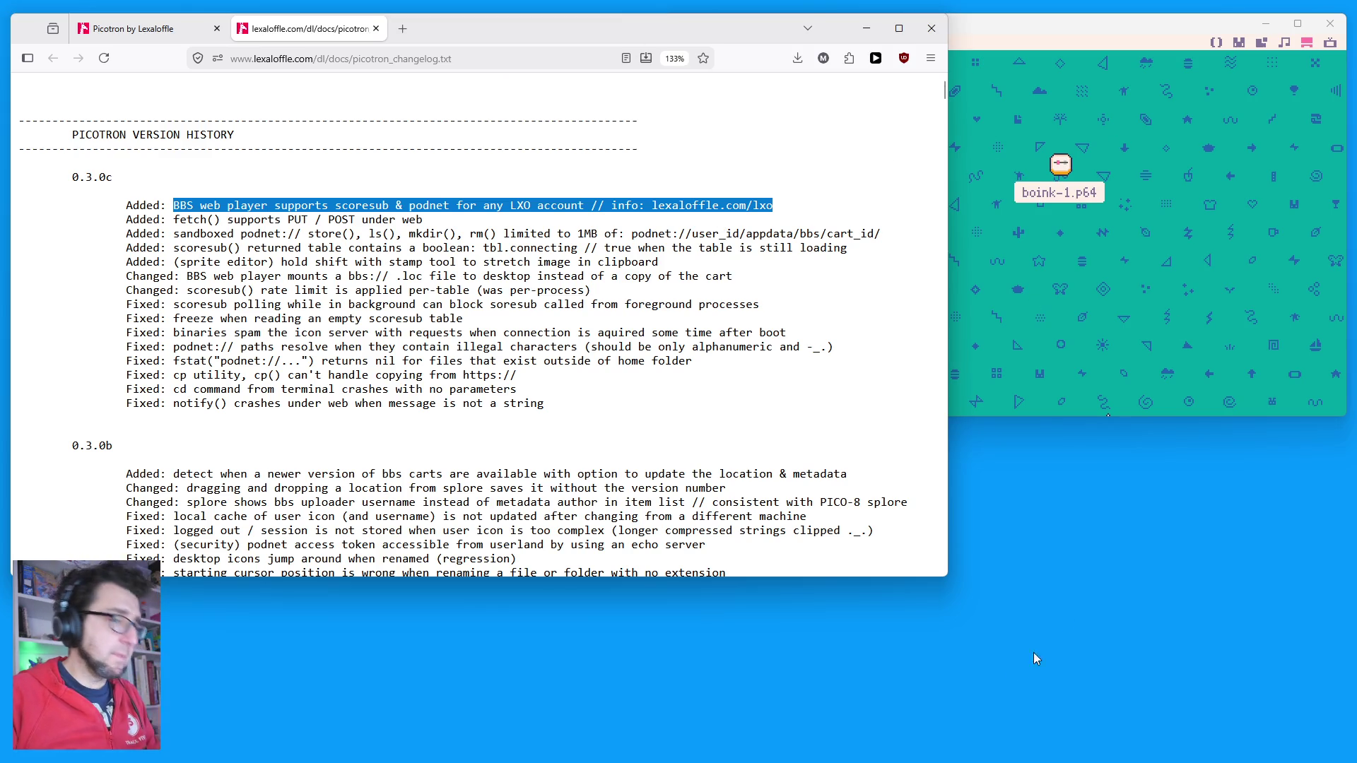
{"action": "left_click", "coordinate": [1108, 416]}
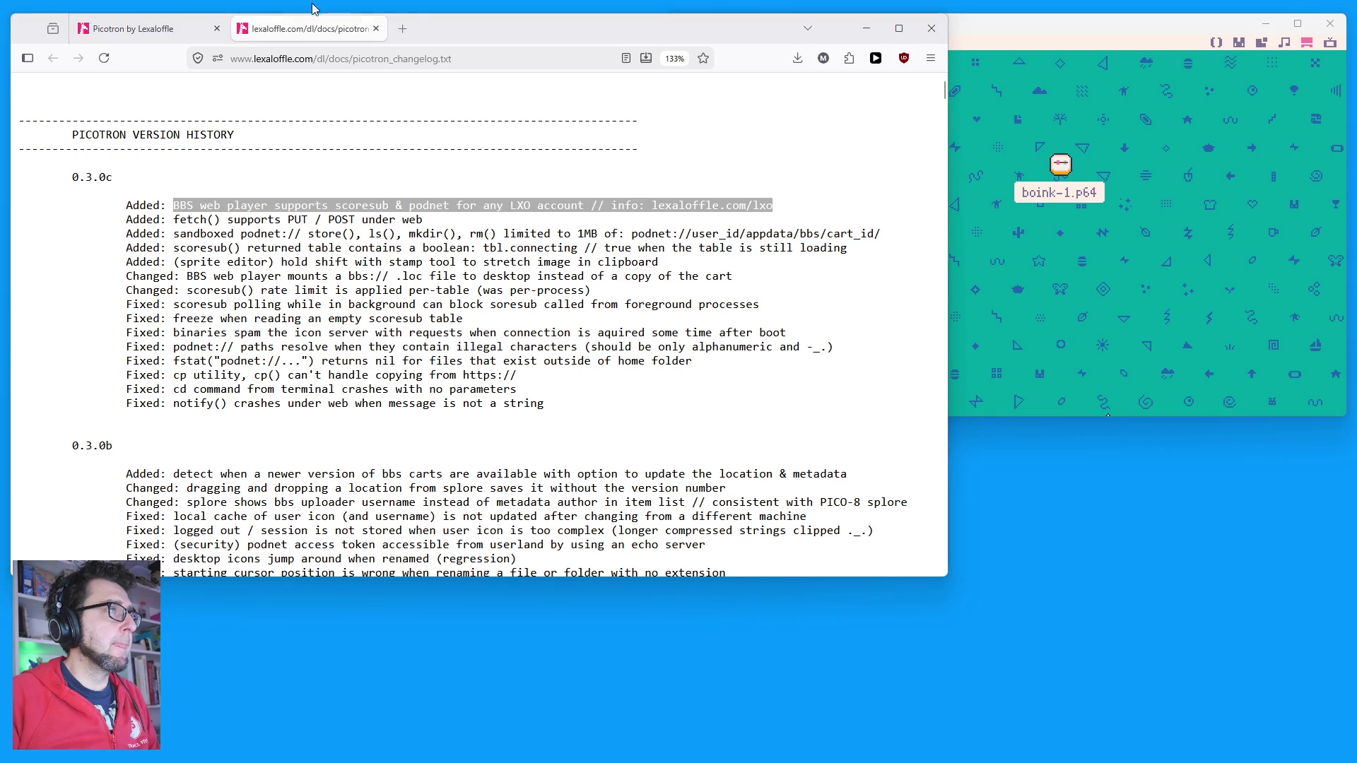
{"action": "left_click", "coordinate": [403, 28]}
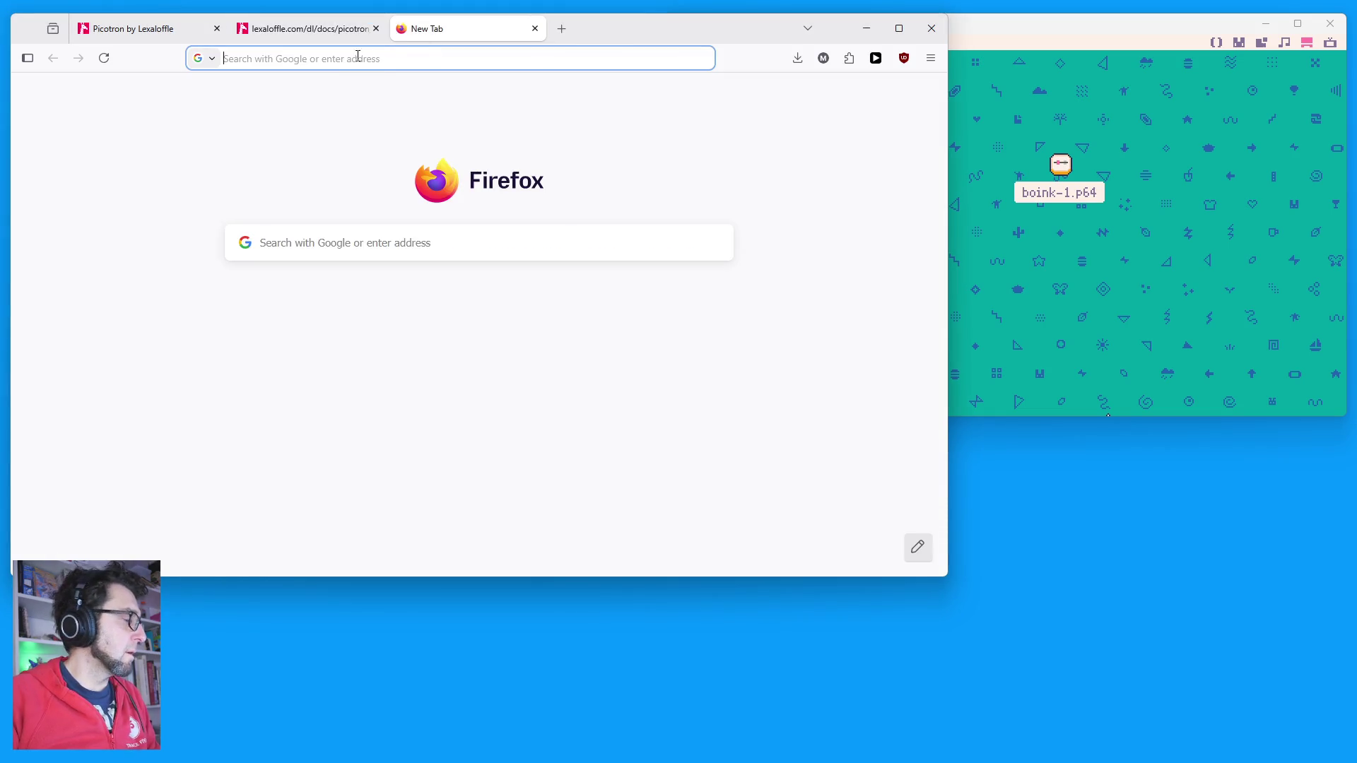
Step: Go to lexaloffle.com, open the Picotron page at 100% zoom, and list its carts
{"action": "type", "text": "lexaloffle.com"}
{"action": "key", "text": "Return"}
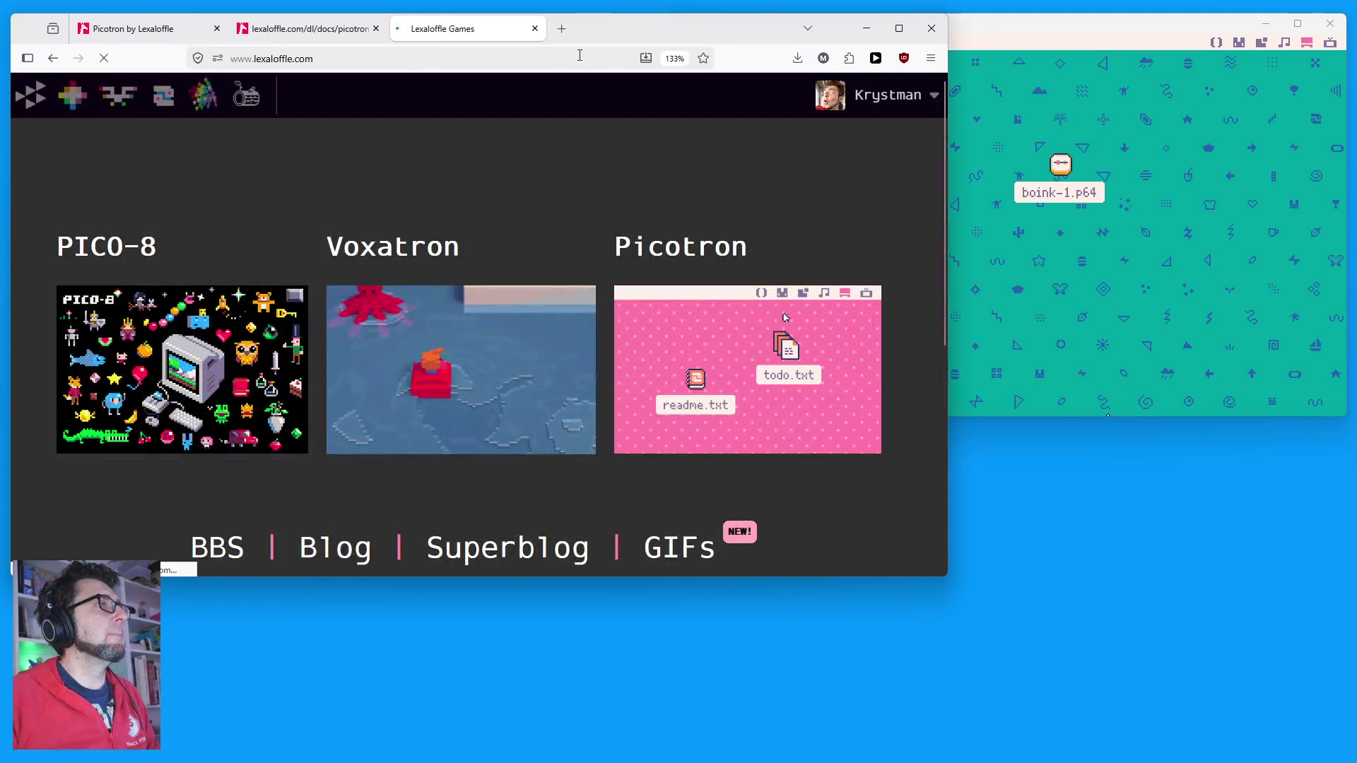
{"action": "left_click", "coordinate": [170, 340]}
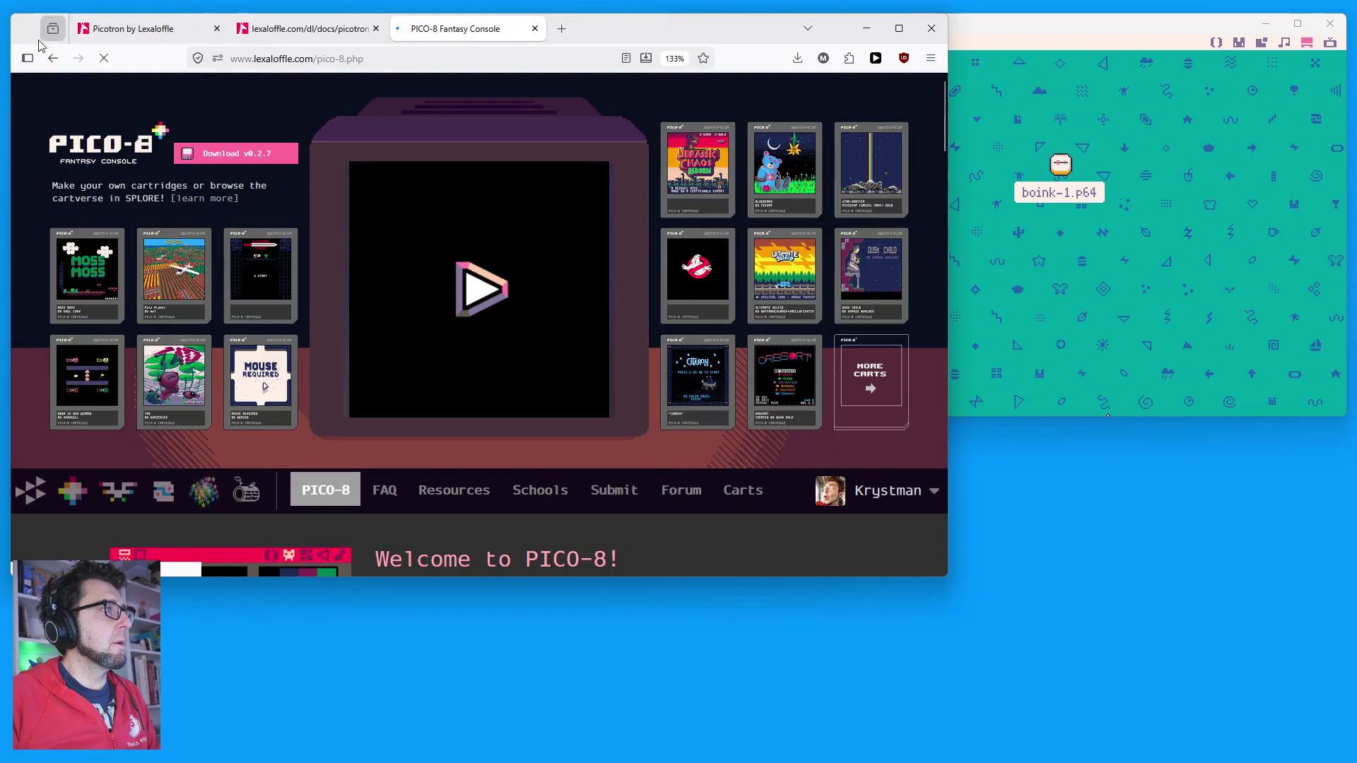
{"action": "key", "text": "alt+Left"}
{"action": "left_click", "coordinate": [747, 371]}
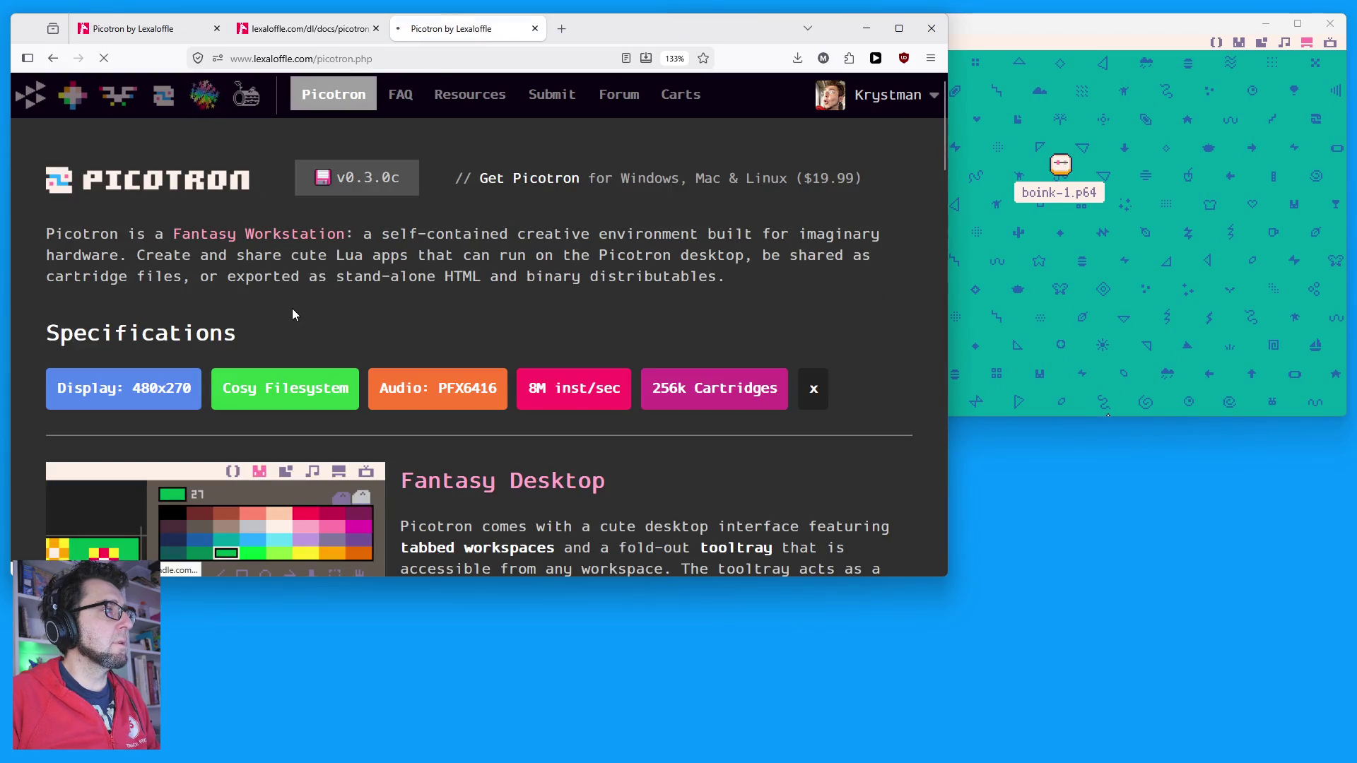
{"action": "left_click", "coordinate": [675, 58]}
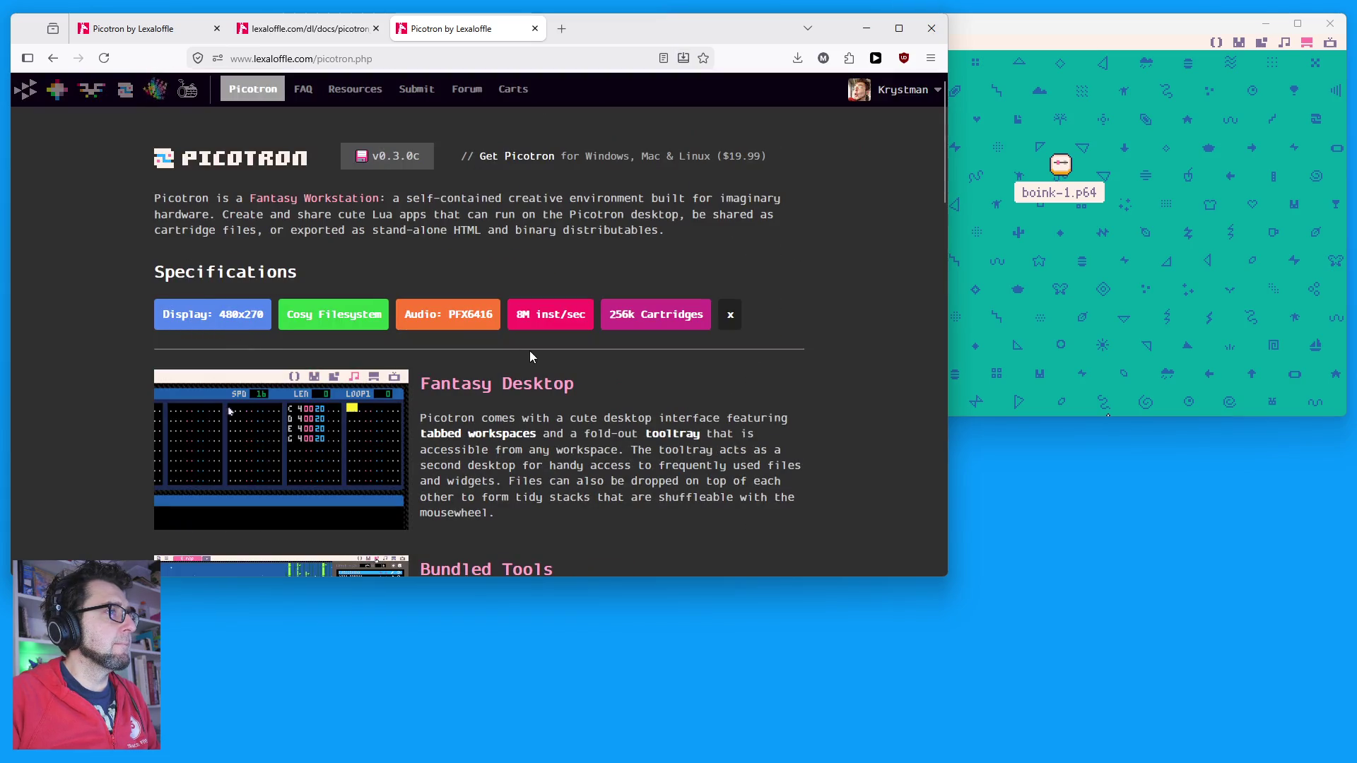
{"action": "left_click", "coordinate": [513, 90]}
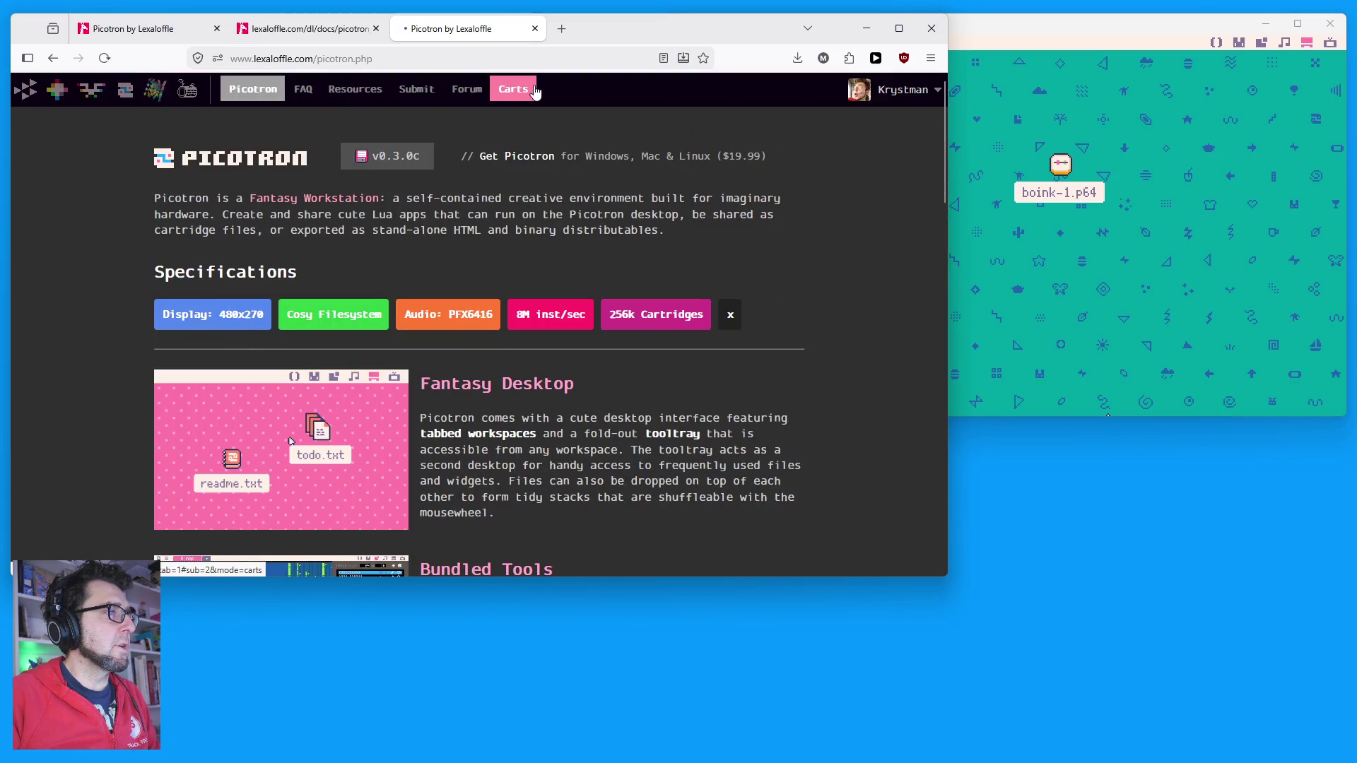
Step: Search the Picotron carts for 'boink', open the Boink cart and start its web player
{"action": "scroll", "coordinate": [631, 416], "scroll_direction": "down", "scroll_amount": 4}
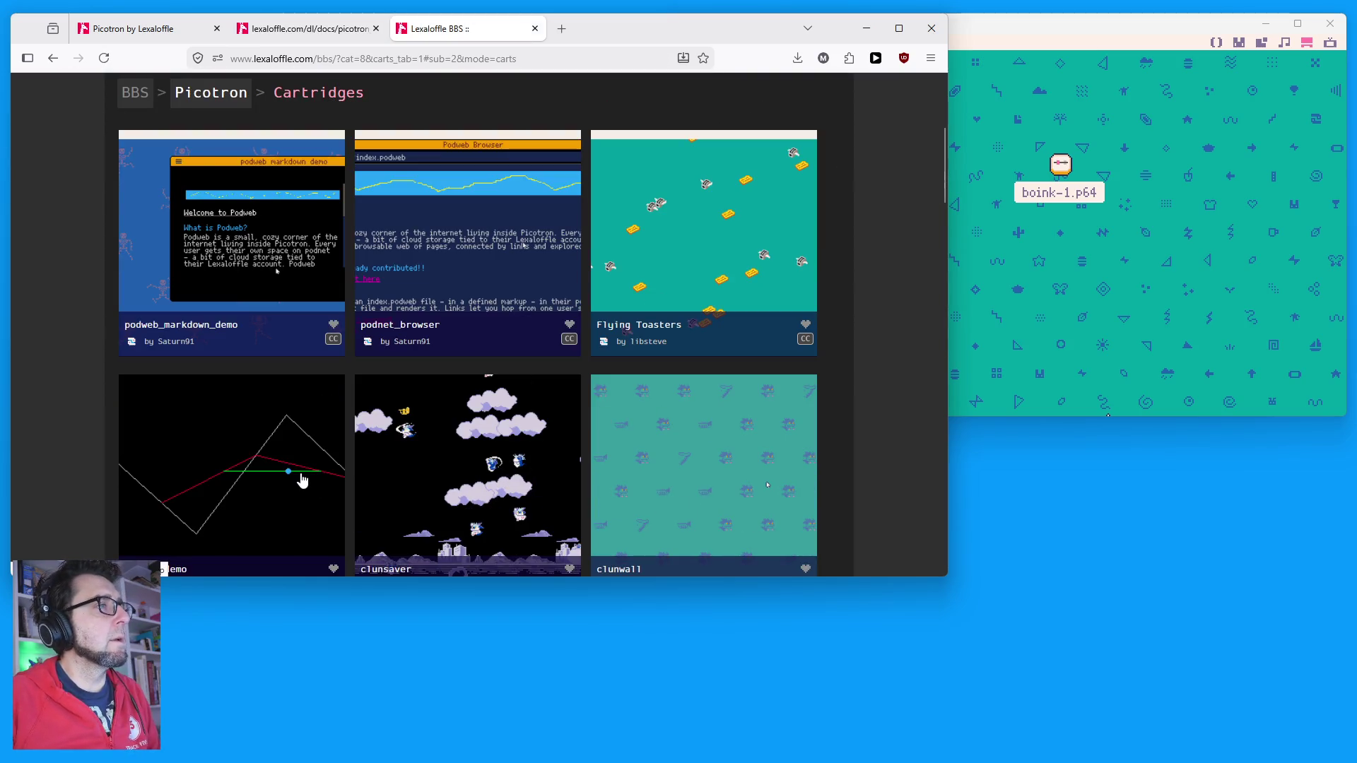
{"action": "scroll", "coordinate": [332, 435], "scroll_direction": "down", "scroll_amount": 3}
{"action": "scroll", "coordinate": [332, 443], "scroll_direction": "down", "scroll_amount": 3}
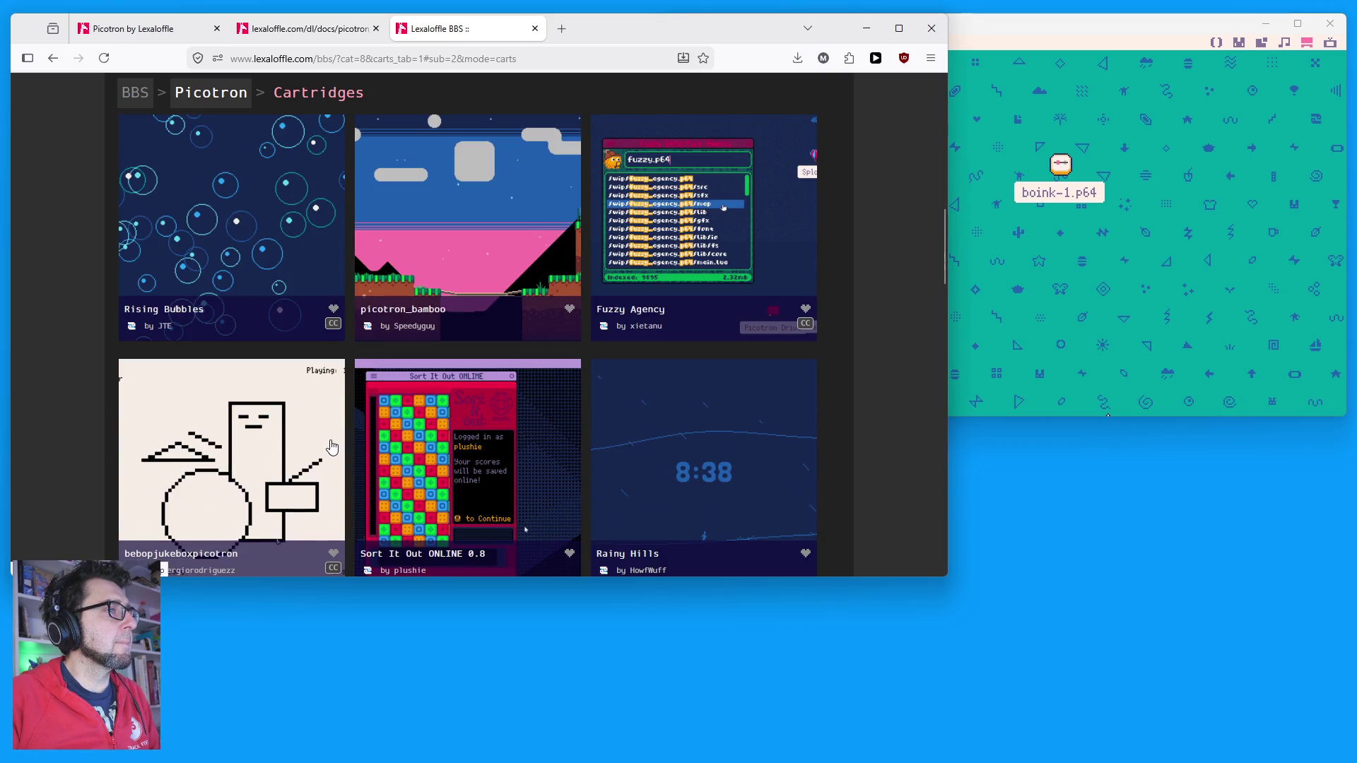
{"action": "scroll", "coordinate": [332, 446], "scroll_direction": "up", "scroll_amount": 5}
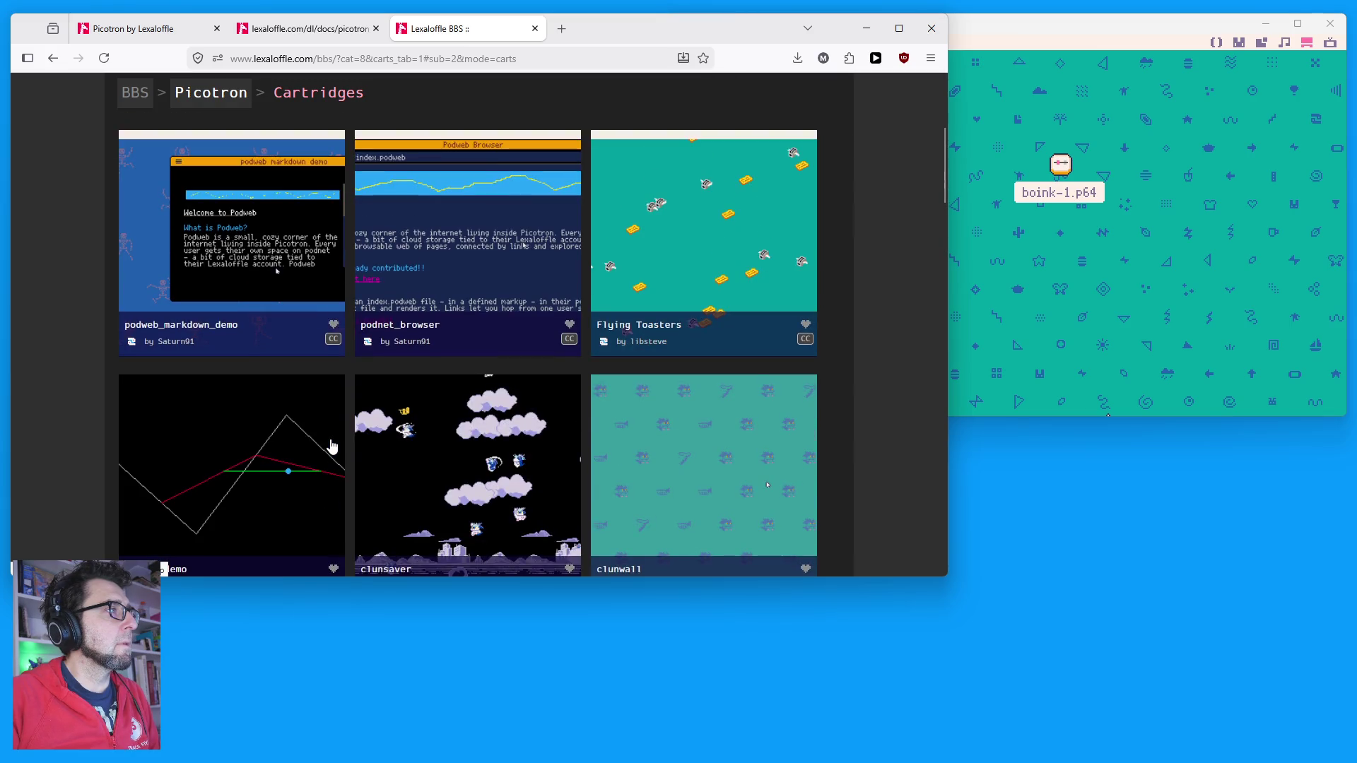
{"action": "scroll", "coordinate": [331, 447], "scroll_direction": "down", "scroll_amount": 15}
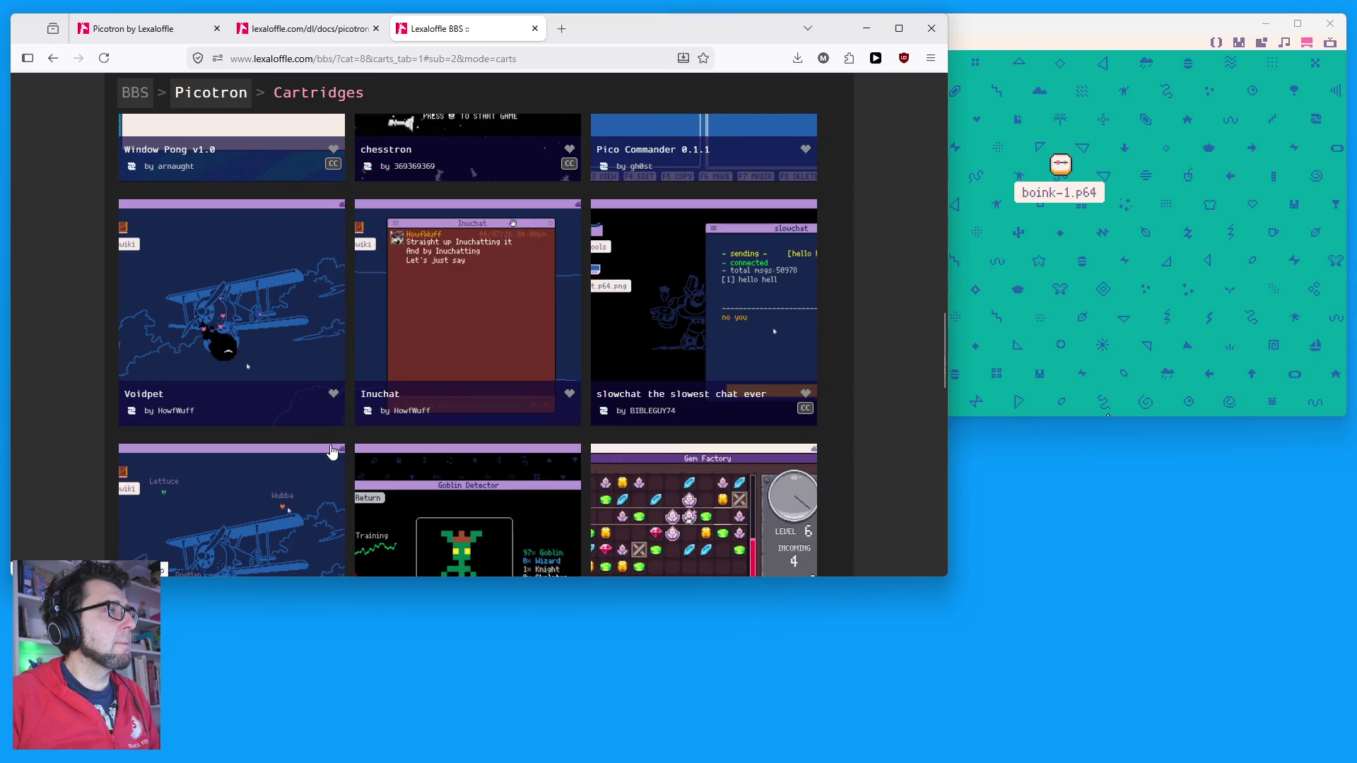
{"action": "scroll", "coordinate": [333, 454], "scroll_direction": "down", "scroll_amount": 1}
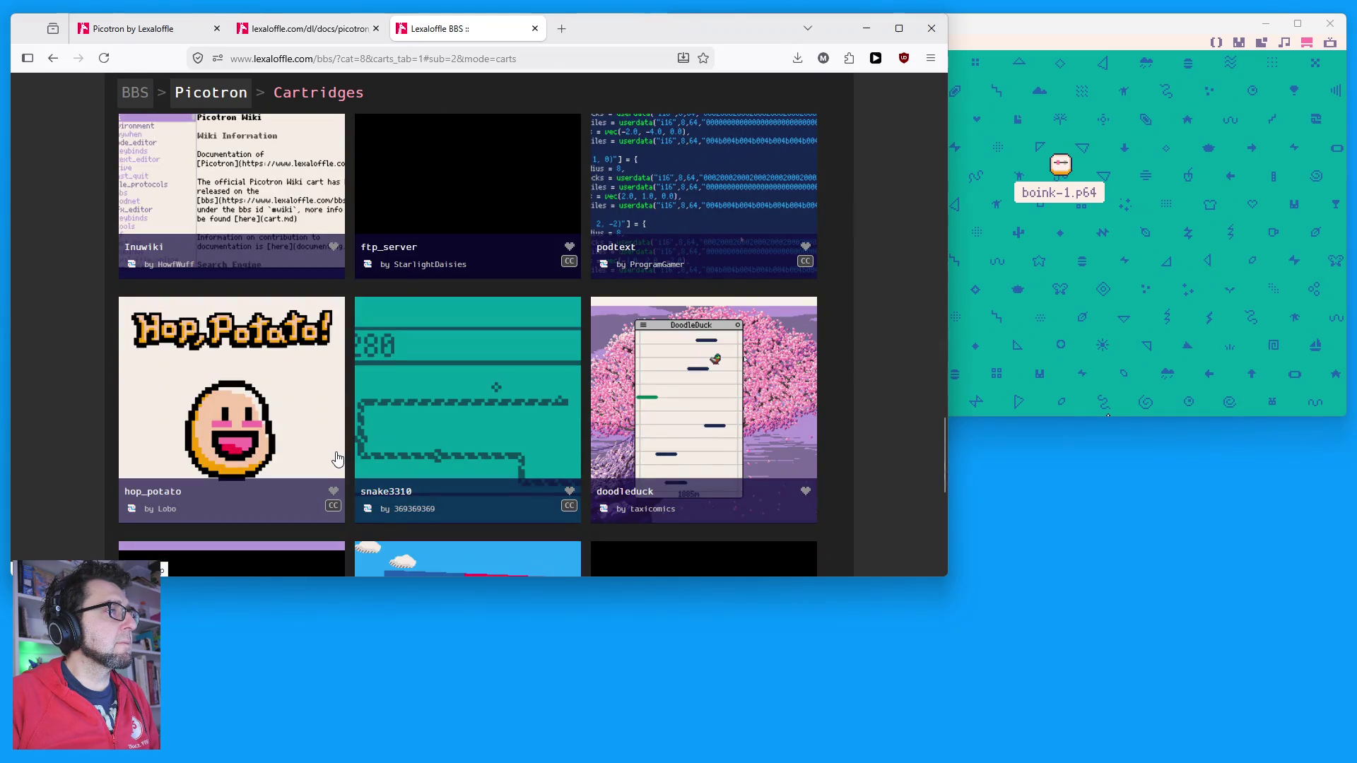
{"action": "scroll", "coordinate": [337, 451], "scroll_direction": "down", "scroll_amount": 5}
{"action": "scroll", "coordinate": [337, 451], "scroll_direction": "up", "scroll_amount": 3}
{"action": "scroll", "coordinate": [337, 451], "scroll_direction": "up", "scroll_amount": 20}
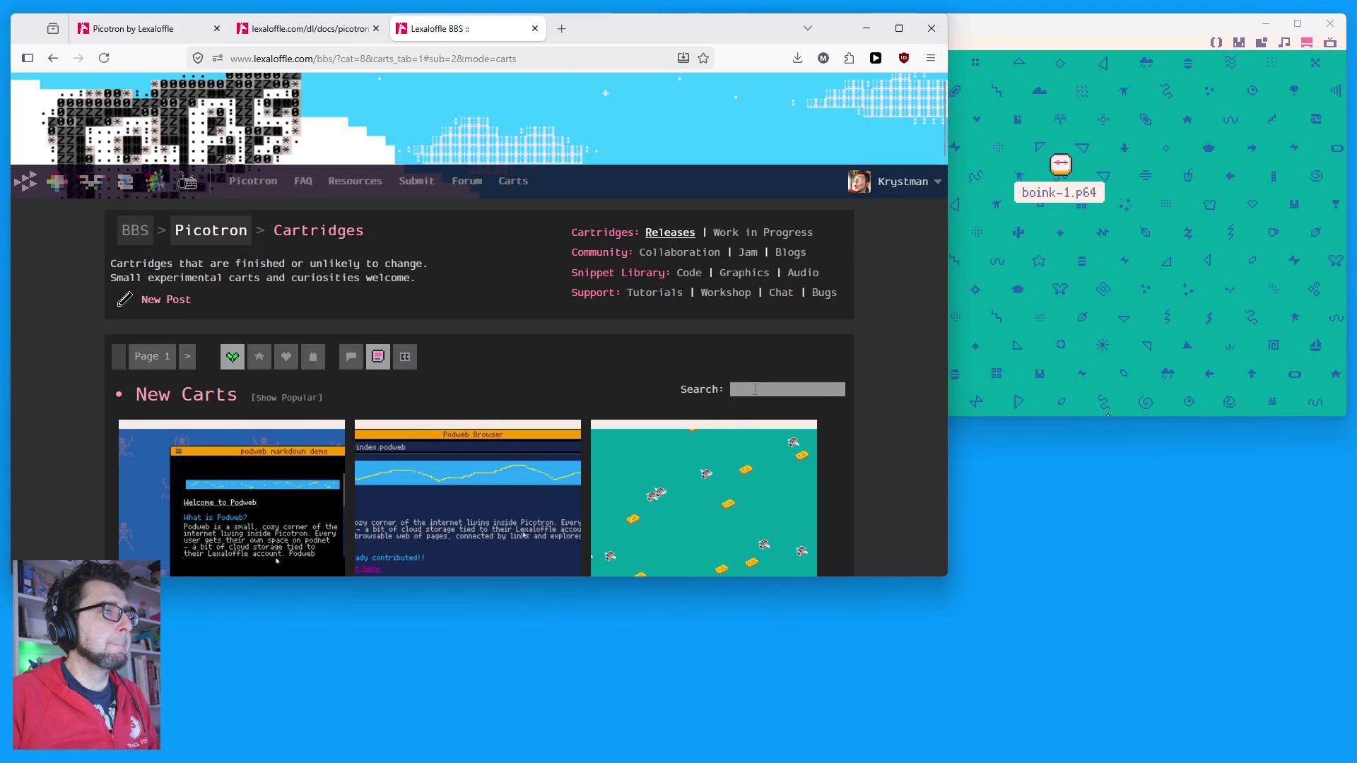
{"action": "left_click", "coordinate": [754, 389]}
{"action": "type", "text": "boink"}
{"action": "key", "text": "Return"}
{"action": "left_click", "coordinate": [207, 332]}
{"action": "left_click", "coordinate": [506, 335]}
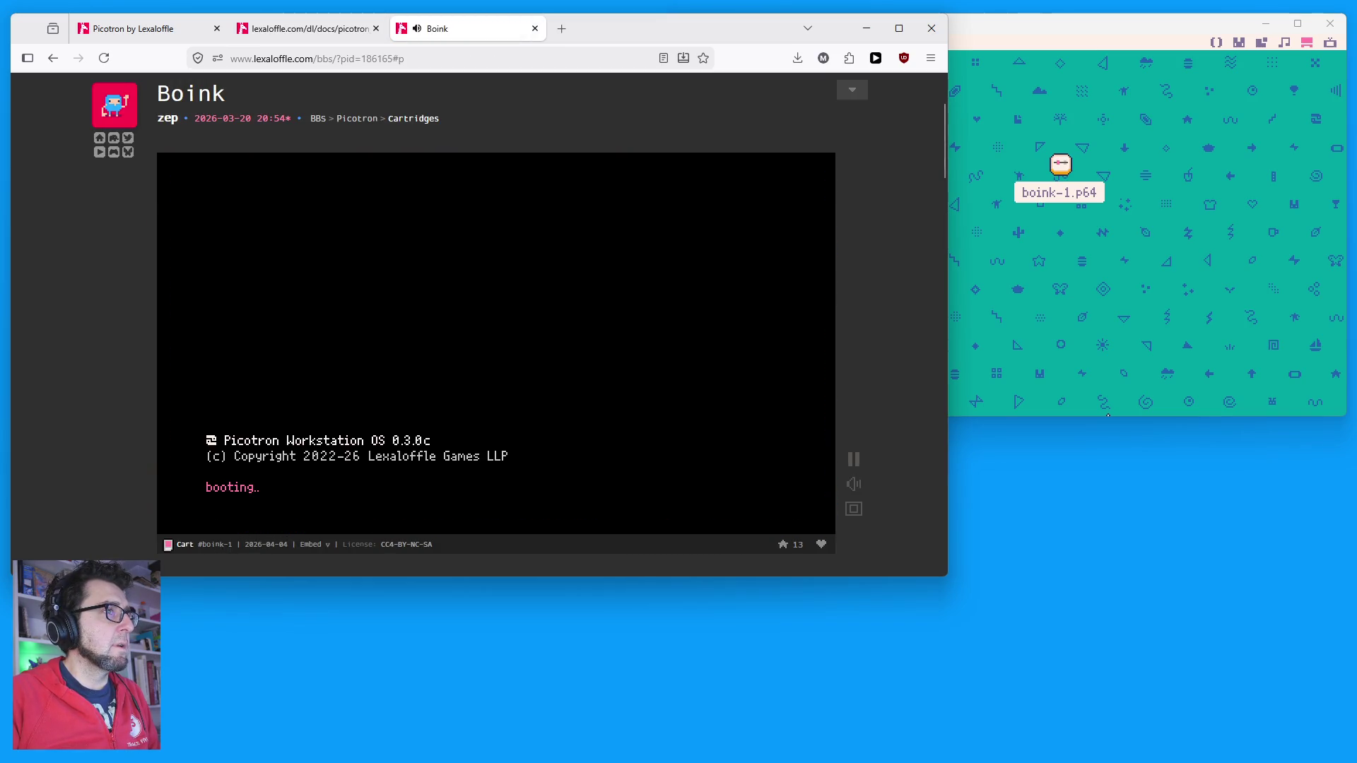
Step: Open and close the Picotron system menu, then enlarge the browser around the Boink player
{"action": "scroll", "coordinate": [858, 140], "scroll_direction": "up", "scroll_amount": 2}
{"action": "scroll", "coordinate": [889, 190], "scroll_direction": "down", "scroll_amount": 2}
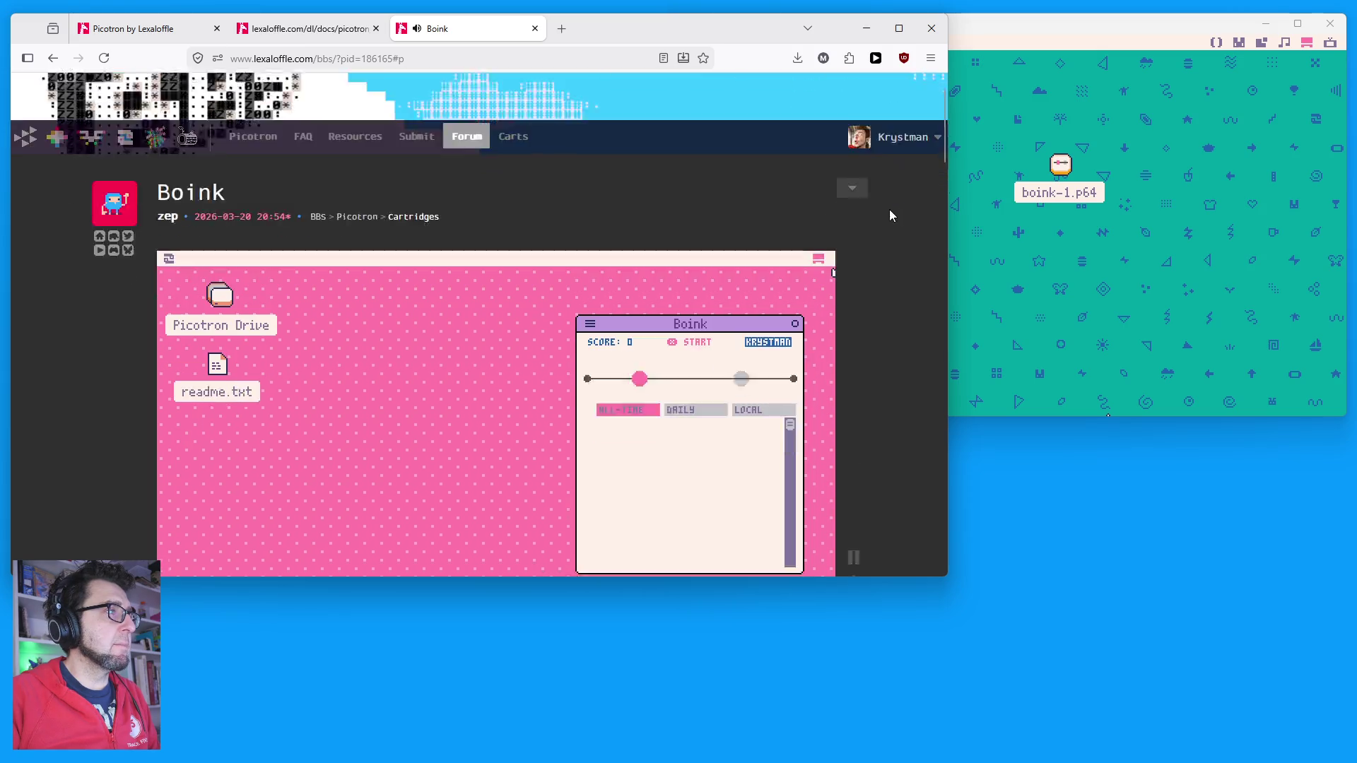
{"action": "left_click", "coordinate": [168, 158]}
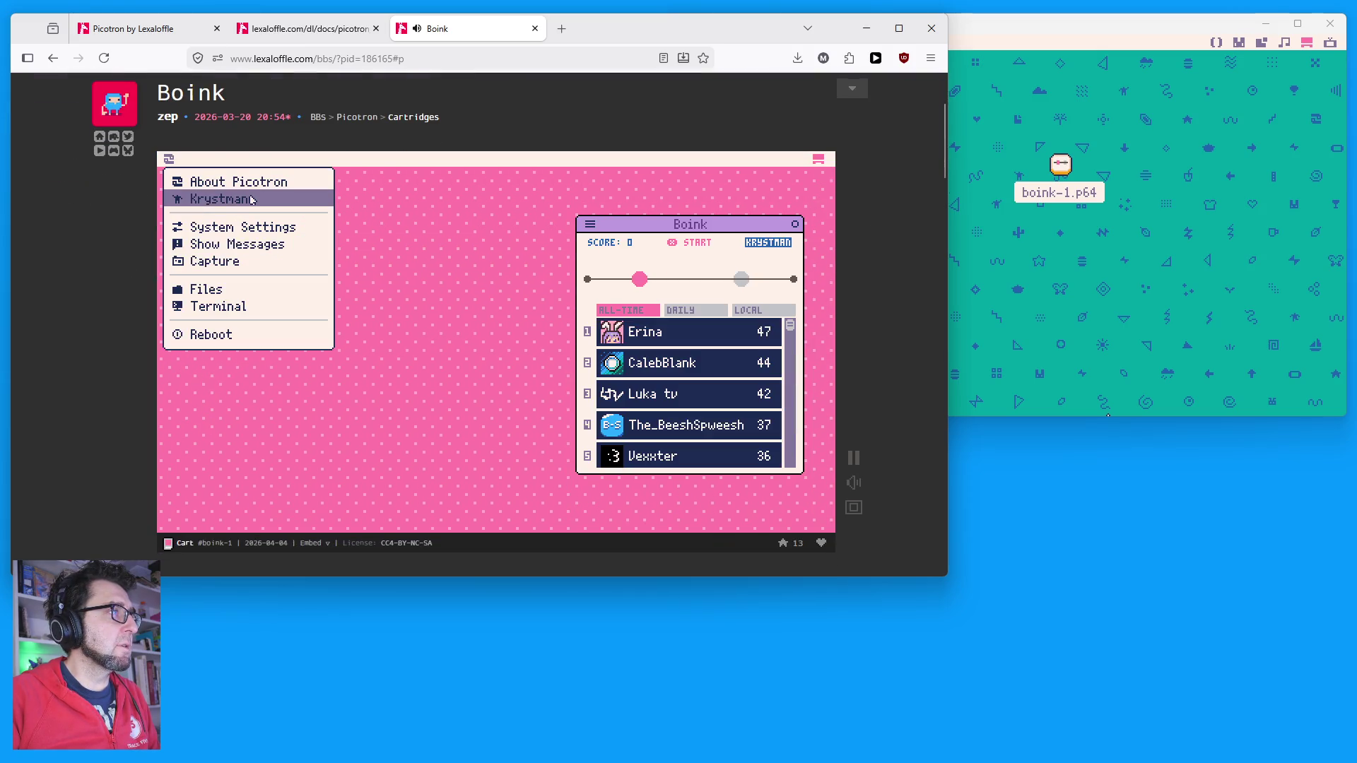
{"action": "left_click", "coordinate": [630, 227]}
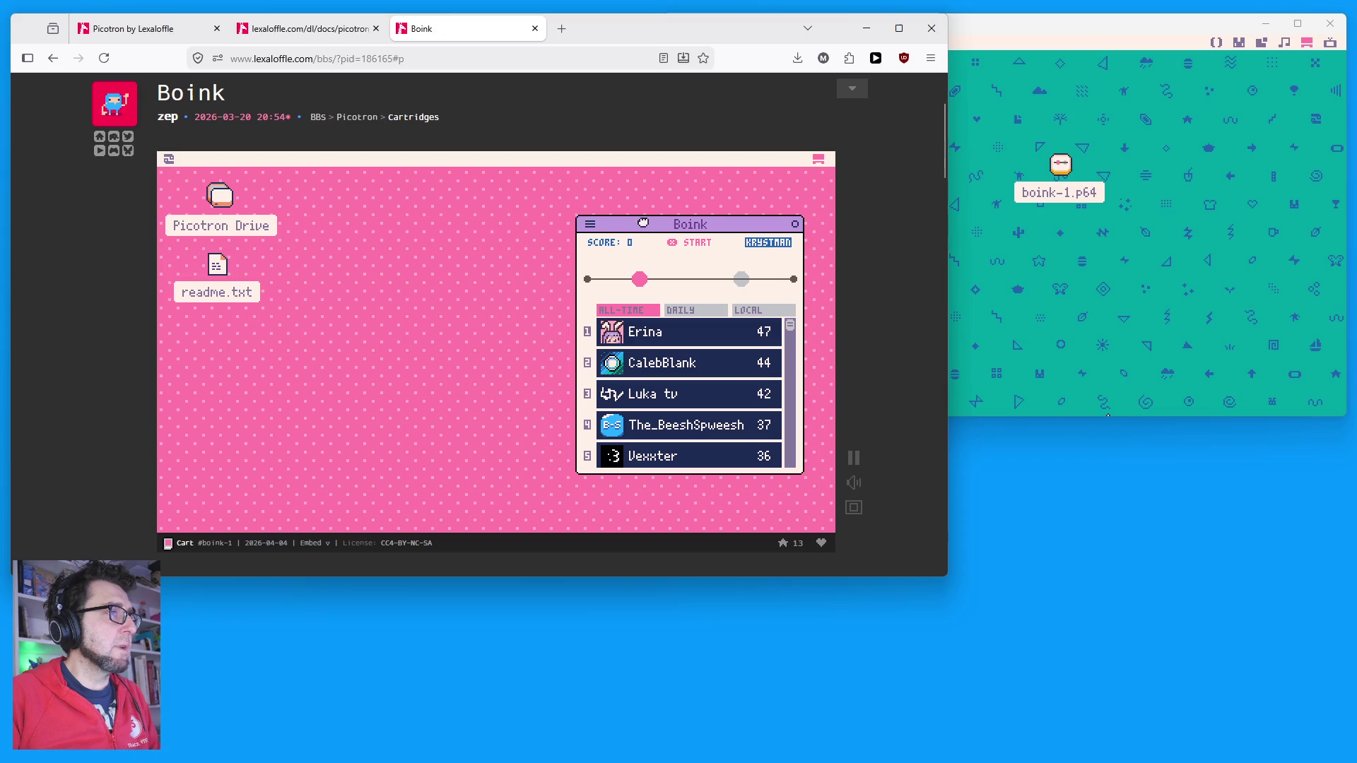
{"action": "left_click_drag", "start_coordinate": [642, 223], "coordinate": [635, 227]}
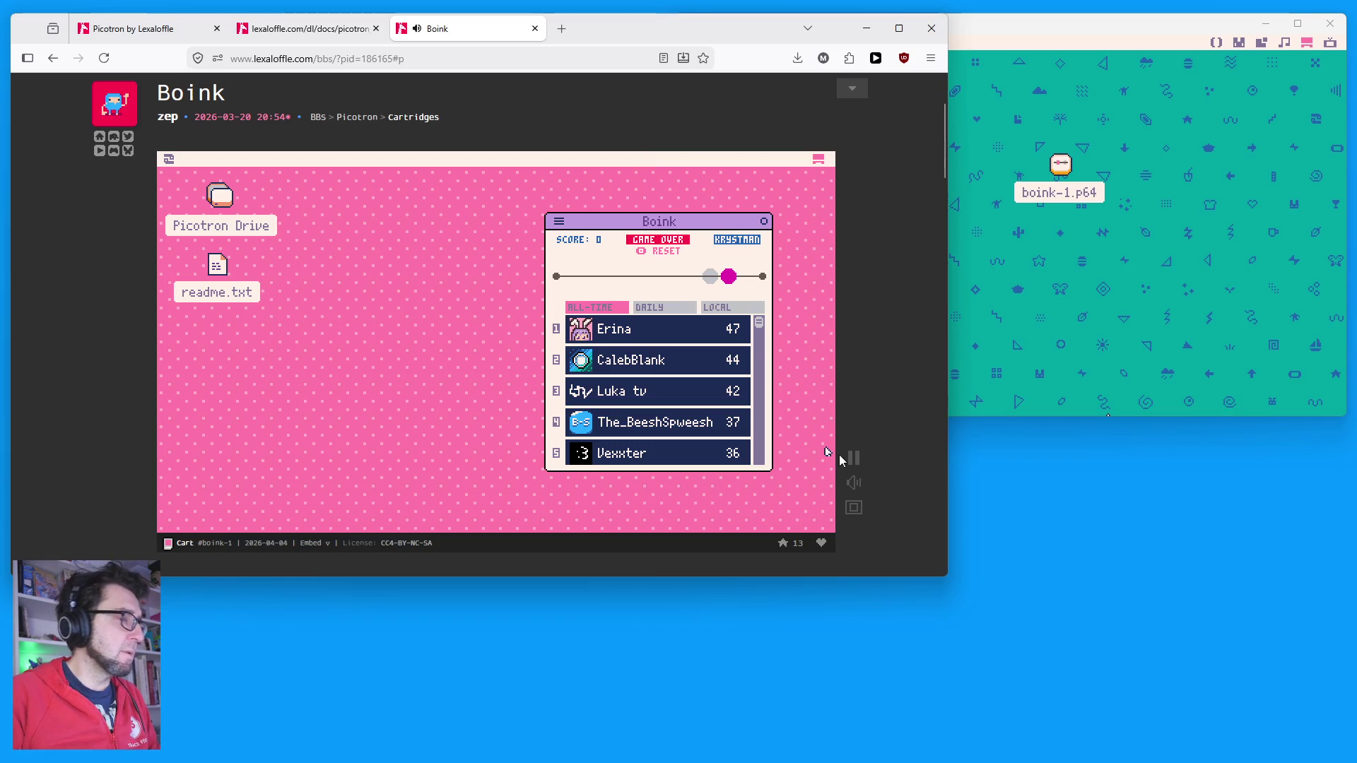
{"action": "left_click_drag", "start_coordinate": [948, 576], "coordinate": [1198, 718]}
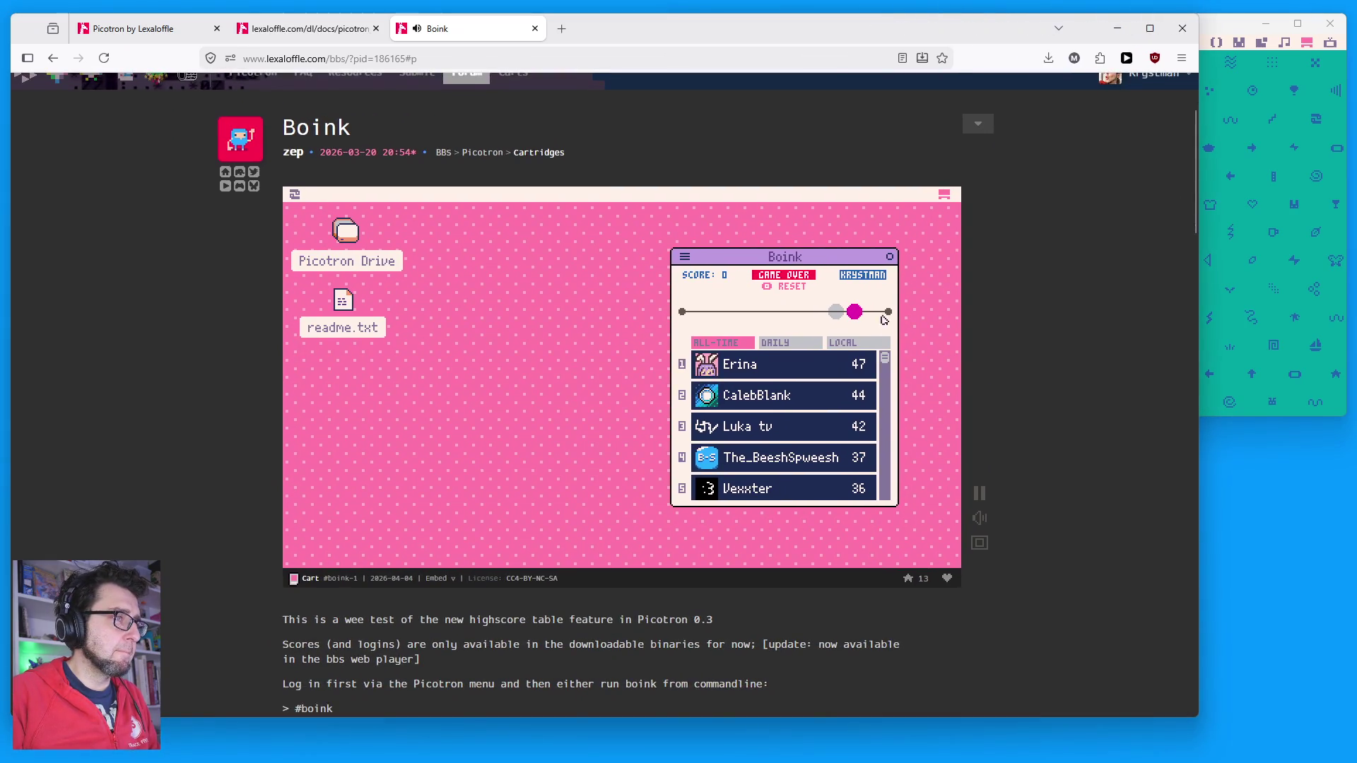
Step: Restart Boink and bounce the ball until game over, scoring 23
{"action": "left_click", "coordinate": [792, 287]}
{"action": "left_click", "coordinate": [959, 210]}
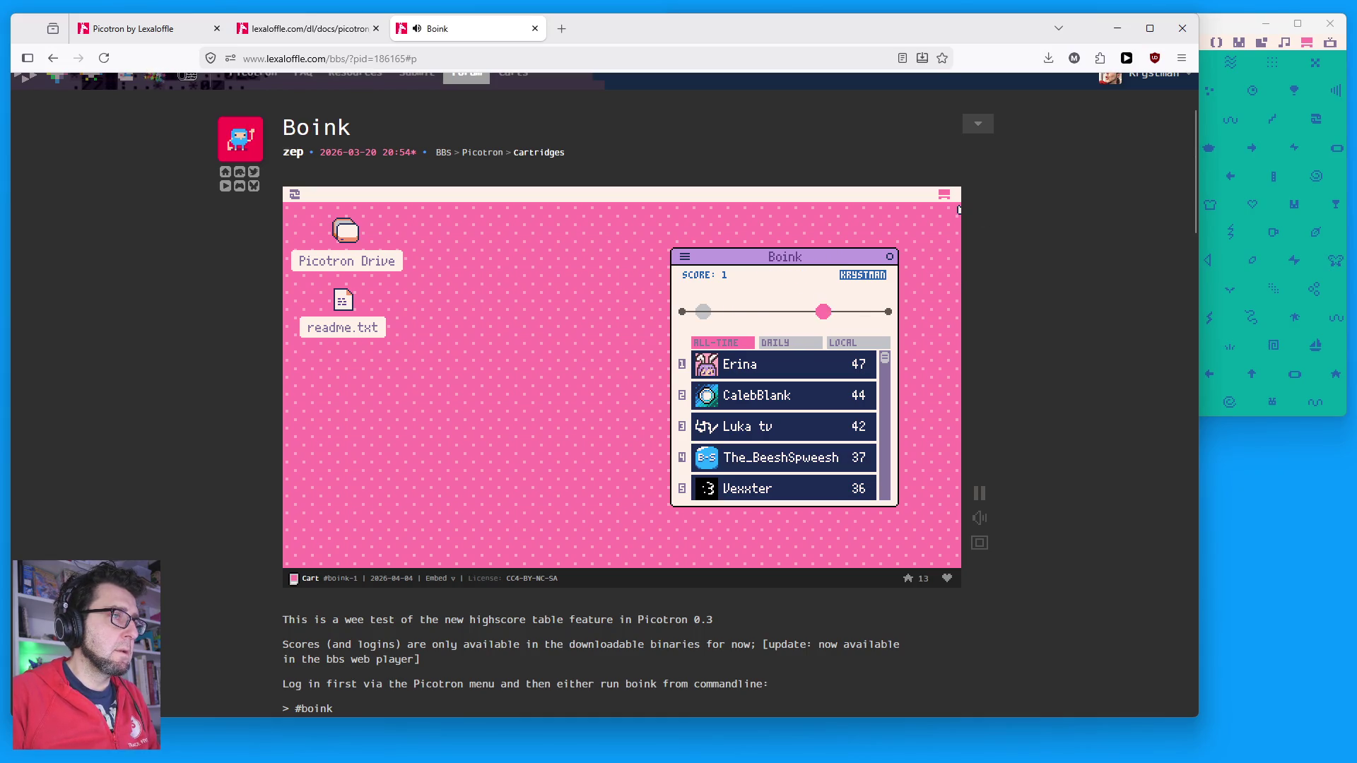
{"action": "left_click", "coordinate": [960, 210]}
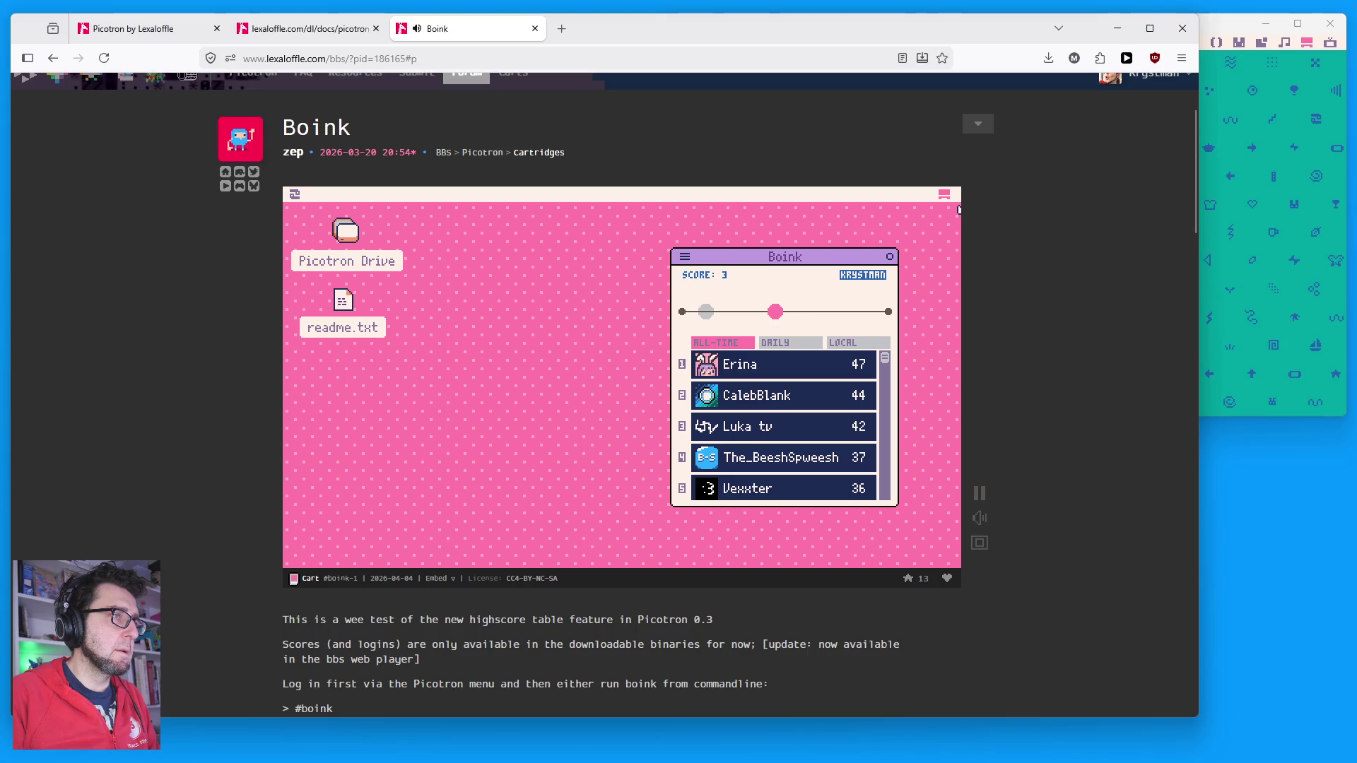
{"action": "left_click", "coordinate": [960, 210]}
{"action": "left_click", "coordinate": [959, 210]}
{"action": "left_click", "coordinate": [959, 210]}
{"action": "left_click", "coordinate": [959, 210]}
{"action": "left_click", "coordinate": [959, 210]}
{"action": "left_click", "coordinate": [960, 210]}
{"action": "left_click", "coordinate": [959, 210]}
{"action": "left_click", "coordinate": [960, 210]}
{"action": "left_click", "coordinate": [959, 210]}
{"action": "left_click", "coordinate": [959, 210]}
{"action": "left_click", "coordinate": [959, 210]}
{"action": "left_click", "coordinate": [959, 210]}
{"action": "left_click", "coordinate": [959, 210]}
{"action": "left_click", "coordinate": [959, 210]}
{"action": "left_click", "coordinate": [959, 210]}
{"action": "left_click", "coordinate": [959, 210]}
{"action": "left_click", "coordinate": [959, 210]}
{"action": "left_click", "coordinate": [959, 210]}
{"action": "left_click", "coordinate": [960, 210]}
{"action": "left_click", "coordinate": [959, 210]}
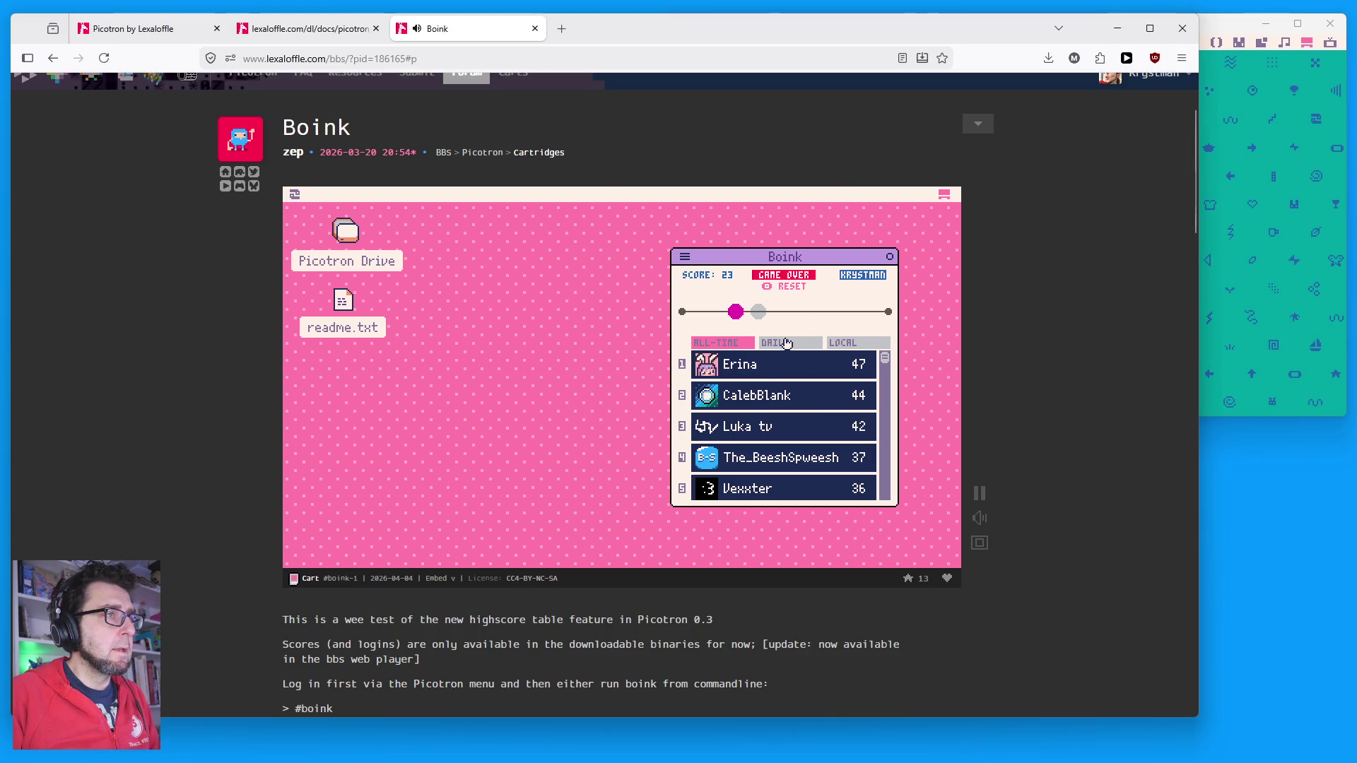
Step: Check the daily, then all-time leaderboards, then return to the Picotron desktop
{"action": "left_click", "coordinate": [788, 342]}
{"action": "scroll", "coordinate": [772, 433], "scroll_direction": "down", "scroll_amount": 5}
{"action": "scroll", "coordinate": [773, 433], "scroll_direction": "up", "scroll_amount": 2}
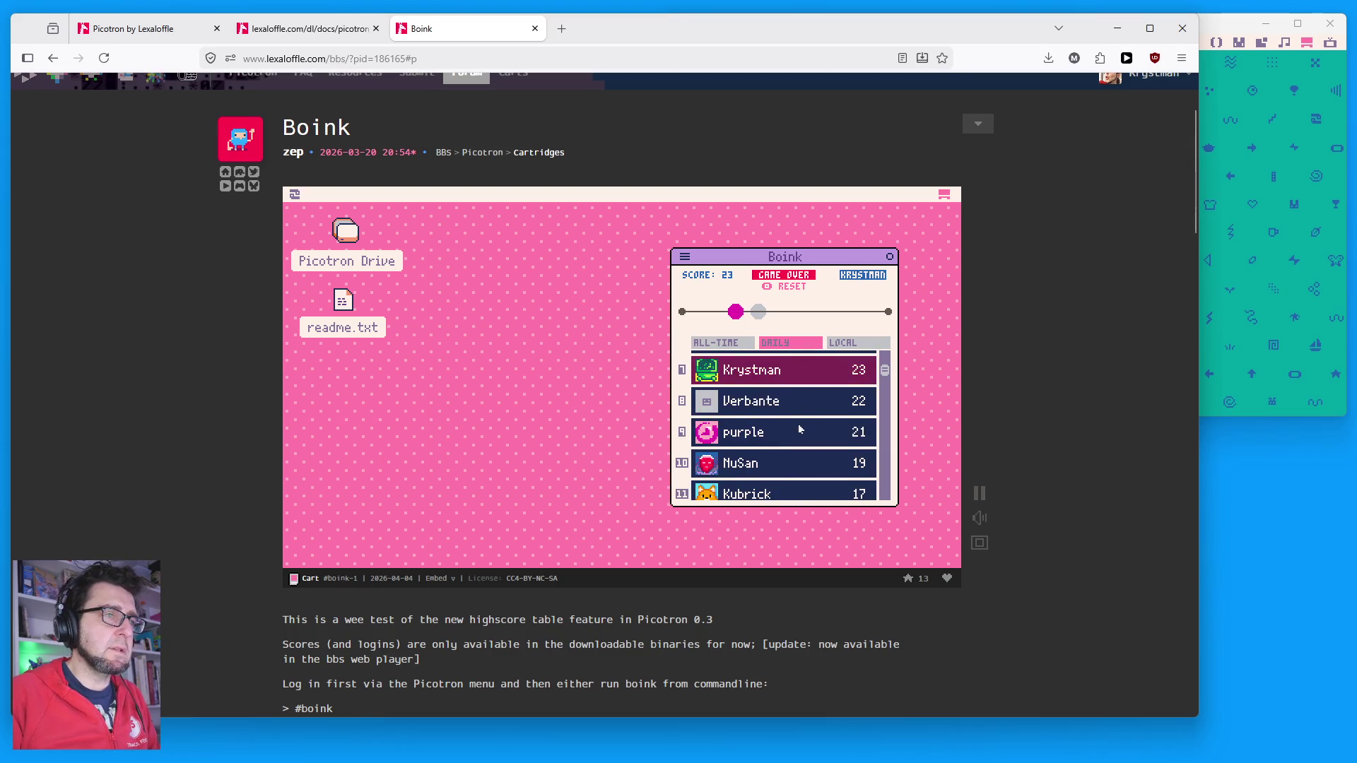
{"action": "scroll", "coordinate": [801, 429], "scroll_direction": "up", "scroll_amount": 3}
{"action": "scroll", "coordinate": [799, 432], "scroll_direction": "down", "scroll_amount": 3}
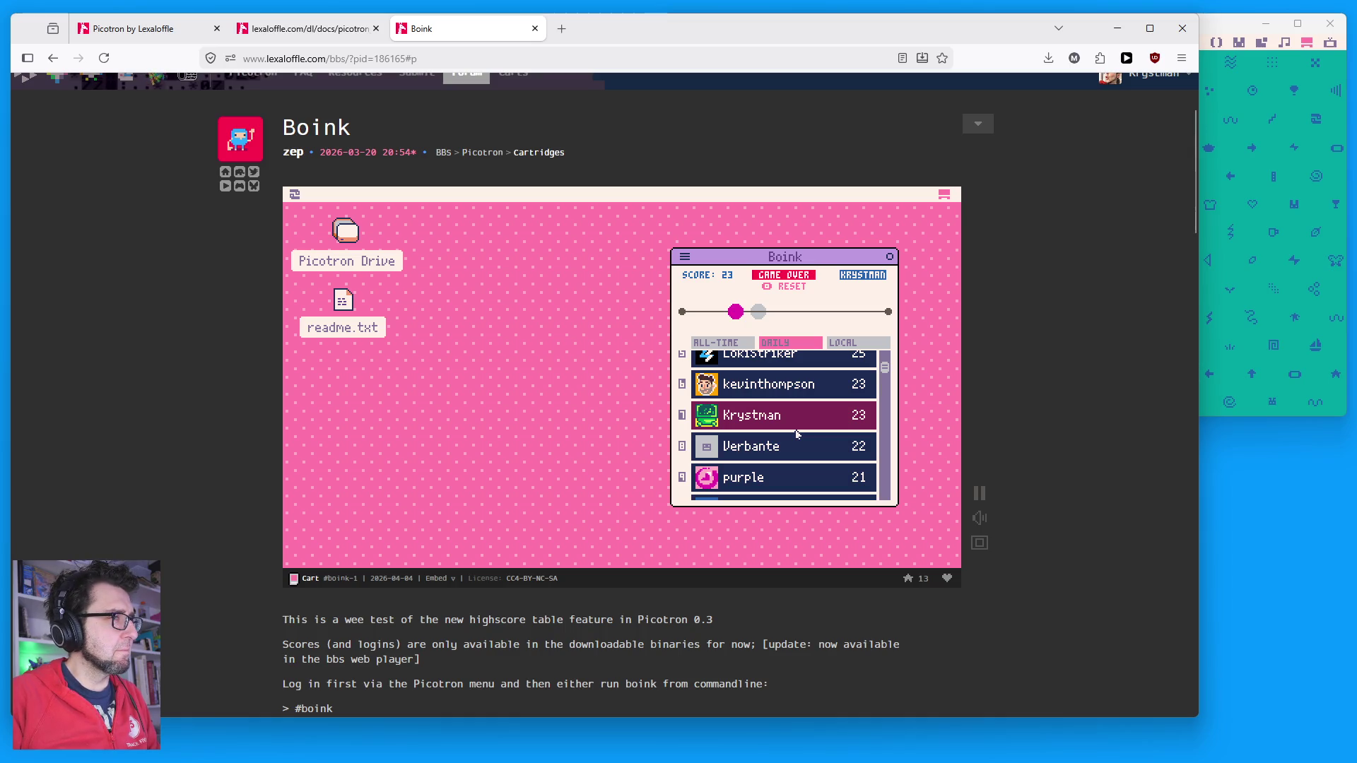
{"action": "left_click", "coordinate": [711, 344]}
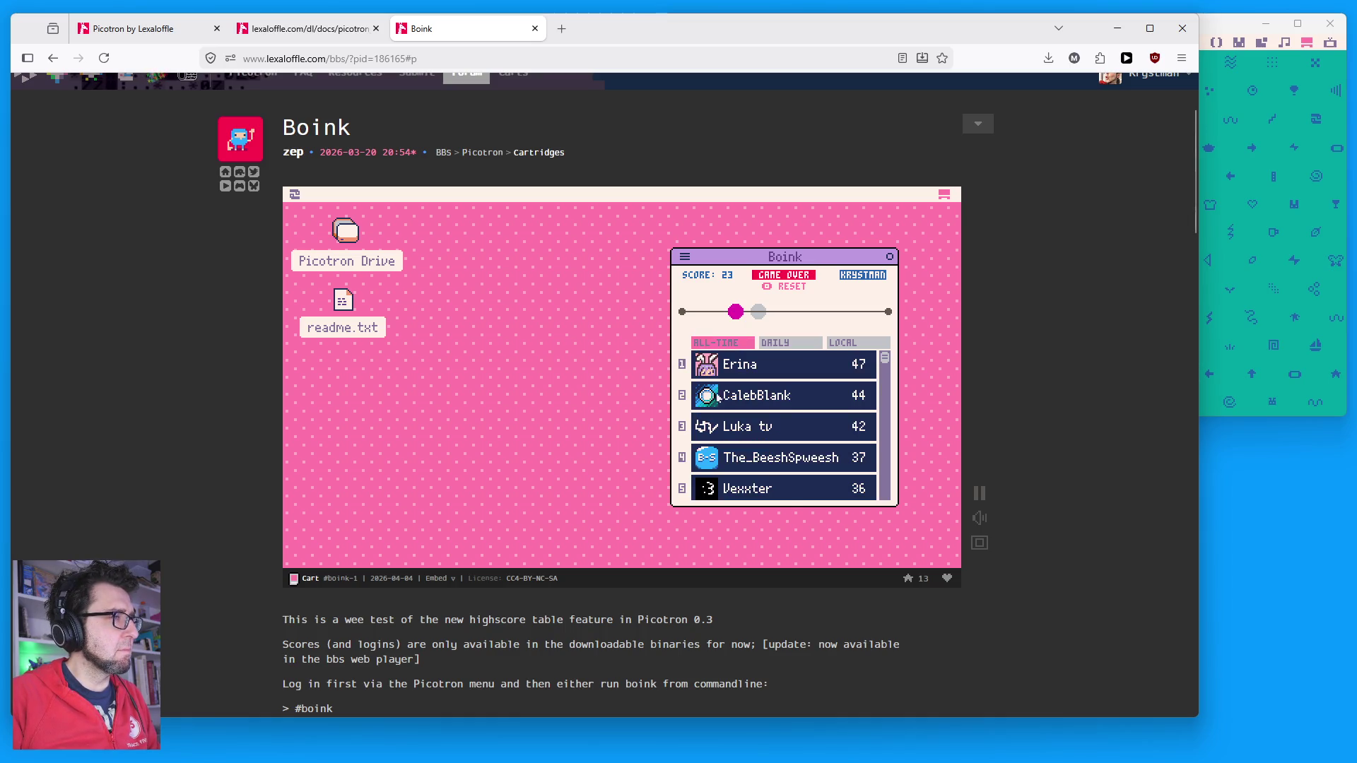
{"action": "scroll", "coordinate": [785, 488], "scroll_direction": "down", "scroll_amount": 5}
{"action": "scroll", "coordinate": [791, 480], "scroll_direction": "up", "scroll_amount": 5}
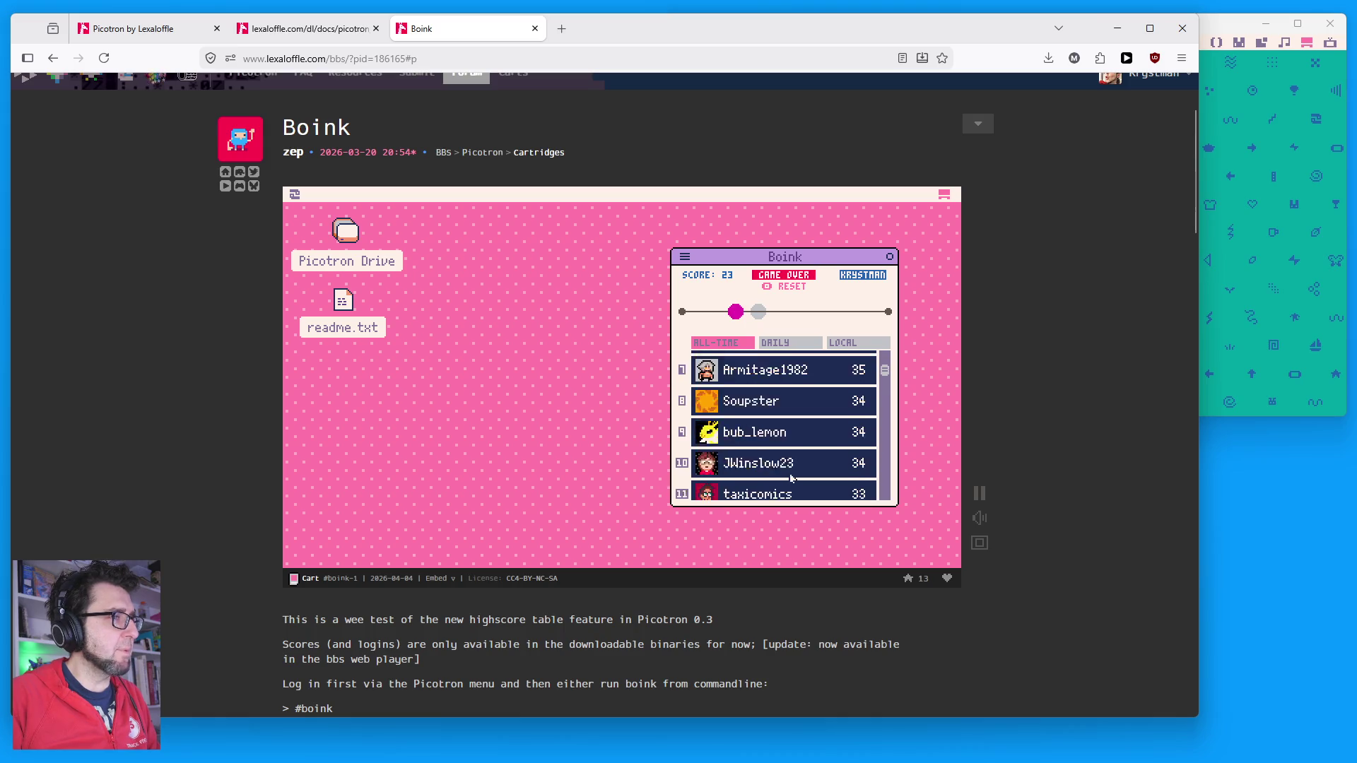
{"action": "left_click", "coordinate": [1235, 354]}
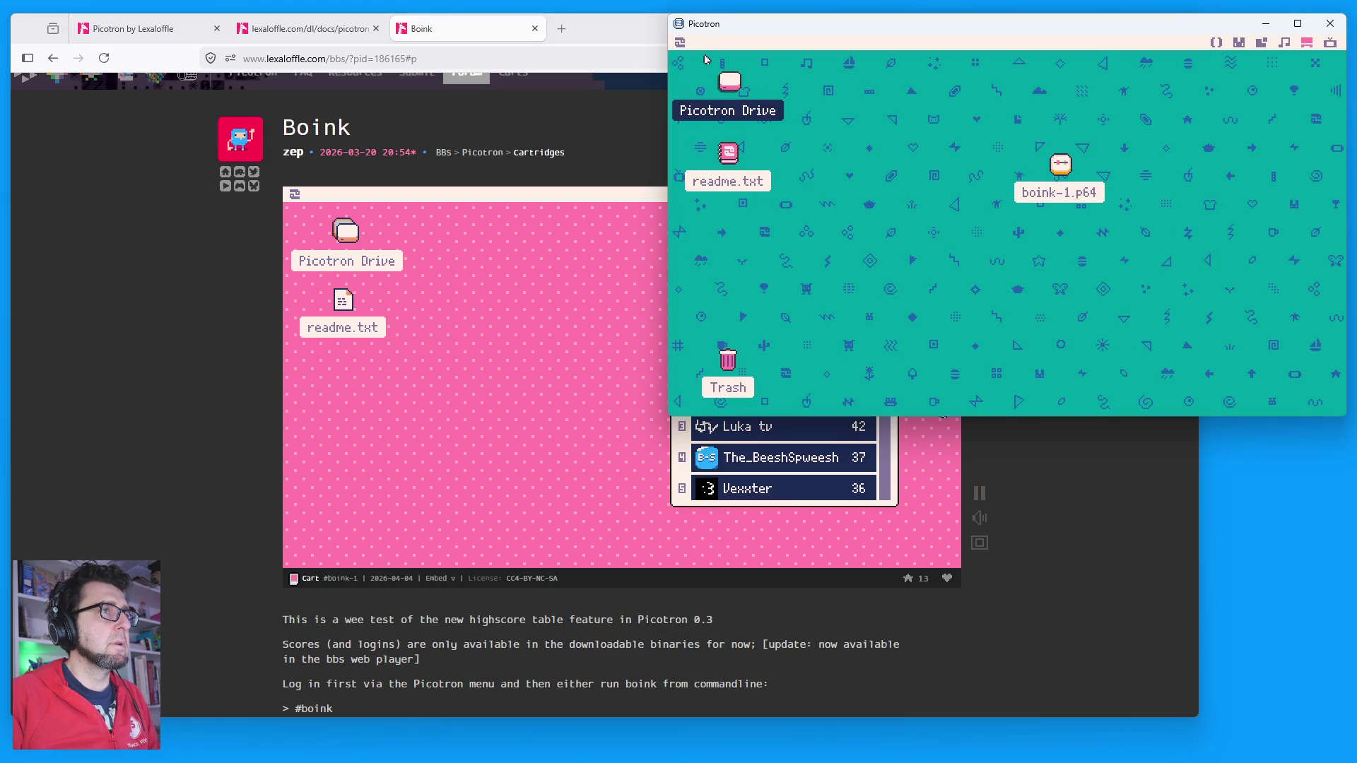
Step: Launch the Boink cart from Splore's New list in Picotron
{"action": "left_click", "coordinate": [680, 43]}
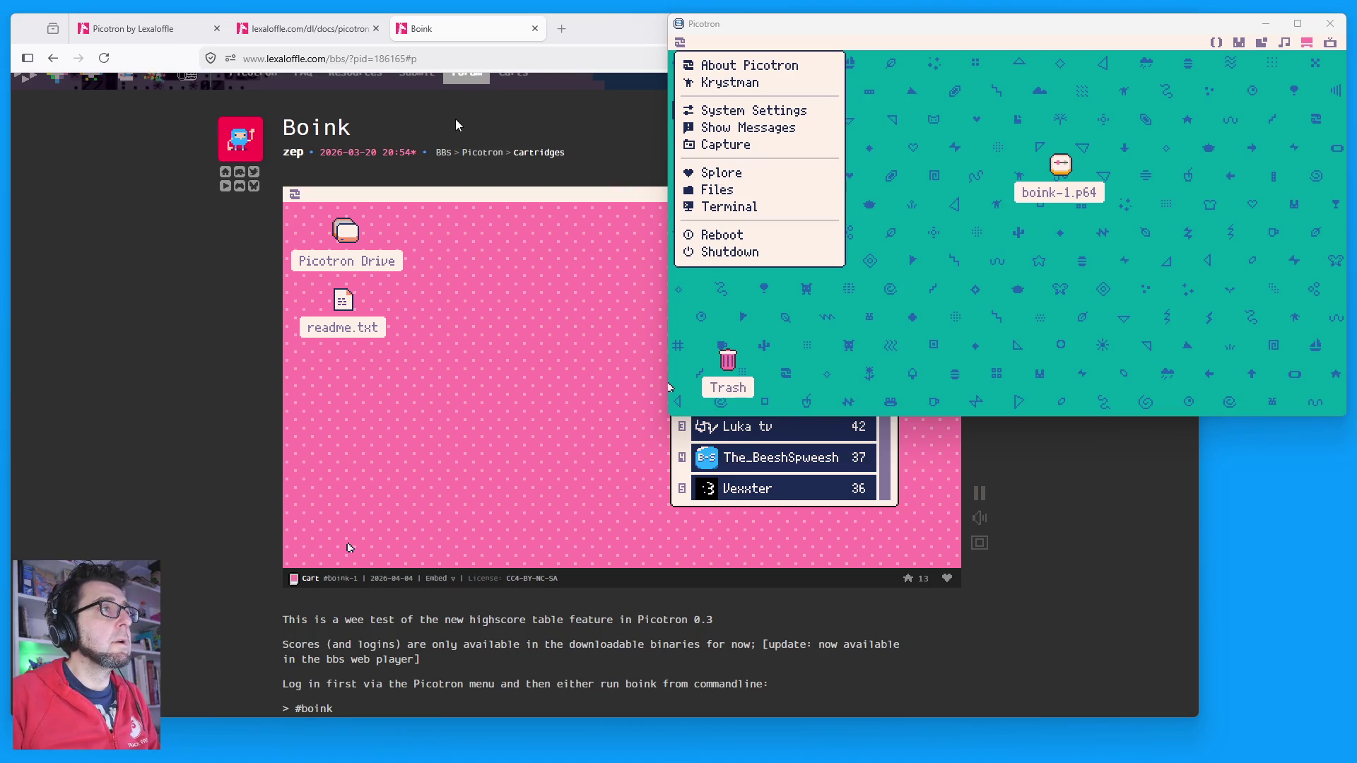
{"action": "left_click", "coordinate": [722, 172]}
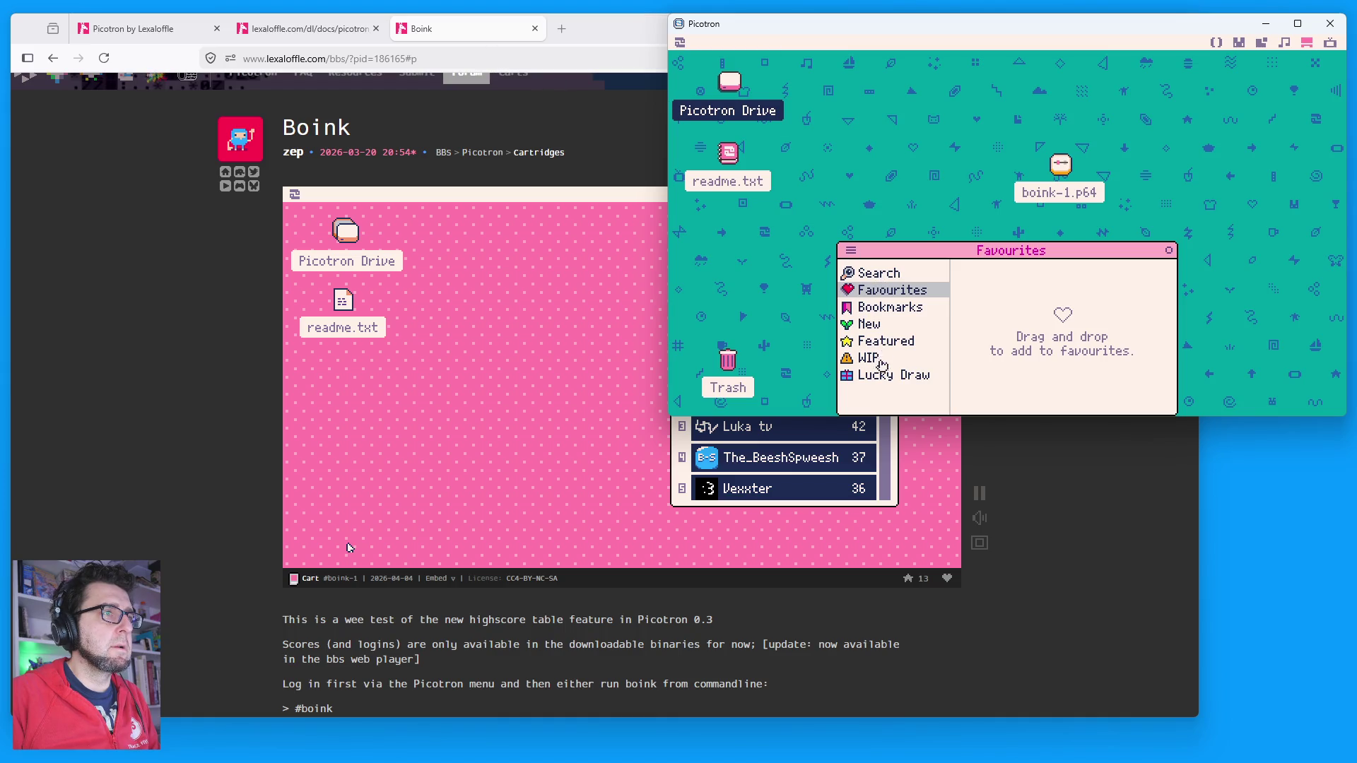
{"action": "left_click", "coordinate": [880, 328]}
{"action": "scroll", "coordinate": [1106, 353], "scroll_direction": "down", "scroll_amount": 5}
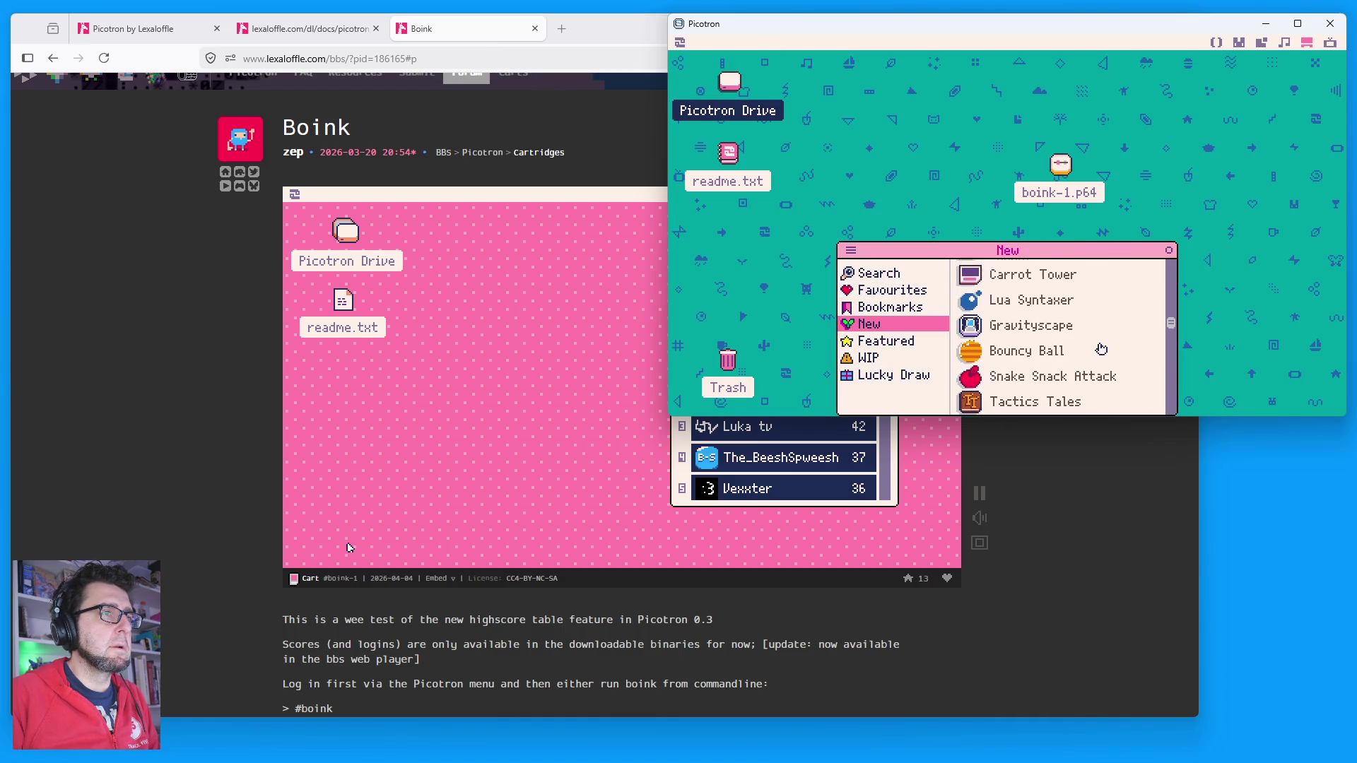
{"action": "scroll", "coordinate": [1101, 349], "scroll_direction": "up", "scroll_amount": 2}
{"action": "left_click", "coordinate": [1015, 346]}
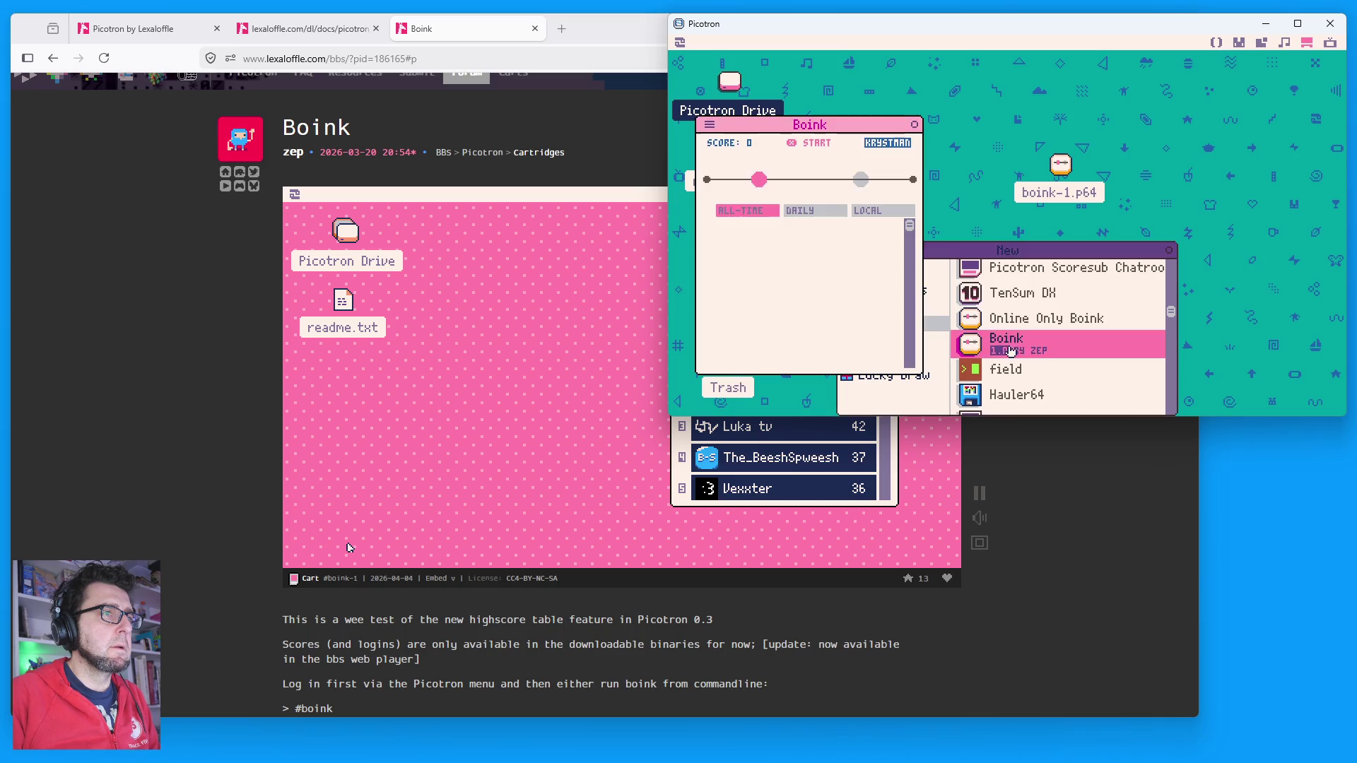
Step: Narrow the browser beside Picotron and show the daily leaderboard in both Boink copies
{"action": "left_click", "coordinate": [1145, 585]}
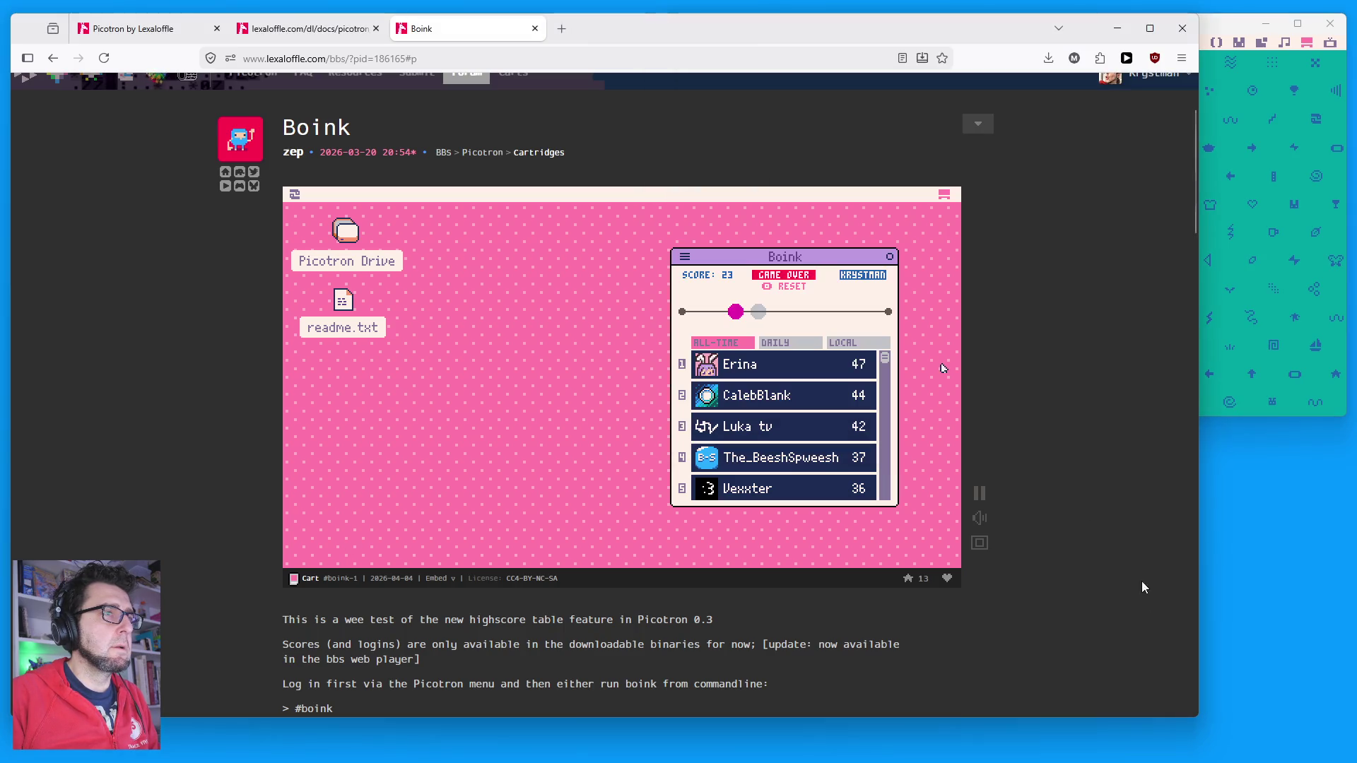
{"action": "mouse_move", "coordinate": [1200, 577]}
{"action": "left_mouse_down"}
{"action": "mouse_move", "coordinate": [683, 540]}
{"action": "mouse_move", "coordinate": [804, 547]}
{"action": "left_mouse_up"}
{"action": "left_click", "coordinate": [690, 337]}
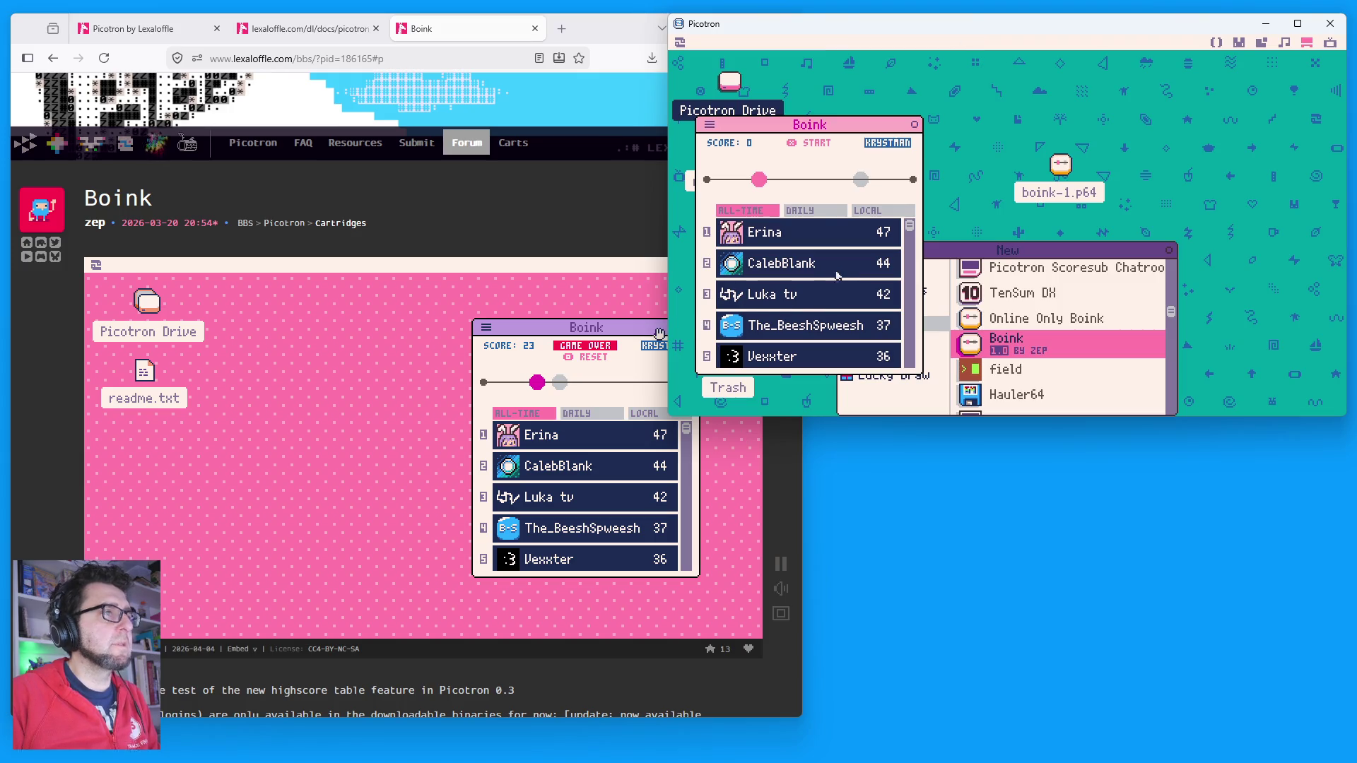
{"action": "scroll", "coordinate": [838, 275], "scroll_direction": "down", "scroll_amount": 2}
{"action": "key", "text": "Right"}
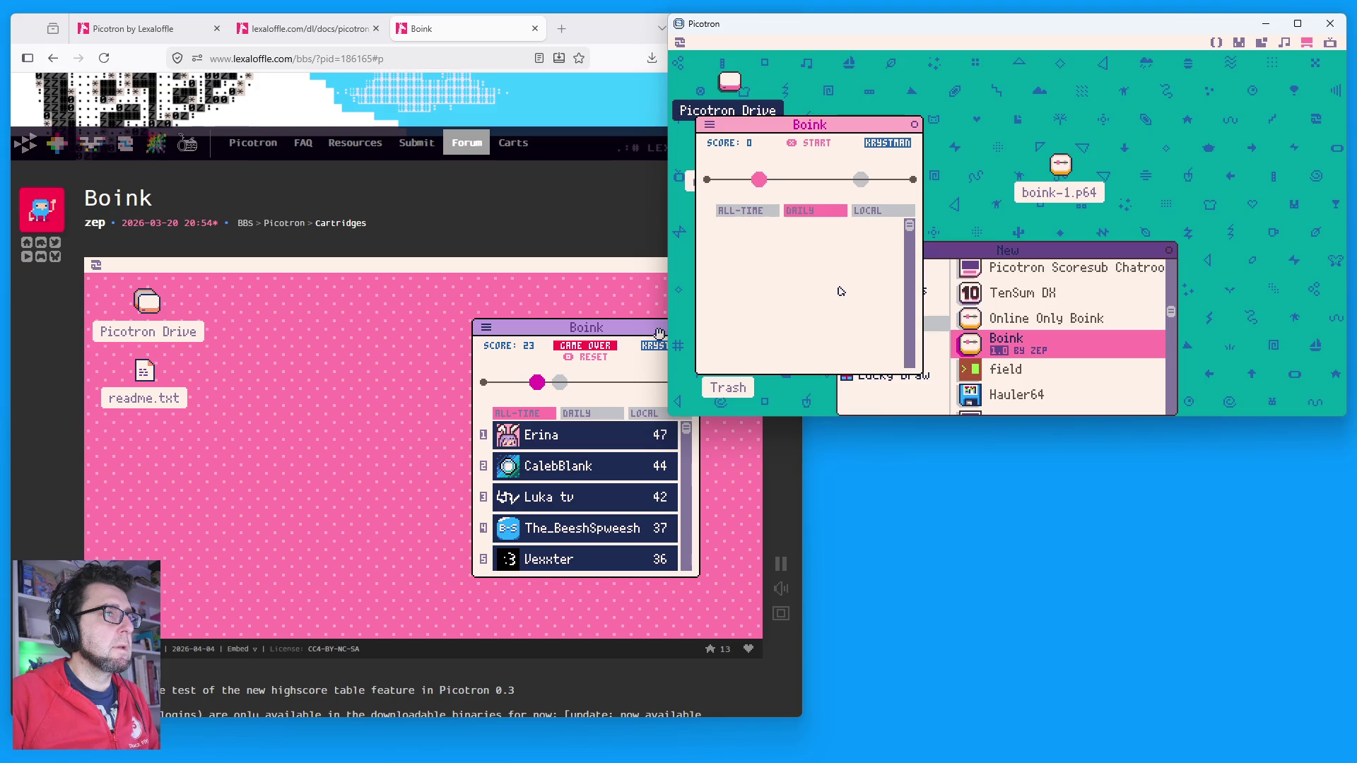
{"action": "scroll", "coordinate": [840, 291], "scroll_direction": "up", "scroll_amount": 3}
{"action": "scroll", "coordinate": [840, 291], "scroll_direction": "down", "scroll_amount": 3}
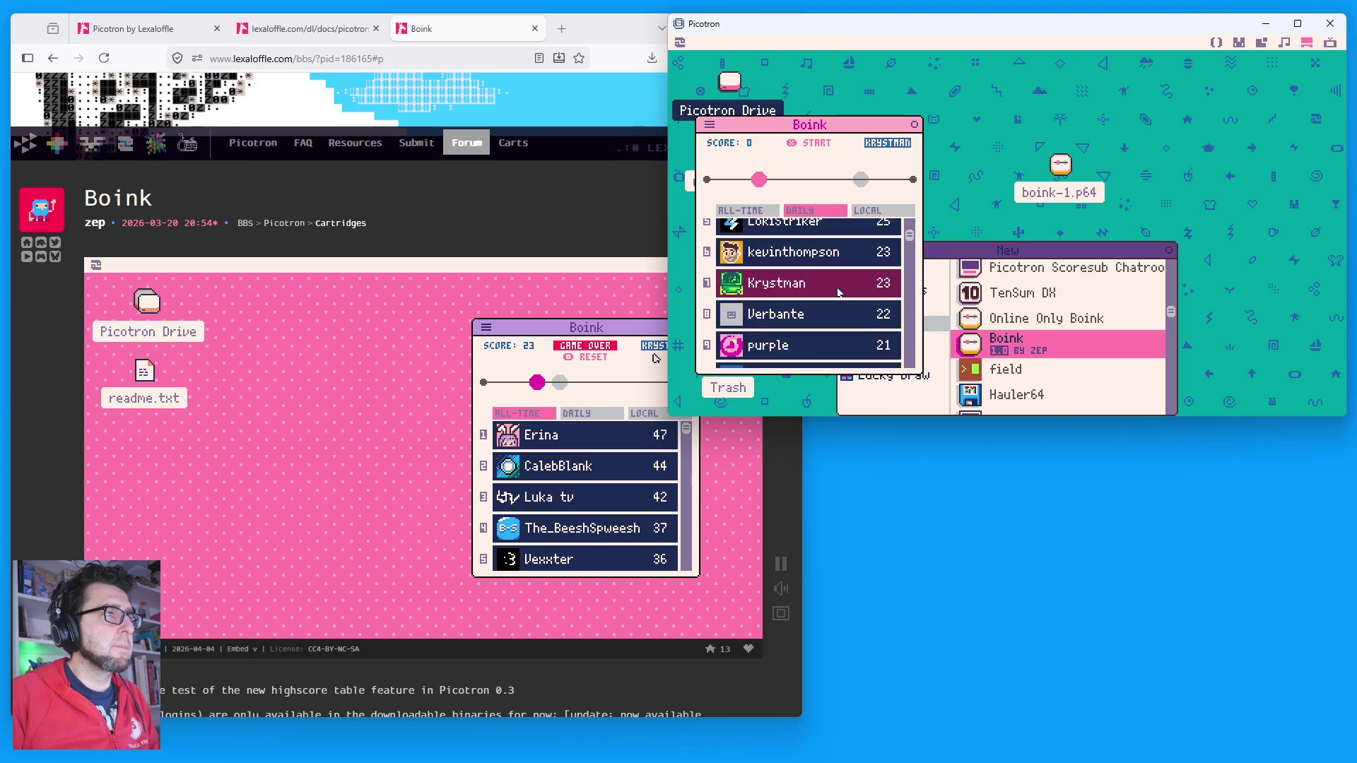
{"action": "left_click", "coordinate": [591, 412]}
{"action": "scroll", "coordinate": [606, 468], "scroll_direction": "down", "scroll_amount": 5}
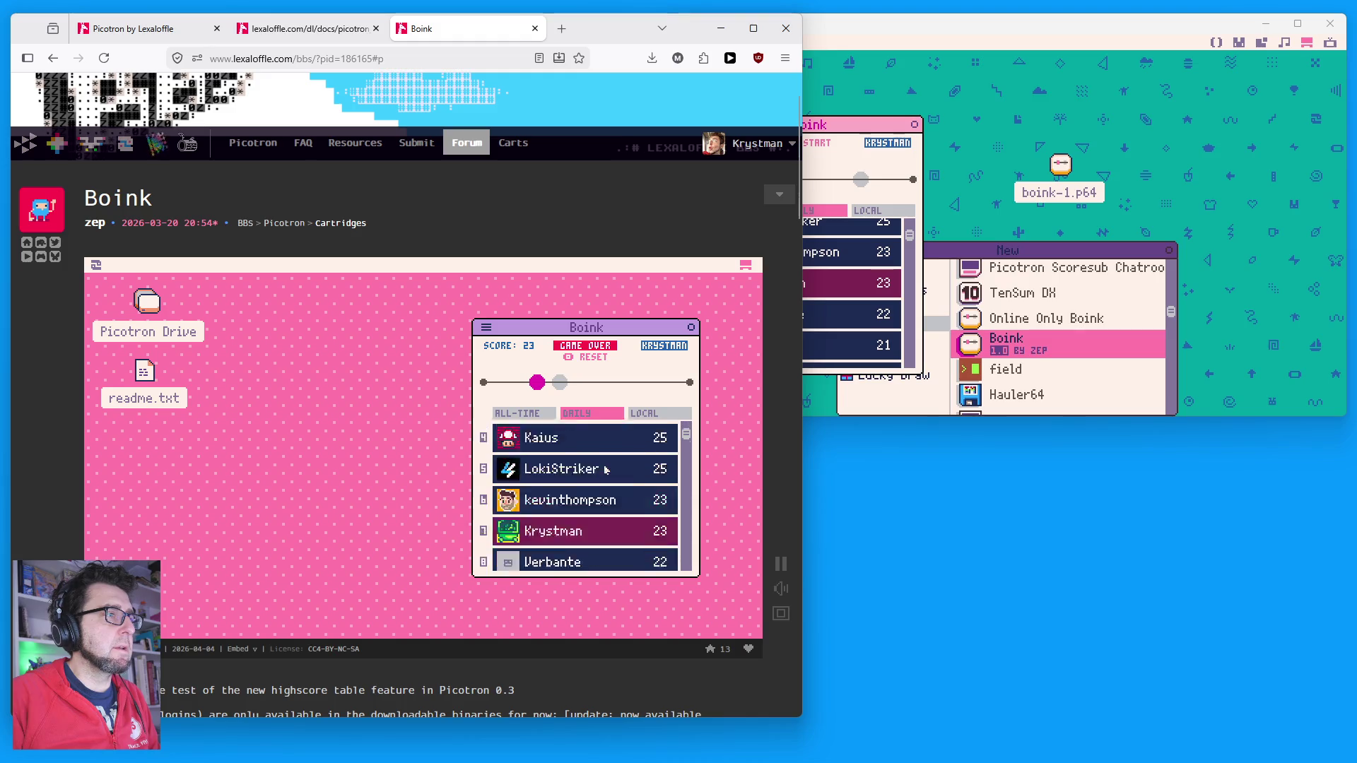
Step: Log out of the Lexaloffle BBS account and scroll back down to the Boink player
{"action": "scroll", "coordinate": [606, 468], "scroll_direction": "up", "scroll_amount": 2}
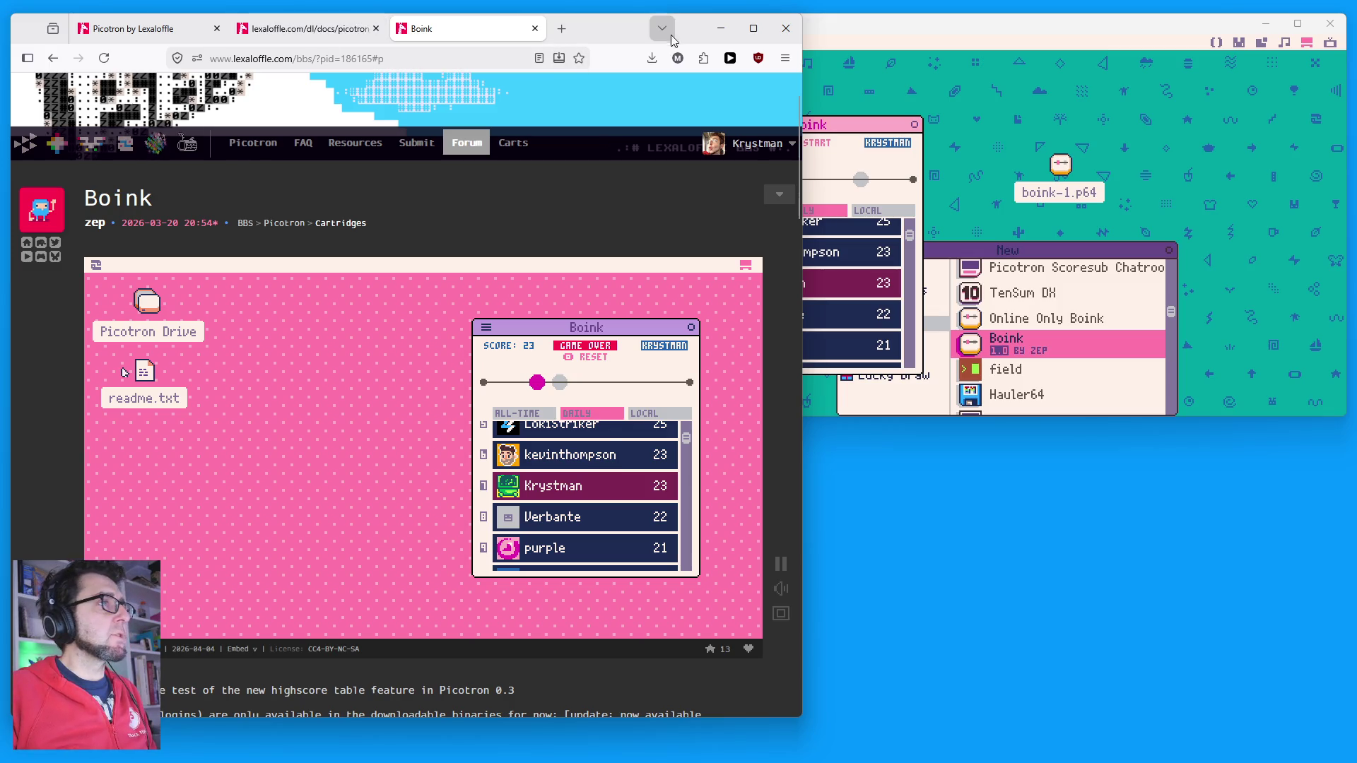
{"action": "left_click", "coordinate": [757, 143]}
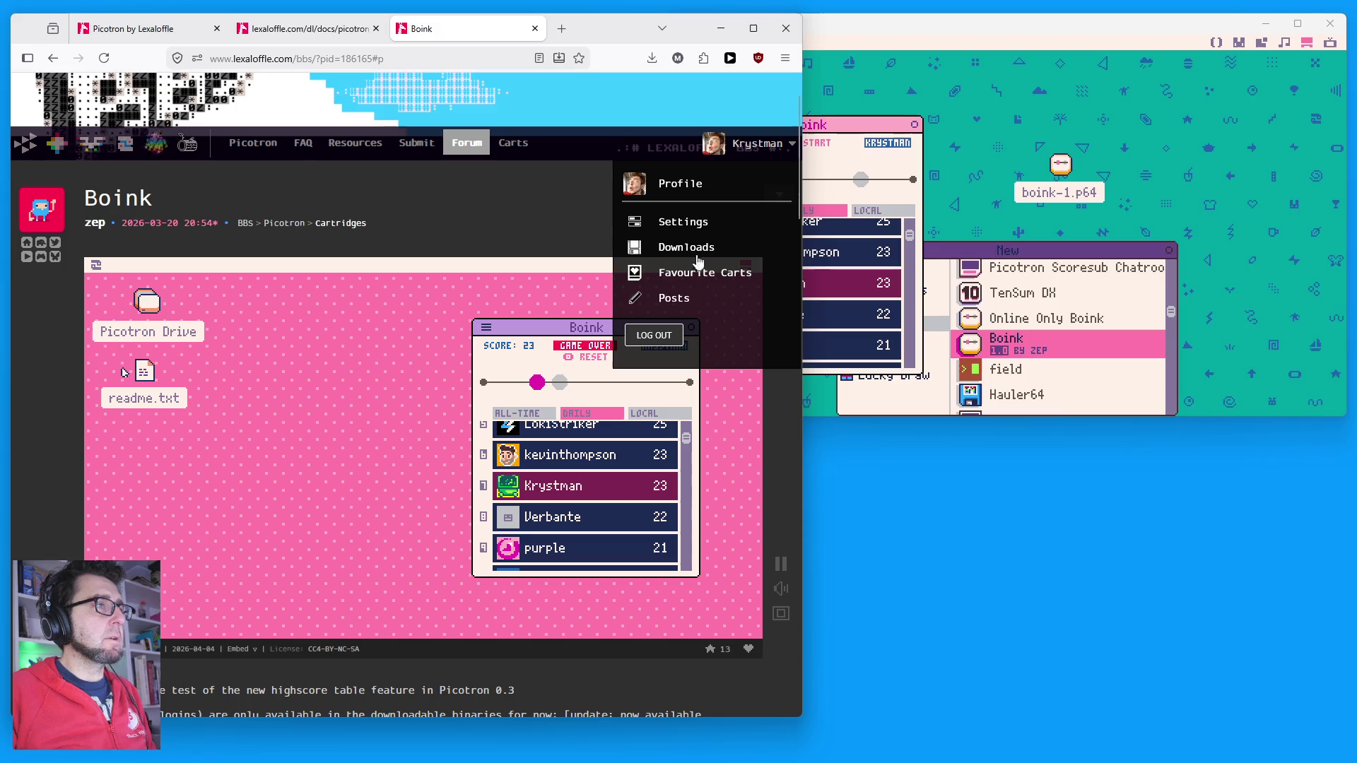
{"action": "left_click", "coordinate": [673, 336]}
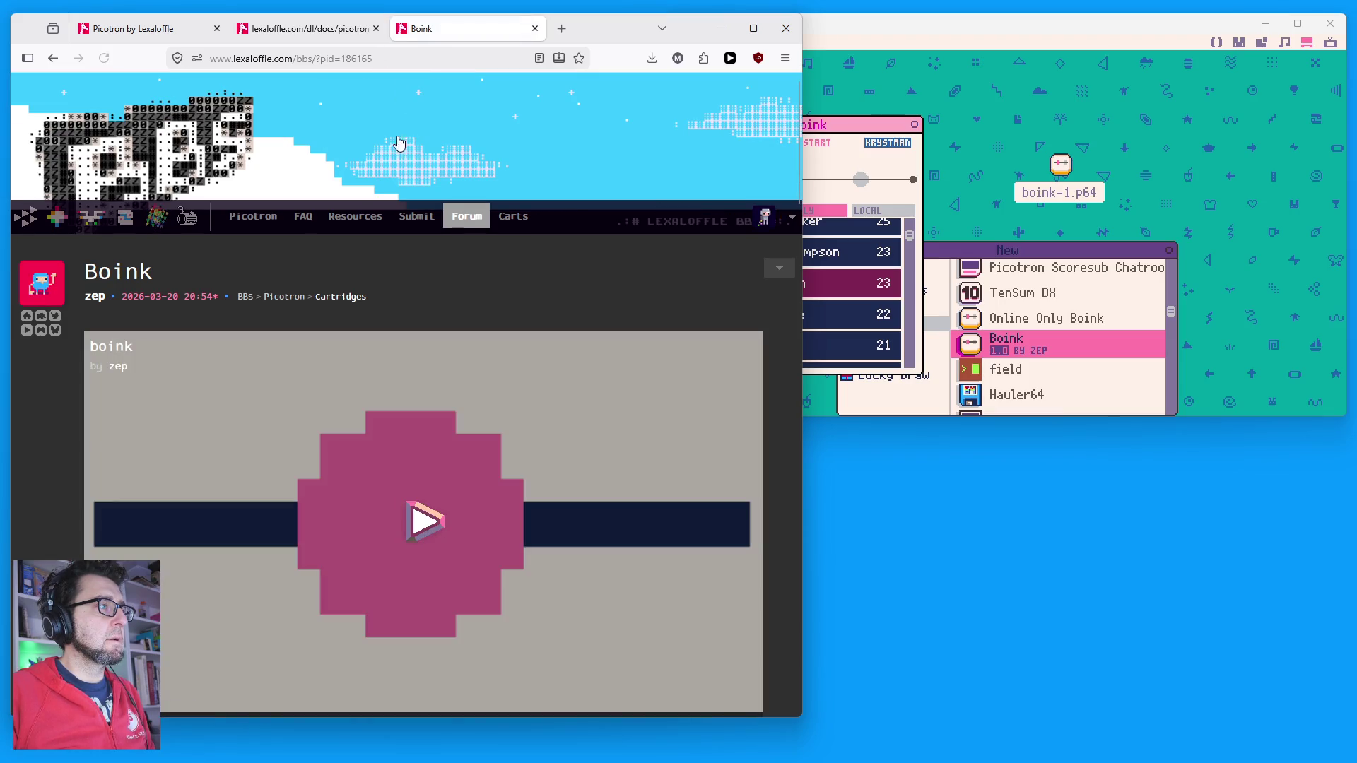
{"action": "scroll", "coordinate": [458, 457], "scroll_direction": "down", "scroll_amount": 2}
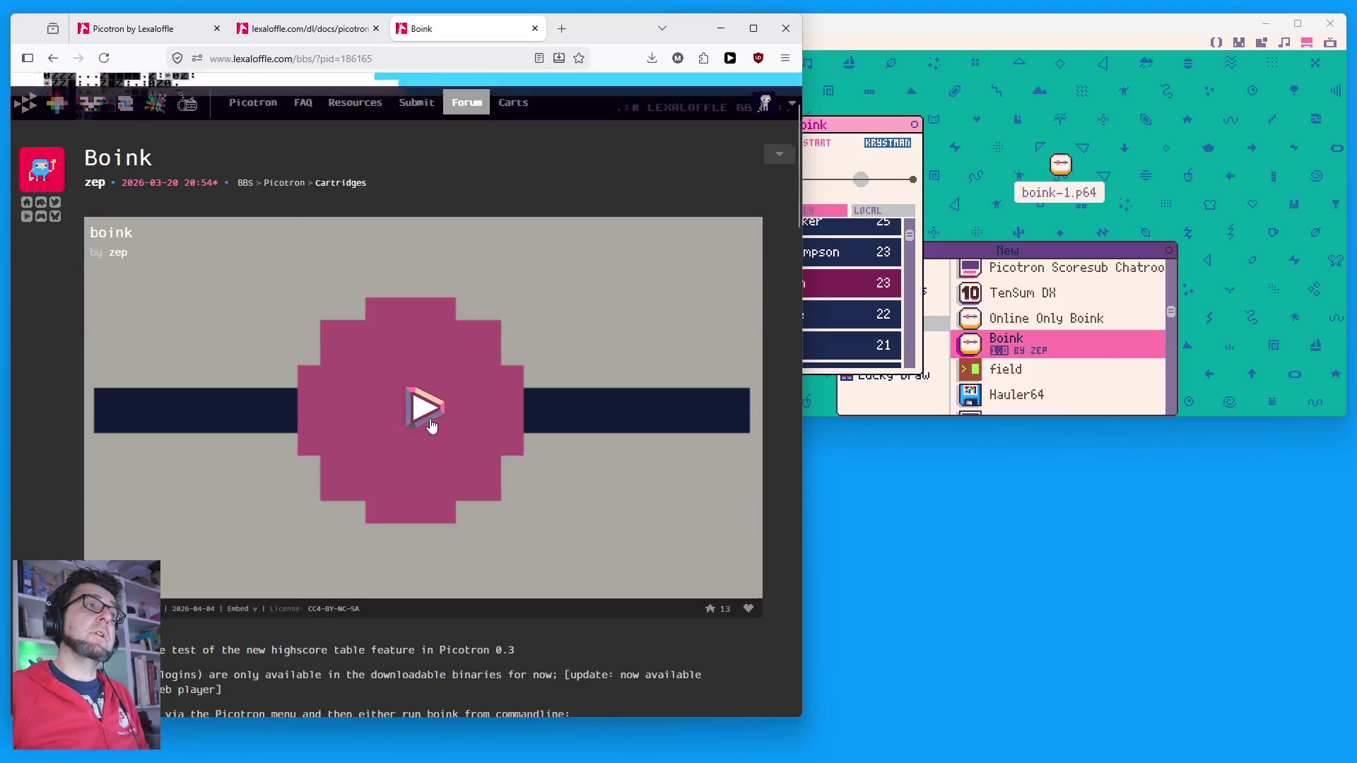
Step: Start the logged-out Boink player, briefly open Picotron Drive, and step through the local and daily leaderboards
{"action": "left_click", "coordinate": [417, 386]}
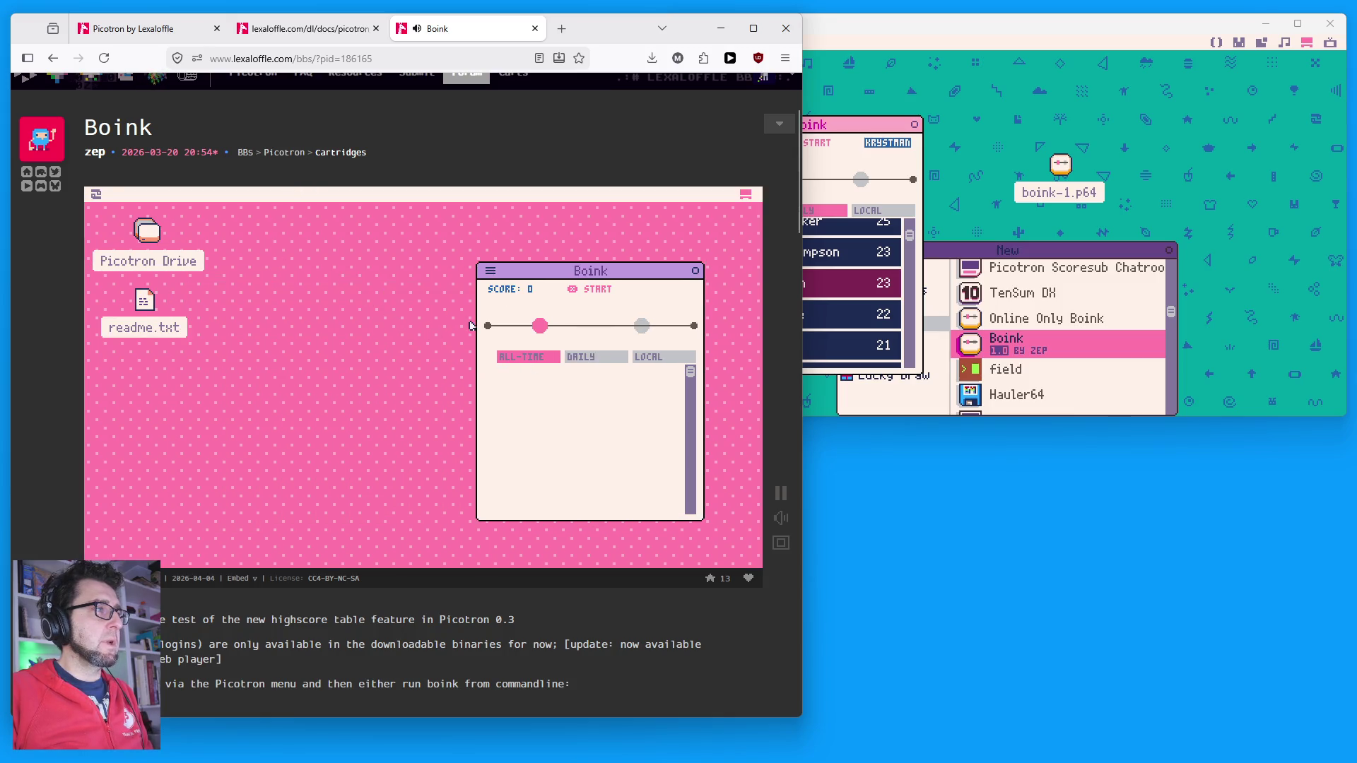
{"action": "double_click", "coordinate": [190, 261]}
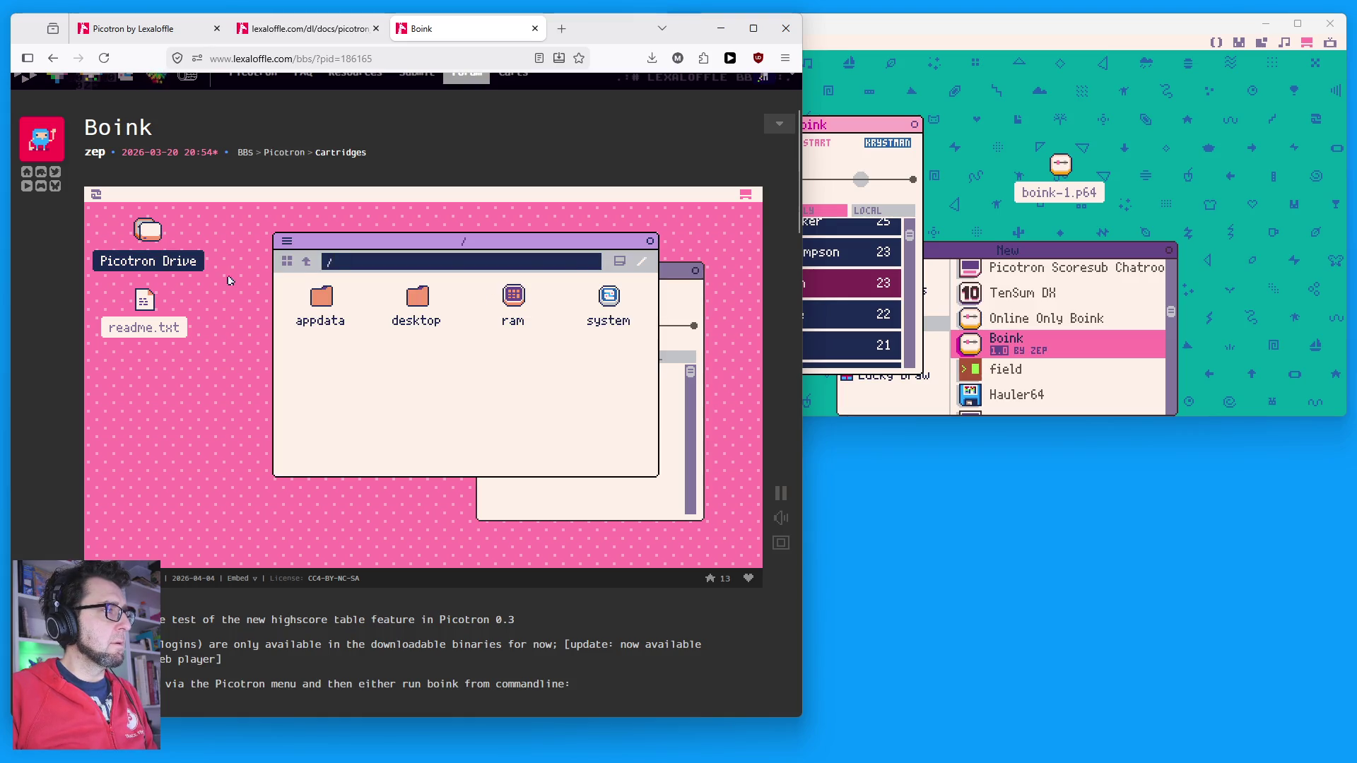
{"action": "left_click", "coordinate": [651, 242]}
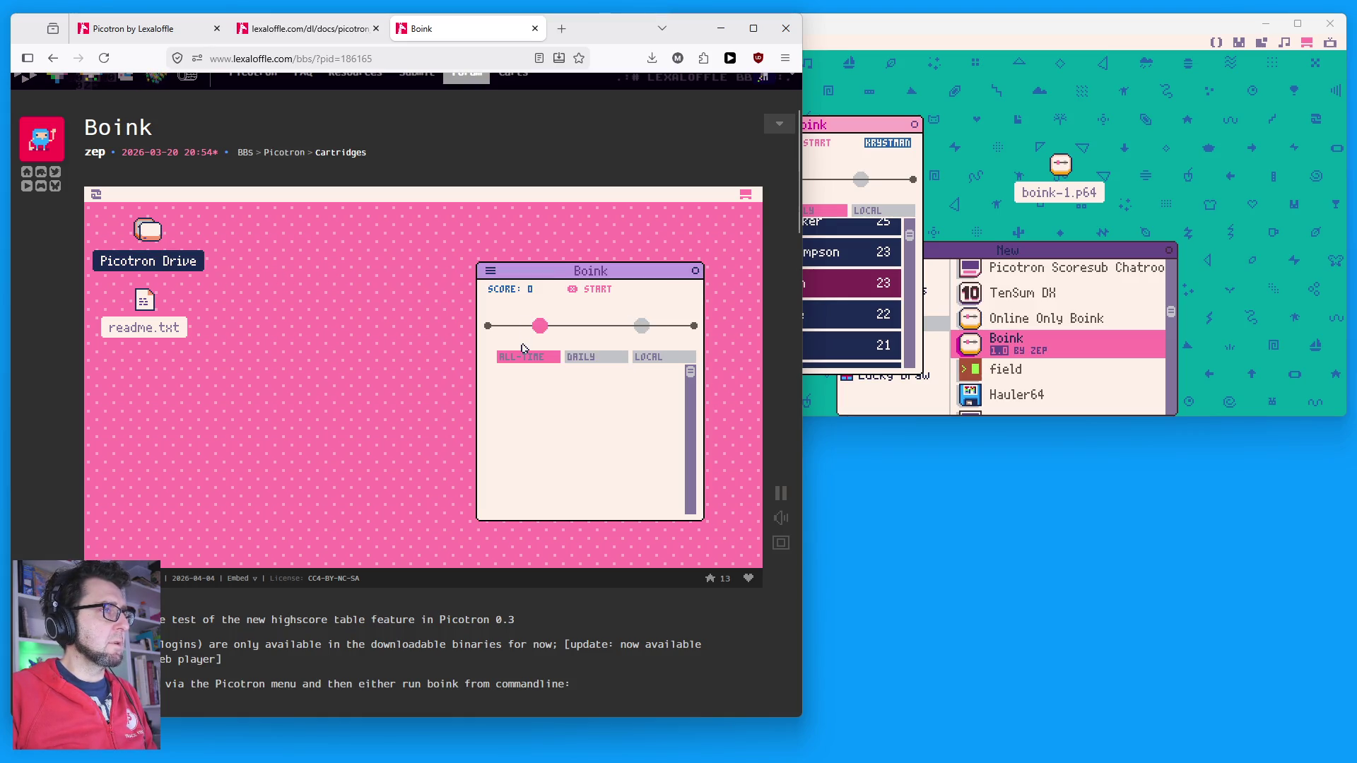
{"action": "key", "text": "Right"}
{"action": "key", "text": "Right"}
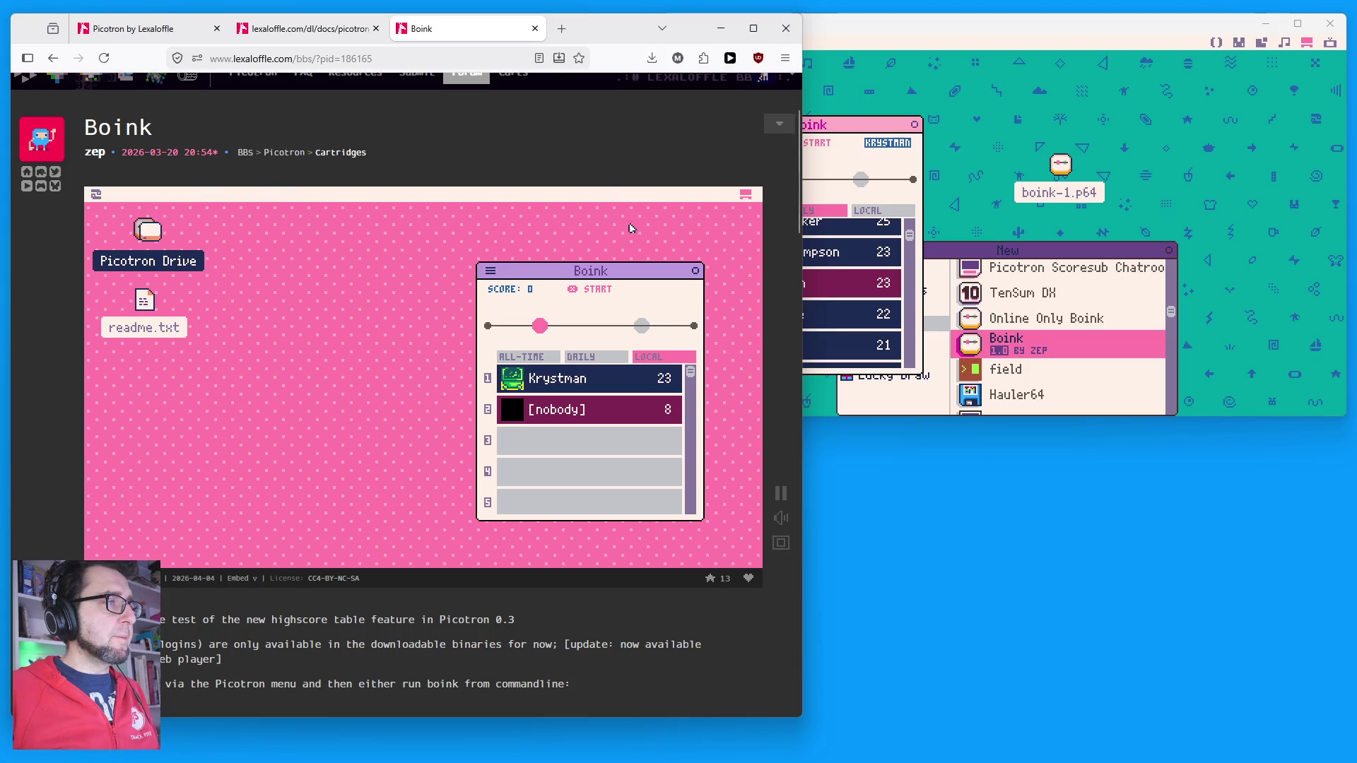
{"action": "left_click", "coordinate": [591, 359]}
Step: Check the all-time and local tables, then start a logged-out round of Boink
{"action": "left_click", "coordinate": [540, 362]}
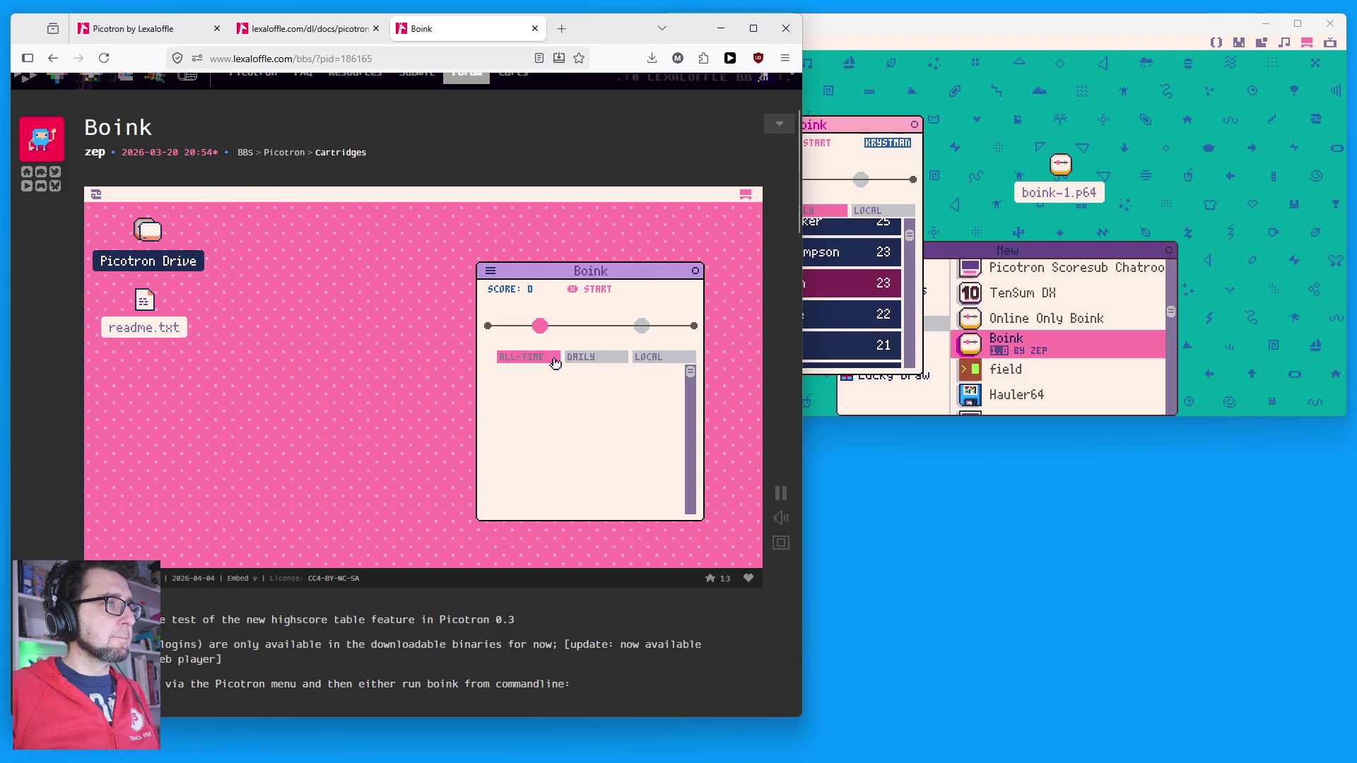
{"action": "left_click", "coordinate": [638, 358]}
{"action": "left_click", "coordinate": [598, 335]}
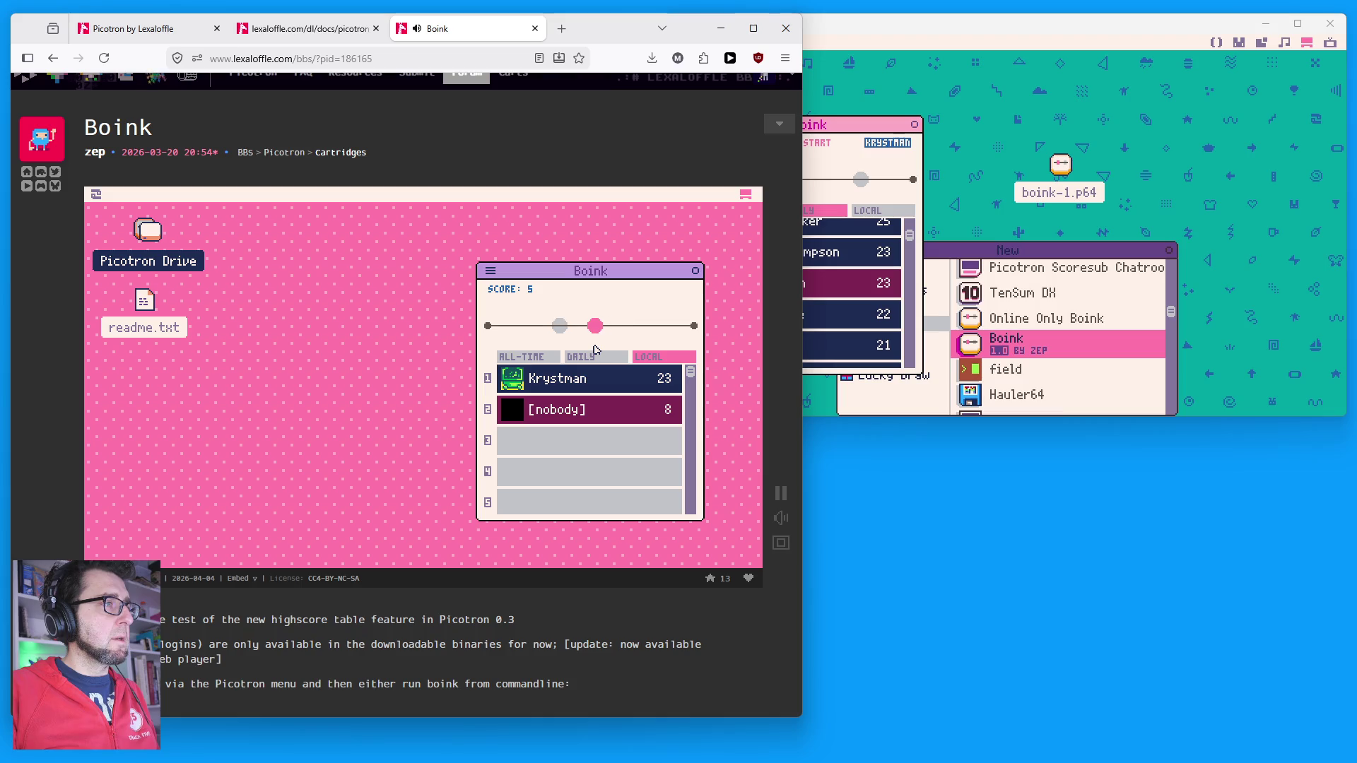
{"action": "left_click", "coordinate": [596, 350]}
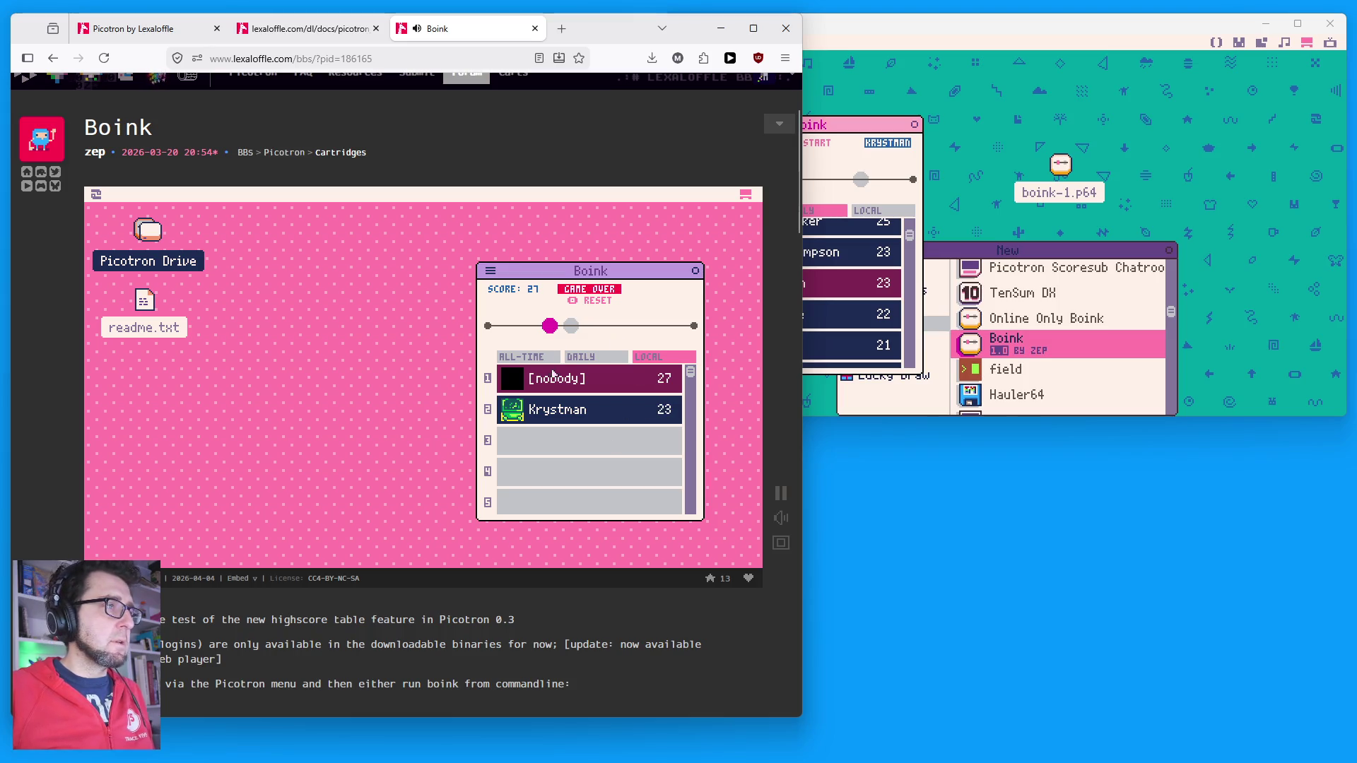
Step: Flip between the daily and all-time leaderboards, both empty while logged out
{"action": "left_click", "coordinate": [580, 359]}
{"action": "left_click", "coordinate": [530, 357]}
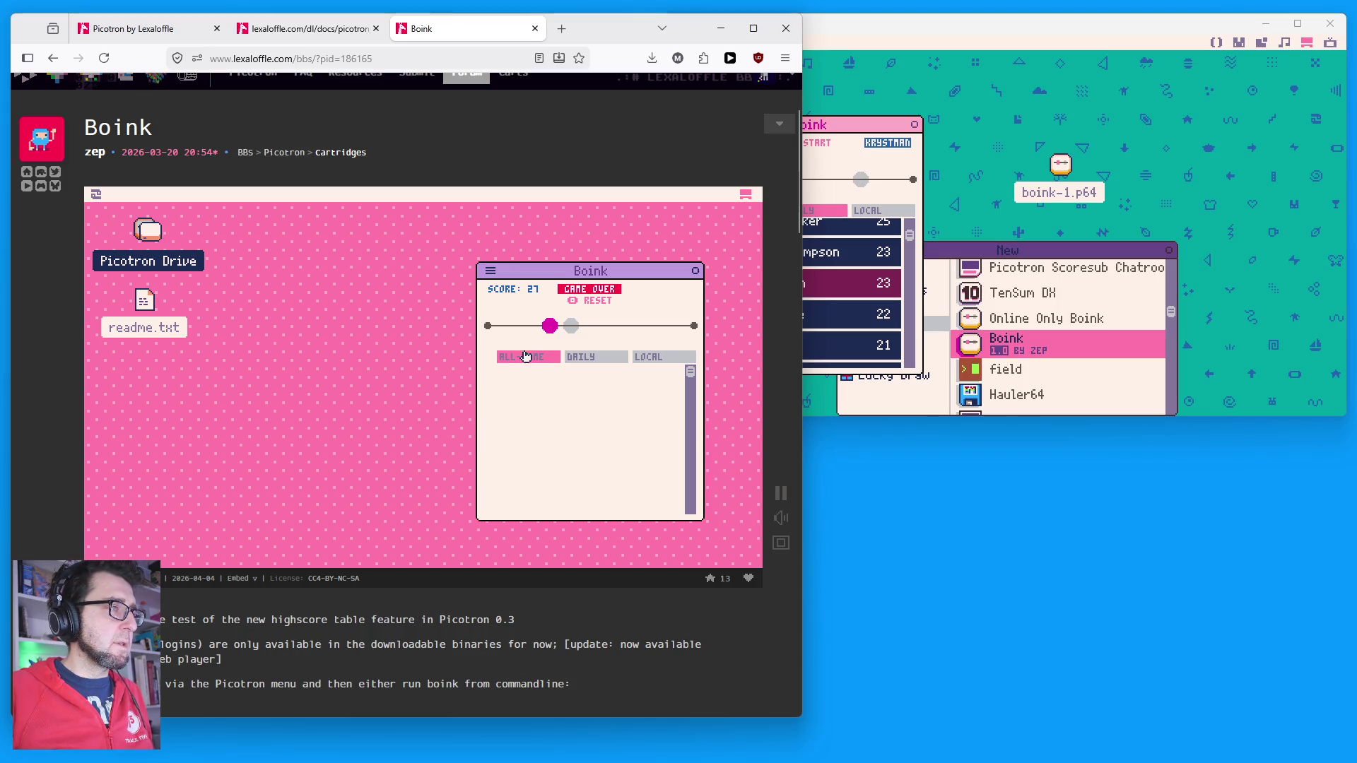
{"action": "left_click", "coordinate": [569, 359]}
{"action": "left_click", "coordinate": [545, 359]}
{"action": "left_click", "coordinate": [591, 364]}
{"action": "left_click", "coordinate": [550, 358]}
{"action": "left_click", "coordinate": [569, 358]}
{"action": "left_click", "coordinate": [547, 358]}
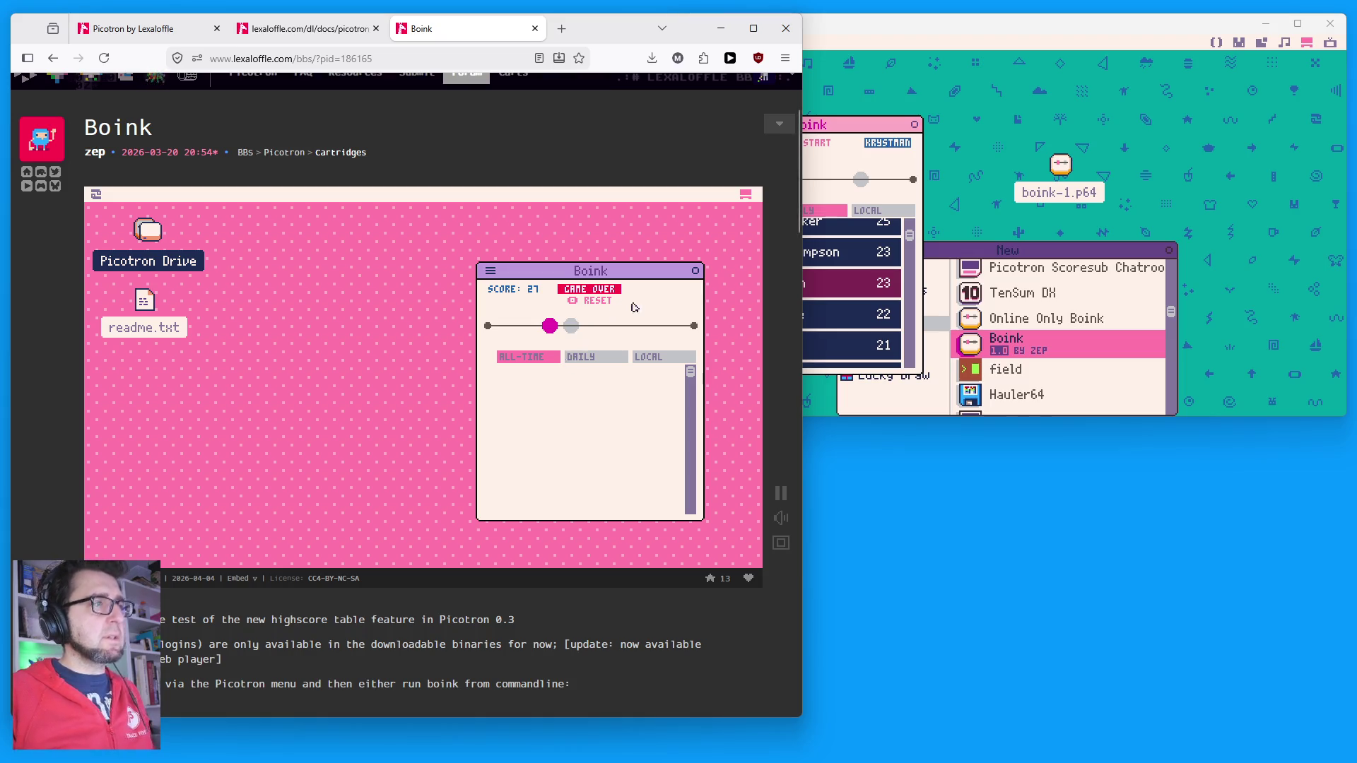
Step: After game over, show the local leaderboard with the new 27 above the earlier 23
{"action": "left_click", "coordinate": [635, 308]}
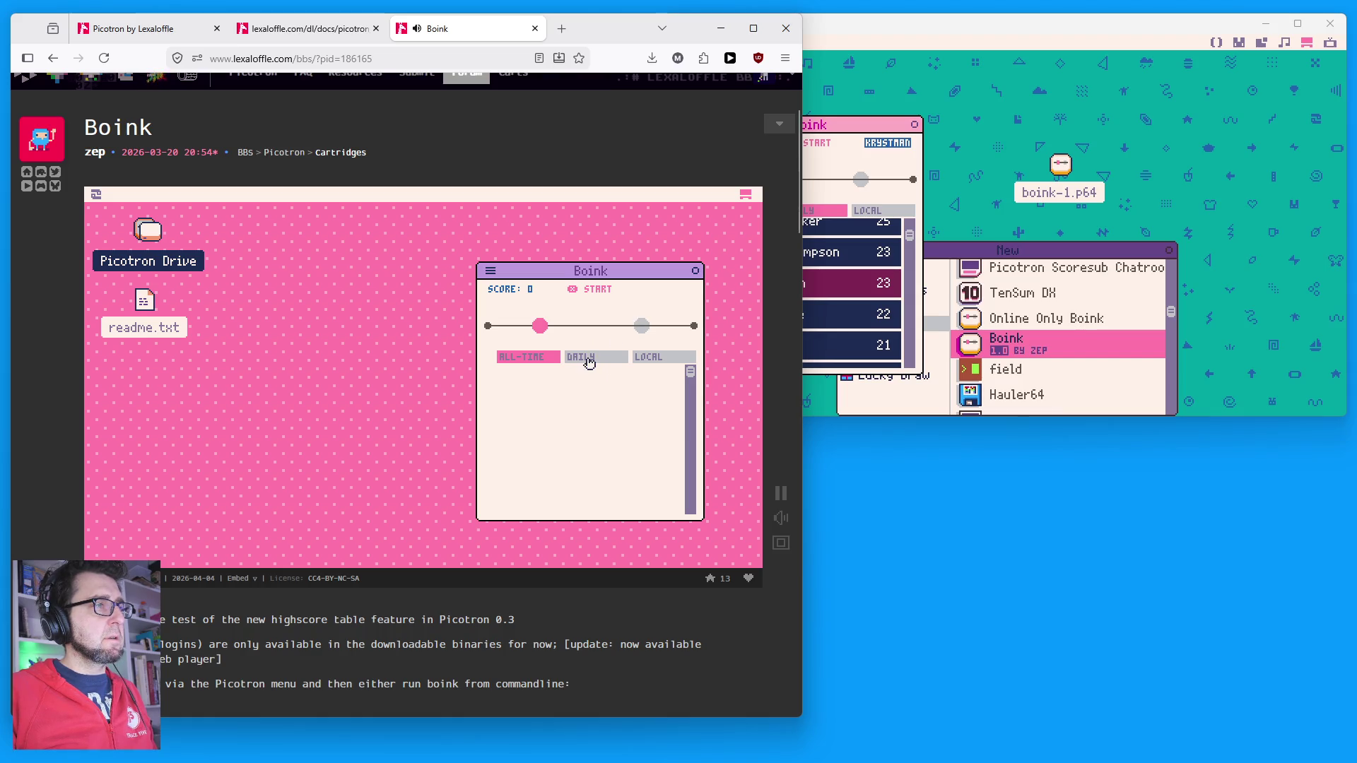
{"action": "left_click", "coordinate": [589, 362]}
{"action": "left_click", "coordinate": [687, 358]}
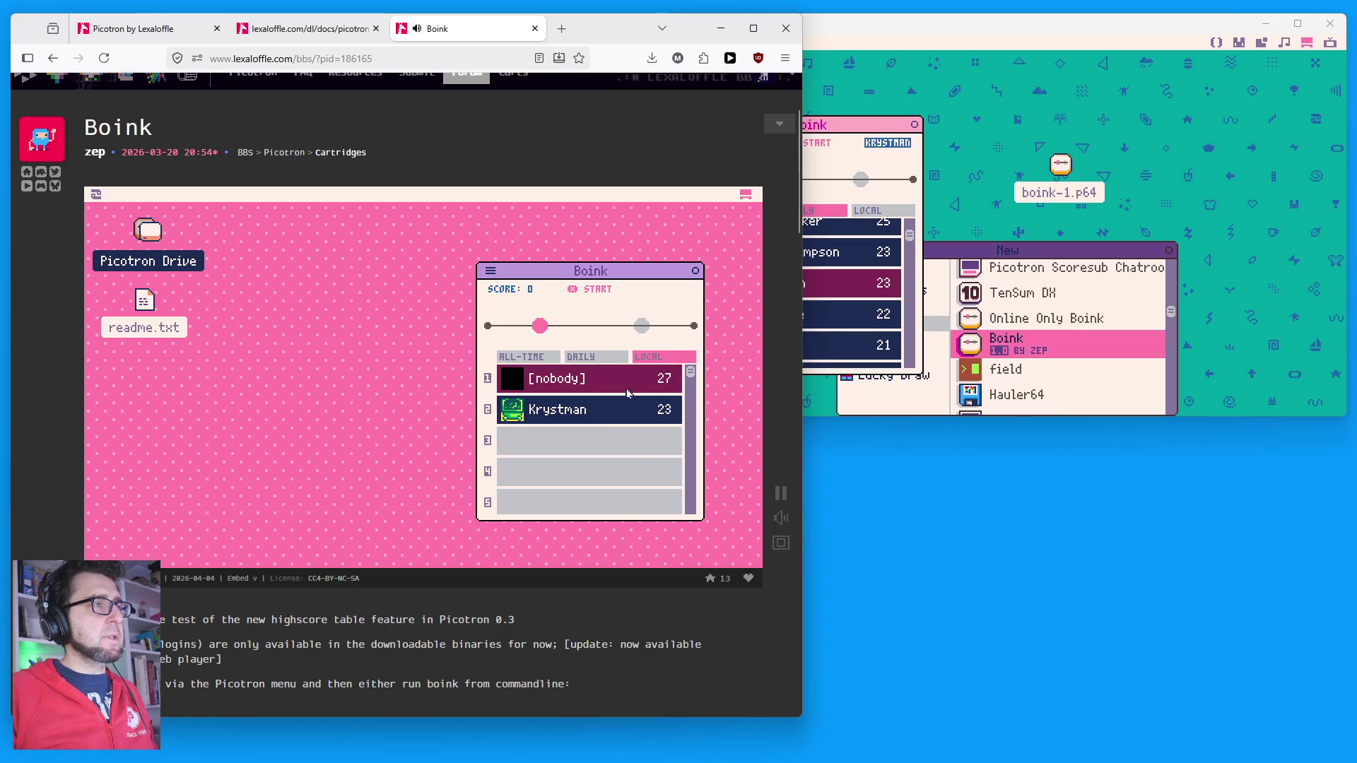
{"action": "left_click", "coordinate": [1018, 173]}
Step: Load boink-1.p64 as the current cartridge and open its code
{"action": "right_click", "coordinate": [1055, 162]}
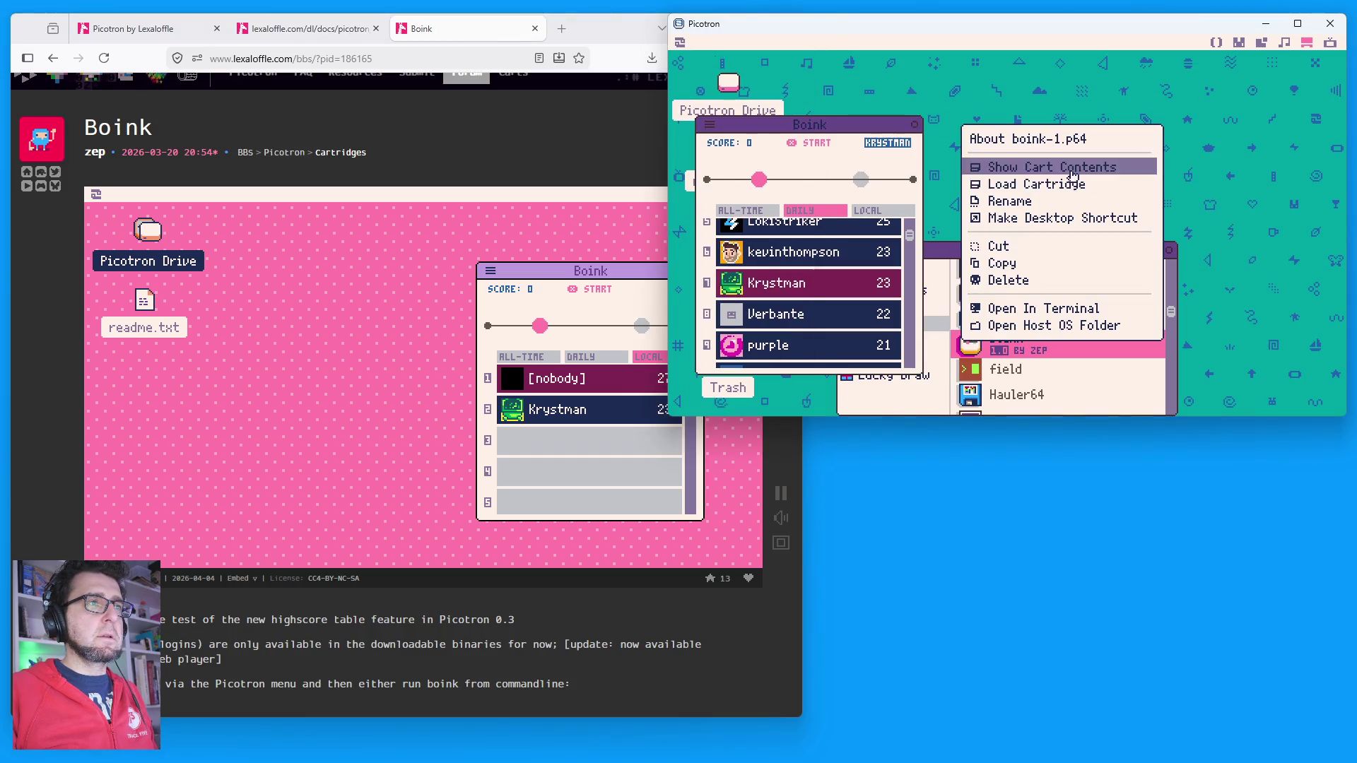
{"action": "left_click", "coordinate": [1053, 185]}
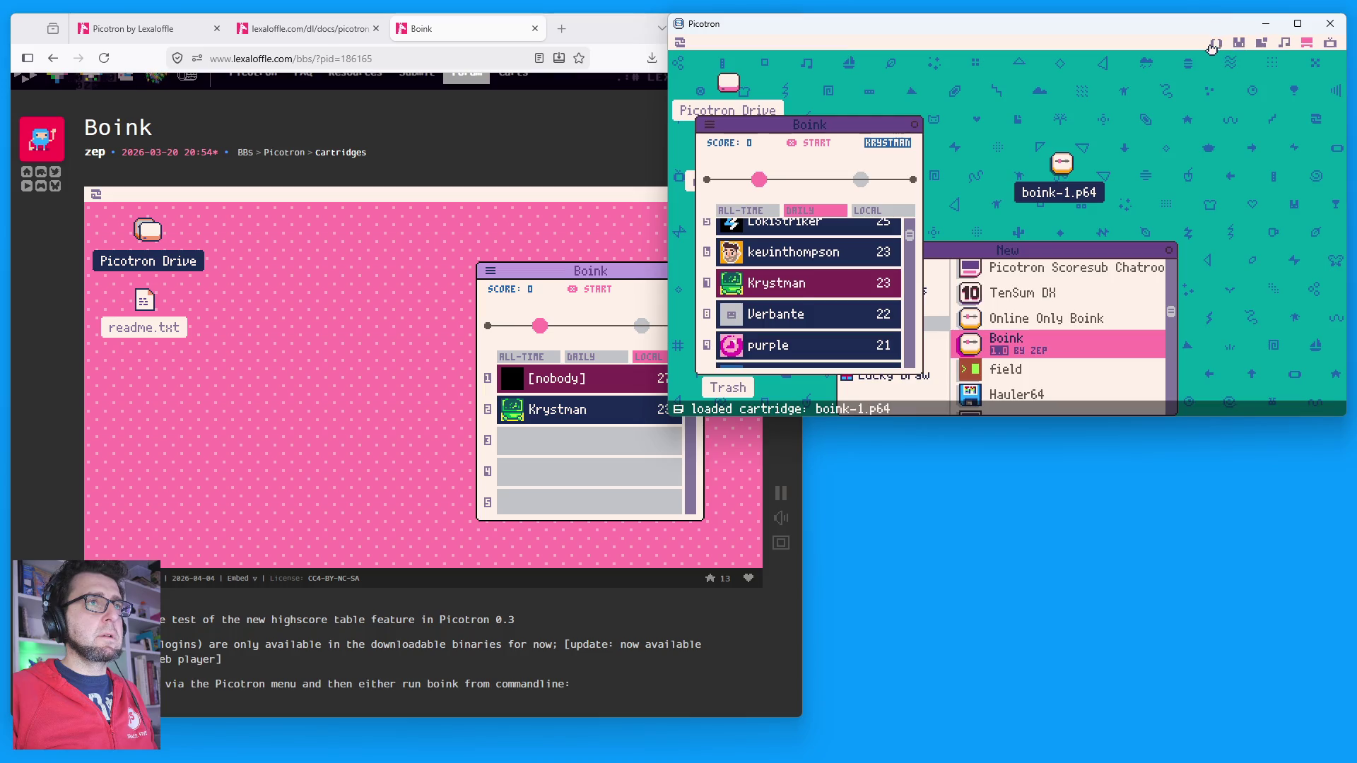
{"action": "left_click", "coordinate": [1216, 44]}
Step: Find draw_highscores in main.lua and select the stat(64) call on line 56
{"action": "scroll", "coordinate": [891, 243], "scroll_direction": "up", "scroll_amount": 3}
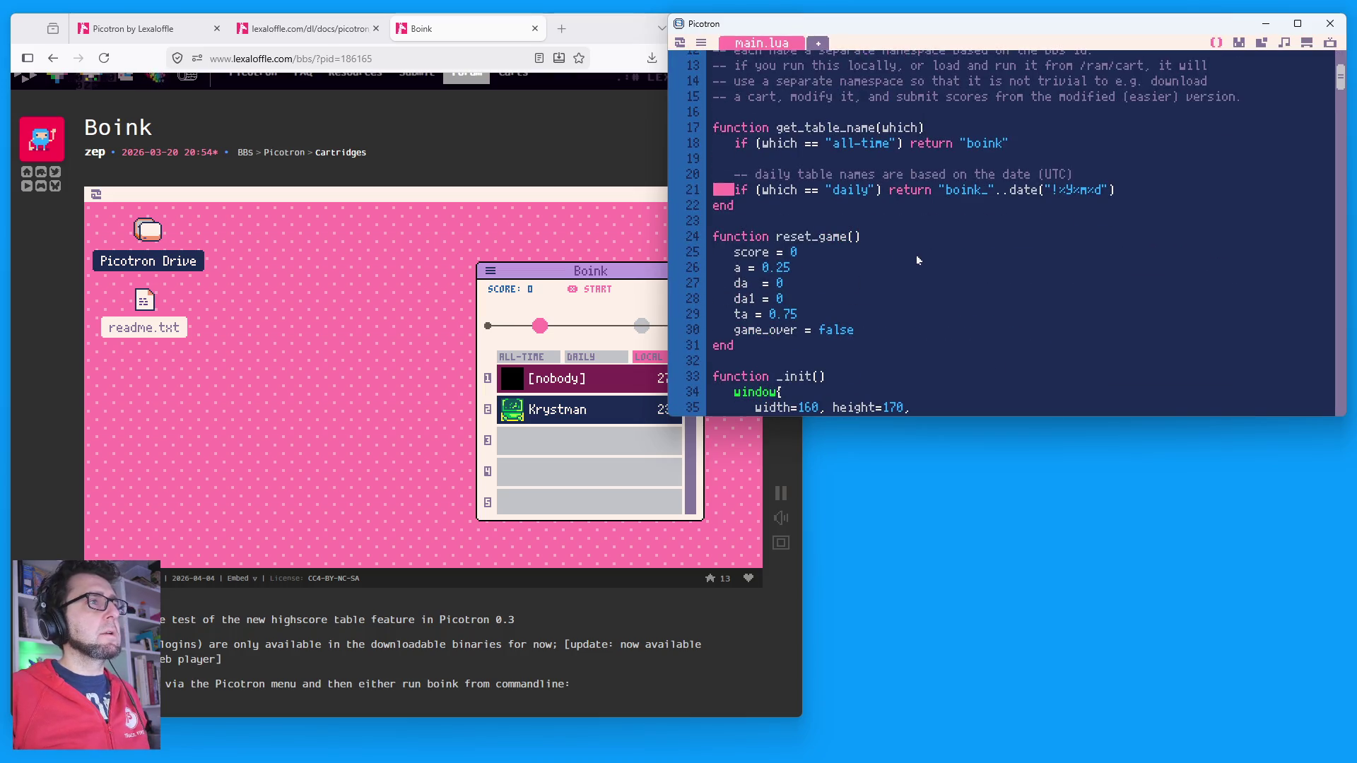
{"action": "scroll", "coordinate": [919, 260], "scroll_direction": "down", "scroll_amount": 4}
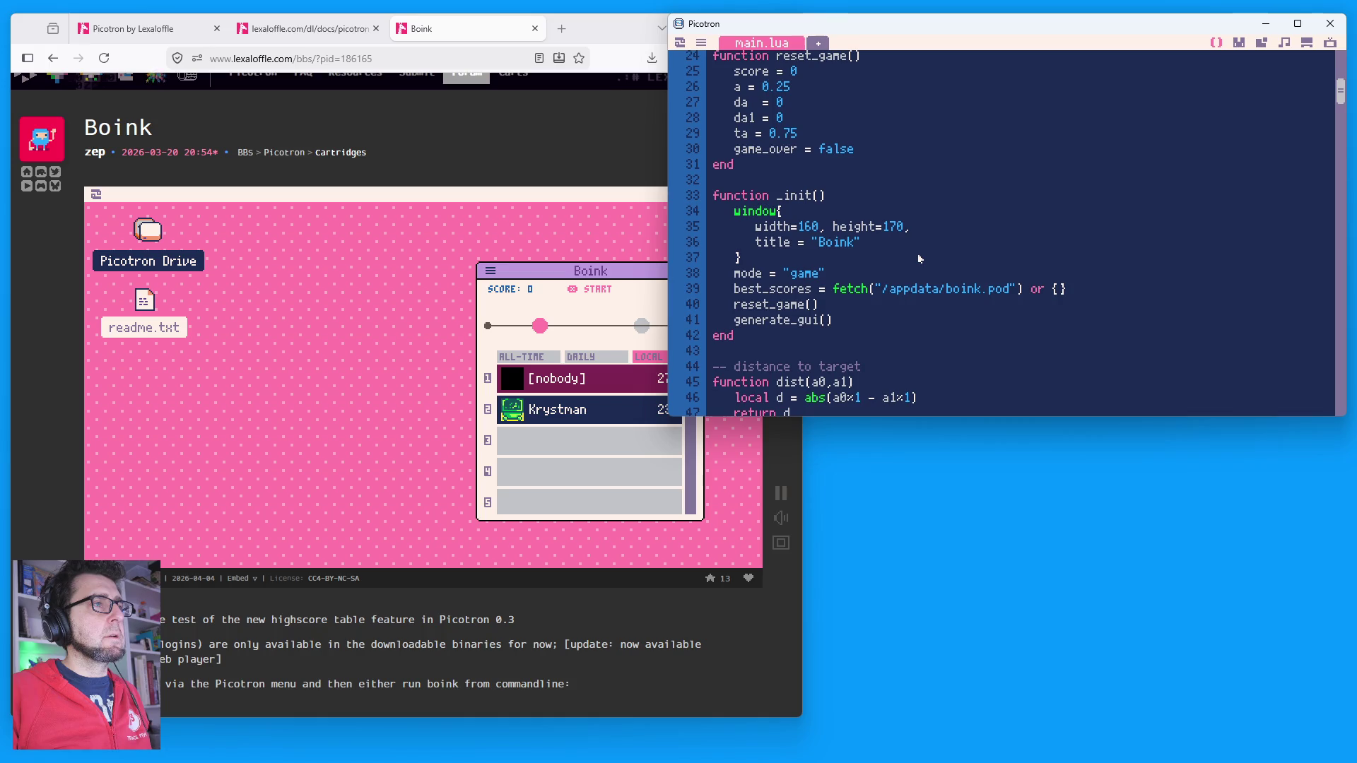
{"action": "scroll", "coordinate": [919, 259], "scroll_direction": "down", "scroll_amount": 12}
{"action": "scroll", "coordinate": [873, 249], "scroll_direction": "up", "scroll_amount": 6}
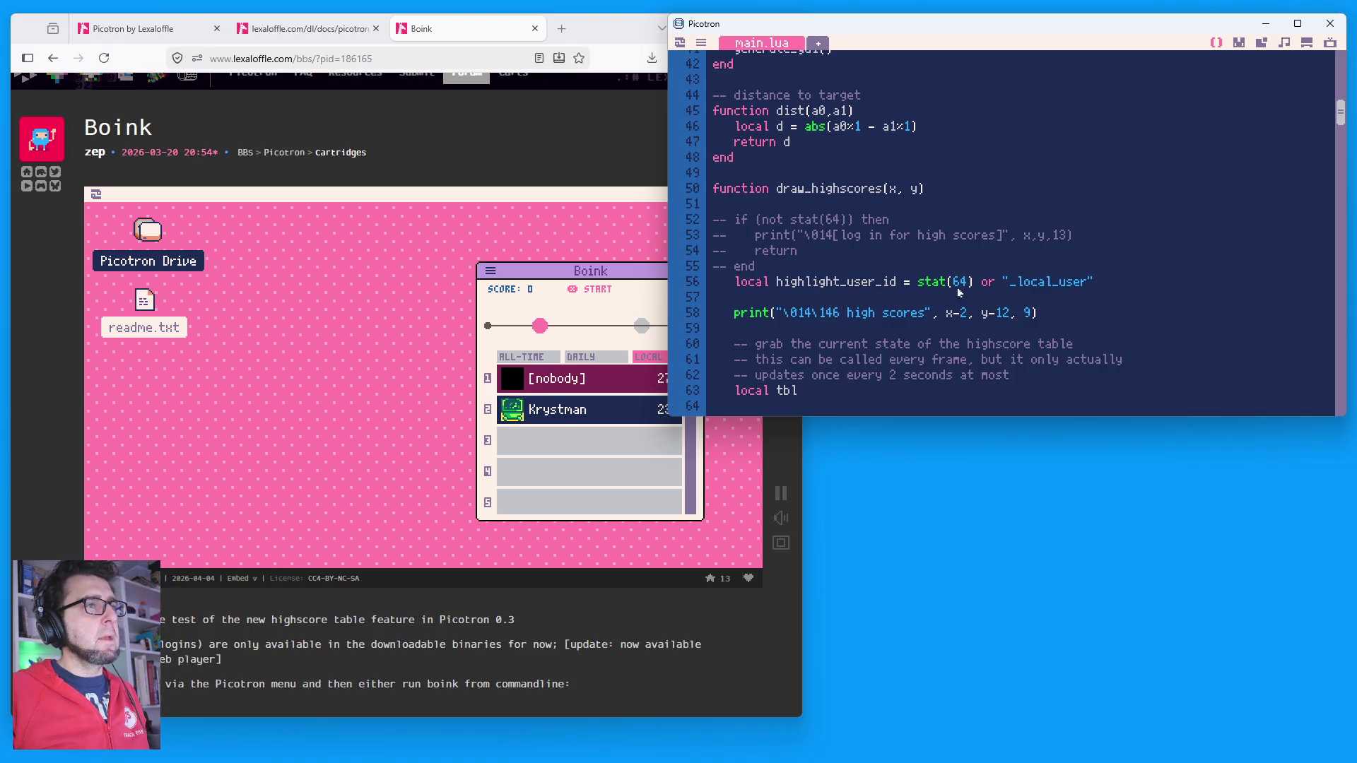
{"action": "left_click_drag", "start_coordinate": [921, 283], "coordinate": [1096, 283]}
{"action": "scroll", "coordinate": [868, 339], "scroll_direction": "down", "scroll_amount": 1}
{"action": "scroll", "coordinate": [771, 262], "scroll_direction": "down", "scroll_amount": 1}
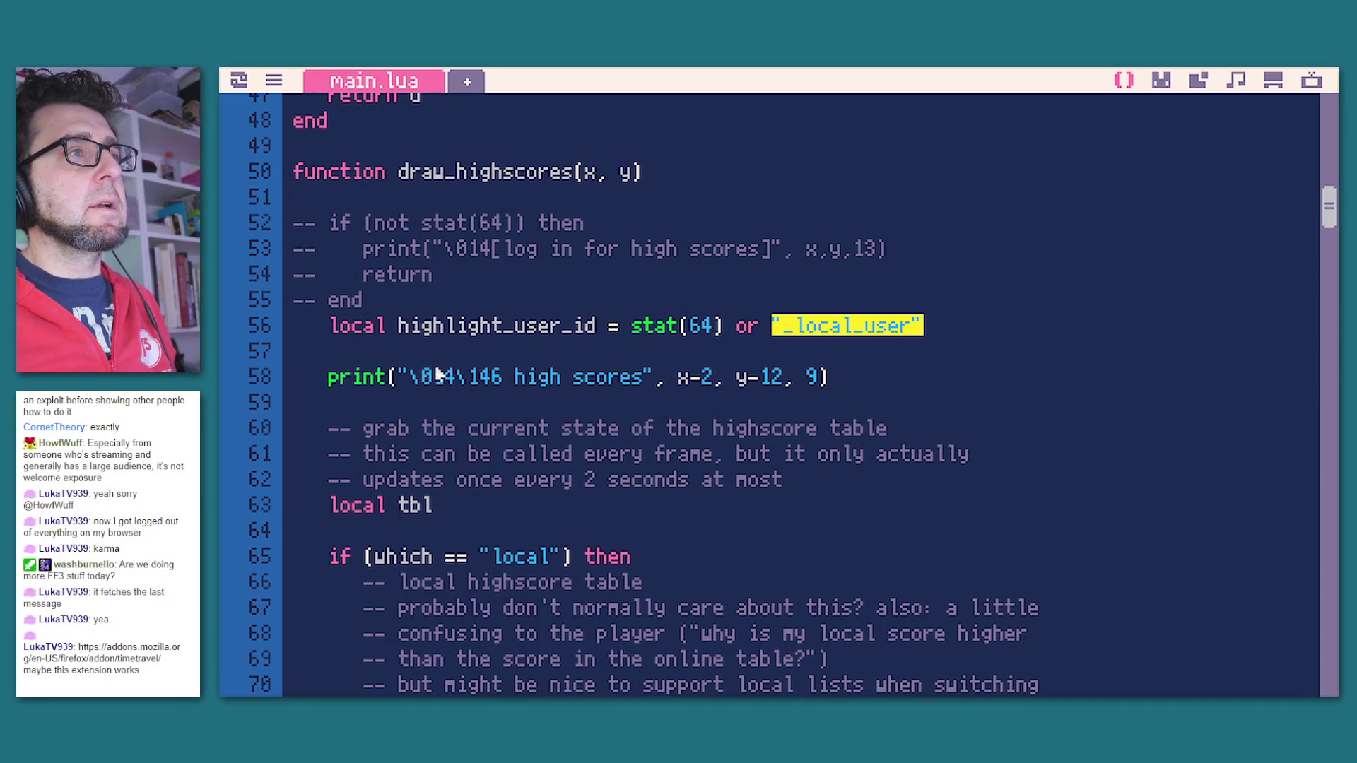
{"action": "scroll", "coordinate": [958, 497], "scroll_direction": "down", "scroll_amount": 1}
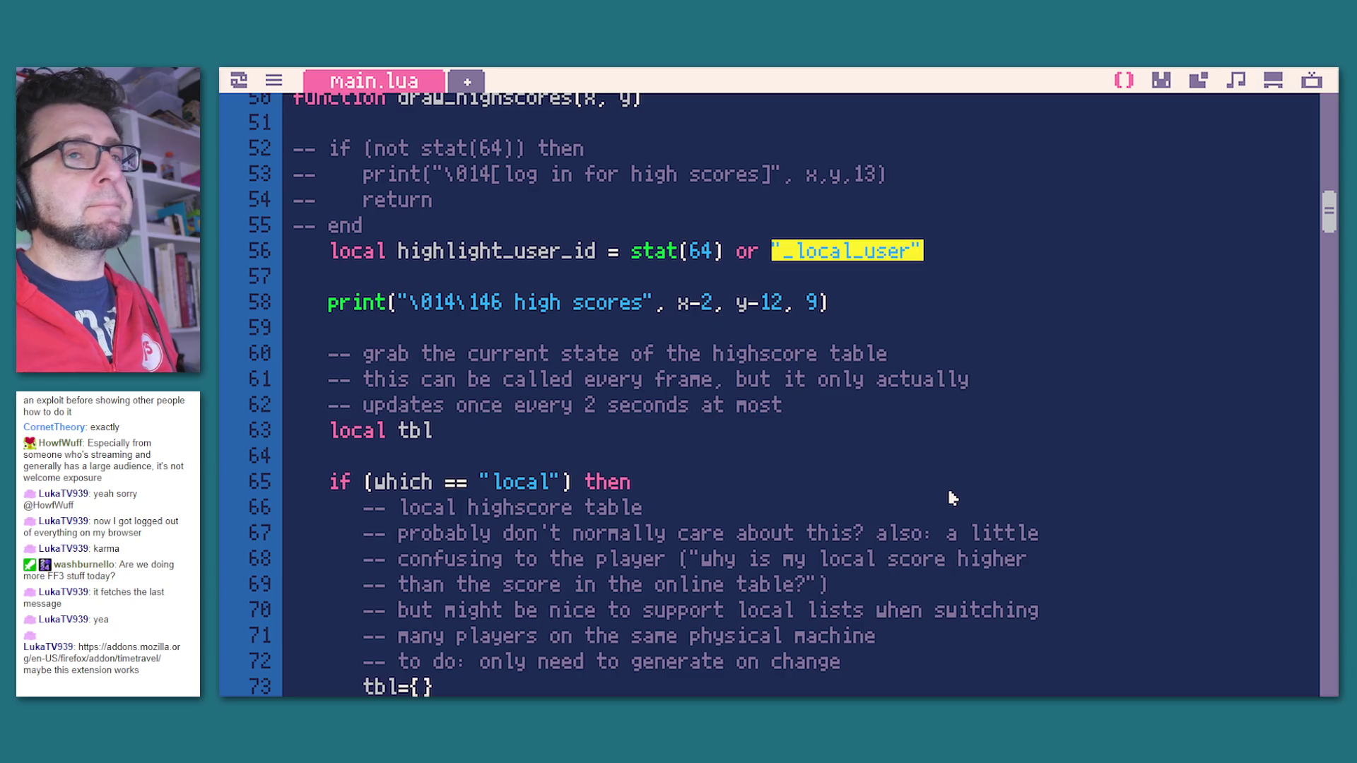
{"action": "scroll", "coordinate": [709, 473], "scroll_direction": "down", "scroll_amount": 2}
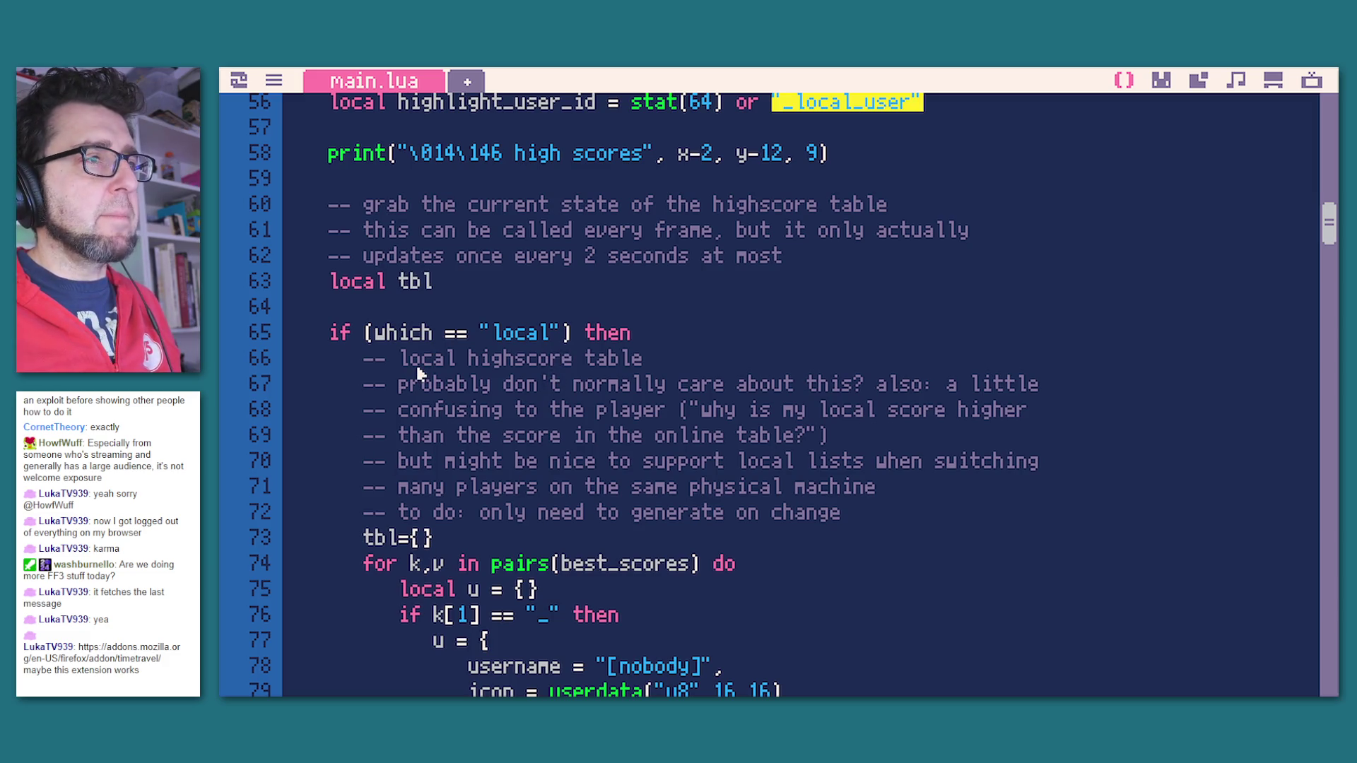
{"action": "scroll", "coordinate": [417, 373], "scroll_direction": "down", "scroll_amount": 3}
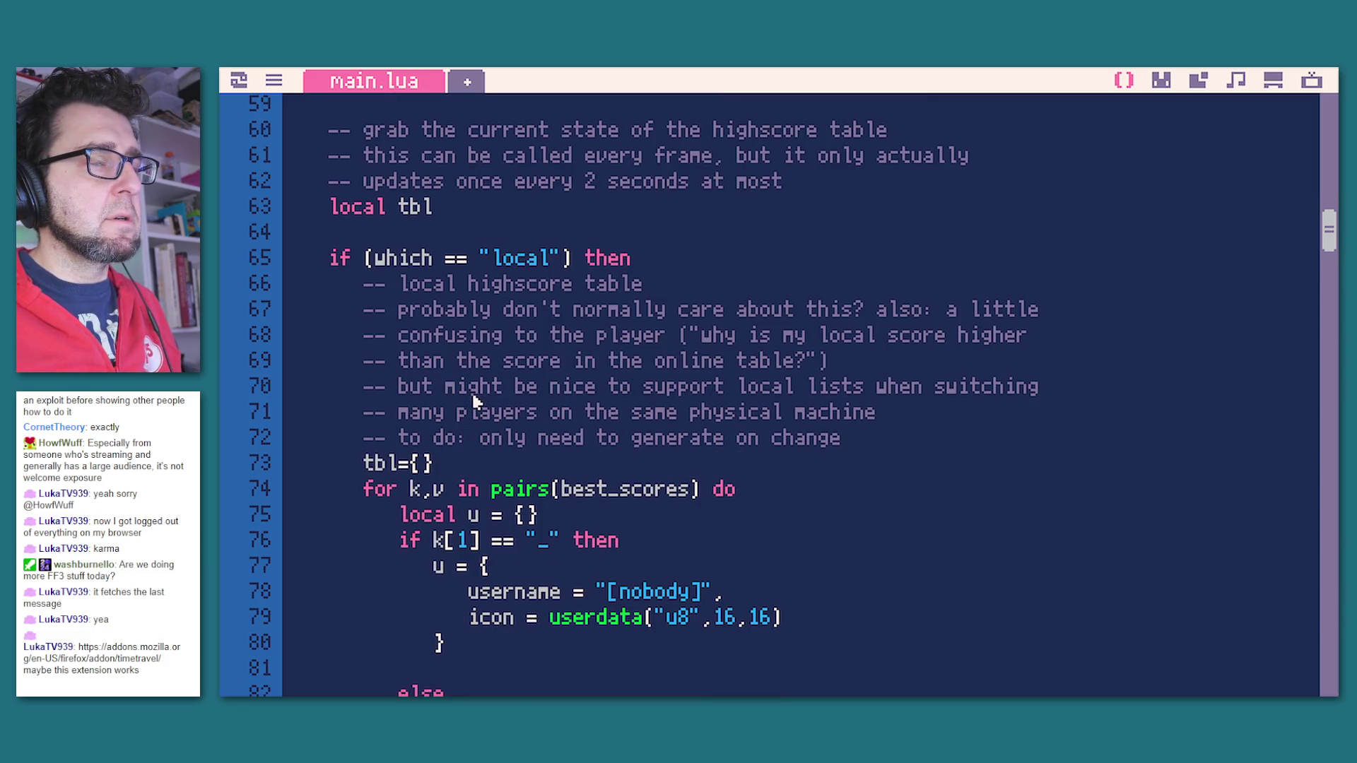
{"action": "scroll", "coordinate": [510, 241], "scroll_direction": "down", "scroll_amount": 3}
{"action": "scroll", "coordinate": [424, 318], "scroll_direction": "up", "scroll_amount": 4}
{"action": "left_click_drag", "start_coordinate": [347, 379], "coordinate": [765, 480]}
{"action": "scroll", "coordinate": [688, 448], "scroll_direction": "down", "scroll_amount": 10}
{"action": "scroll", "coordinate": [690, 456], "scroll_direction": "down", "scroll_amount": 3}
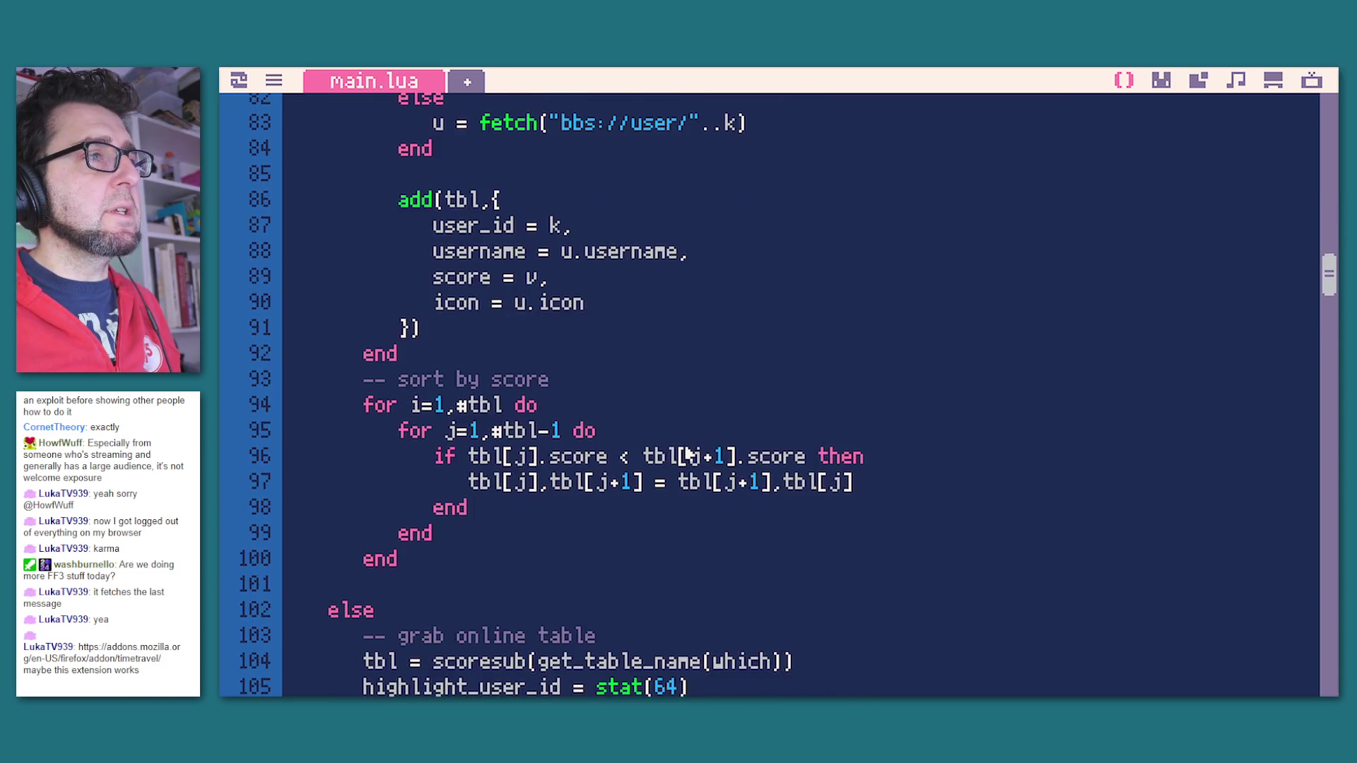
{"action": "left_click", "coordinate": [440, 486]}
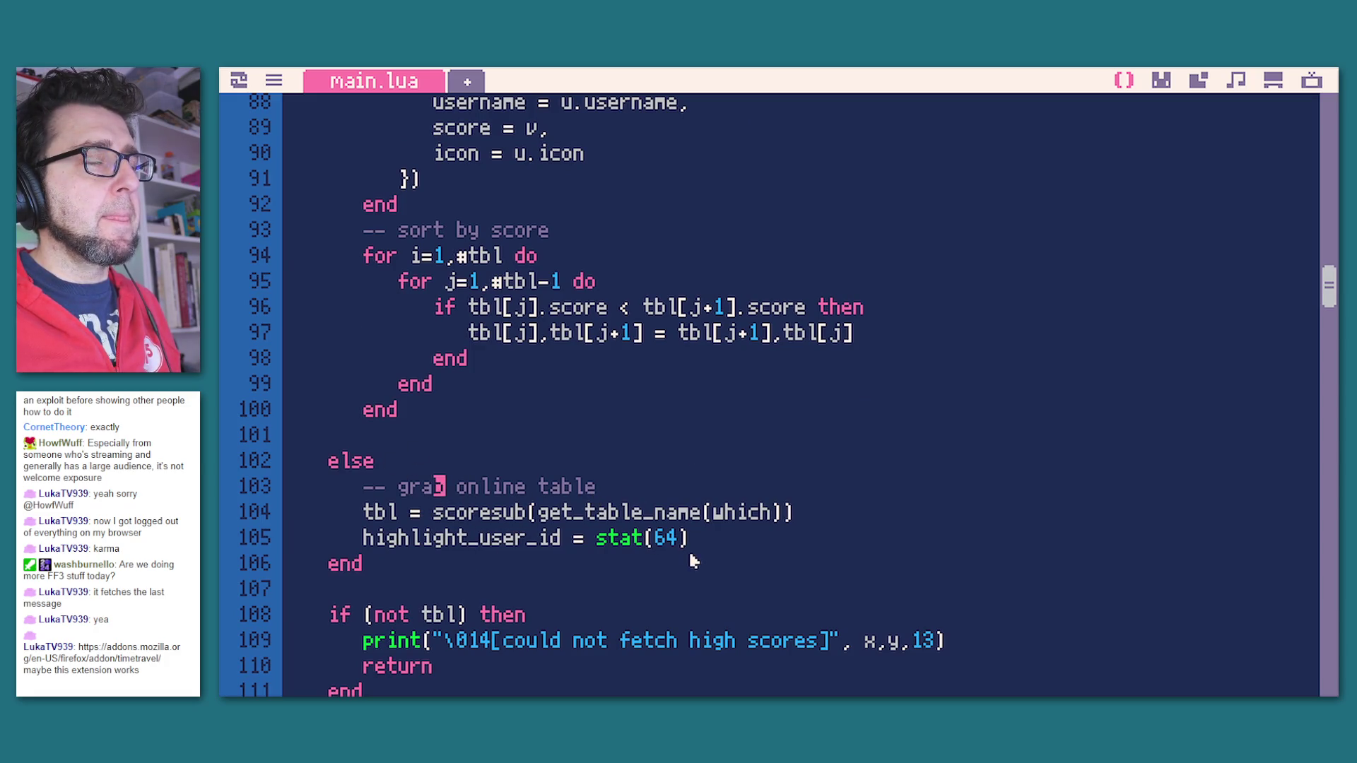
{"action": "double_click", "coordinate": [741, 515]}
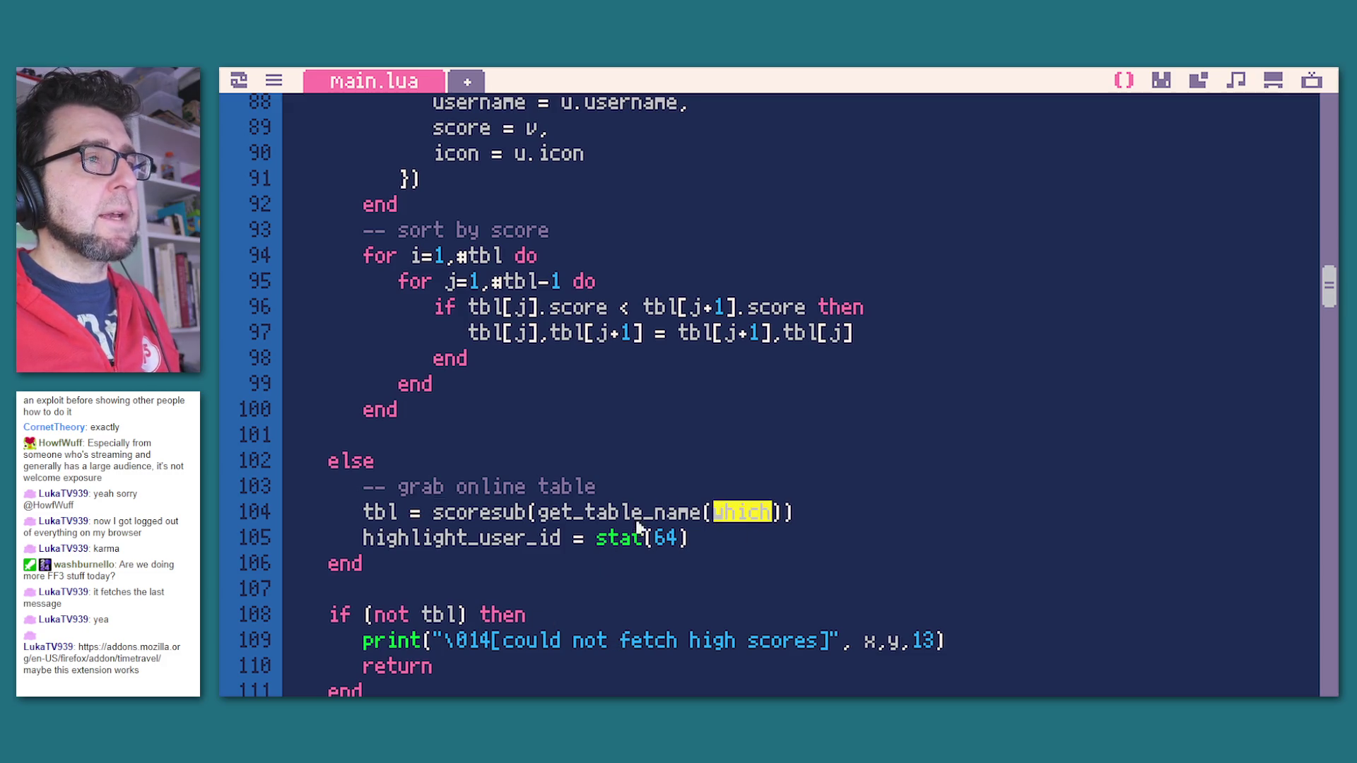
{"action": "scroll", "coordinate": [649, 535], "scroll_direction": "down", "scroll_amount": 4}
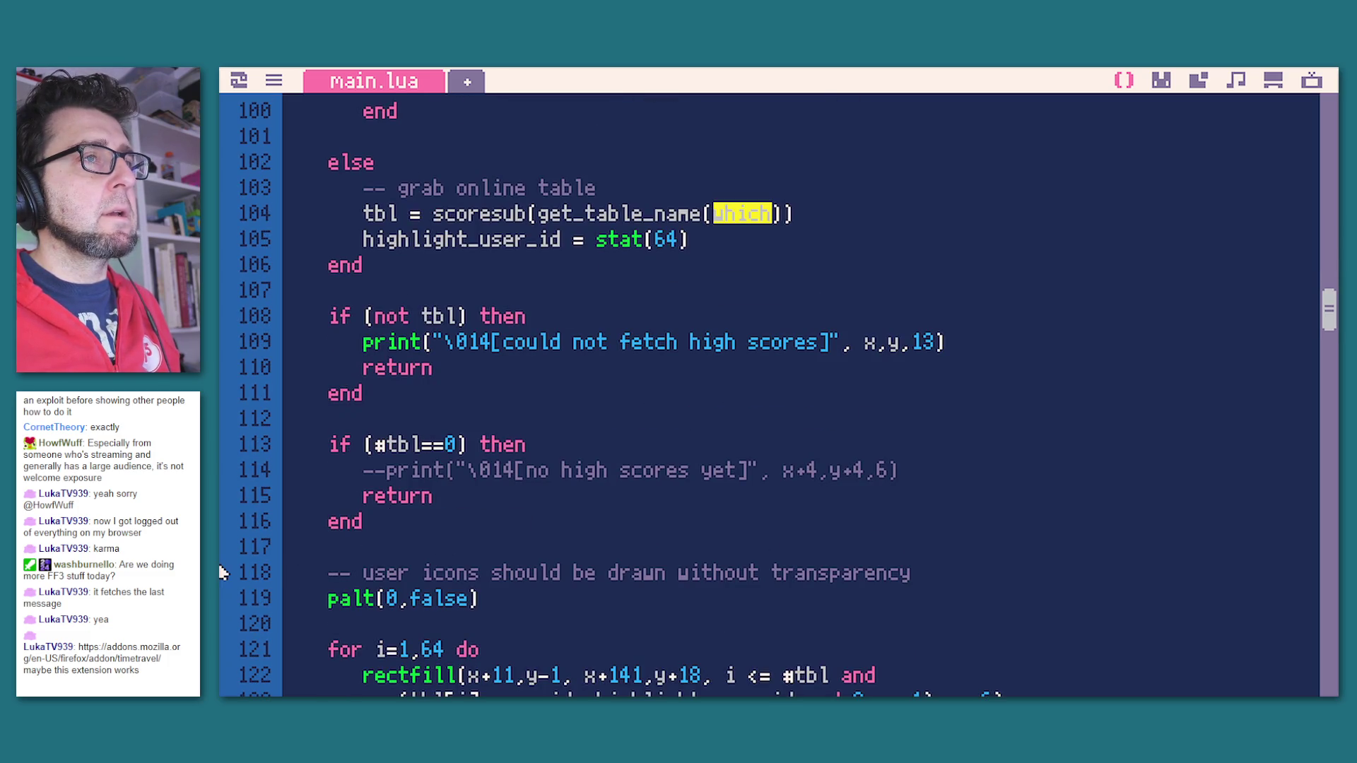
{"action": "left_click", "coordinate": [405, 317]}
{"action": "left_click_drag", "start_coordinate": [405, 317], "coordinate": [527, 445]}
{"action": "left_click", "coordinate": [396, 393]}
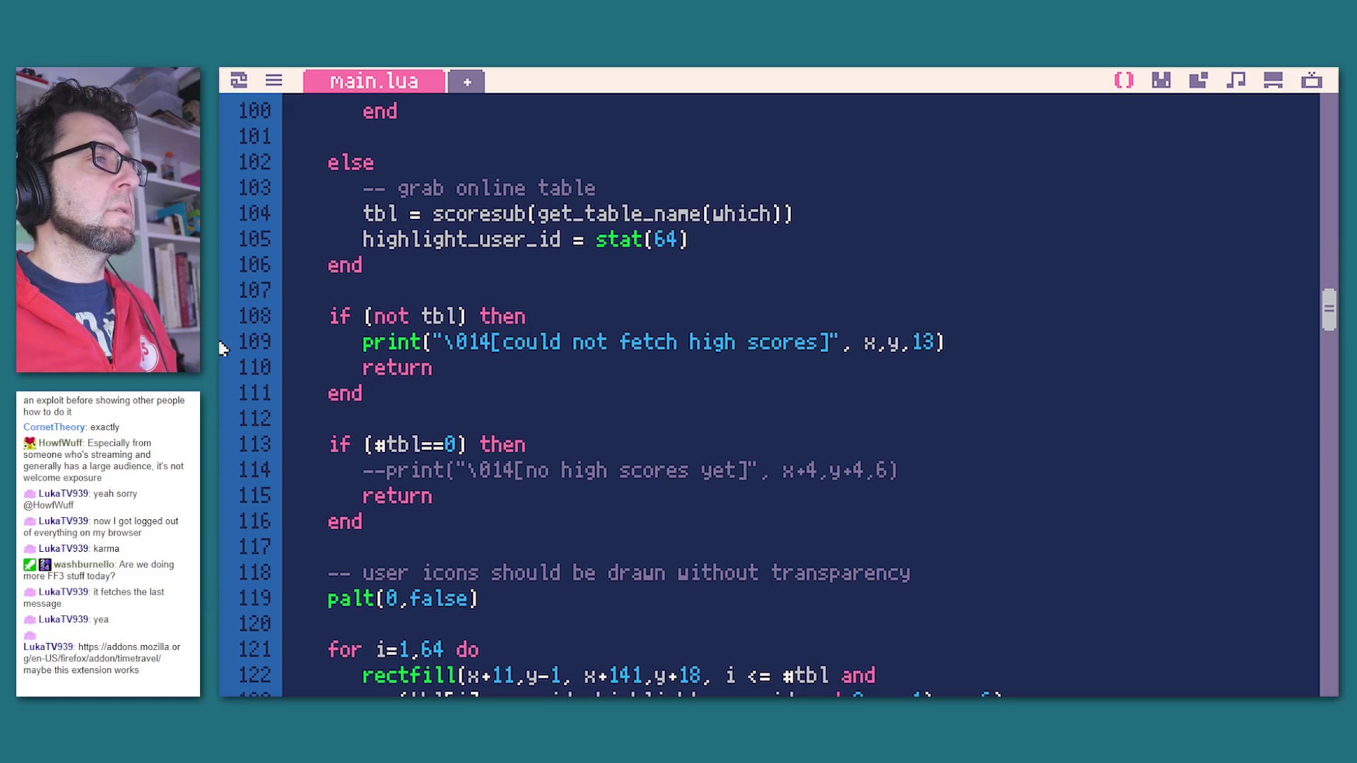
{"action": "scroll", "coordinate": [686, 401], "scroll_direction": "up", "scroll_amount": 2}
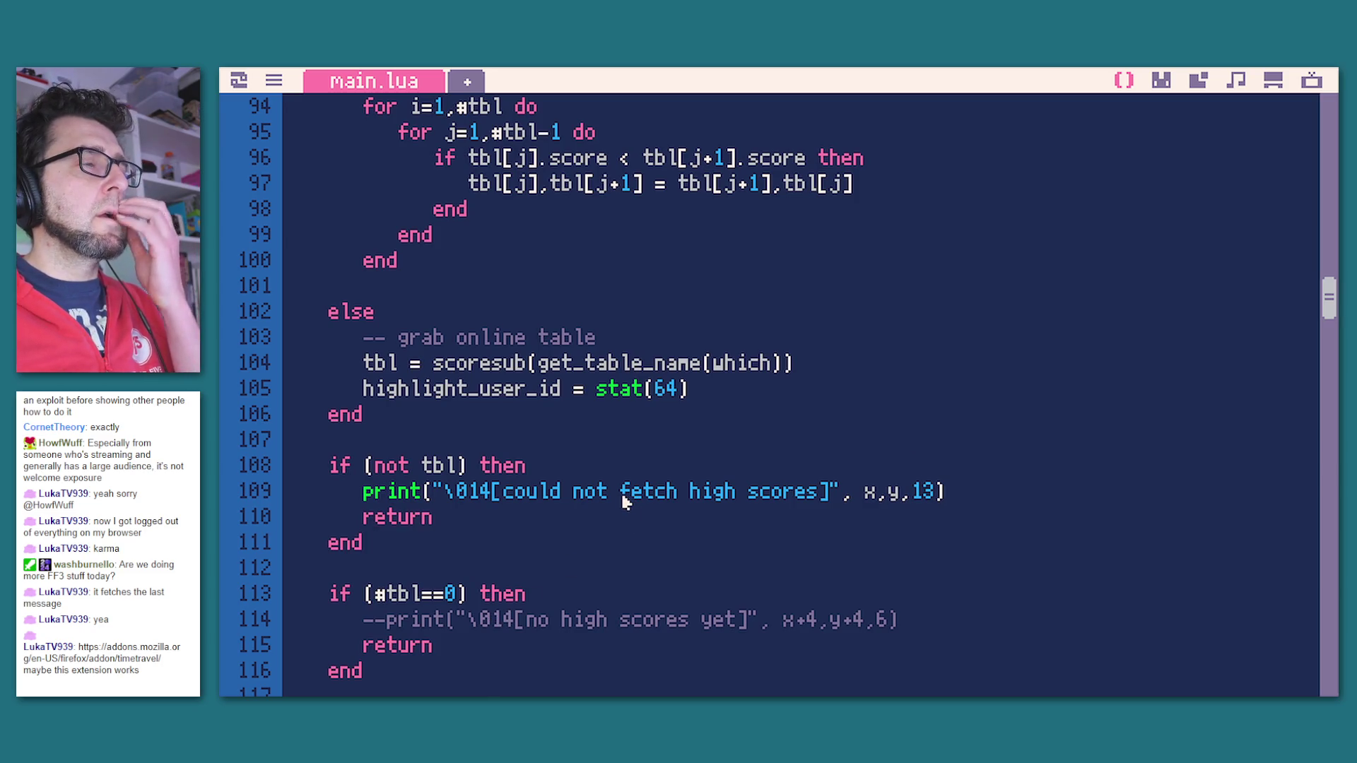
{"action": "double_click", "coordinate": [427, 595]}
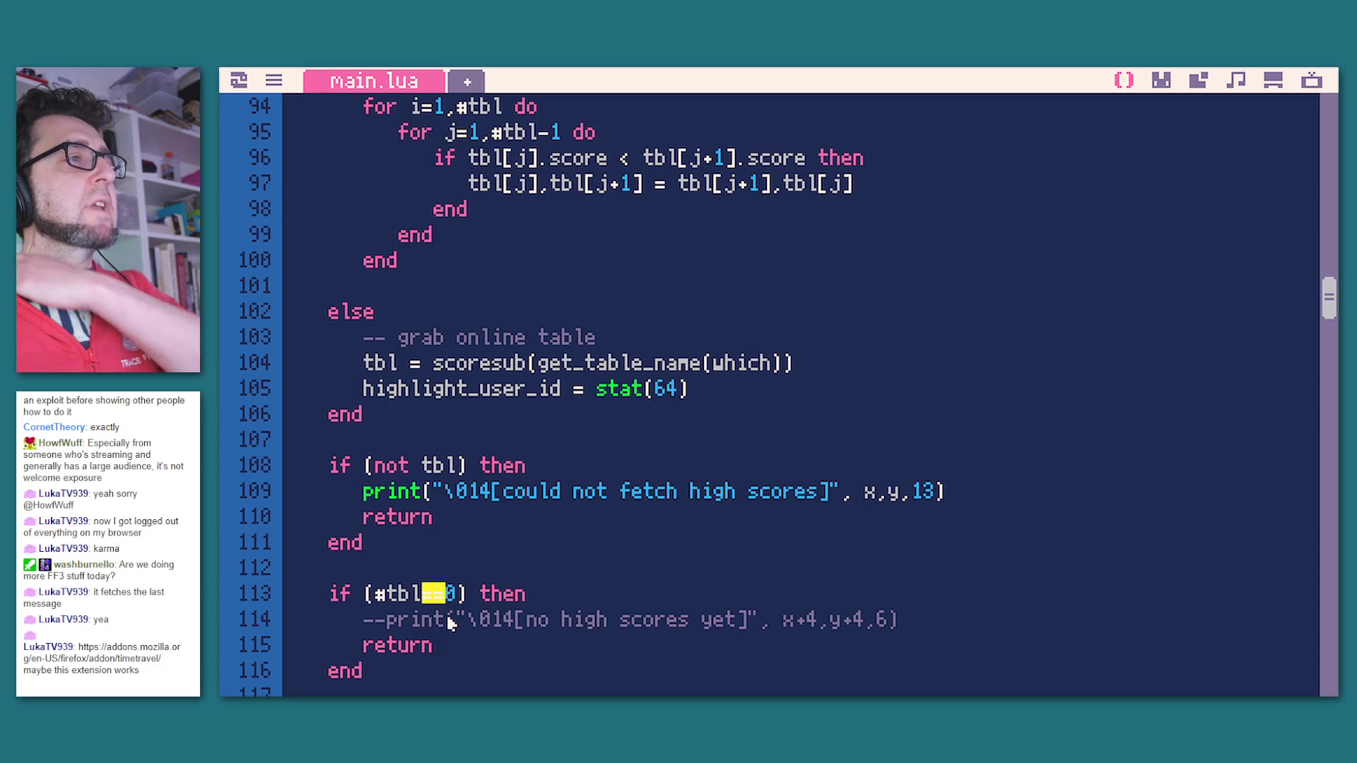
{"action": "scroll", "coordinate": [622, 600], "scroll_direction": "down", "scroll_amount": 3}
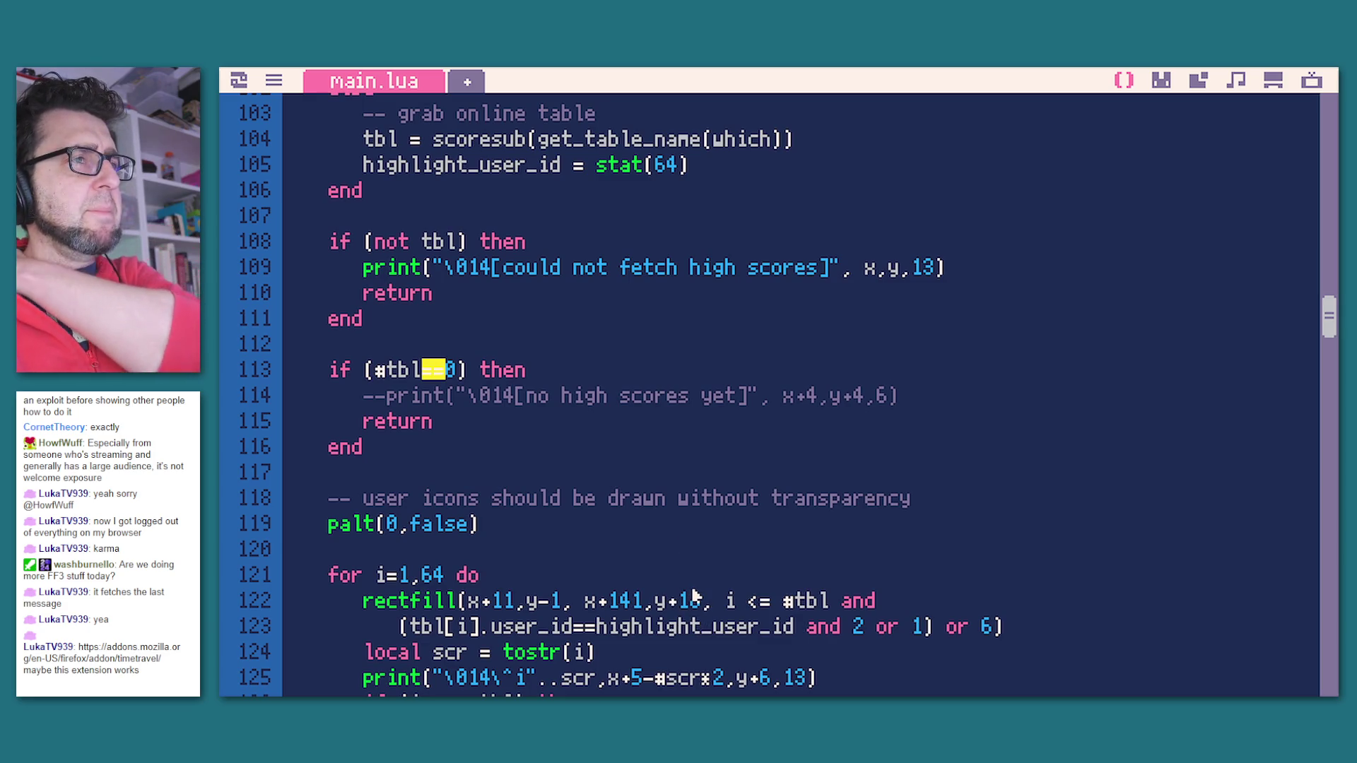
{"action": "scroll", "coordinate": [695, 597], "scroll_direction": "down", "scroll_amount": 2}
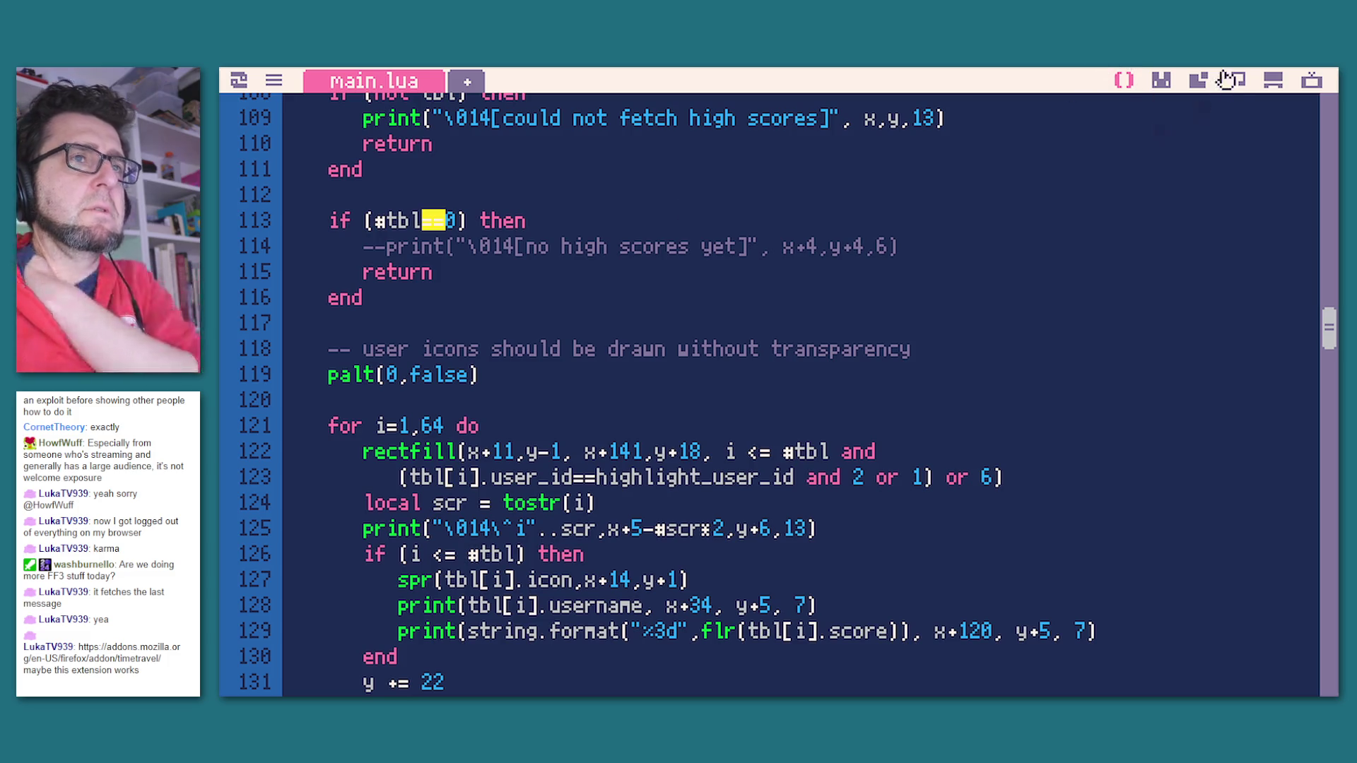
{"action": "scroll", "coordinate": [979, 481], "scroll_direction": "down", "scroll_amount": 3}
{"action": "scroll", "coordinate": [987, 472], "scroll_direction": "down", "scroll_amount": 6}
{"action": "scroll", "coordinate": [988, 475], "scroll_direction": "up", "scroll_amount": 12}
{"action": "scroll", "coordinate": [994, 489], "scroll_direction": "up", "scroll_amount": 2}
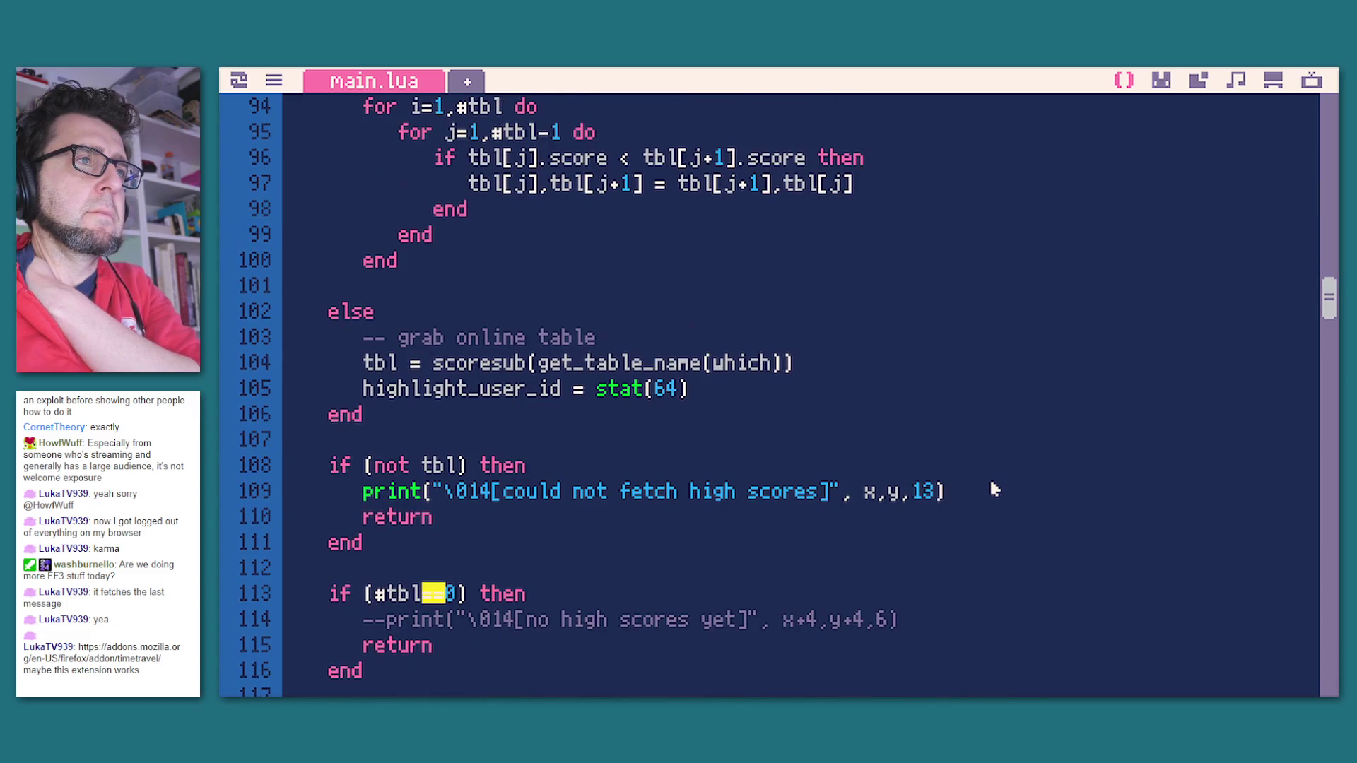
{"action": "scroll", "coordinate": [991, 486], "scroll_direction": "up", "scroll_amount": 5}
{"action": "scroll", "coordinate": [993, 481], "scroll_direction": "down", "scroll_amount": 20}
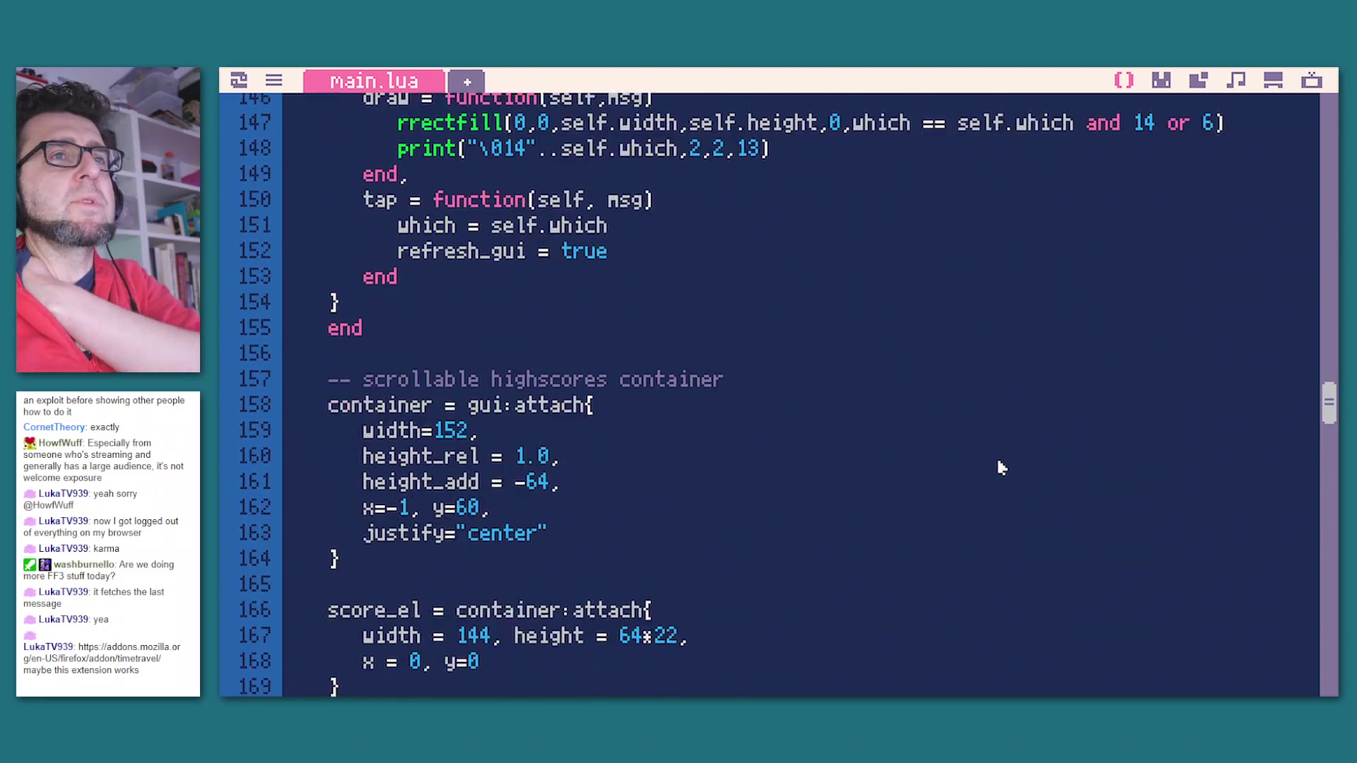
{"action": "scroll", "coordinate": [1024, 473], "scroll_direction": "up", "scroll_amount": 15}
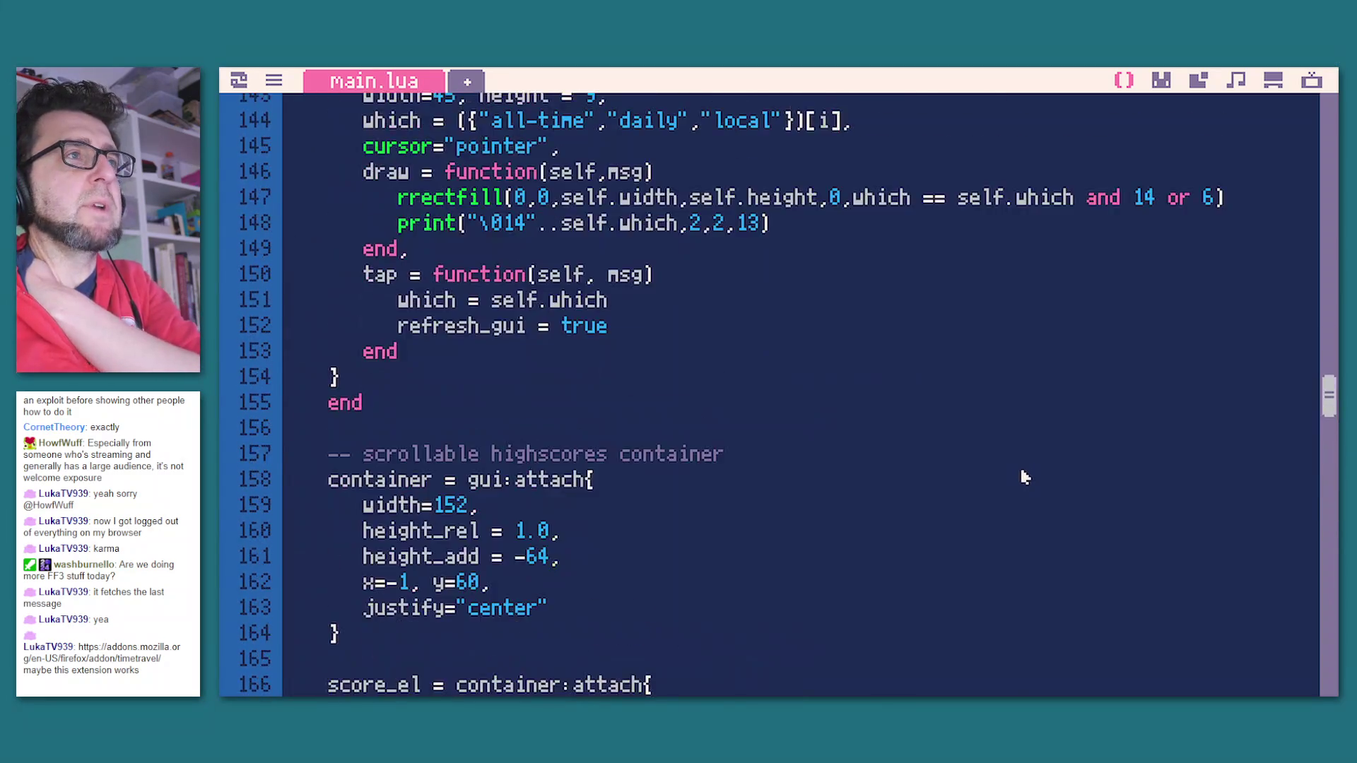
{"action": "scroll", "coordinate": [1028, 485], "scroll_direction": "down", "scroll_amount": 2}
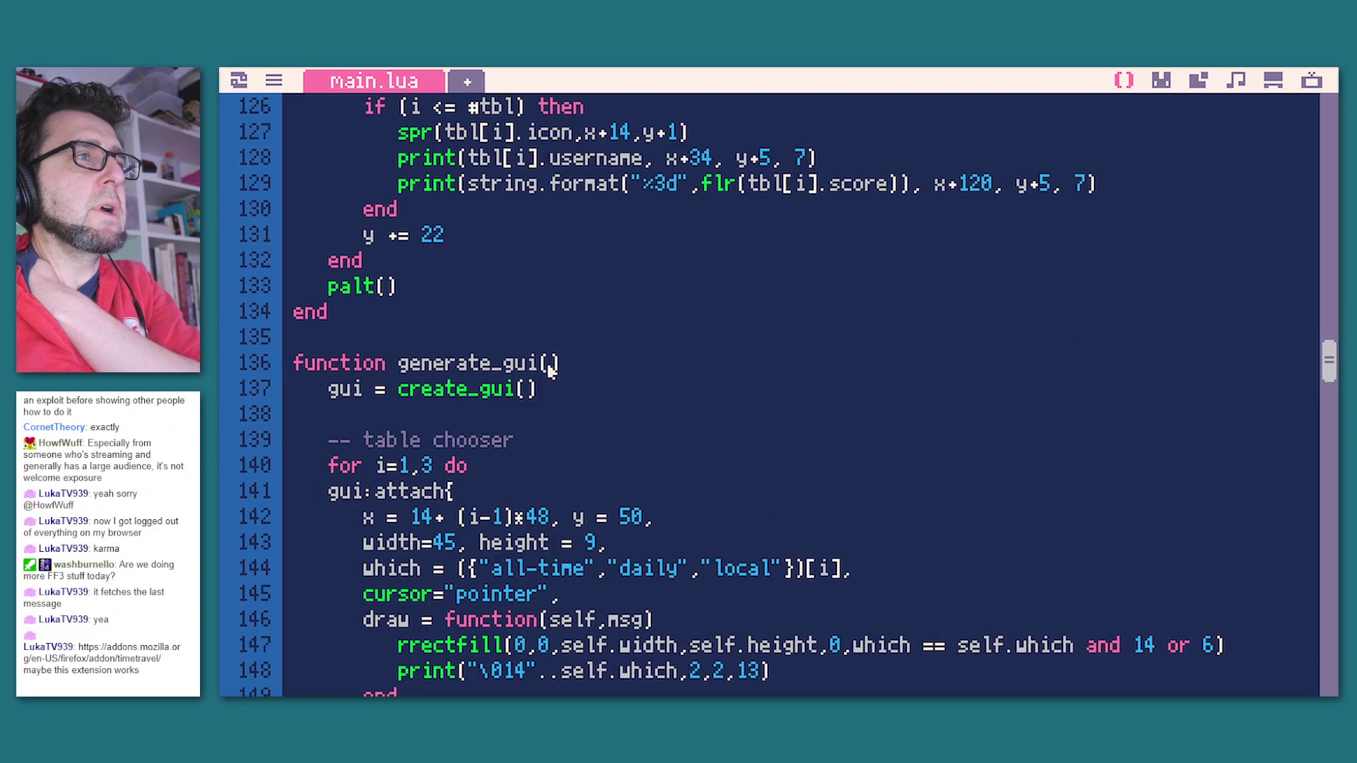
{"action": "scroll", "coordinate": [566, 382], "scroll_direction": "up", "scroll_amount": 8}
{"action": "scroll", "coordinate": [597, 396], "scroll_direction": "up", "scroll_amount": 6}
{"action": "scroll", "coordinate": [601, 399], "scroll_direction": "up", "scroll_amount": 10}
{"action": "scroll", "coordinate": [577, 371], "scroll_direction": "up", "scroll_amount": 4}
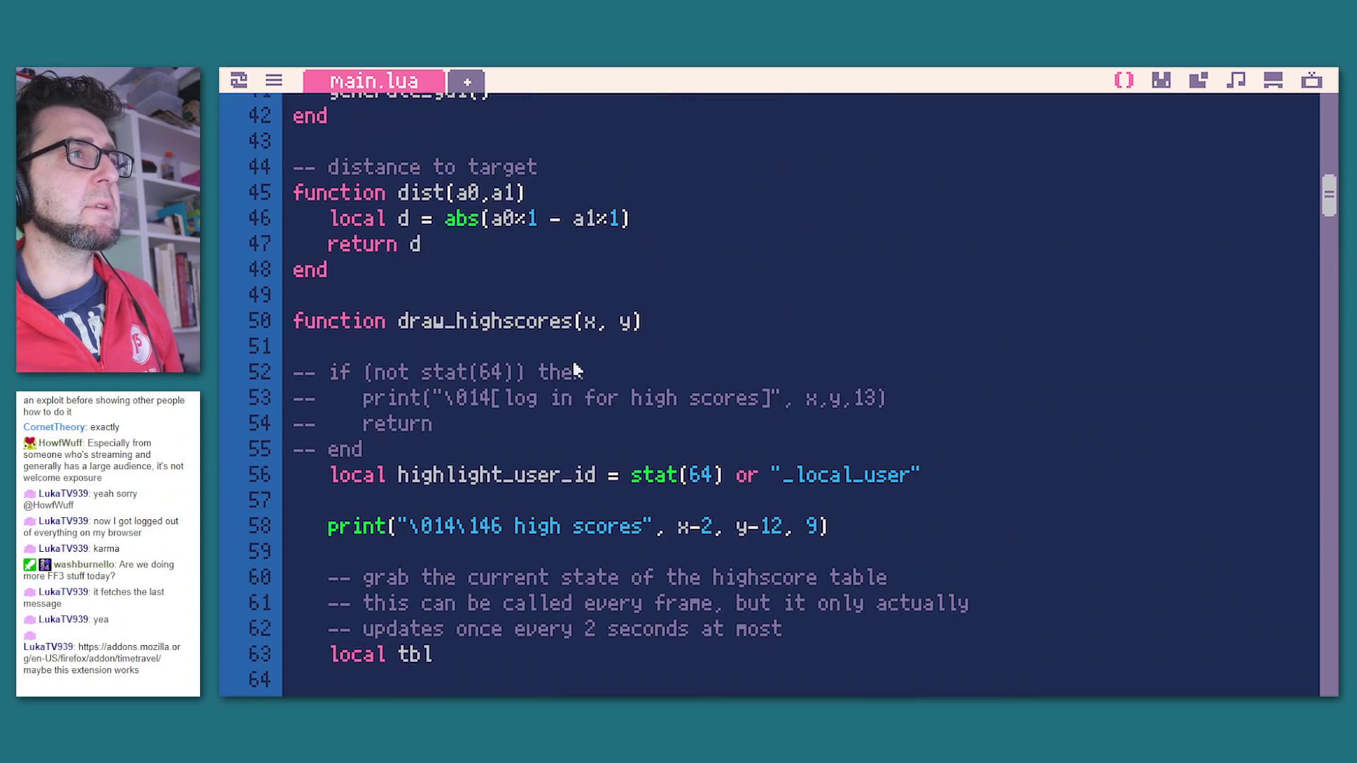
{"action": "double_click", "coordinate": [470, 322]}
{"action": "key", "text": "ctrl+c"}
{"action": "key", "text": "ctrl+f"}
{"action": "key", "text": "ctrl+v"}
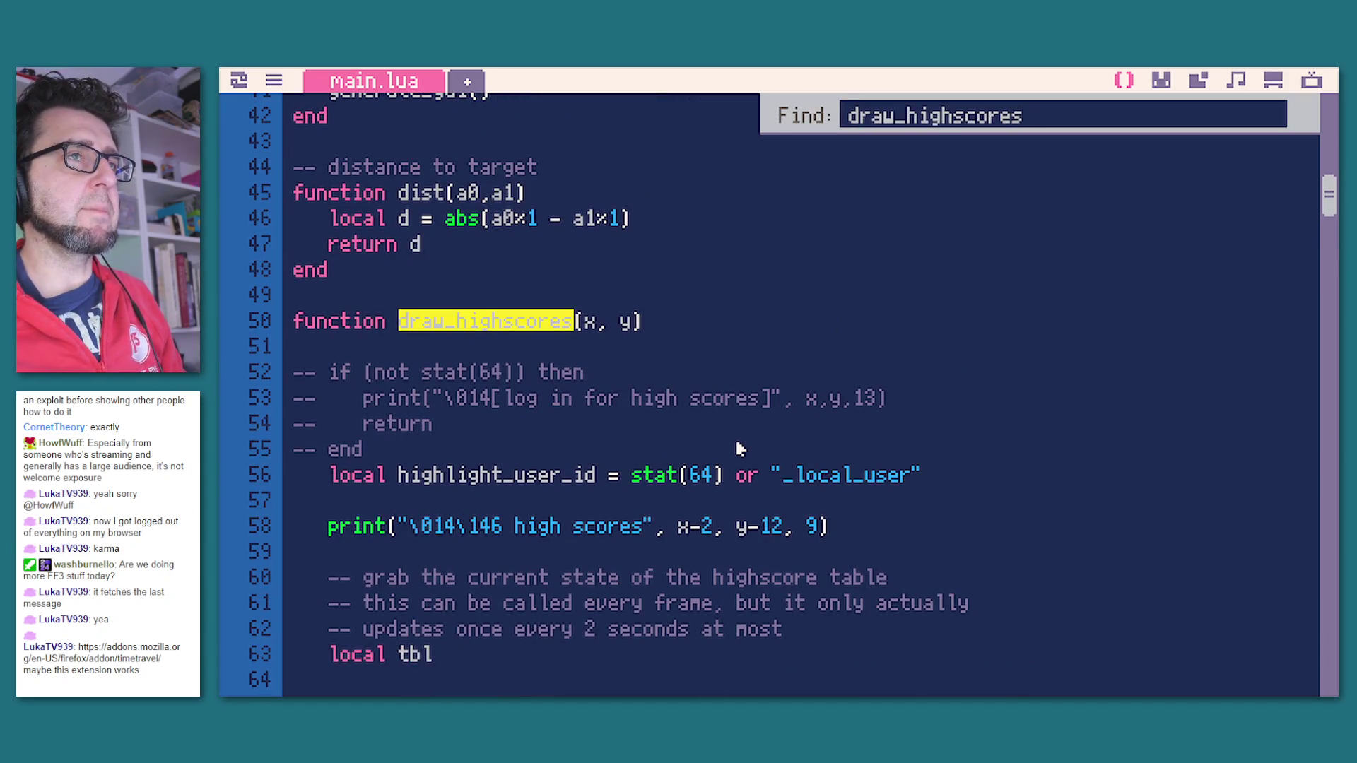
{"action": "key", "text": "Return"}
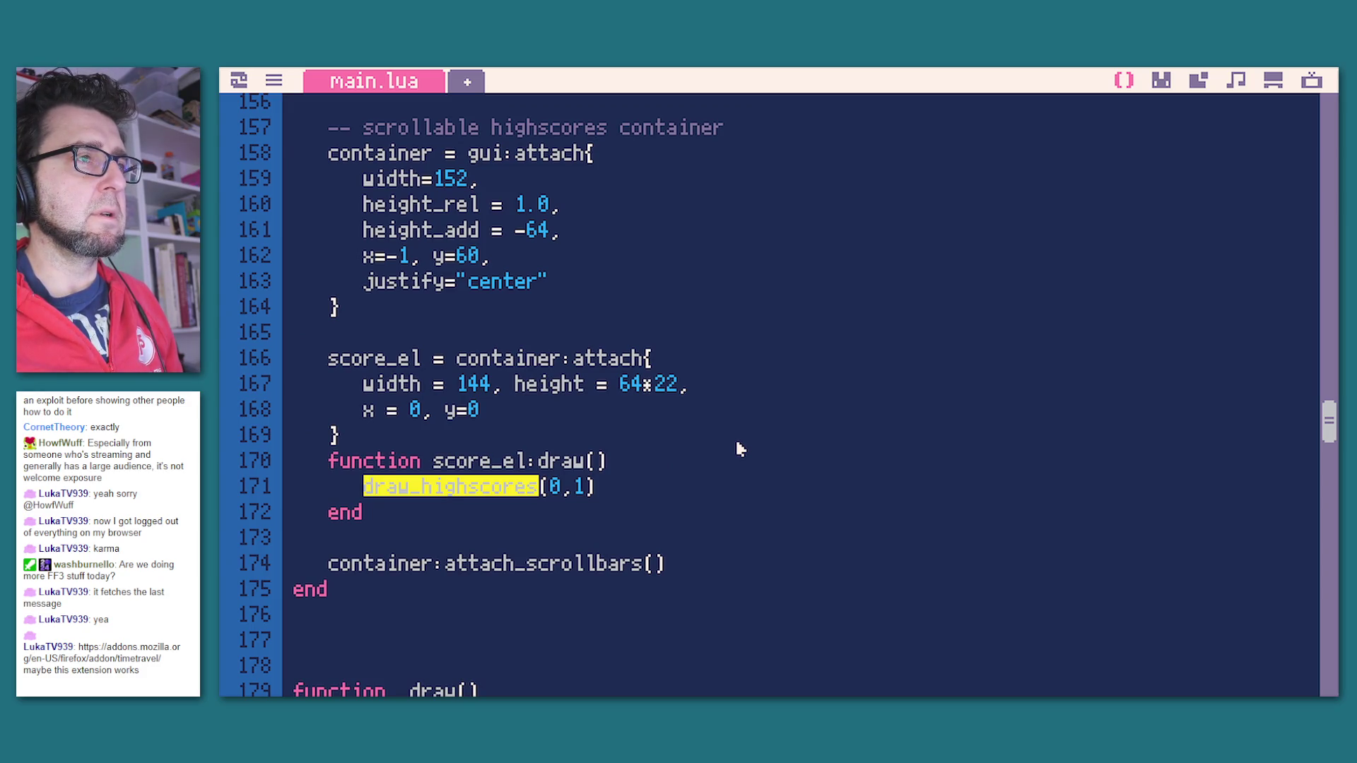
{"action": "key", "text": "ctrl+g"}
{"action": "key", "text": "ctrl+g"}
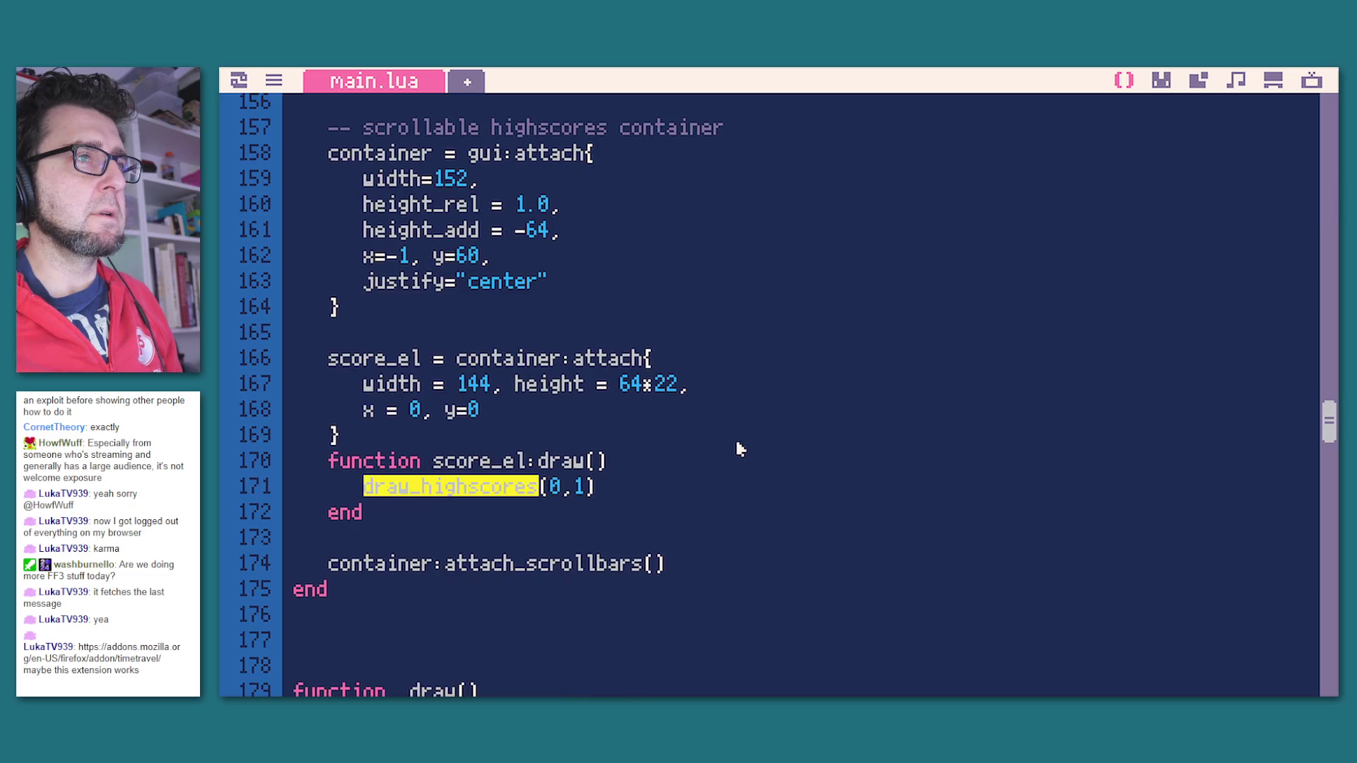
{"action": "scroll", "coordinate": [598, 509], "scroll_direction": "up", "scroll_amount": 5}
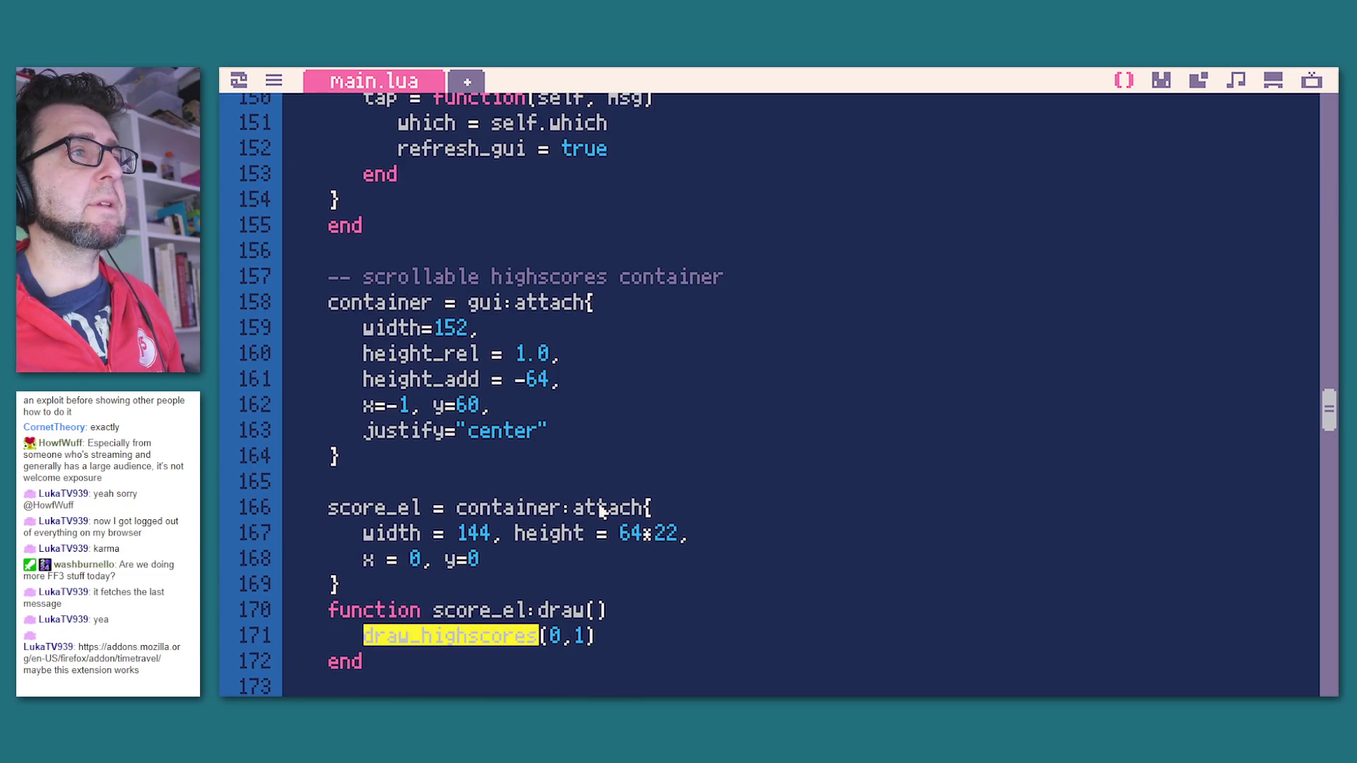
{"action": "scroll", "coordinate": [587, 494], "scroll_direction": "up", "scroll_amount": 5}
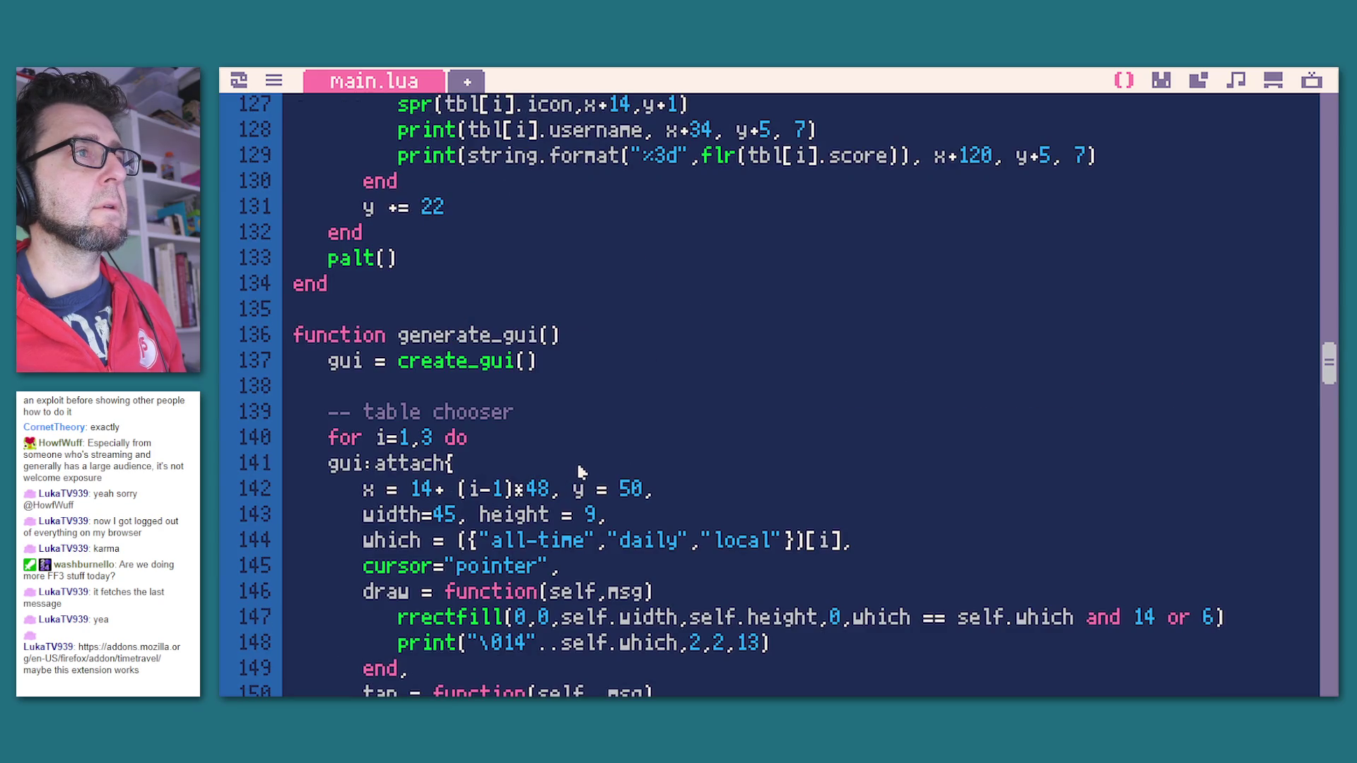
{"action": "scroll", "coordinate": [579, 470], "scroll_direction": "down", "scroll_amount": 3}
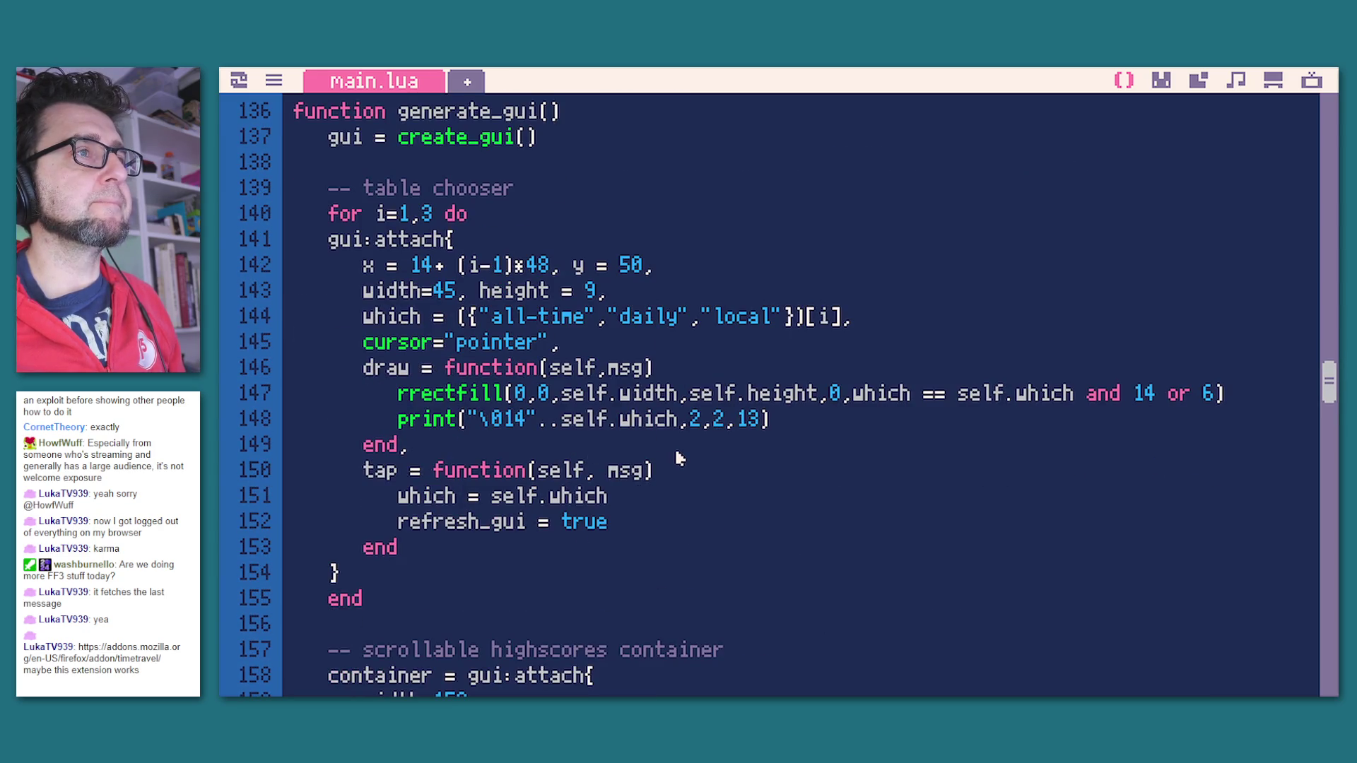
{"action": "double_click", "coordinate": [392, 316]}
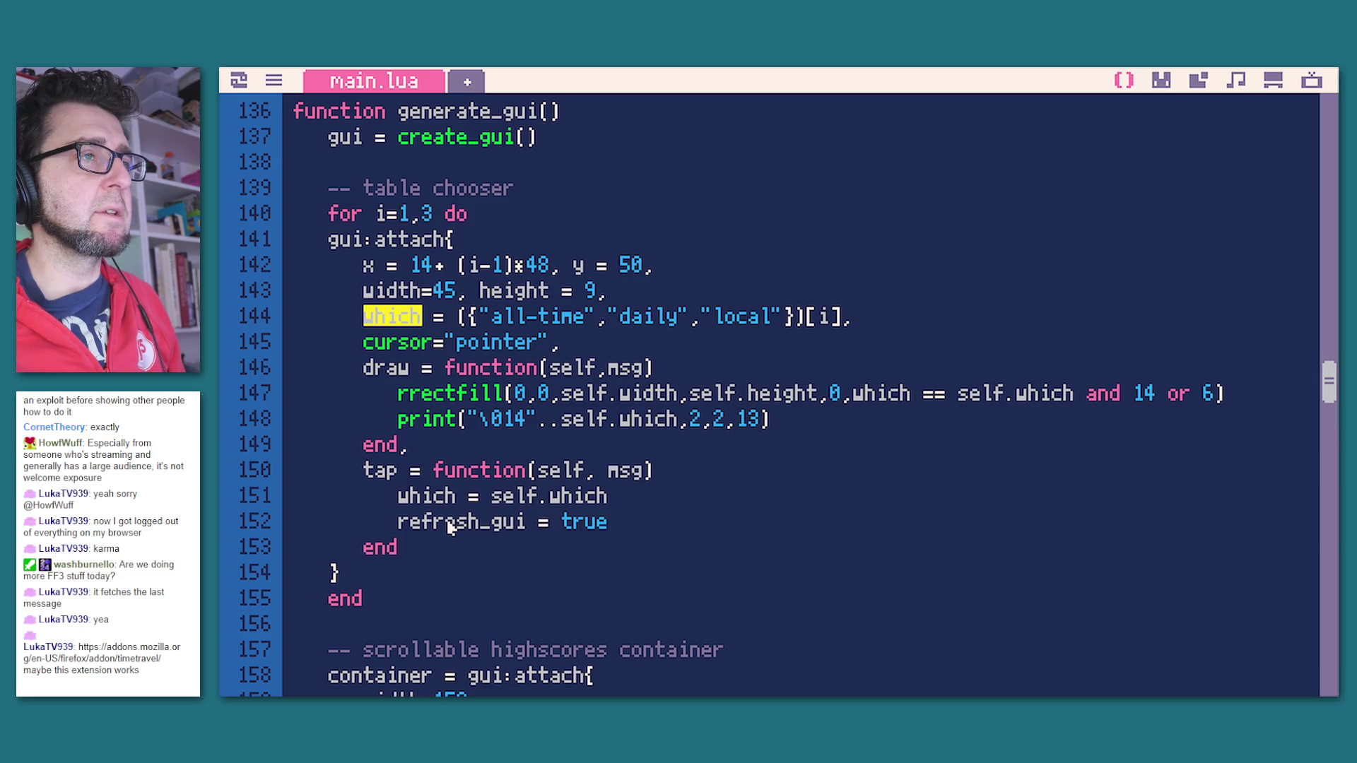
{"action": "left_click_drag", "start_coordinate": [400, 499], "coordinate": [791, 508]}
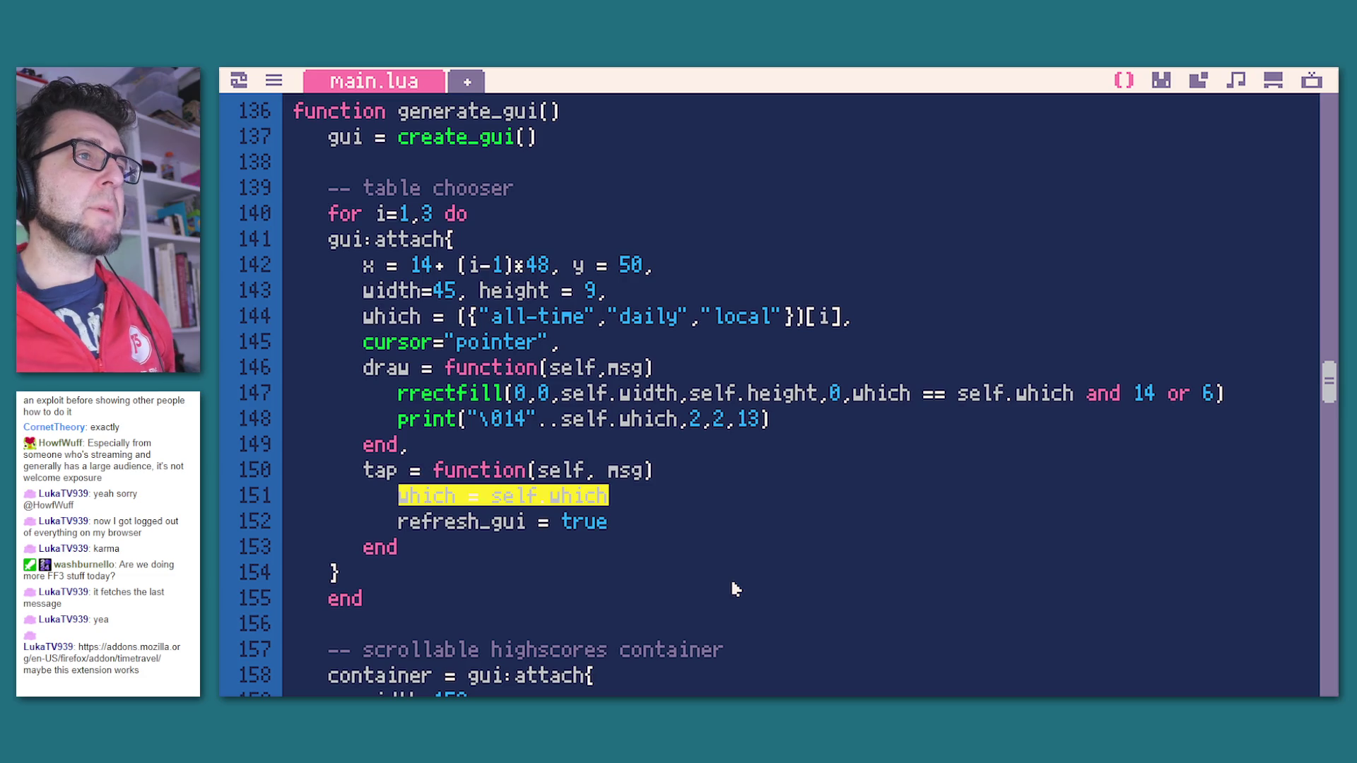
{"action": "double_click", "coordinate": [445, 524]}
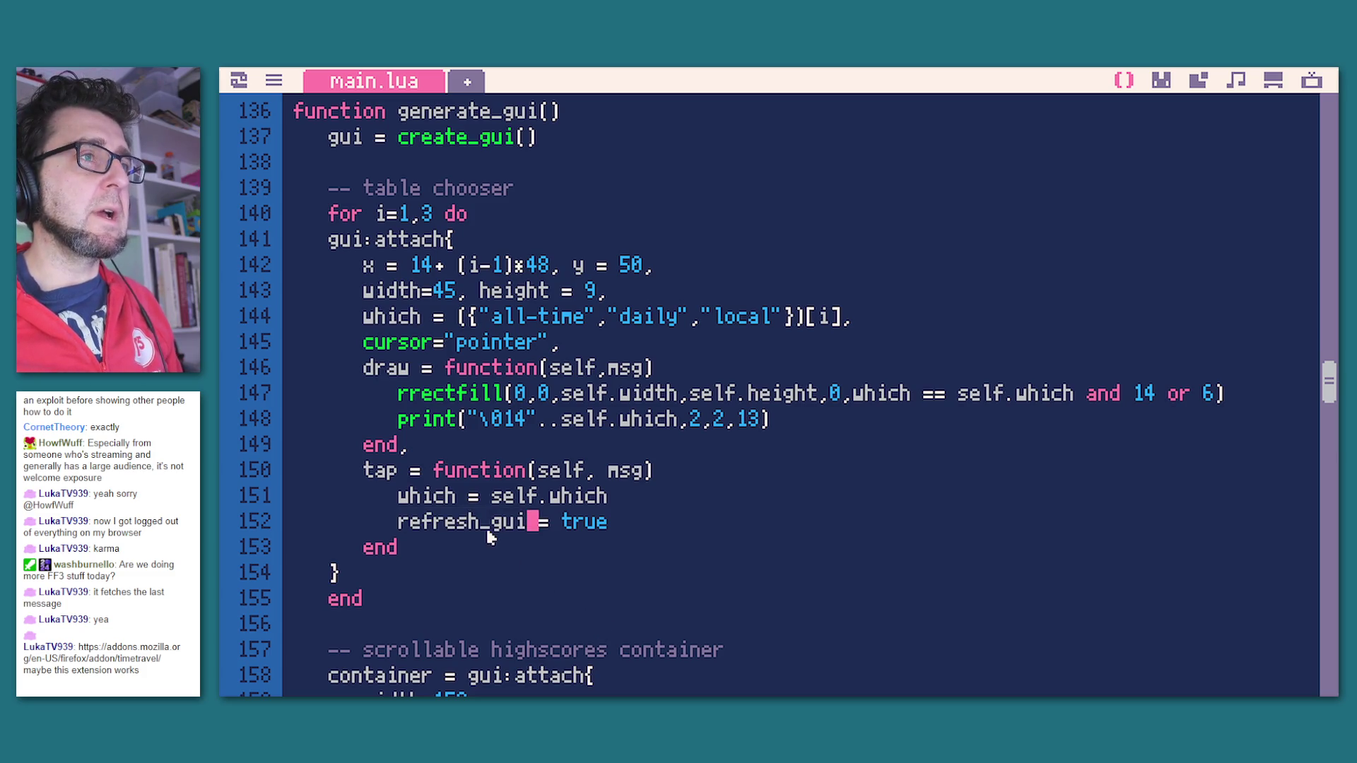
{"action": "key", "text": "ctrl+f"}
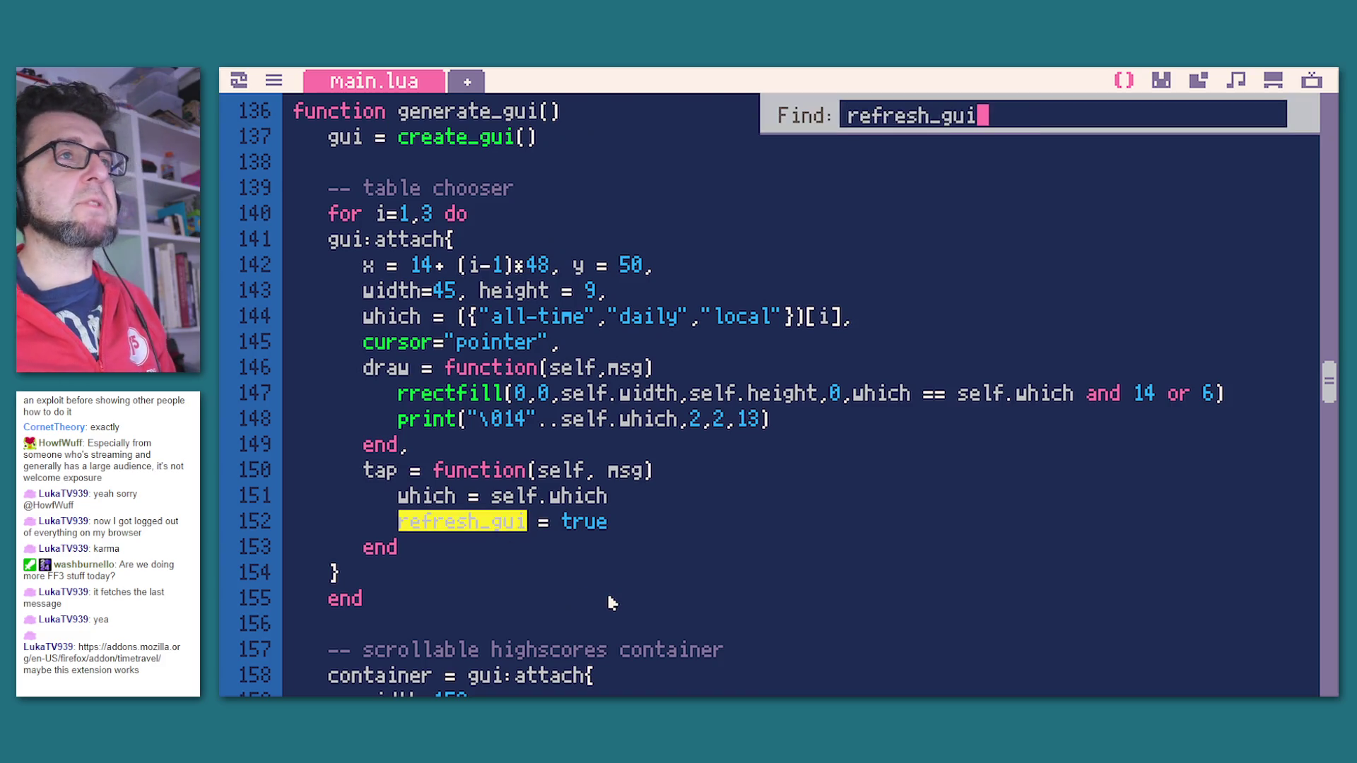
{"action": "key", "text": "Return"}
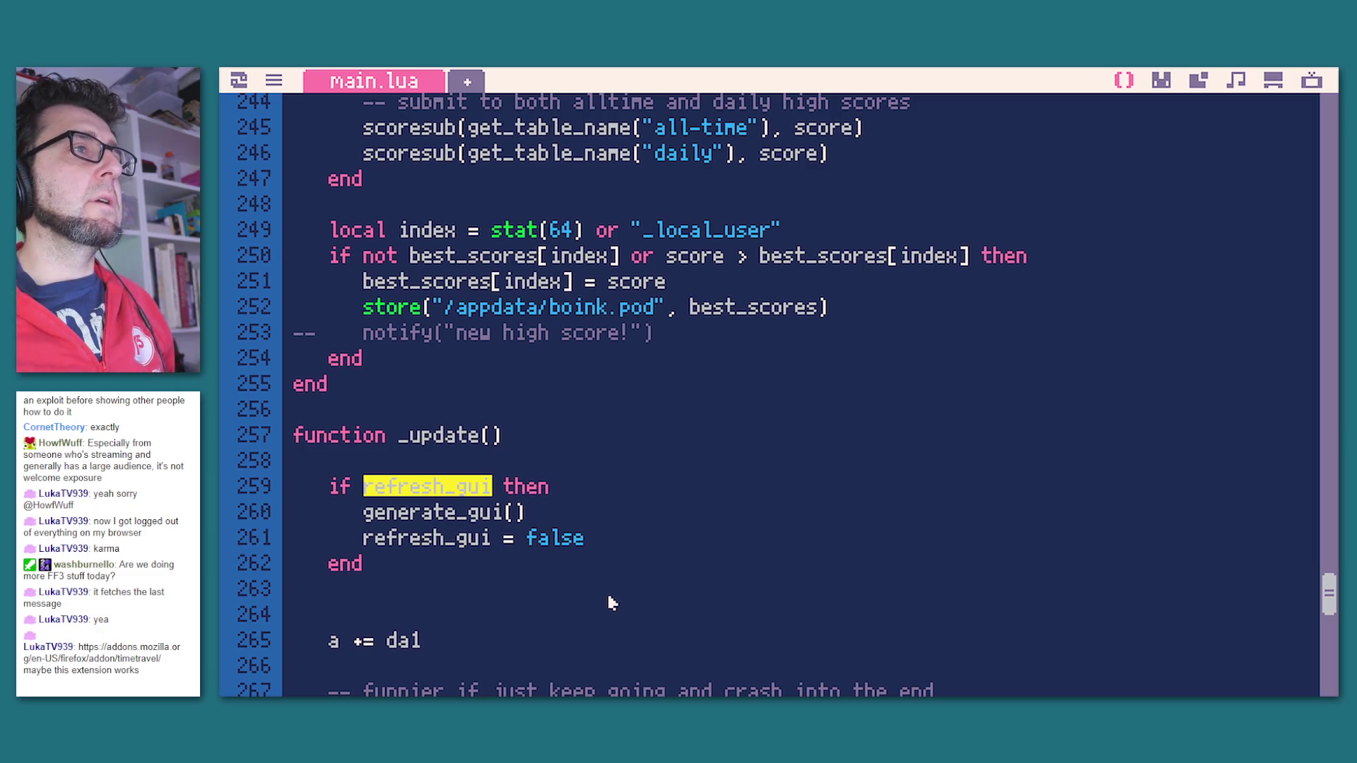
{"action": "double_click", "coordinate": [448, 524]}
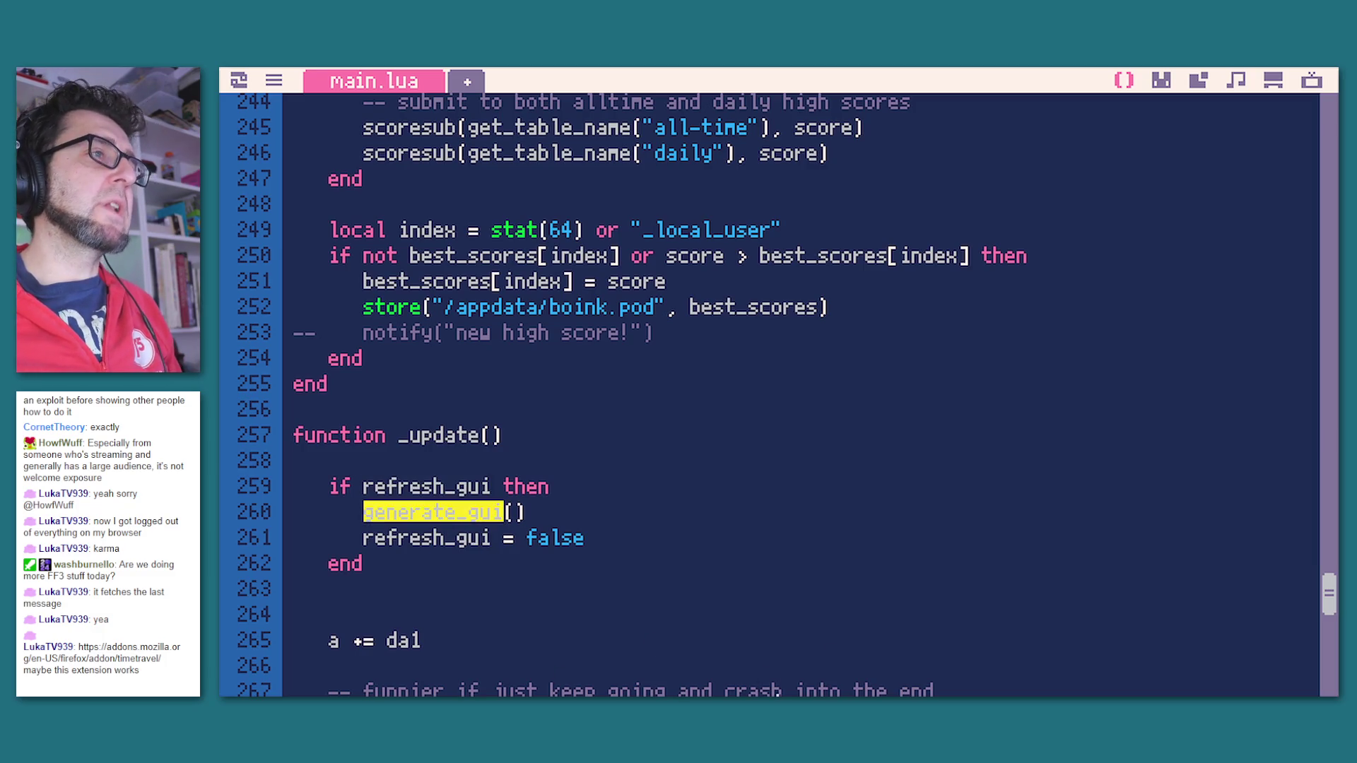
{"action": "key", "text": "ctrl+f"}
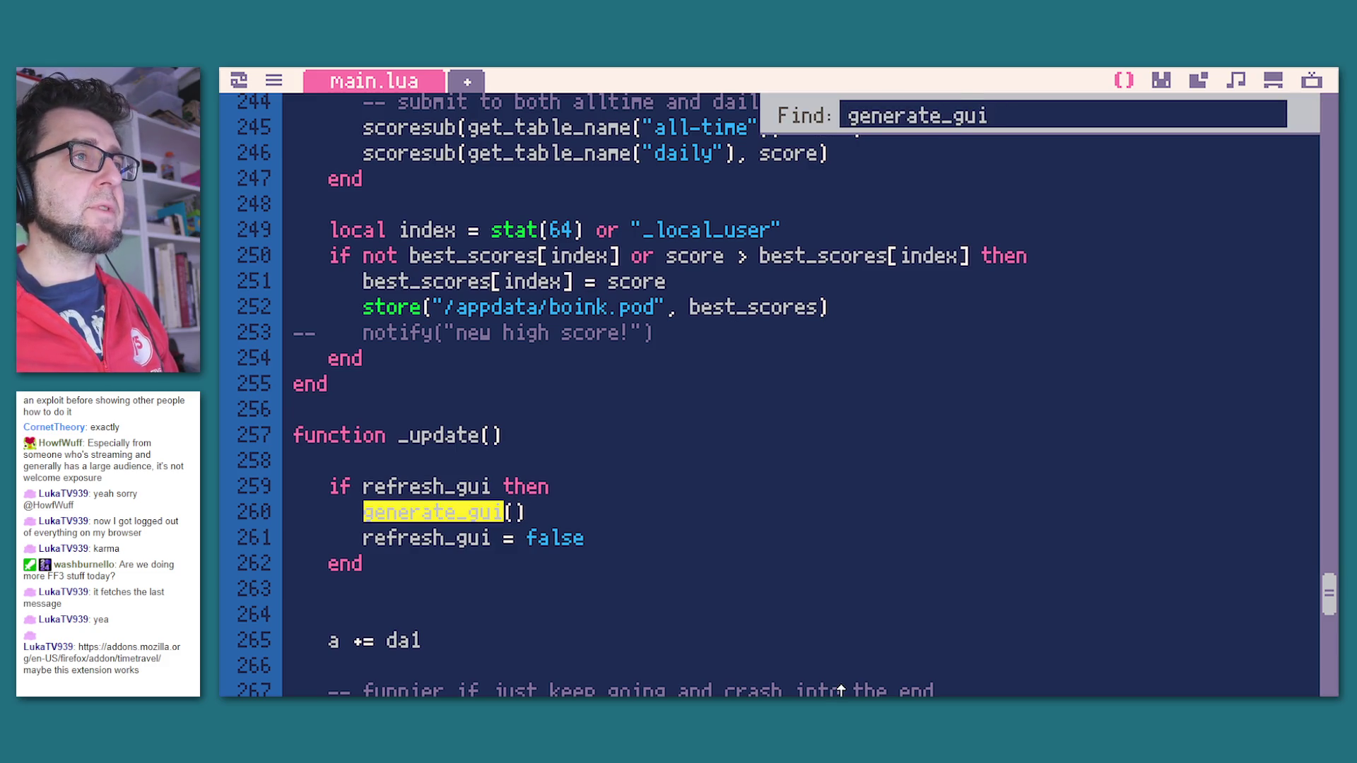
{"action": "key", "text": "Return"}
{"action": "scroll", "coordinate": [618, 351], "scroll_direction": "down", "scroll_amount": 6}
{"action": "scroll", "coordinate": [618, 396], "scroll_direction": "up", "scroll_amount": 3}
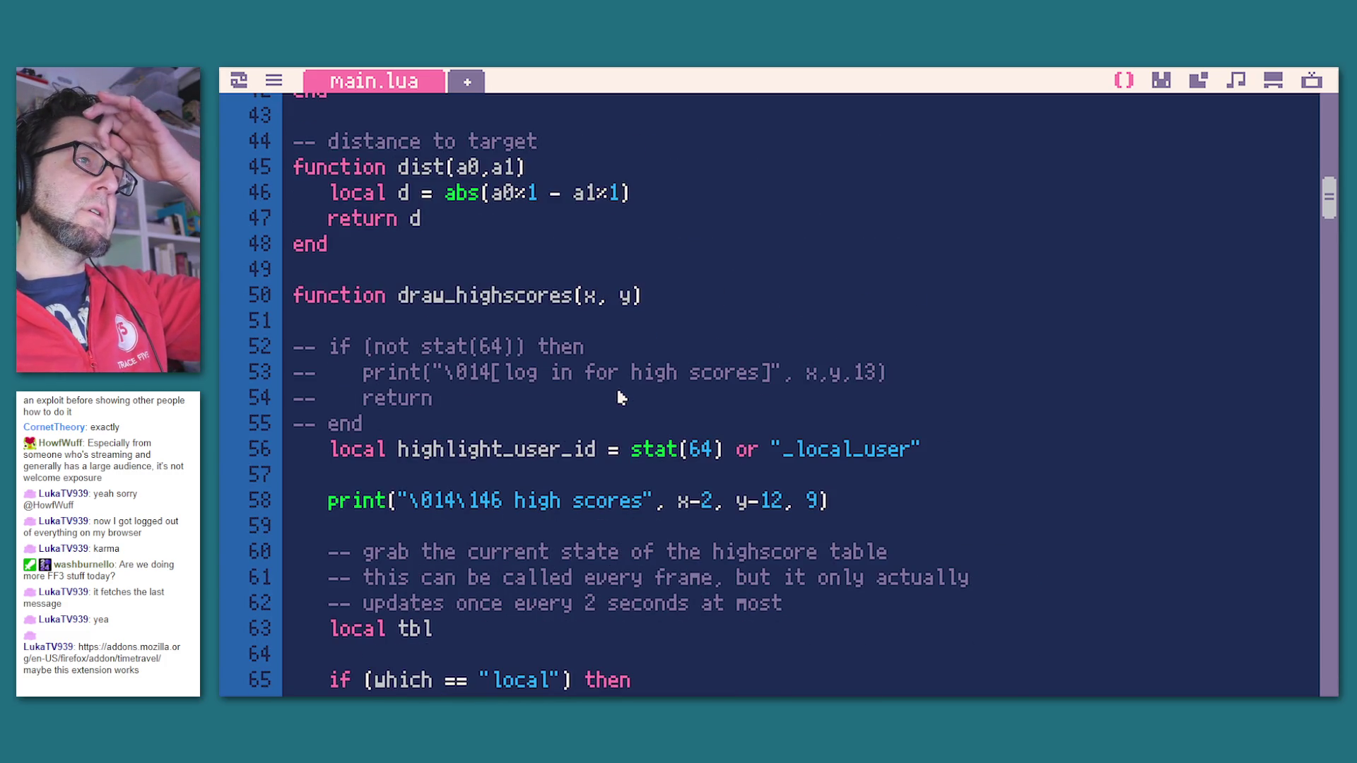
{"action": "double_click", "coordinate": [474, 297]}
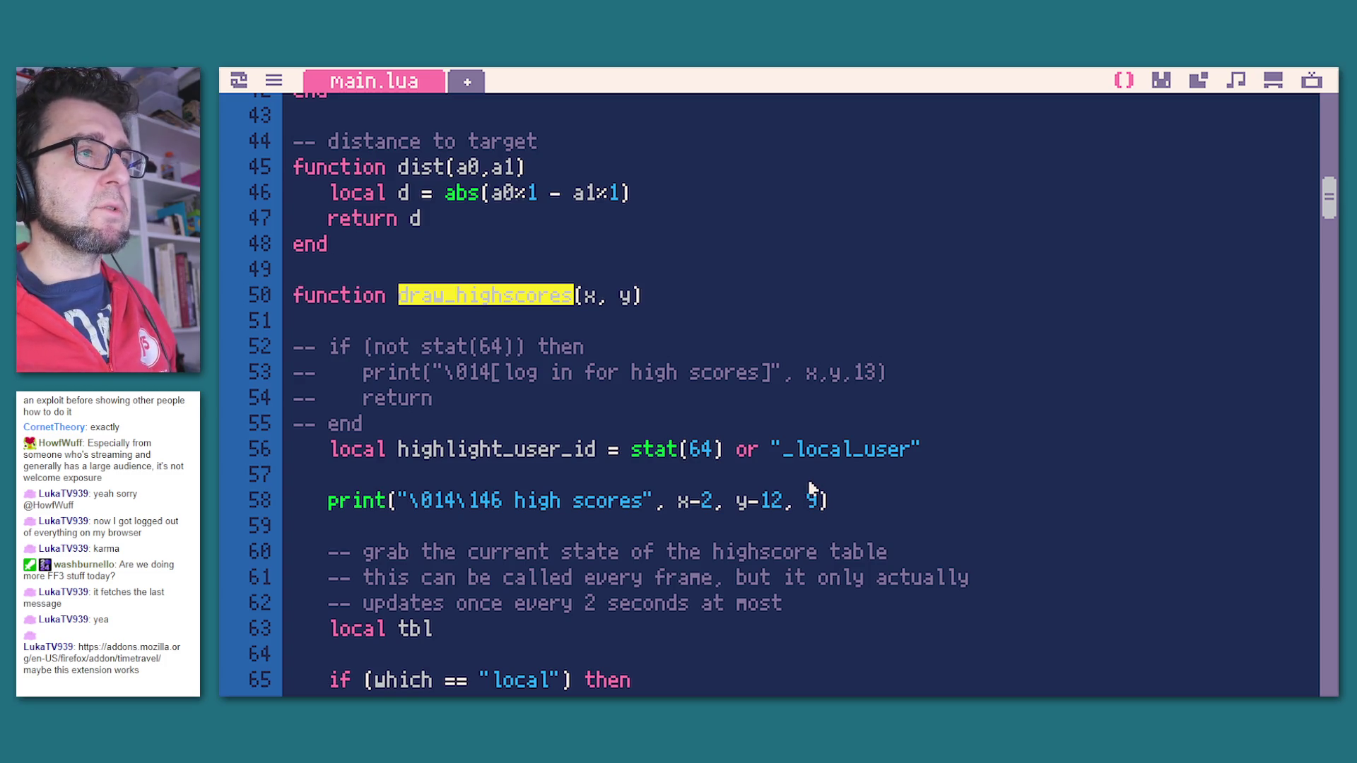
{"action": "scroll", "coordinate": [820, 490], "scroll_direction": "down", "scroll_amount": 5}
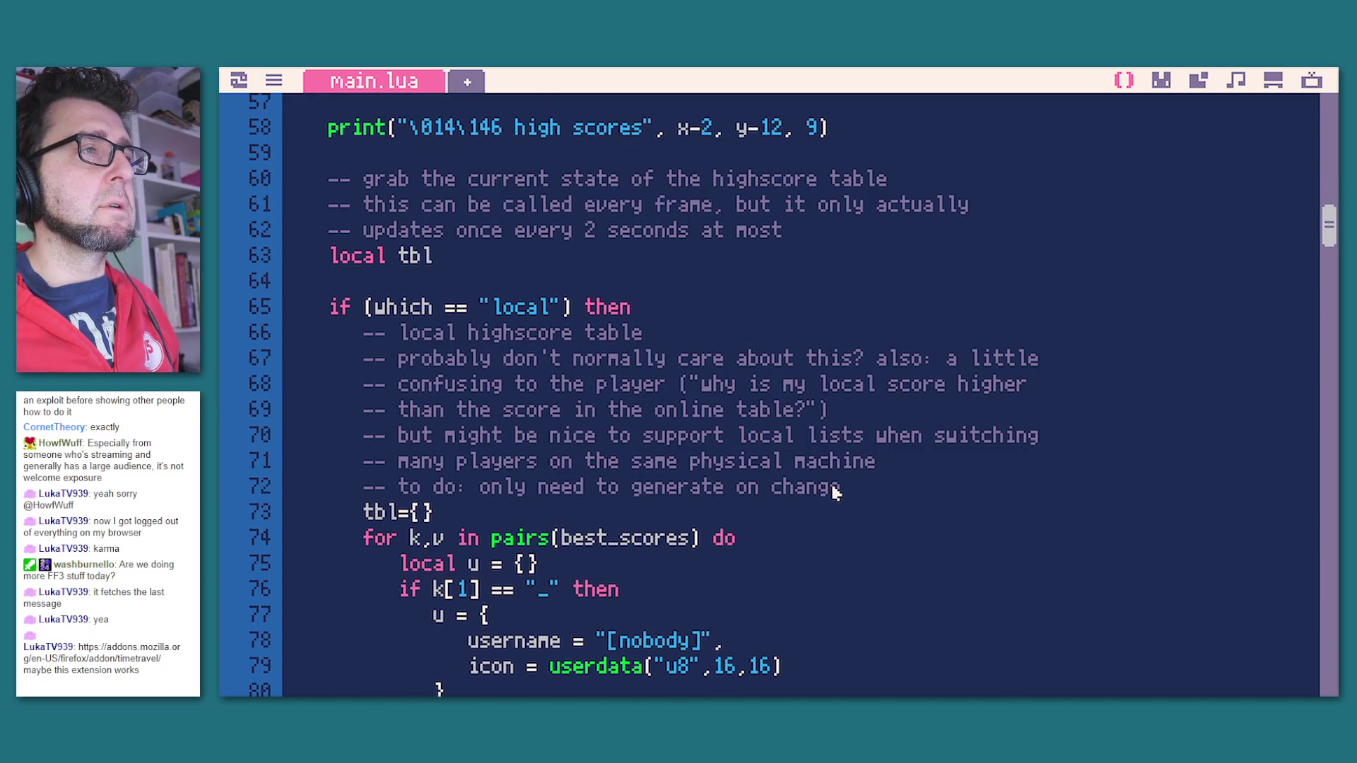
{"action": "double_click", "coordinate": [647, 539]}
{"action": "scroll", "coordinate": [689, 491], "scroll_direction": "down", "scroll_amount": 10}
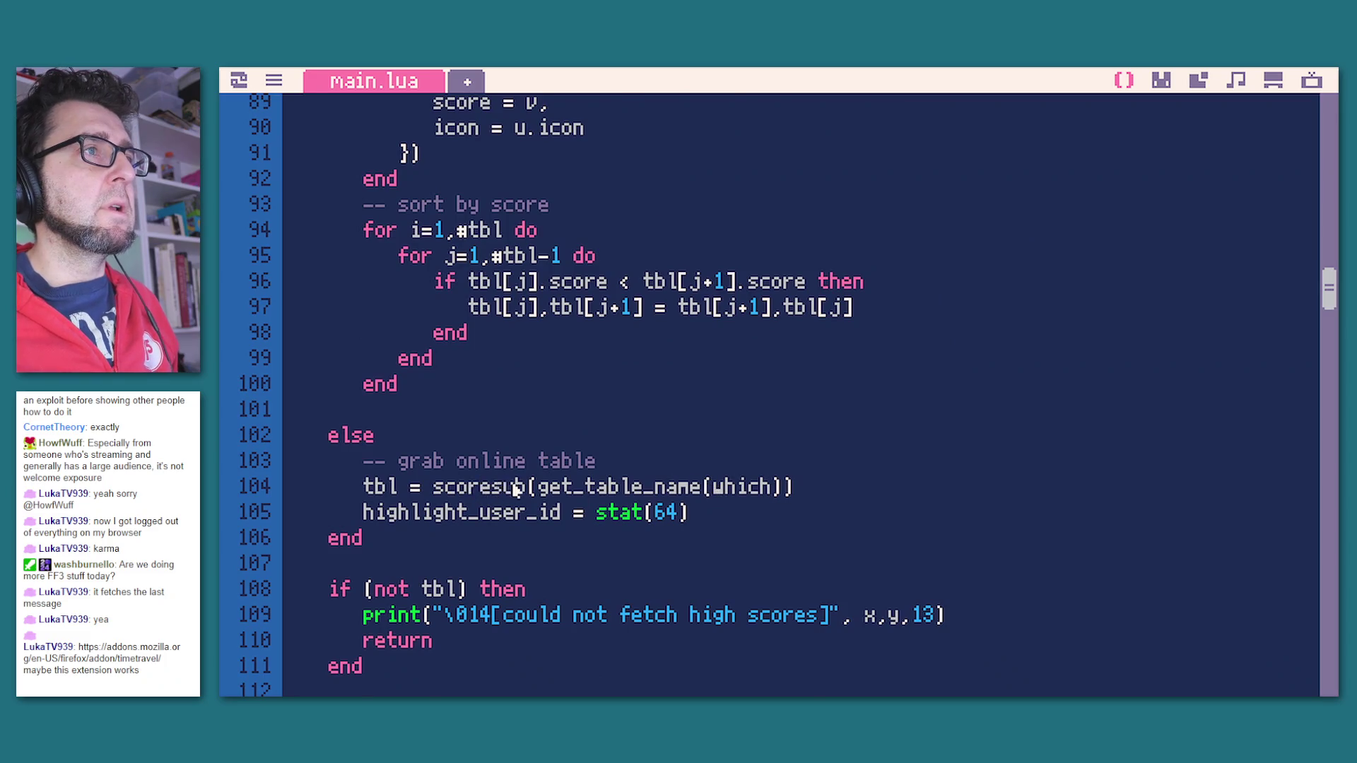
{"action": "scroll", "coordinate": [516, 492], "scroll_direction": "up", "scroll_amount": 6}
{"action": "scroll", "coordinate": [617, 503], "scroll_direction": "up", "scroll_amount": 2}
{"action": "scroll", "coordinate": [699, 523], "scroll_direction": "down", "scroll_amount": 4}
{"action": "scroll", "coordinate": [658, 521], "scroll_direction": "down", "scroll_amount": 3}
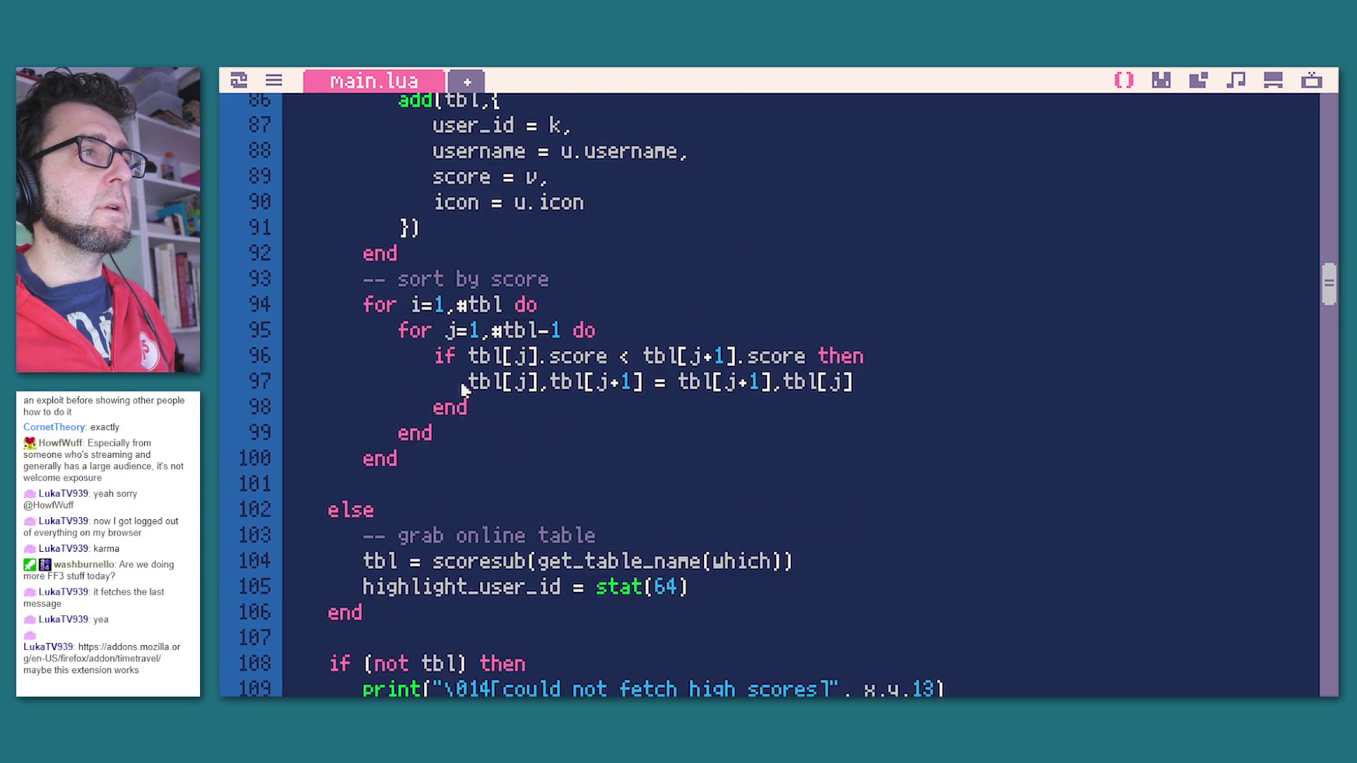
{"action": "double_click", "coordinate": [453, 569]}
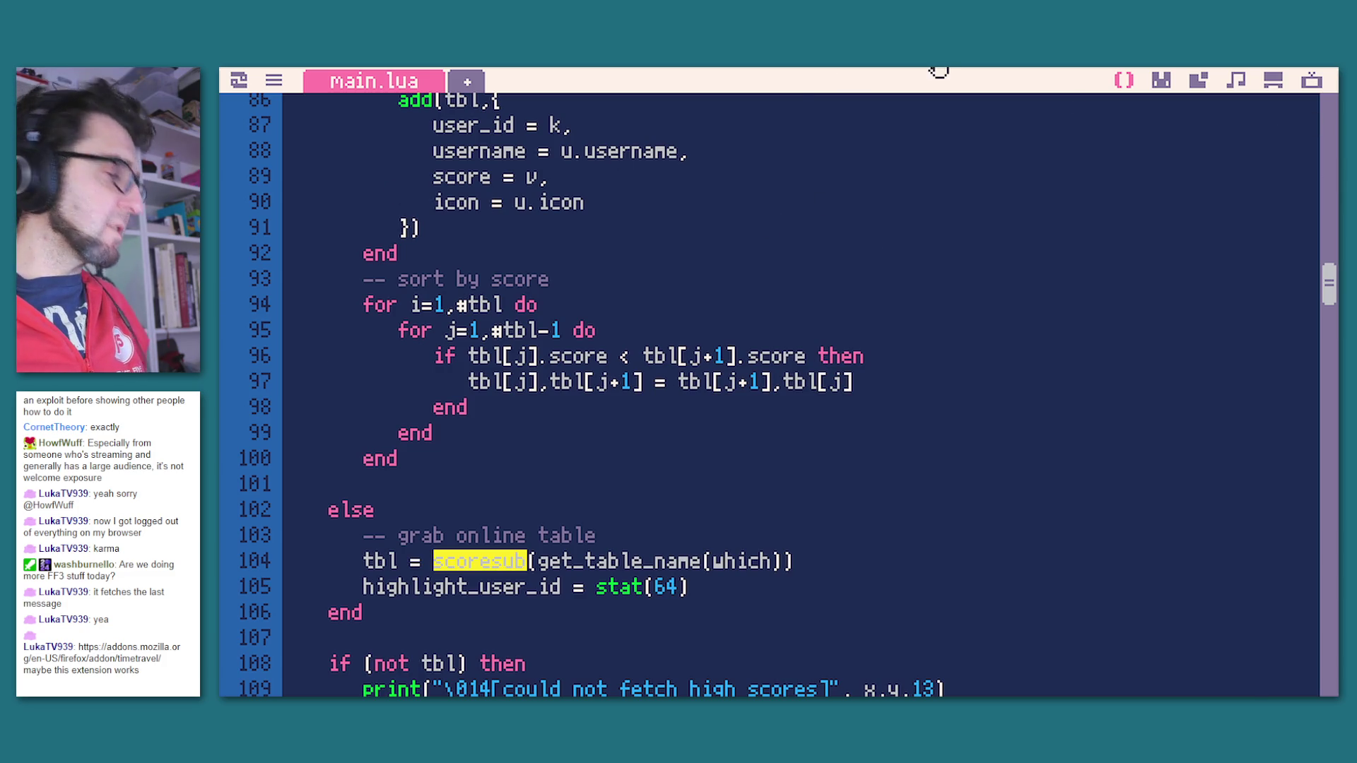
{"action": "left_click", "coordinate": [1312, 82]}
Step: Run the cart and save it as boink-1.p64 with Ctrl+S
{"action": "key", "text": "Escape"}
{"action": "key", "text": "ctrl+r"}
{"action": "key", "text": "ctrl+s"}
{"action": "key", "text": "Escape"}
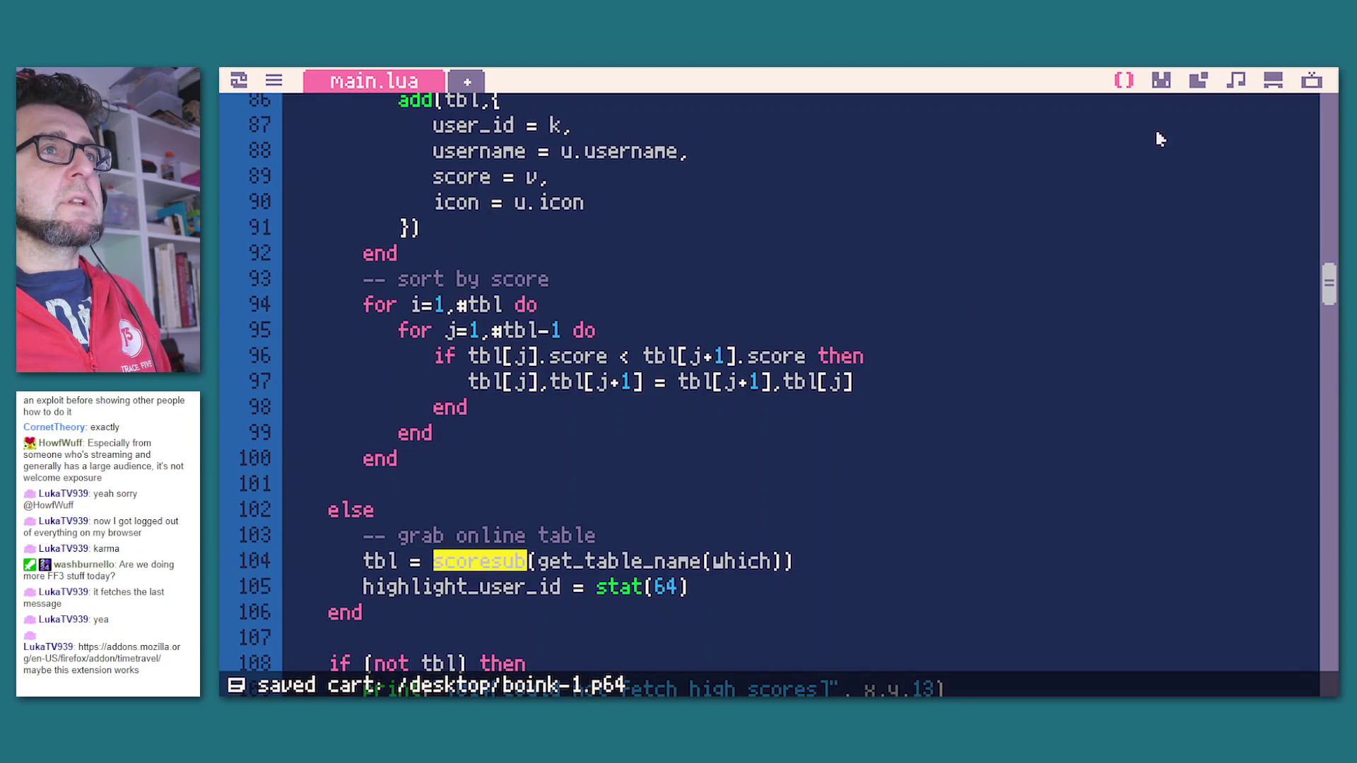
Step: Return to the desktop and close the Boink game and New cart browser windows
{"action": "left_click", "coordinate": [1161, 80]}
{"action": "left_click", "coordinate": [1273, 80]}
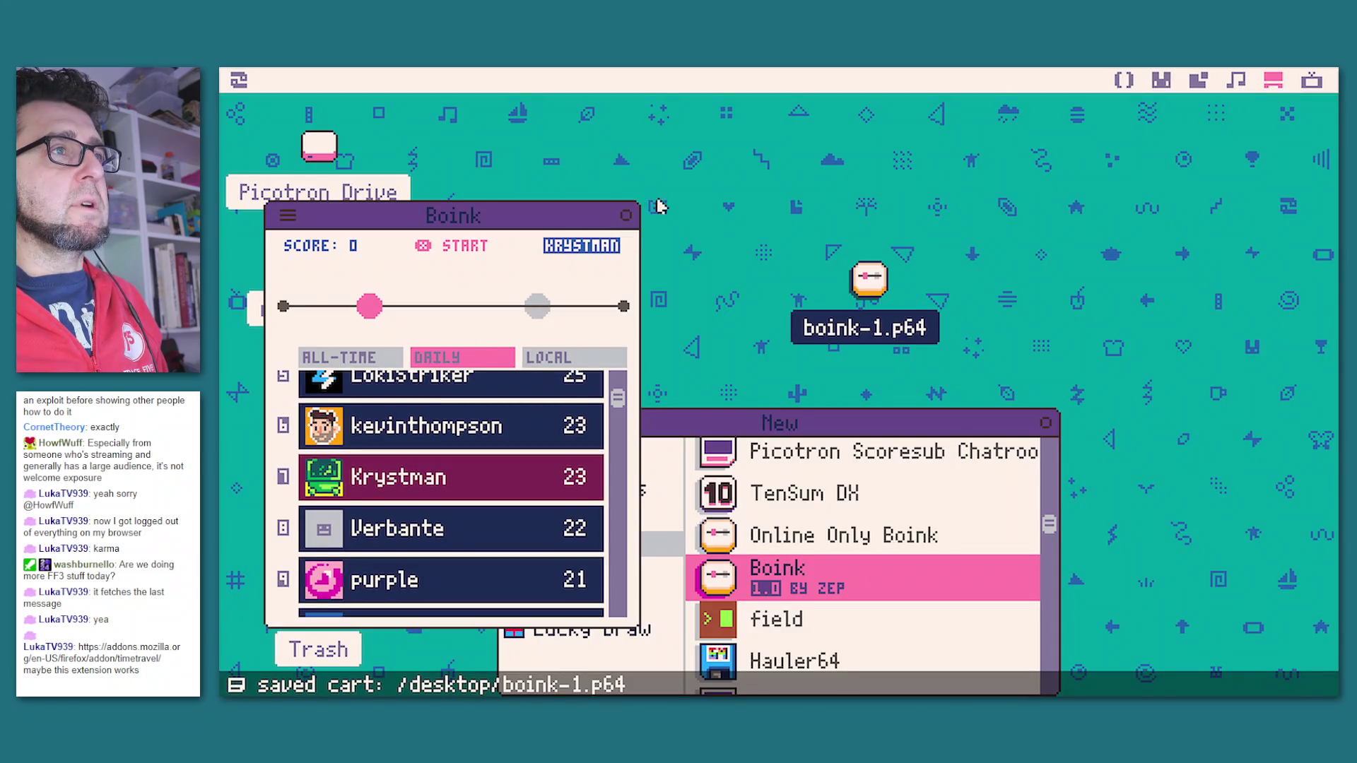
{"action": "left_click", "coordinate": [626, 215]}
{"action": "left_click", "coordinate": [1046, 423]}
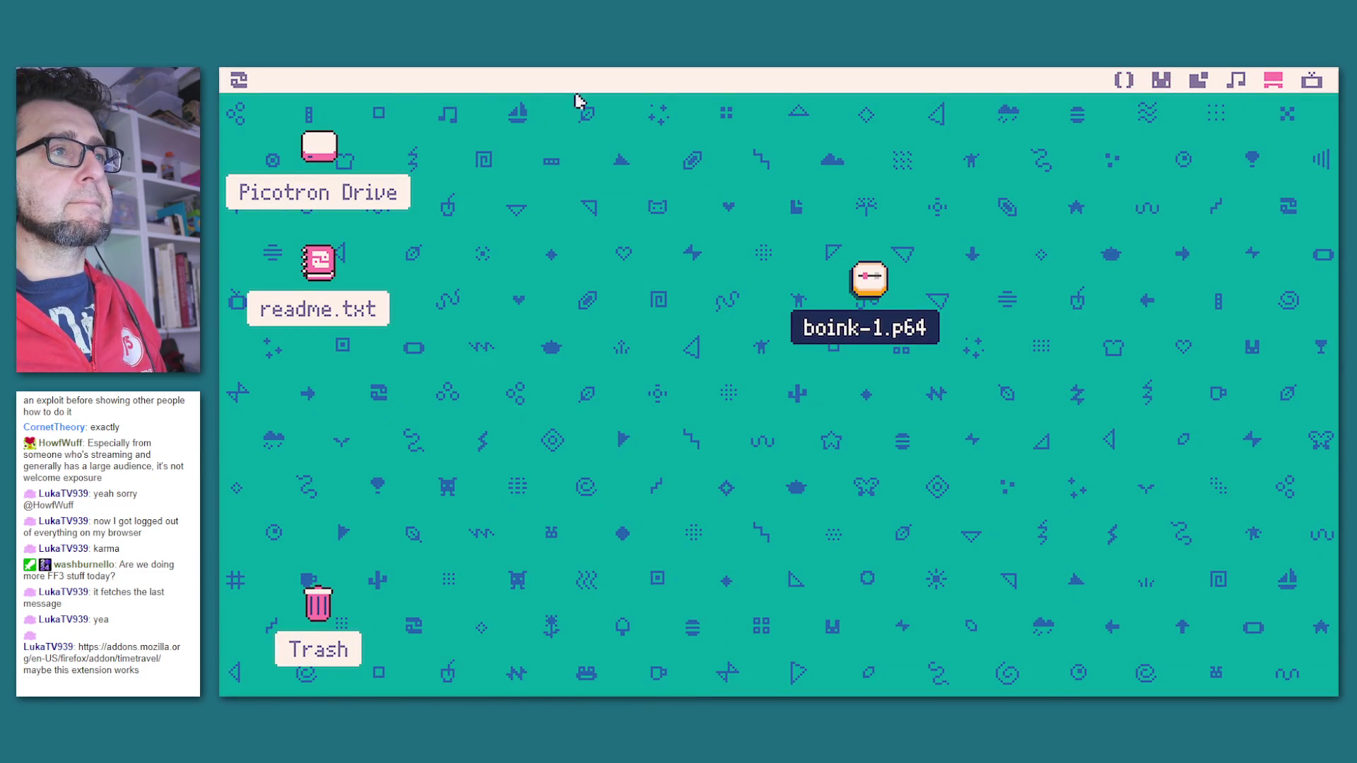
Step: Log out of the Picotron account through the system menu's account settings
{"action": "left_click", "coordinate": [239, 81]}
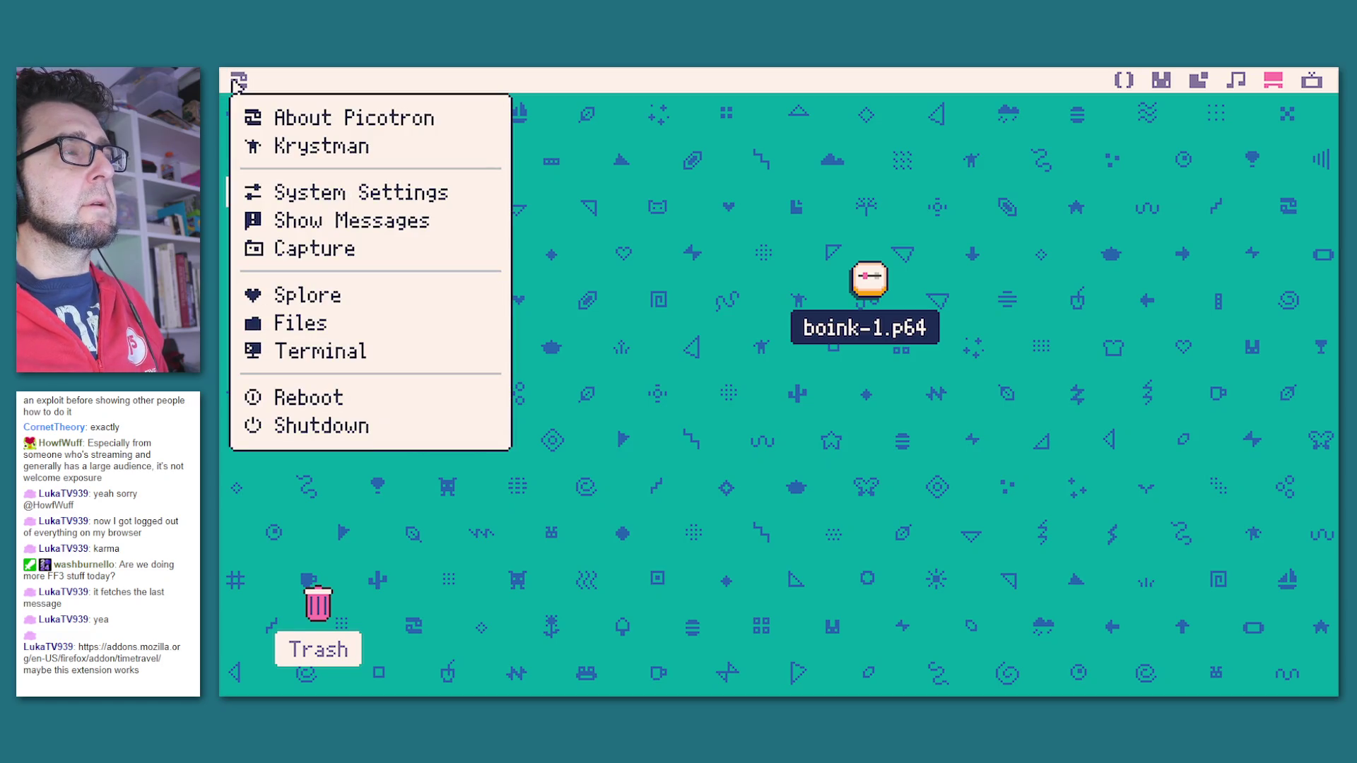
{"action": "left_click", "coordinate": [322, 145]}
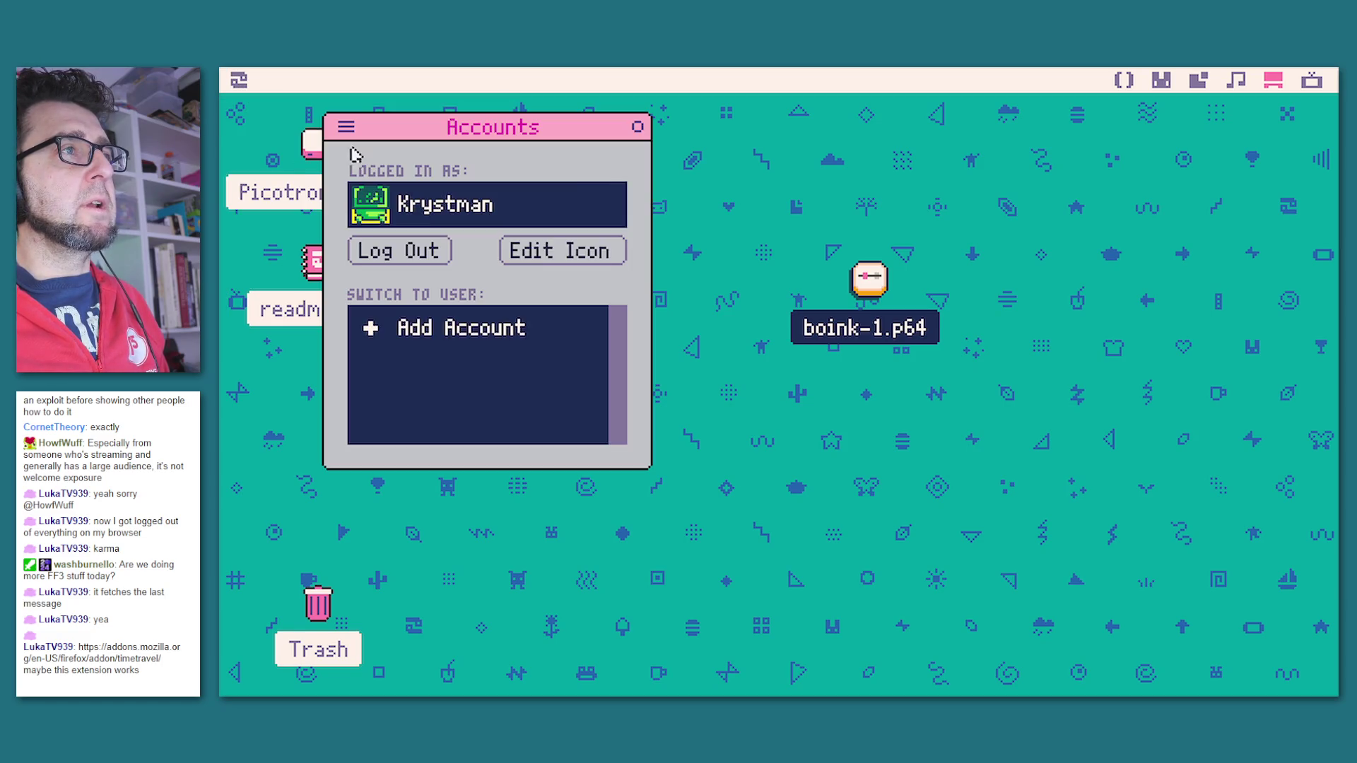
{"action": "left_click", "coordinate": [433, 256]}
{"action": "left_click", "coordinate": [637, 127]}
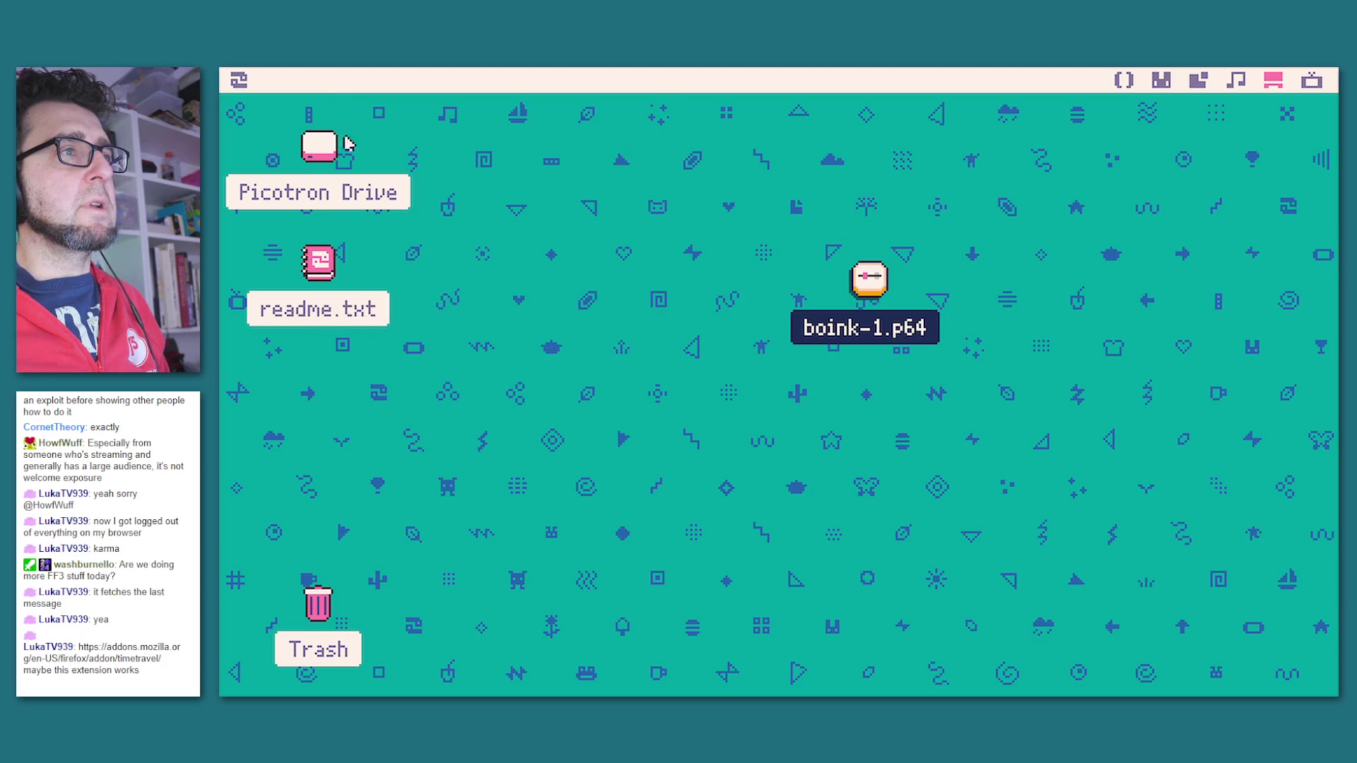
{"action": "left_click", "coordinate": [236, 80]}
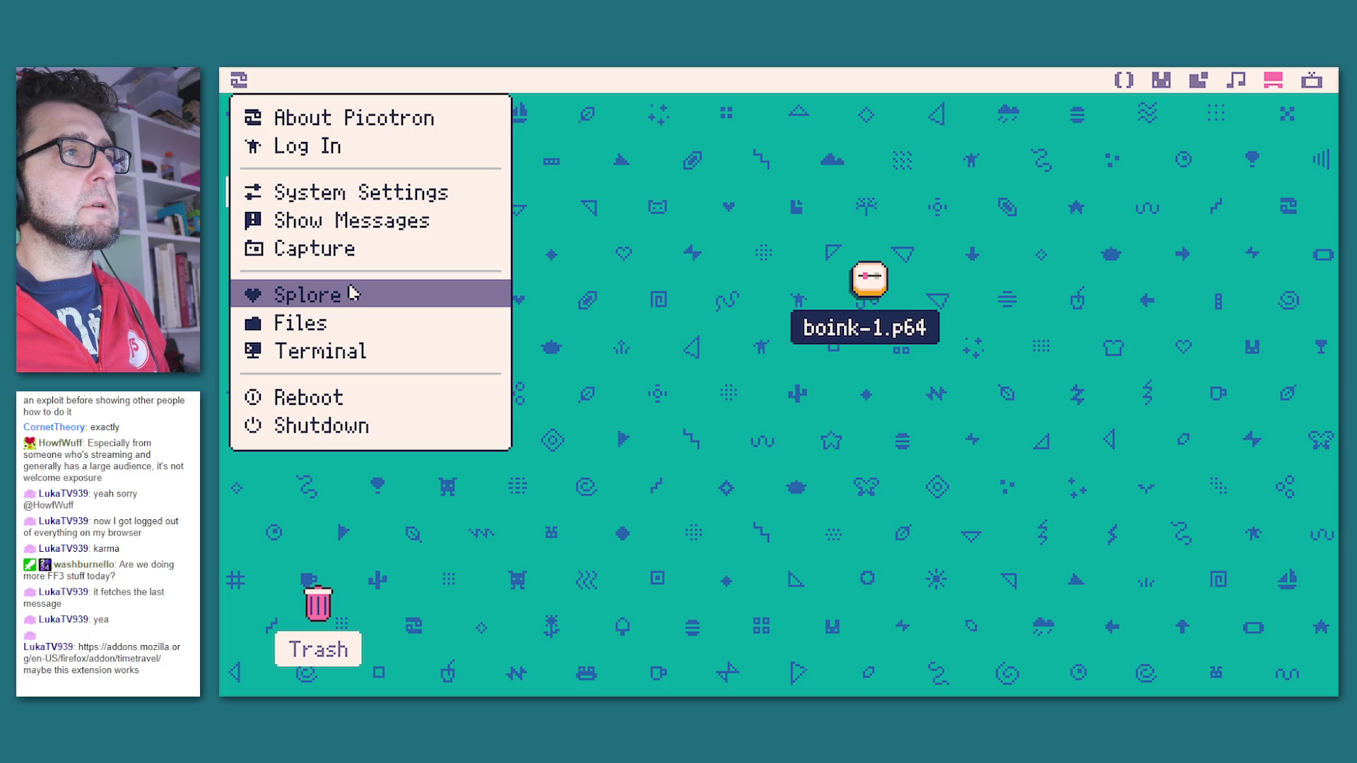
Step: Open Splore's New list and launch the Boink cart
{"action": "left_click", "coordinate": [351, 292]}
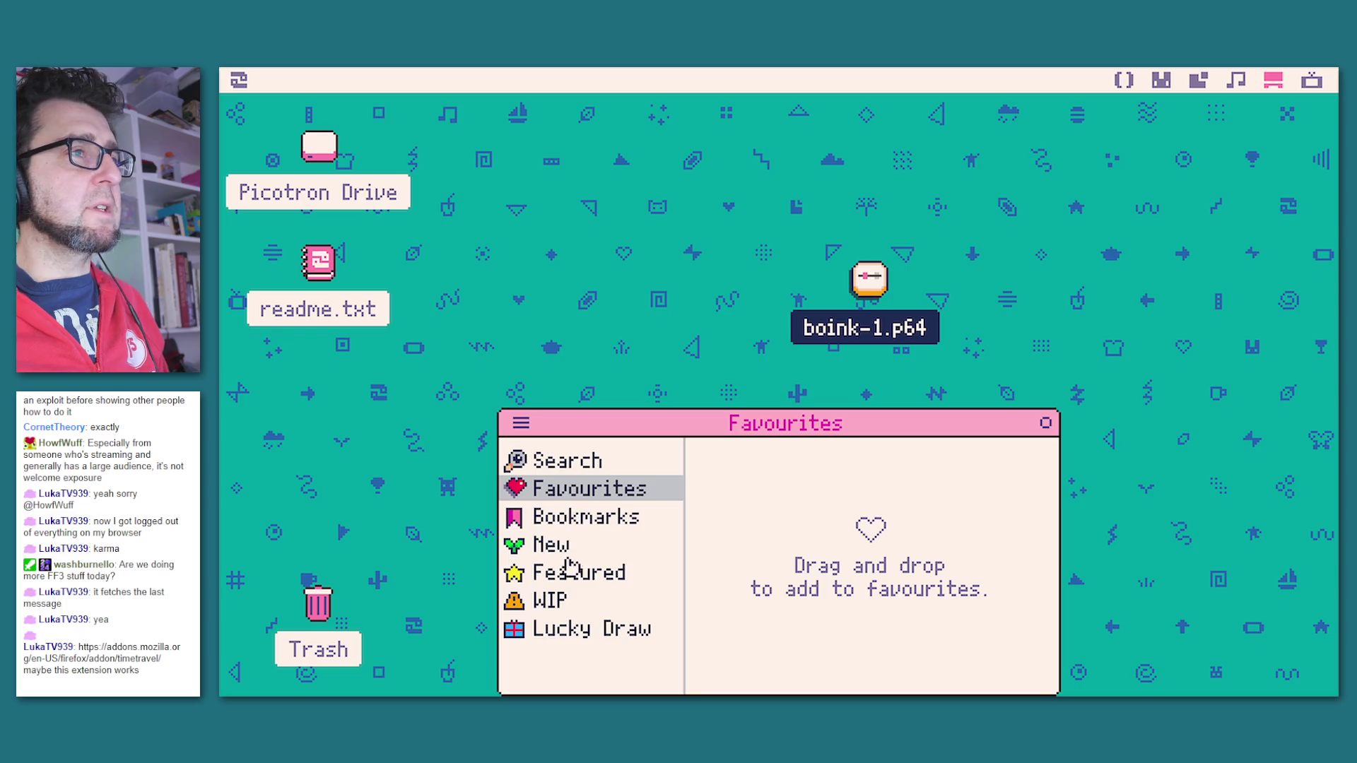
{"action": "left_click", "coordinate": [559, 545]}
{"action": "left_click_drag", "start_coordinate": [777, 423], "coordinate": [679, 257]}
{"action": "scroll", "coordinate": [735, 399], "scroll_direction": "down", "scroll_amount": 10}
{"action": "scroll", "coordinate": [728, 403], "scroll_direction": "down", "scroll_amount": 8}
{"action": "left_click", "coordinate": [697, 344]}
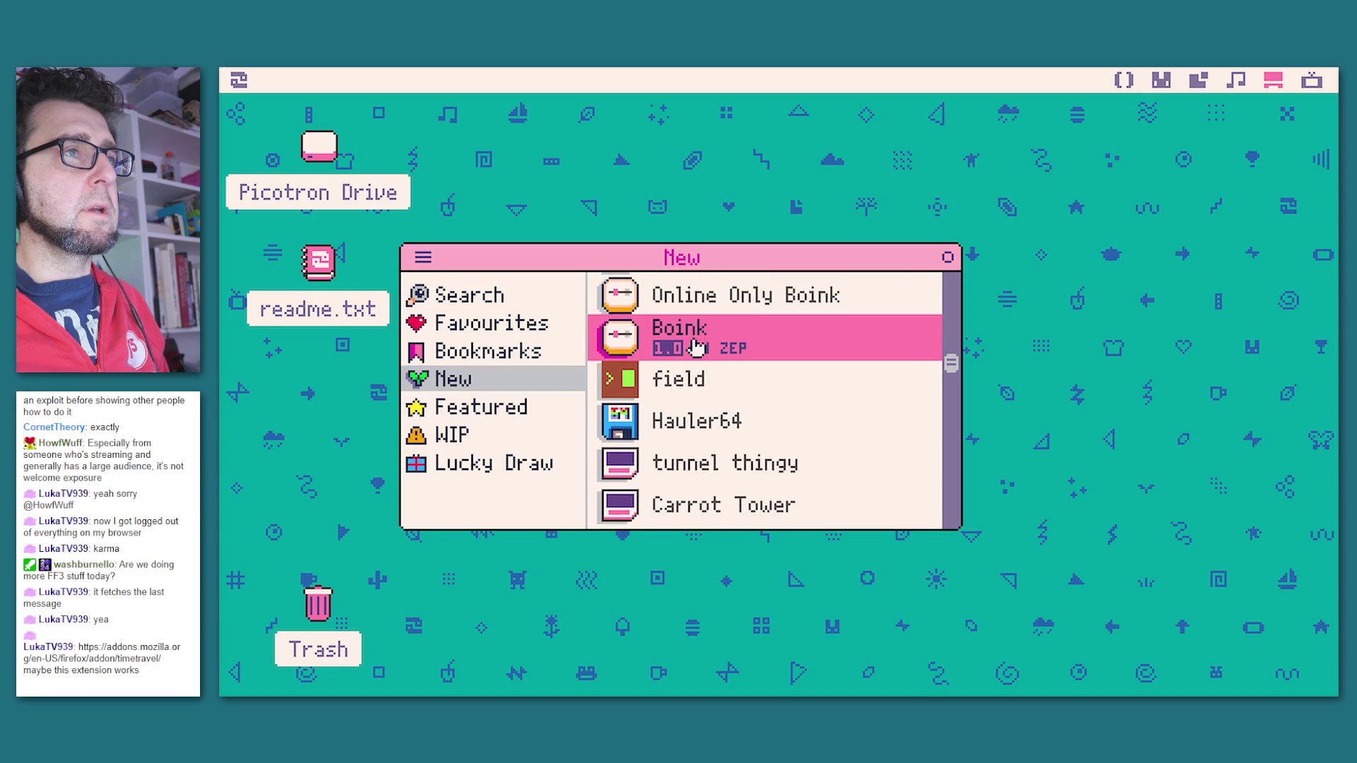
{"action": "double_click", "coordinate": [751, 346]}
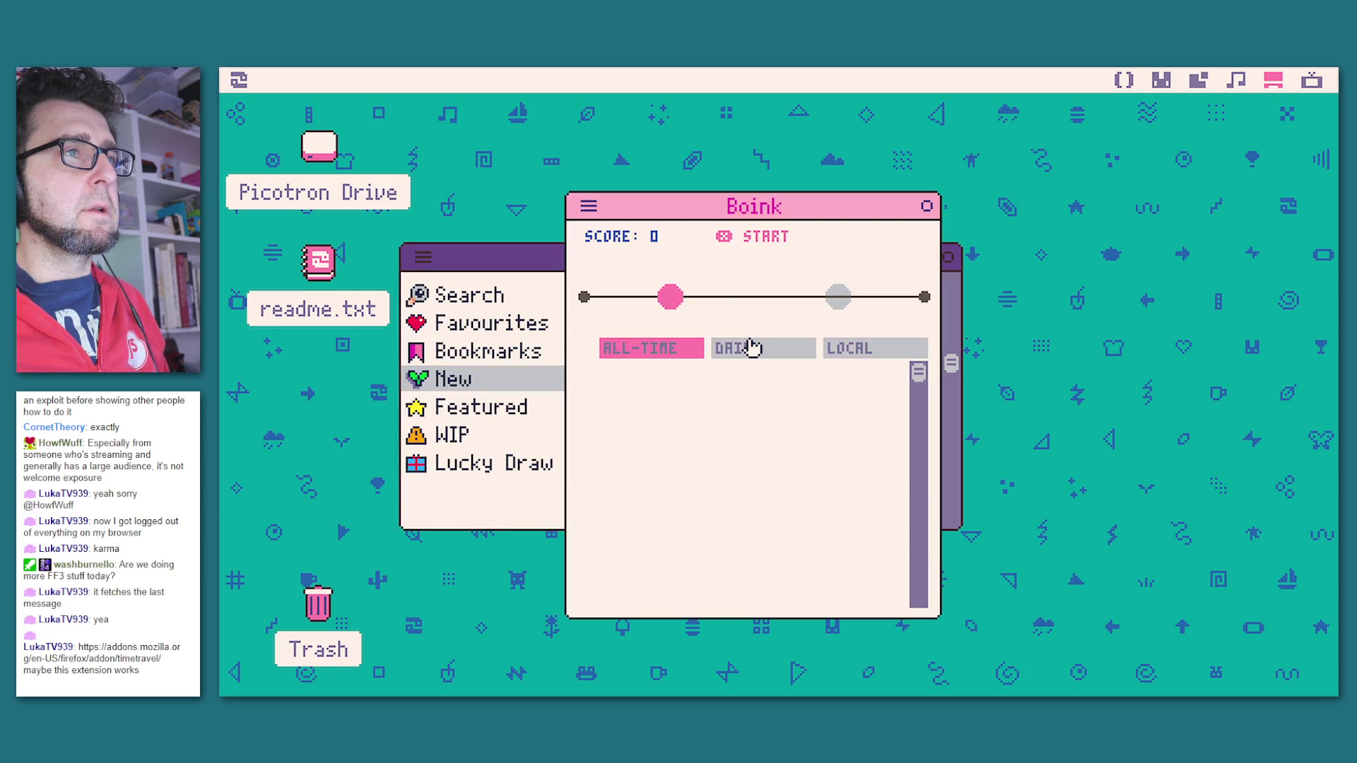
Step: Add Boink to Splore's Favourites and show the Favourites list
{"action": "left_click_drag", "start_coordinate": [707, 212], "coordinate": [950, 240]}
{"action": "left_click", "coordinate": [722, 354]}
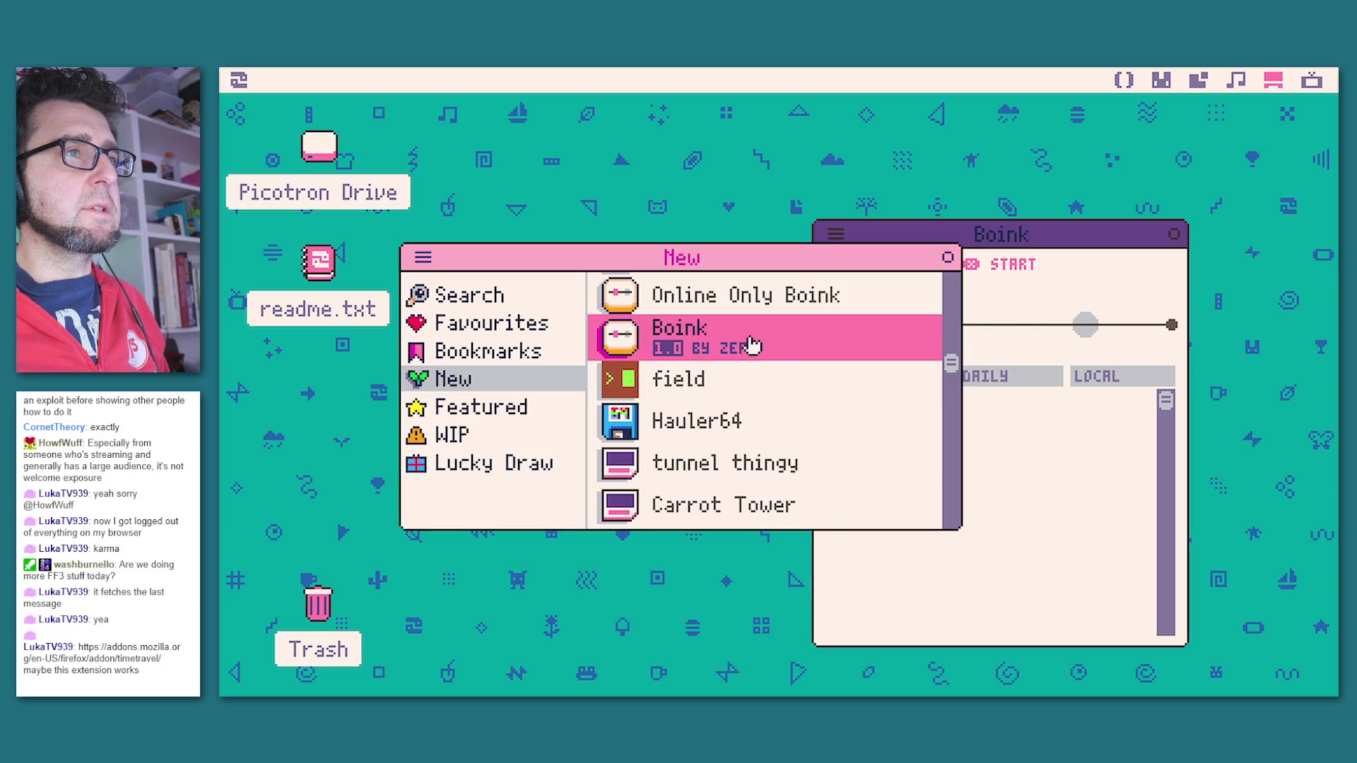
{"action": "left_click", "coordinate": [752, 345]}
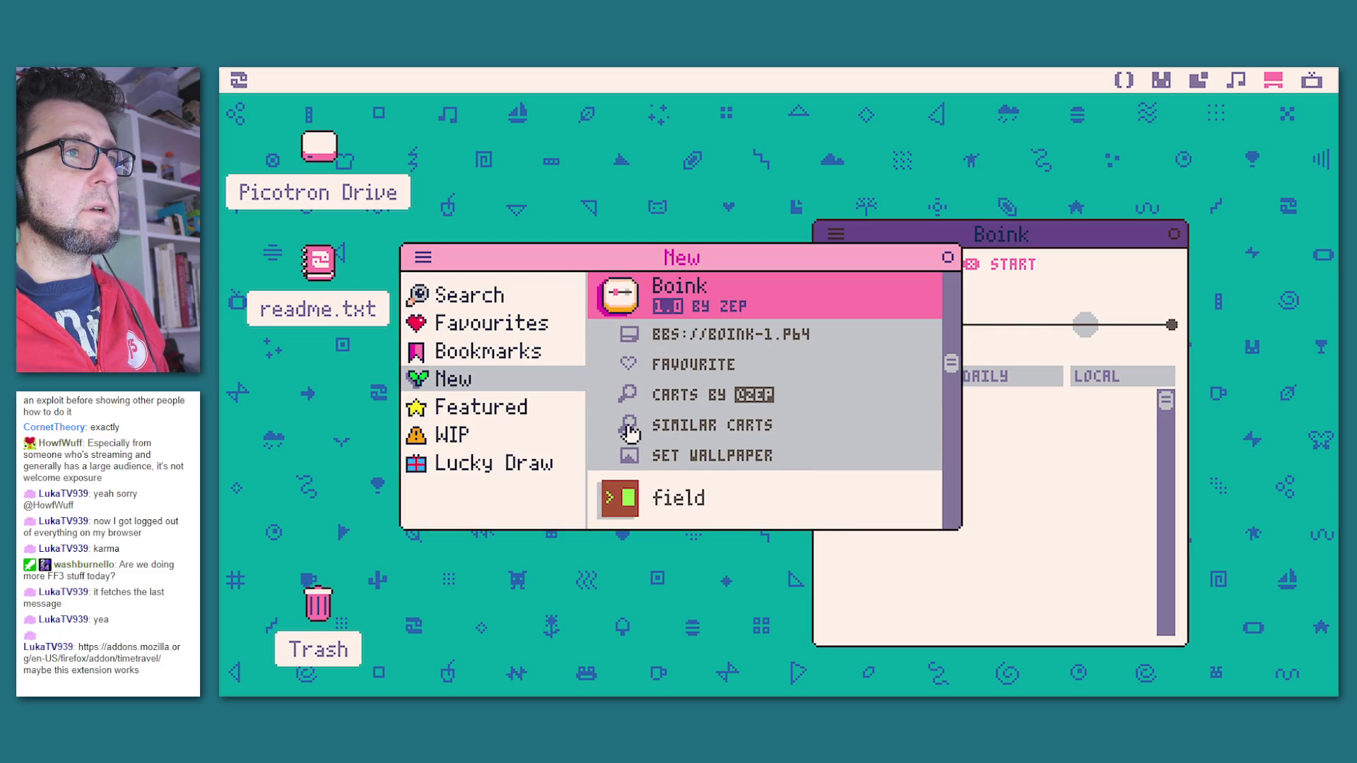
{"action": "scroll", "coordinate": [786, 408], "scroll_direction": "up", "scroll_amount": 2}
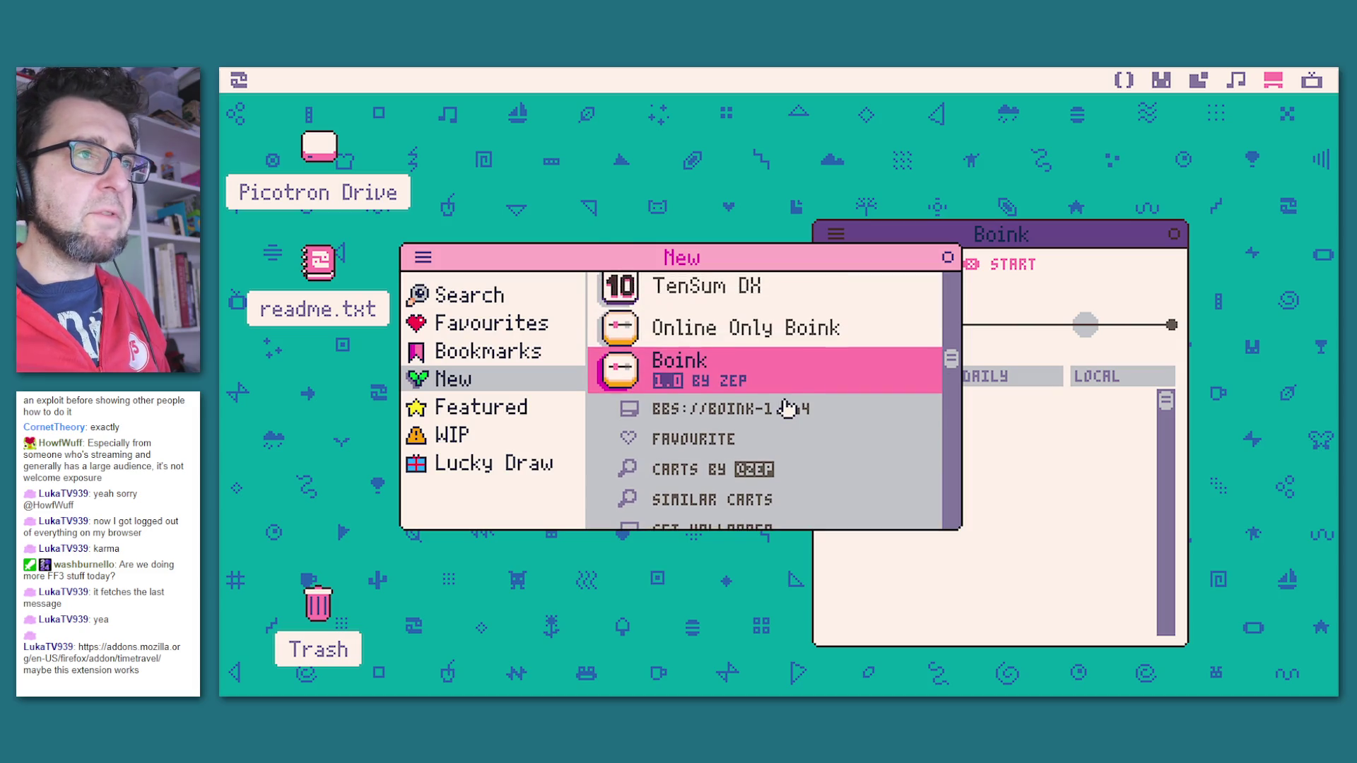
{"action": "left_click_drag", "start_coordinate": [951, 531], "coordinate": [1099, 638]}
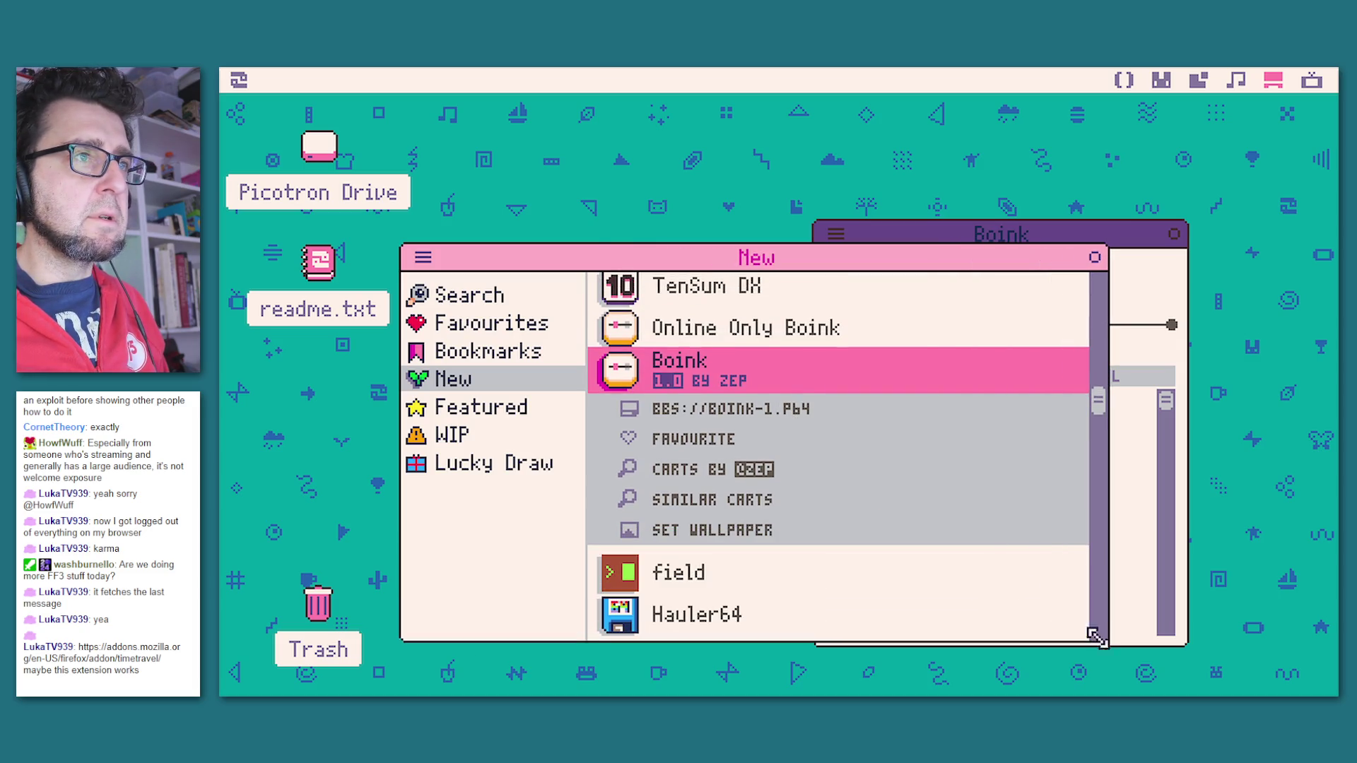
{"action": "left_click_drag", "start_coordinate": [730, 382], "coordinate": [513, 337]}
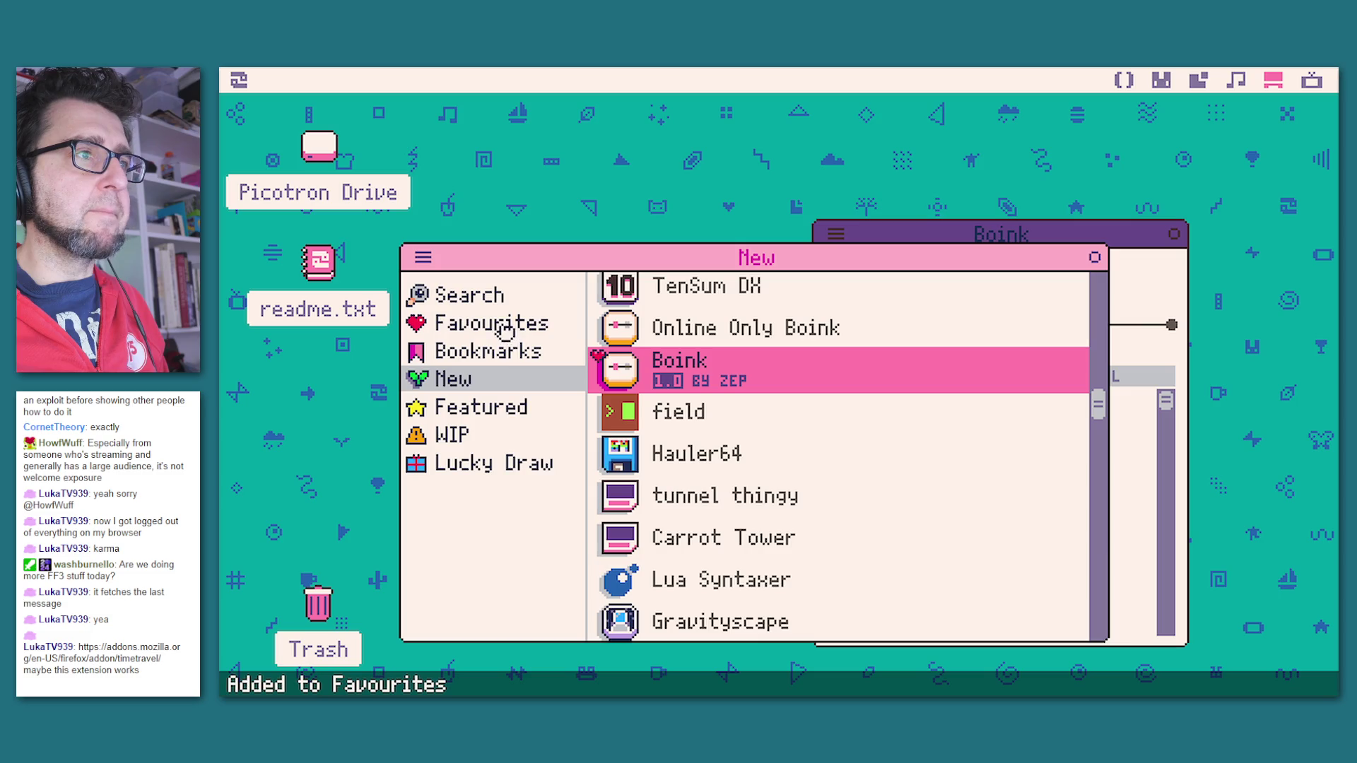
{"action": "left_click", "coordinate": [503, 329]}
Step: Check Boink's daily and all-time leaderboards, both empty while logged out
{"action": "left_click", "coordinate": [1047, 228]}
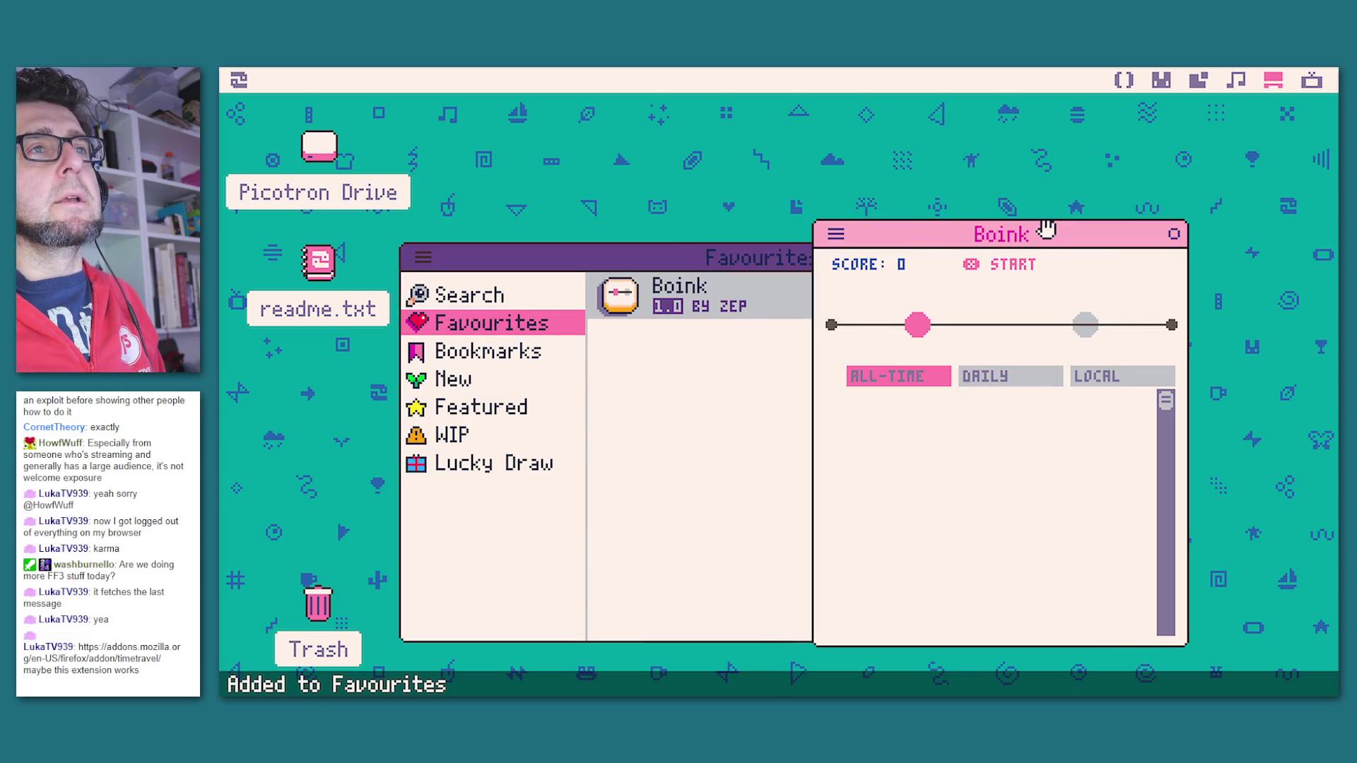
{"action": "left_click_drag", "start_coordinate": [989, 246], "coordinate": [843, 196]}
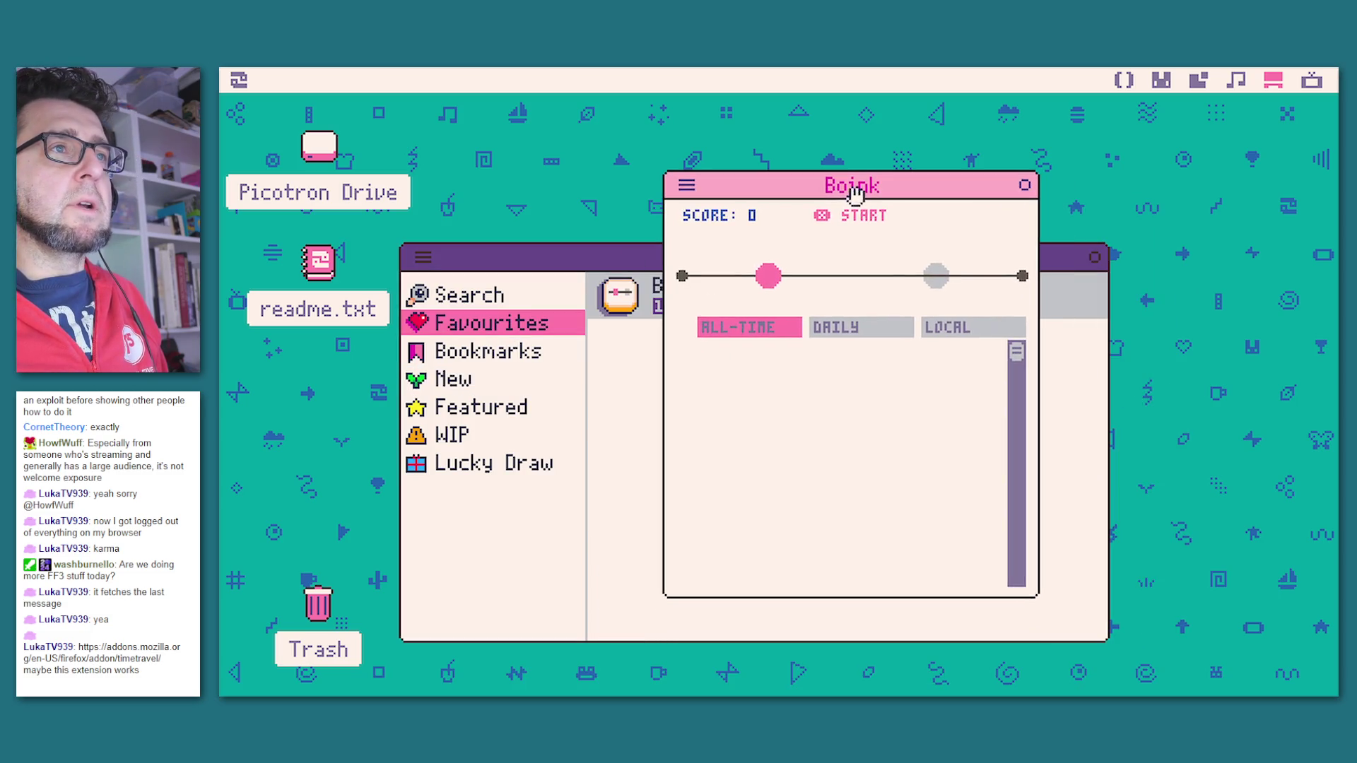
{"action": "left_click", "coordinate": [830, 332]}
{"action": "left_click", "coordinate": [765, 339]}
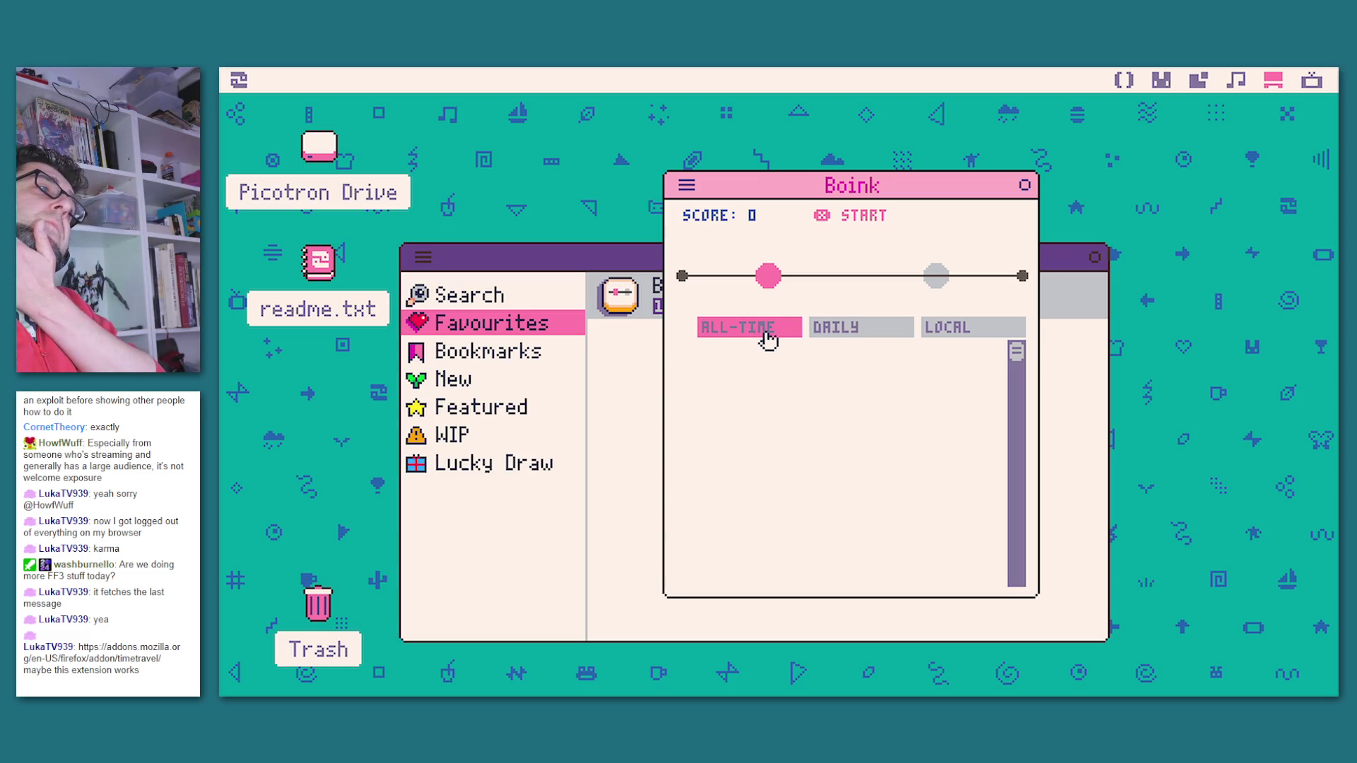
{"action": "left_click", "coordinate": [869, 337]}
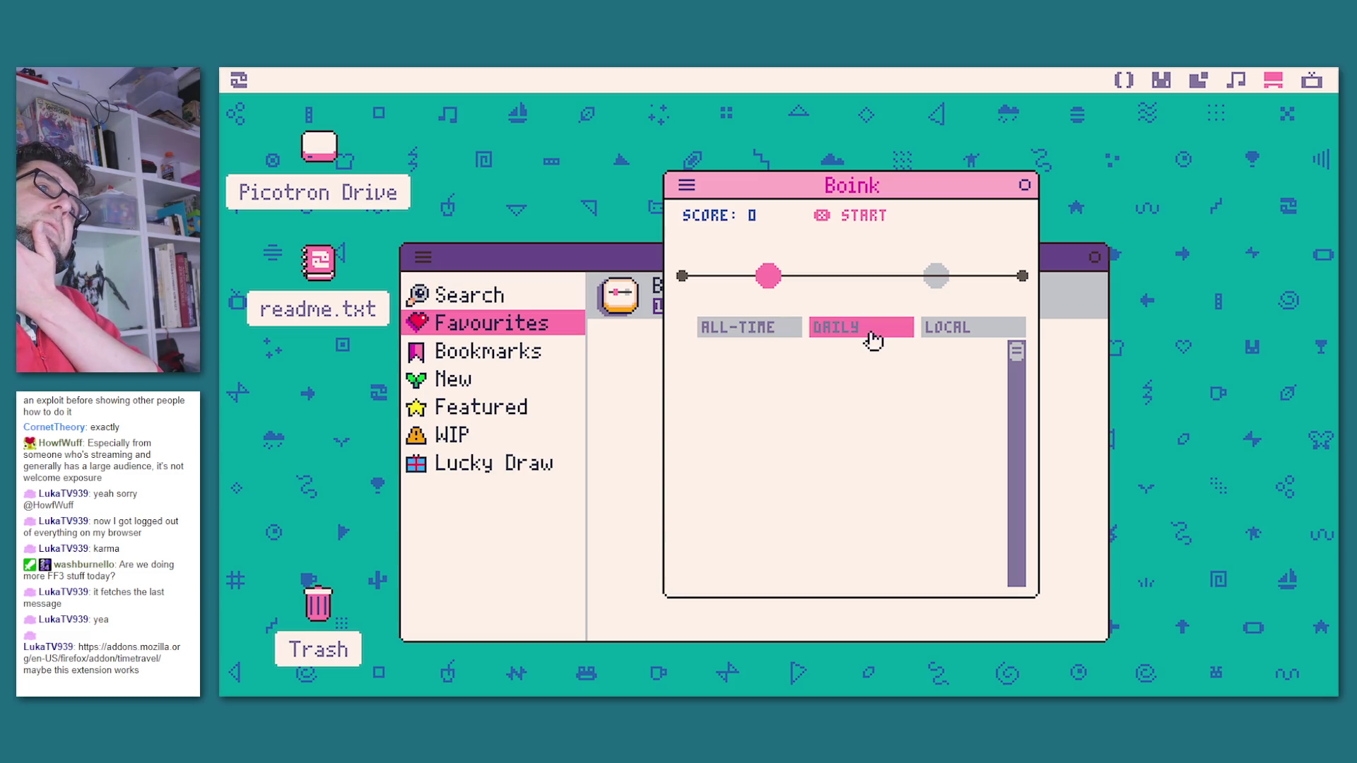
{"action": "left_click", "coordinate": [755, 338]}
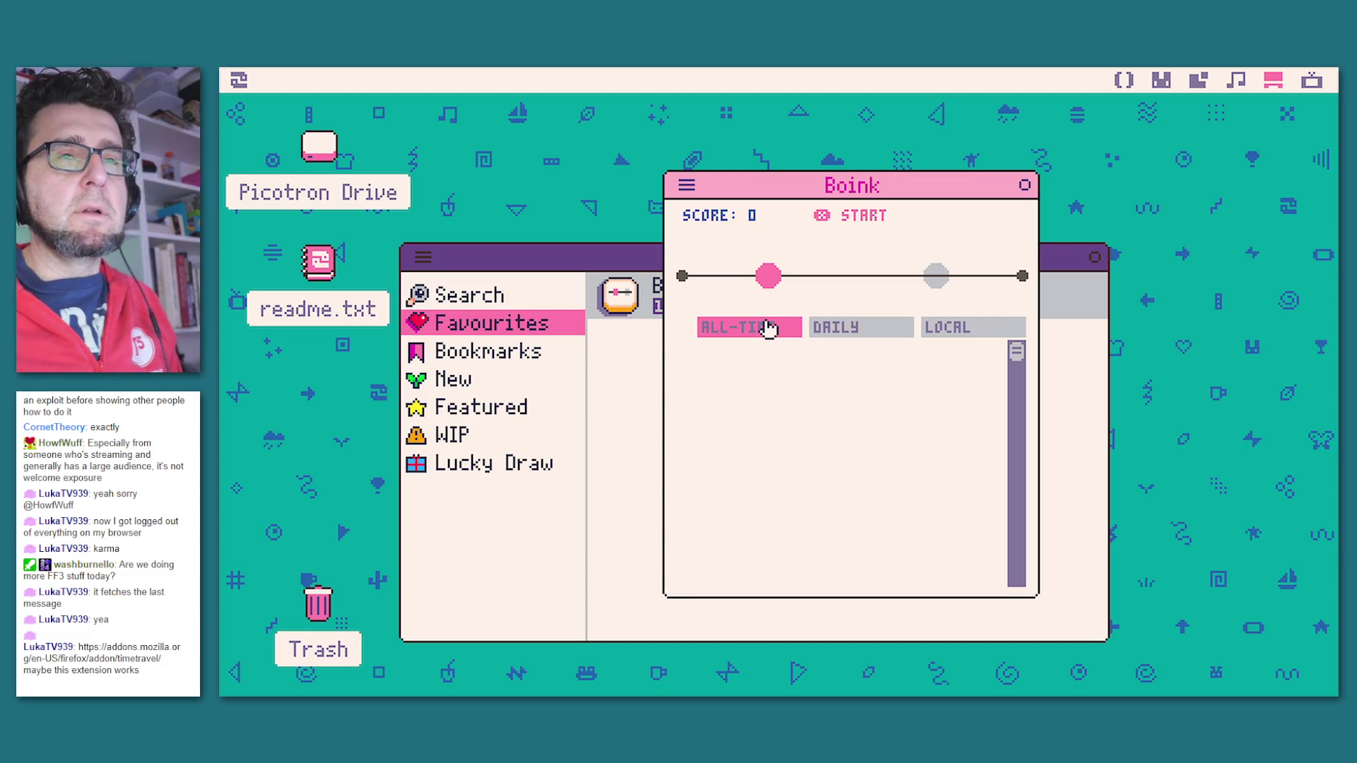